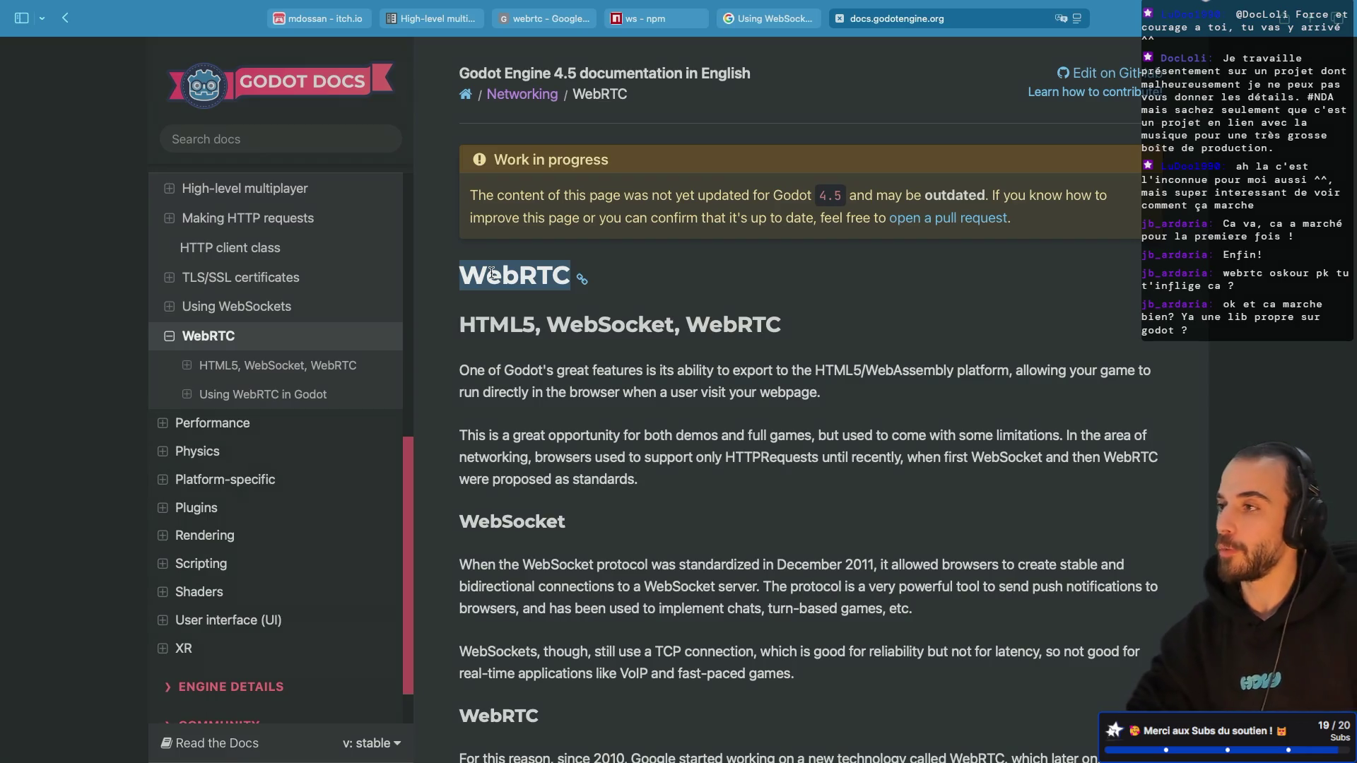
Step: Scroll the WebRTC docs to the signaling server diagram, then switch to the Godot workspace
scroll(492, 272, "down", 10)
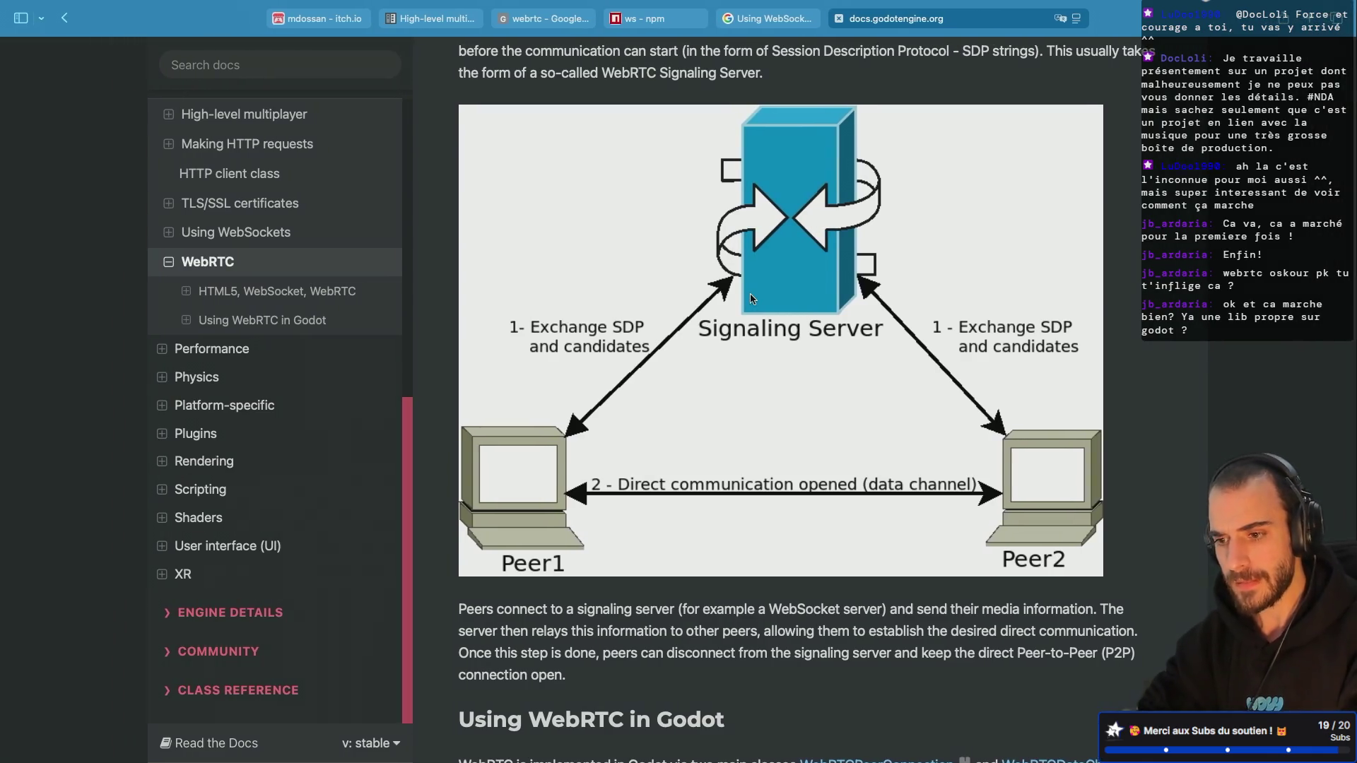
key("ctrl+Left")
key("ctrl+Left")
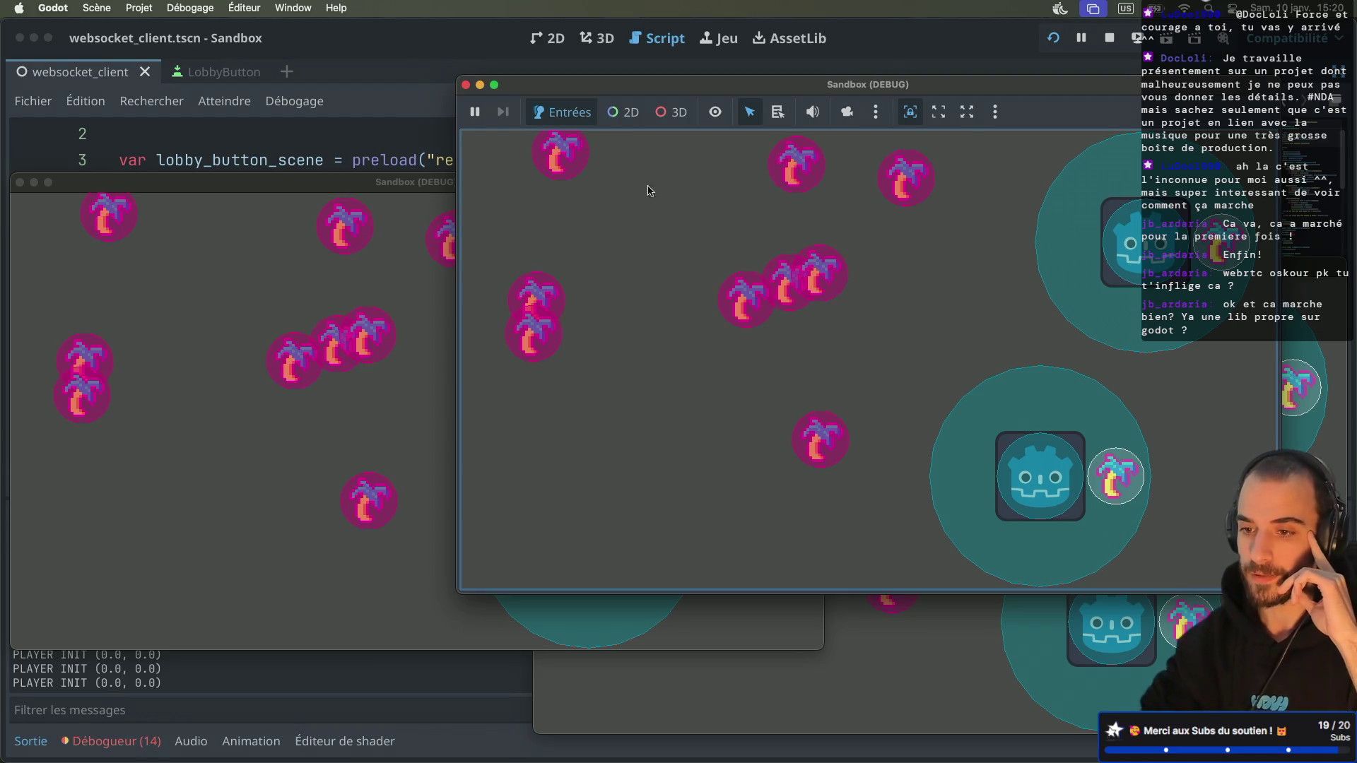
Step: Move the Sandbox (DEBUG) window aside and stop the running game
left_click_drag(611, 89, 479, 166)
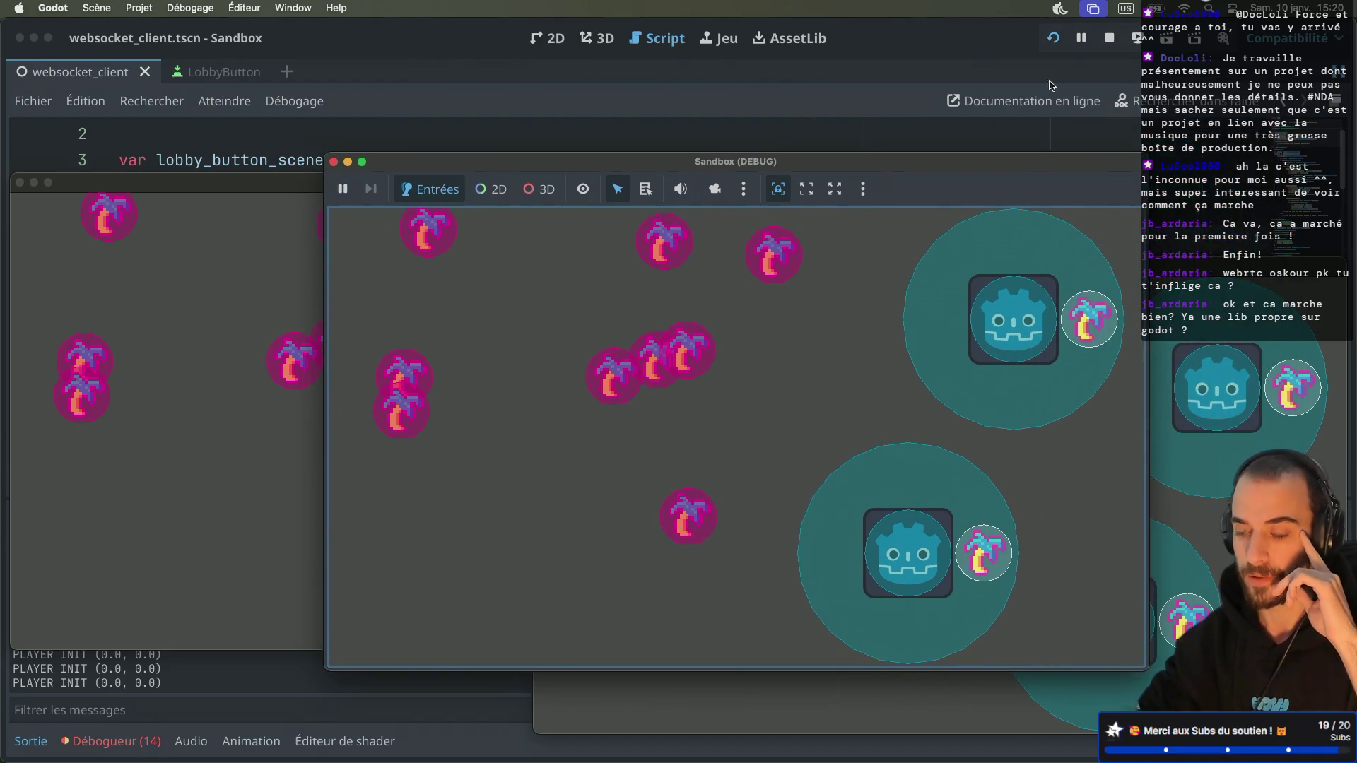
left_click(1113, 36)
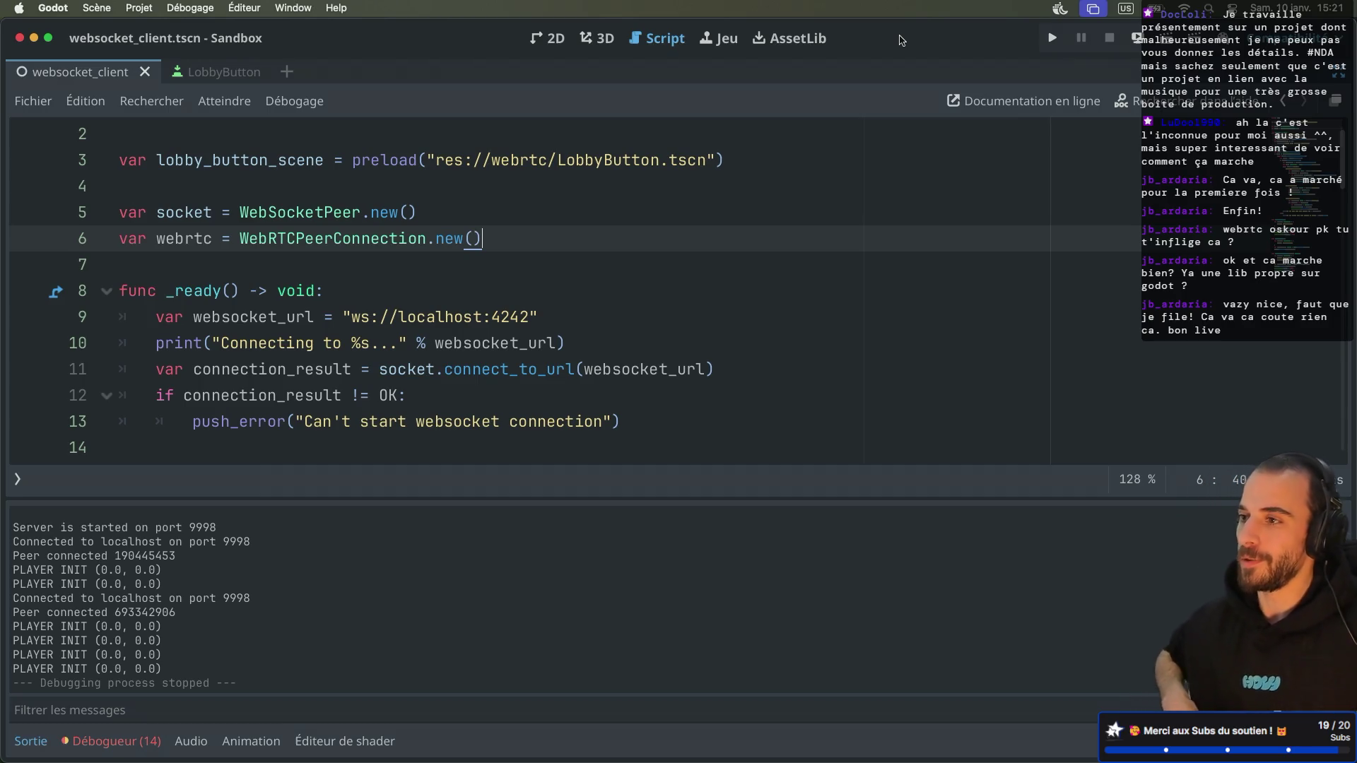
Step: Run the sandbox, create a lobby in one instance and join it from two others
left_click(1164, 41)
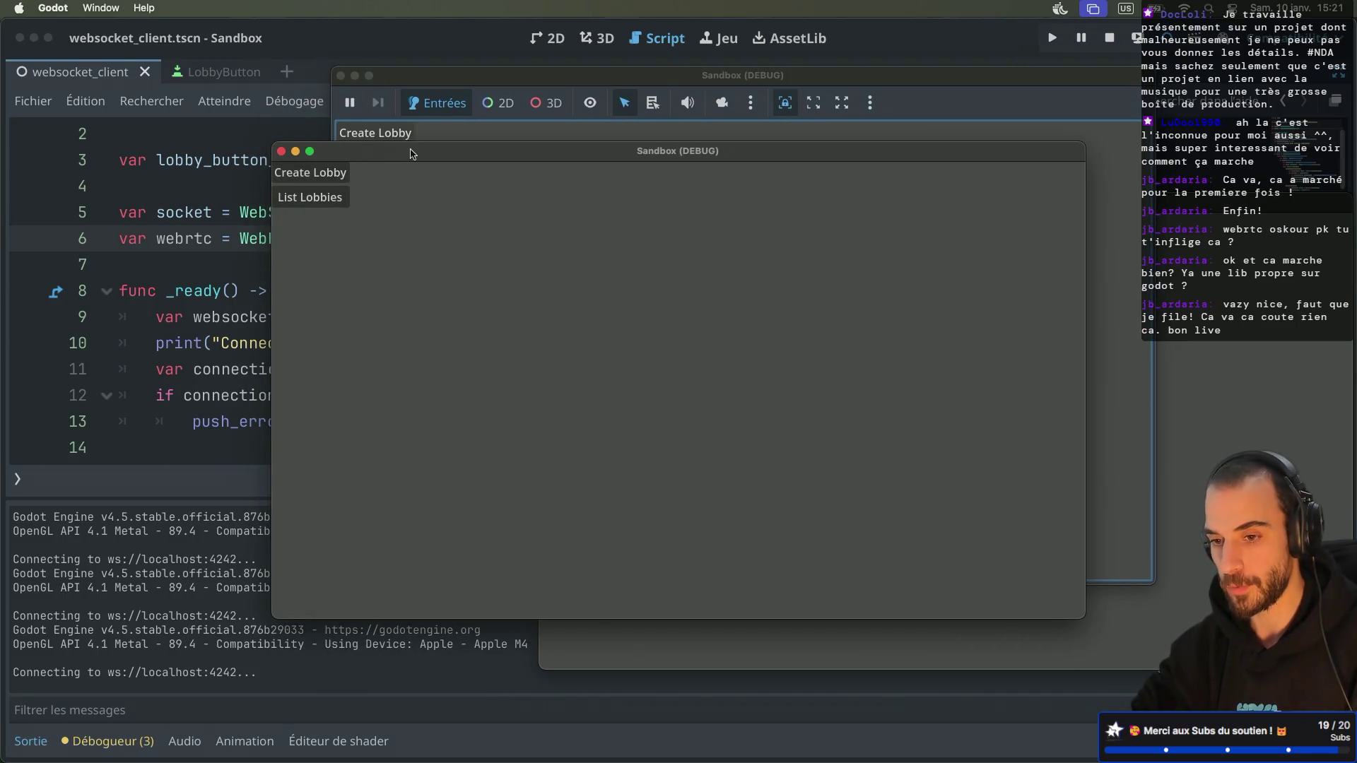
left_click(399, 133)
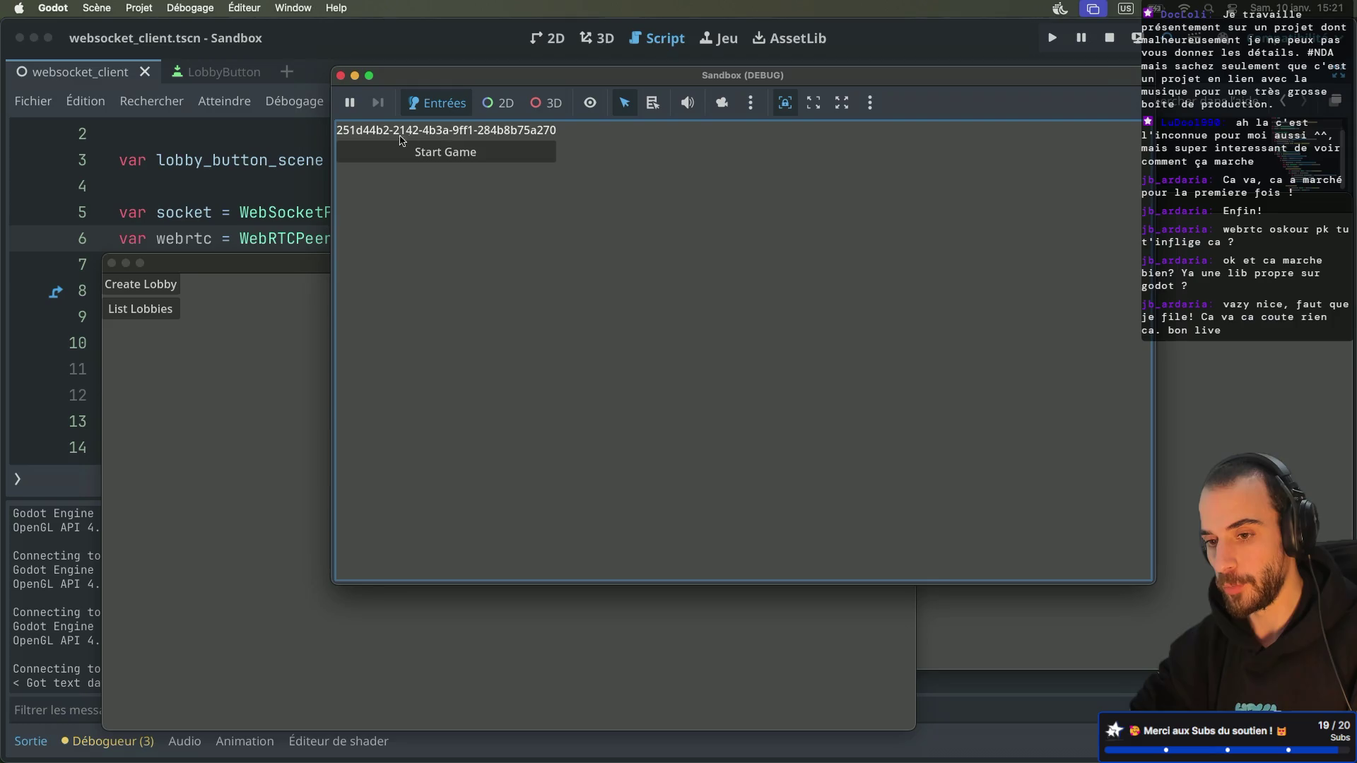
left_click(268, 366)
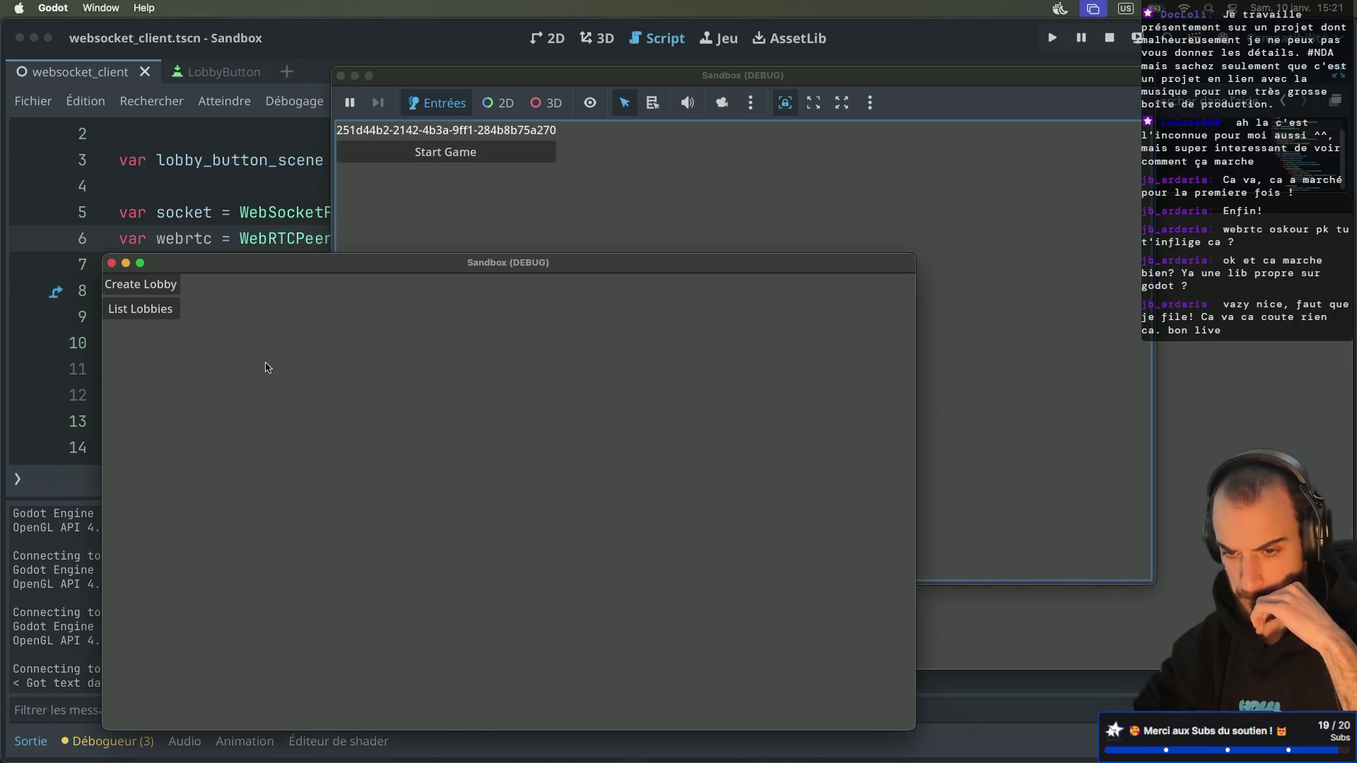
left_click(181, 319)
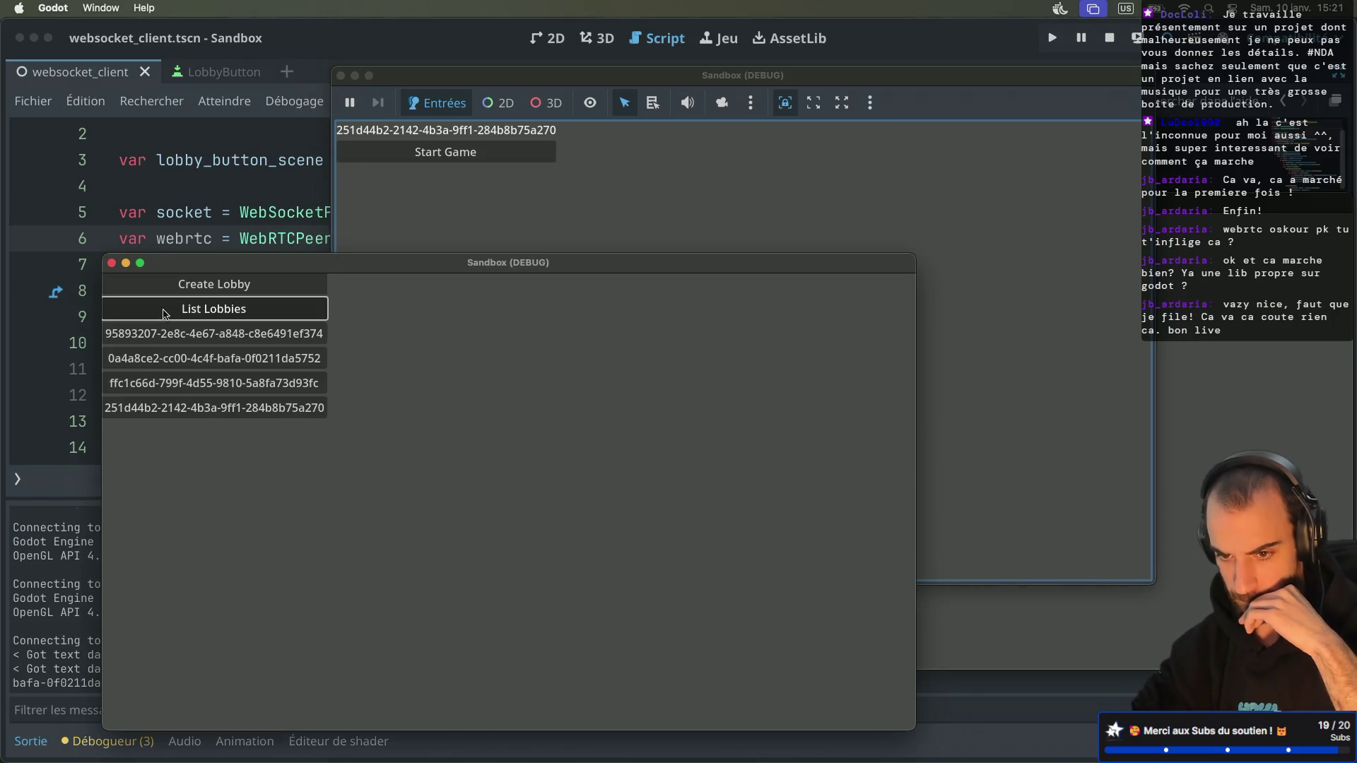
left_click(143, 409)
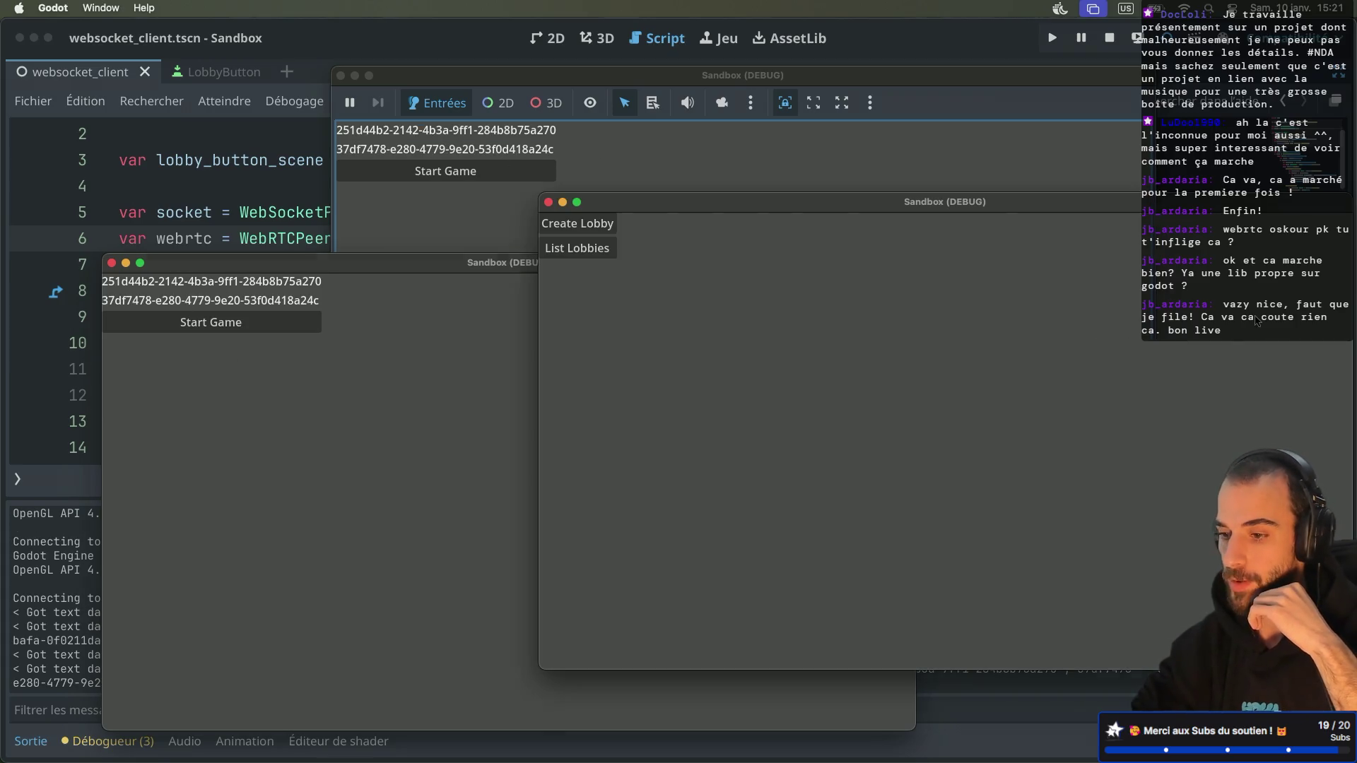
left_click(597, 258)
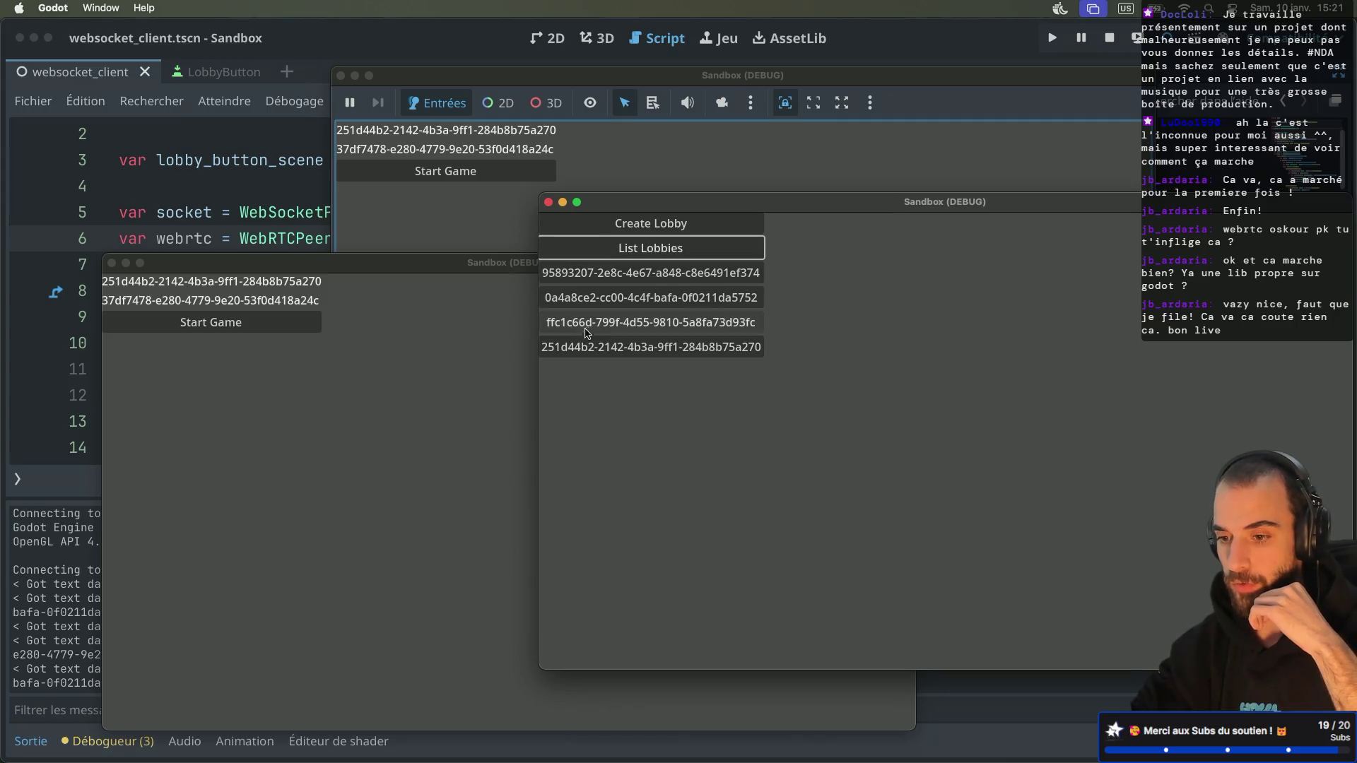
left_click(570, 349)
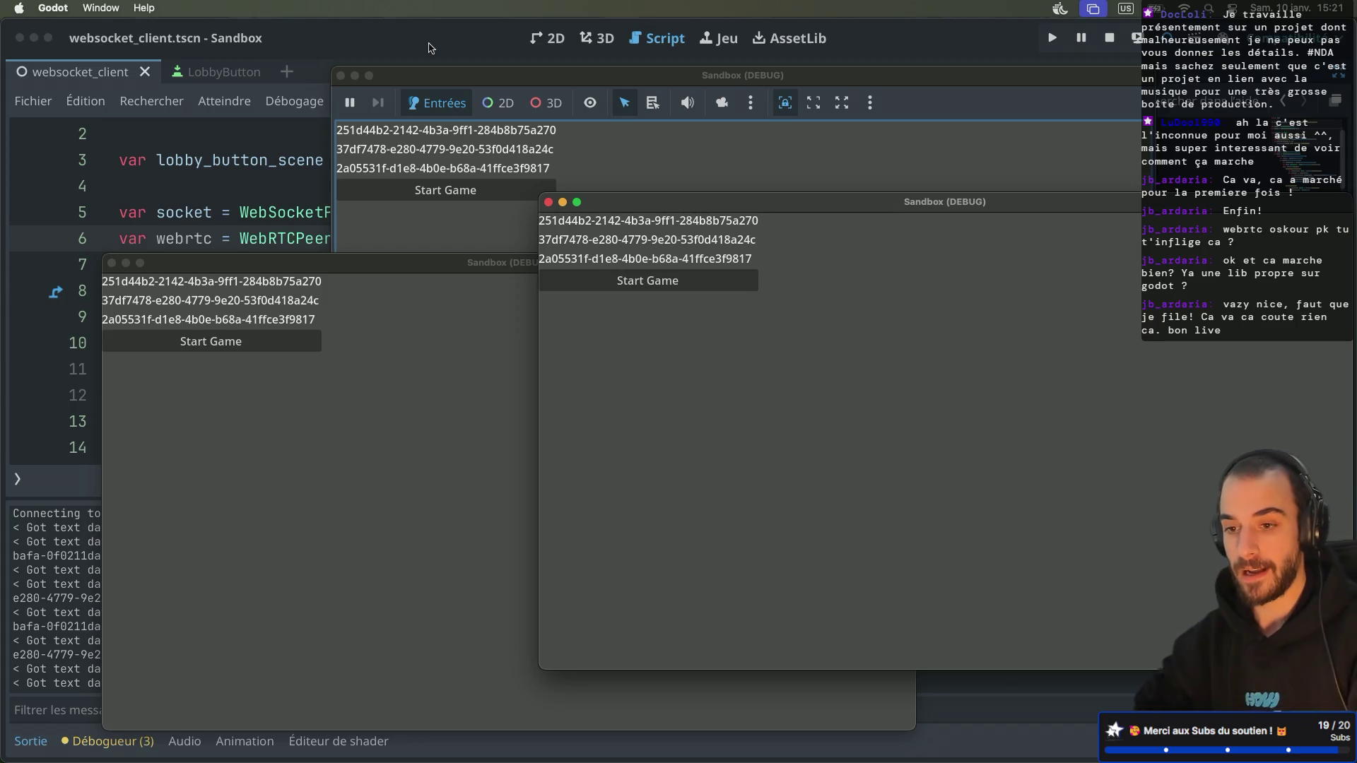
Step: Stop all instances, review the webrtc assignment on line 6, and return to the WebRTC docs
left_click(1109, 37)
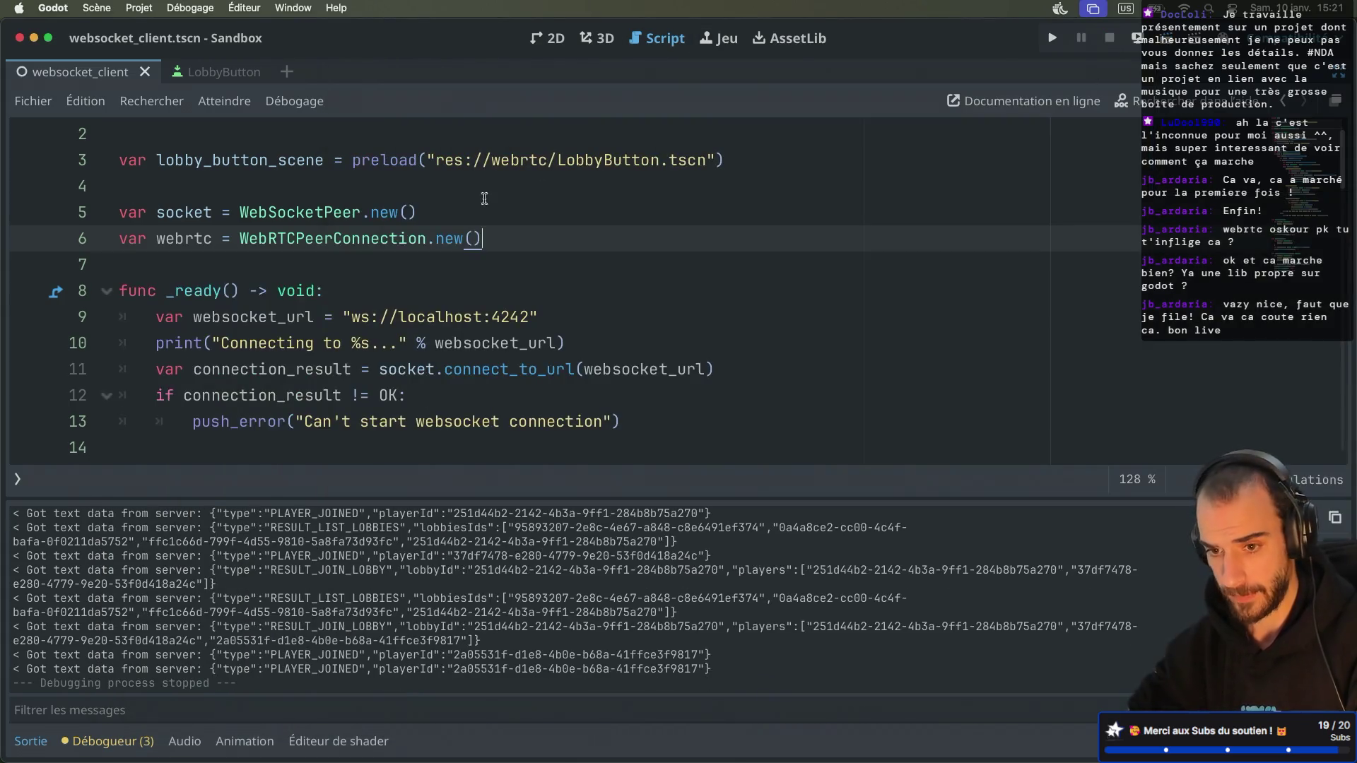
left_click_drag(135, 237, 496, 238)
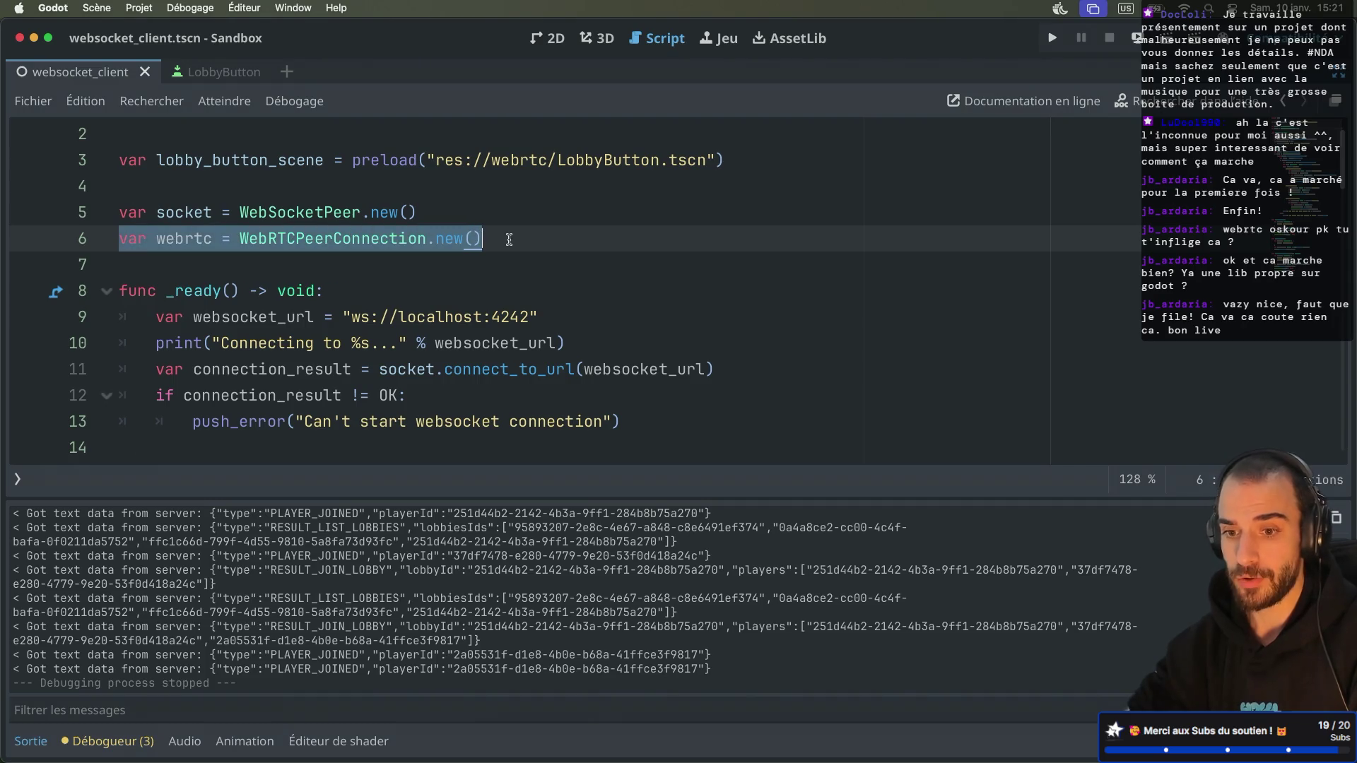
left_click(255, 256)
left_click_drag(156, 238, 286, 236)
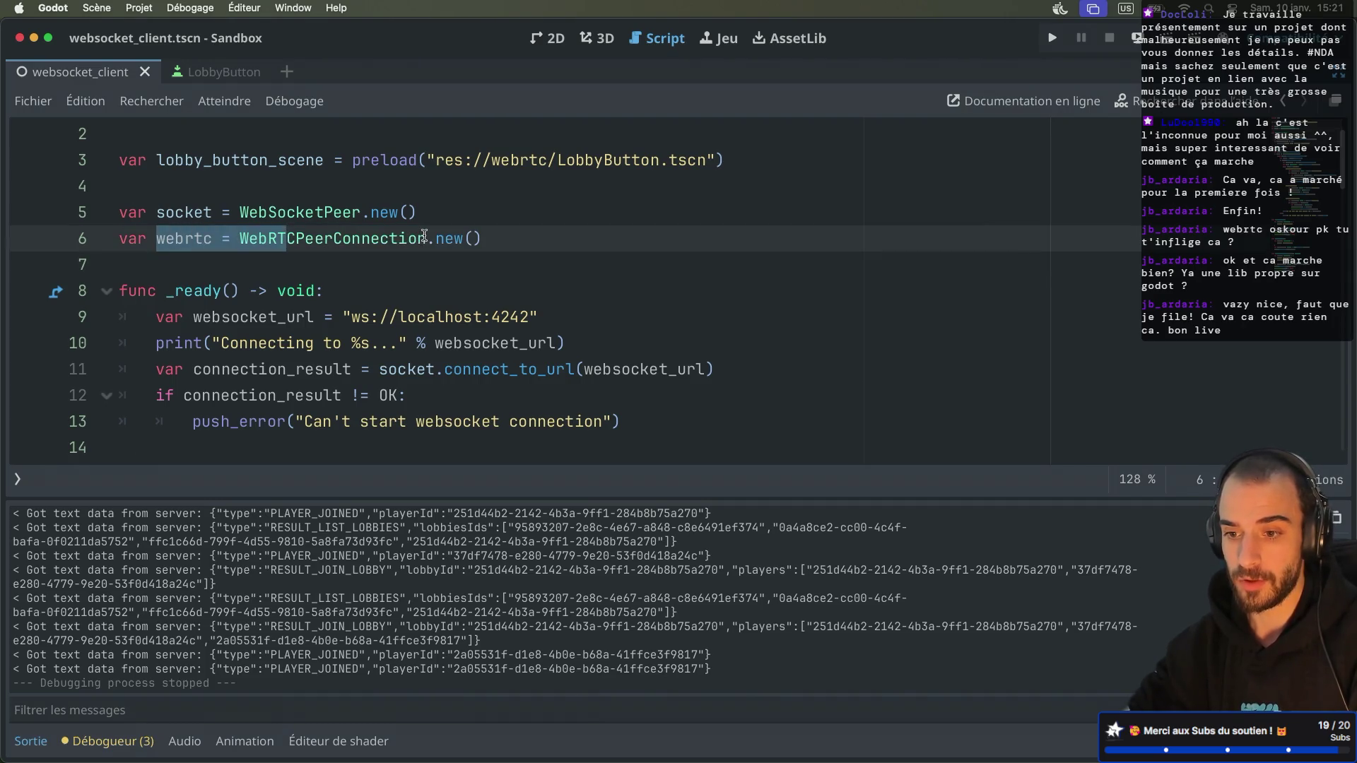
left_click_drag(435, 238, 494, 237)
left_click(498, 235)
key("ctrl+Right")
key("ctrl+Right")
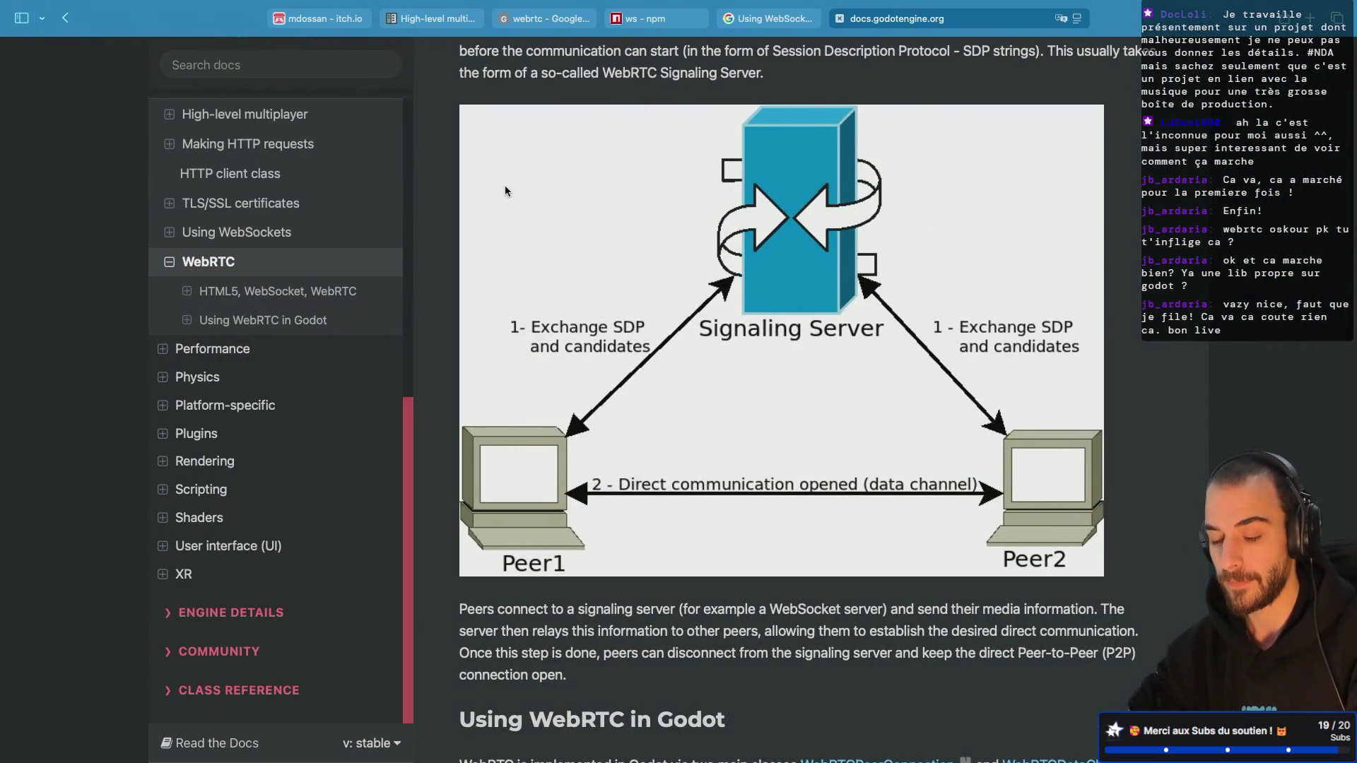
Step: Return to the full-screen WebRTC docs and scroll down through the code examples
key("ctrl+Up")
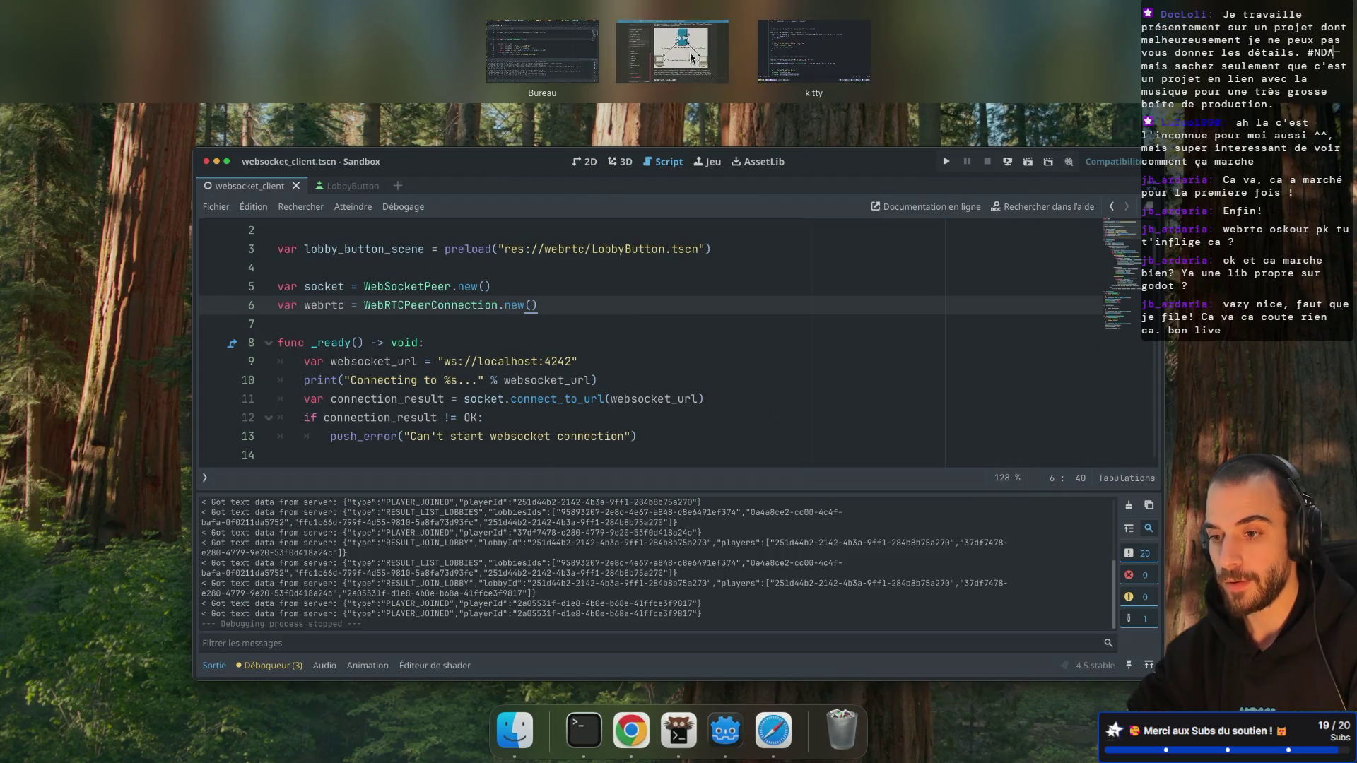
left_click(664, 55)
scroll(679, 393, "down", 7)
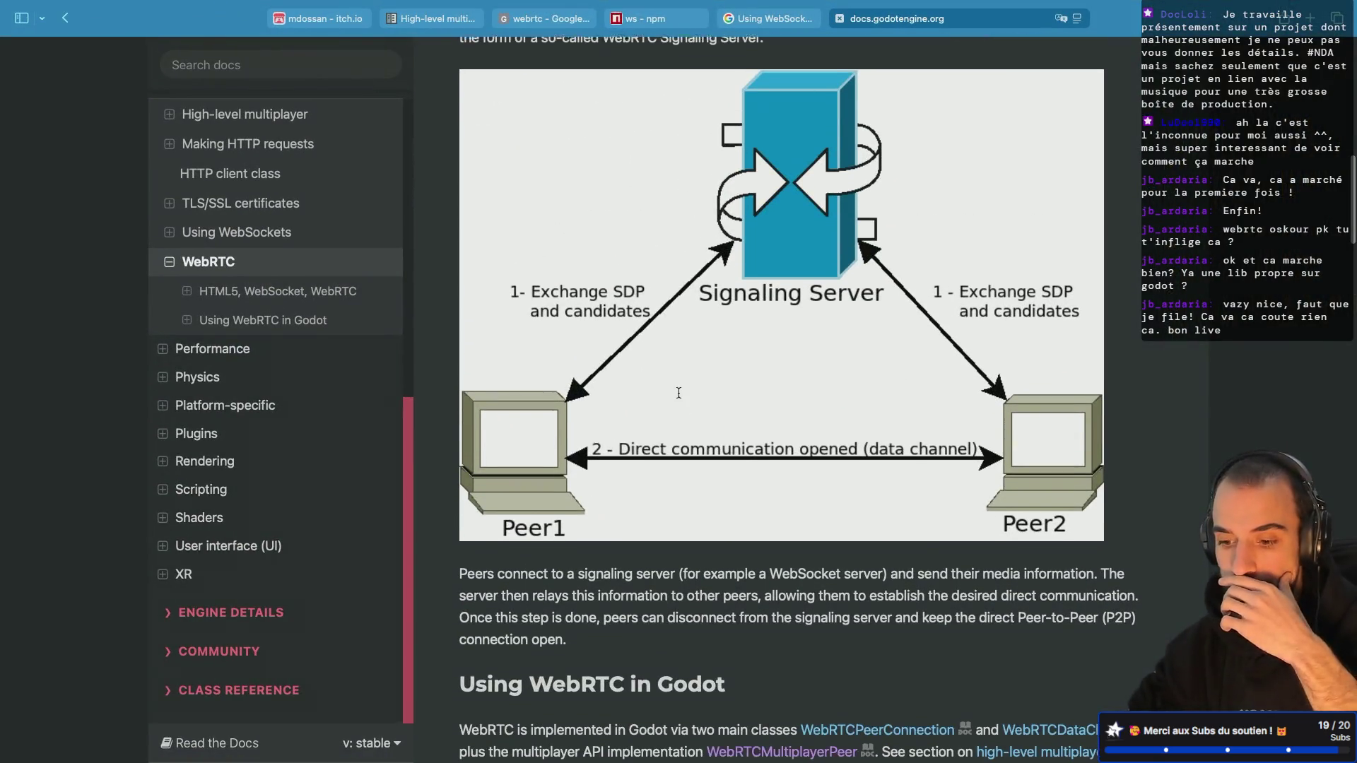
scroll(678, 396, "down", 9)
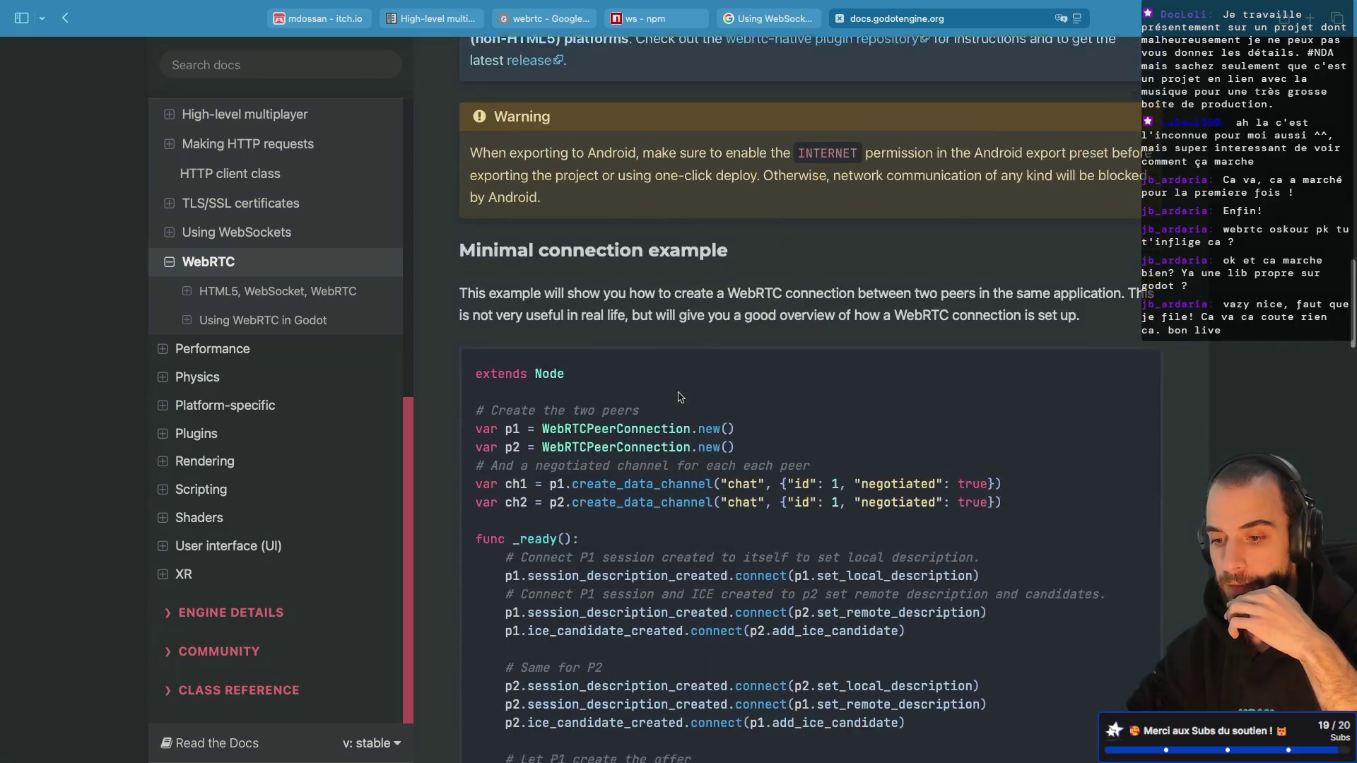
scroll(679, 392, "down", 1)
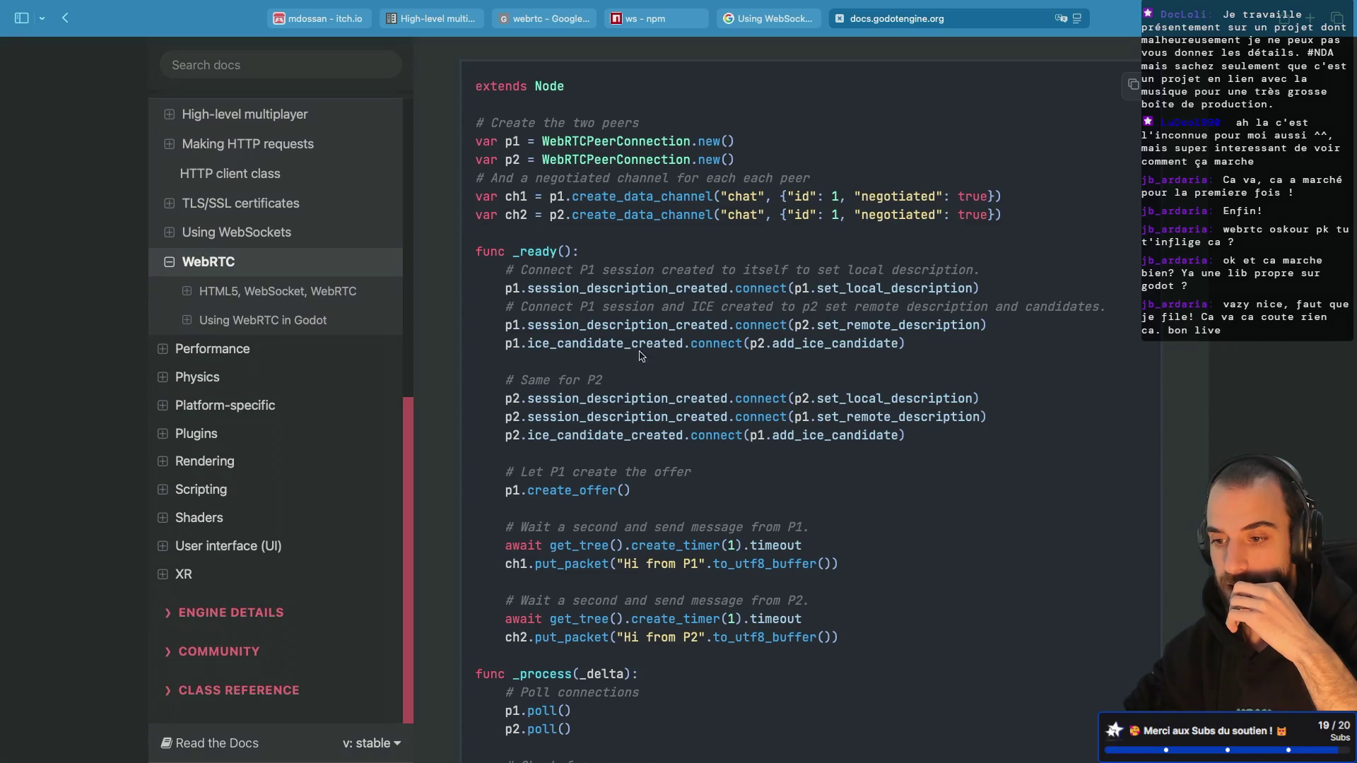
scroll(642, 295, "down", 1)
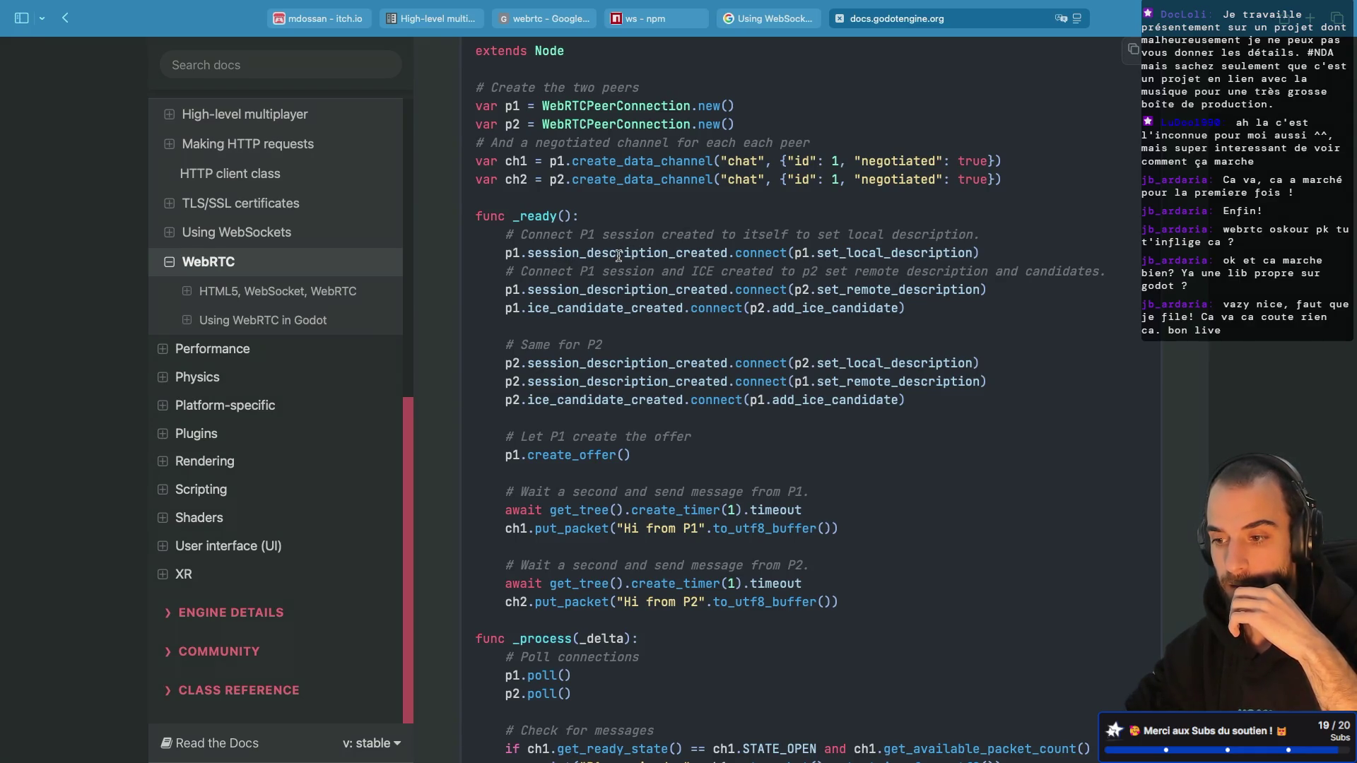
scroll(618, 256, "down", 5)
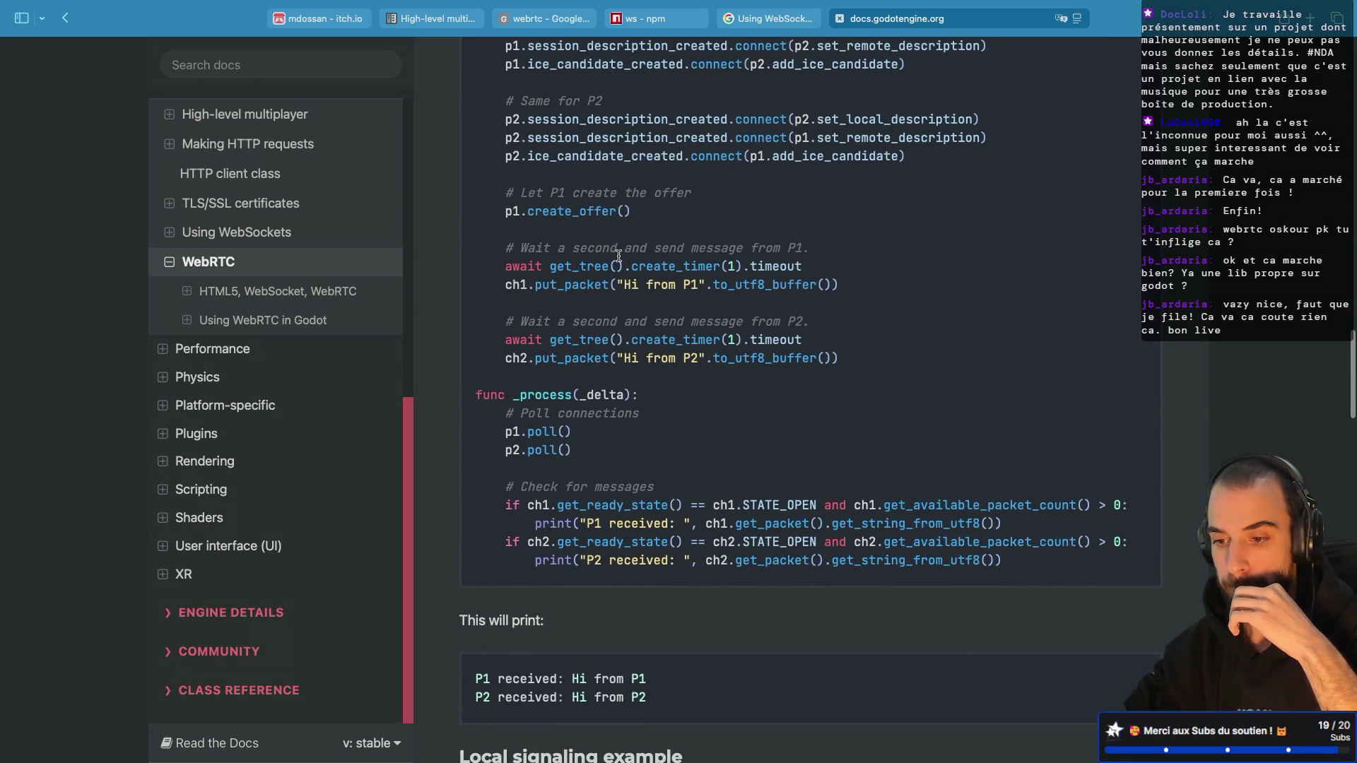
scroll(618, 256, "up", 5)
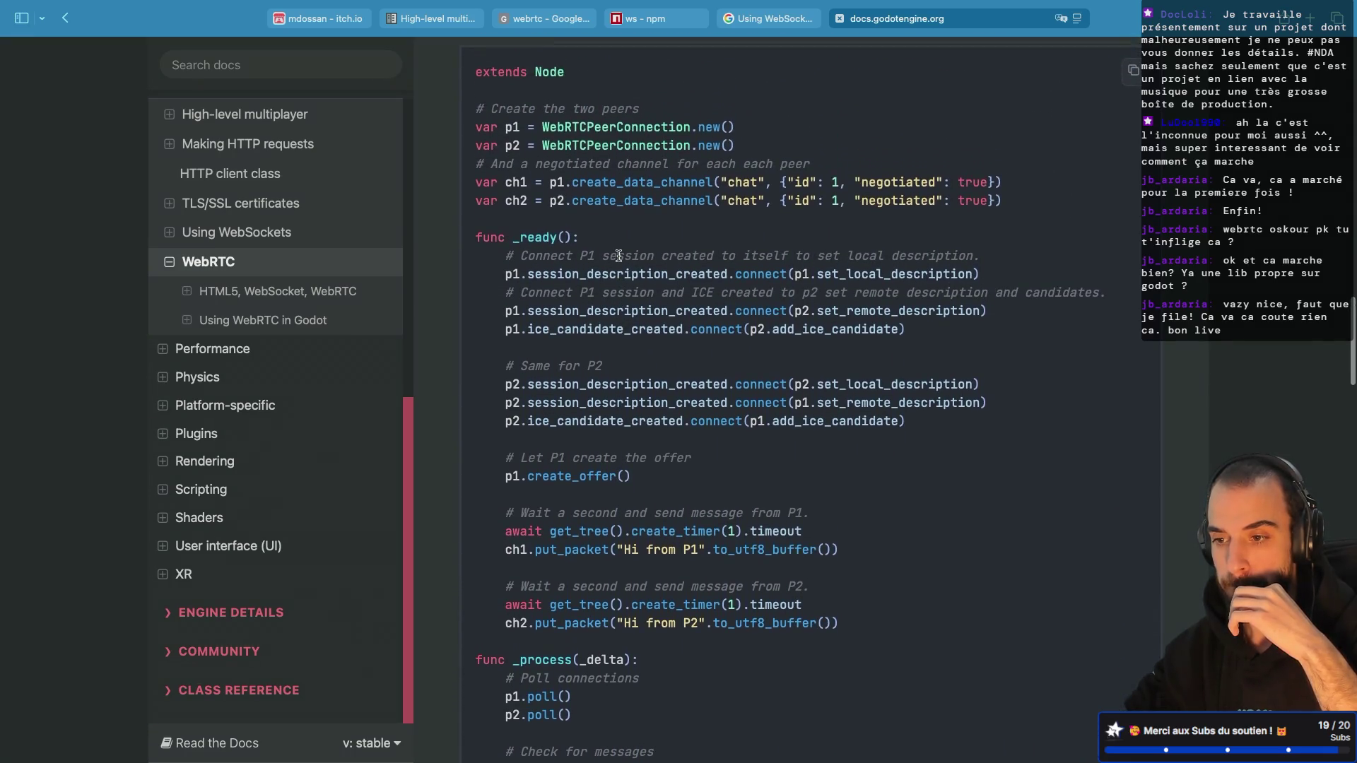
scroll(618, 256, "down", 2)
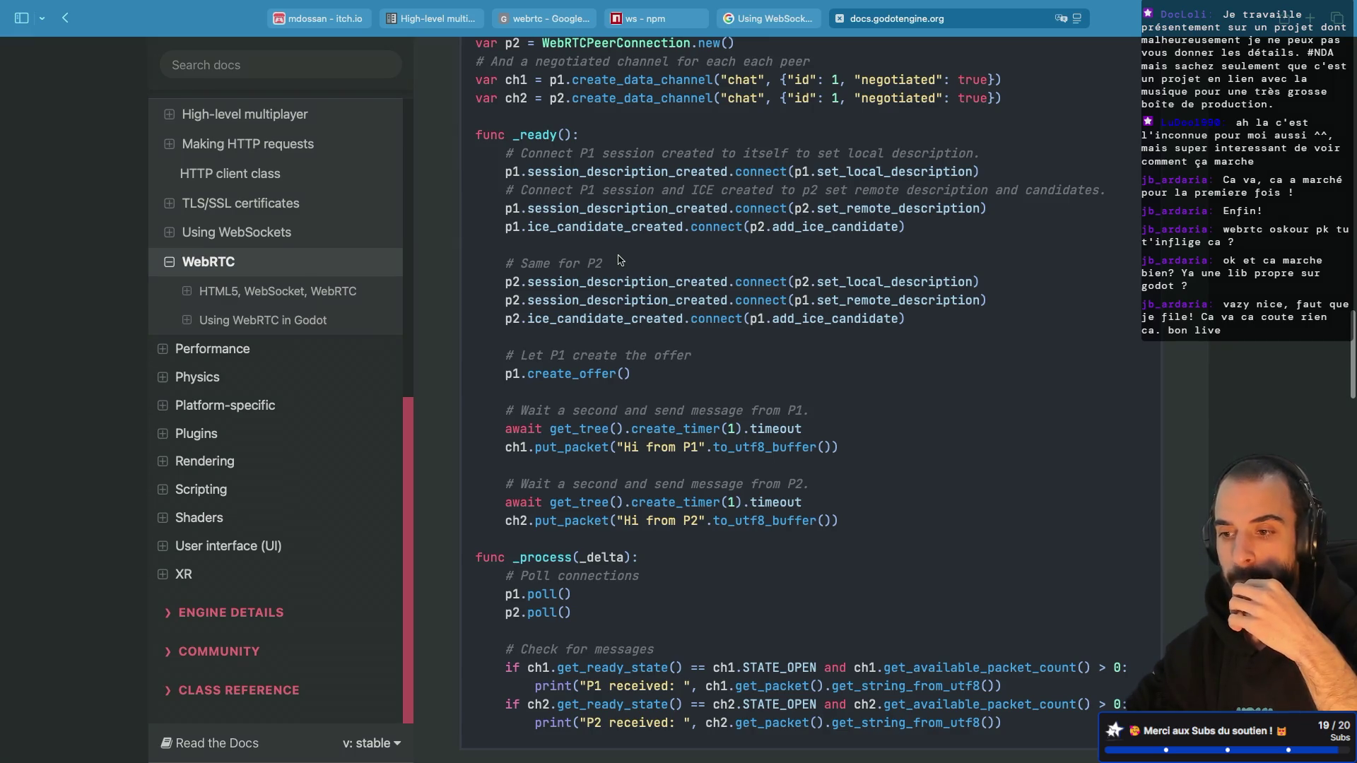
Step: Reach the 'Remote signaling with WebSocket' section and open the godot-demo-projects repository
scroll(619, 260, "up", 2)
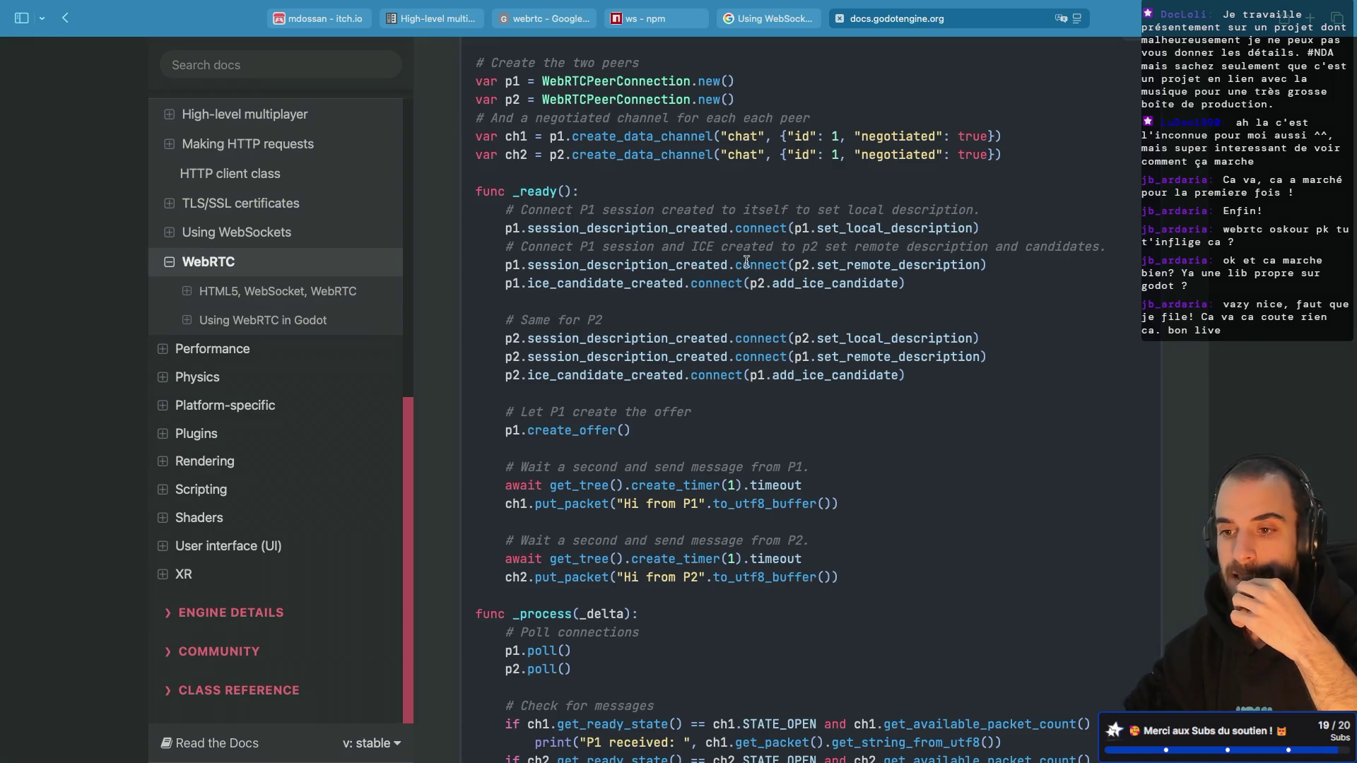
scroll(747, 262, "down", 10)
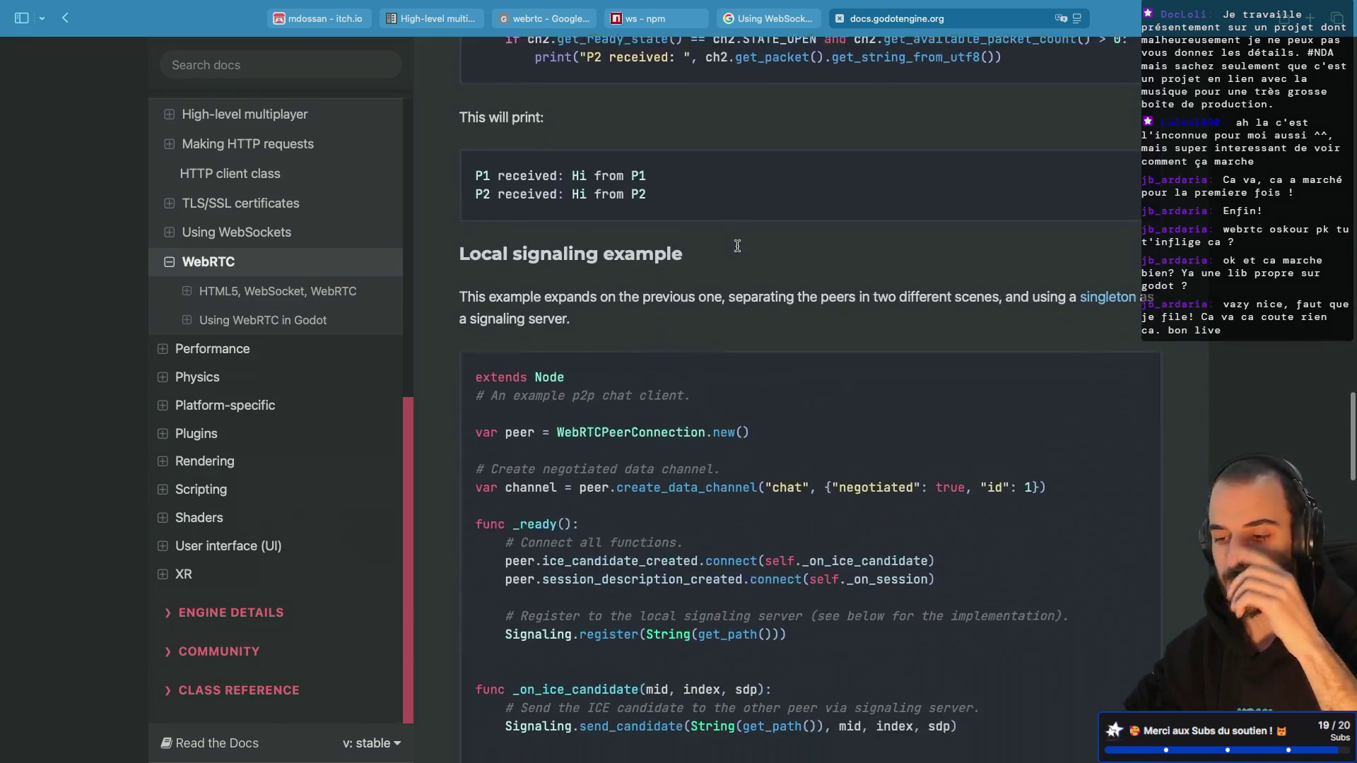
scroll(737, 245, "down", 3)
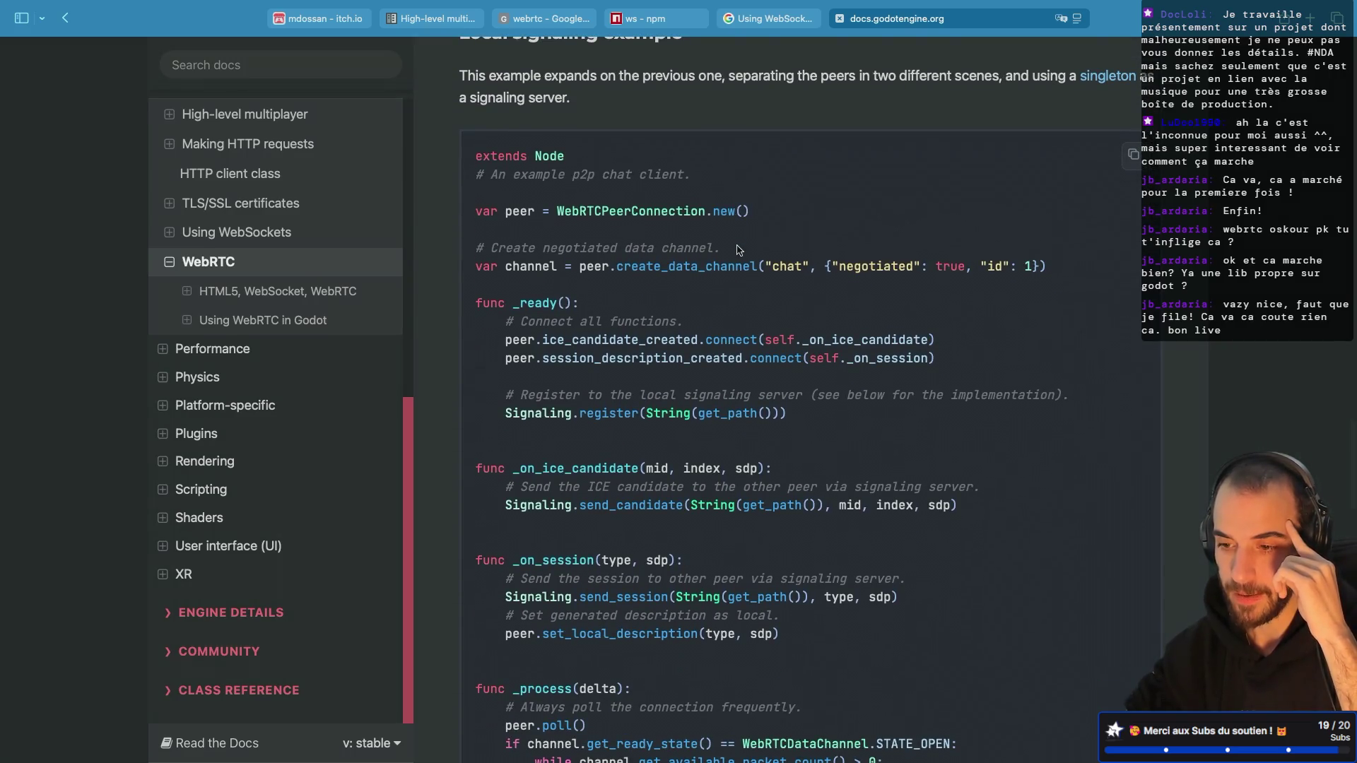
scroll(737, 249, "down", 10)
scroll(737, 249, "up", 1)
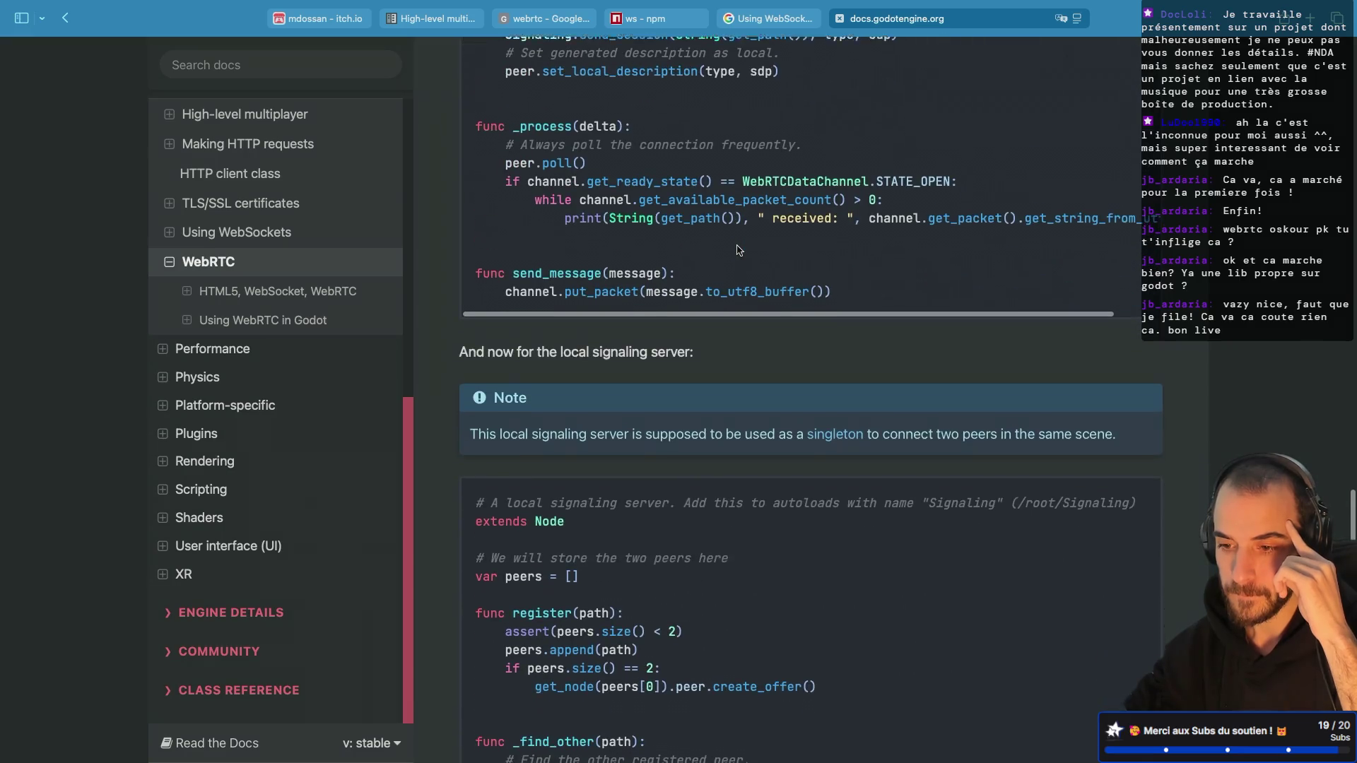
scroll(738, 249, "down", 5)
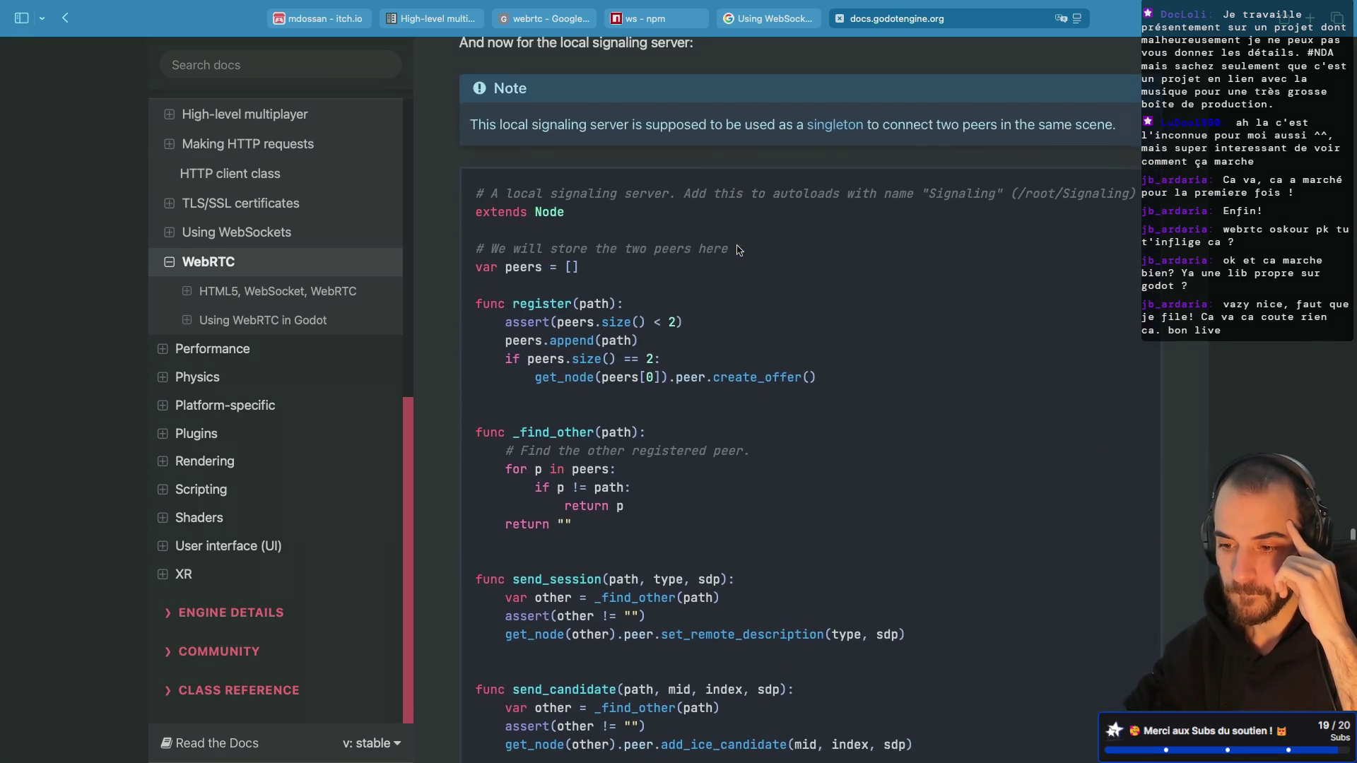
scroll(737, 250, "down", 7)
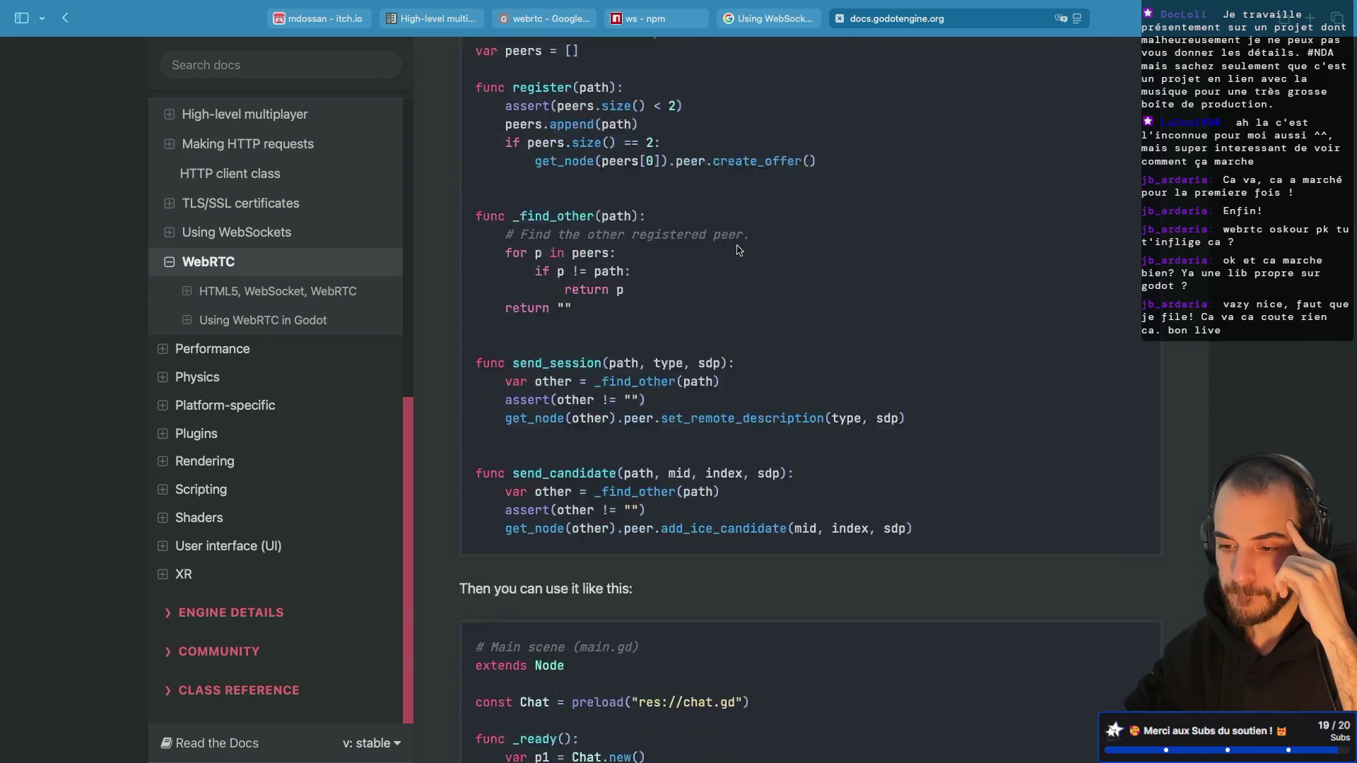
scroll(737, 250, "down", 6)
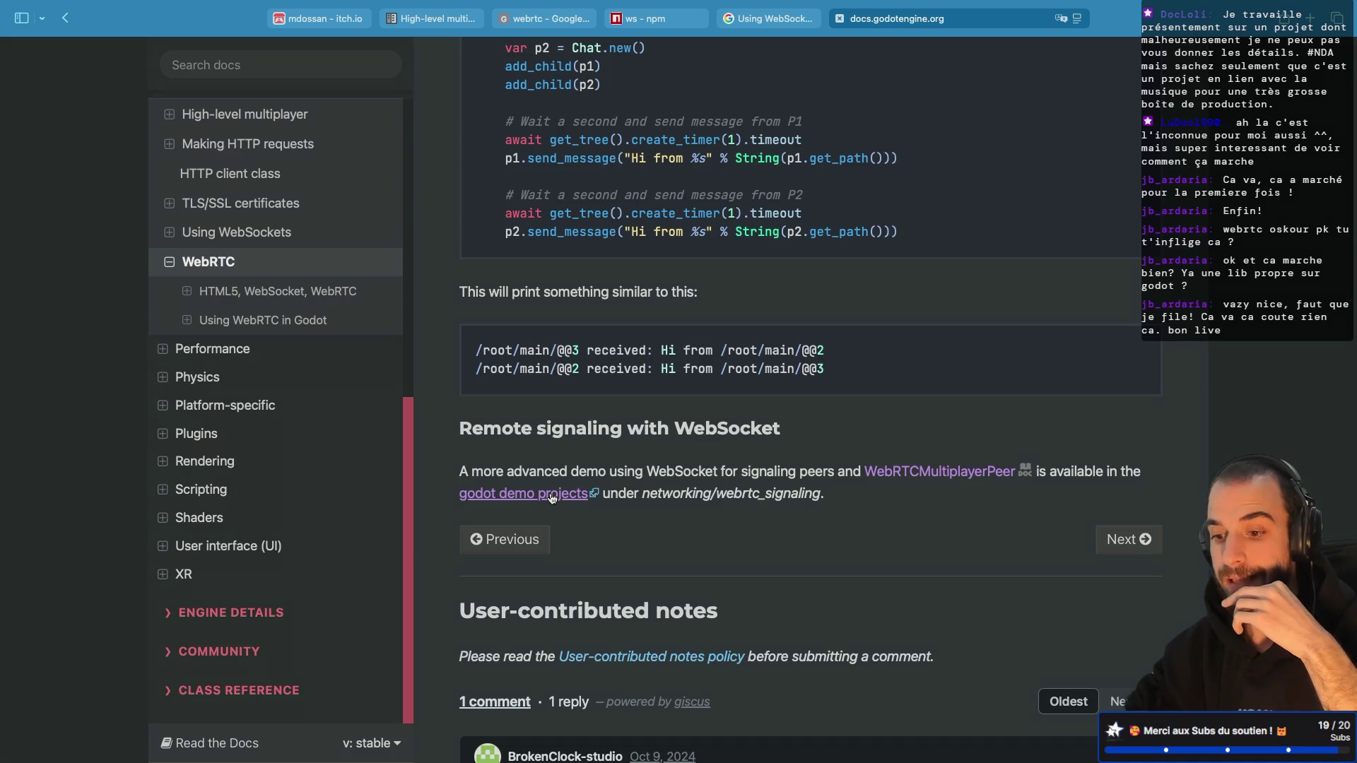
left_click(537, 498)
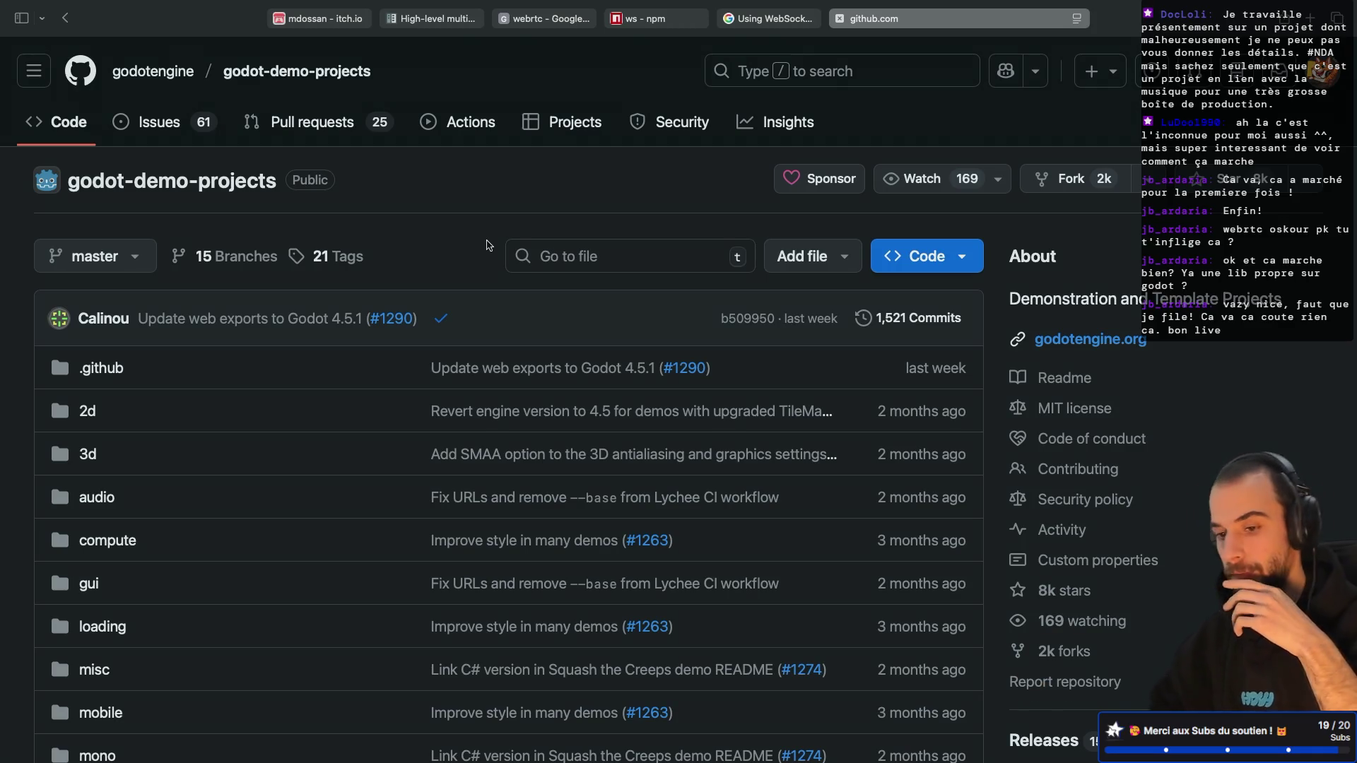
Step: Glance at the Using WebSockets docs tab, then return to the WebRTC page
scroll(333, 303, "down", 10)
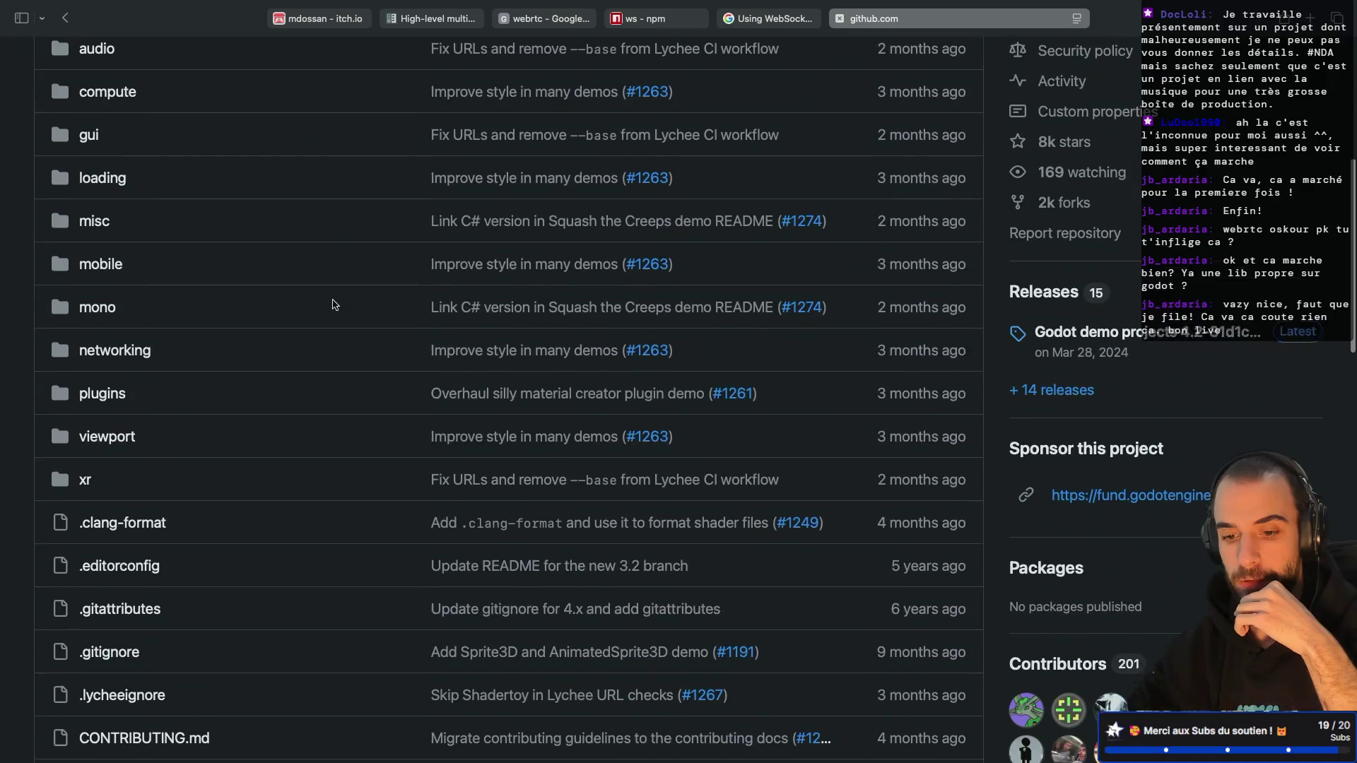
scroll(332, 303, "up", 8)
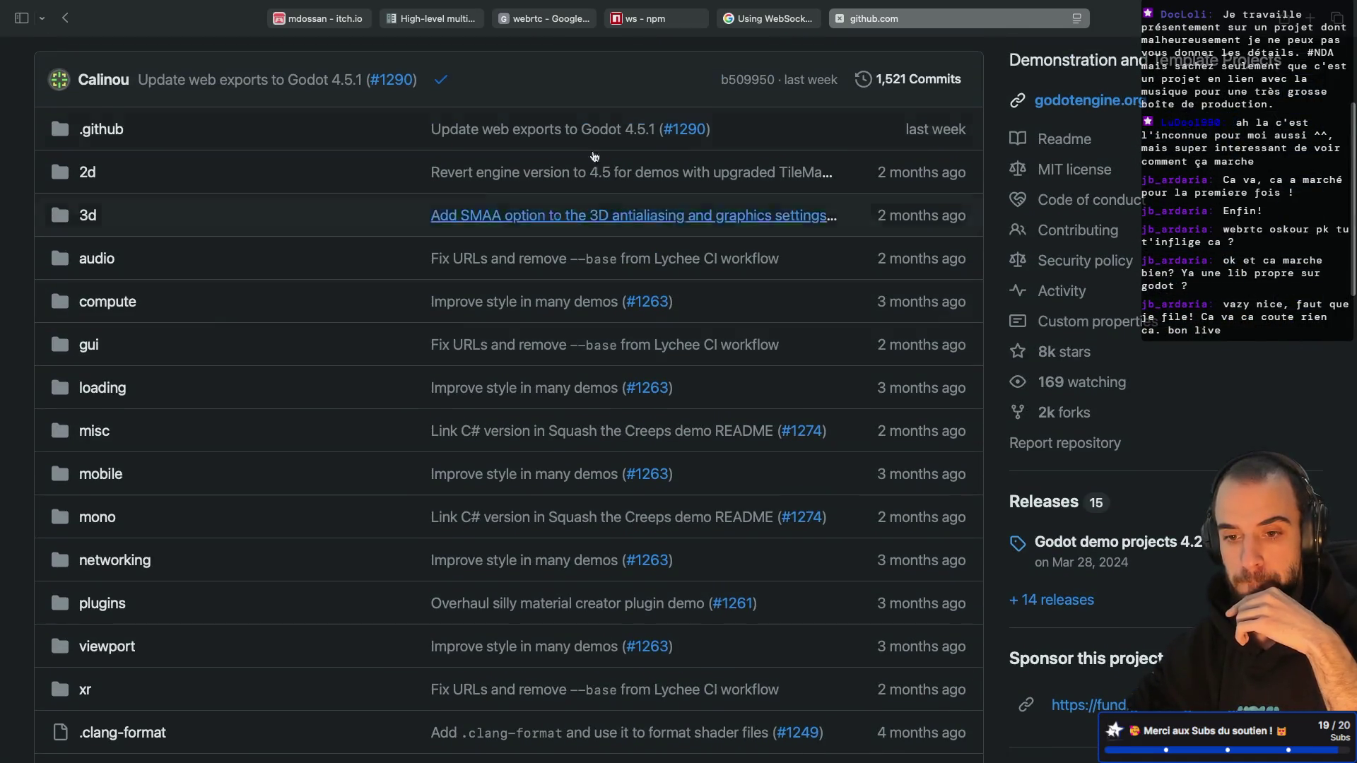
left_click(773, 20)
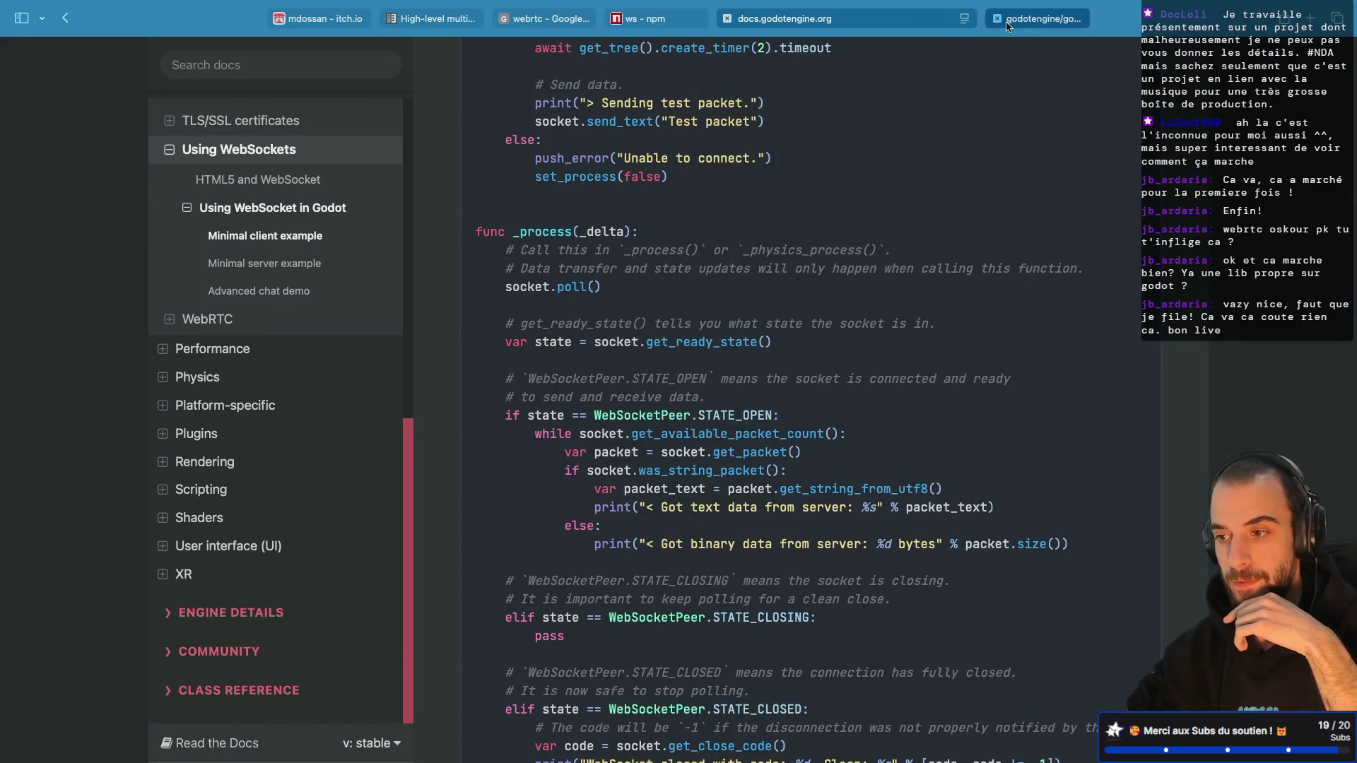
left_click(1036, 19)
scroll(803, 133, "left", 5)
scroll(659, 354, "down", 20)
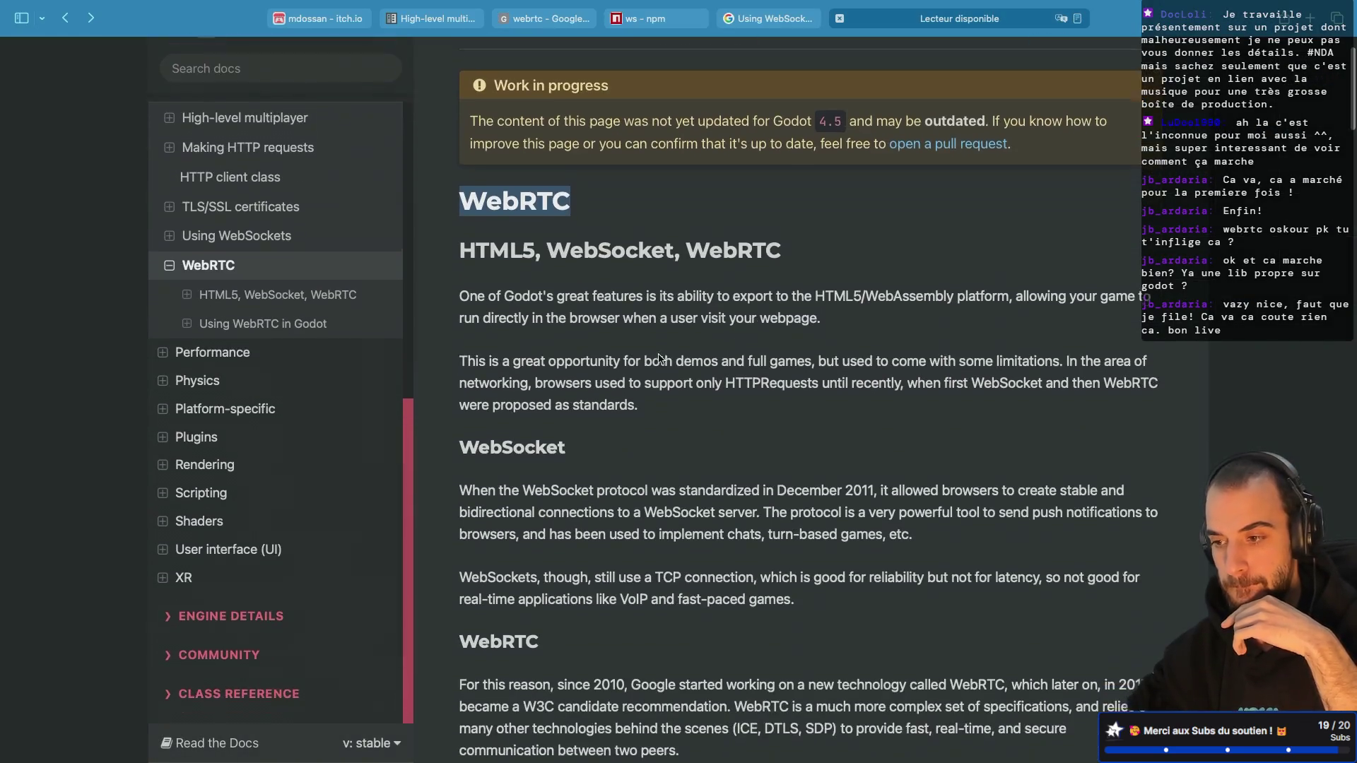
scroll(659, 354, "up", 9)
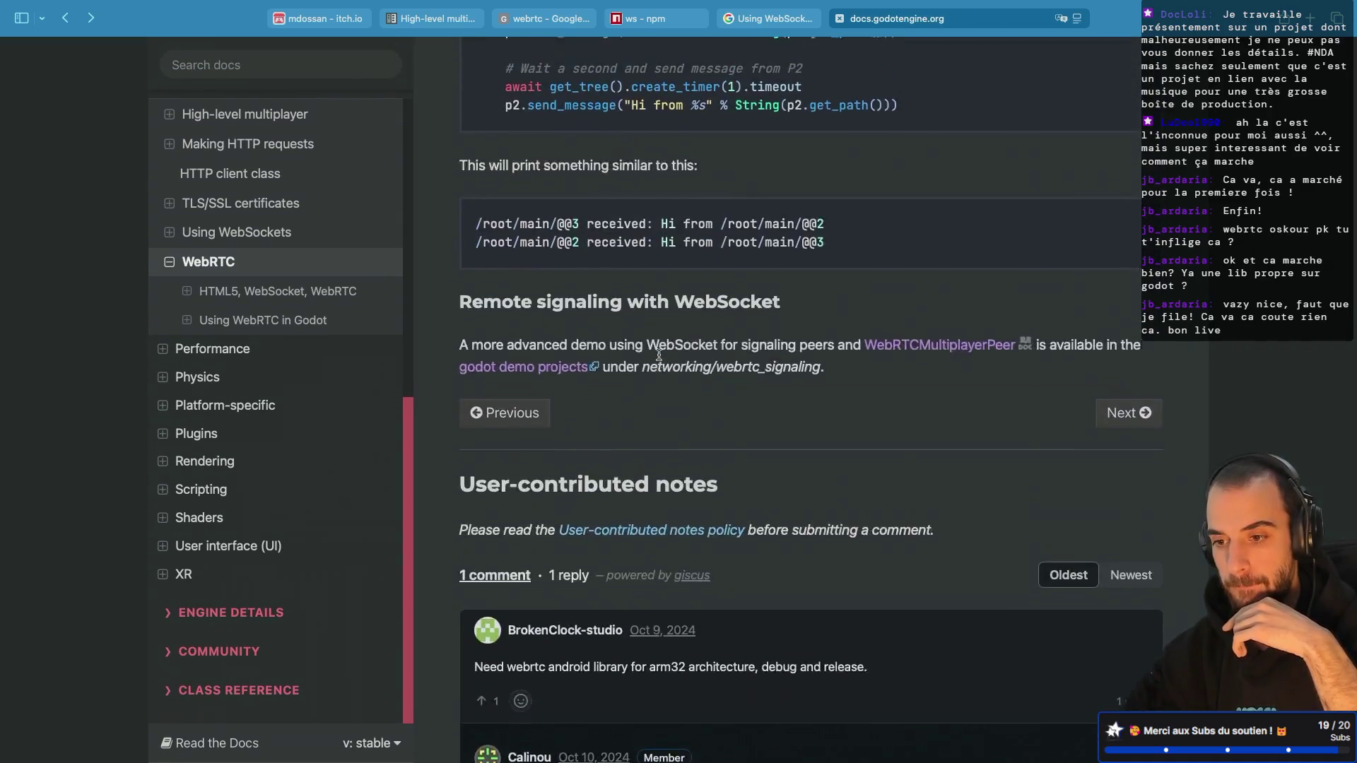
Step: Open the godot-demo-projects link in a new tab and browse the repository
right_click(548, 503)
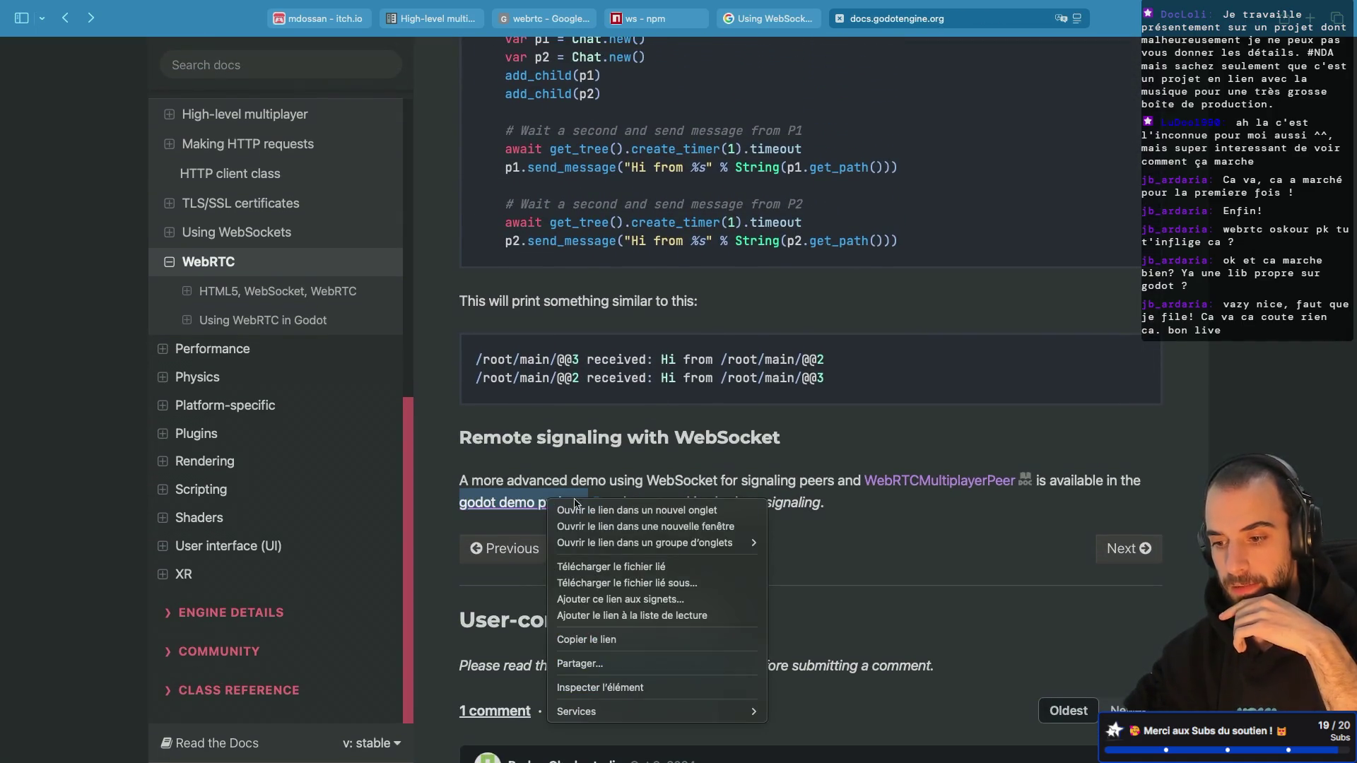
left_click(601, 594)
left_click(1014, 32)
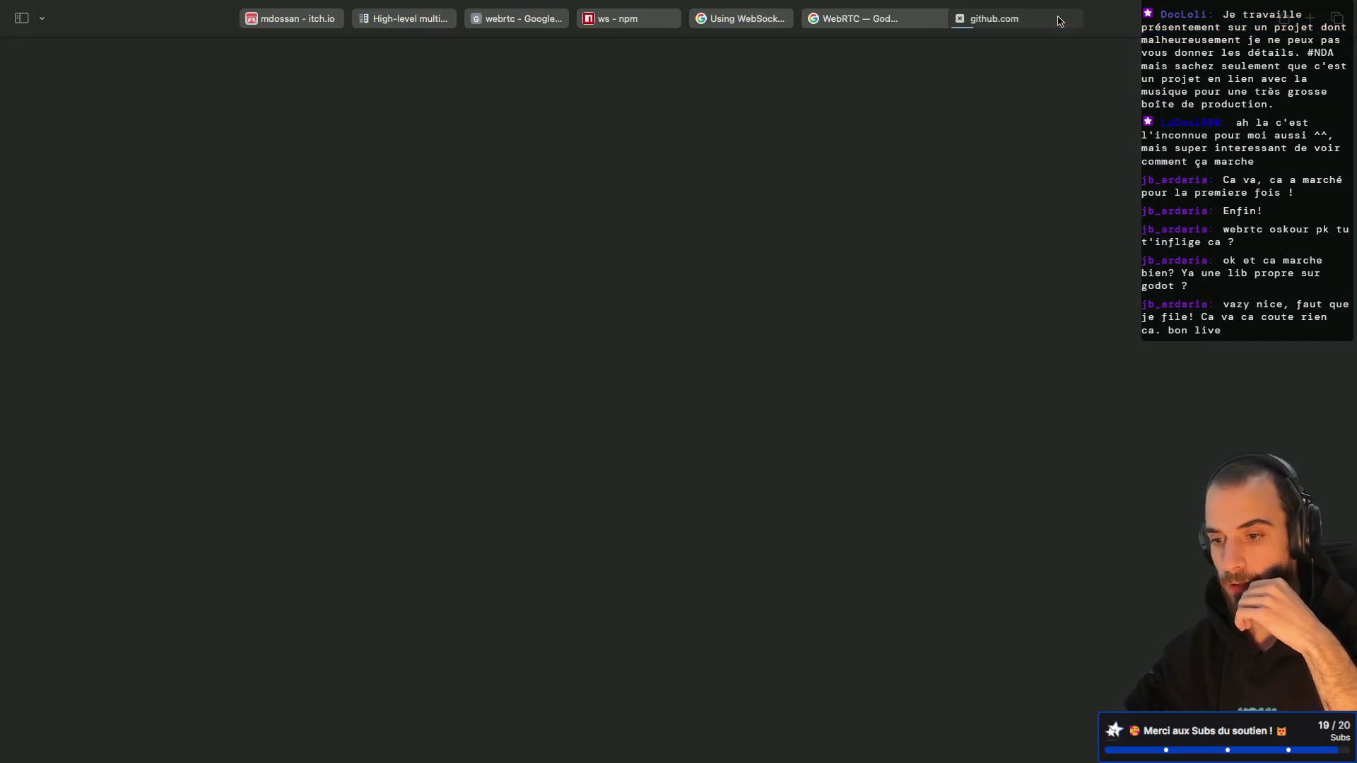
scroll(369, 315, "down", 2)
scroll(369, 314, "down", 2)
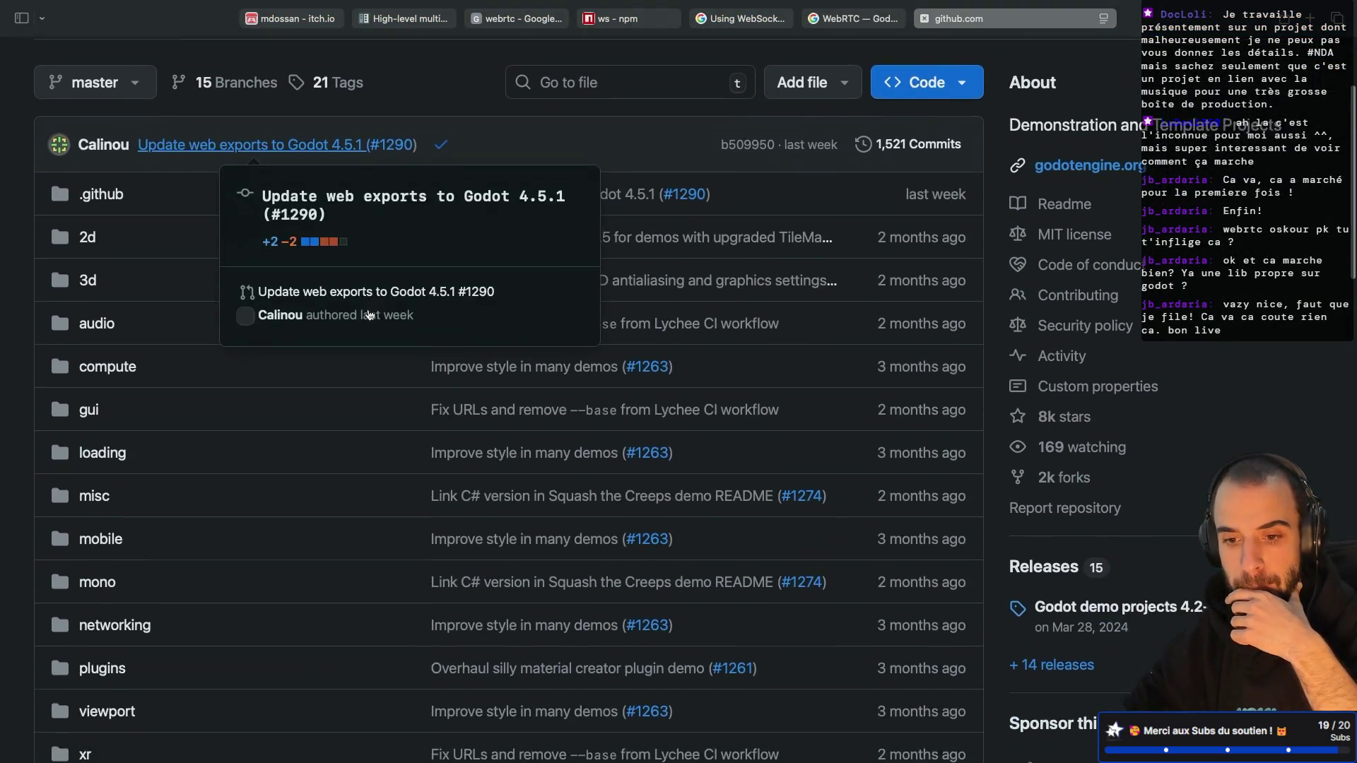
scroll(369, 314, "up", 3)
left_click(855, 18)
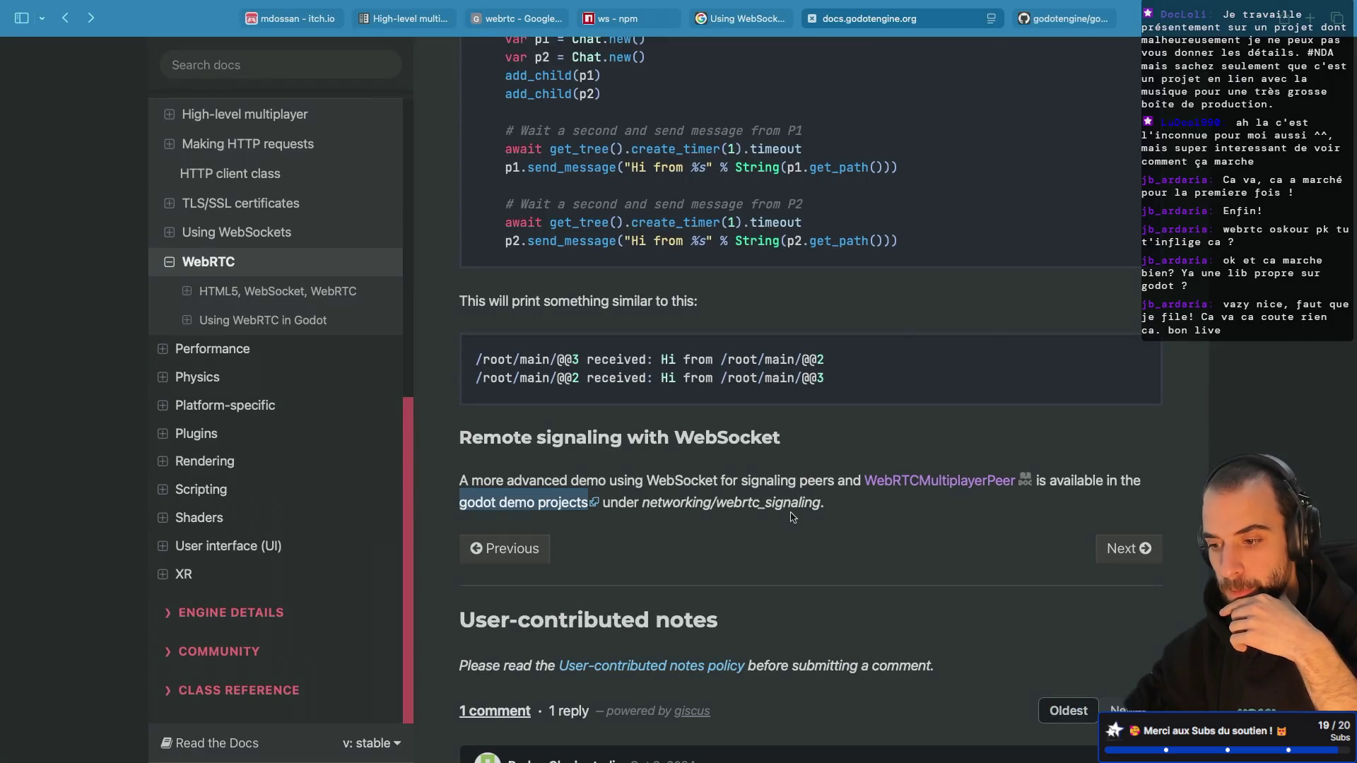
left_click(1053, 20)
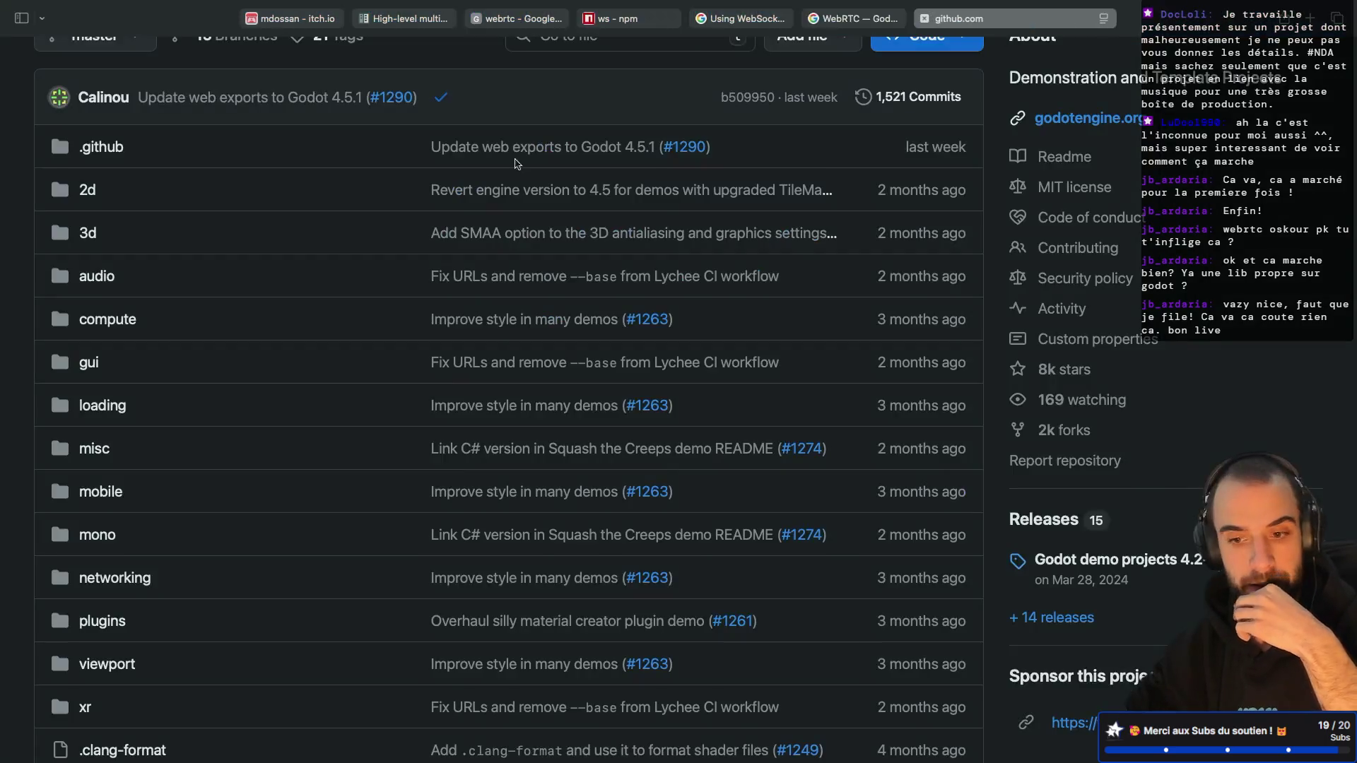
scroll(127, 441, "down", 1)
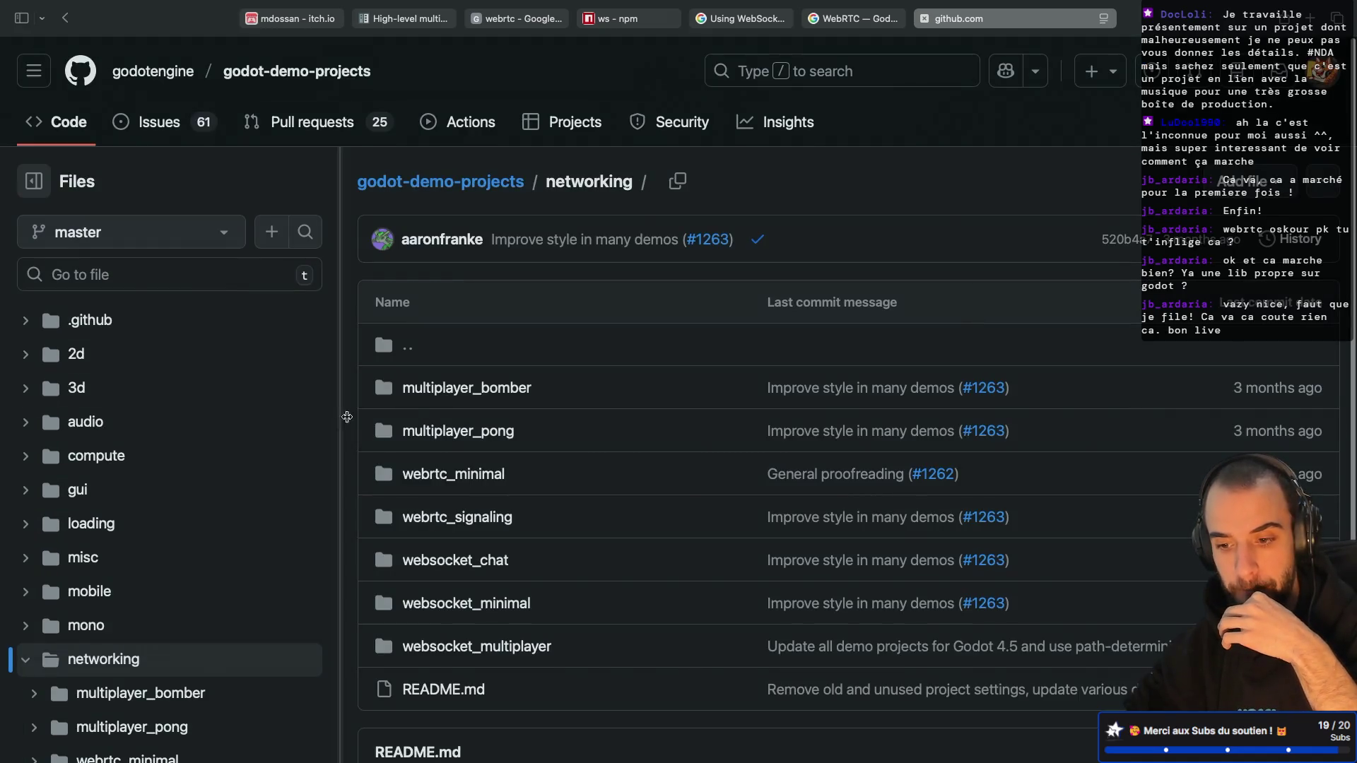
Step: Open webrtc_signaling's server folder and start reading ws_webrtc_server.gd
left_click(475, 527)
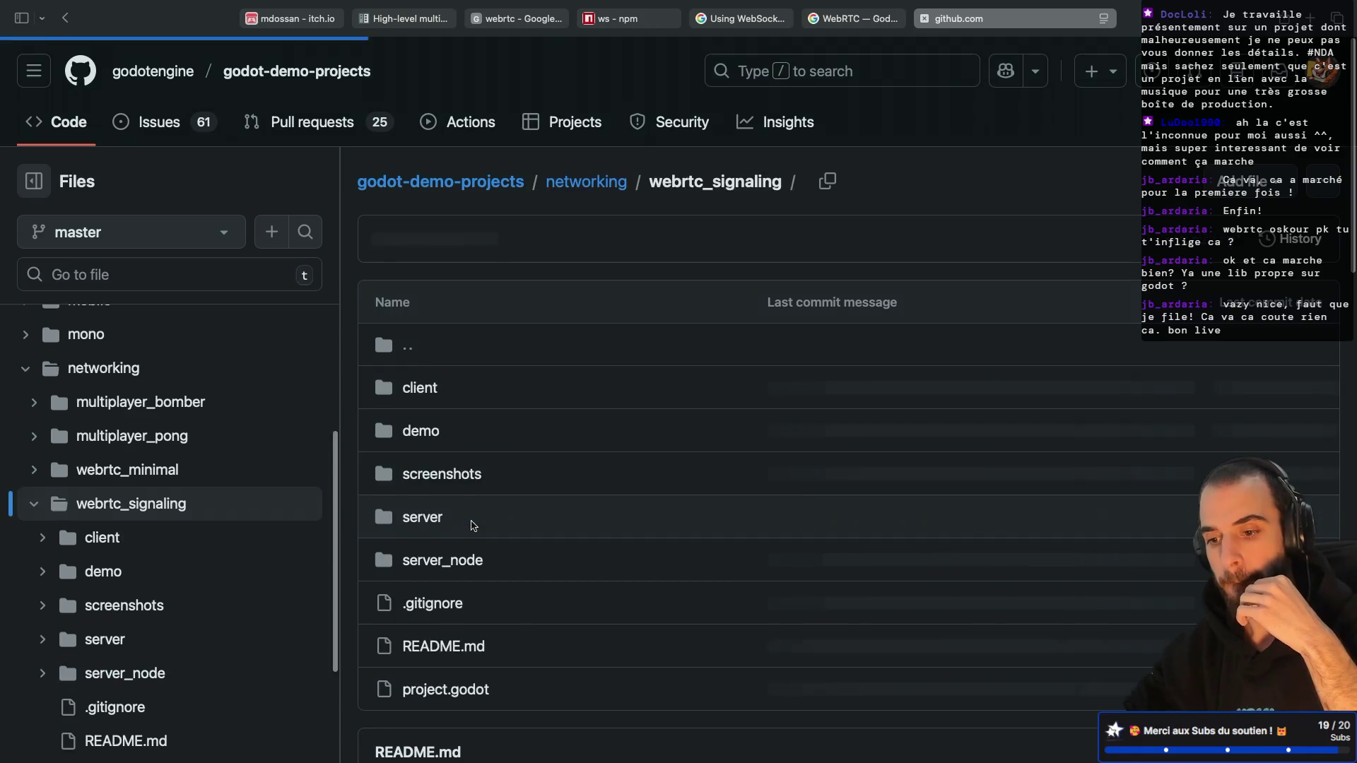
scroll(530, 379, "down", 2)
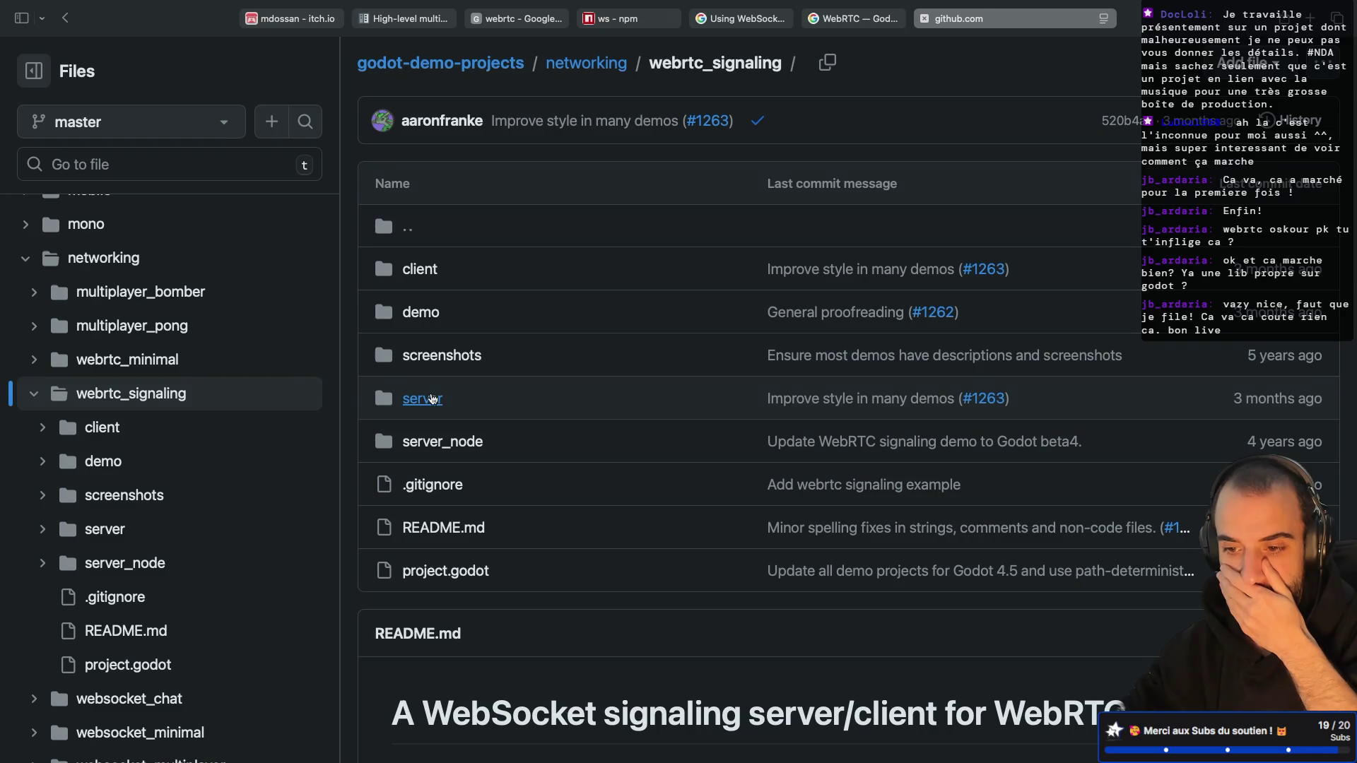
left_click(433, 399)
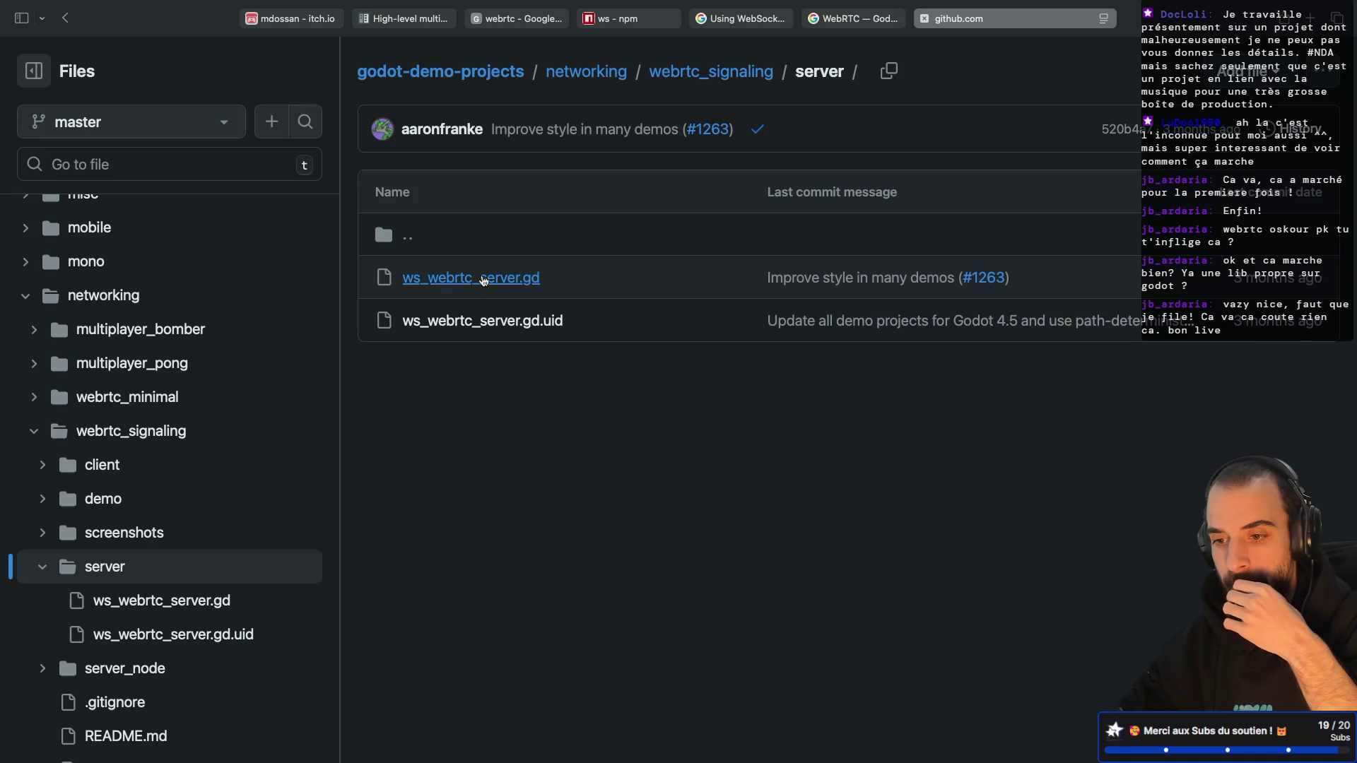
scroll(624, 360, "down", 5)
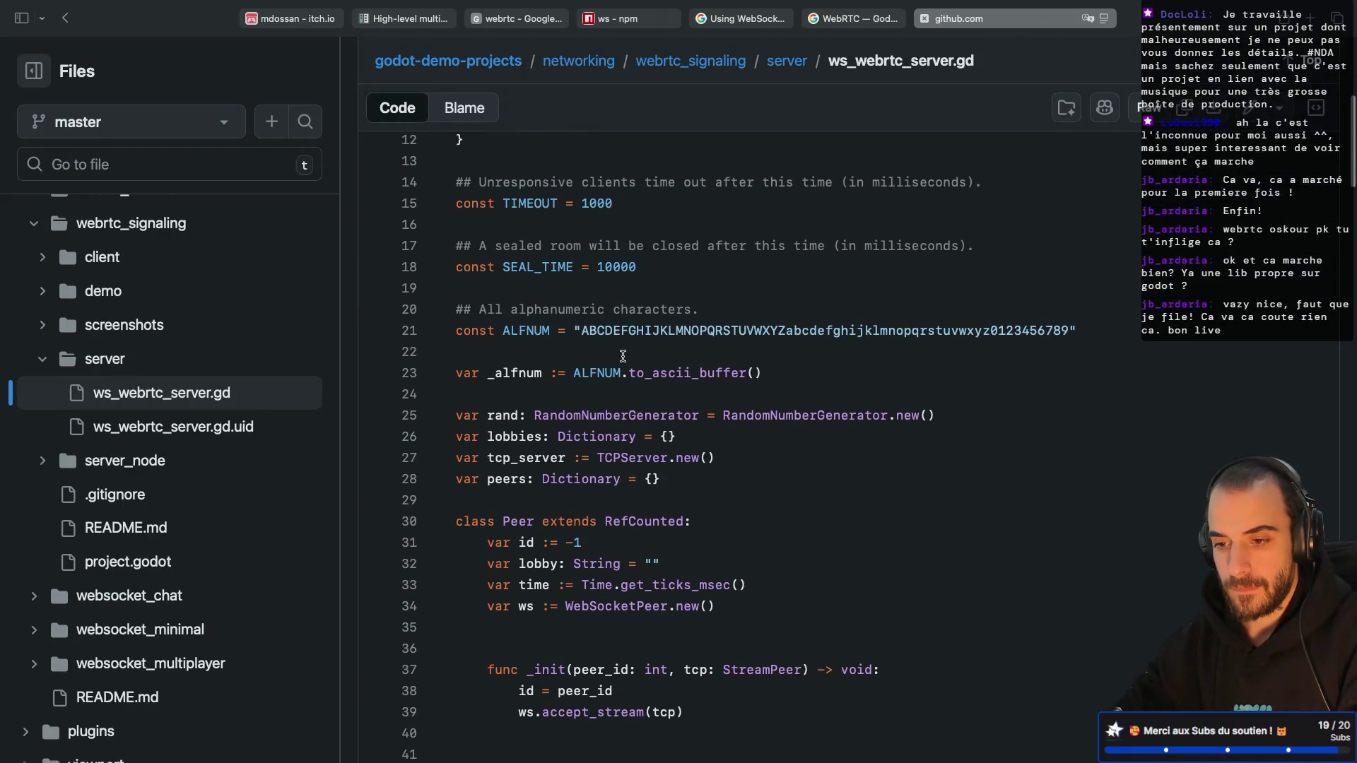
scroll(594, 398, "down", 2)
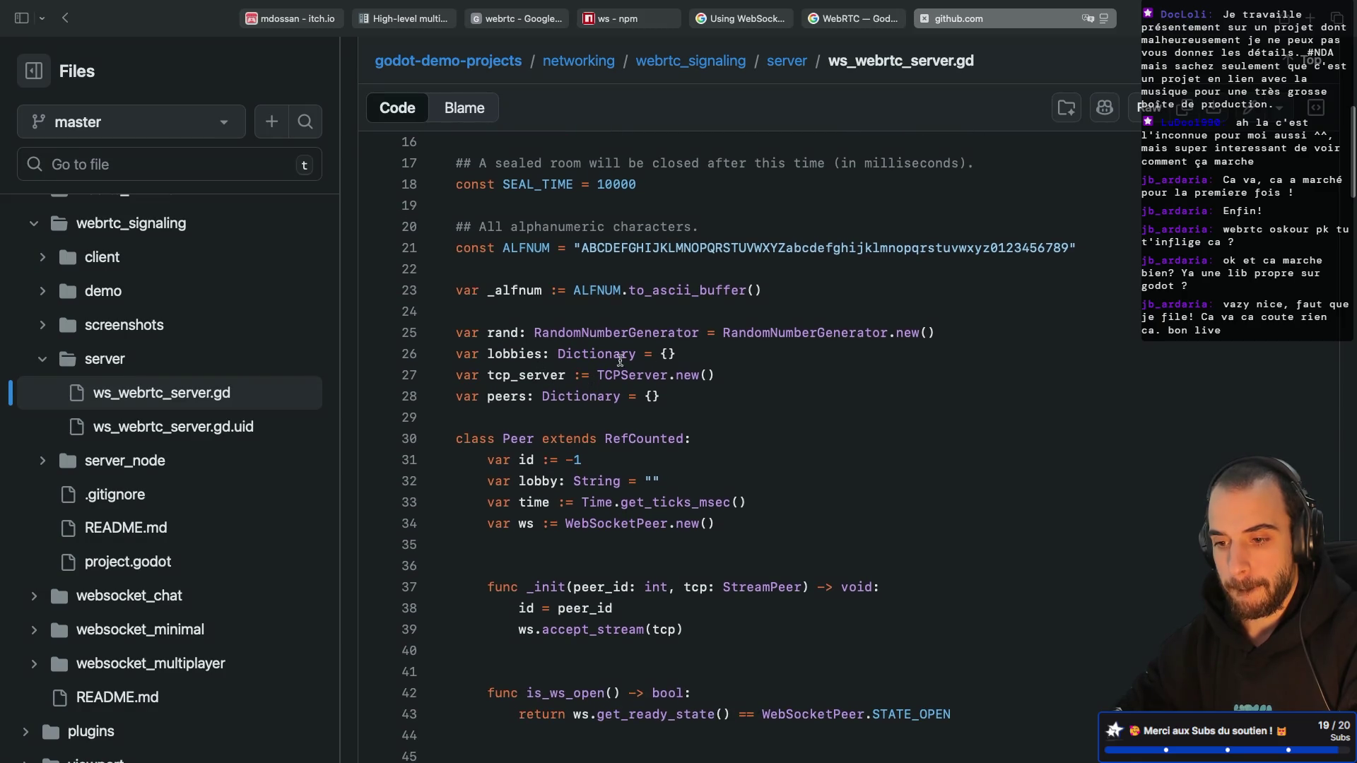
scroll(664, 360, "up", 7)
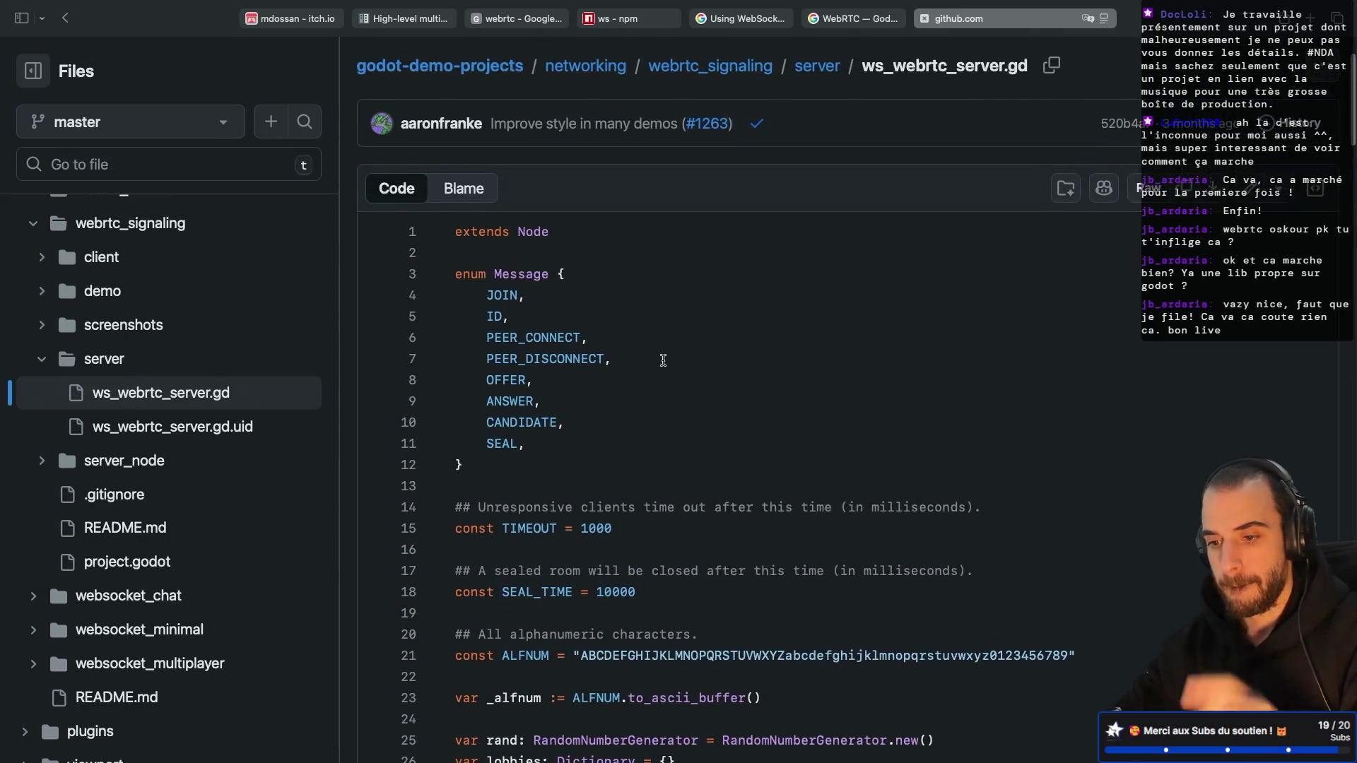
scroll(664, 360, "down", 4)
scroll(663, 360, "up", 6)
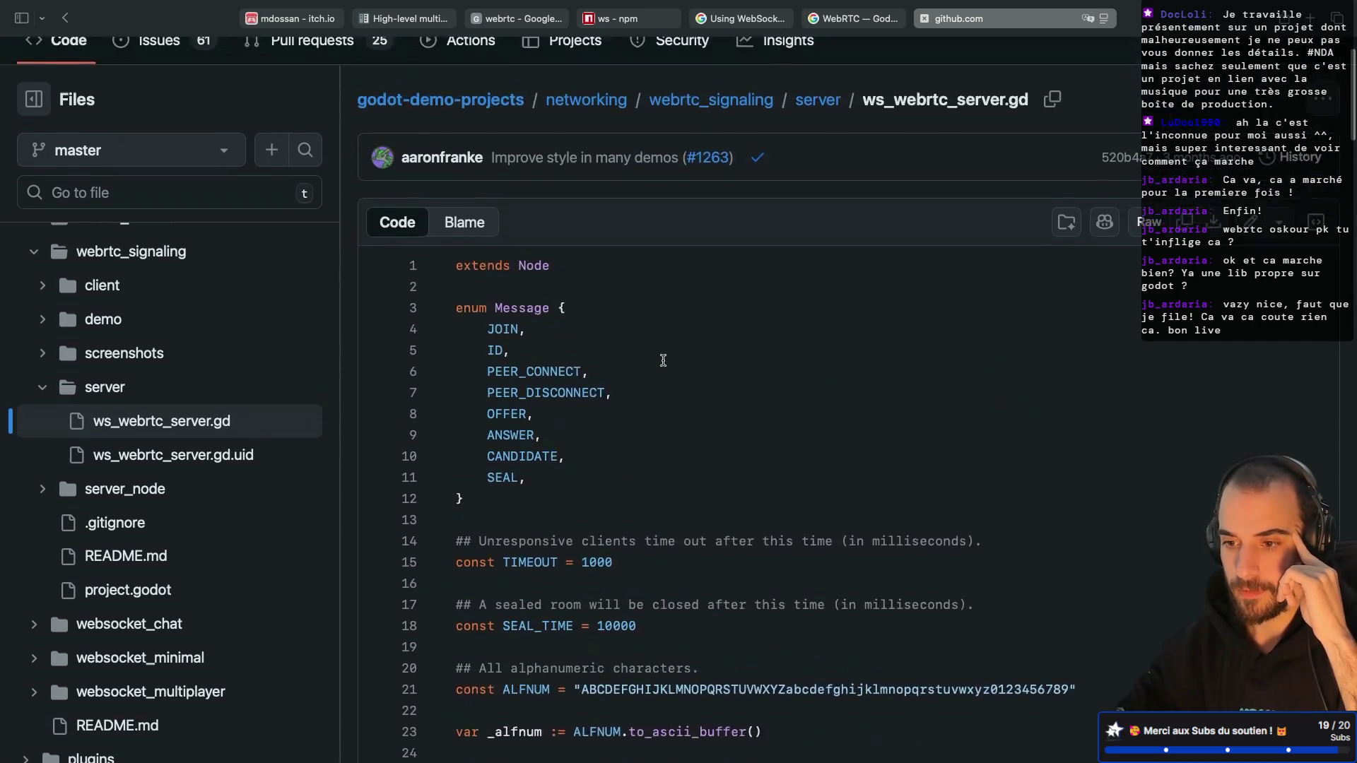
scroll(664, 360, "down", 5)
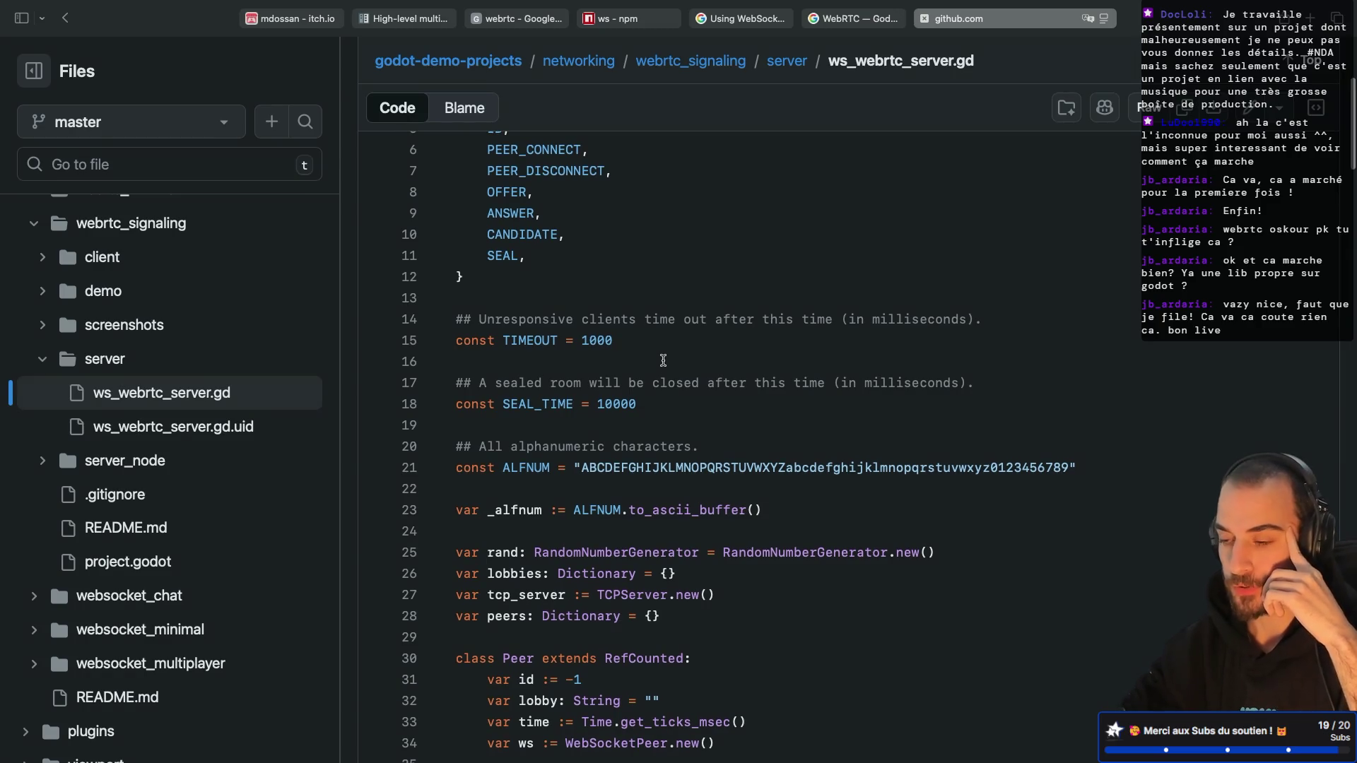
scroll(663, 361, "down", 5)
scroll(664, 360, "down", 2)
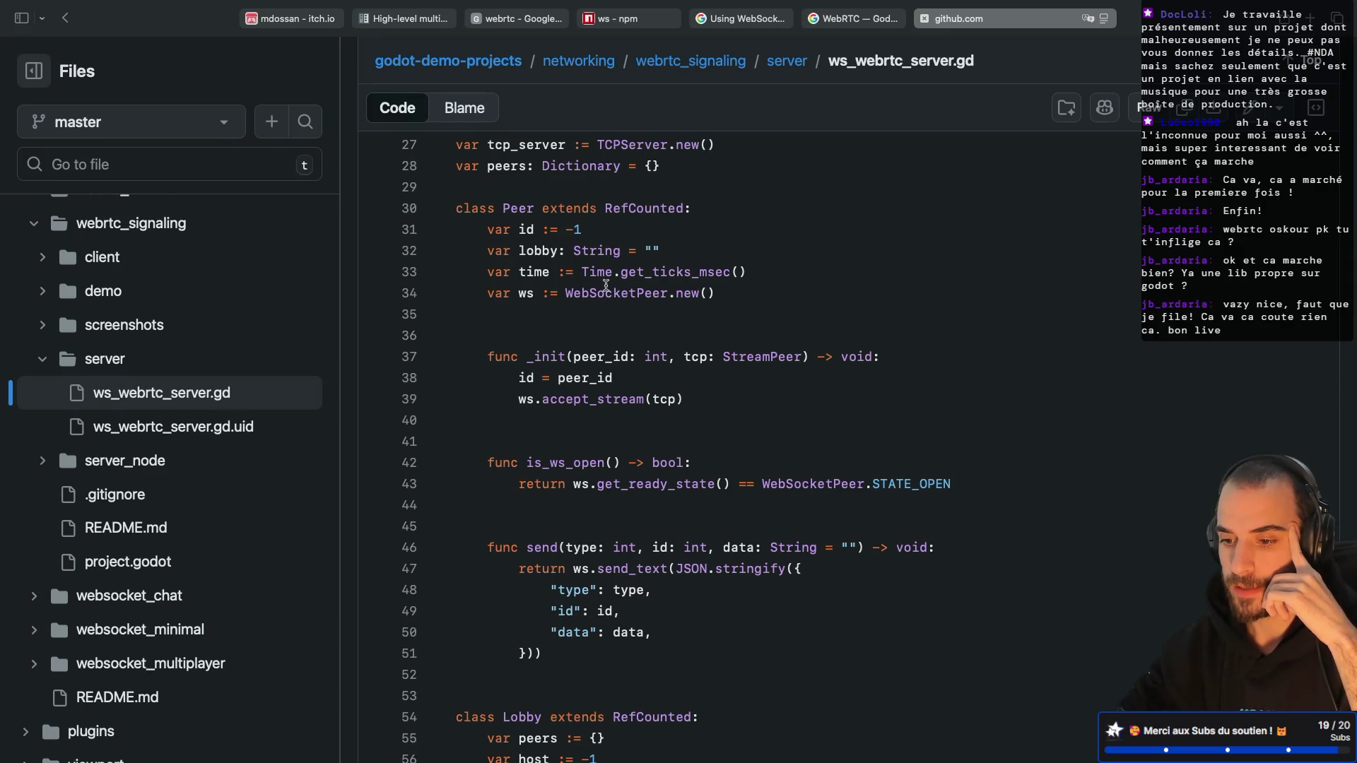
Step: Finish reading ws_webrtc_server.gd, then expand the client folder and open multiplayer_client.gd
scroll(607, 285, "down", 2)
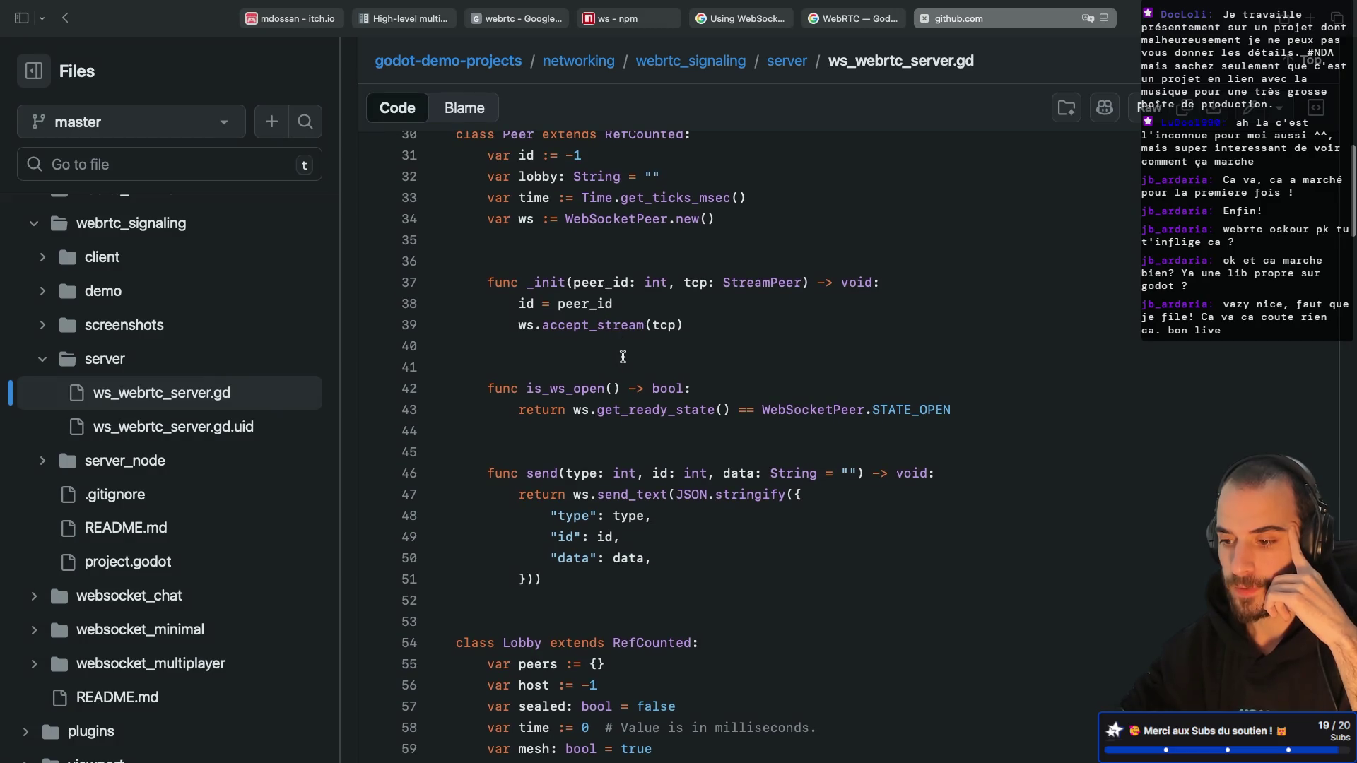
scroll(623, 357, "down", 2)
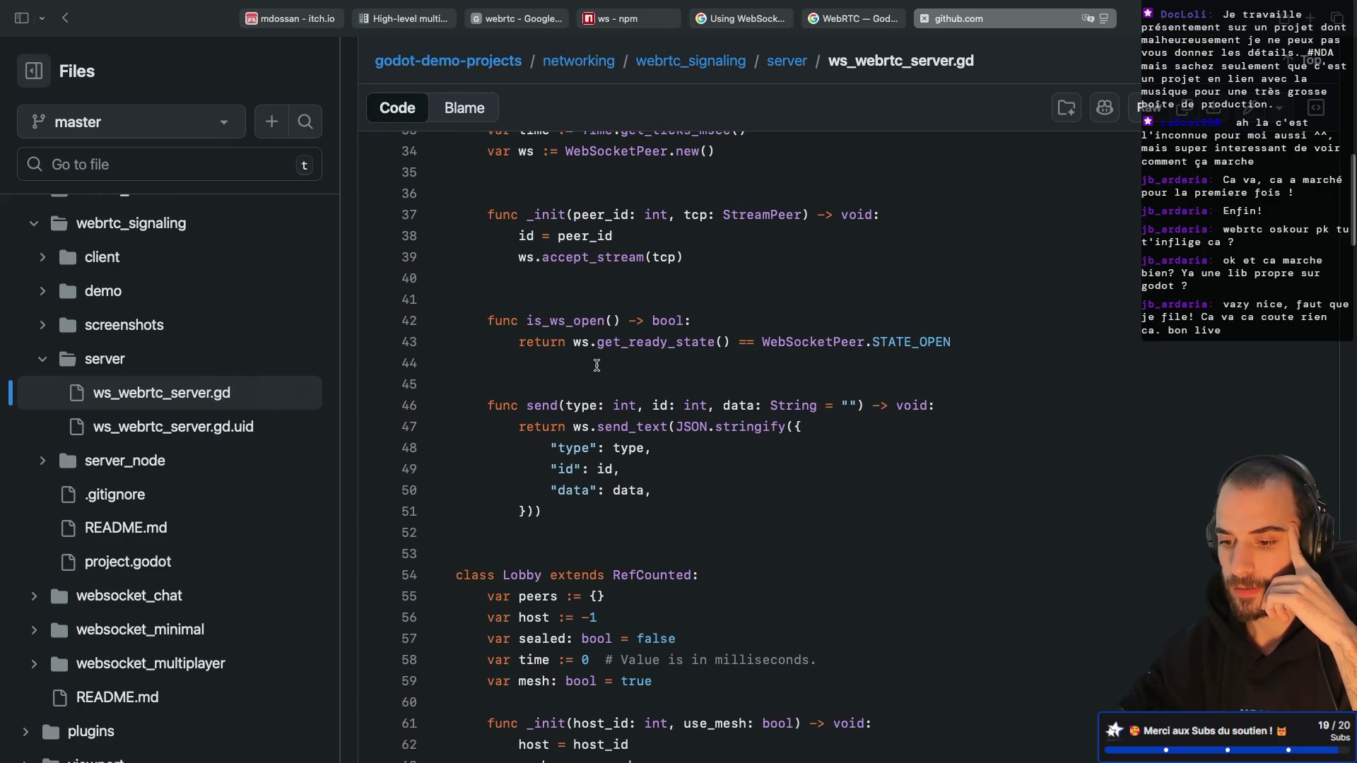
scroll(597, 364, "down", 10)
scroll(598, 360, "down", 2)
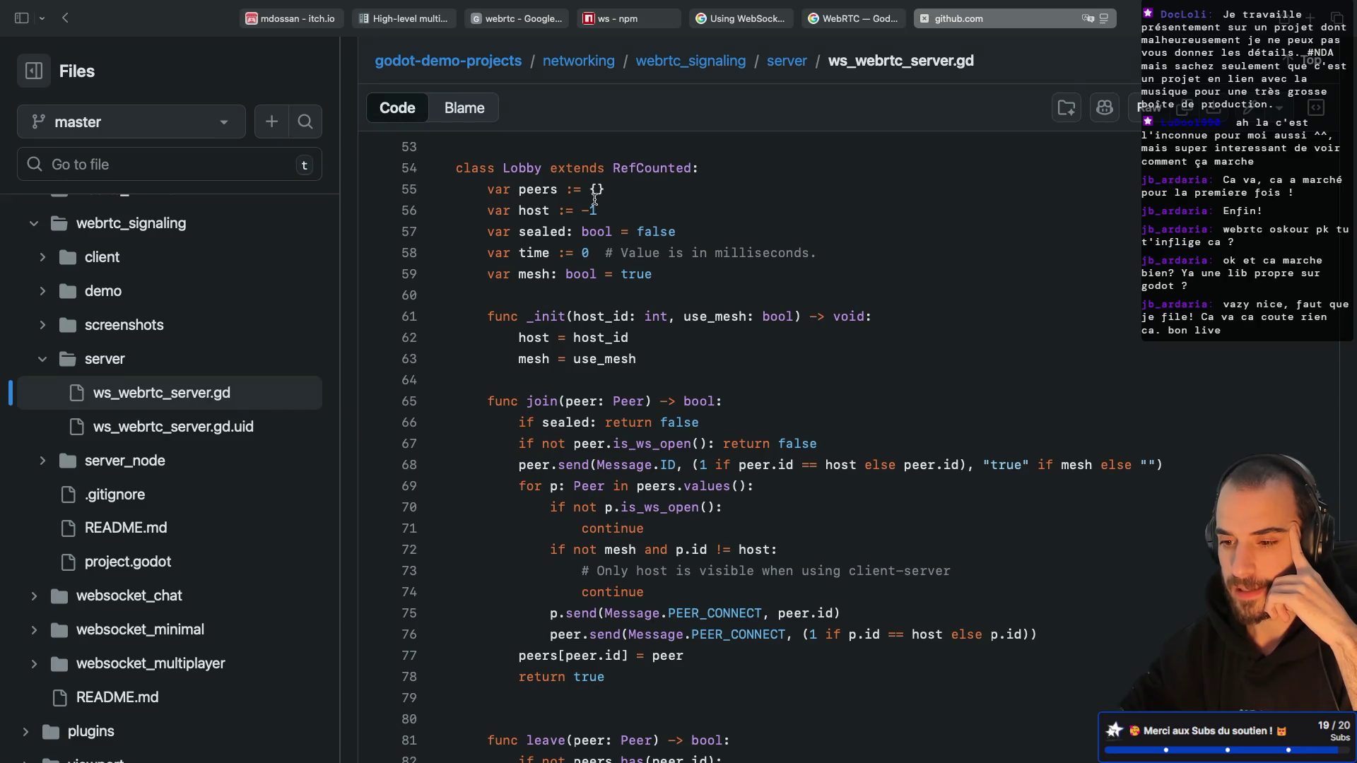
scroll(595, 200, "up", 4)
scroll(595, 200, "down", 5)
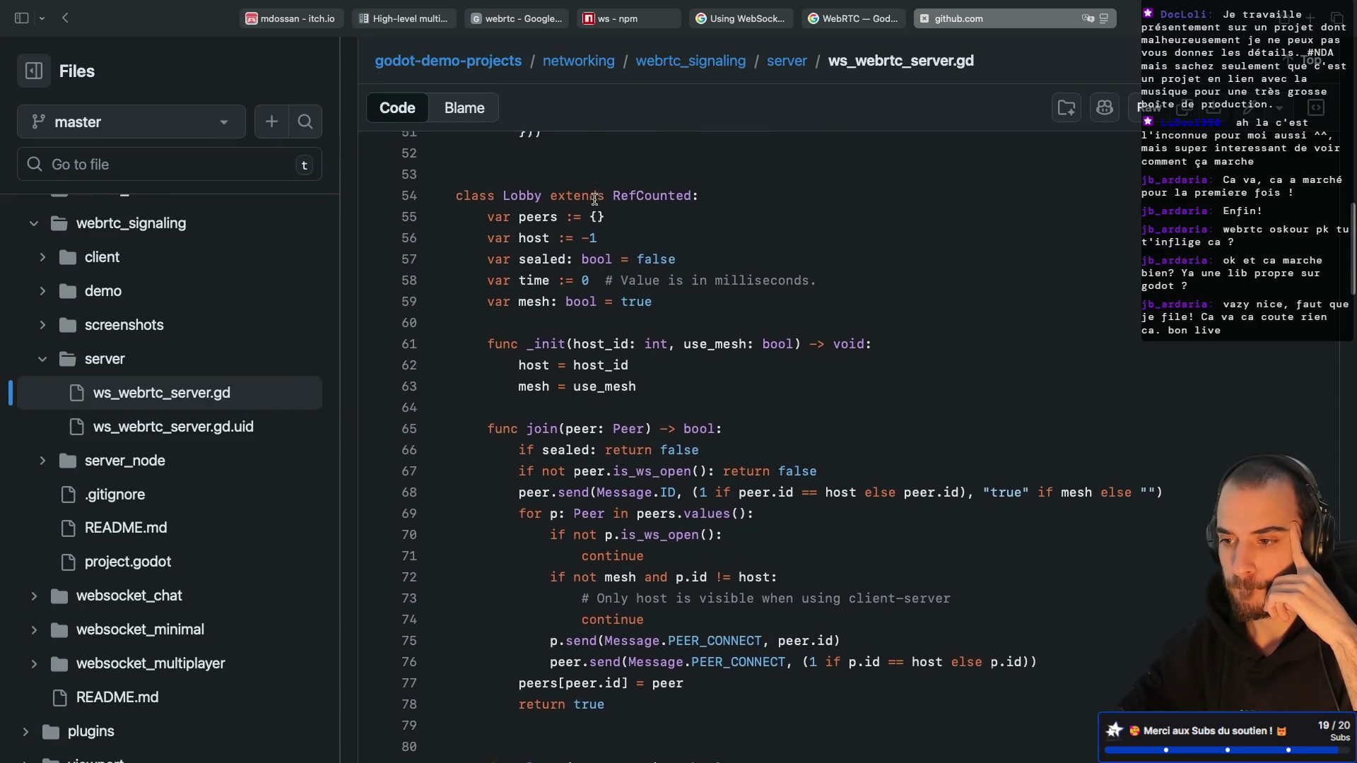
scroll(595, 200, "down", 1)
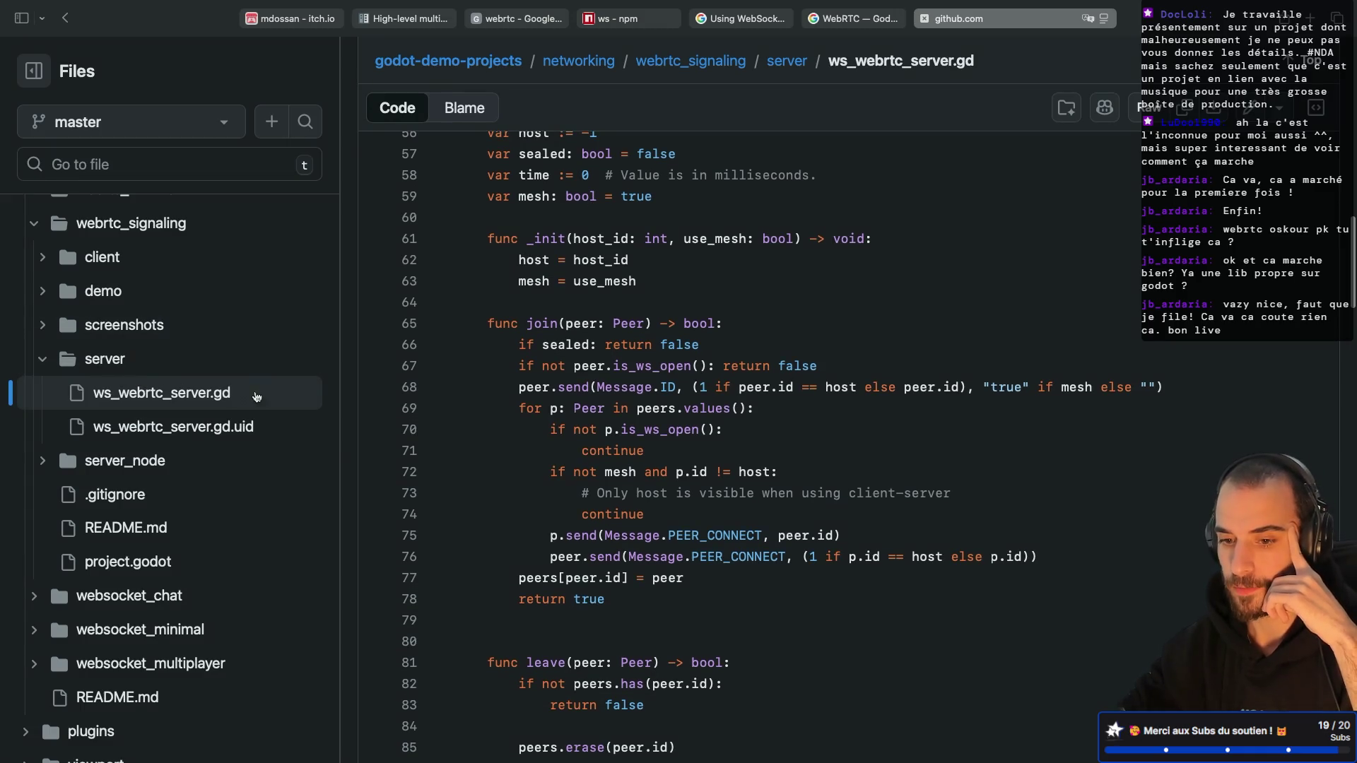
scroll(622, 434, "down", 15)
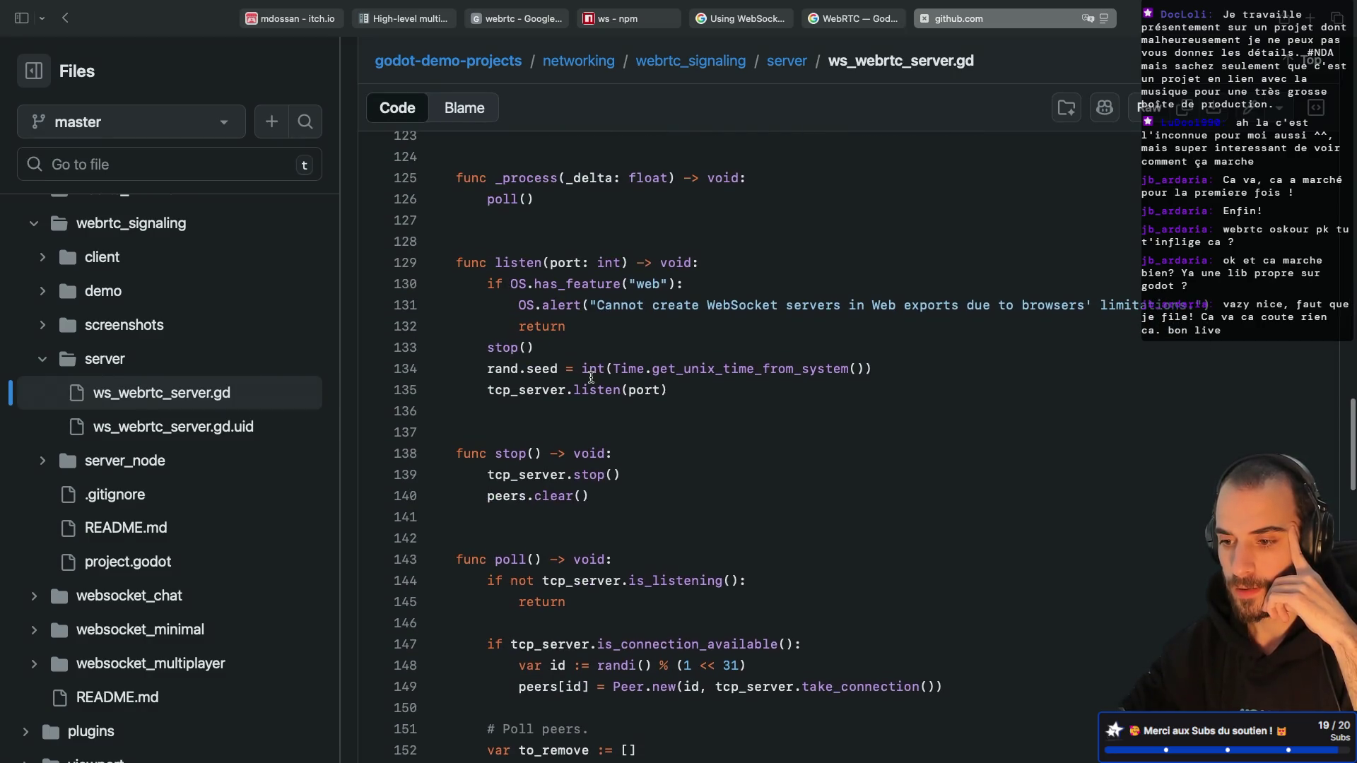
scroll(592, 376, "down", 4)
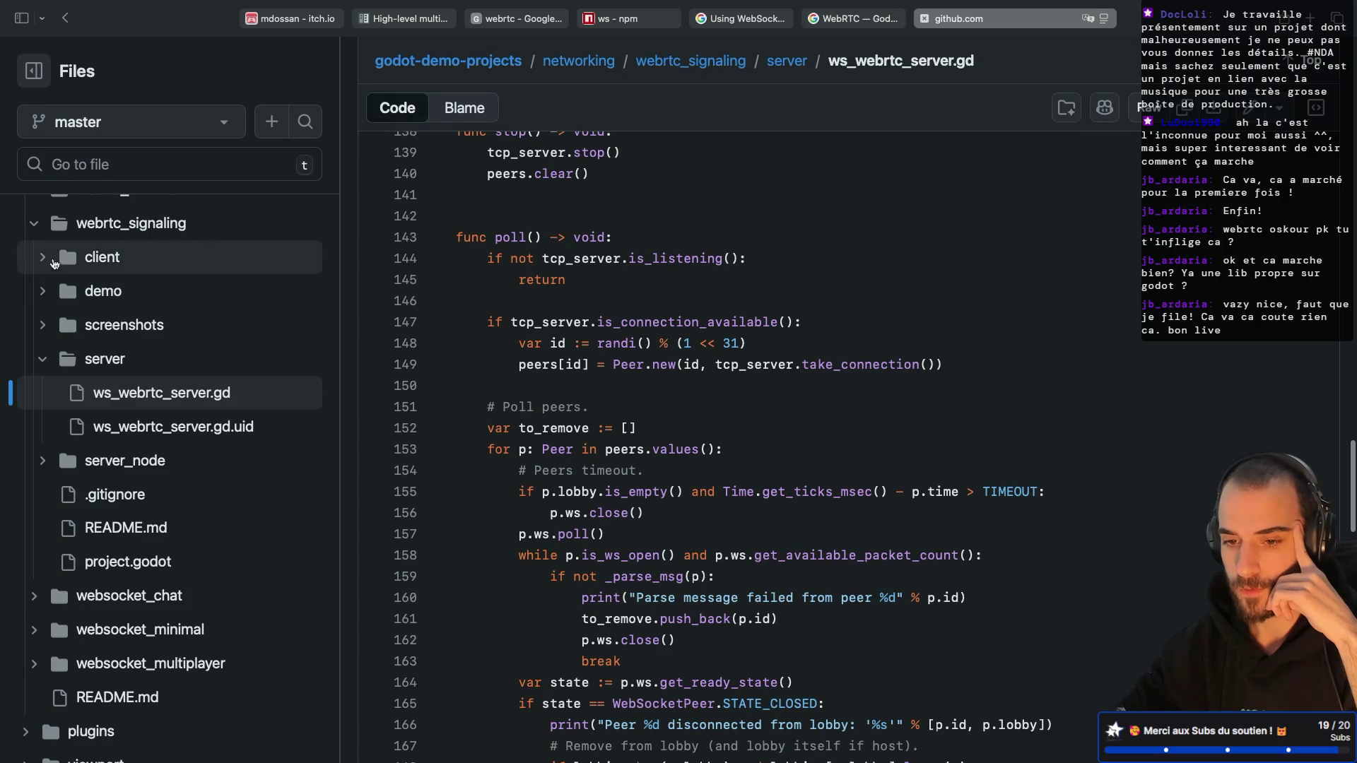
left_click(54, 261)
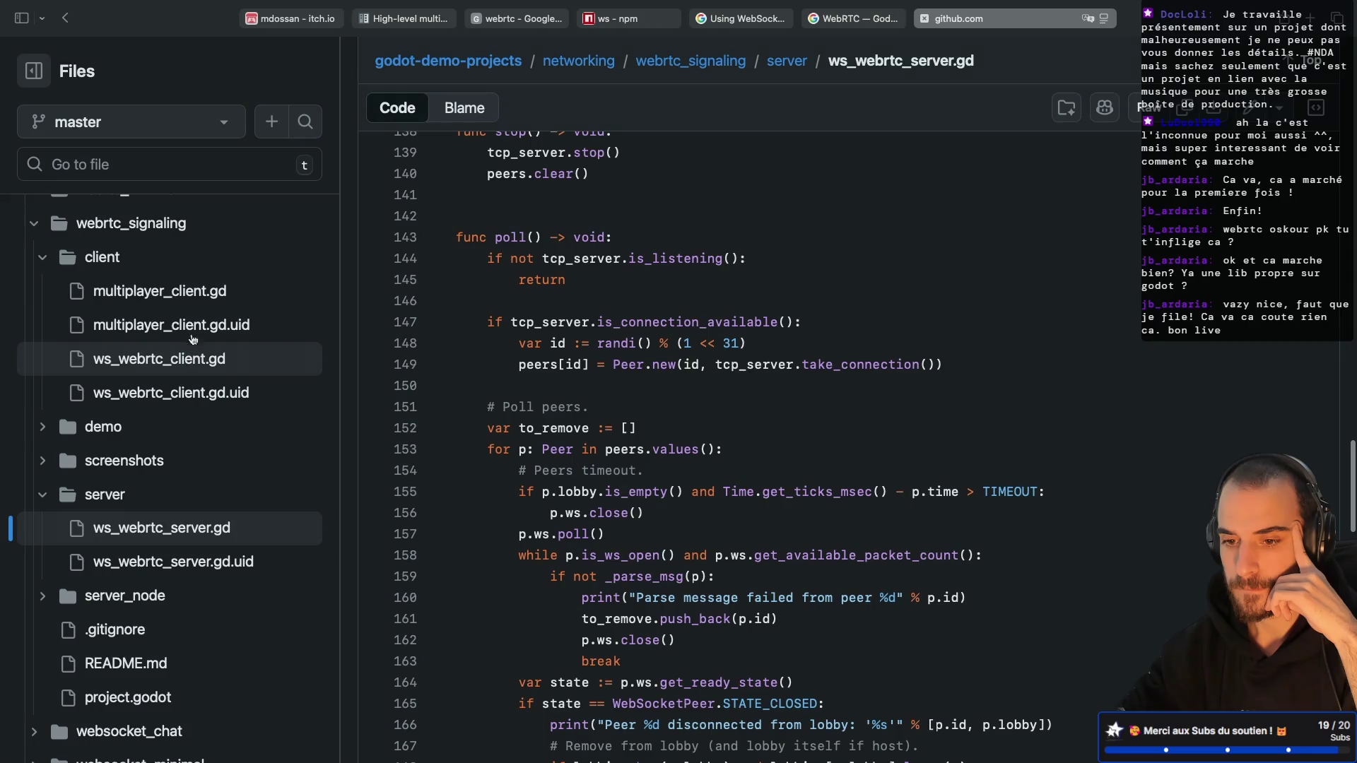
left_click(185, 294)
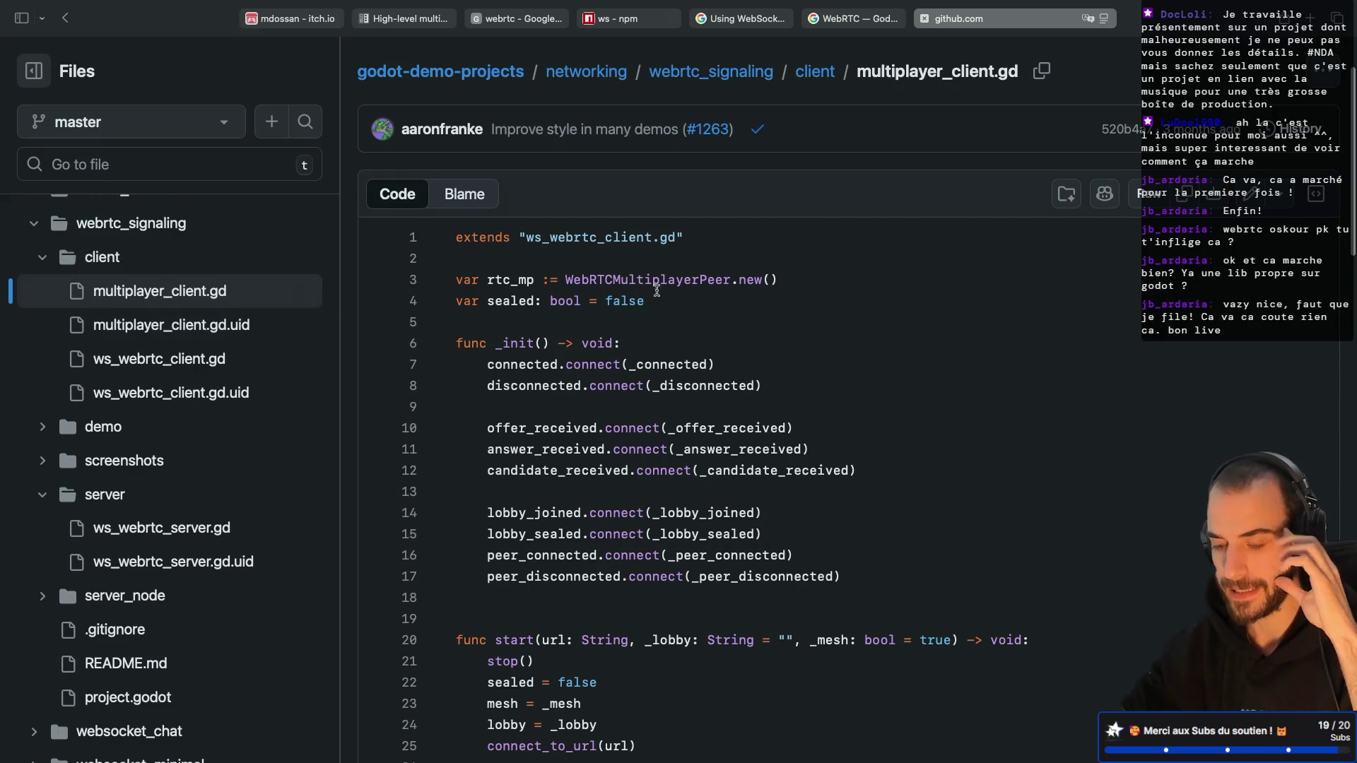
Step: Scroll the client scripts, reopen multiplayer_client.gd and list every reference to rtc_mp
scroll(580, 292, "down", 2)
scroll(579, 292, "down", 2)
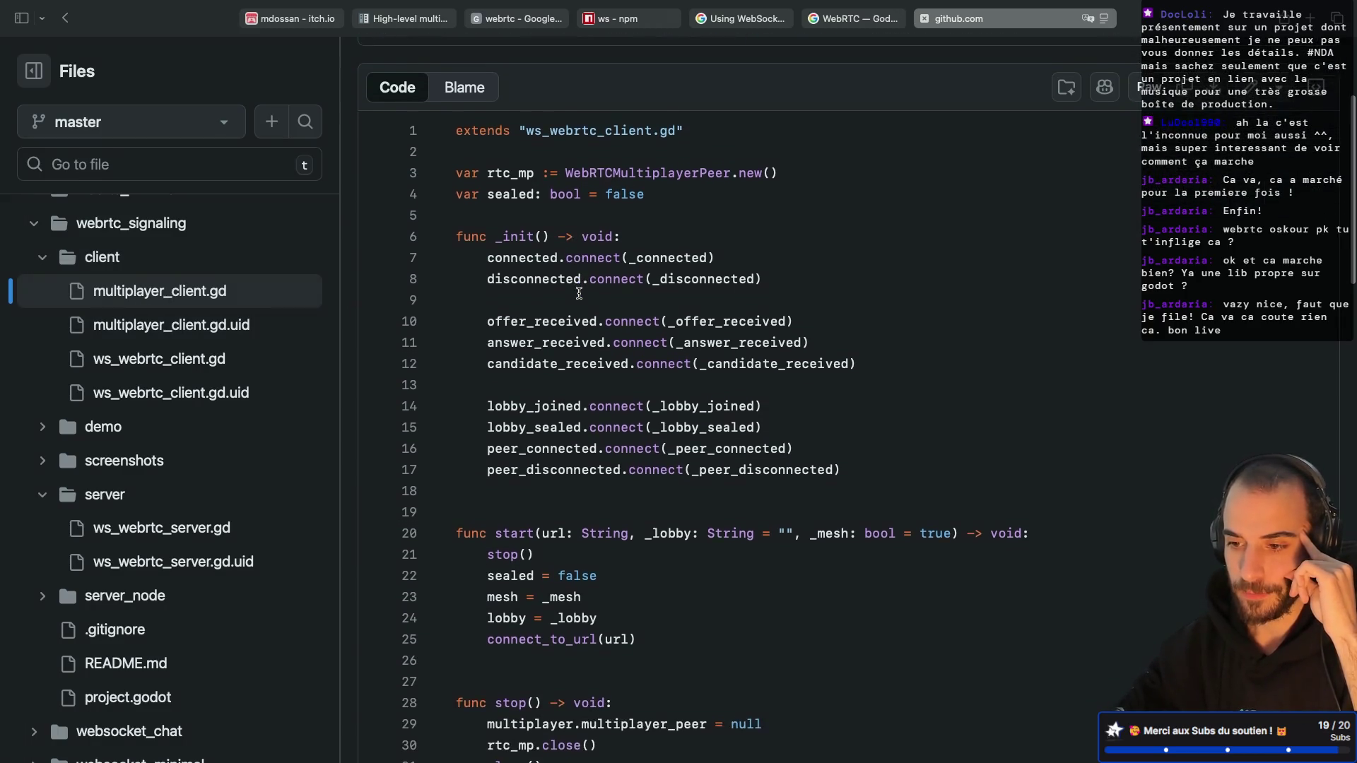
scroll(580, 292, "up", 3)
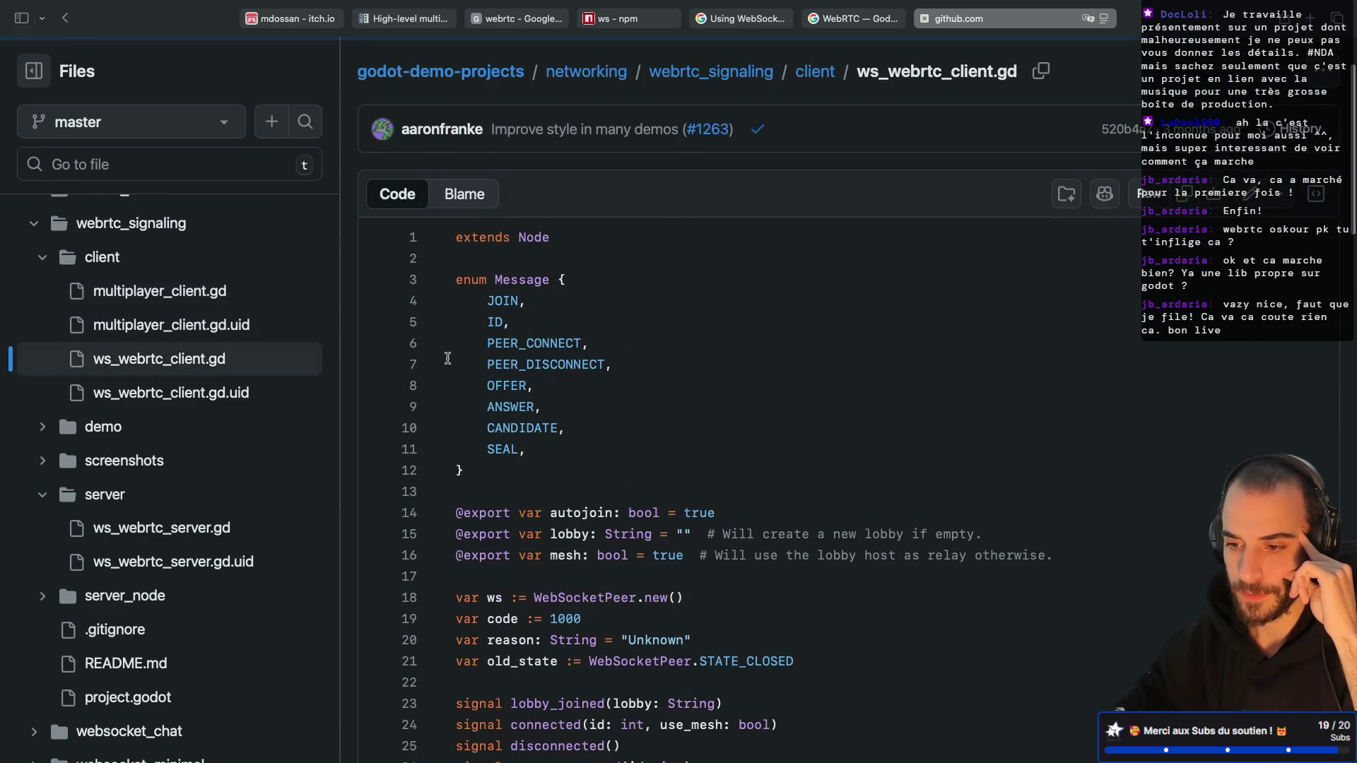
scroll(597, 406, "down", 2)
scroll(601, 408, "down", 5)
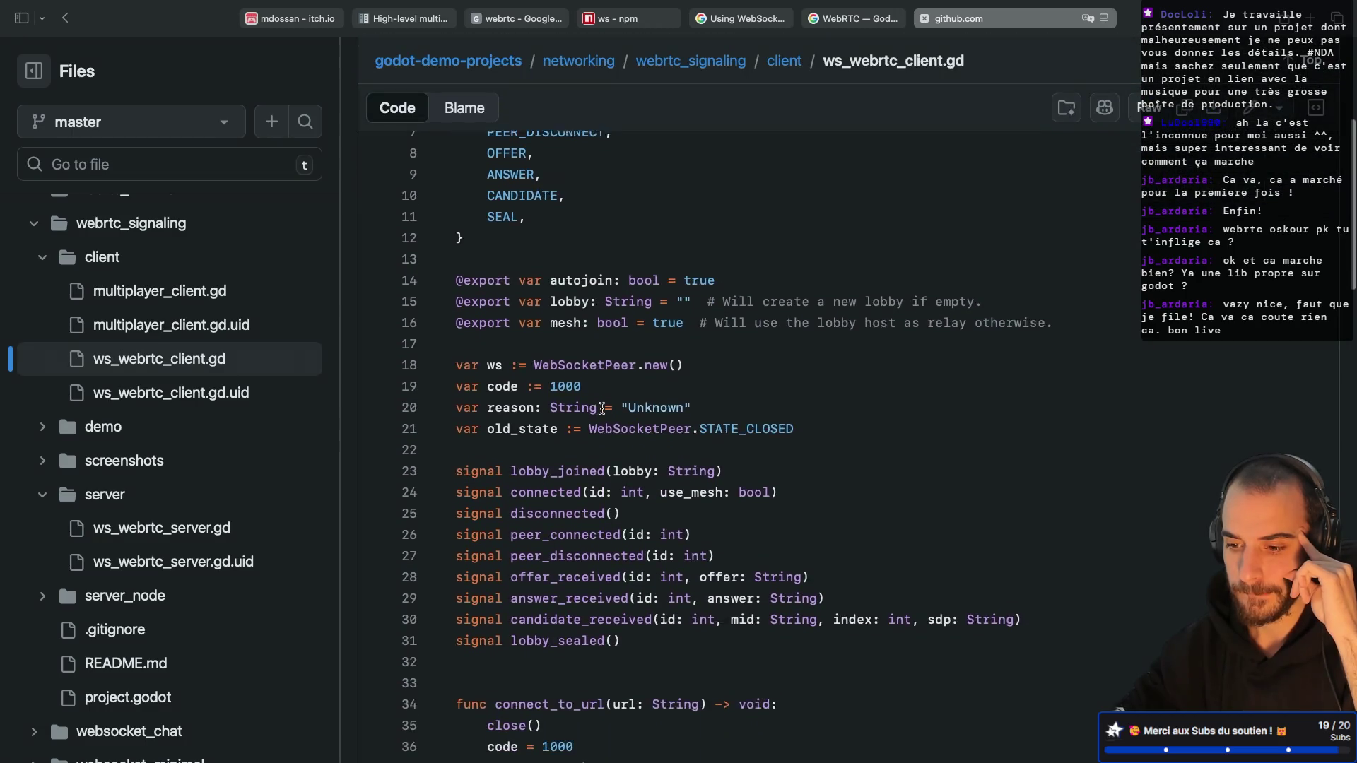
scroll(602, 408, "down", 2)
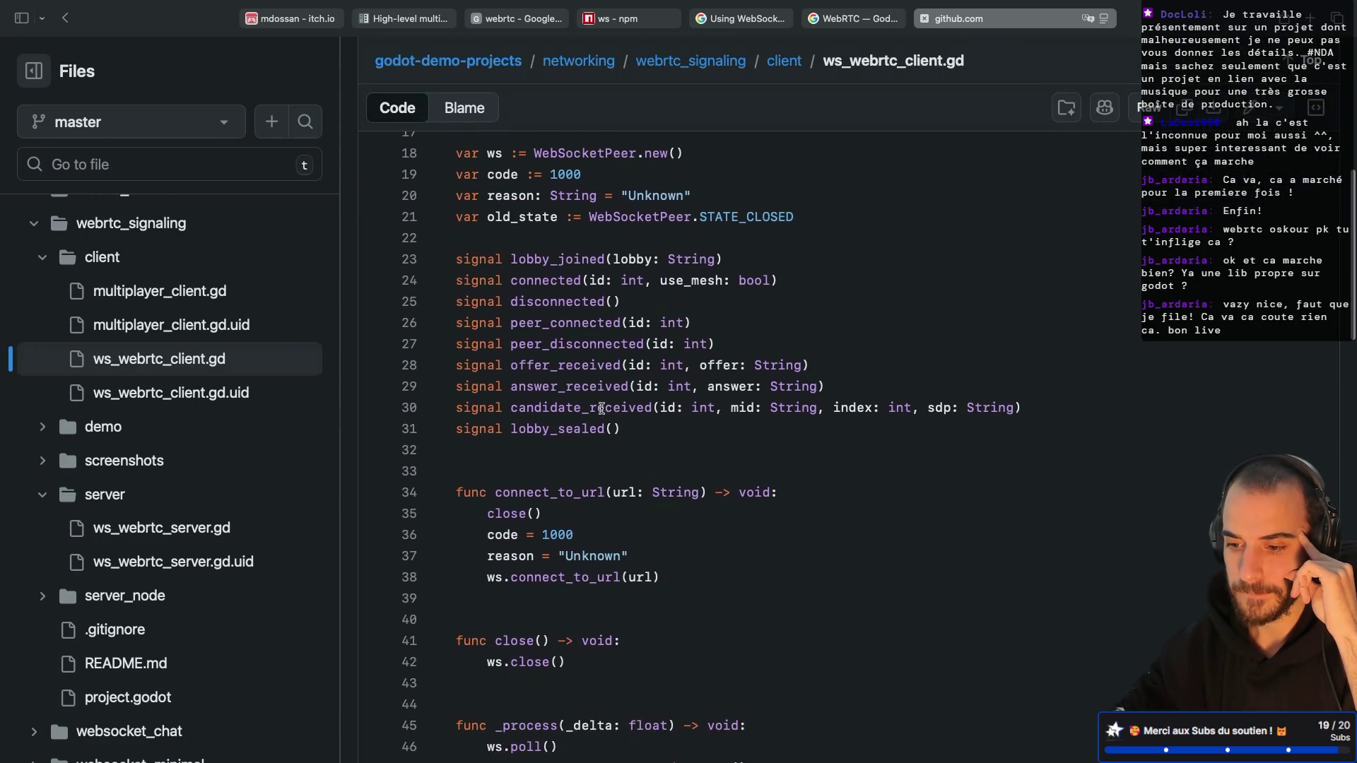
scroll(601, 408, "down", 9)
scroll(602, 407, "down", 4)
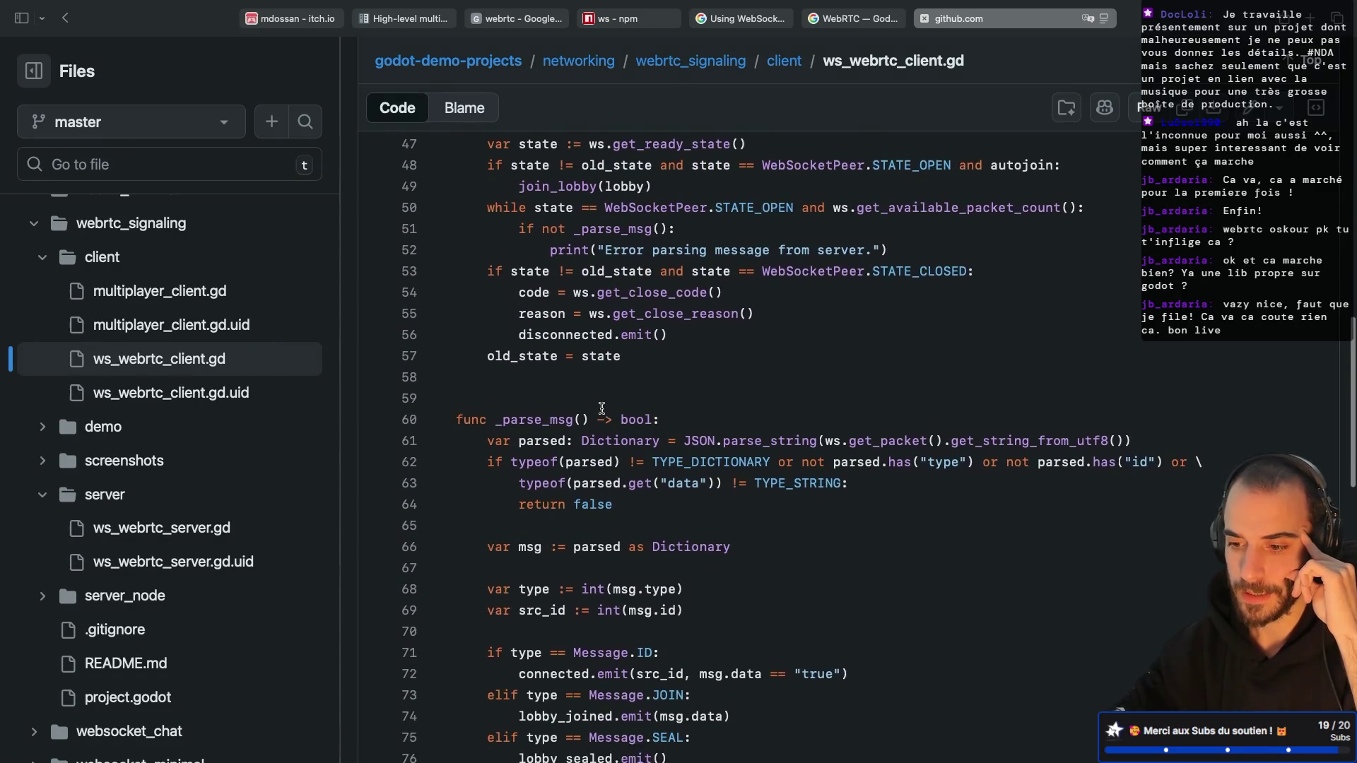
scroll(602, 408, "up", 3)
scroll(601, 408, "up", 10)
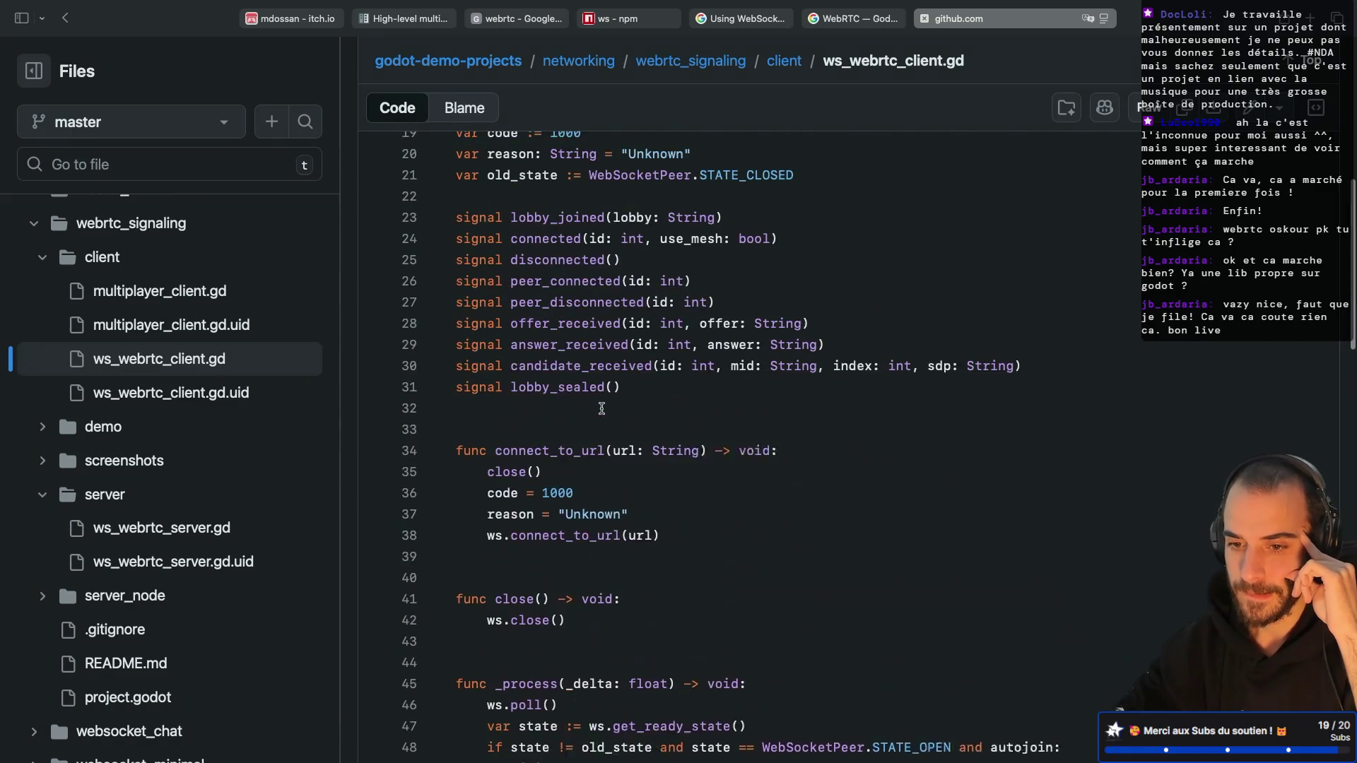
left_click(231, 290)
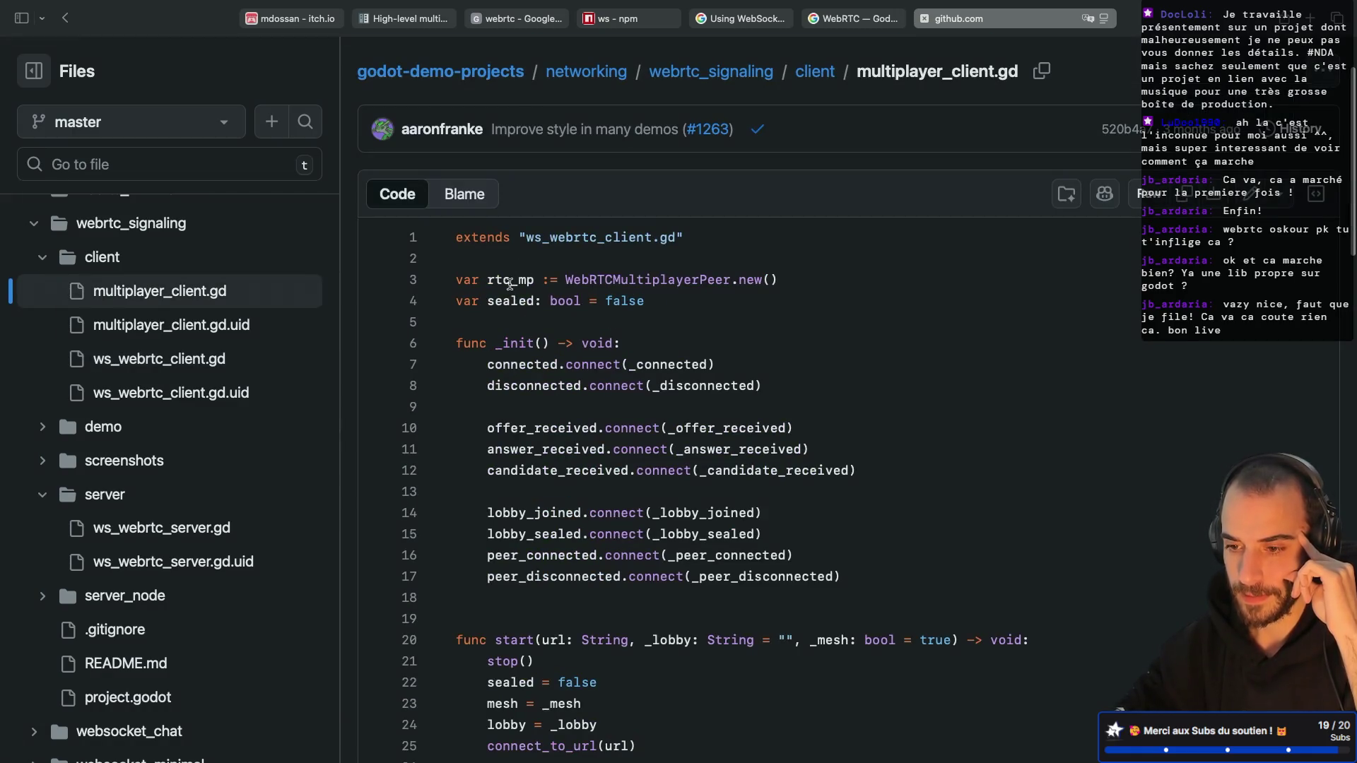
left_click(509, 284)
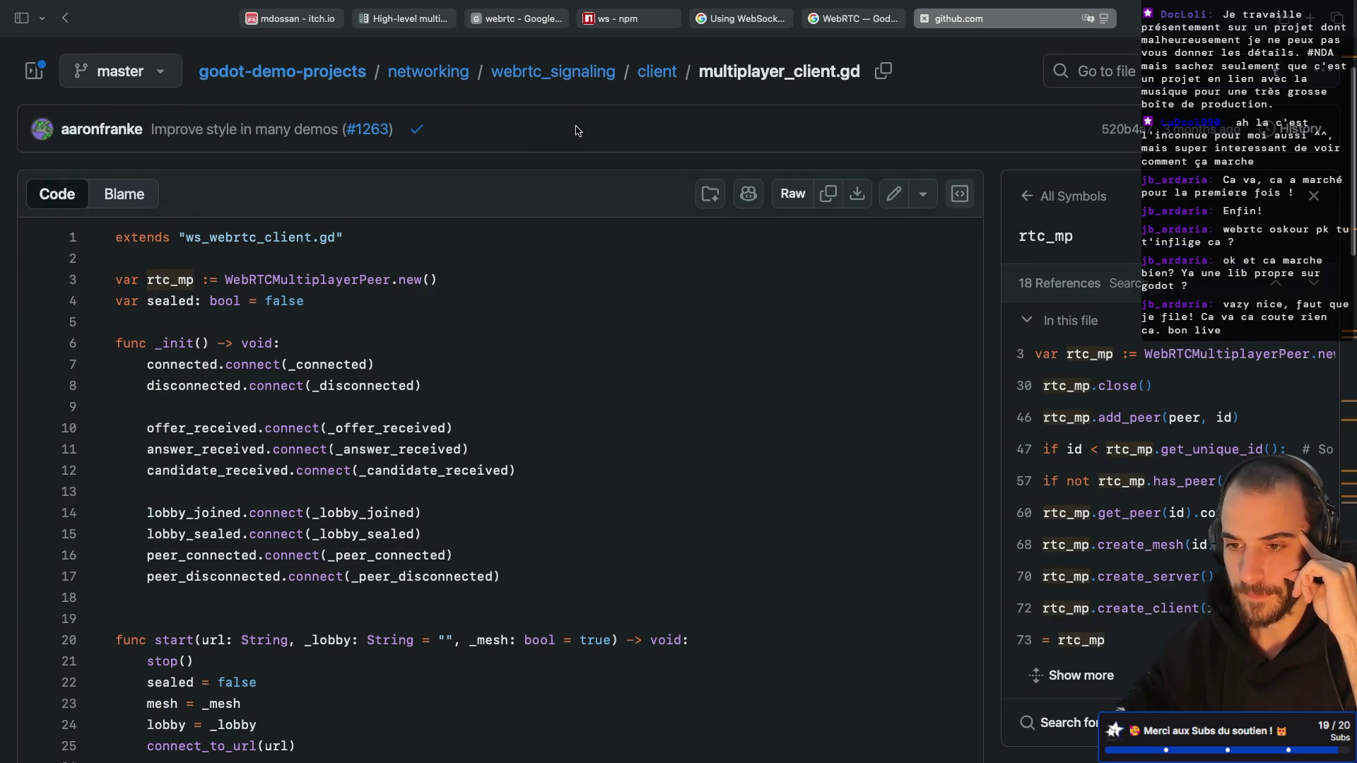
Step: Revisit ws_webrtc_client.gd, then reopen multiplayer_client.gd from the file tree and read it
key("super+bracketleft")
scroll(545, 257, "down", 2)
scroll(545, 256, "up", 2)
scroll(6, 290, "up", 2)
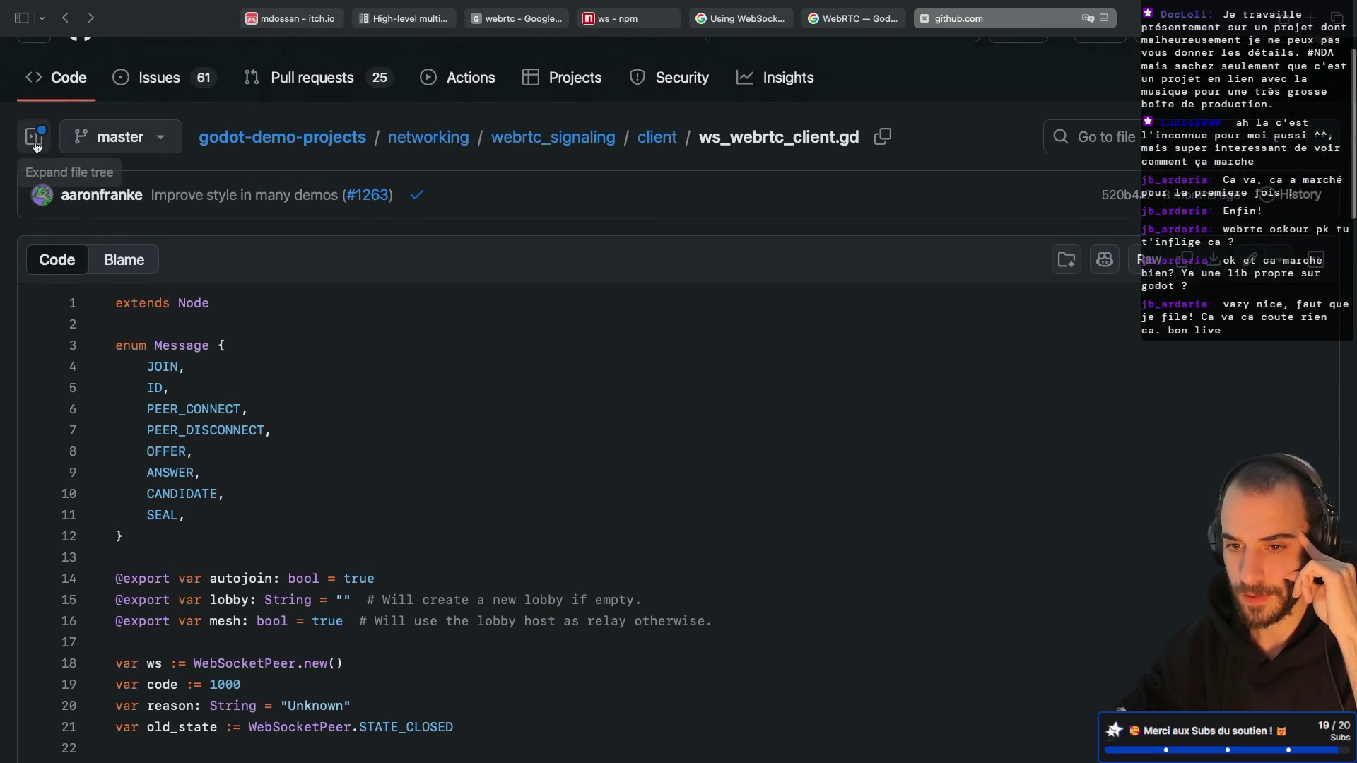
left_click(35, 137)
scroll(222, 424, "down", 4)
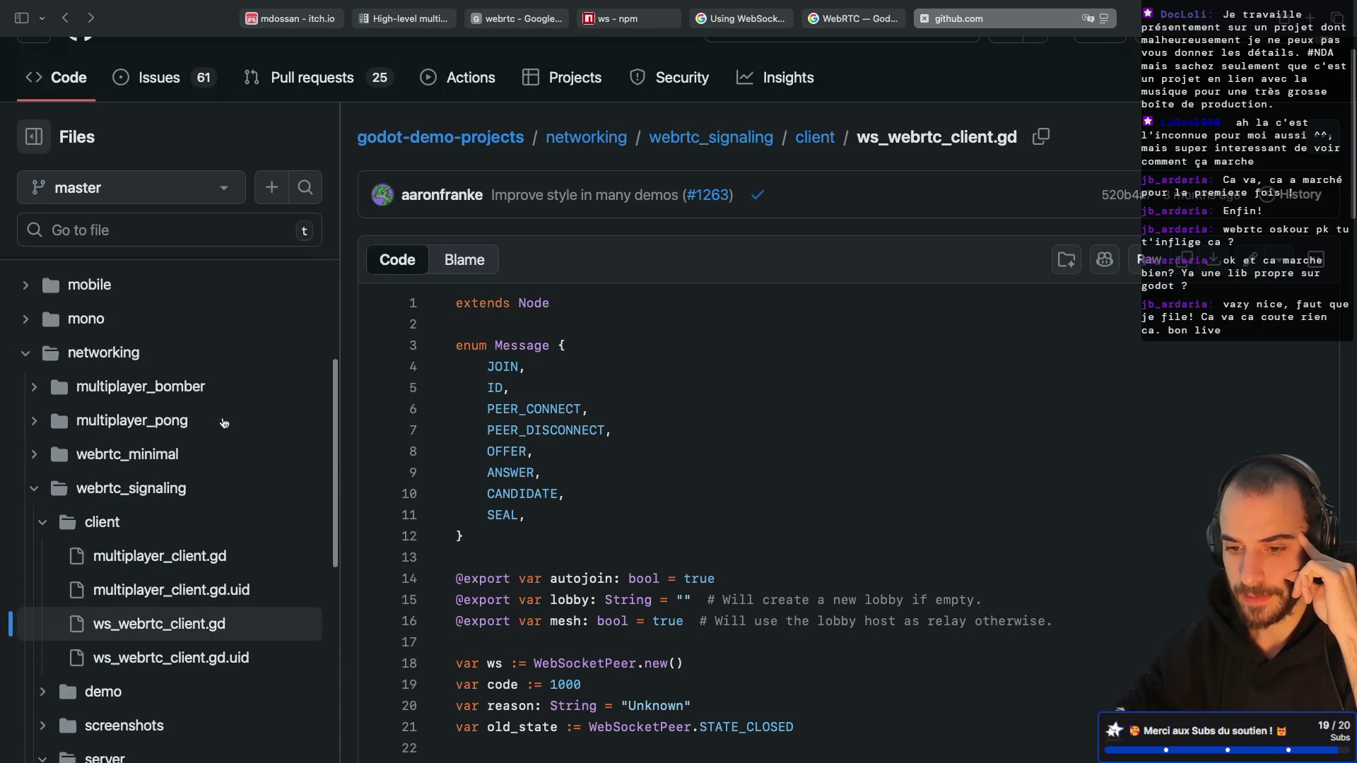
scroll(224, 423, "down", 1)
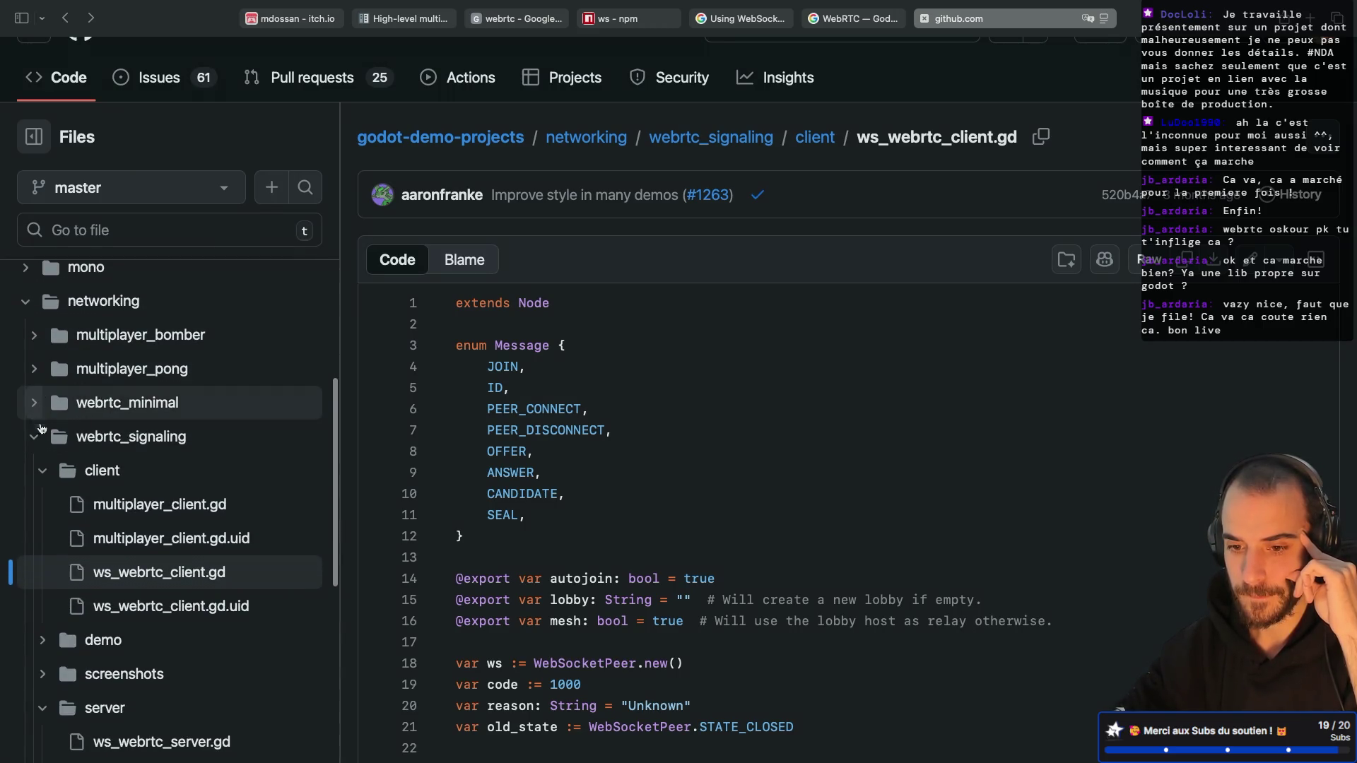
left_click(124, 509)
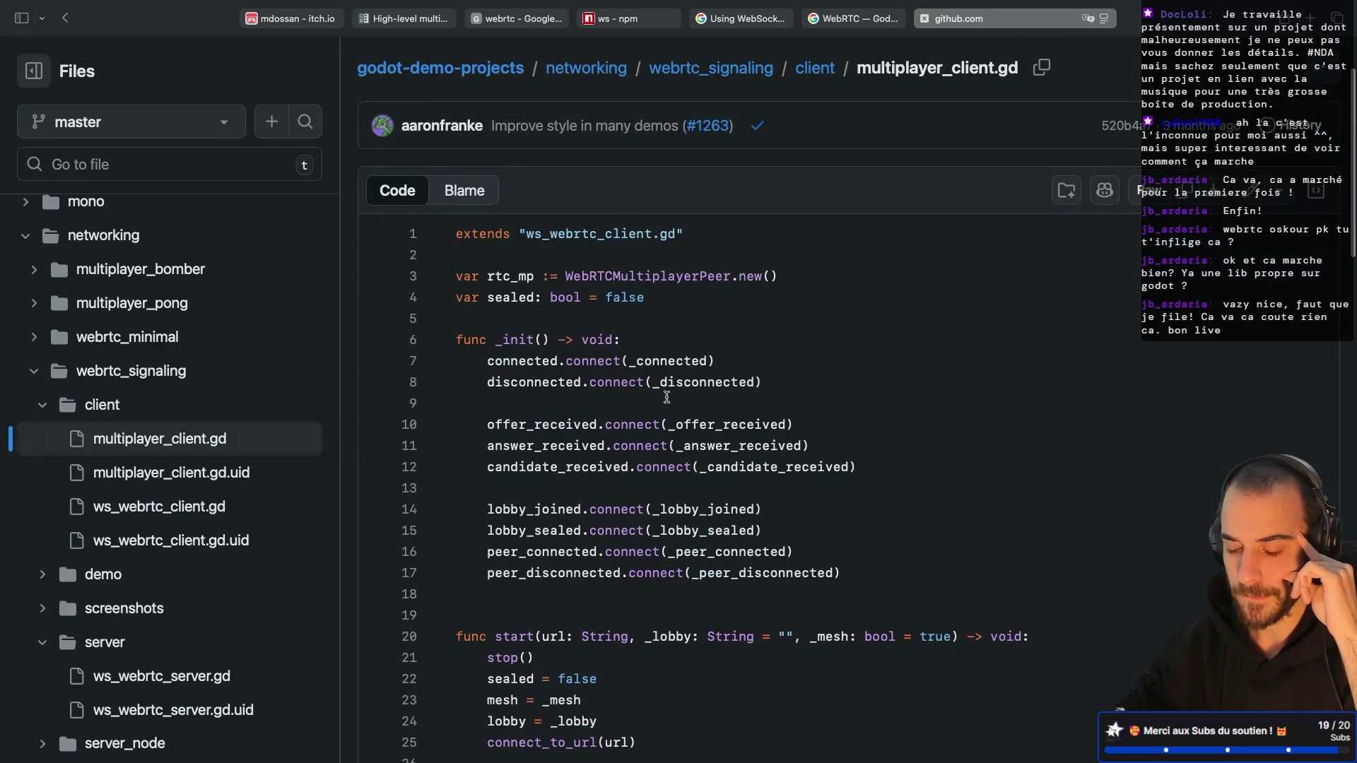
scroll(667, 398, "down", 5)
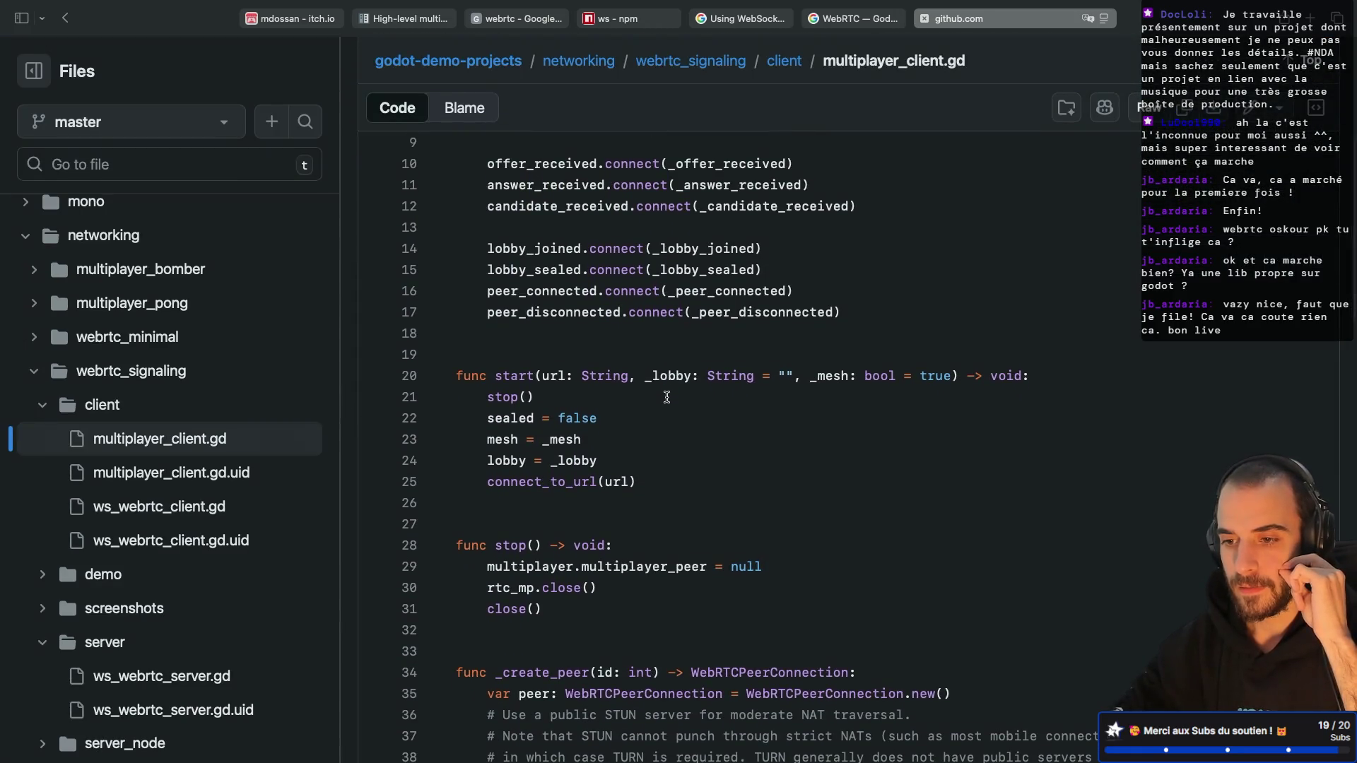
scroll(667, 397, "up", 2)
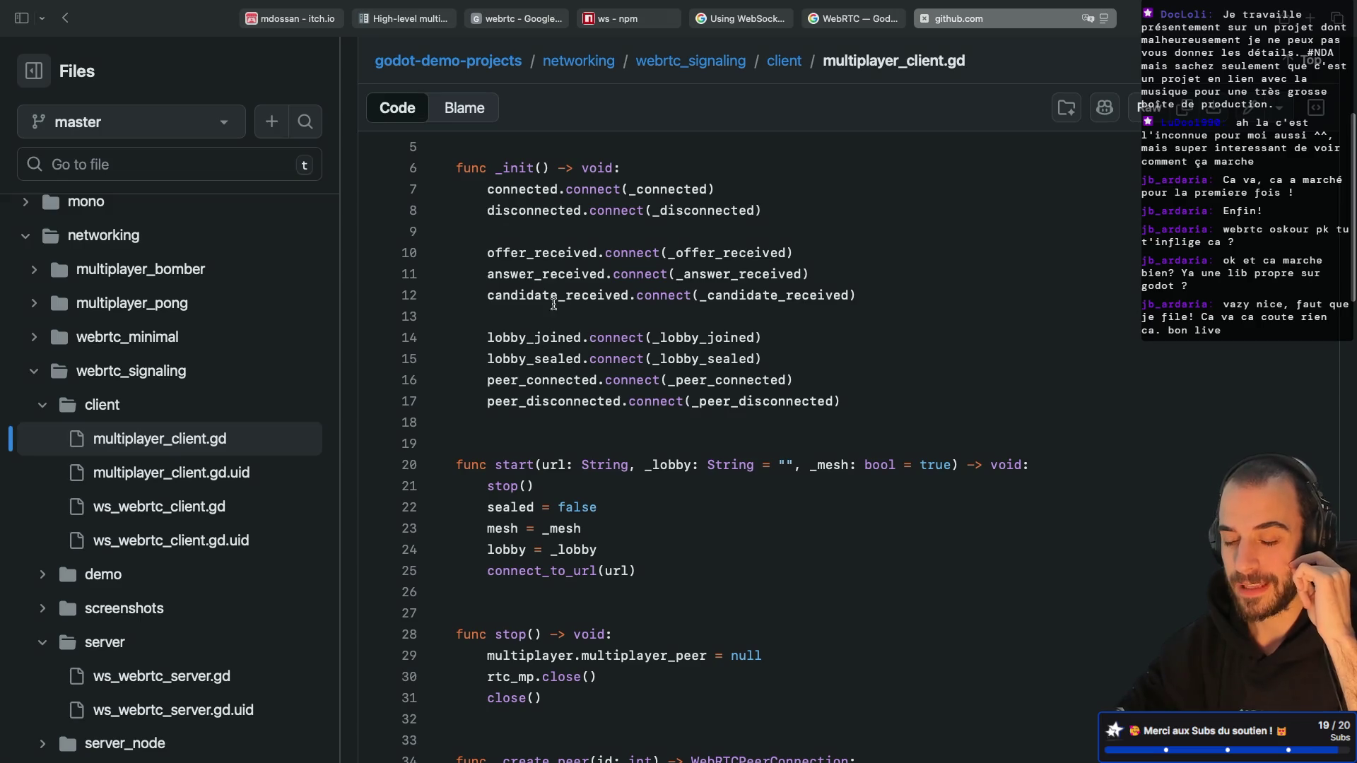
scroll(622, 323, "down", 7)
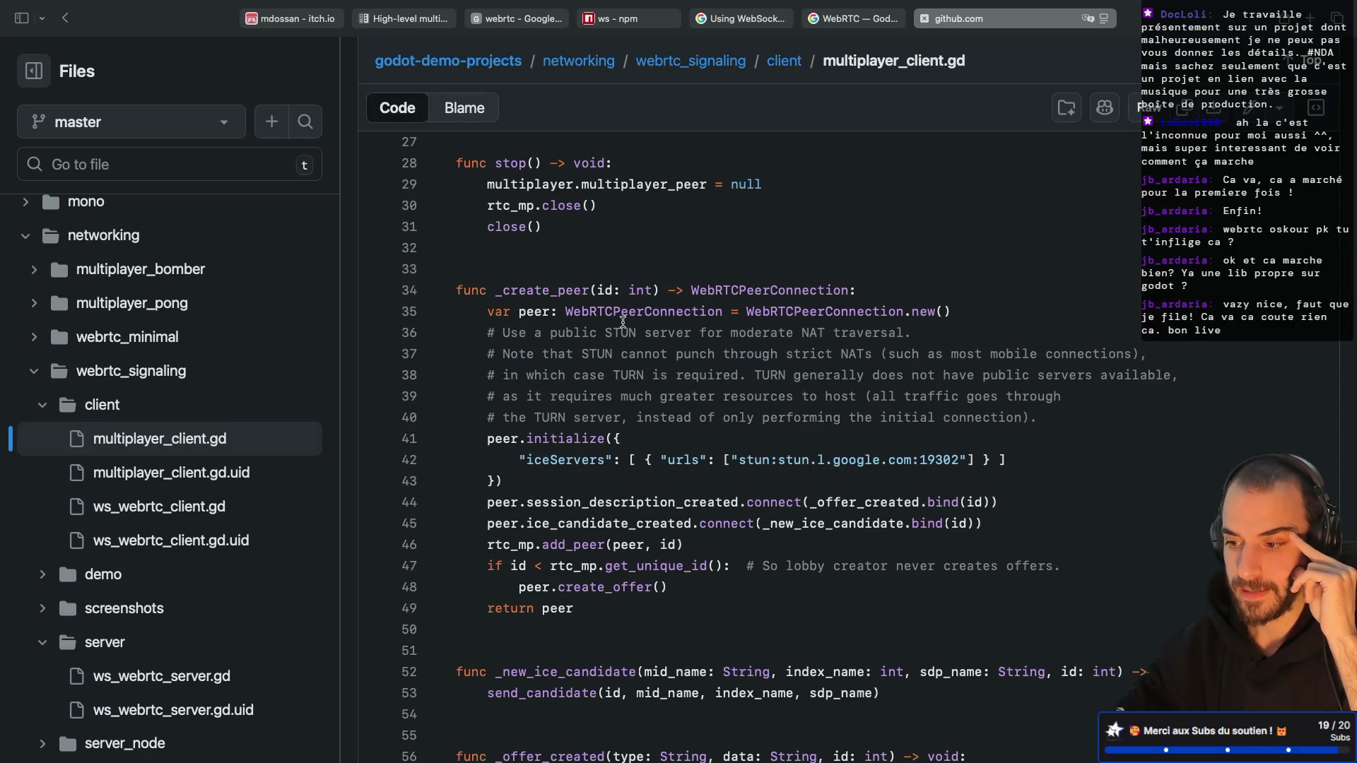
Step: Select the peer.initialize block with the STUN iceServers, lines 41–43, in _create_peer
key("ctrl+Left")
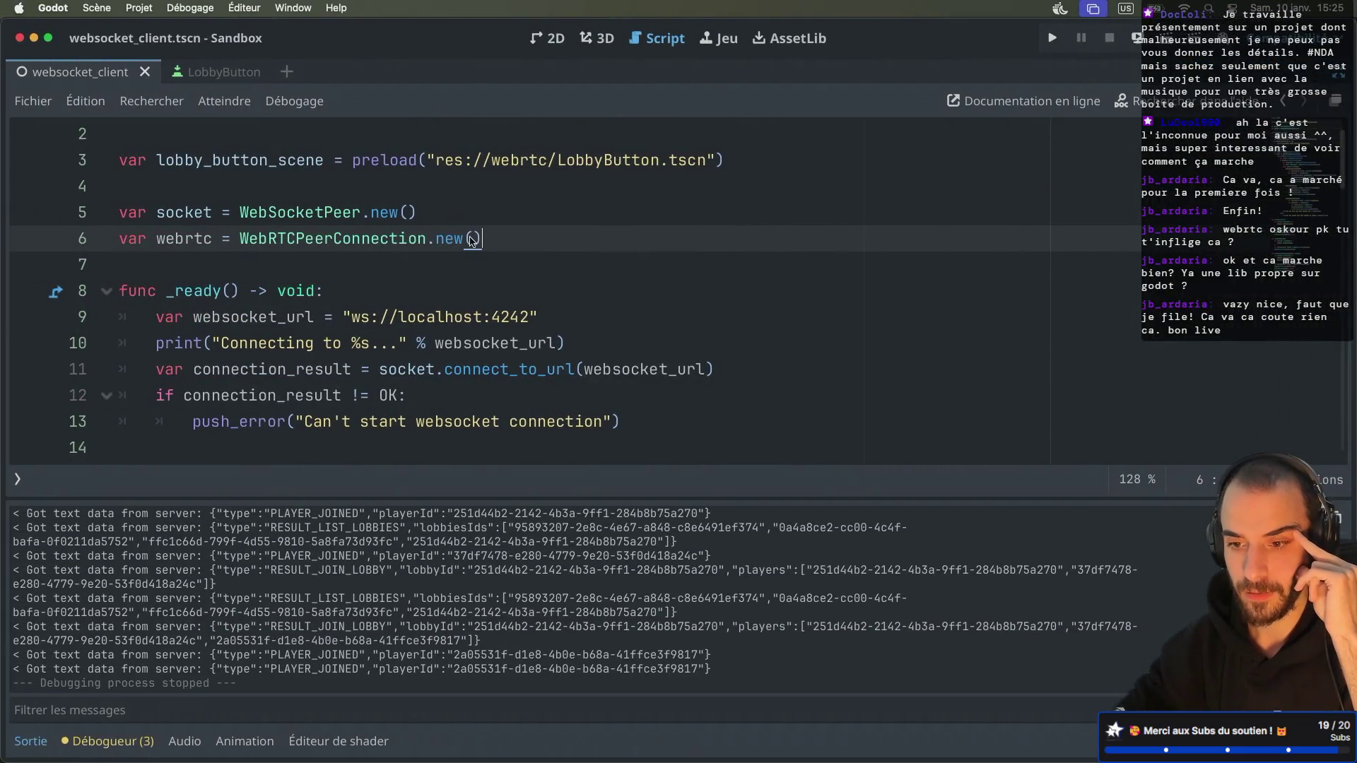
key("ctrl+Right")
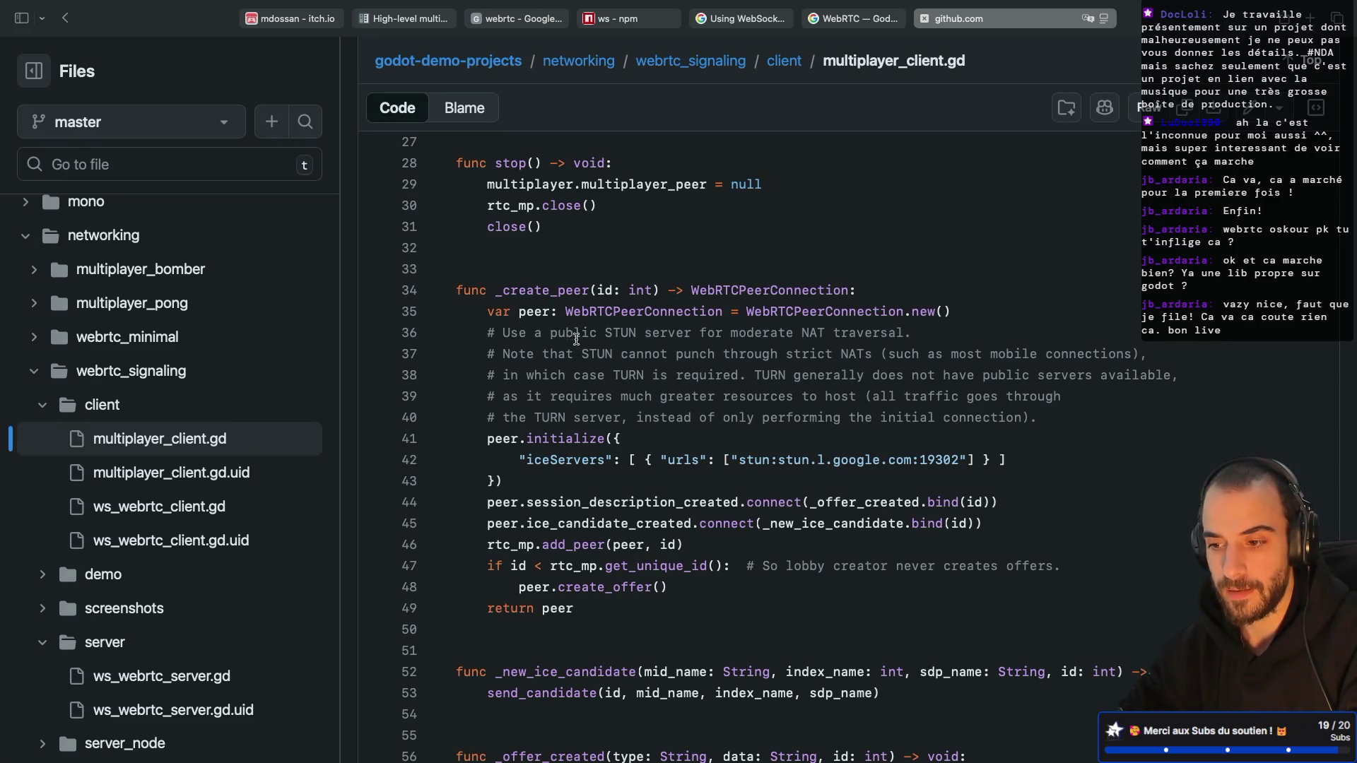
left_click_drag(510, 487, 434, 442)
left_click_drag(544, 472, 464, 436)
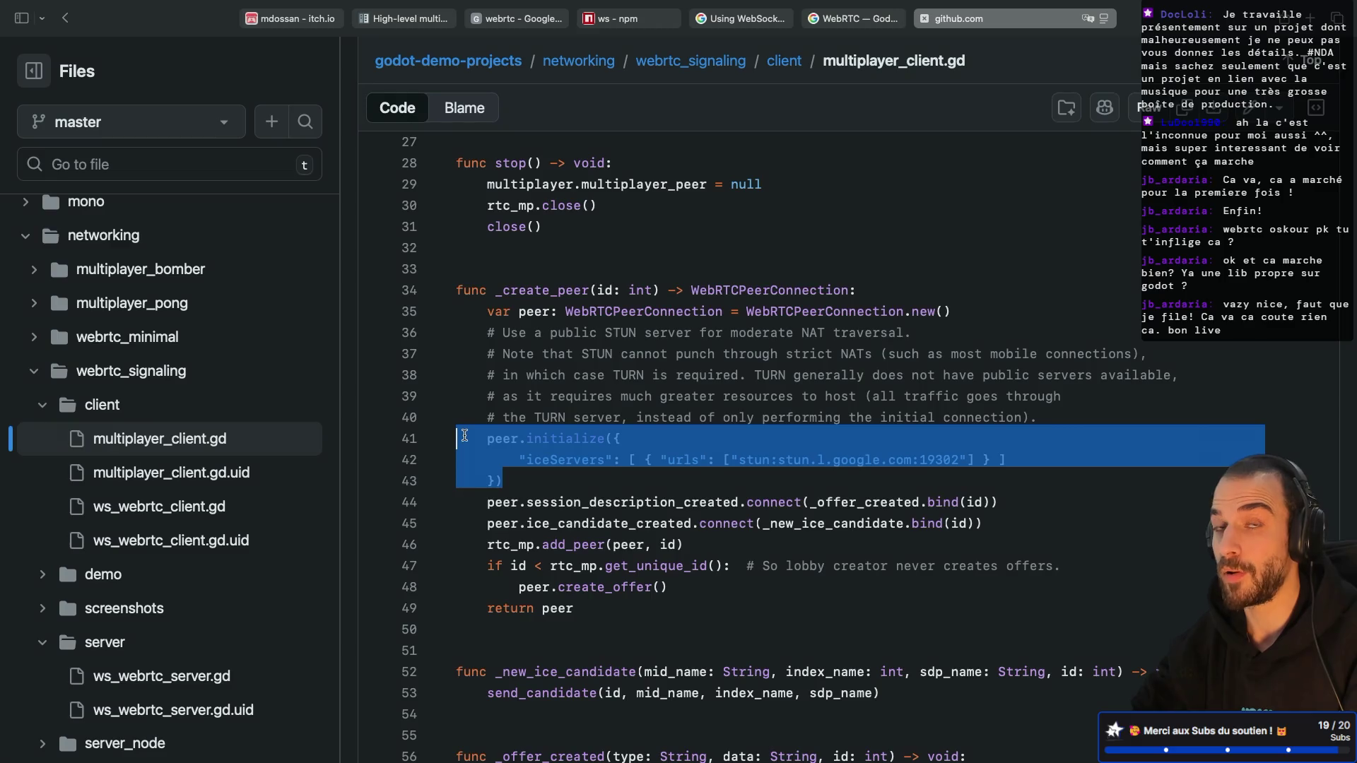
Step: Paste the initialize block after func _ready() -> void: on its own indented line
key("super+Tab")
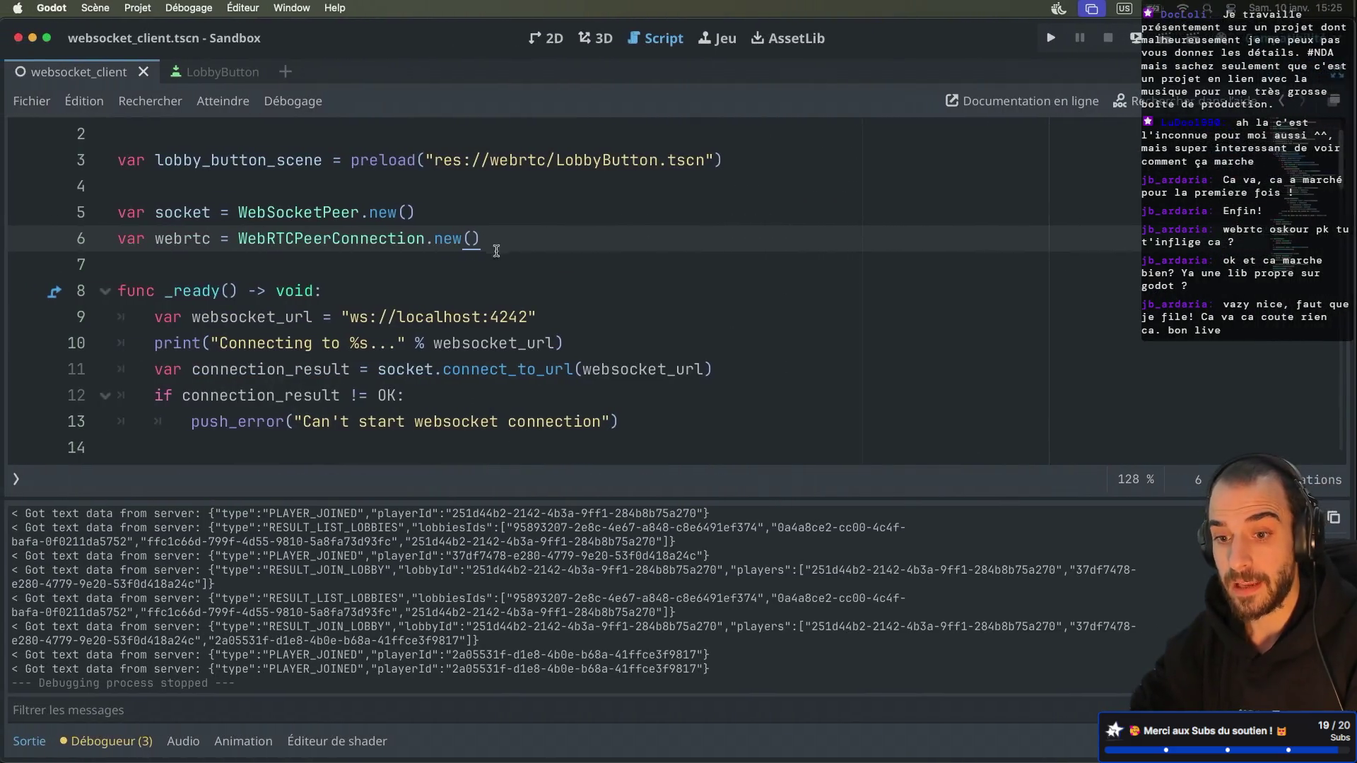
scroll(443, 259, "down", 2)
scroll(443, 260, "up", 1)
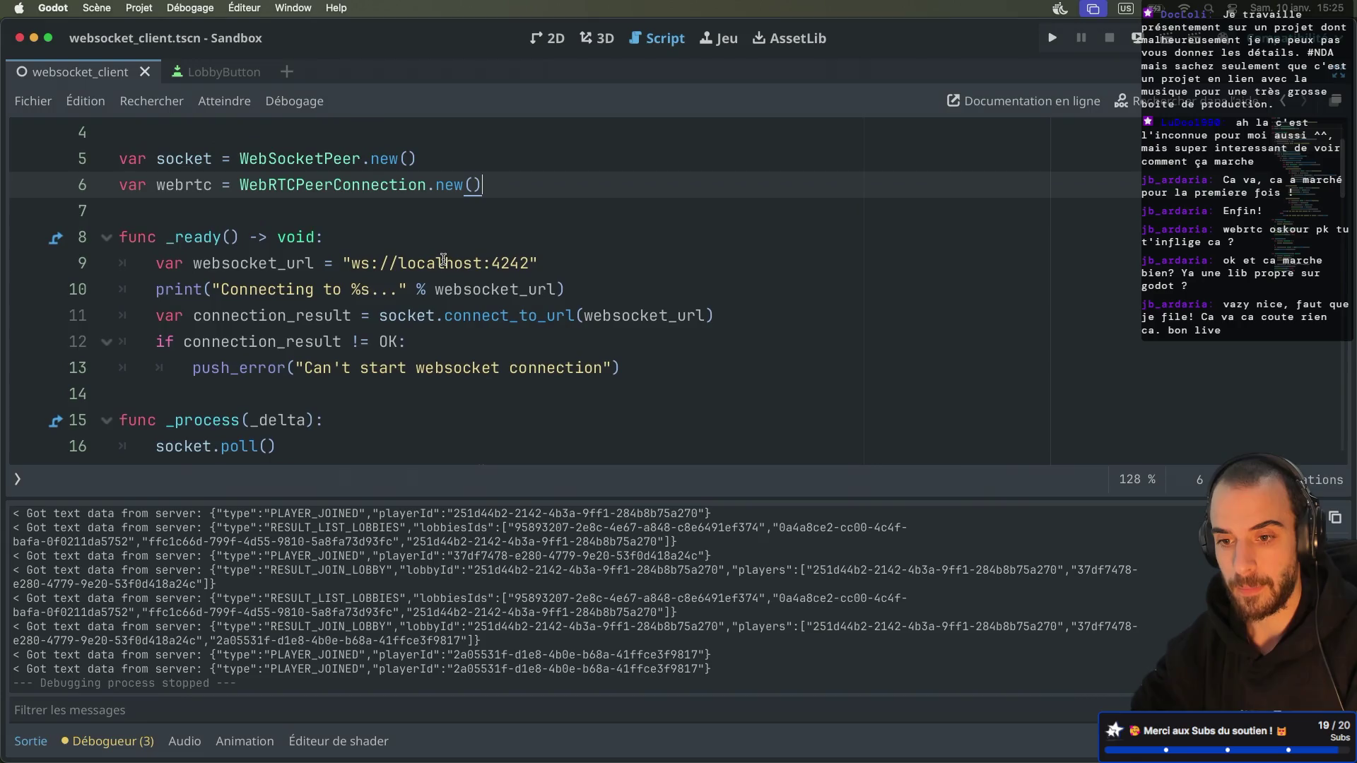
left_click(373, 247)
type("peer.initialize({ \t\t\"iceServers\": [ { \"urls\": [\"stun:stun.l.google.com:19302\"] } ] \t})")
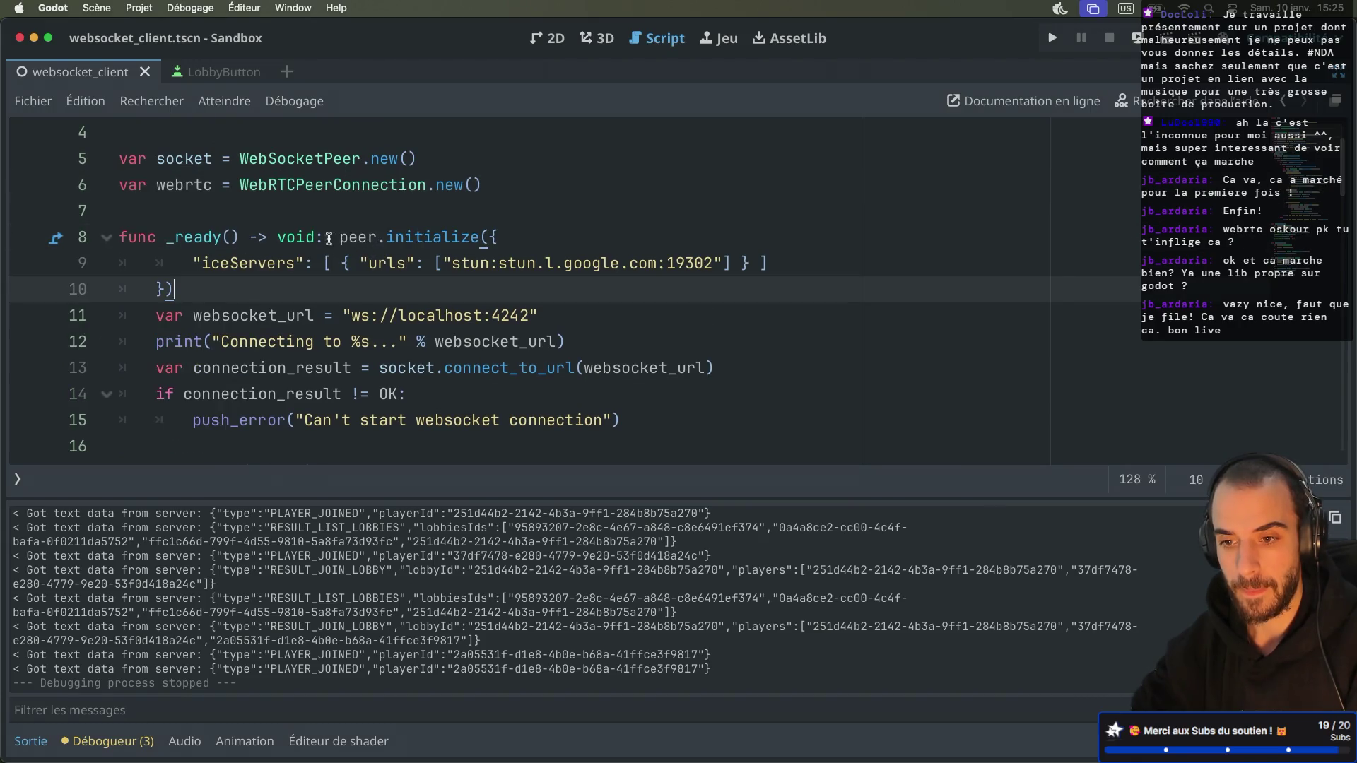
left_click(329, 239)
key("Return")
key("Delete")
Step: Rename peer to webrtc in the pasted call and add a blank line after the block
left_click(453, 246)
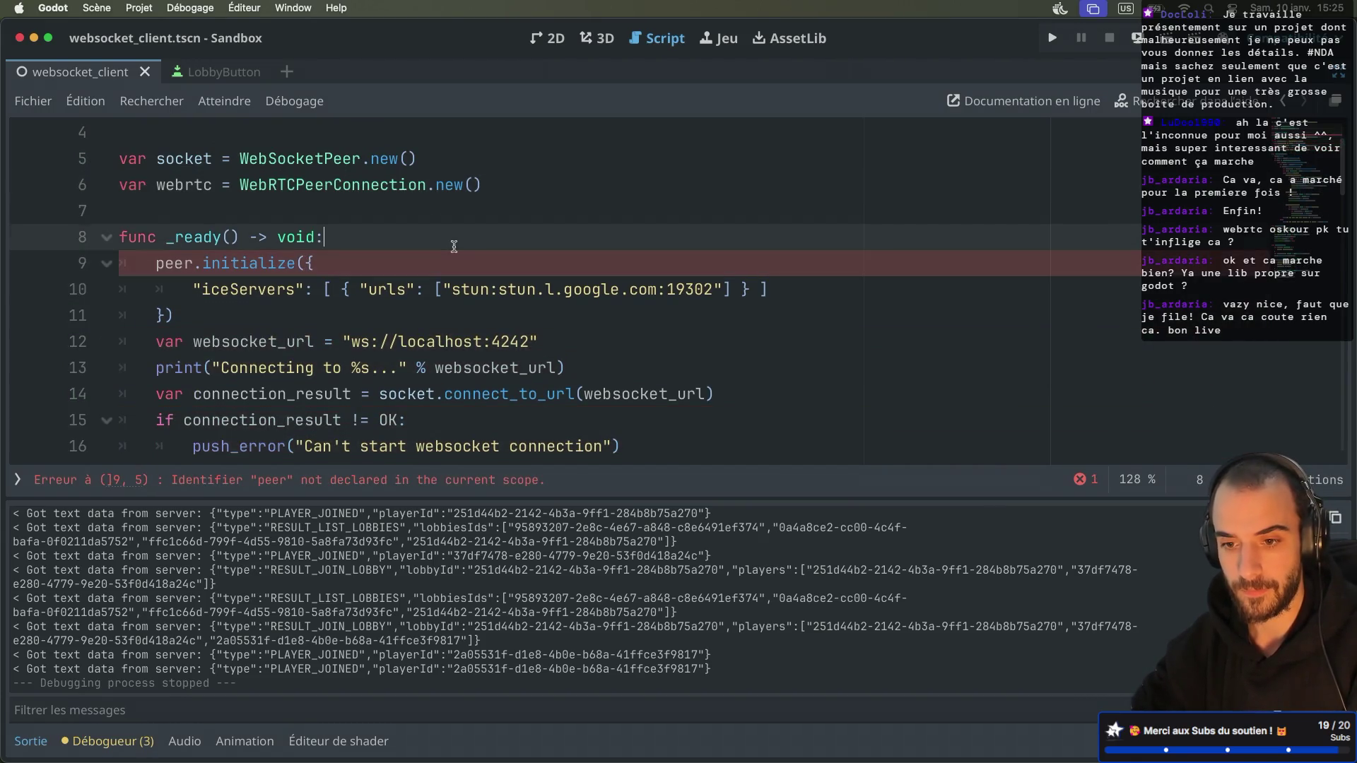
double_click(166, 257)
type("we")
key("Return")
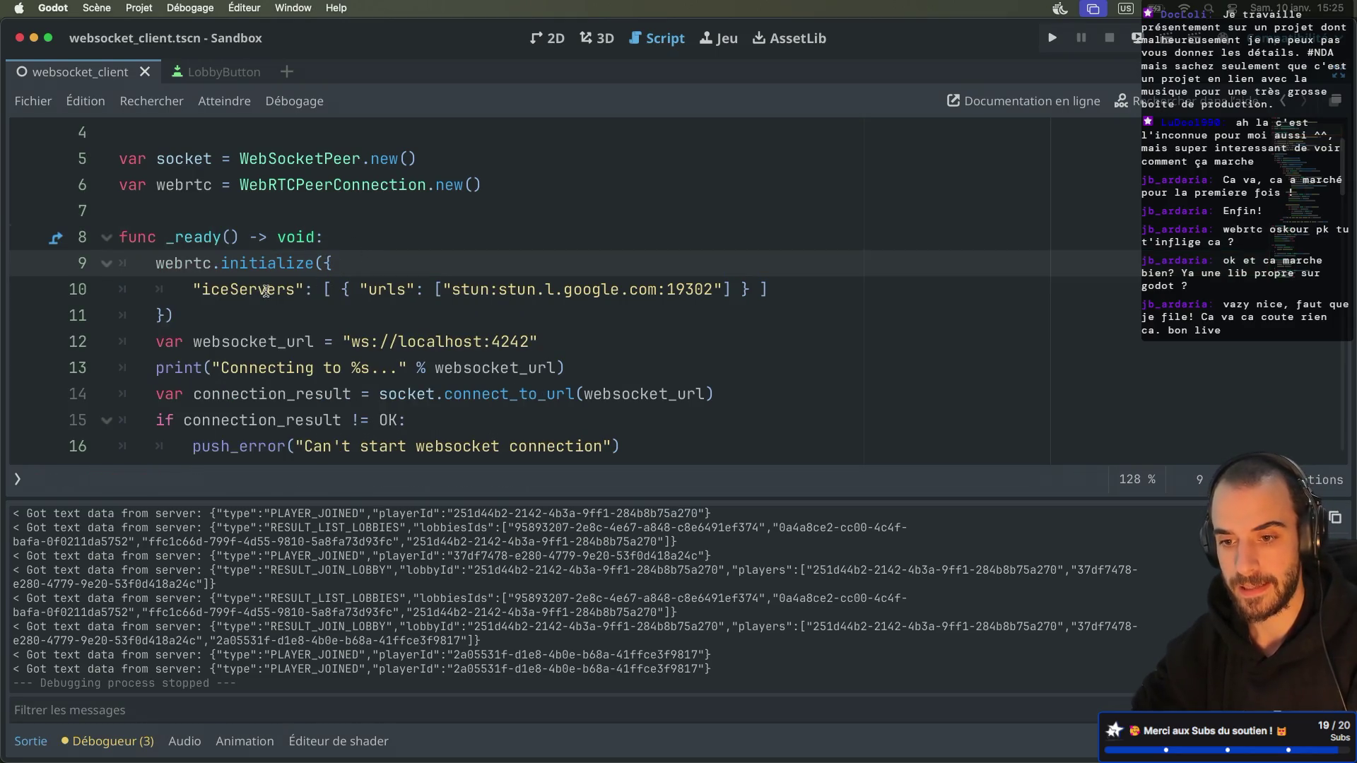
left_click(208, 315)
key("Return")
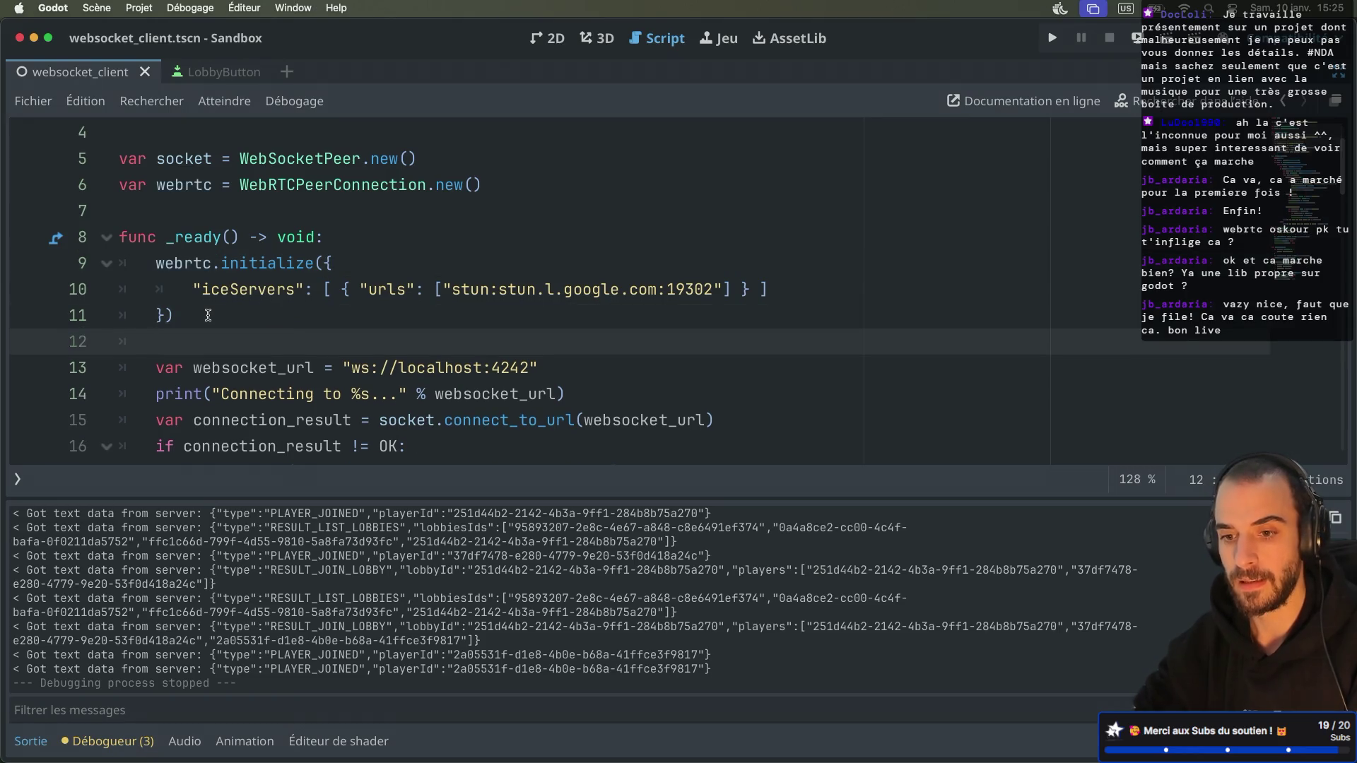
scroll(302, 295, "down", 3)
scroll(303, 295, "up", 3)
key("ctrl+Right")
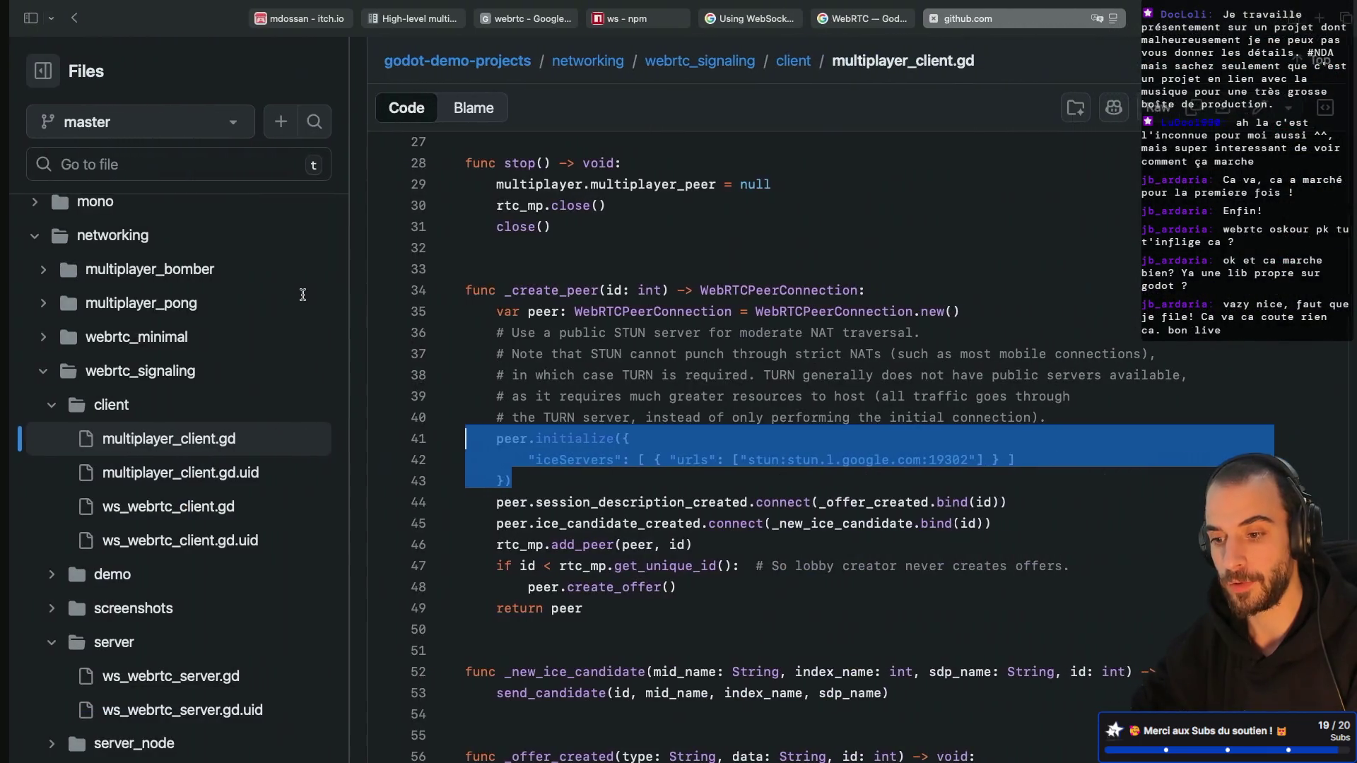
Step: Look up session_description_created references and close the symbols pane to widen the code
scroll(602, 431, "down", 2)
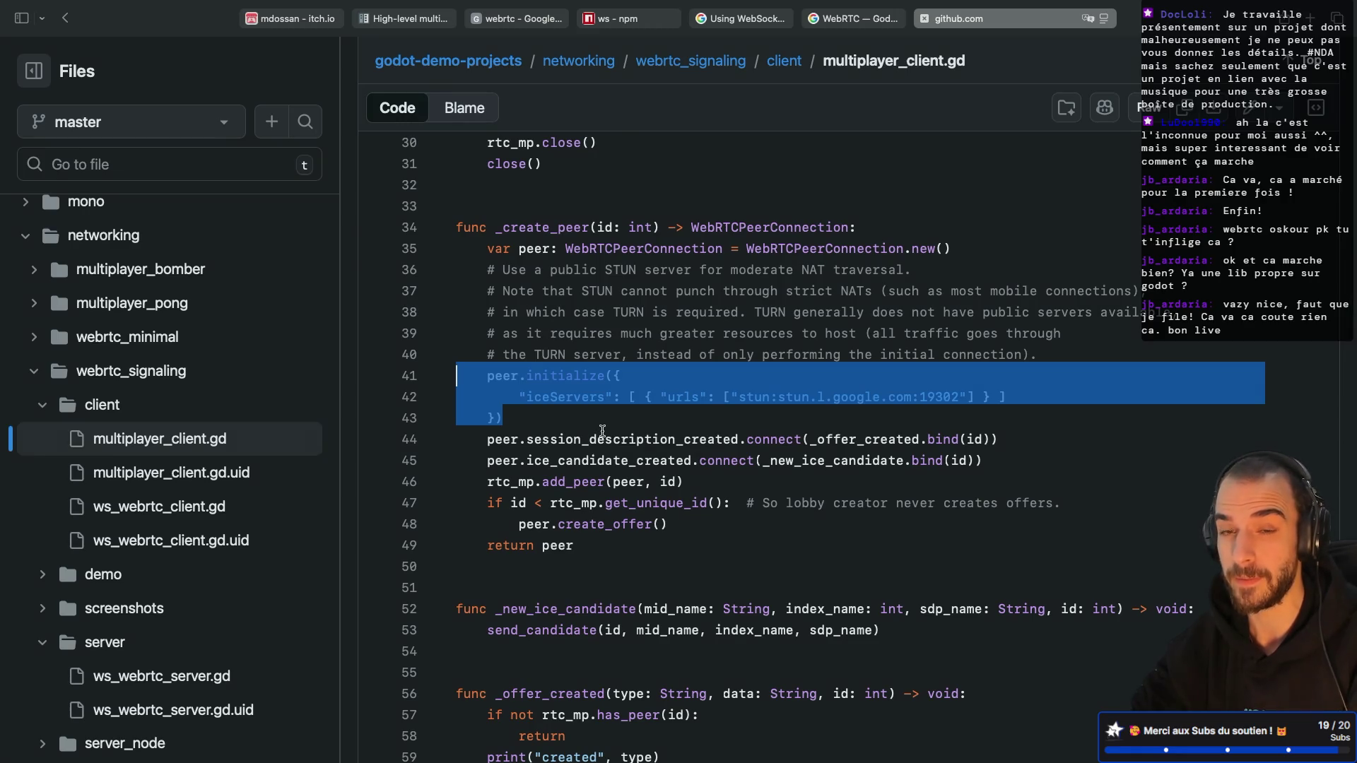
scroll(602, 431, "down", 1)
left_click(549, 384)
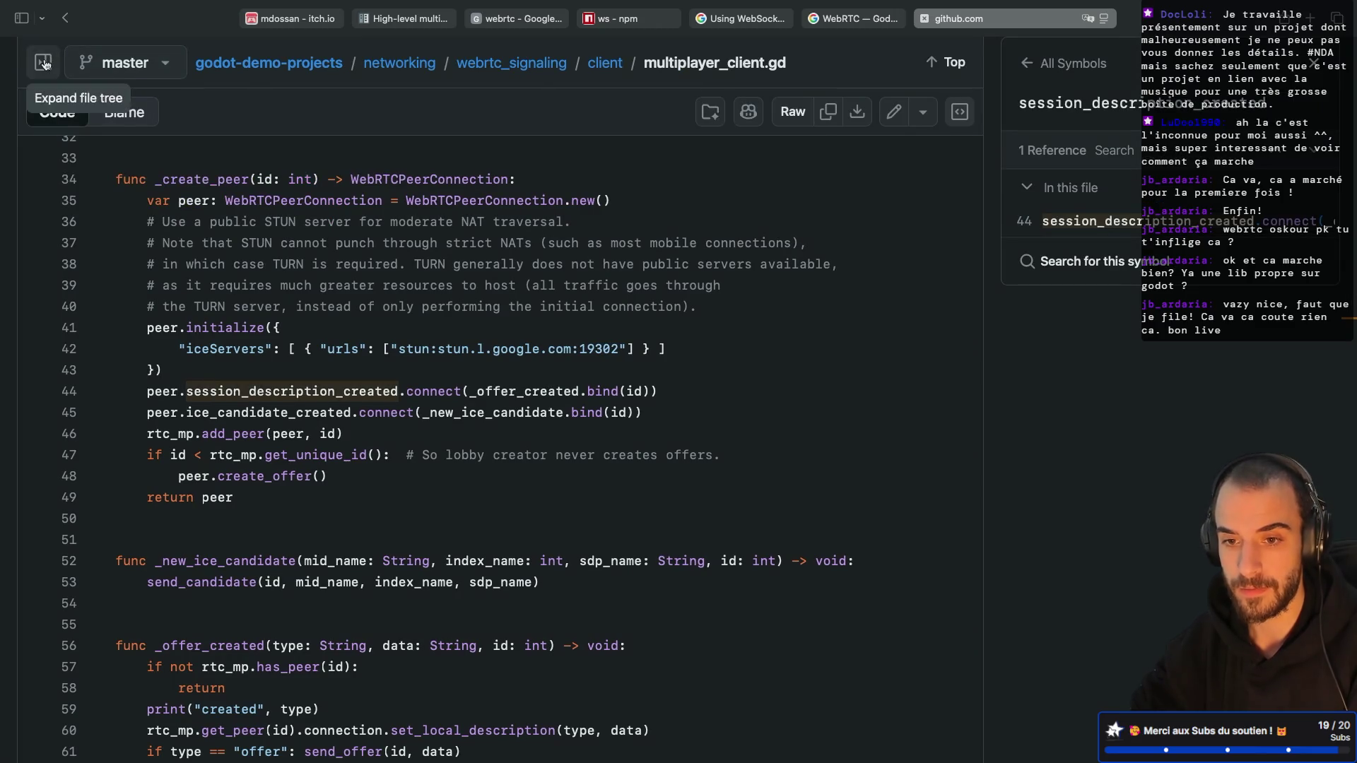
left_click(47, 63)
left_click(643, 290)
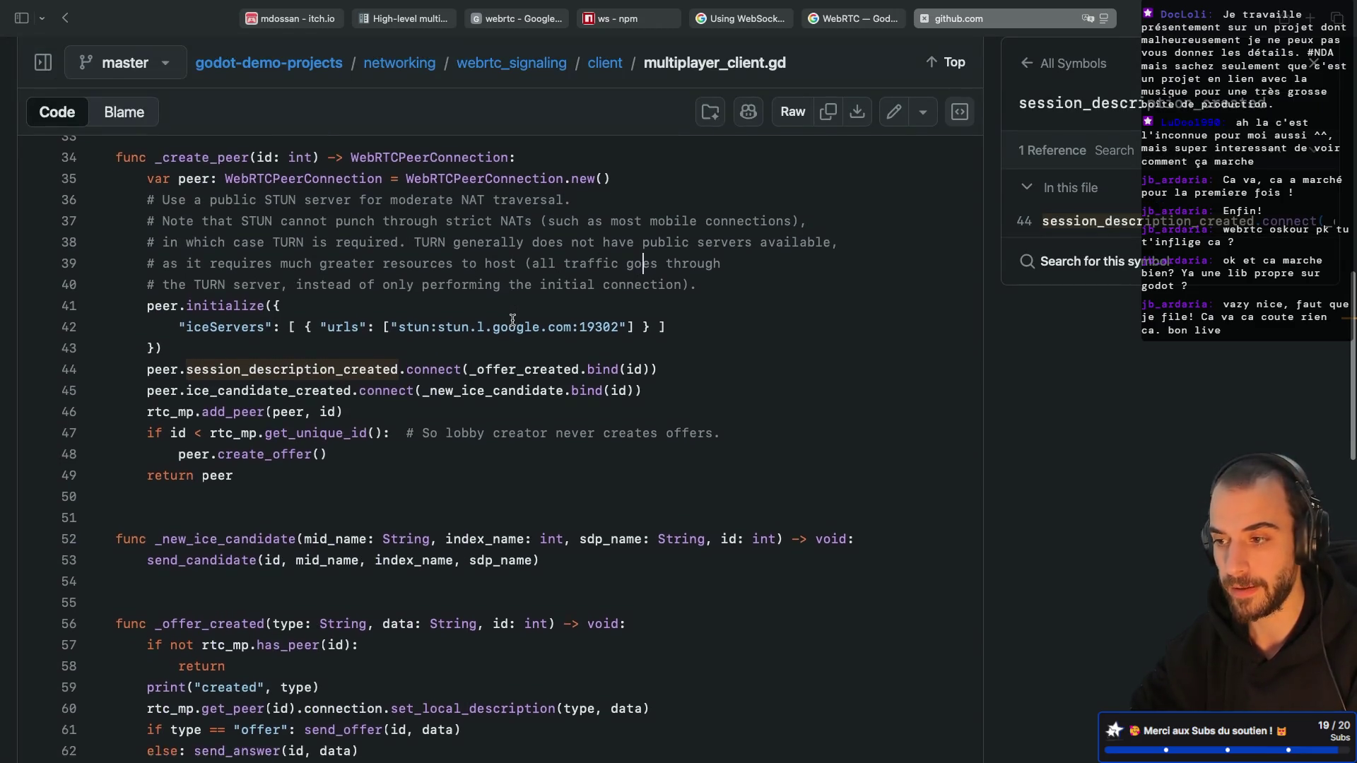
left_click(1313, 62)
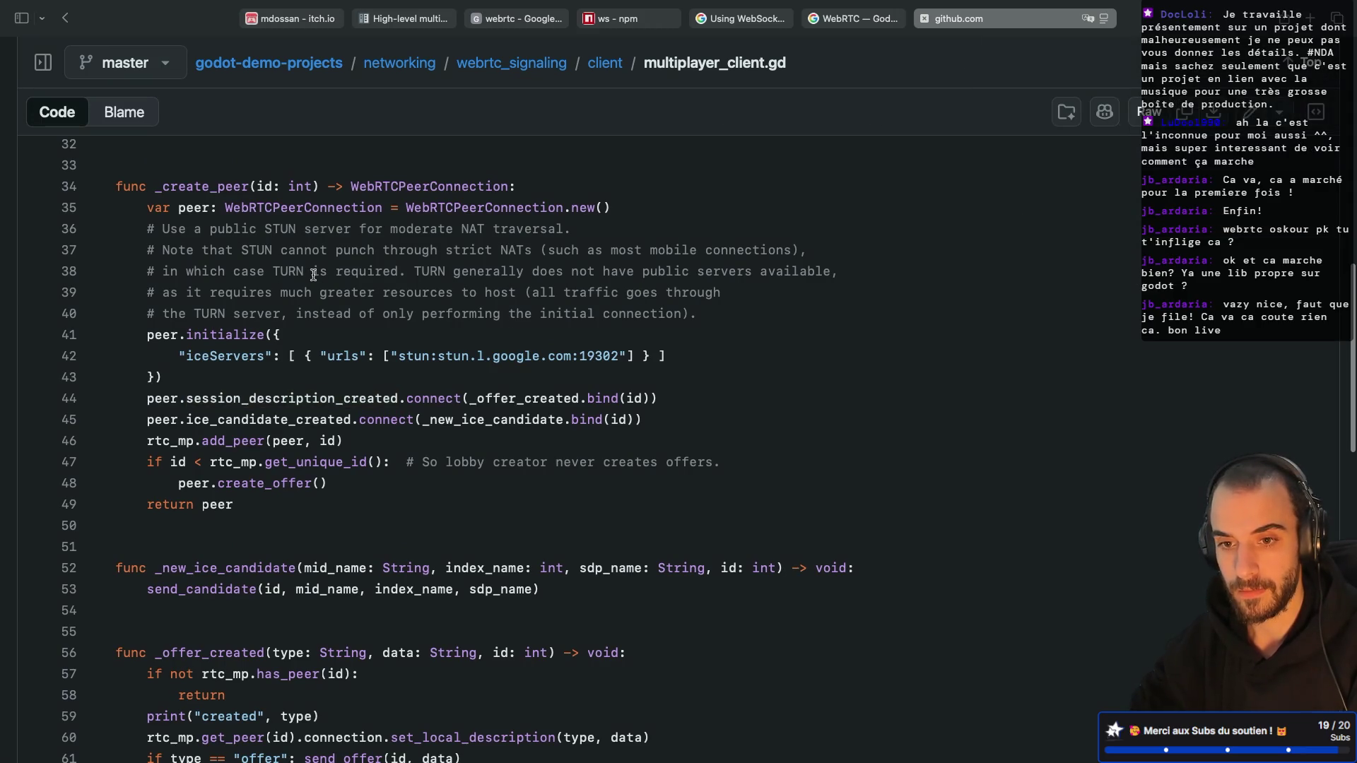
left_click(44, 63)
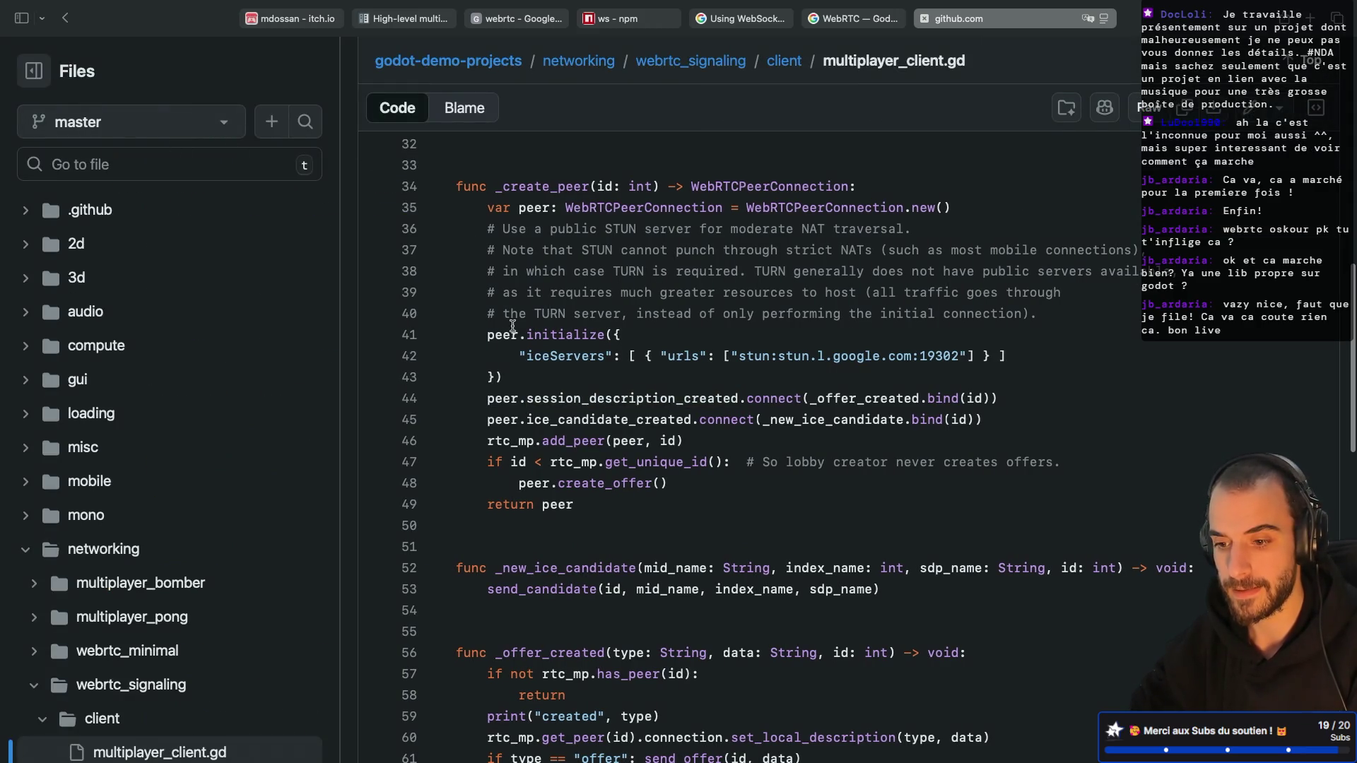
scroll(513, 326, "down", 1)
scroll(513, 326, "up", 3)
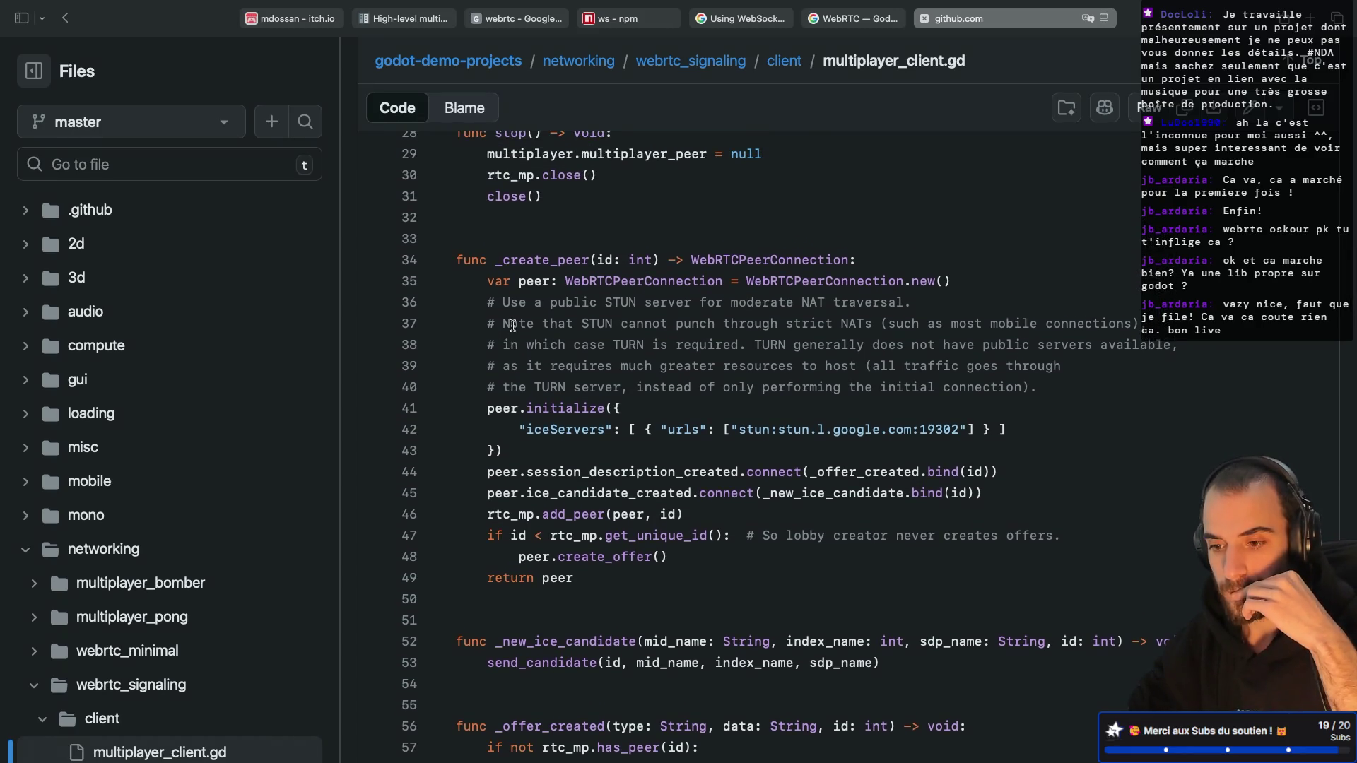
Step: Select _offer_created.bind and start a new-tab search for 'webrtc offer'
double_click(554, 470)
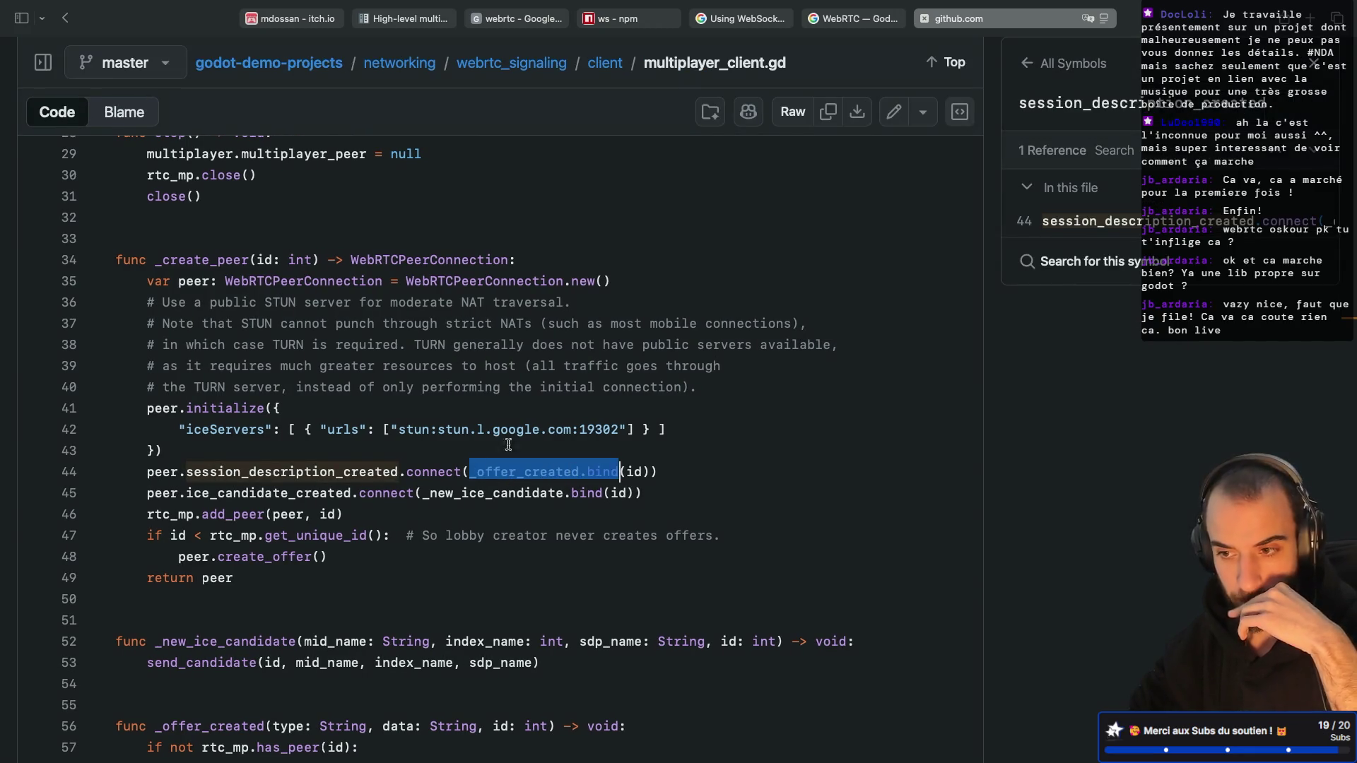
key("super+t")
type("web")
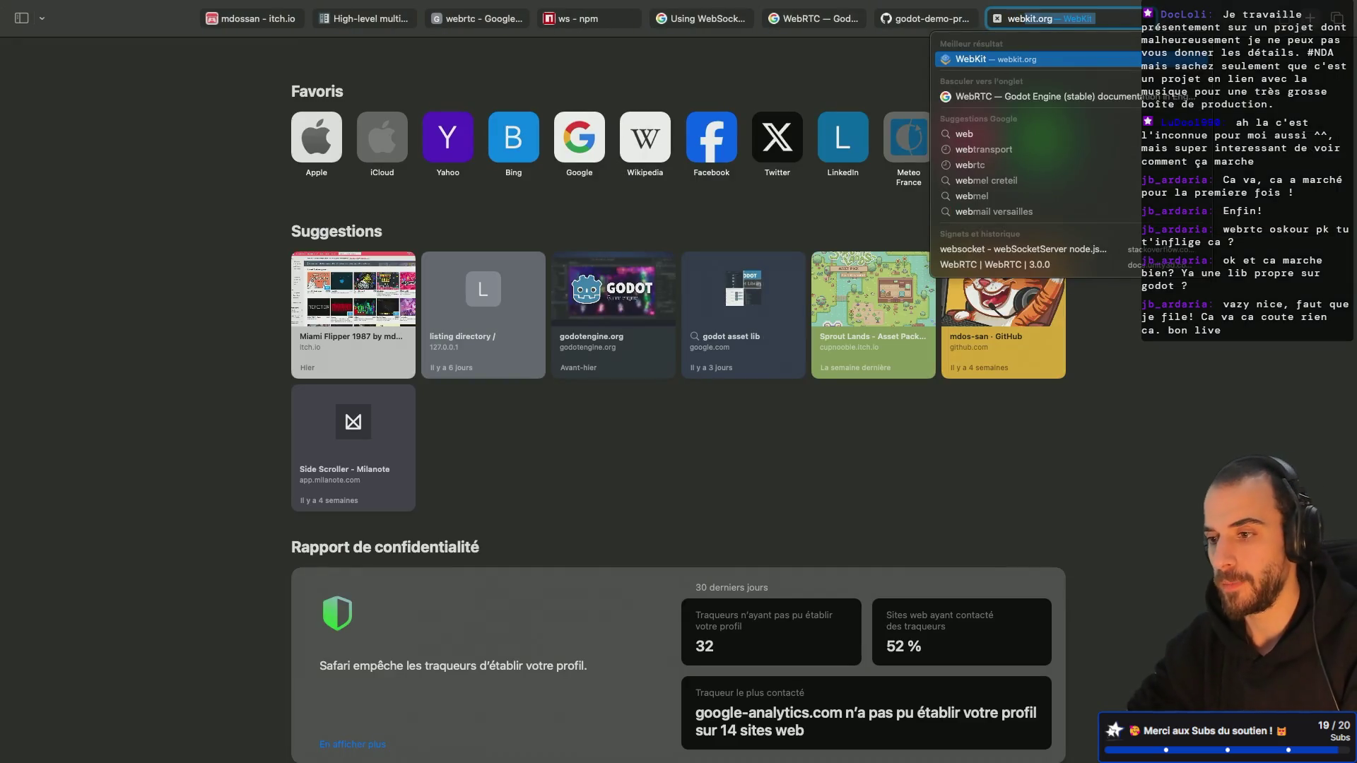
type("rtc offer")
Step: Search 'webrtc offer', open MDN's RTCPeerConnection.createOffer() page and read its syntax and exceptions
key("Return")
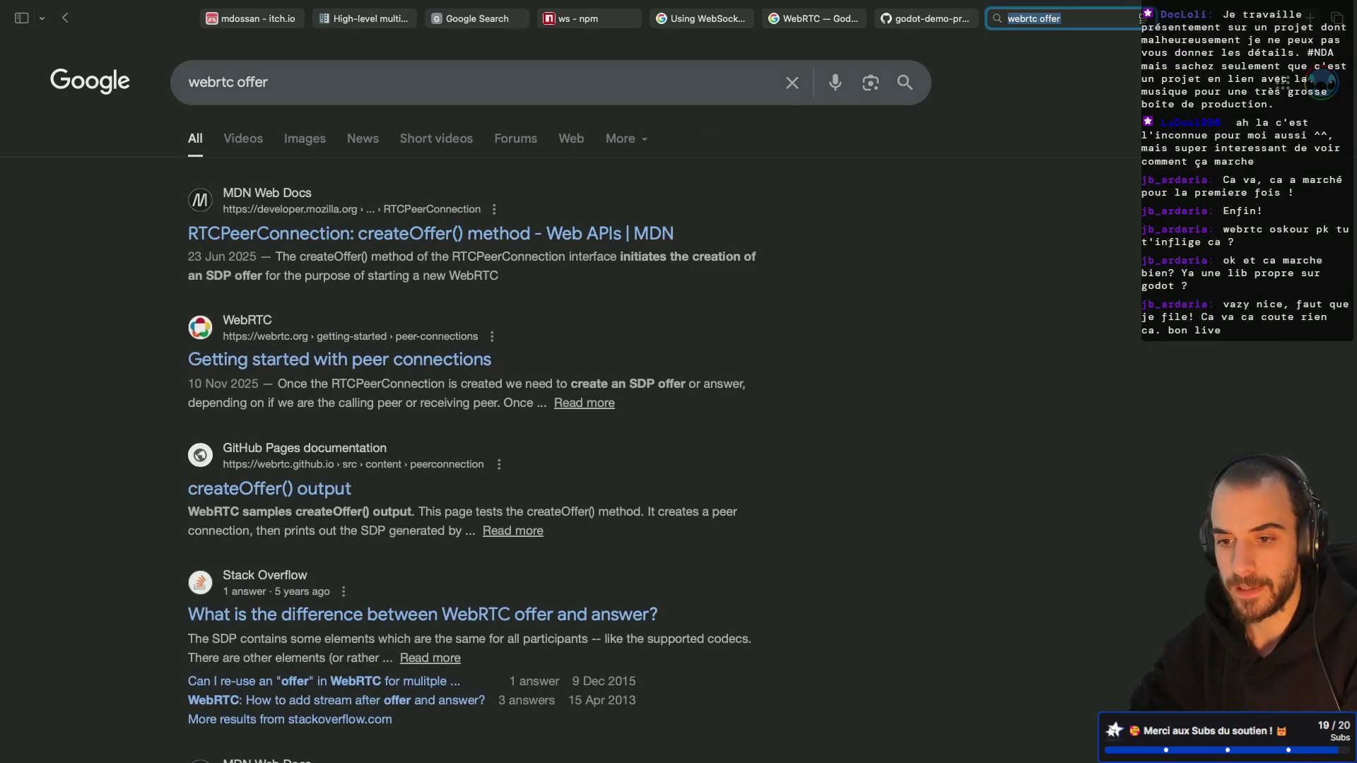
left_click(456, 228)
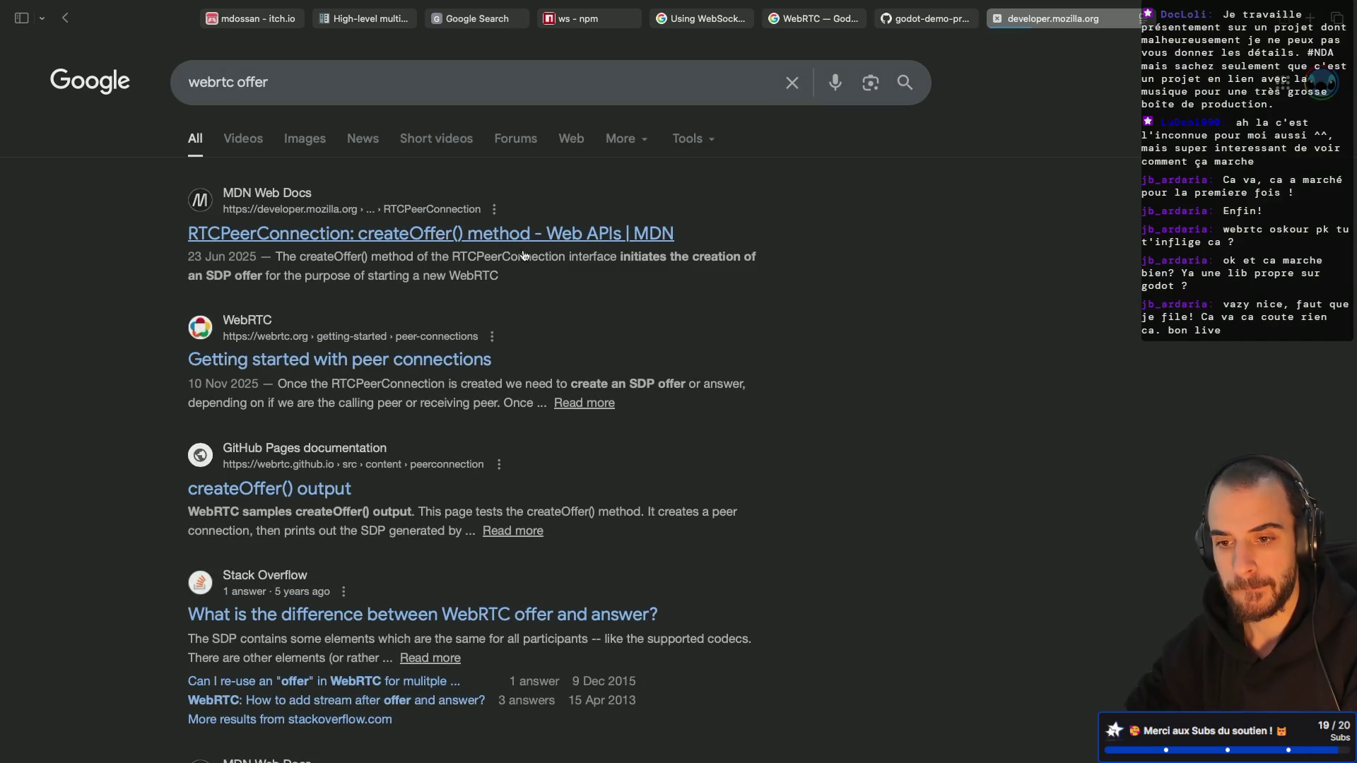
scroll(502, 357, "down", 5)
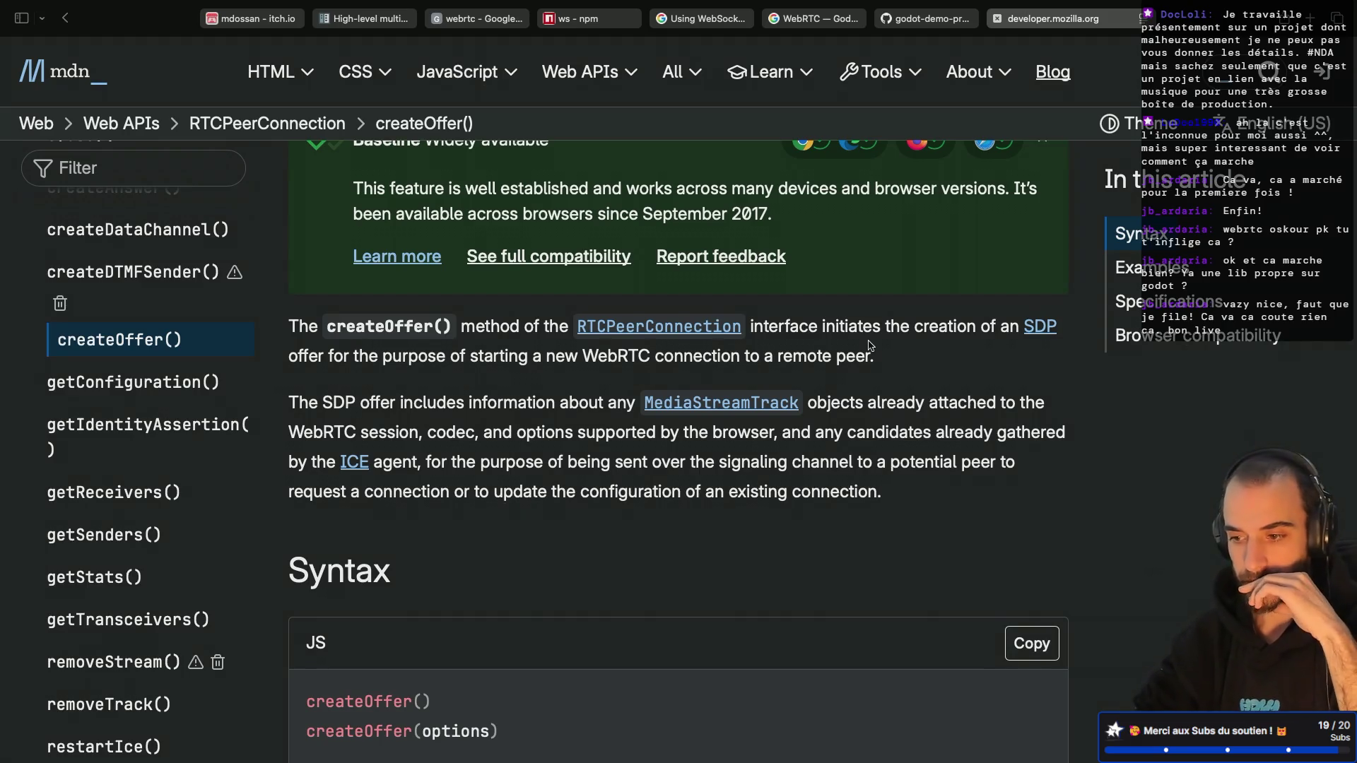
scroll(869, 345, "down", 5)
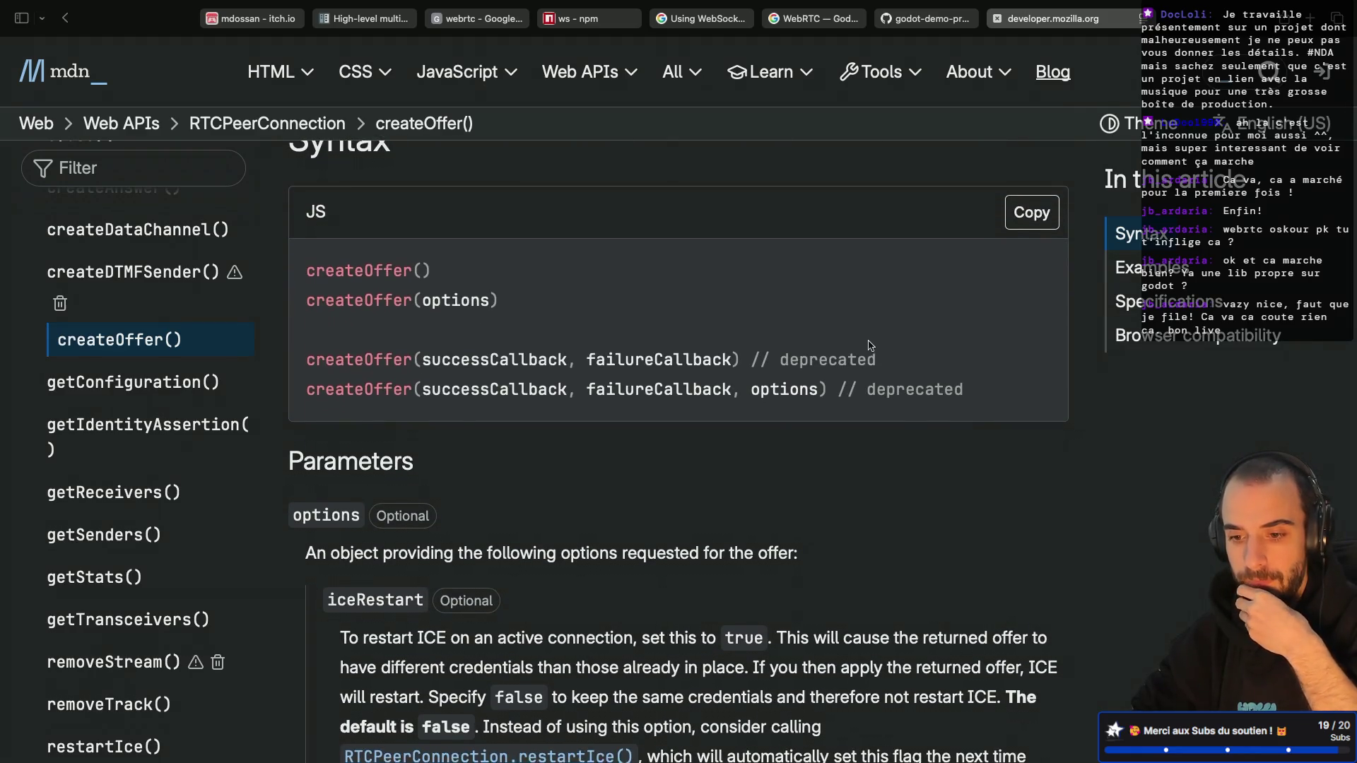
scroll(869, 345, "down", 4)
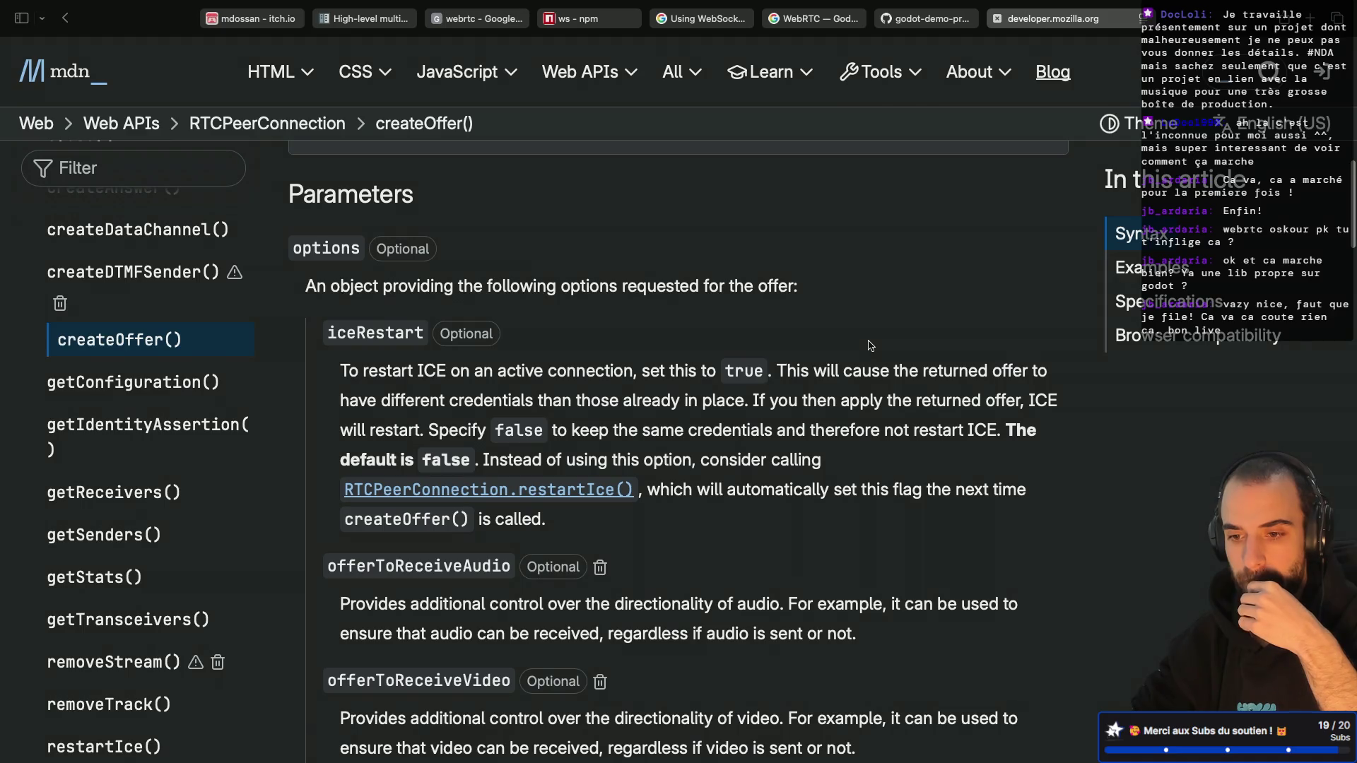
scroll(869, 345, "down", 5)
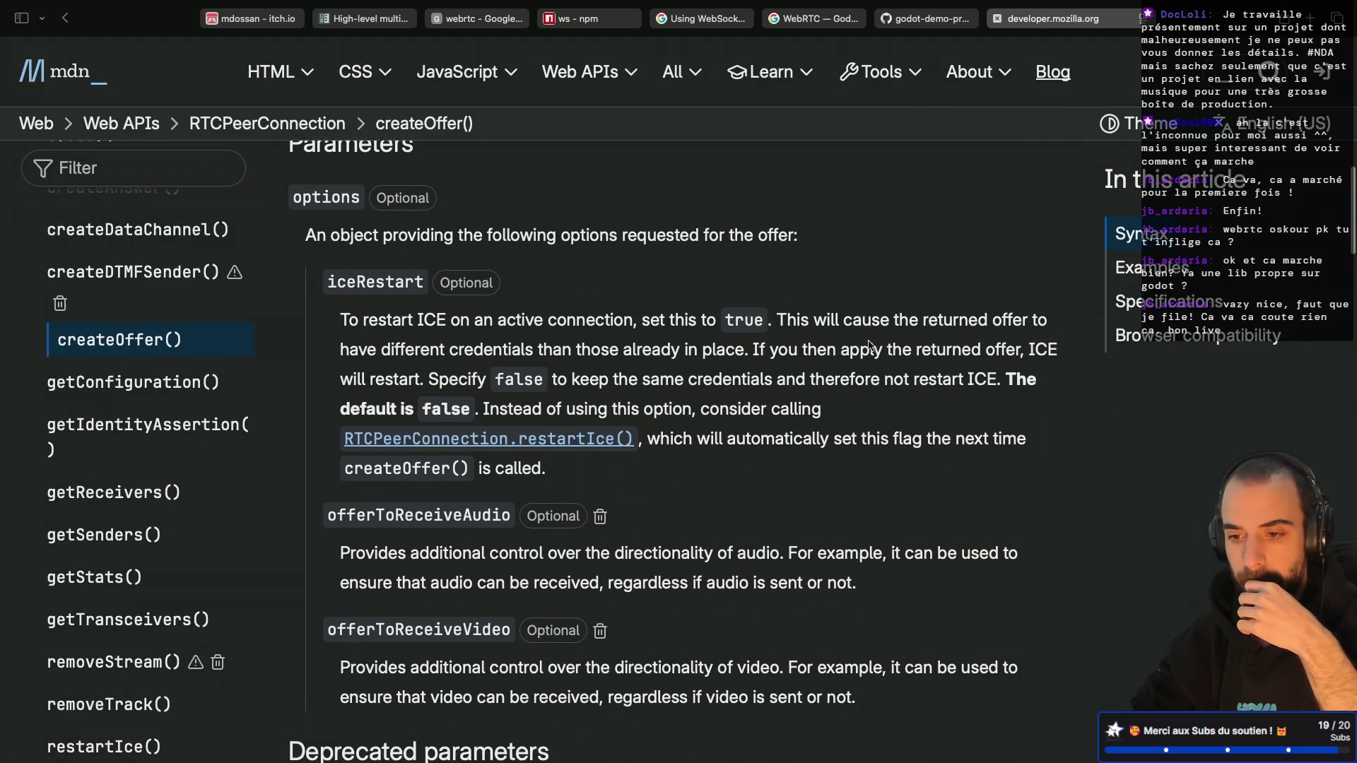
scroll(869, 345, "down", 12)
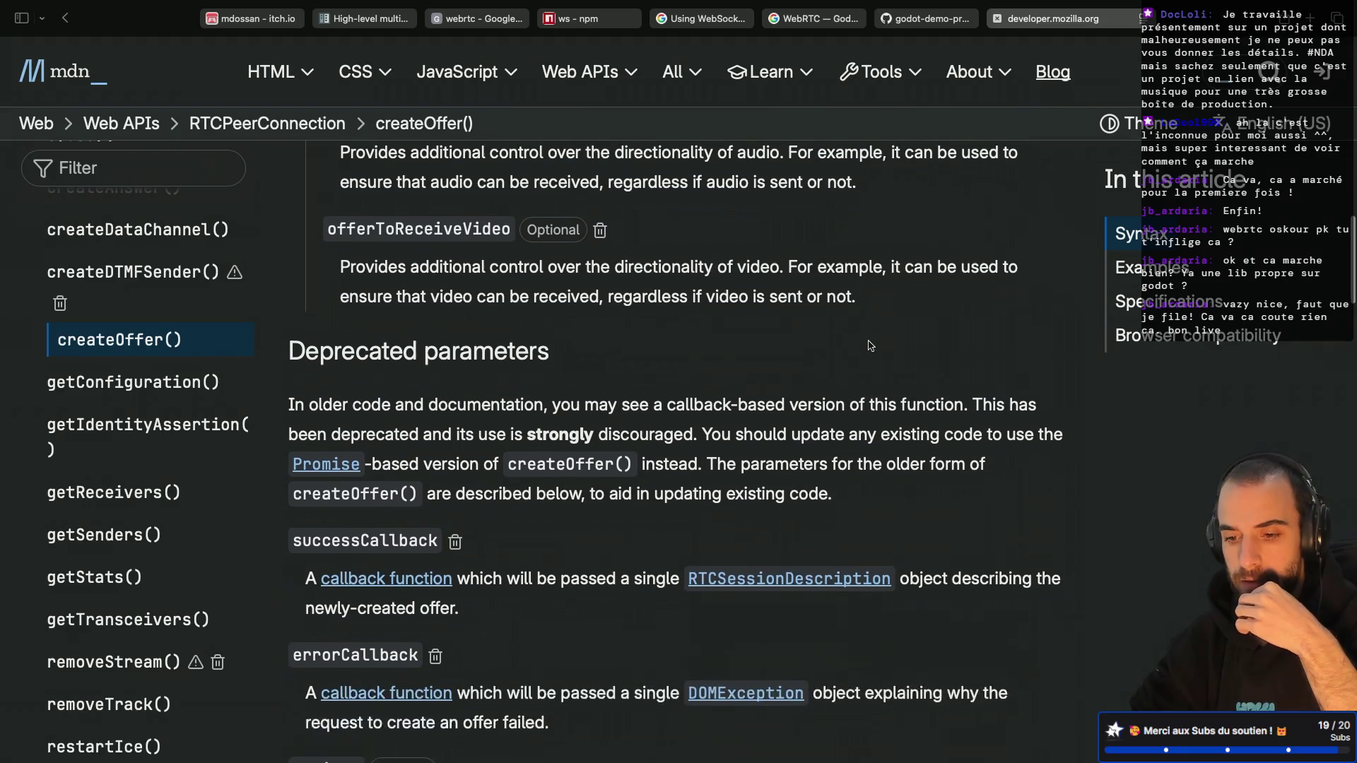
scroll(870, 345, "down", 5)
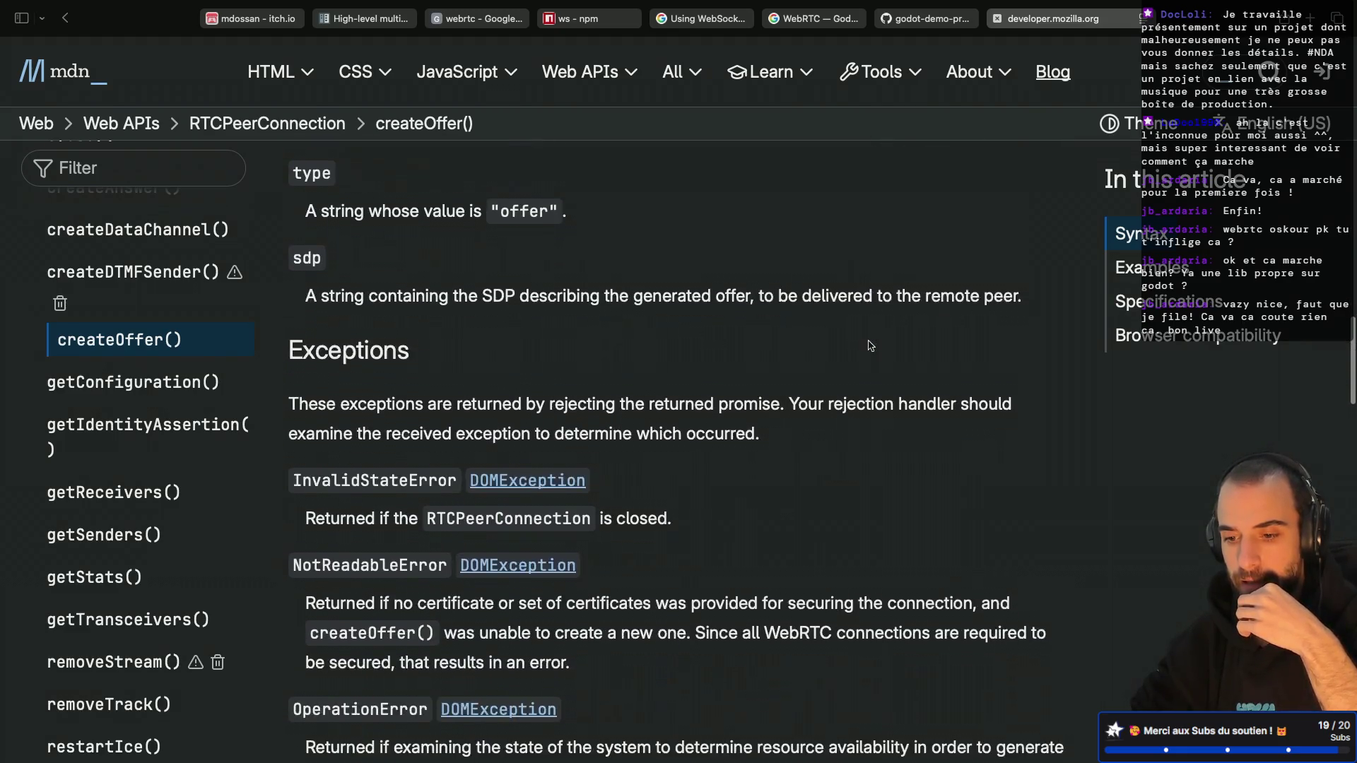
left_click(1316, 16)
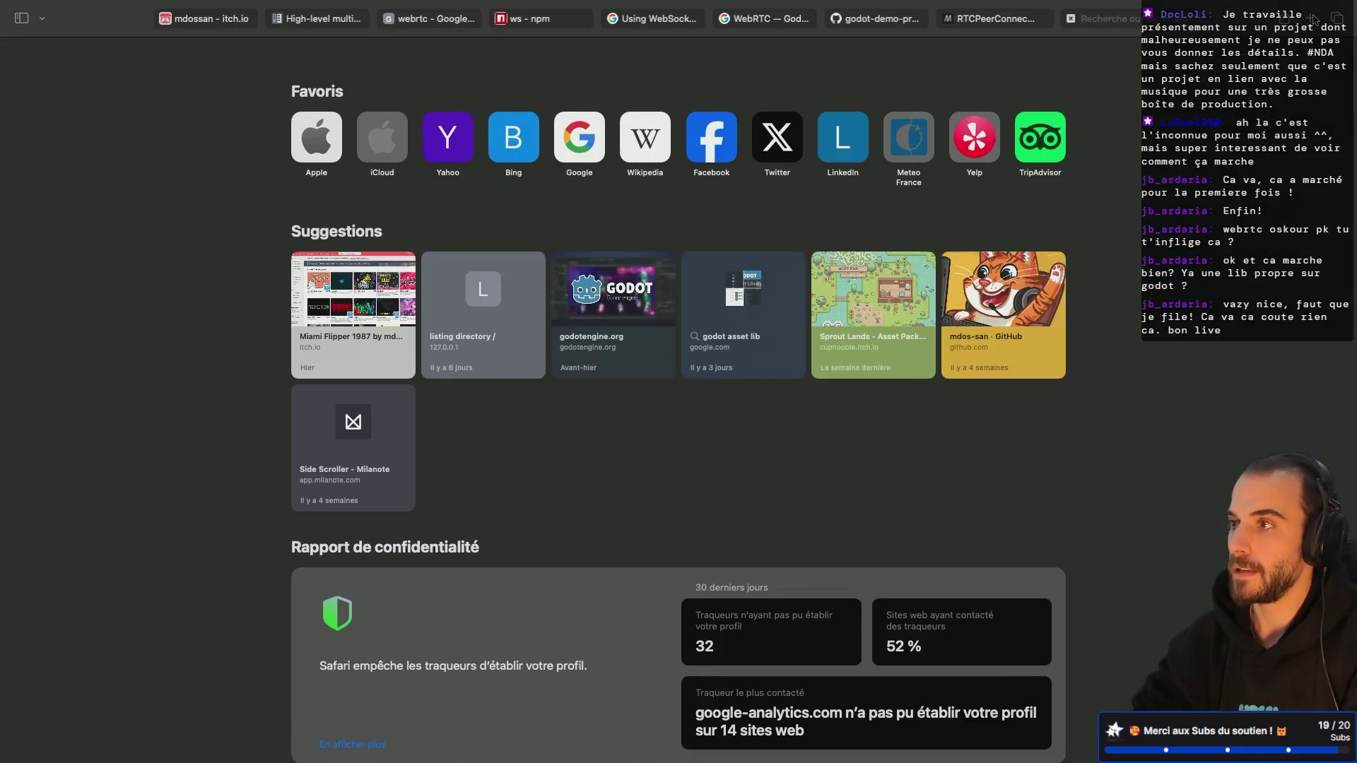
Step: Search the web for 'webrtc sde' and open the webrtc.org result
type("webrtc sde")
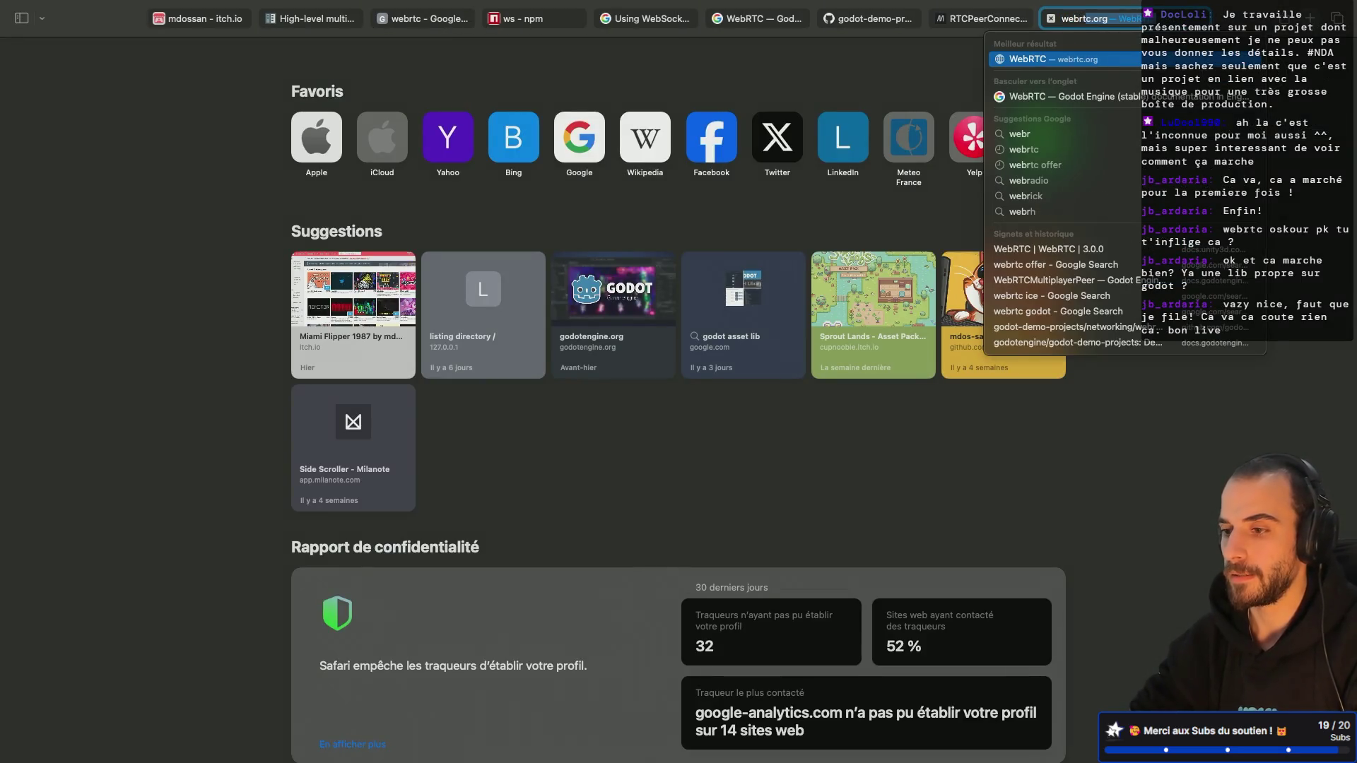
key("Return")
left_click(222, 234)
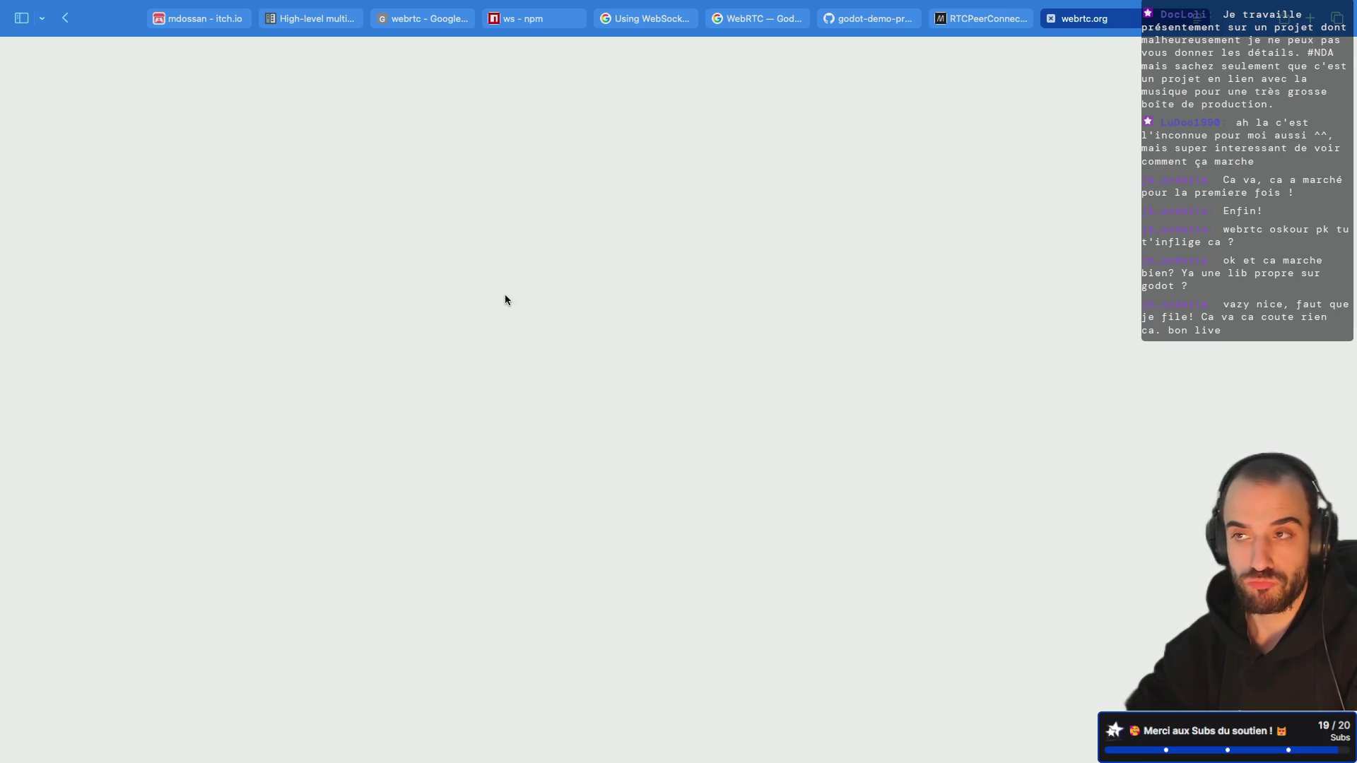
scroll(504, 294, "left", 5)
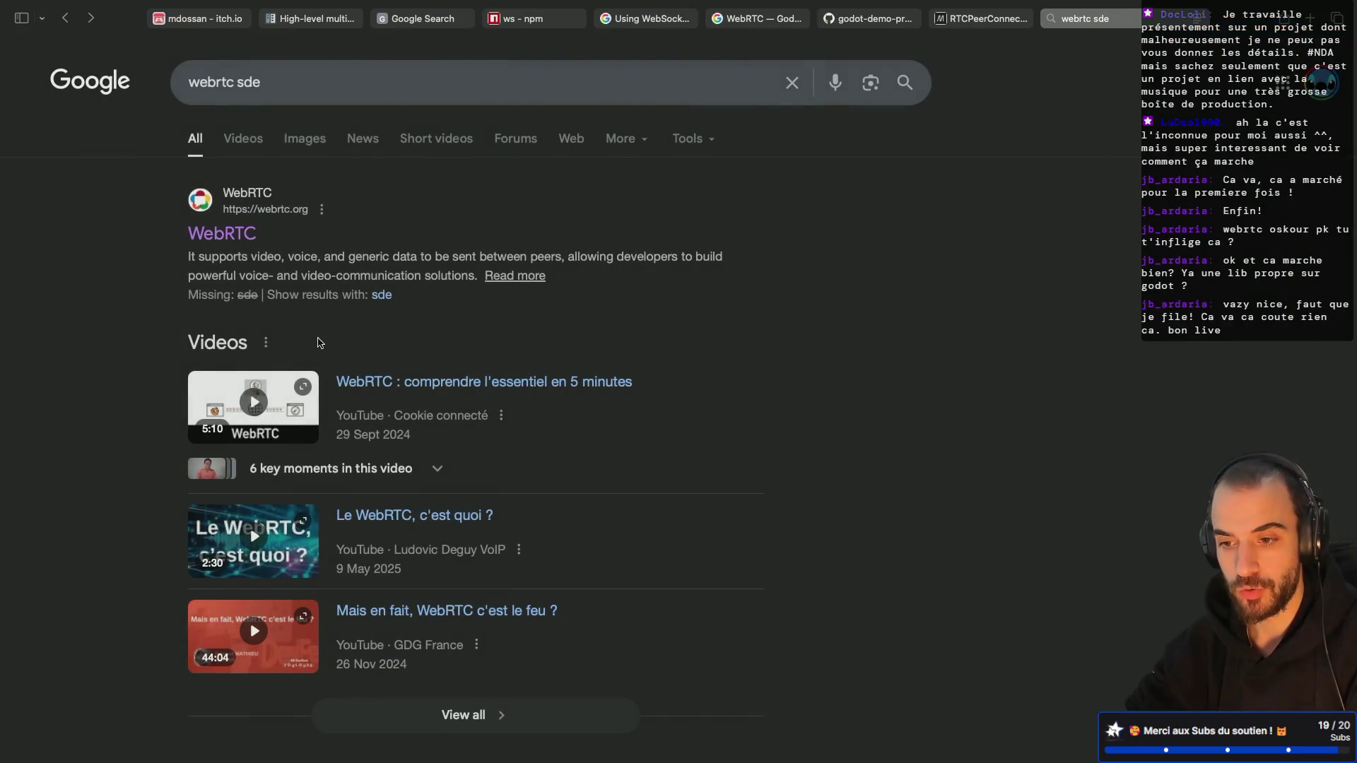
scroll(319, 343, "down", 5)
Step: Read through the MDN WebRTC API article, then return to the createOffer() reference page
left_click(292, 460)
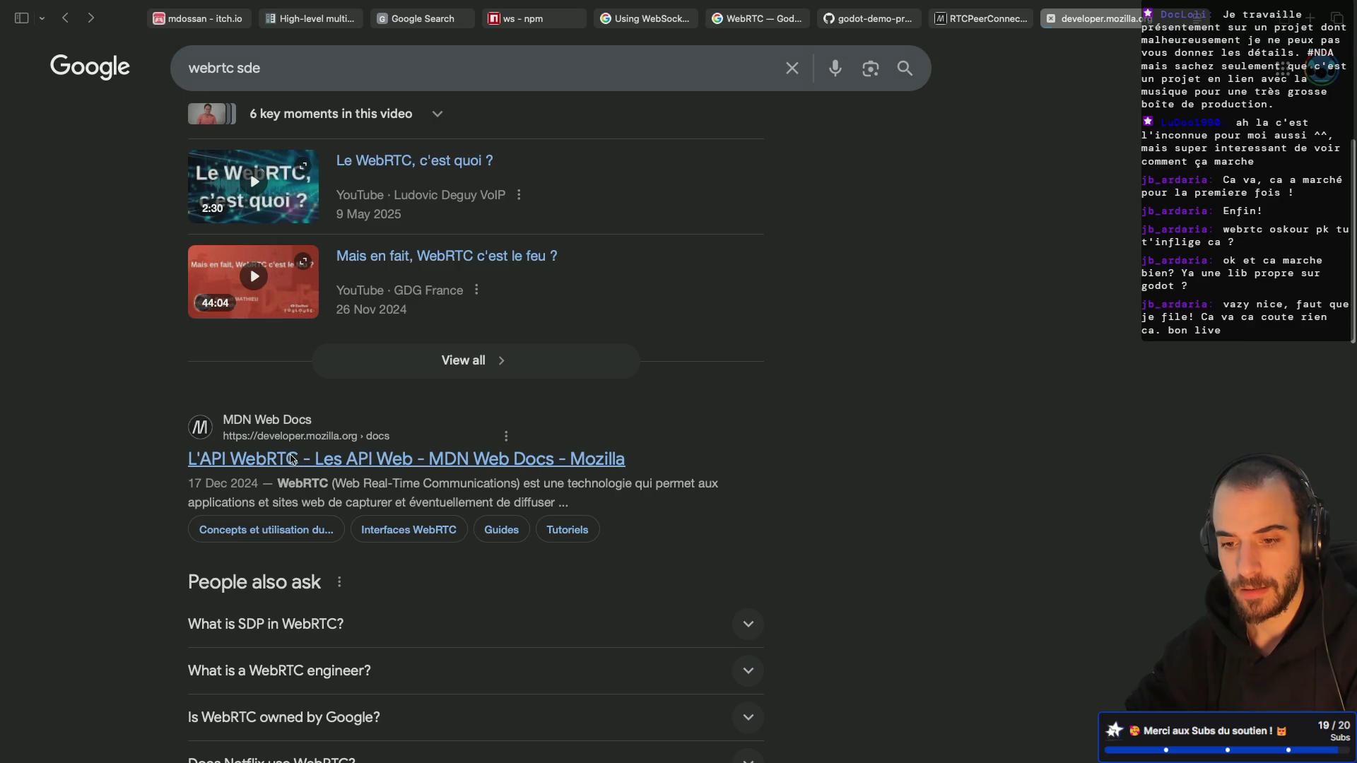
scroll(538, 395, "down", 5)
scroll(538, 396, "down", 10)
scroll(538, 396, "down", 12)
scroll(539, 395, "down", 18)
scroll(538, 395, "down", 3)
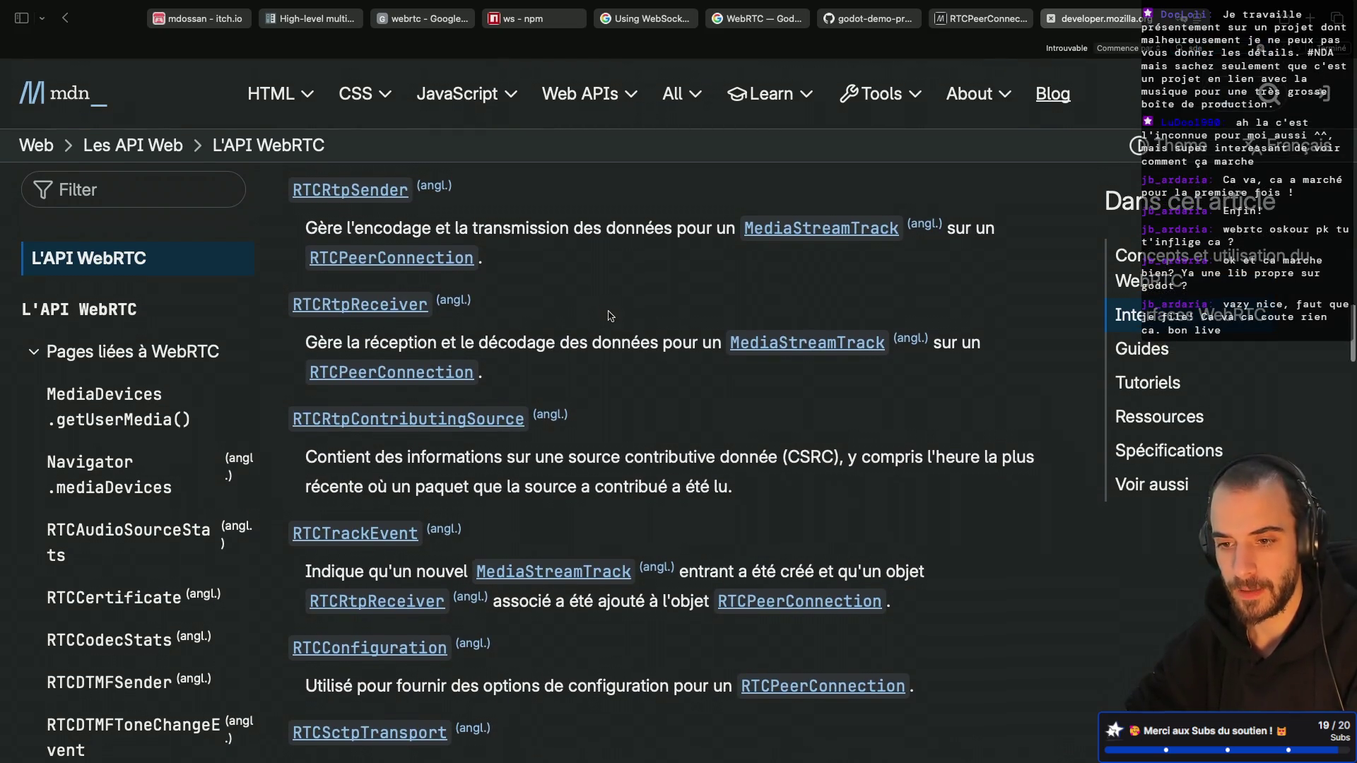
scroll(520, 321, "up", 20)
scroll(610, 316, "up", 3)
scroll(610, 316, "down", 2)
scroll(610, 316, "down", 1)
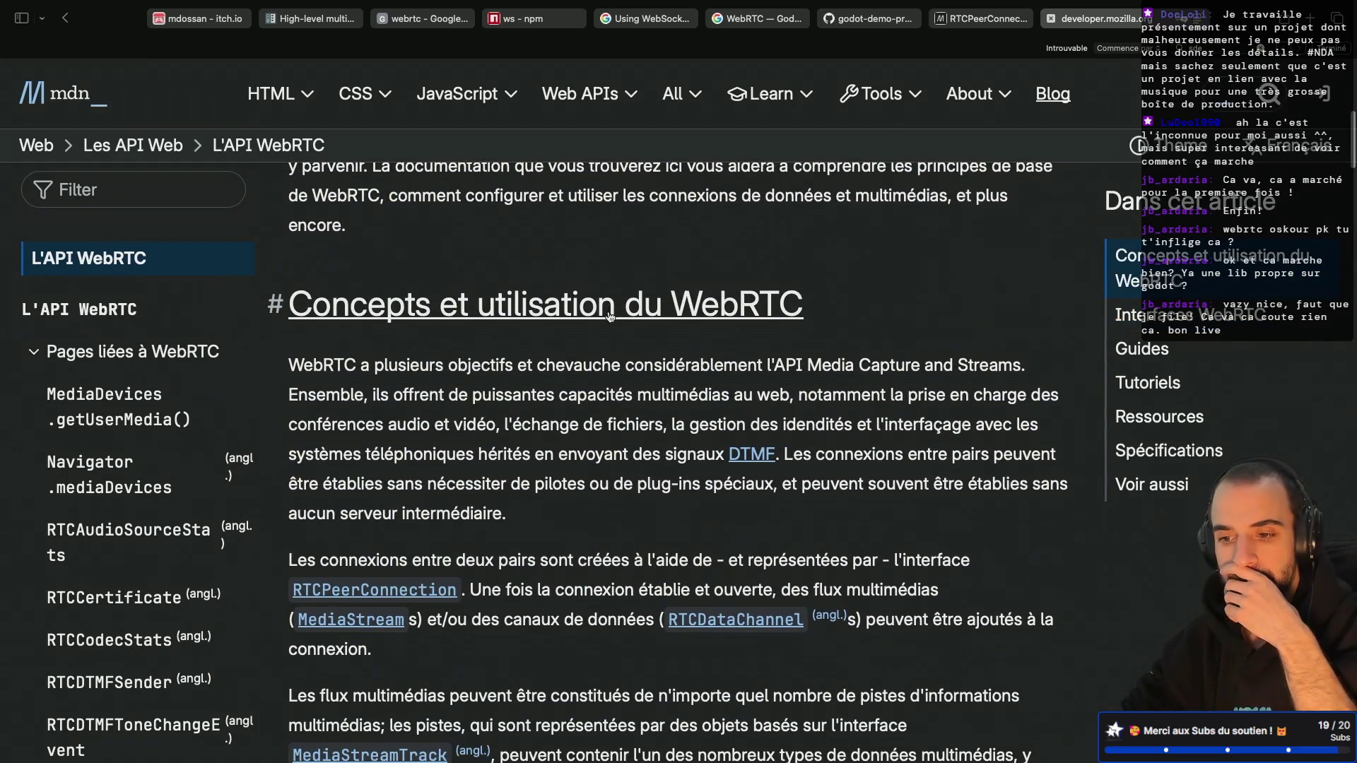
scroll(554, 439, "up", 10)
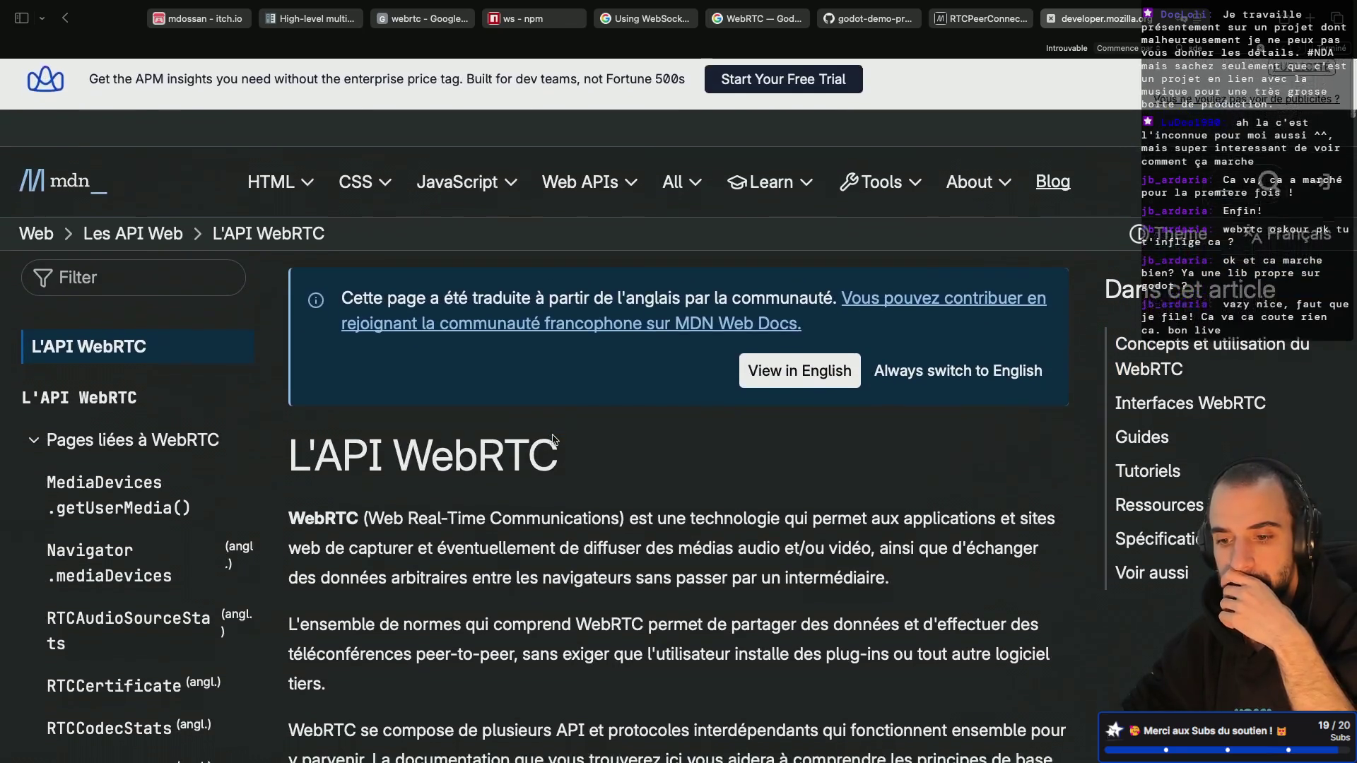
scroll(555, 440, "down", 5)
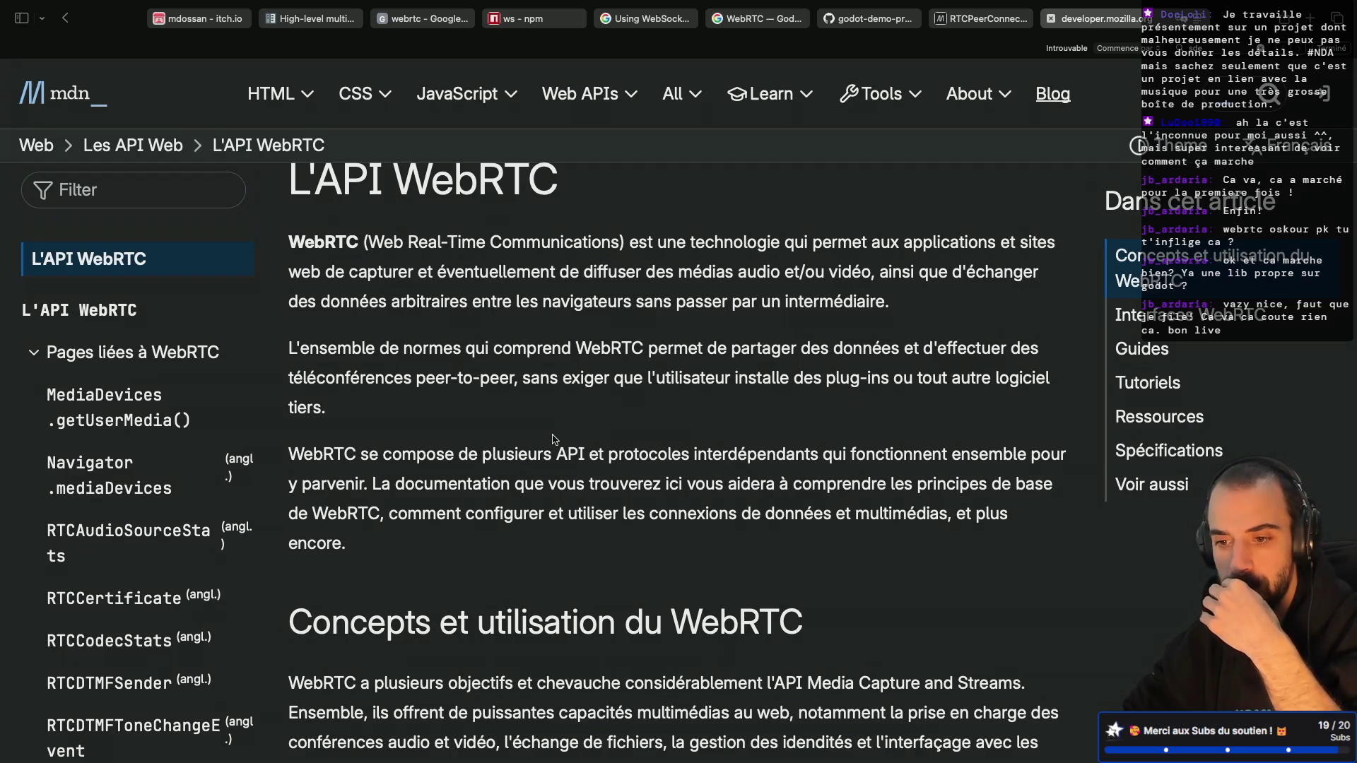
scroll(555, 439, "down", 3)
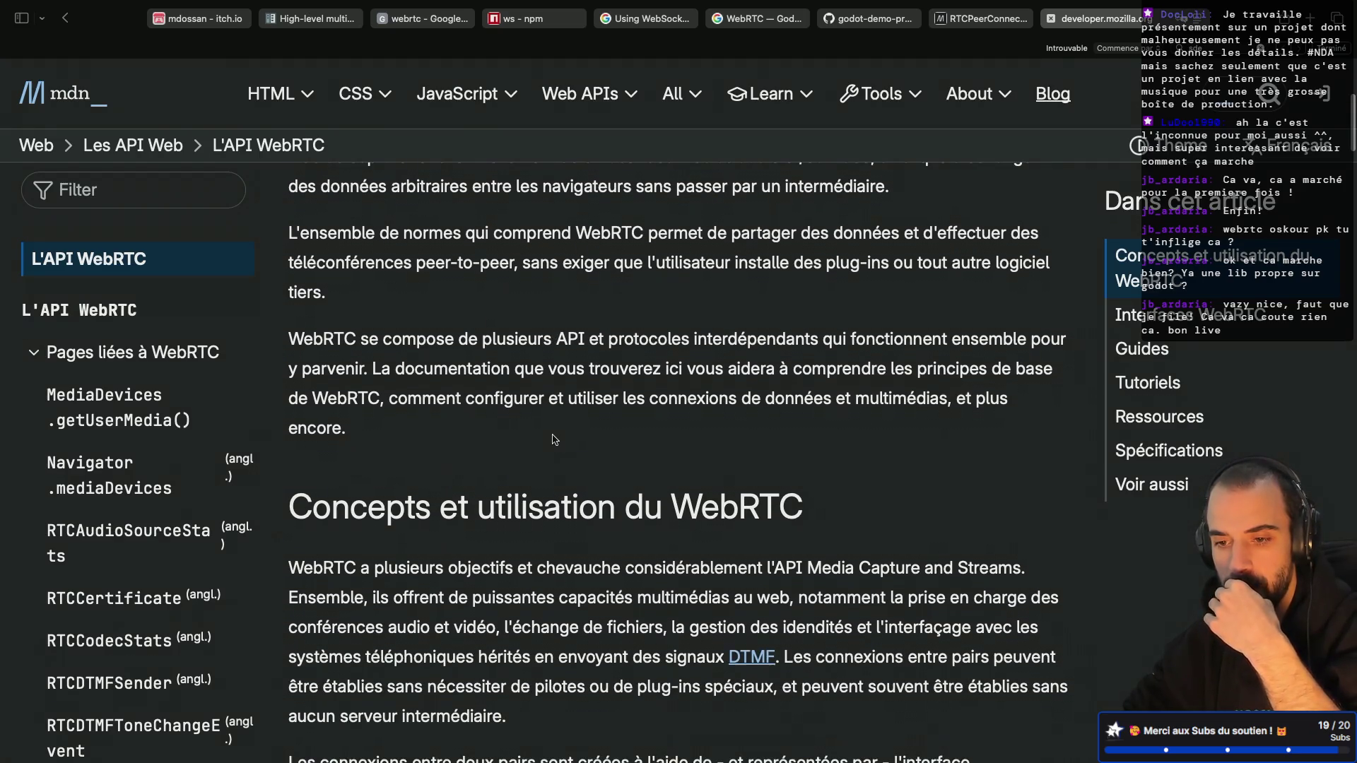
scroll(555, 440, "down", 15)
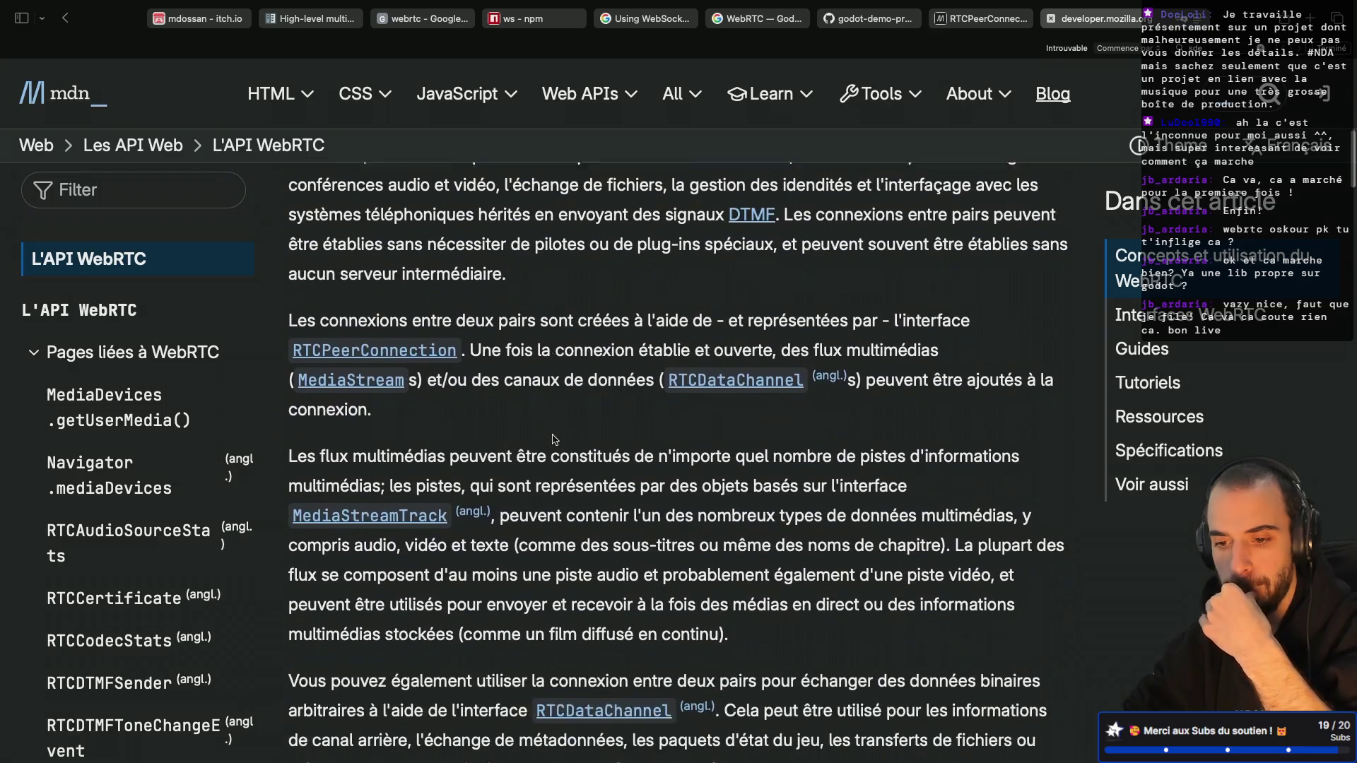
scroll(554, 439, "down", 13)
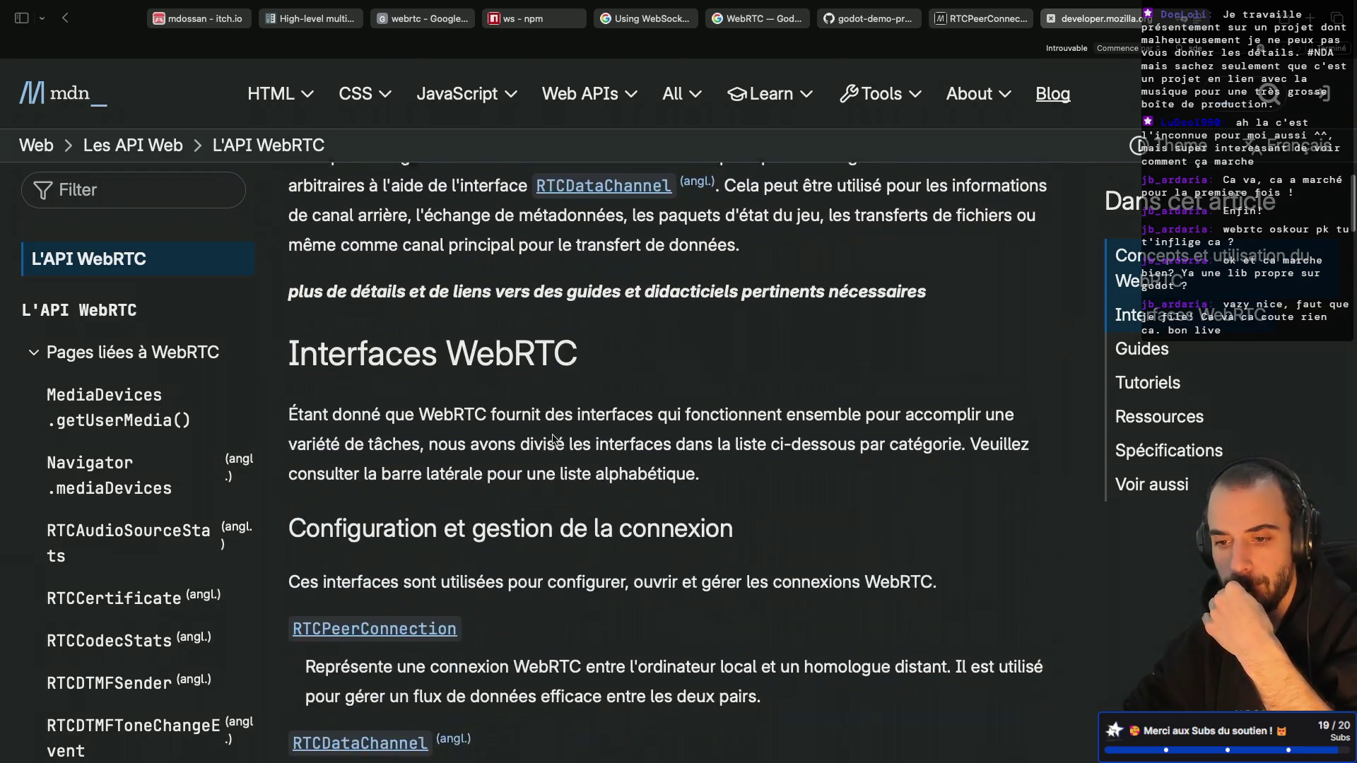
scroll(554, 440, "down", 9)
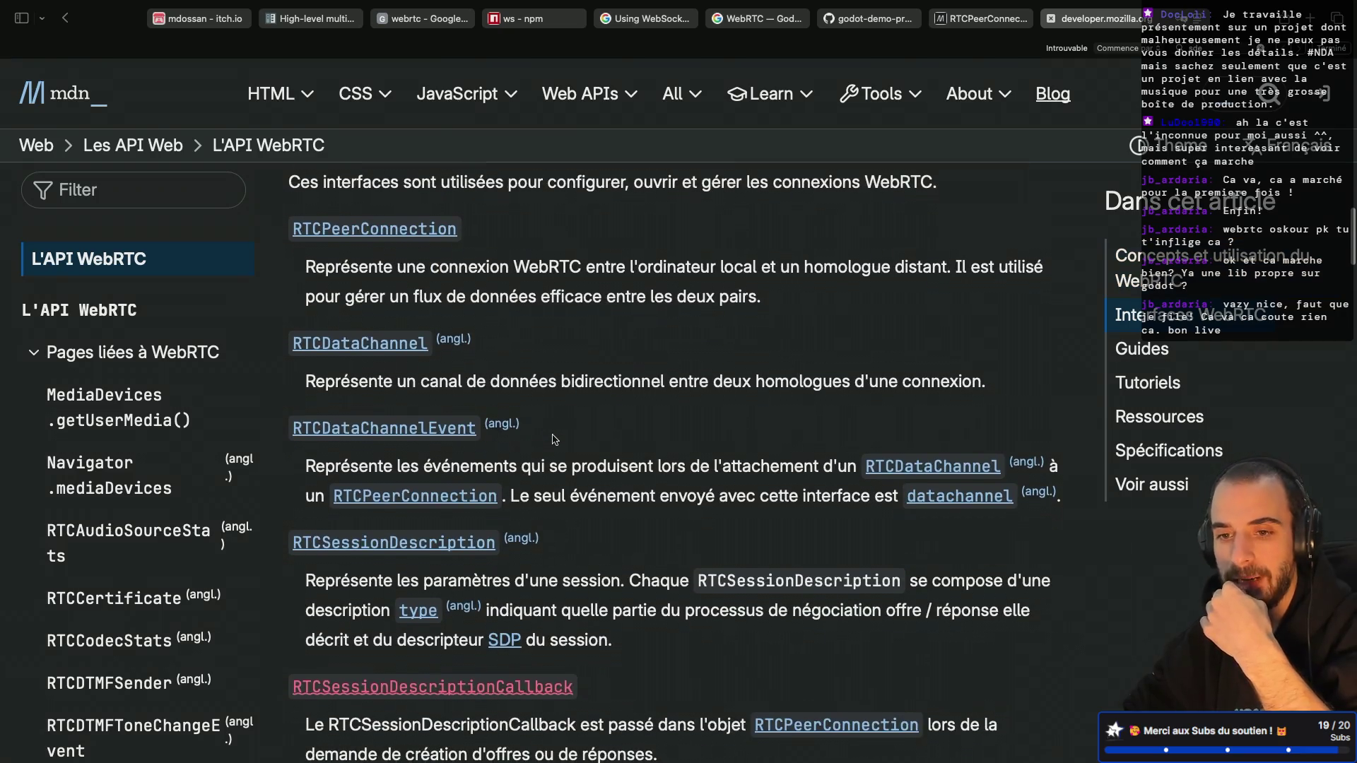
scroll(555, 440, "down", 16)
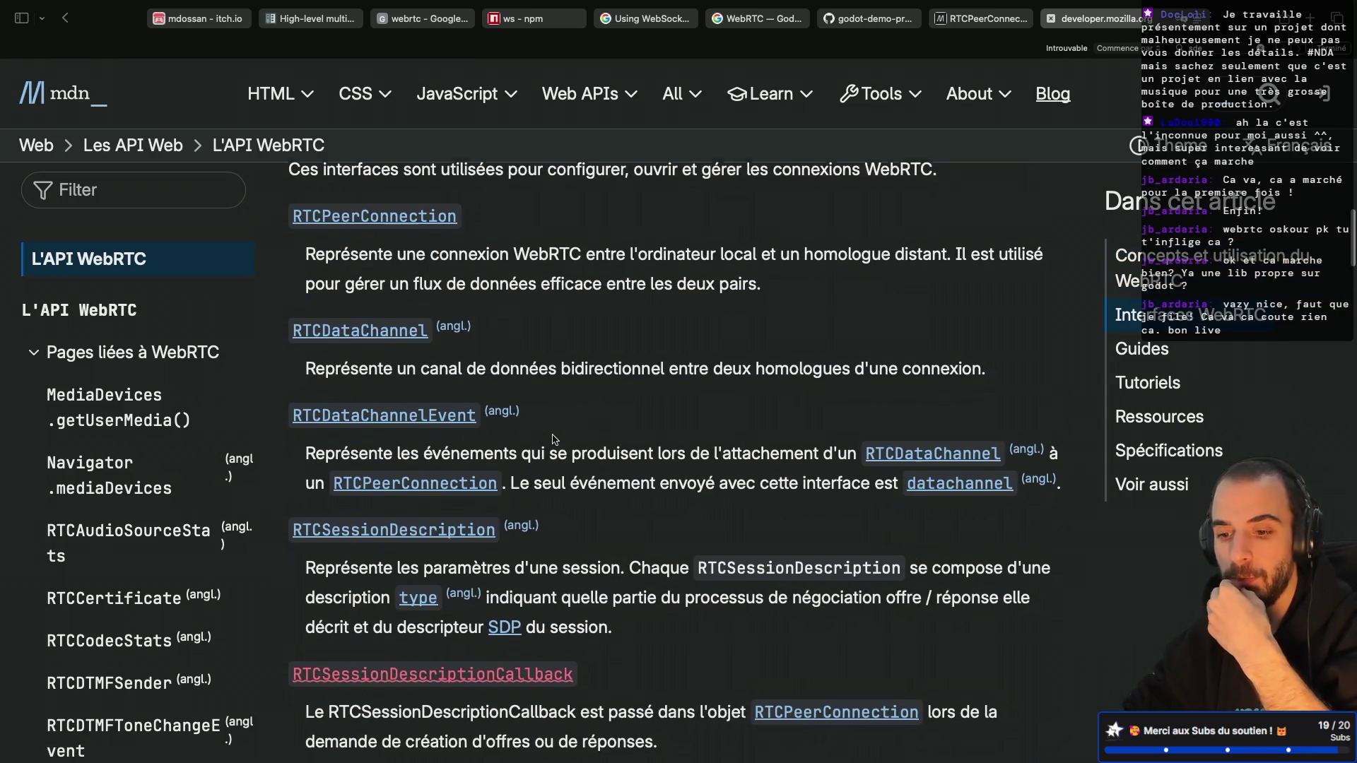
scroll(554, 440, "down", 5)
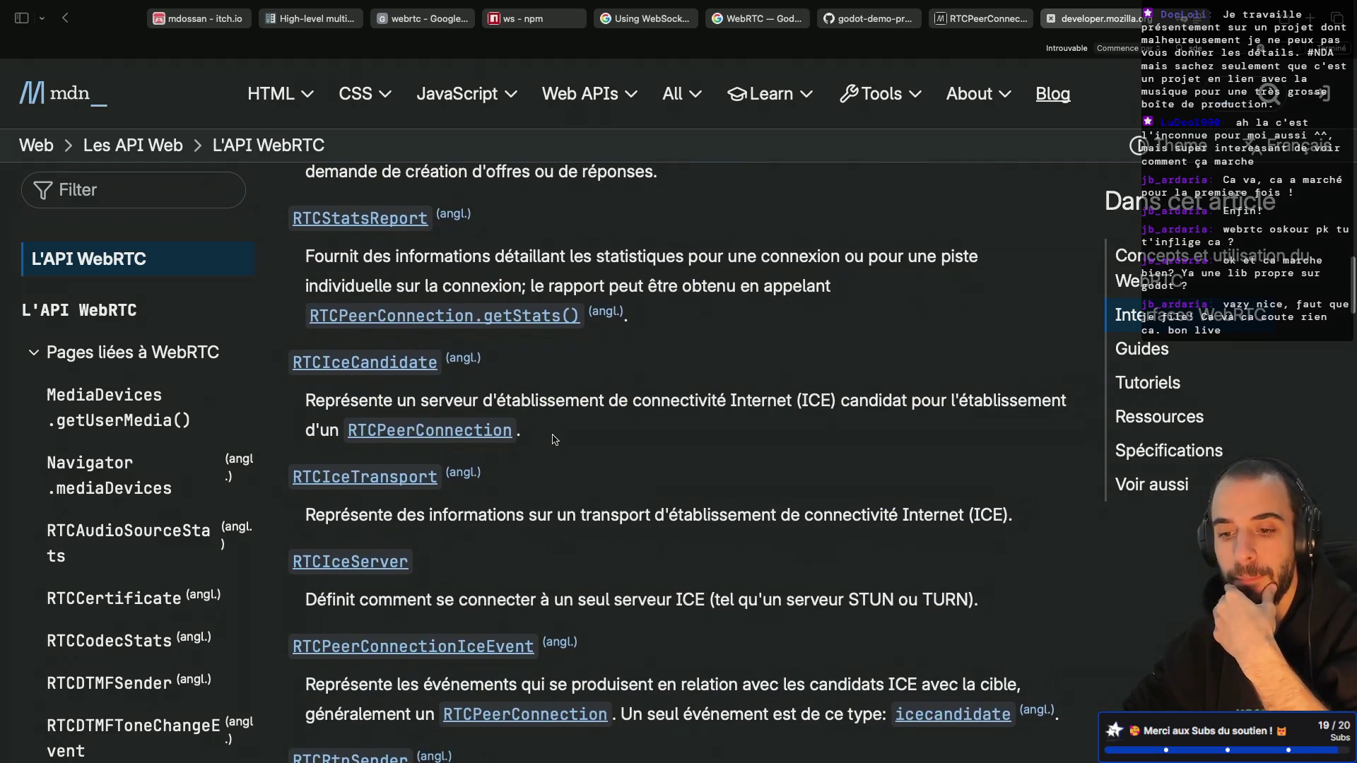
scroll(555, 439, "up", 2)
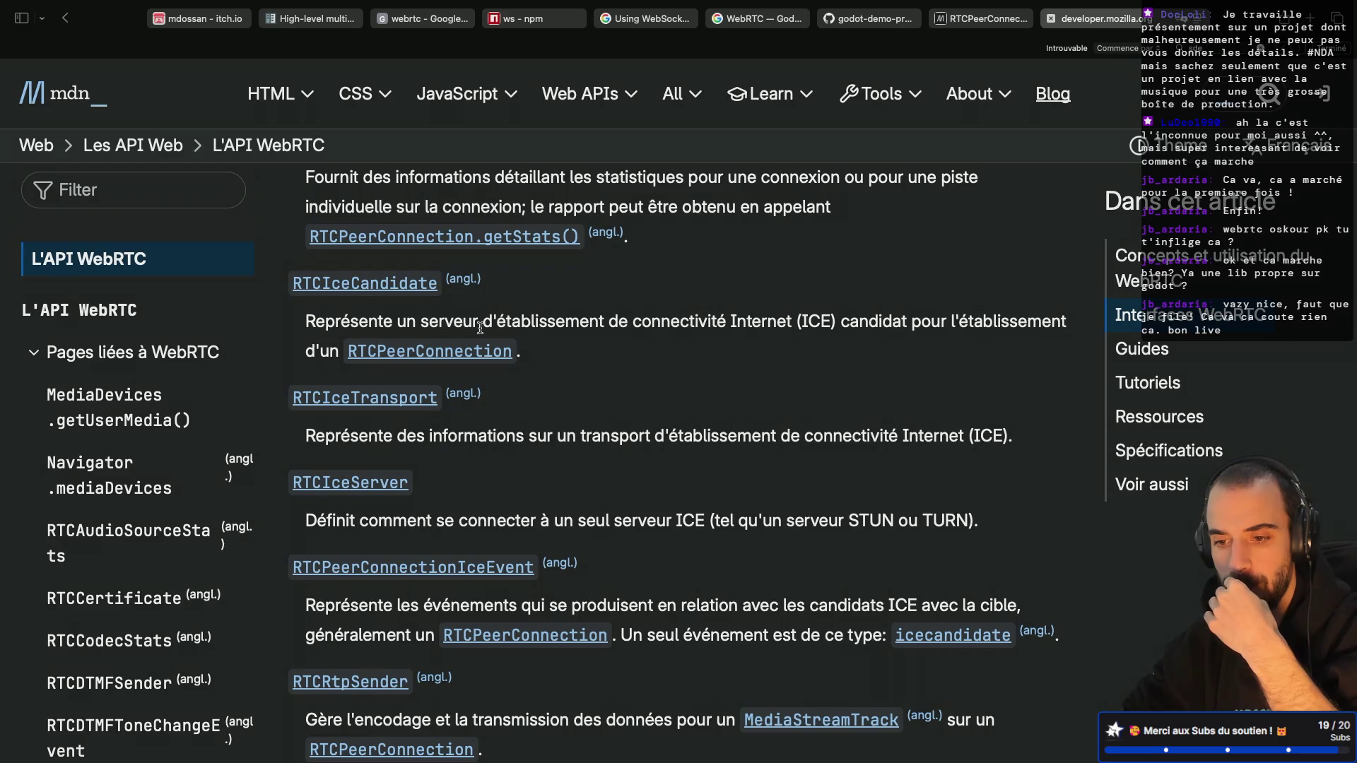
scroll(480, 327, "down", 5)
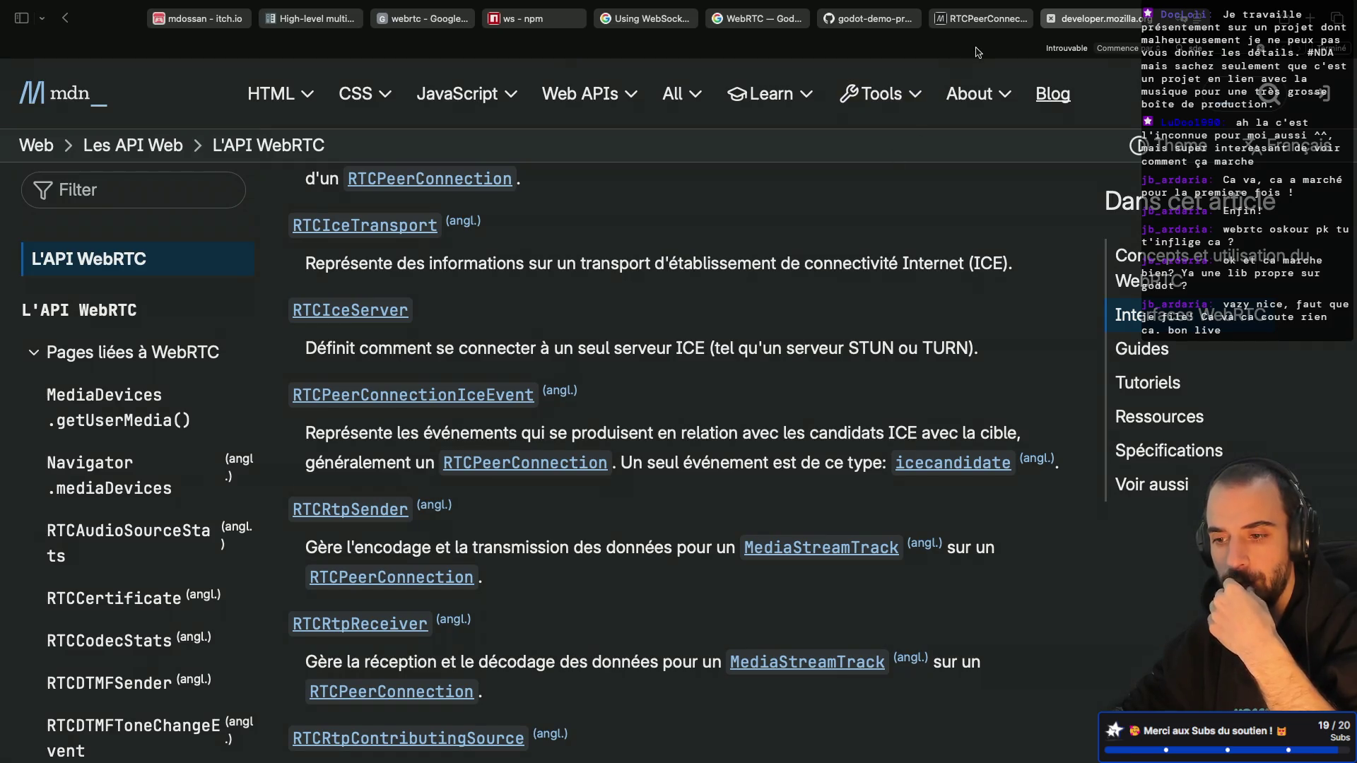
left_click(979, 24)
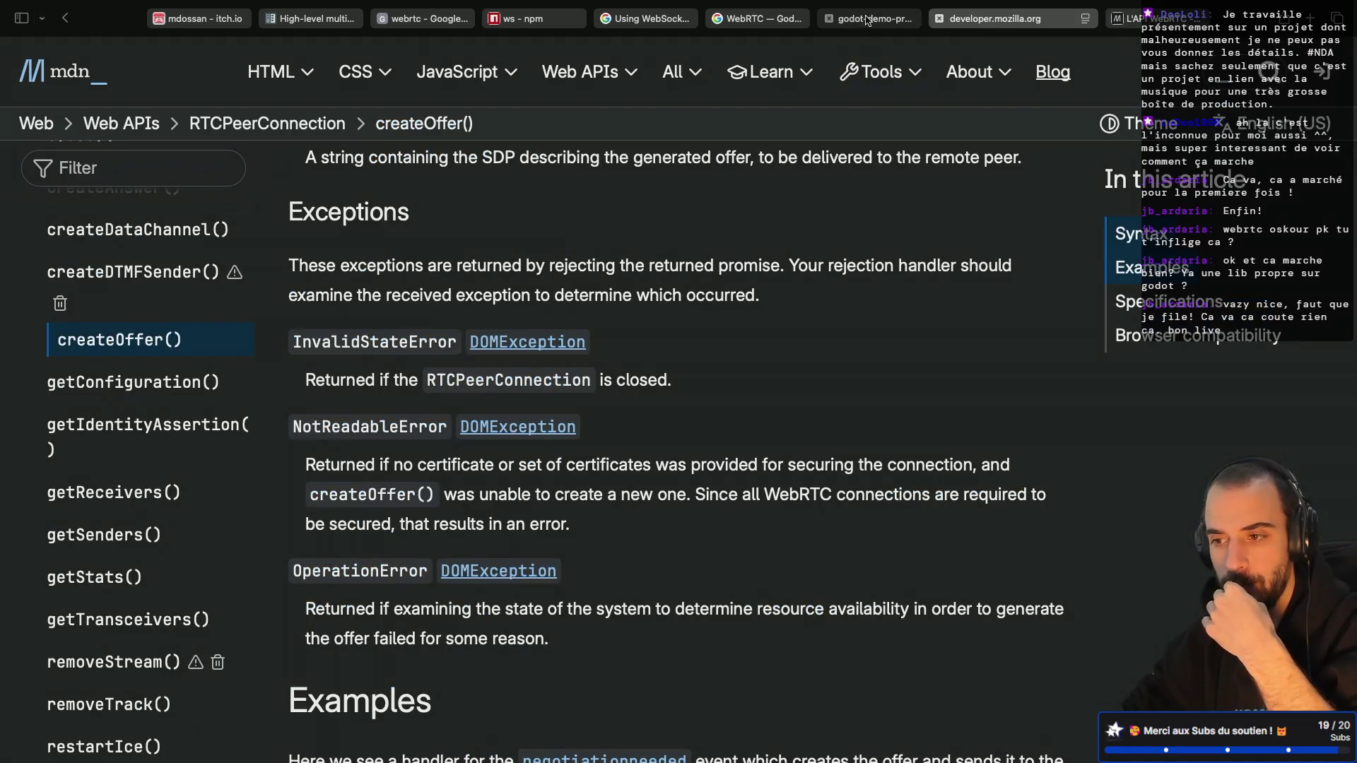
Step: Return to the demo's multiplayer_client.gd on GitHub and scroll through its code
left_click(872, 19)
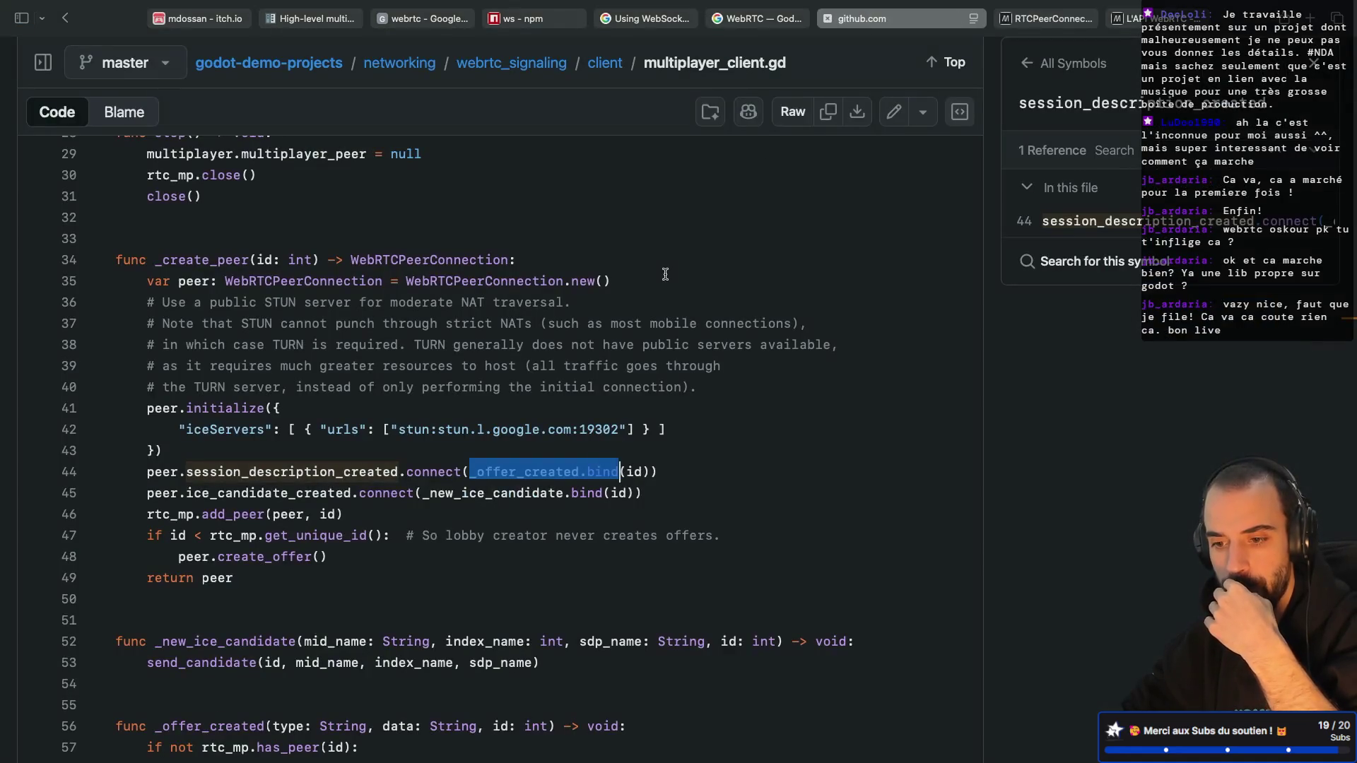
left_click(276, 432)
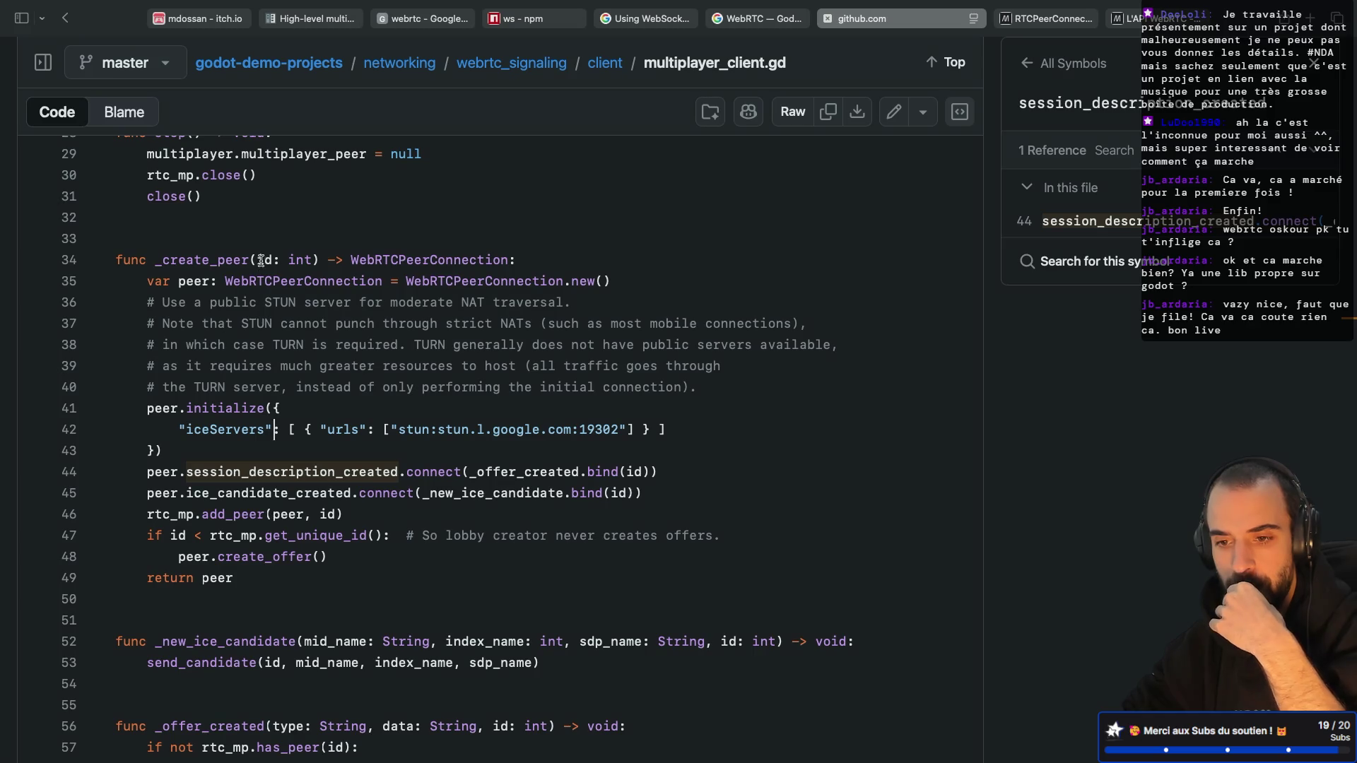
scroll(275, 343, "down", 2)
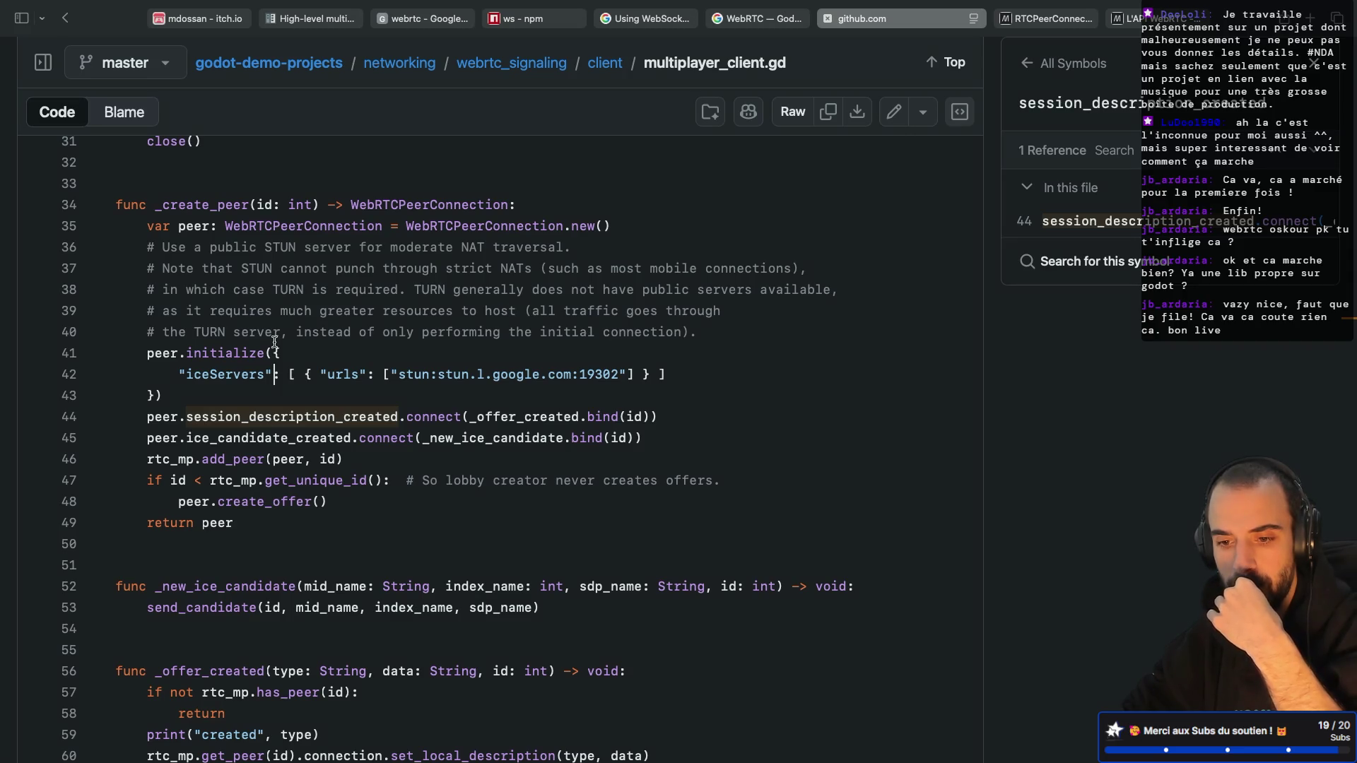
scroll(275, 342, "down", 1)
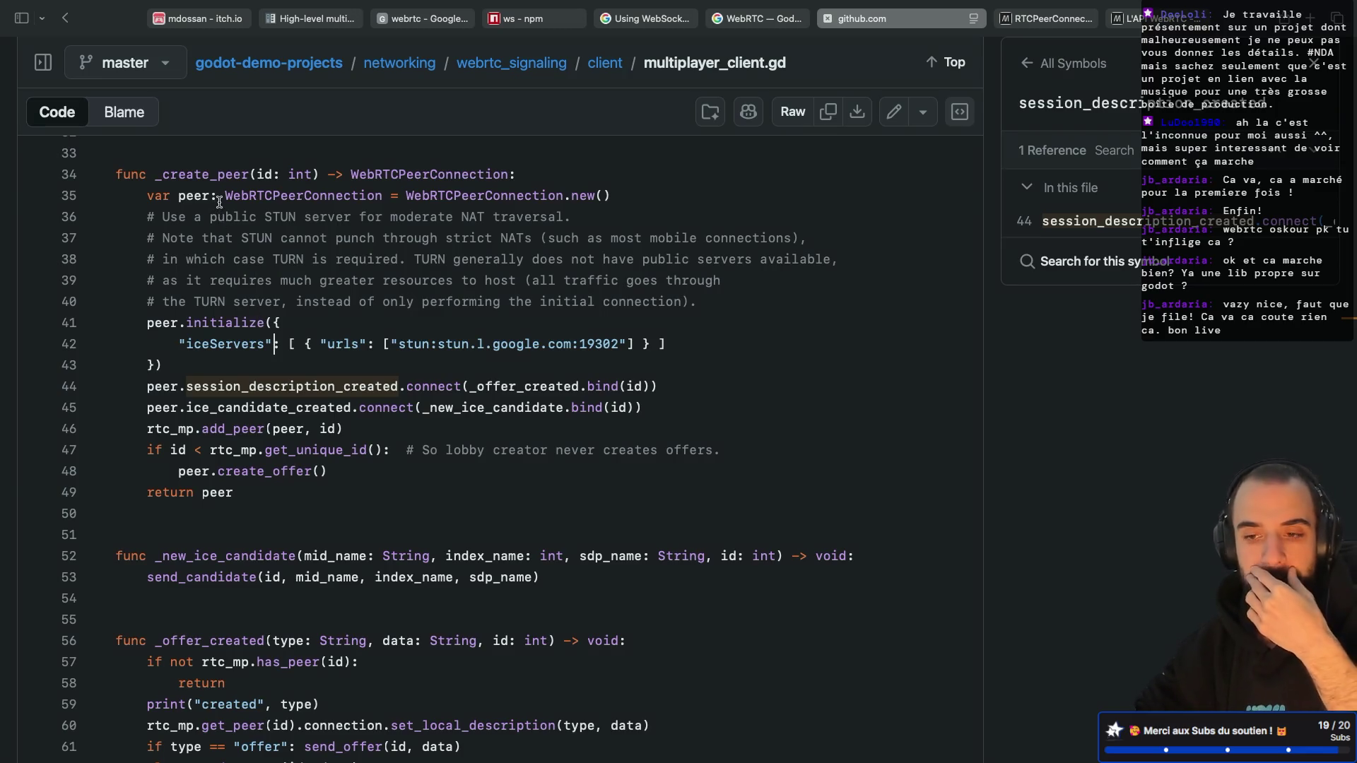
scroll(228, 224, "up", 3)
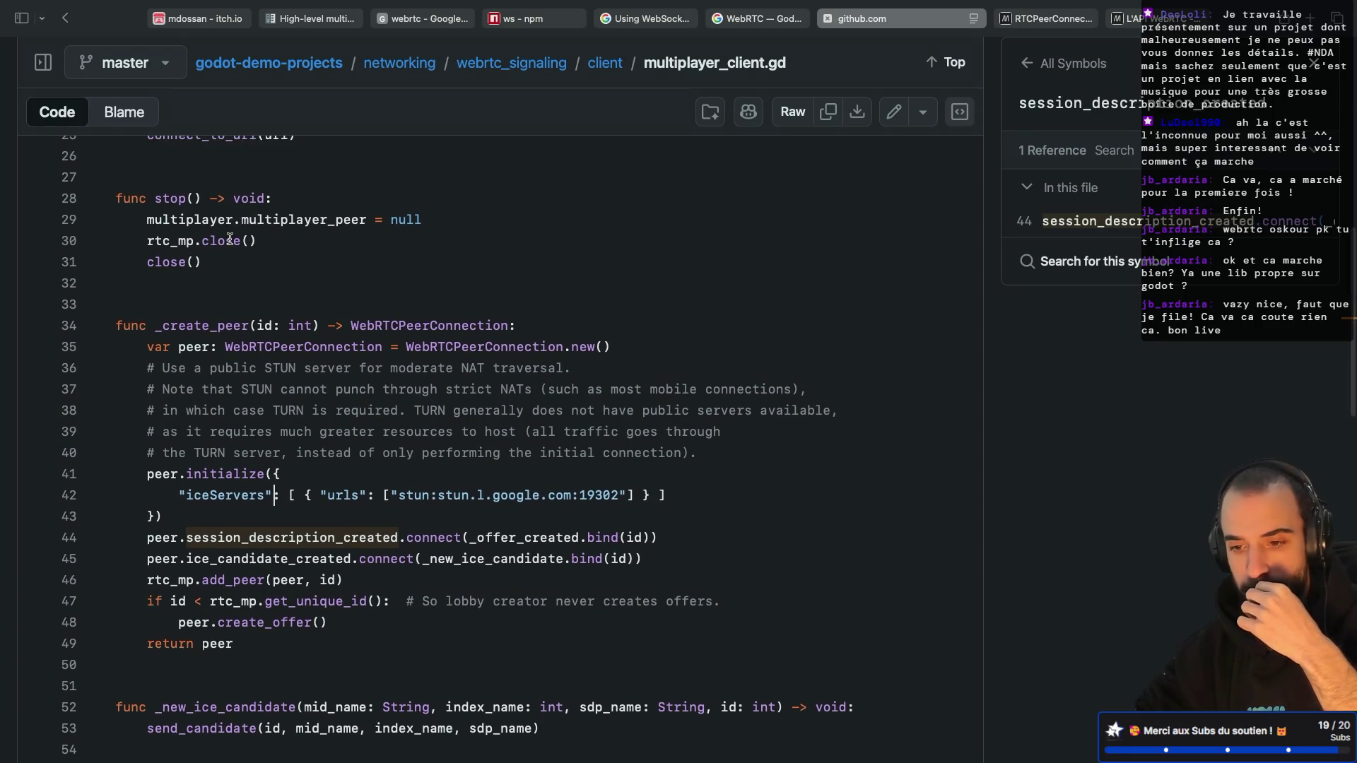
scroll(230, 239, "up", 5)
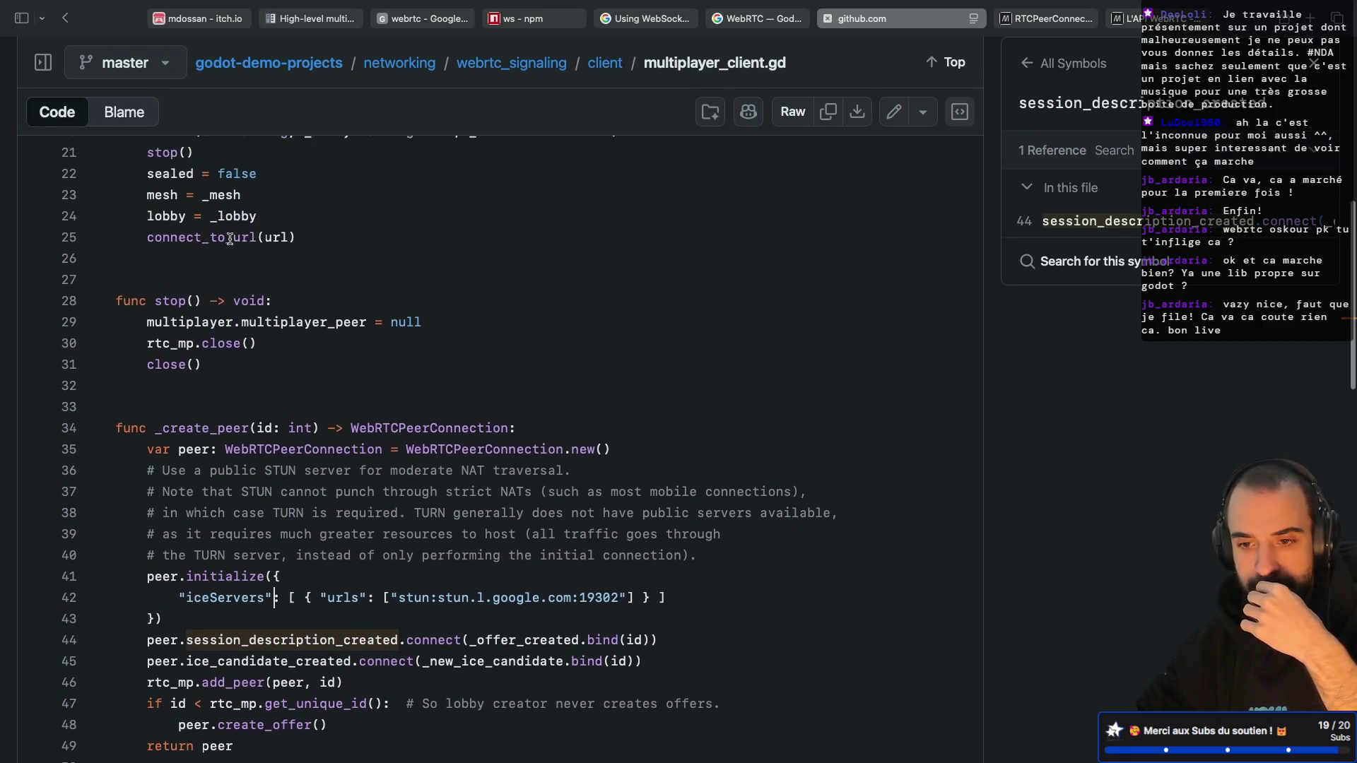
scroll(230, 239, "up", 3)
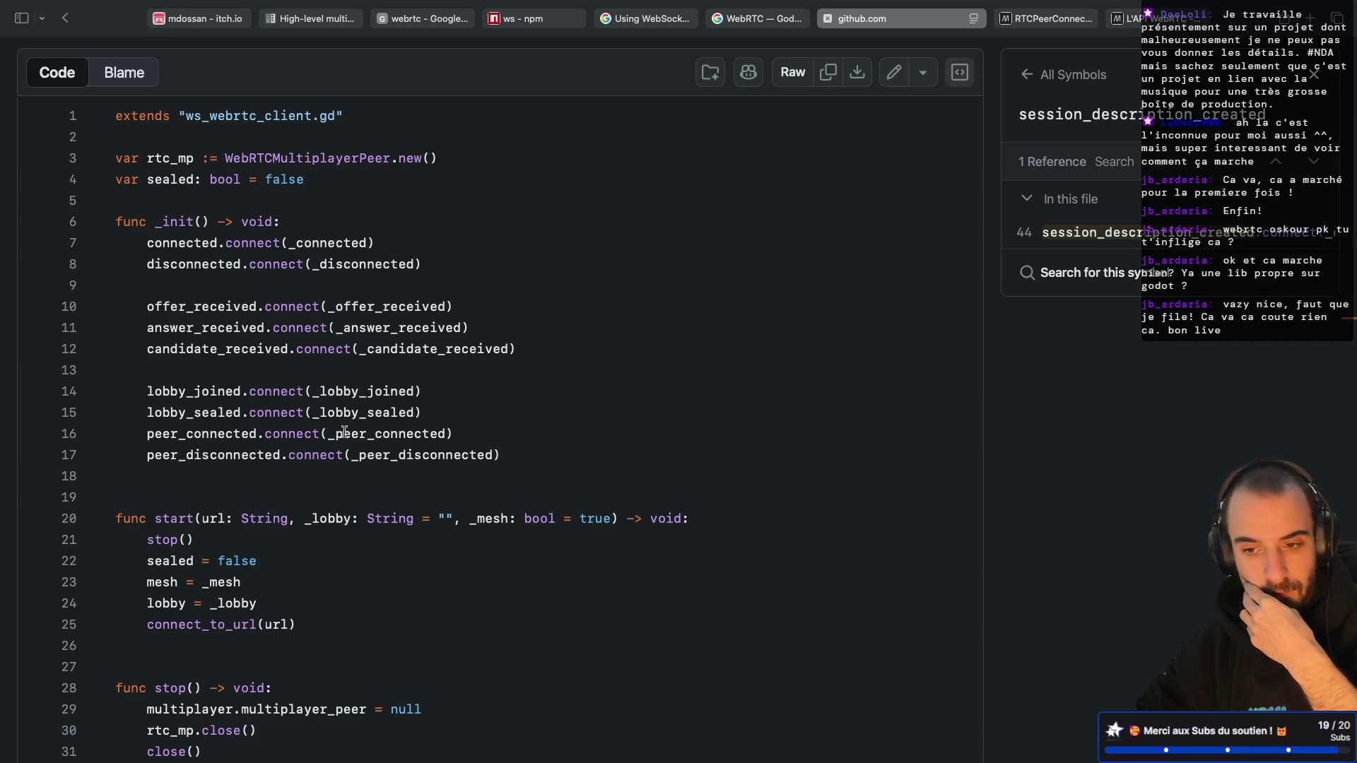
scroll(344, 447, "down", 10)
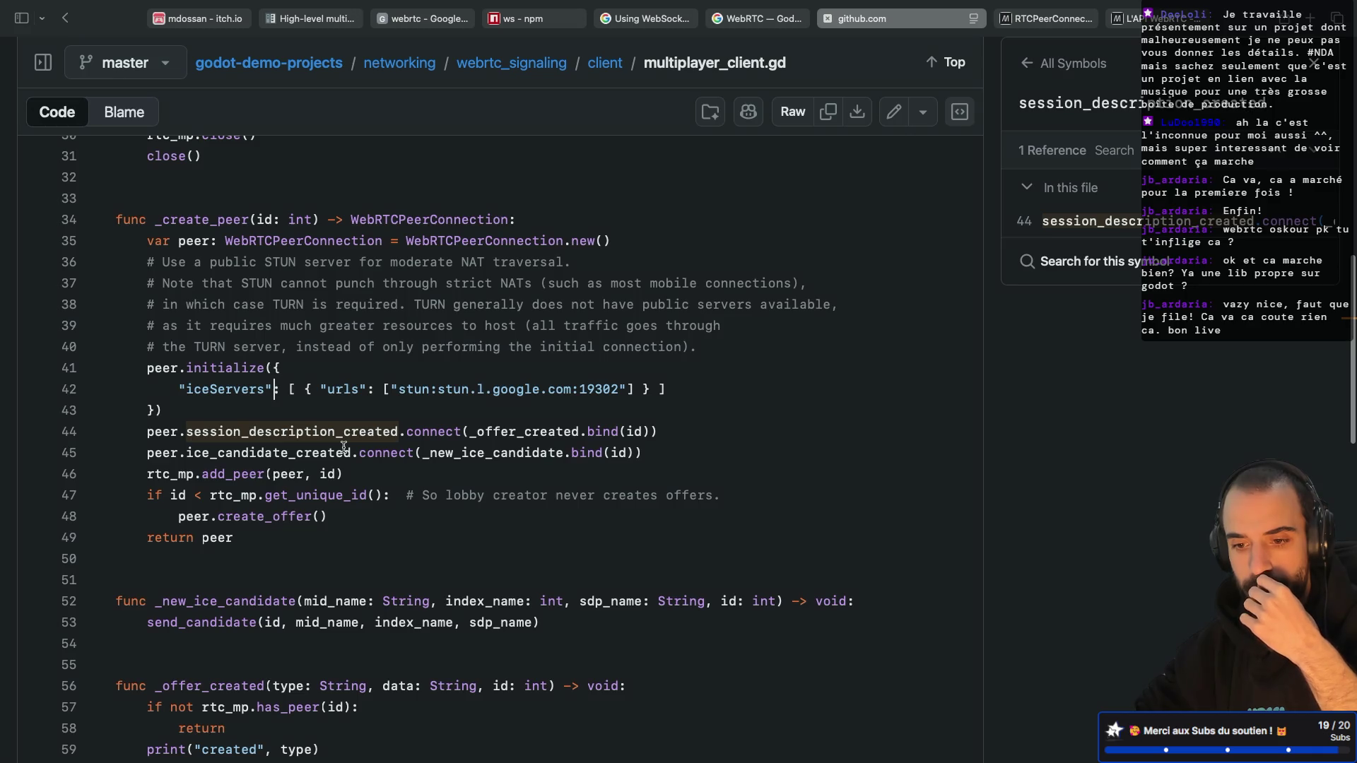
scroll(344, 447, "down", 2)
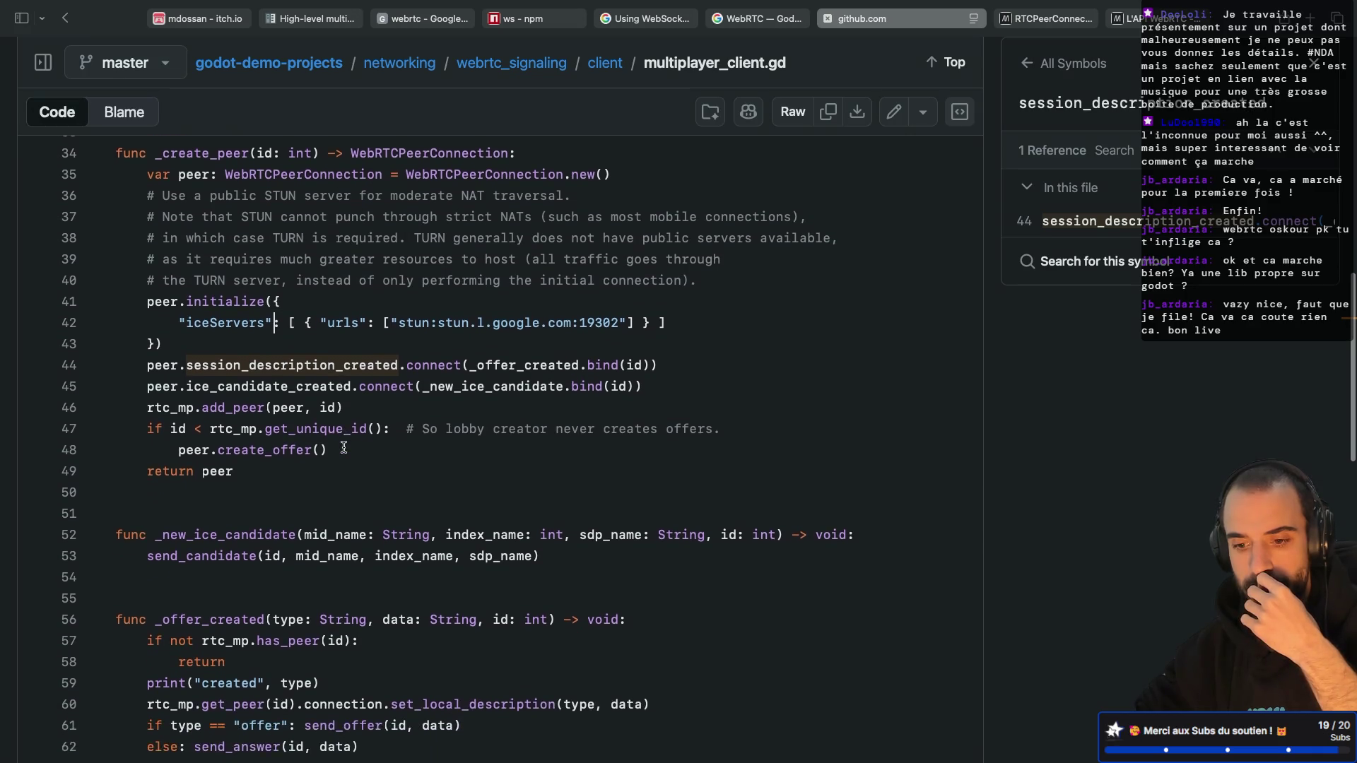
scroll(345, 447, "up", 10)
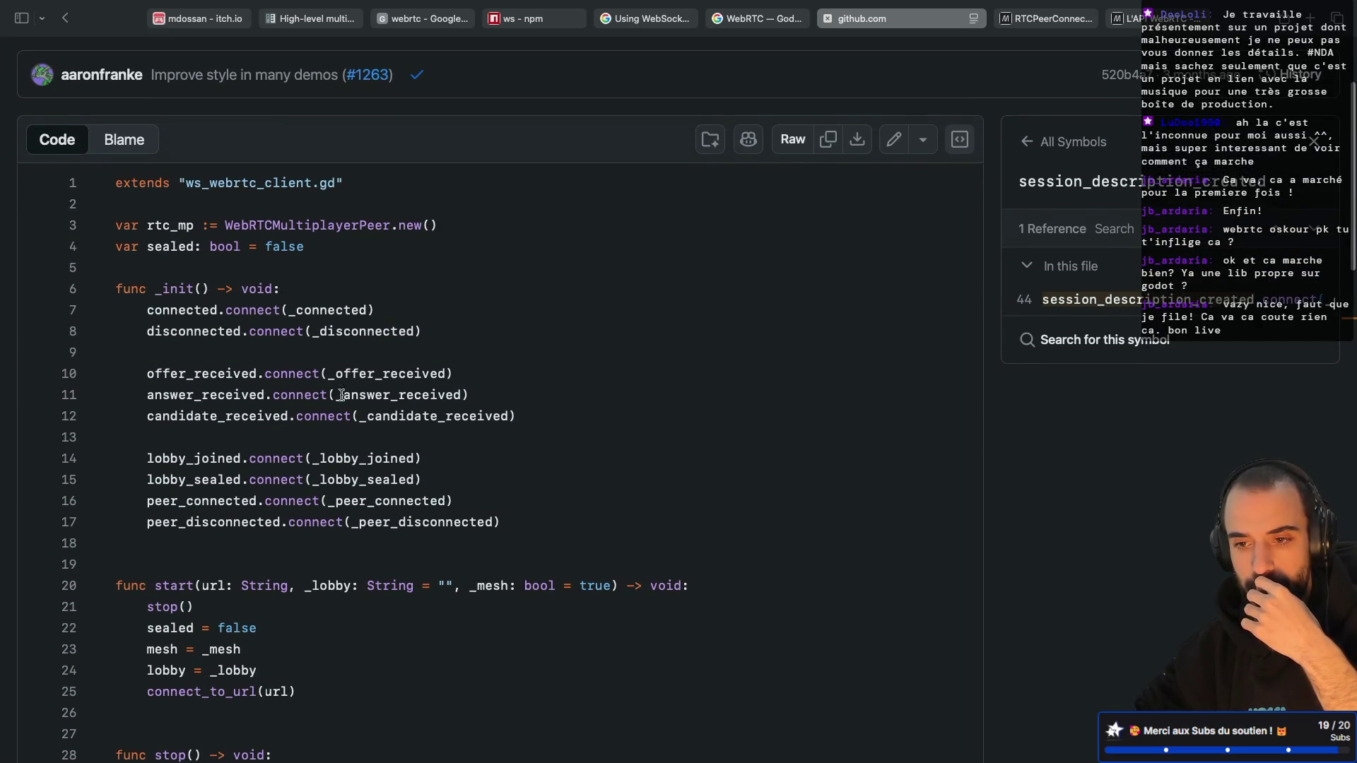
scroll(345, 316, "down", 3)
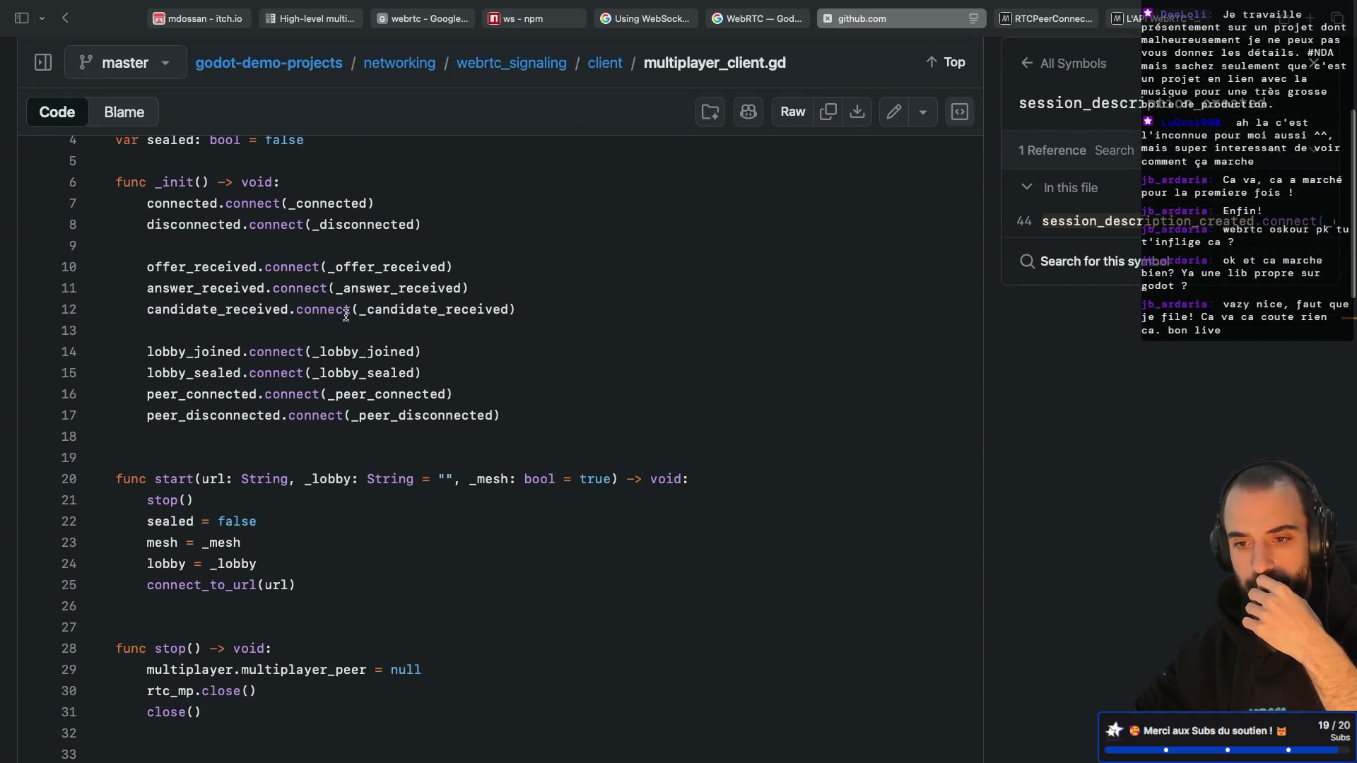
scroll(345, 315, "down", 4)
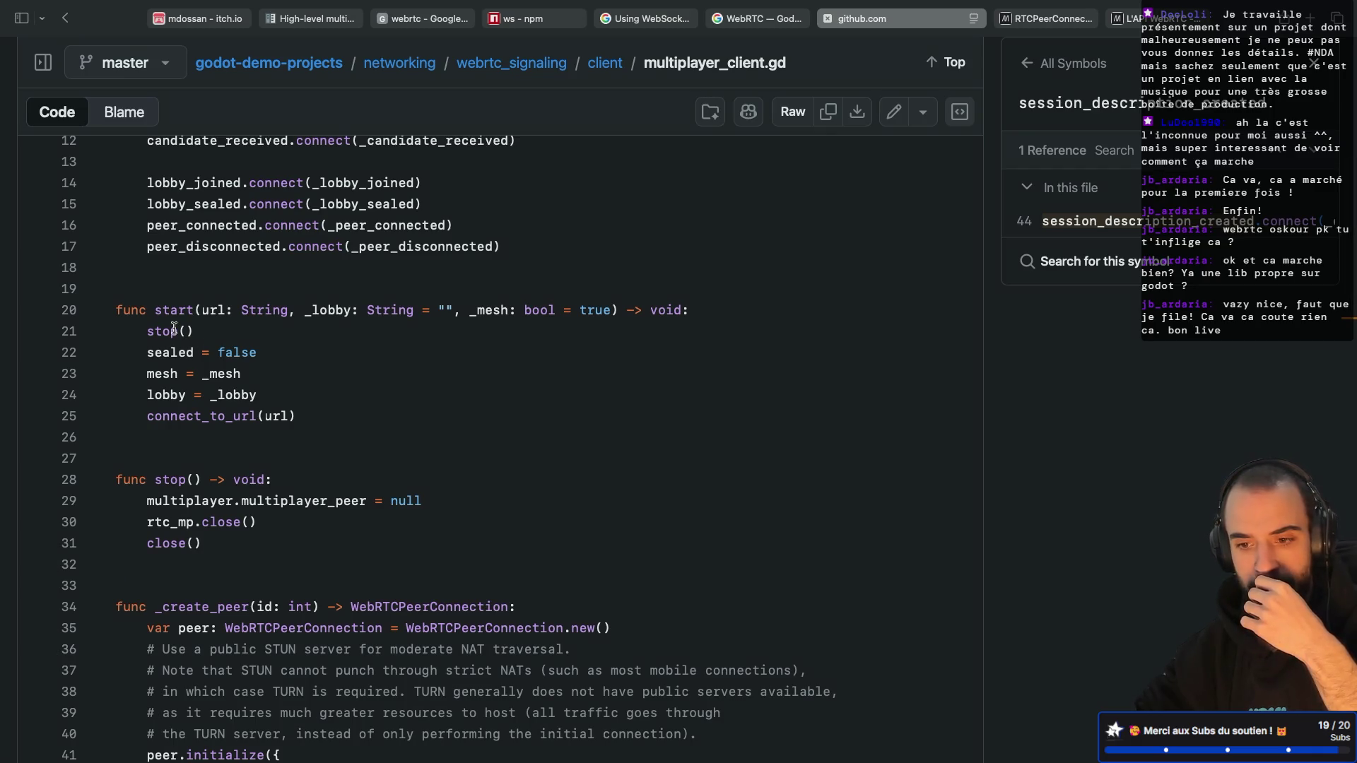
Step: List the references to connect_to_url and jump to its line 25 call in start()
left_click(205, 412)
key("super+a")
left_click(279, 426)
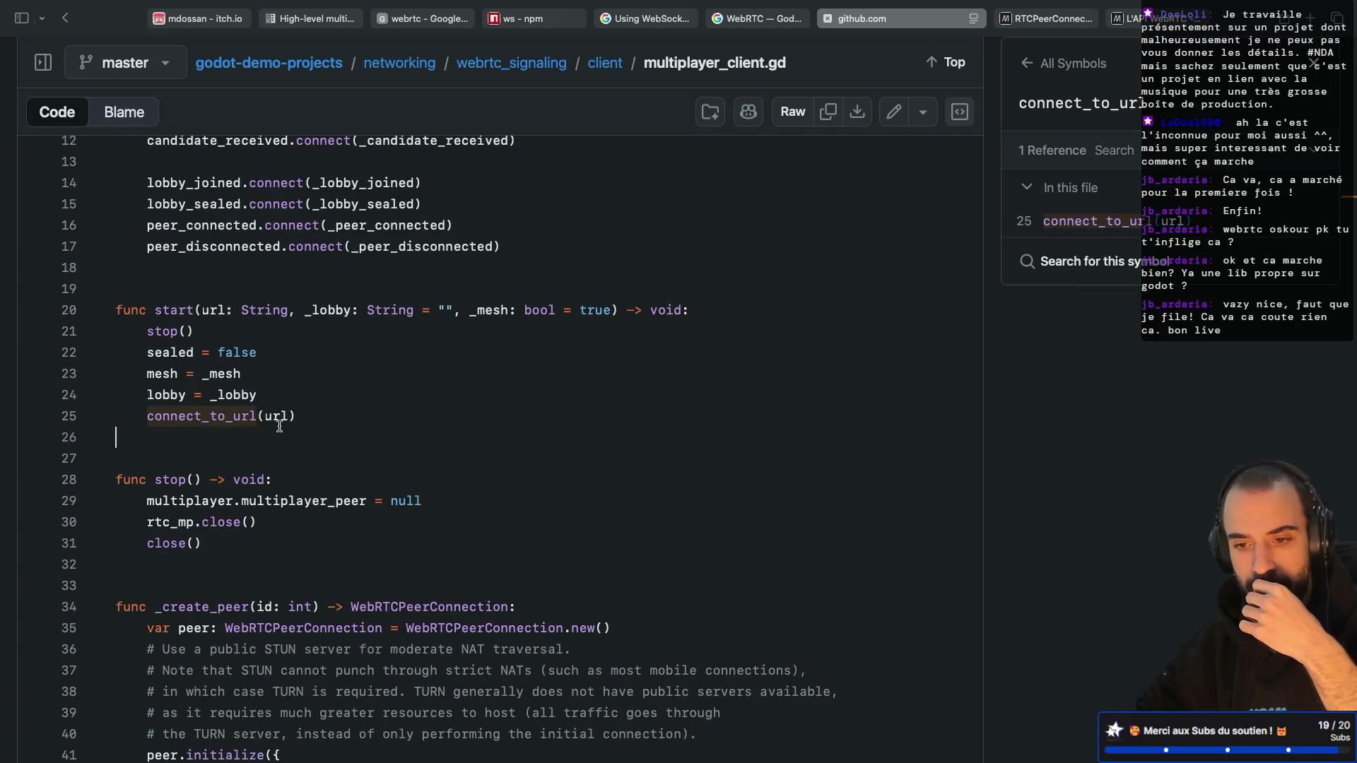
key("super+a")
double_click(228, 416)
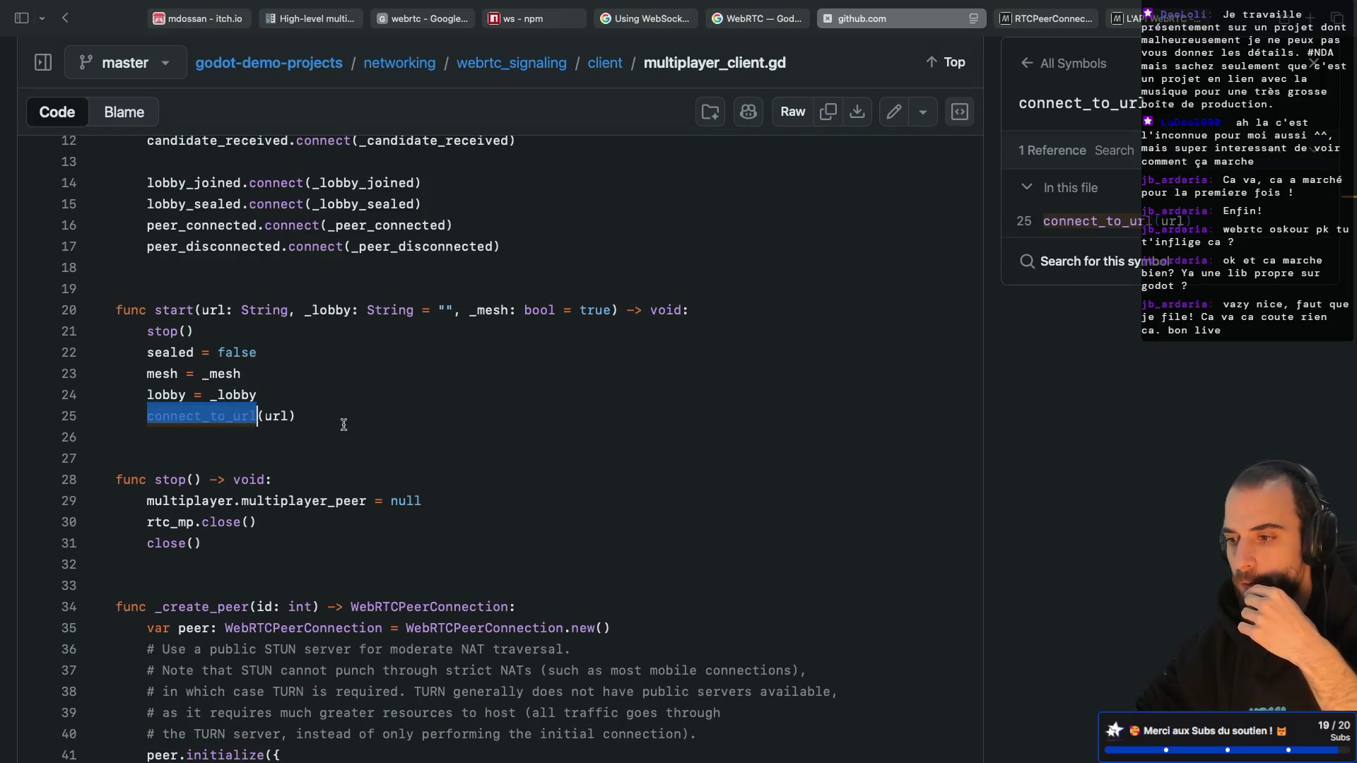
left_click(1067, 221)
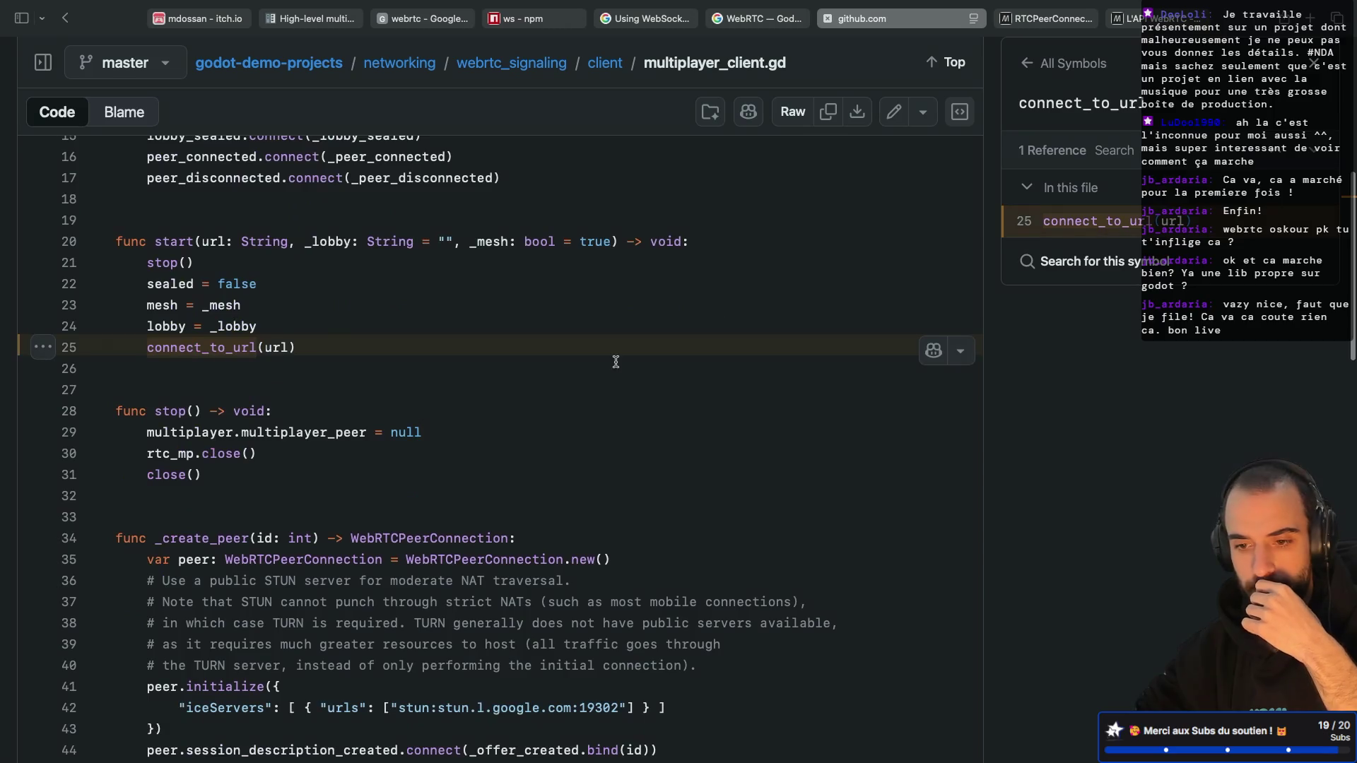
scroll(615, 362, "down", 10)
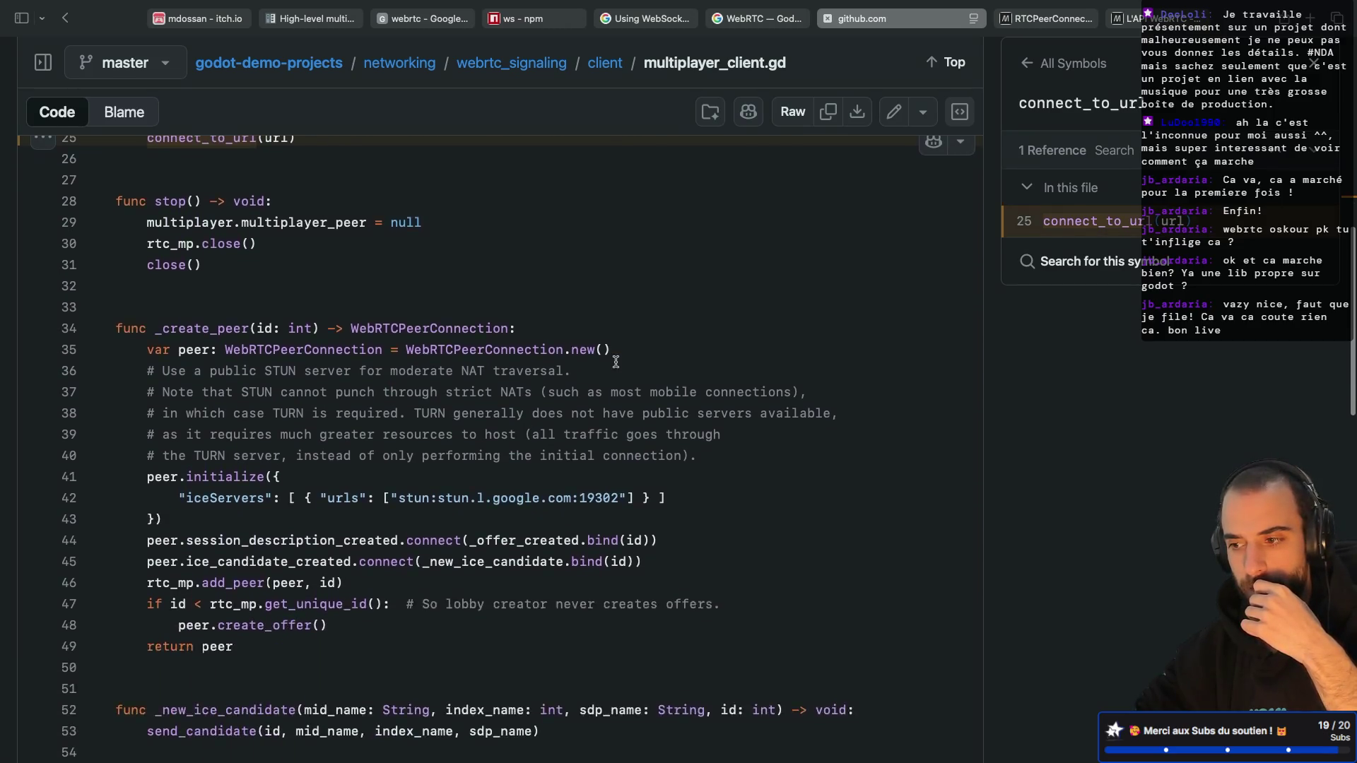
scroll(615, 362, "down", 9)
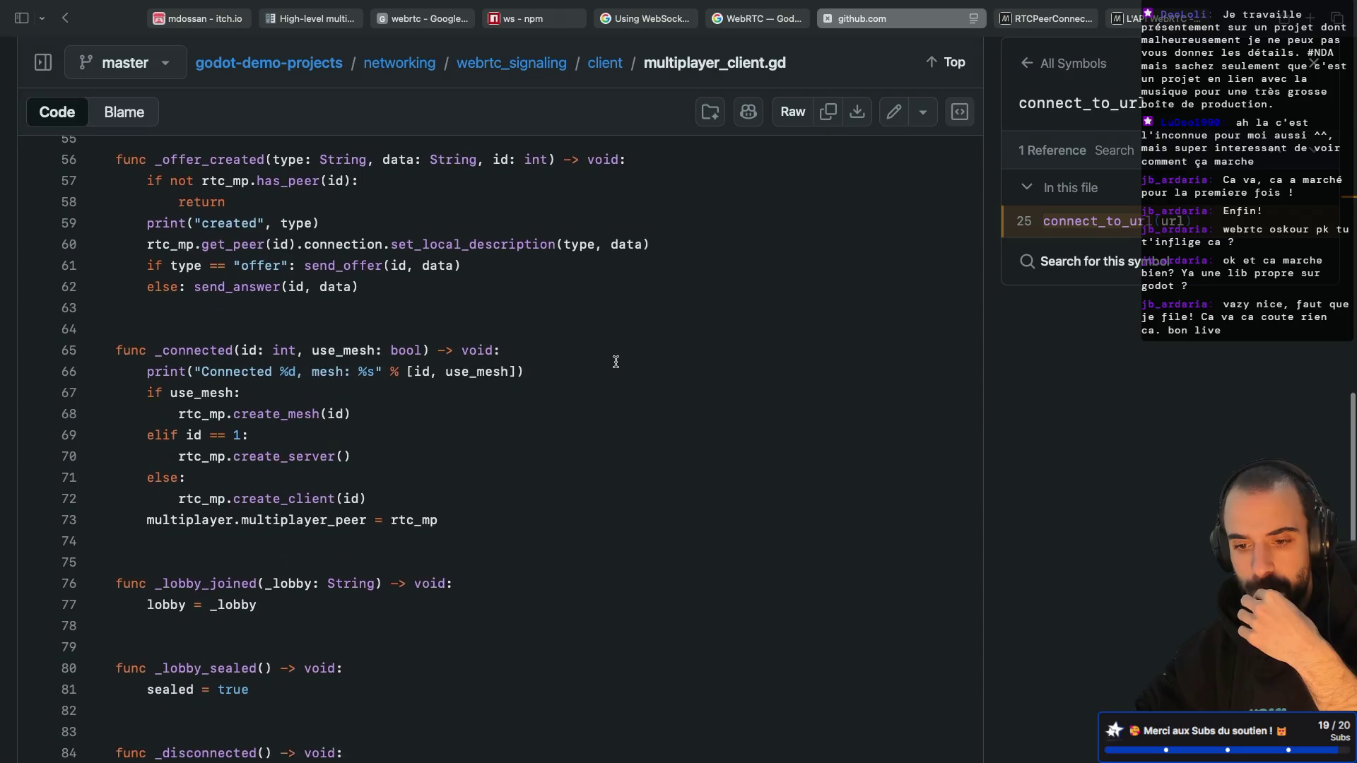
scroll(616, 361, "down", 5)
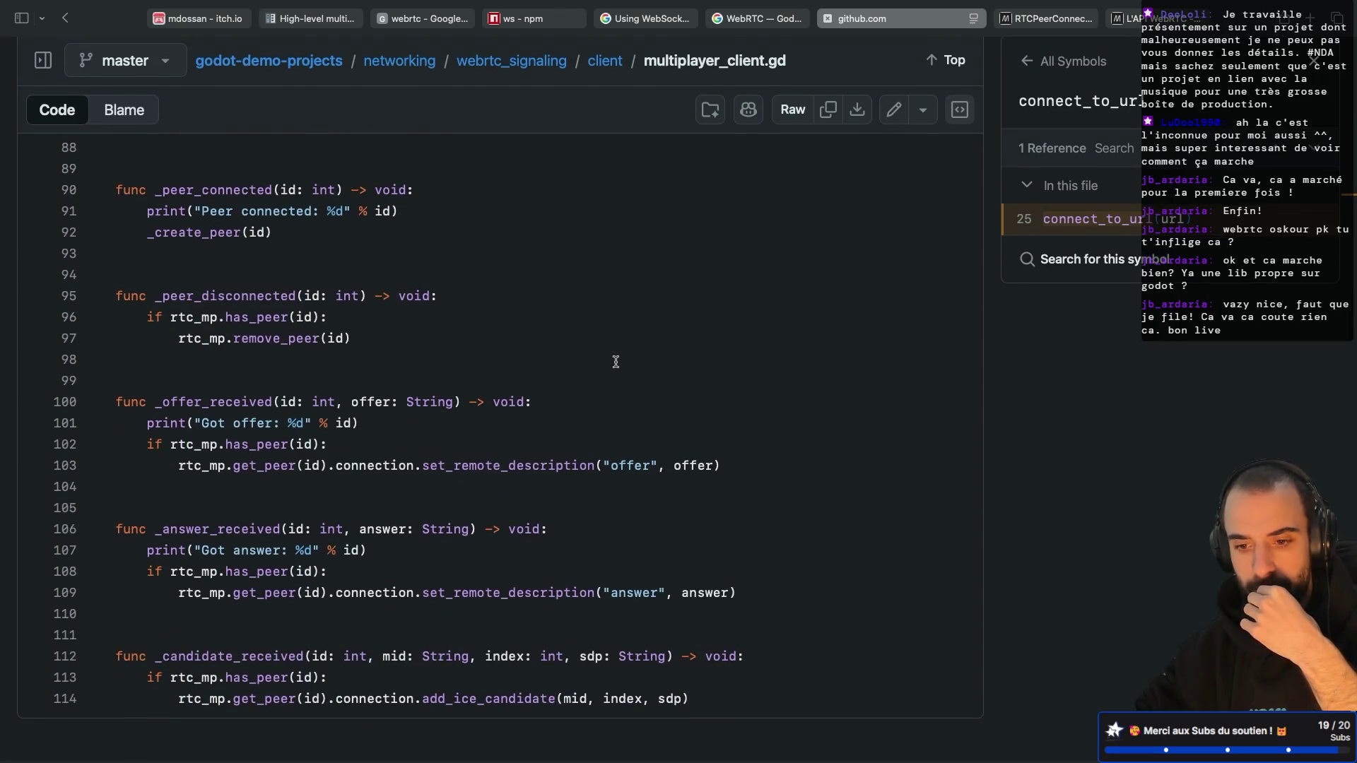
scroll(616, 361, "up", 20)
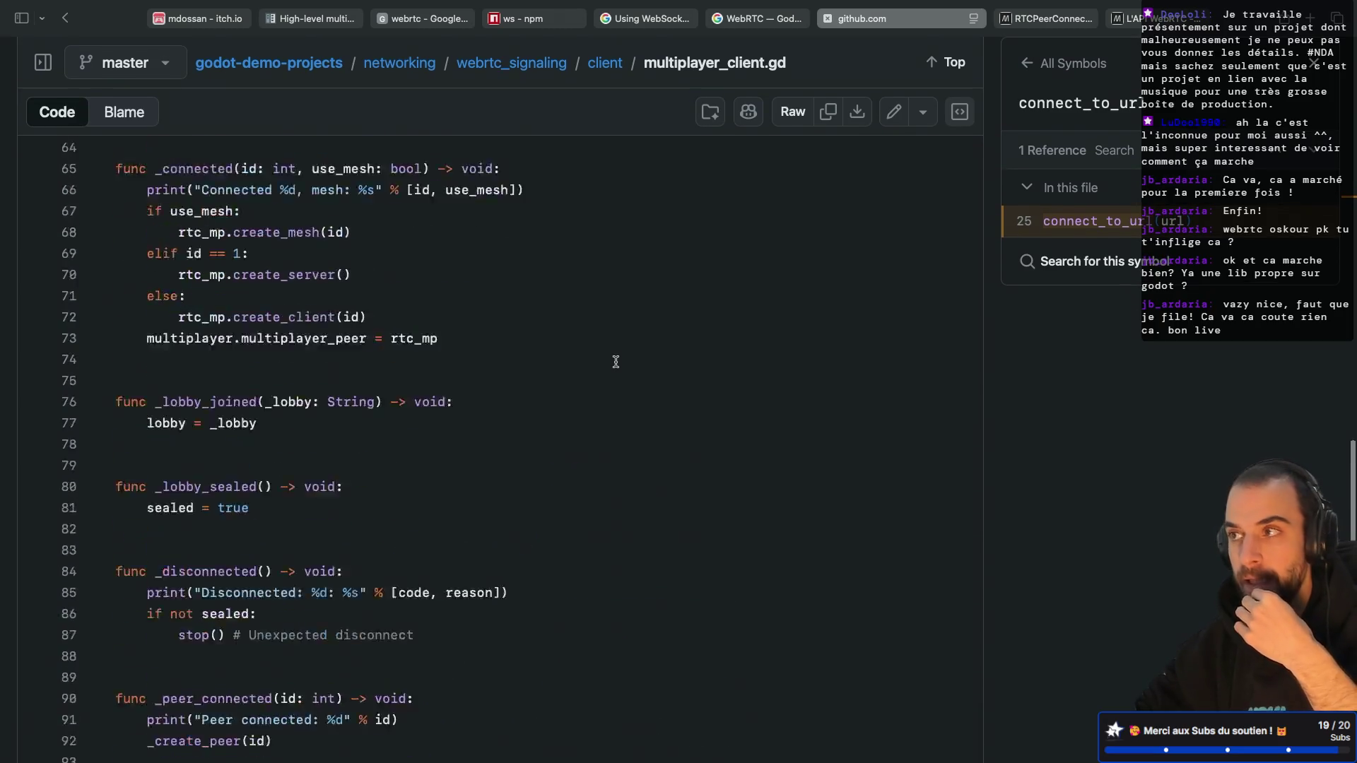
scroll(616, 362, "down", 4)
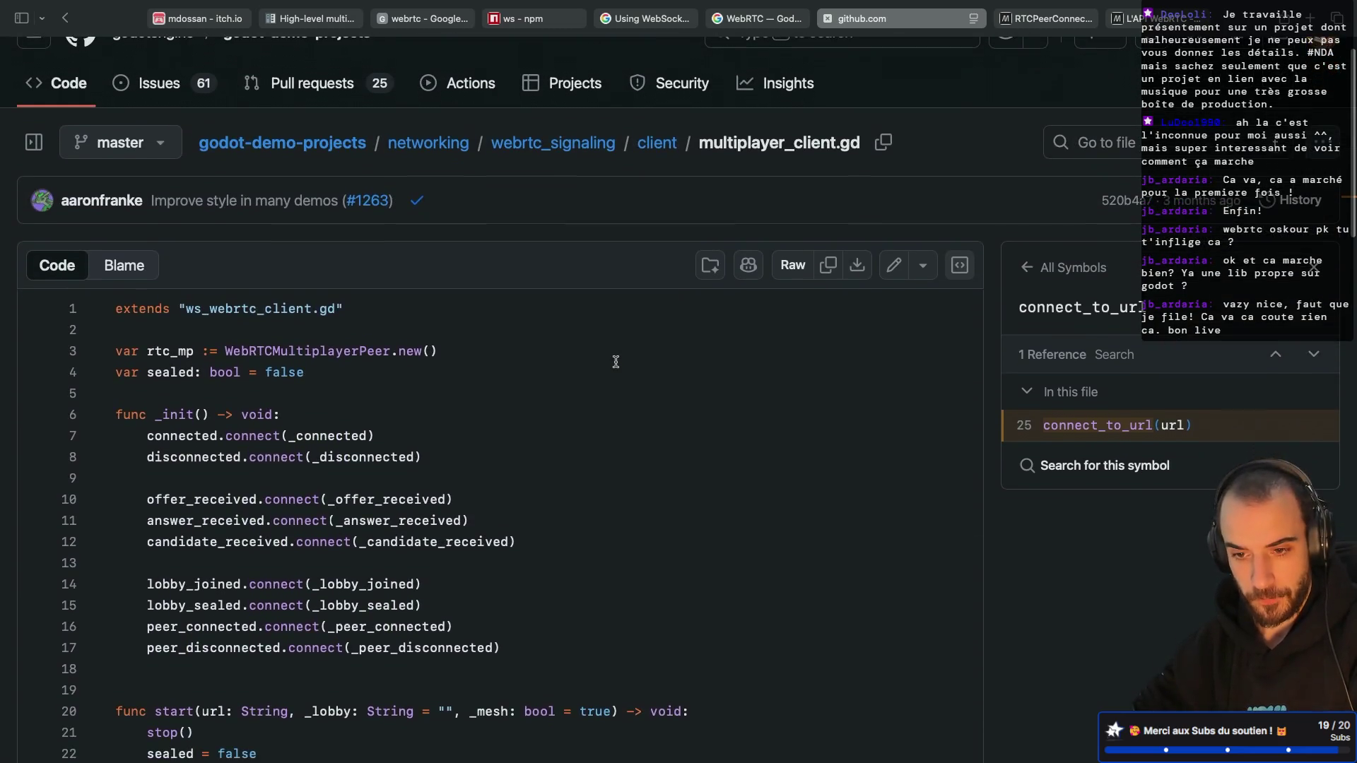
scroll(616, 362, "down", 2)
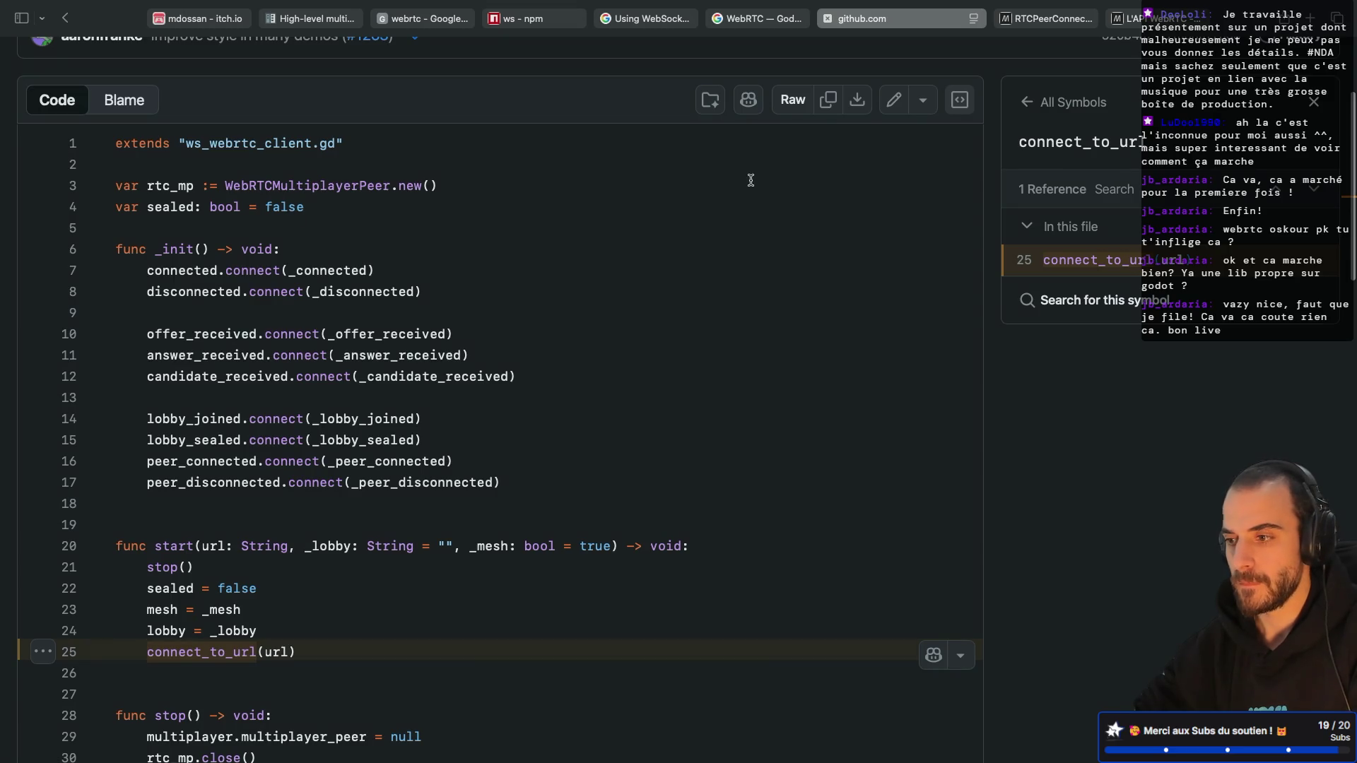
Step: Close the symbol references panel and show the repository file tree beside the code
left_click(1318, 106)
scroll(148, 224, "up", 6)
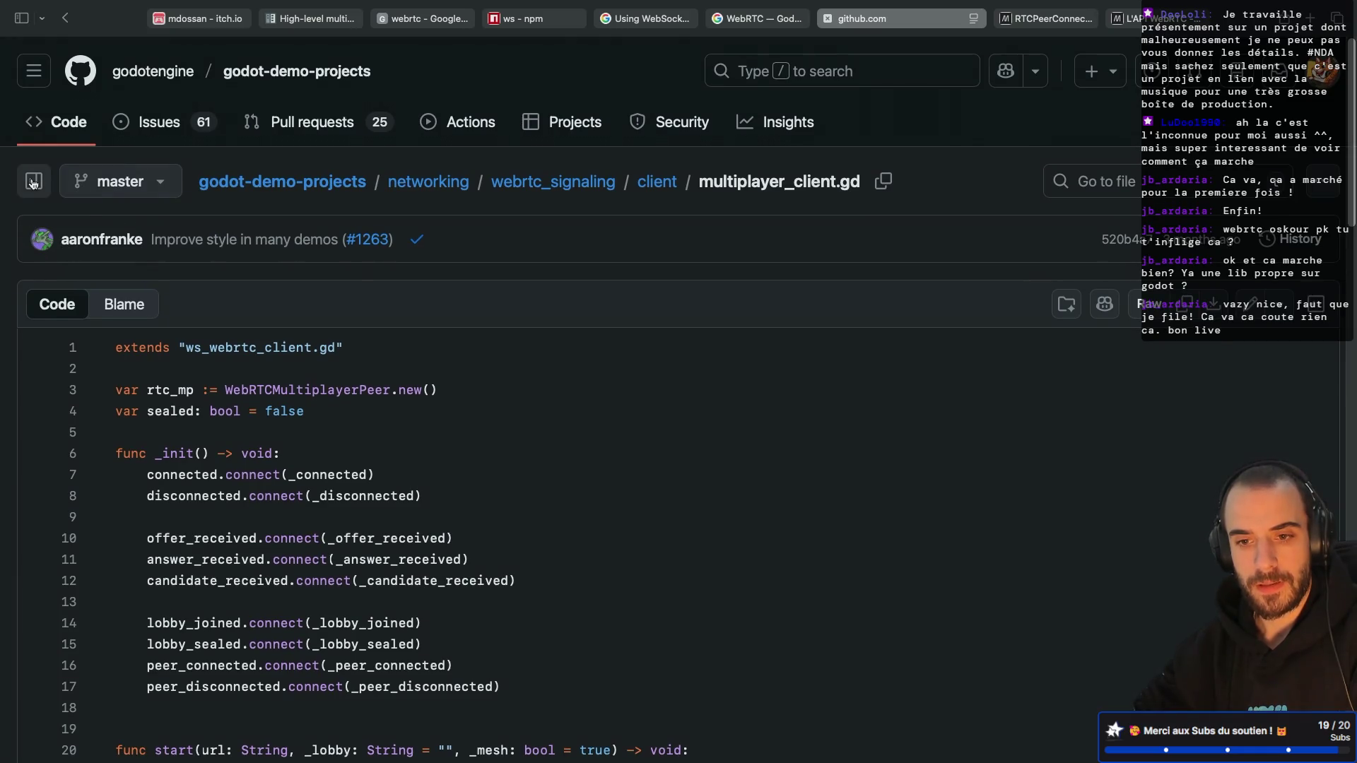
left_click(33, 181)
Step: Open ws_webrtc_client.gd and read through the whole script
scroll(202, 514, "down", 3)
scroll(204, 514, "down", 5)
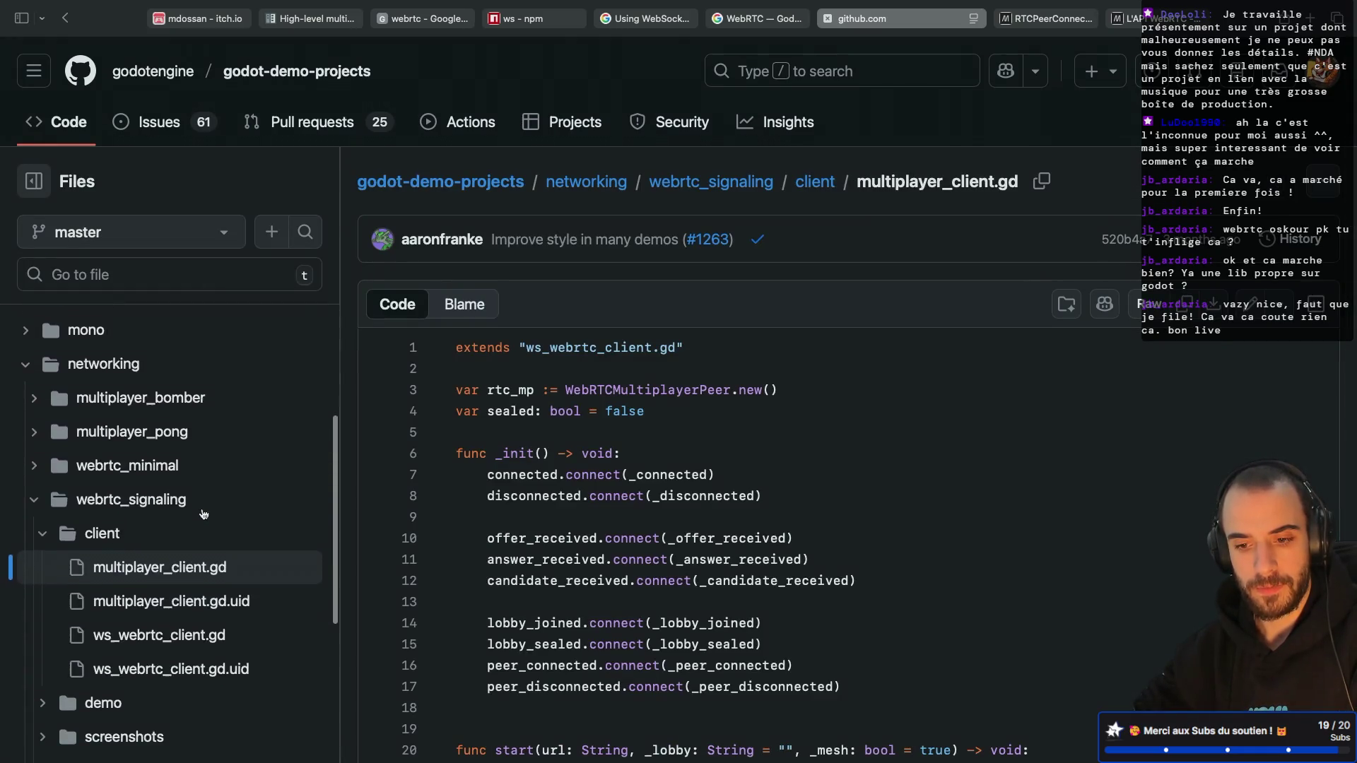
left_click(182, 514)
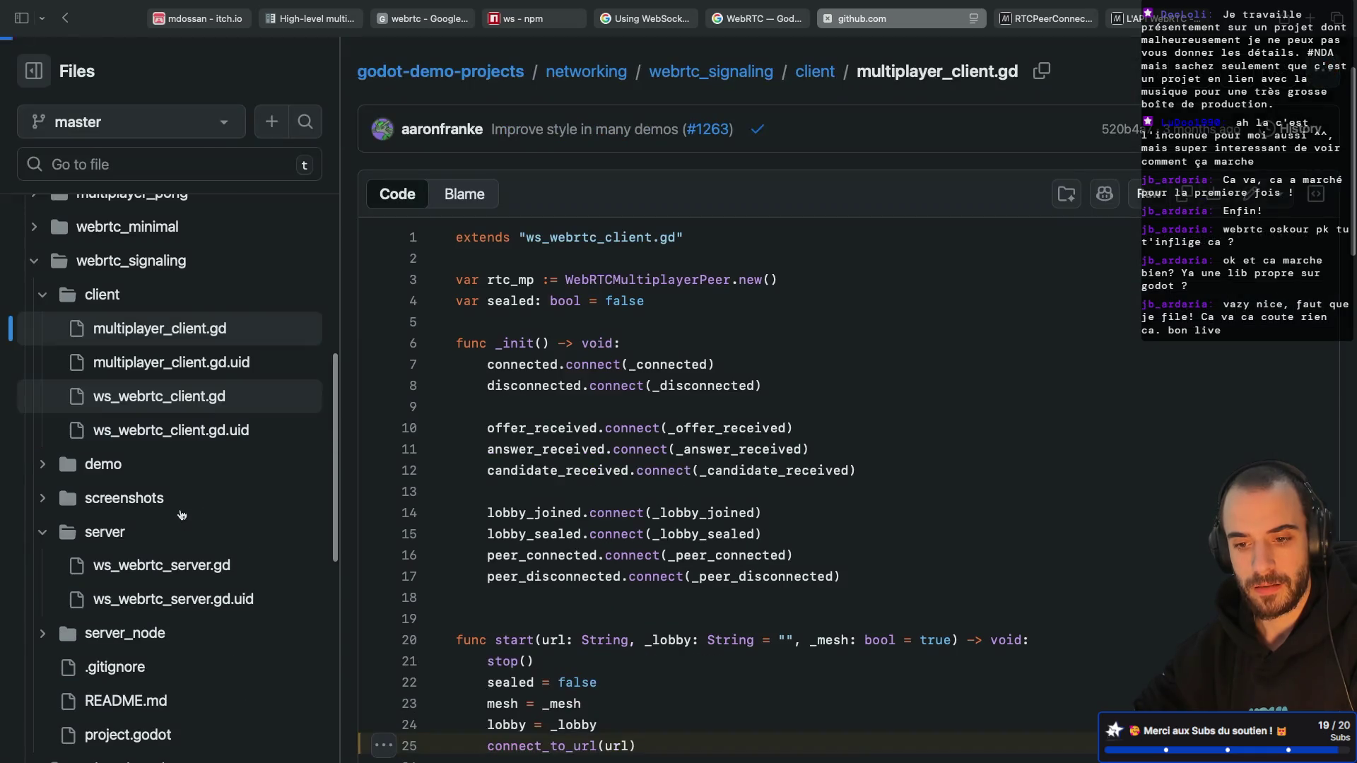
scroll(644, 456, "down", 2)
scroll(644, 456, "down", 2)
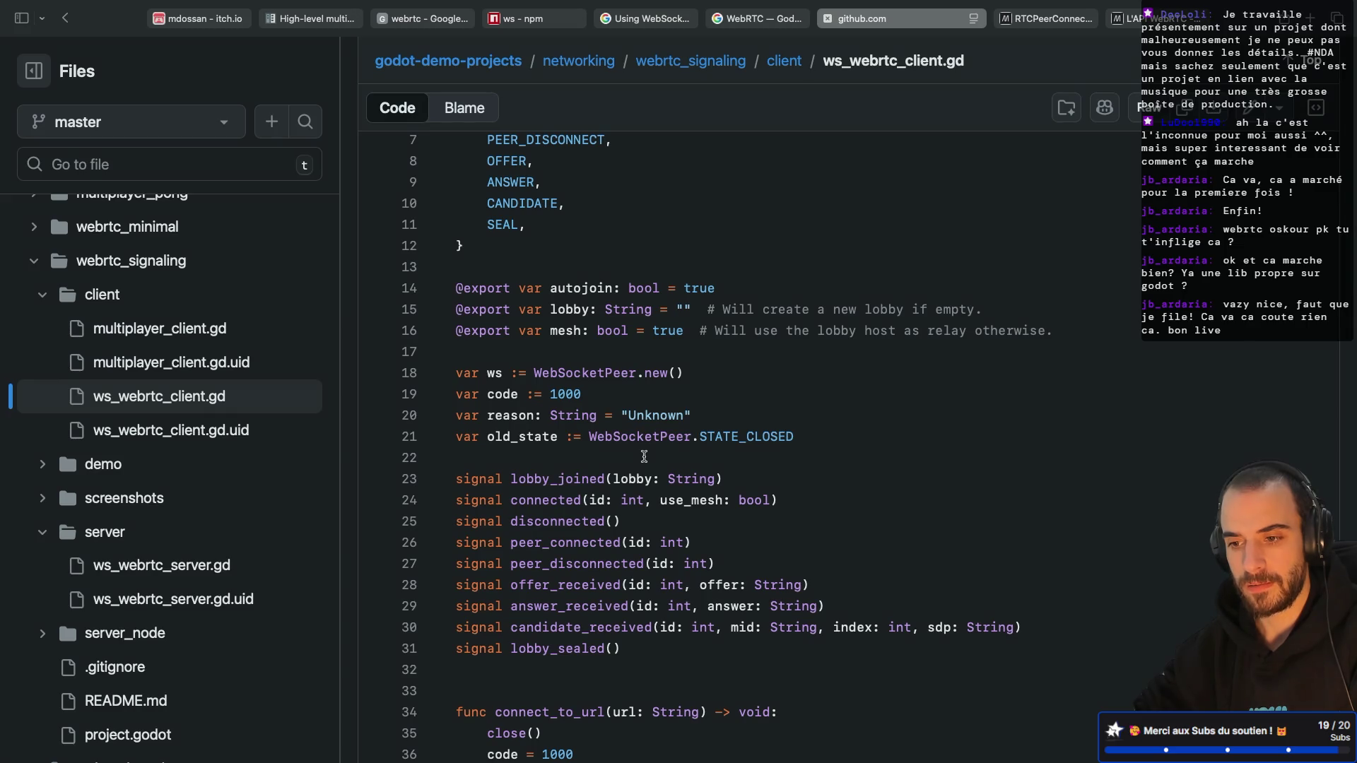
scroll(586, 374, "down", 9)
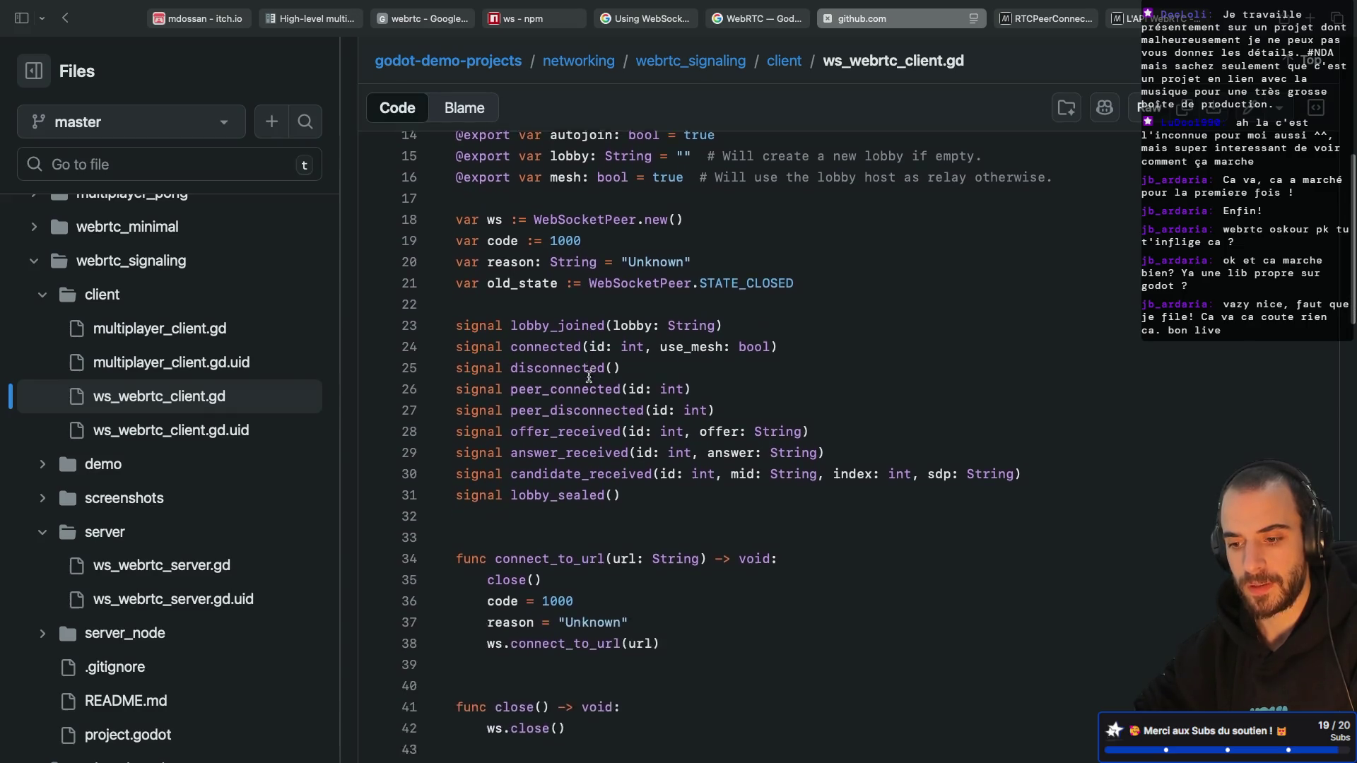
scroll(589, 376, "down", 1)
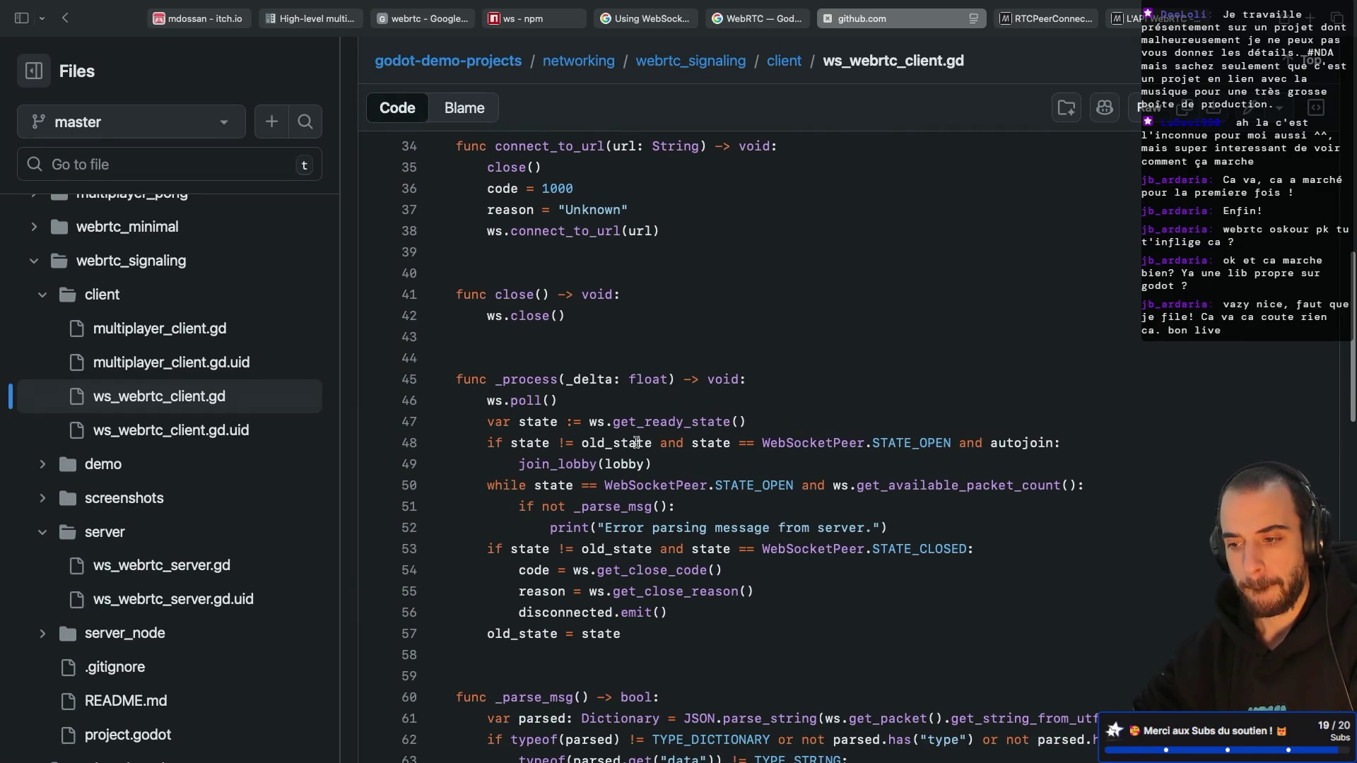
scroll(636, 442, "down", 1)
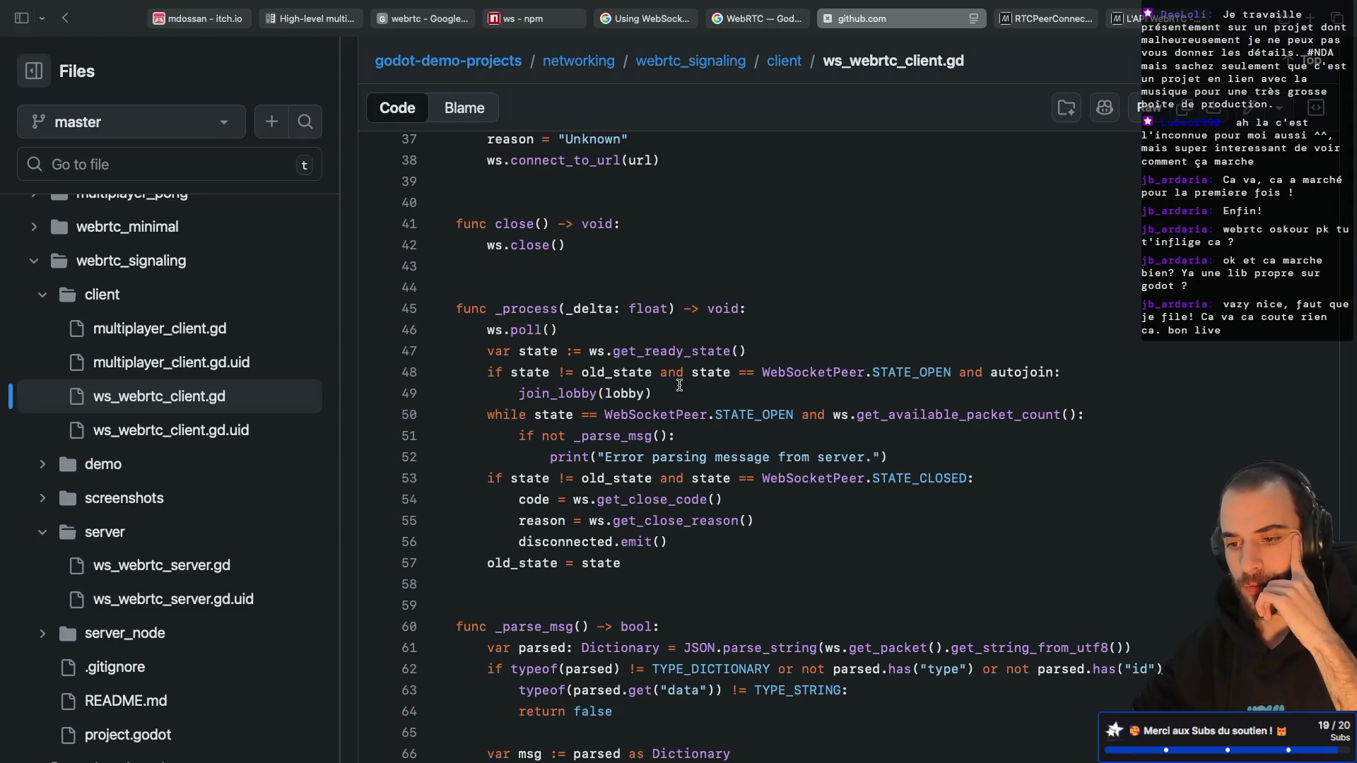
scroll(680, 386, "down", 4)
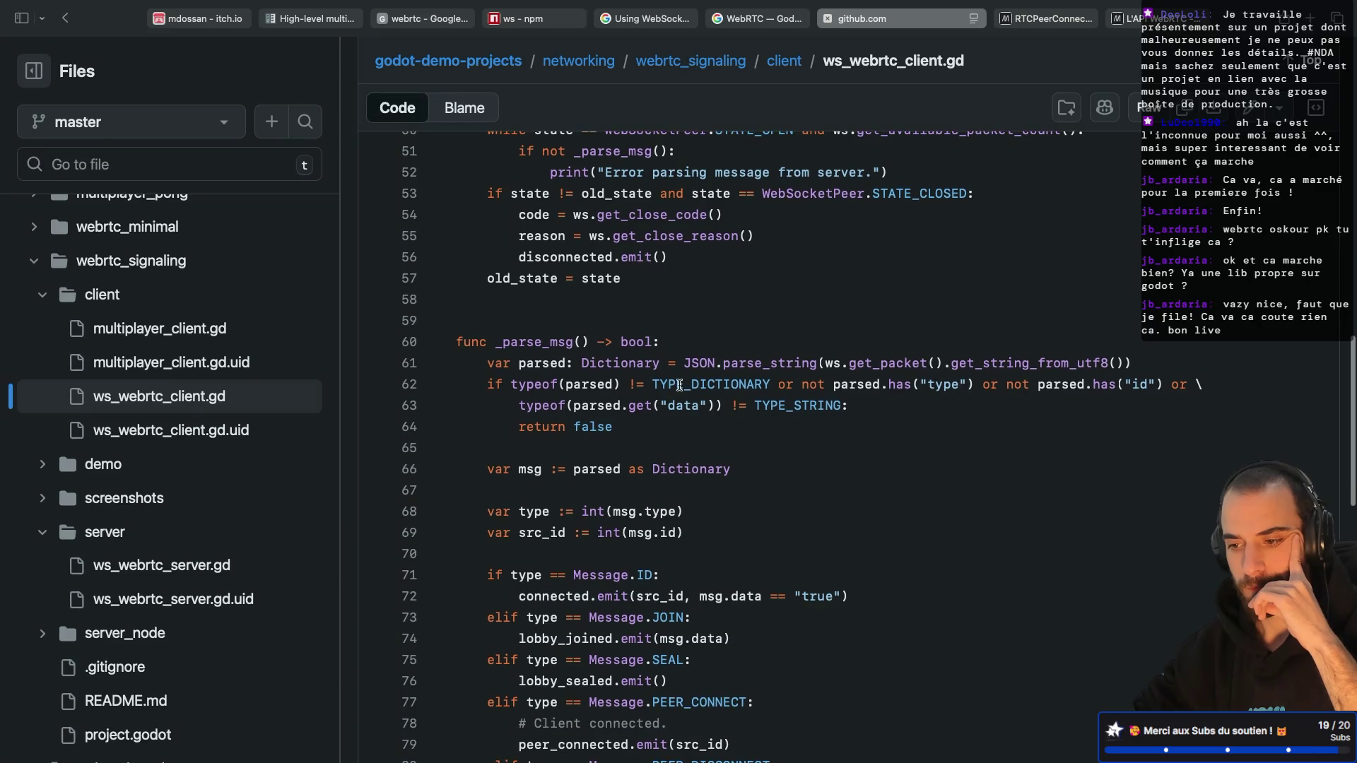
scroll(679, 385, "down", 3)
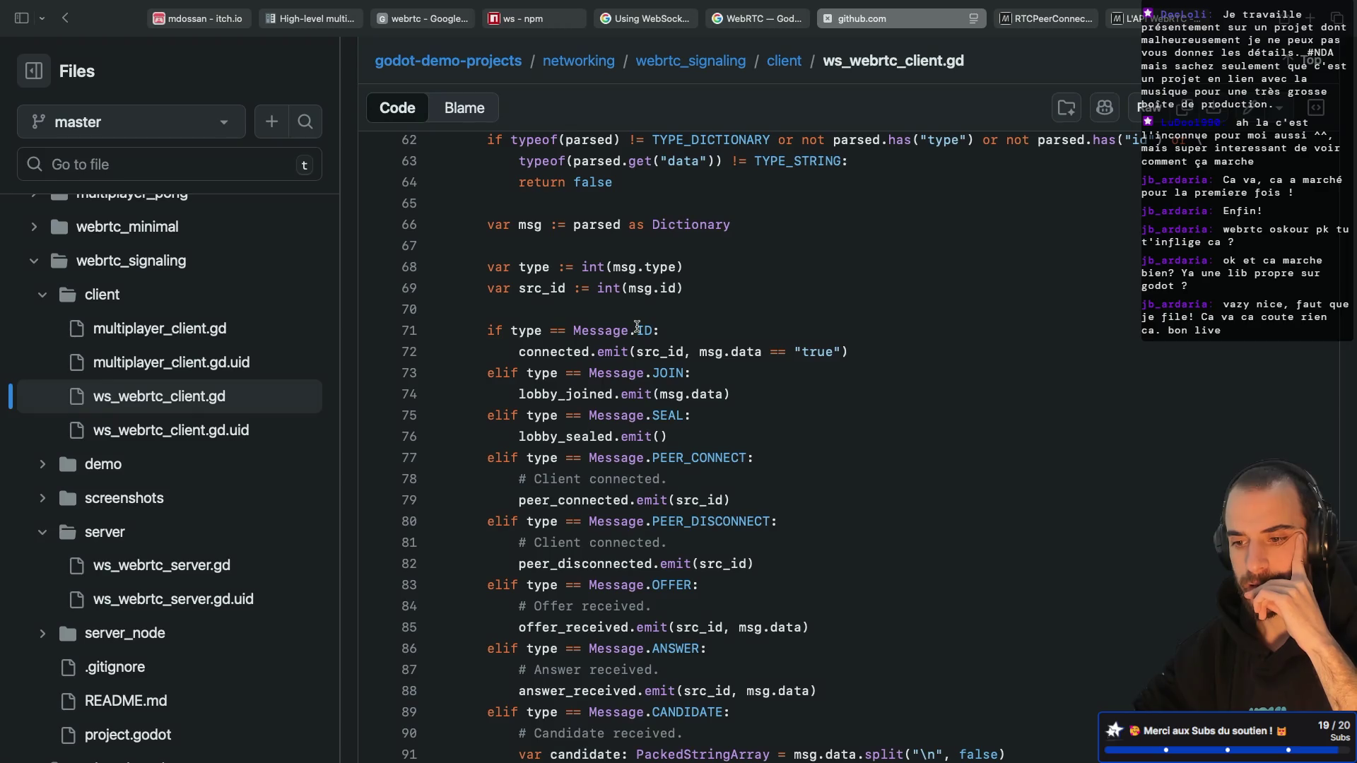
scroll(628, 378, "down", 2)
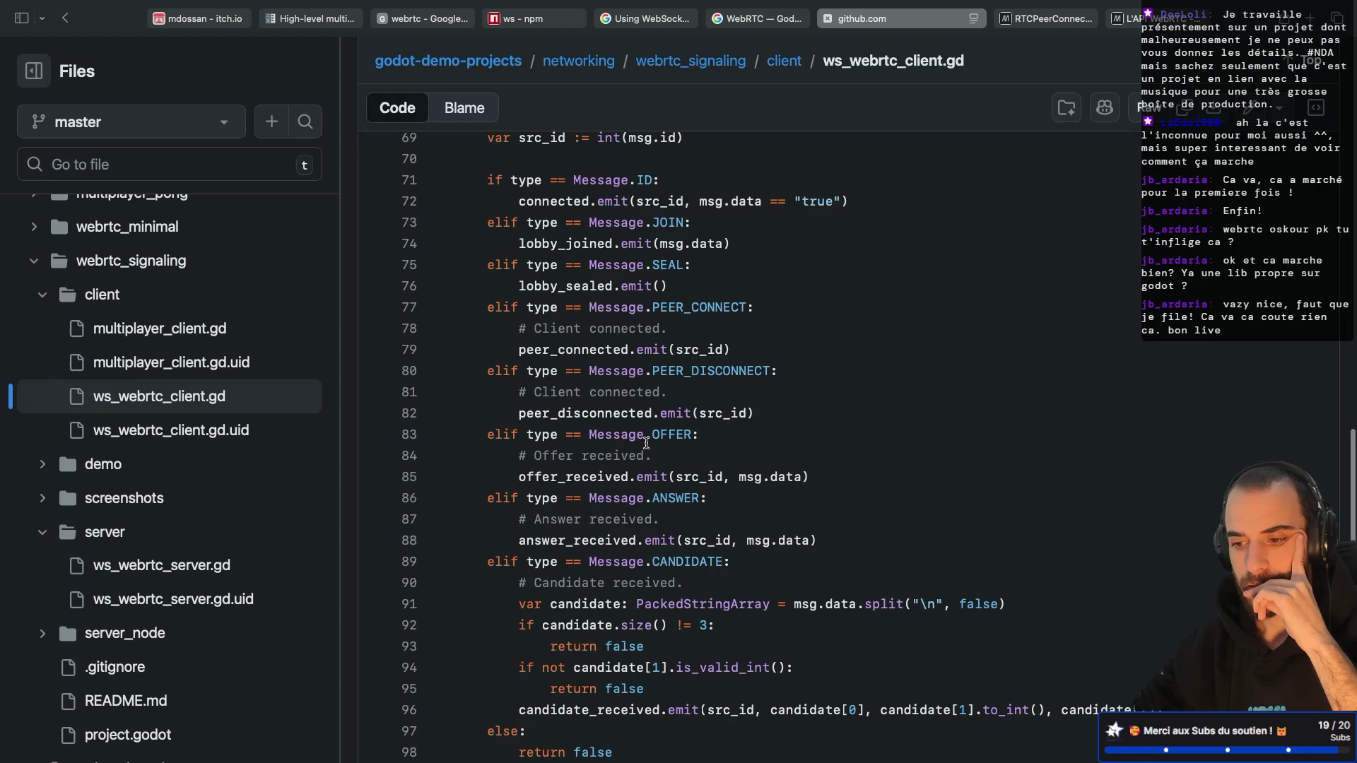
scroll(645, 443, "down", 2)
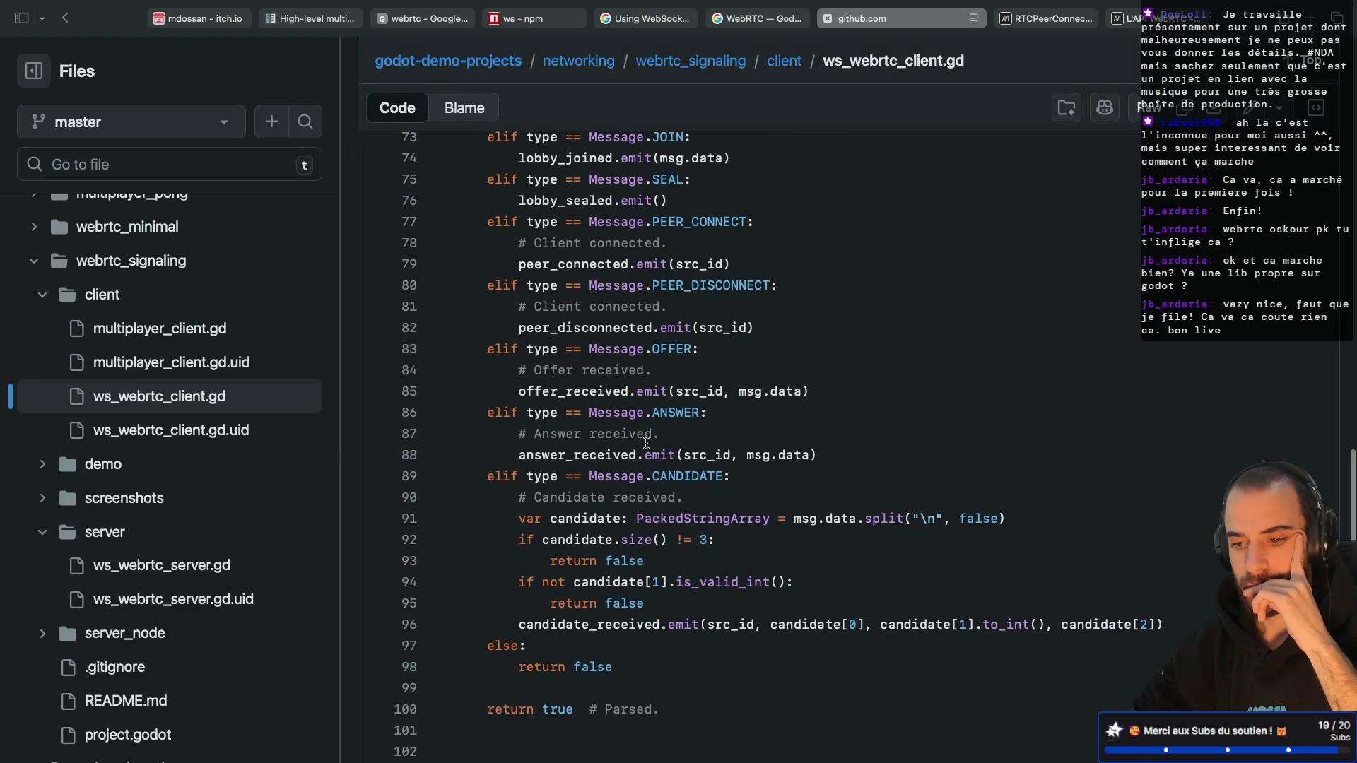
scroll(646, 443, "down", 2)
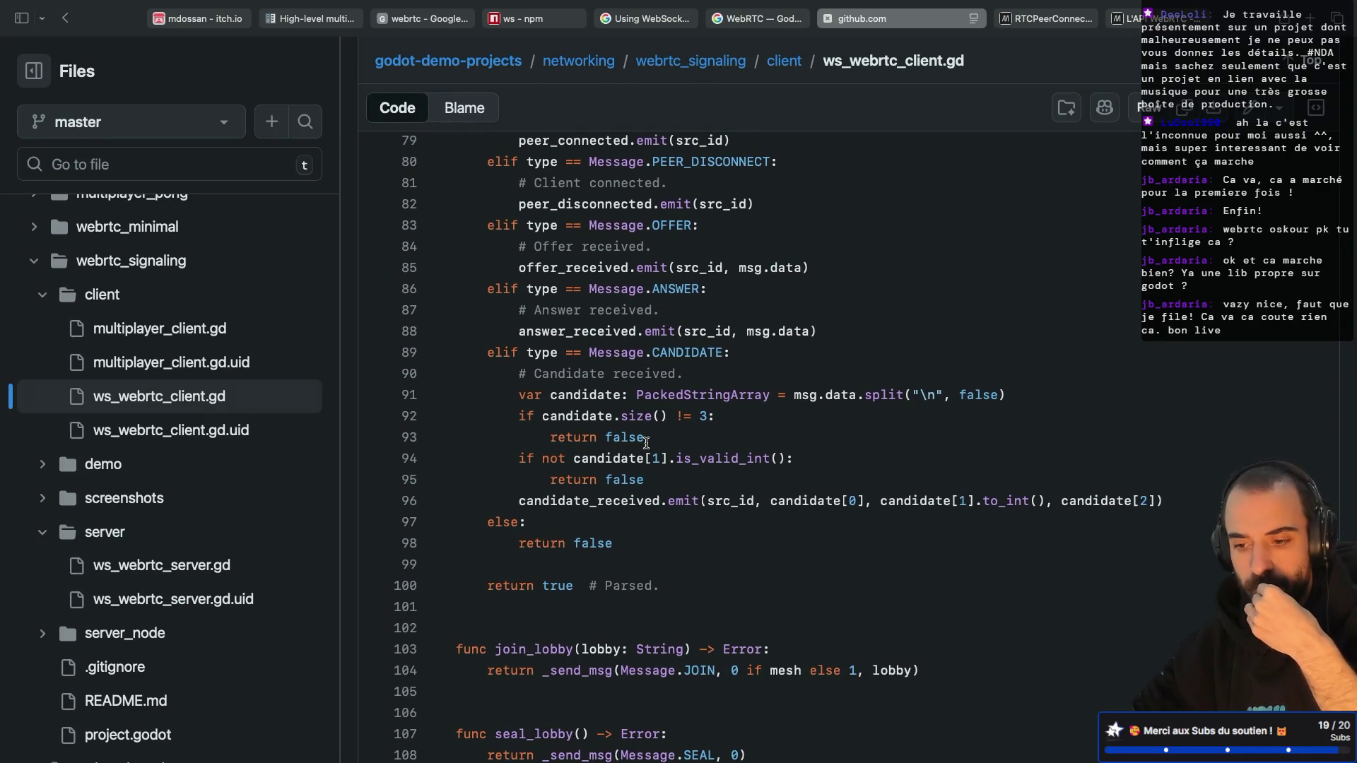
scroll(646, 443, "down", 3)
scroll(646, 443, "down", 4)
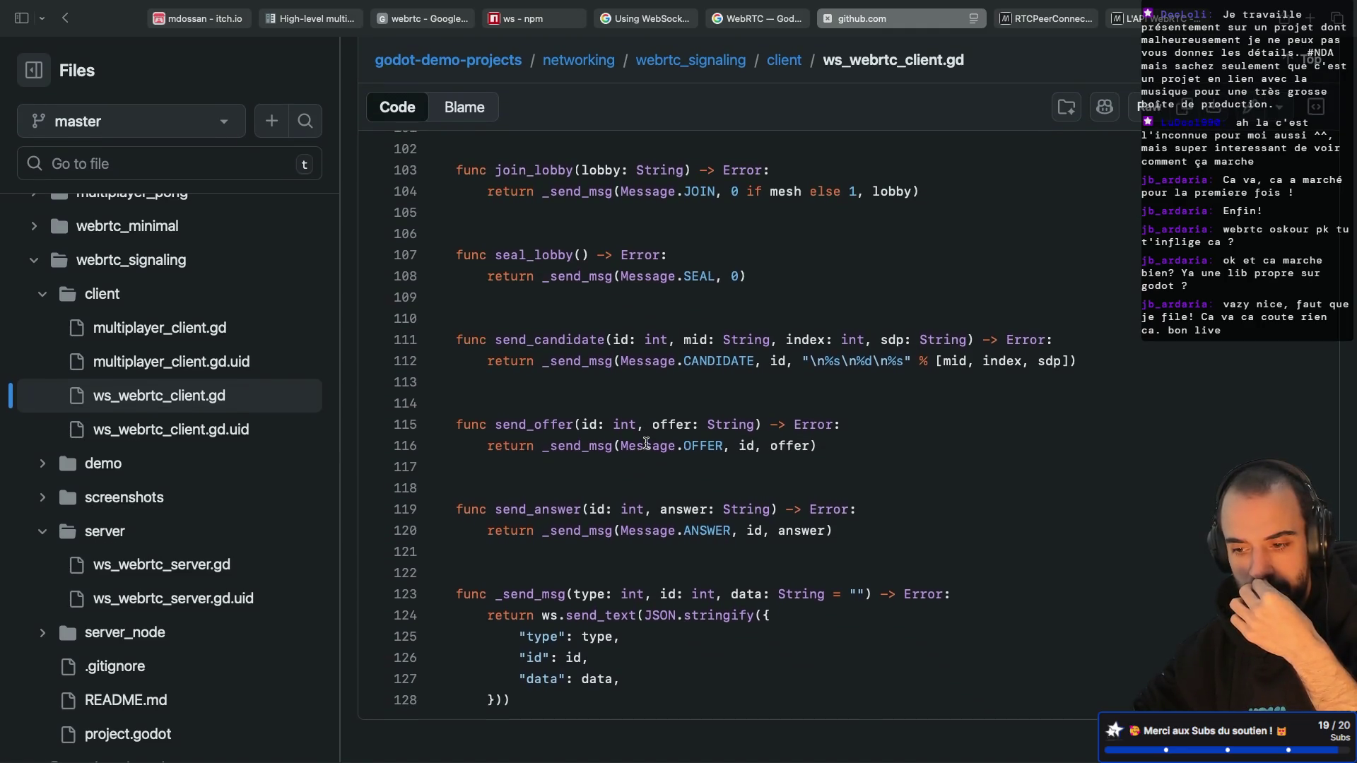
scroll(645, 443, "up", 2)
scroll(646, 443, "up", 20)
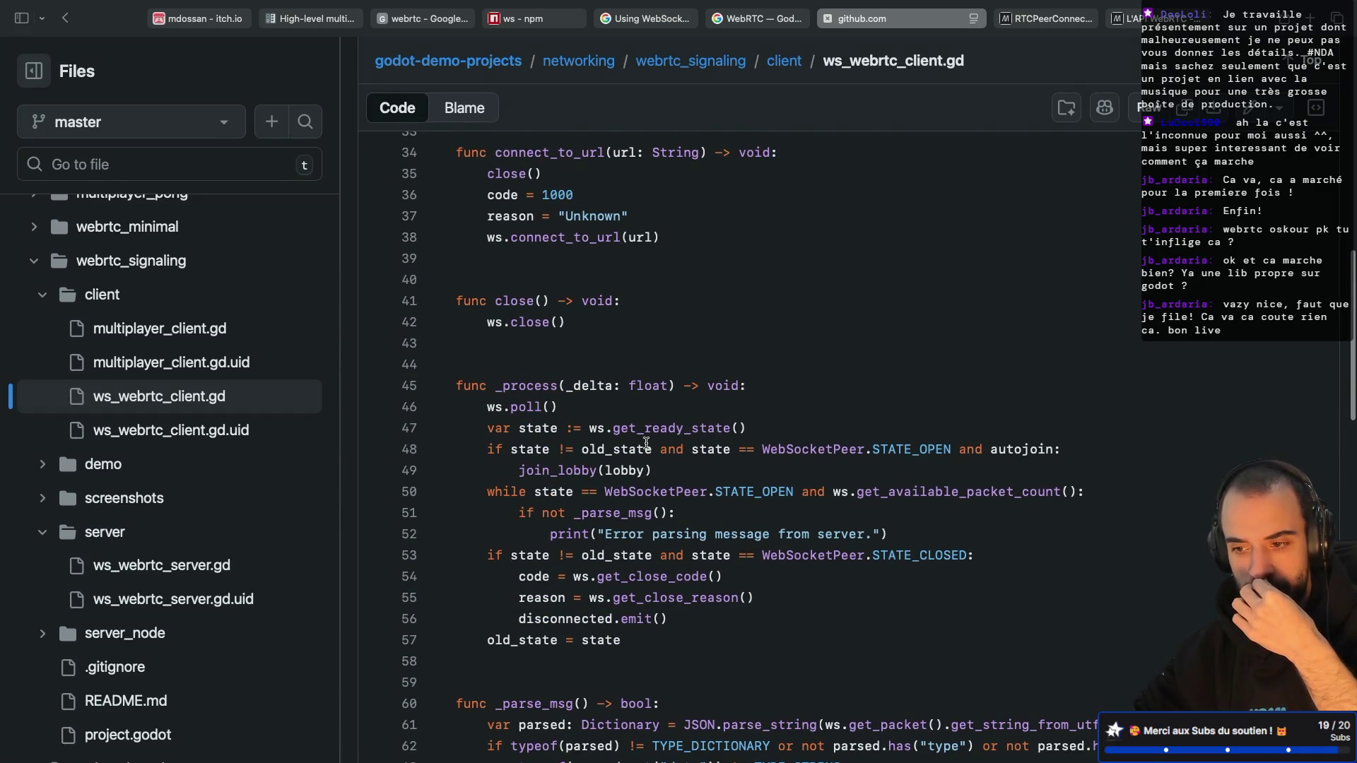
scroll(575, 421, "up", 2)
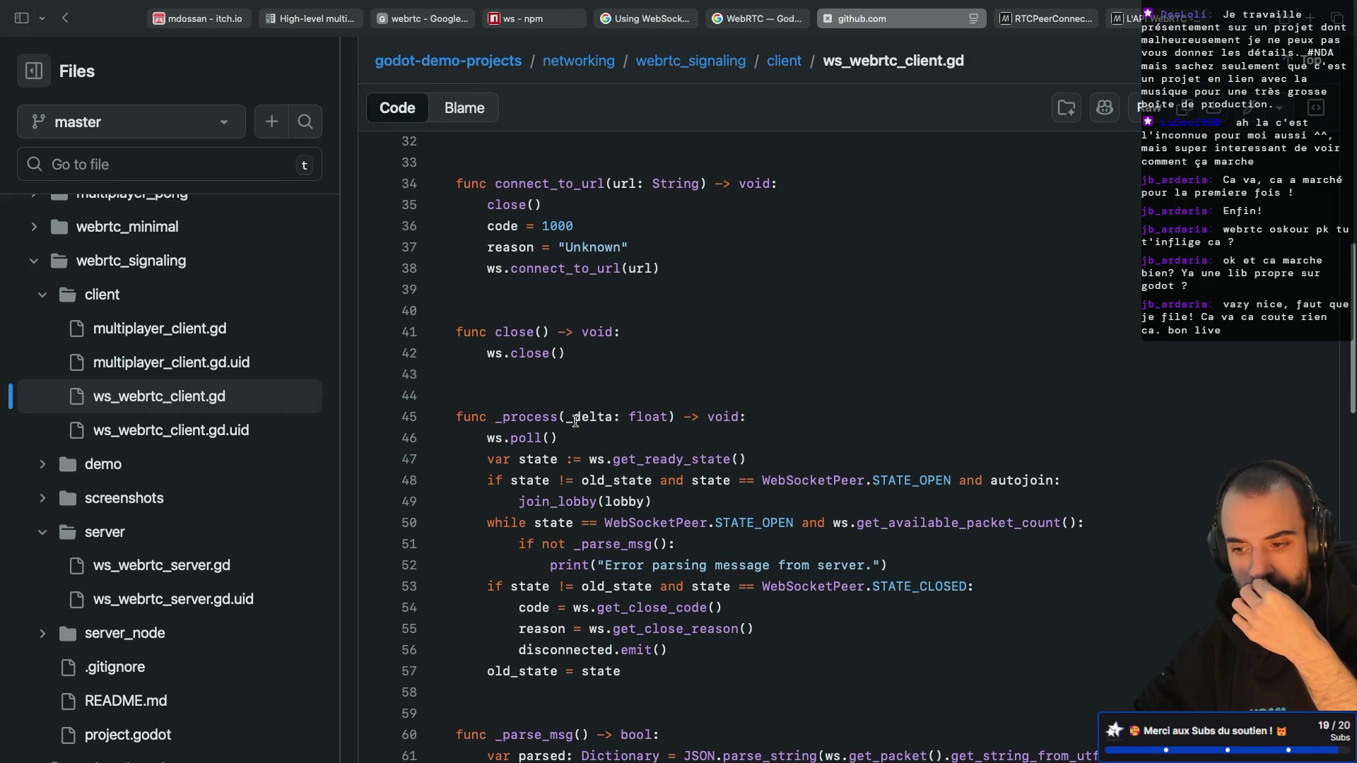
scroll(576, 421, "down", 10)
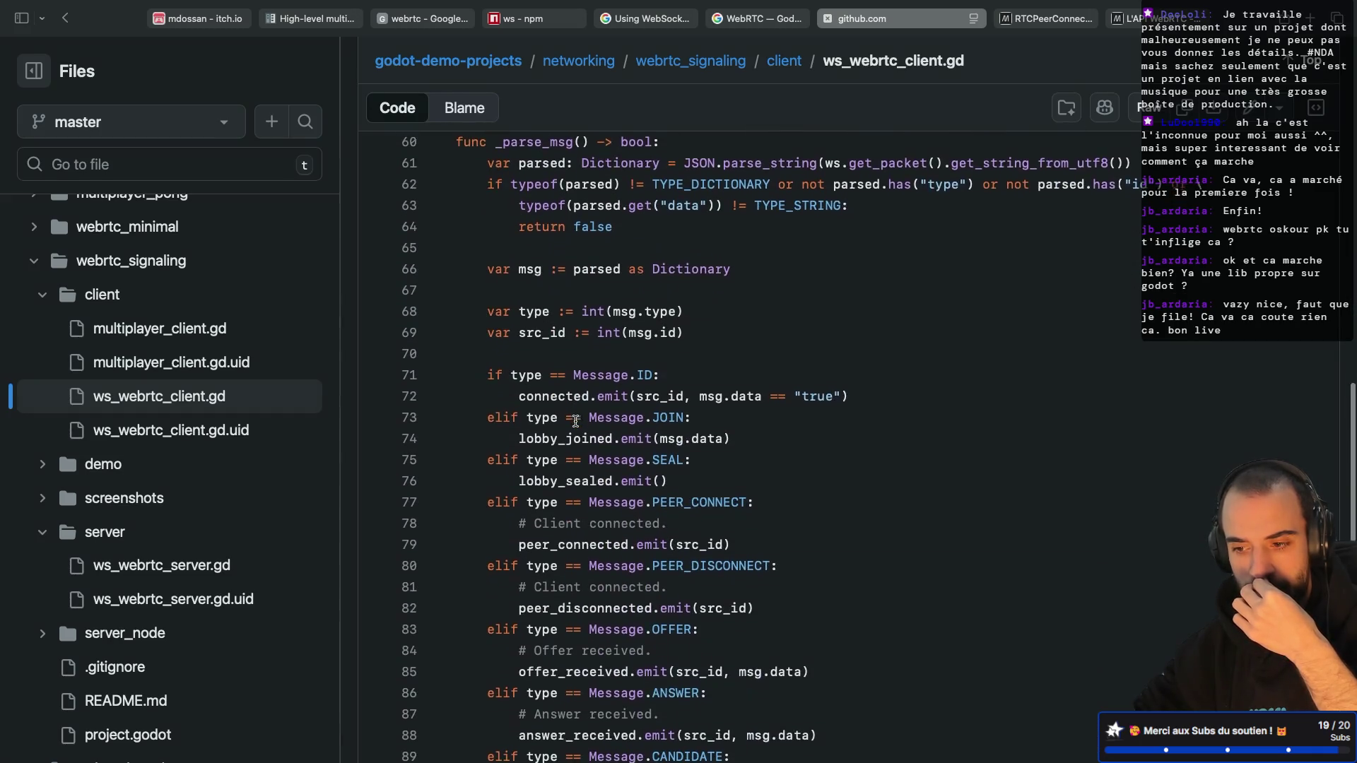
scroll(576, 422, "down", 2)
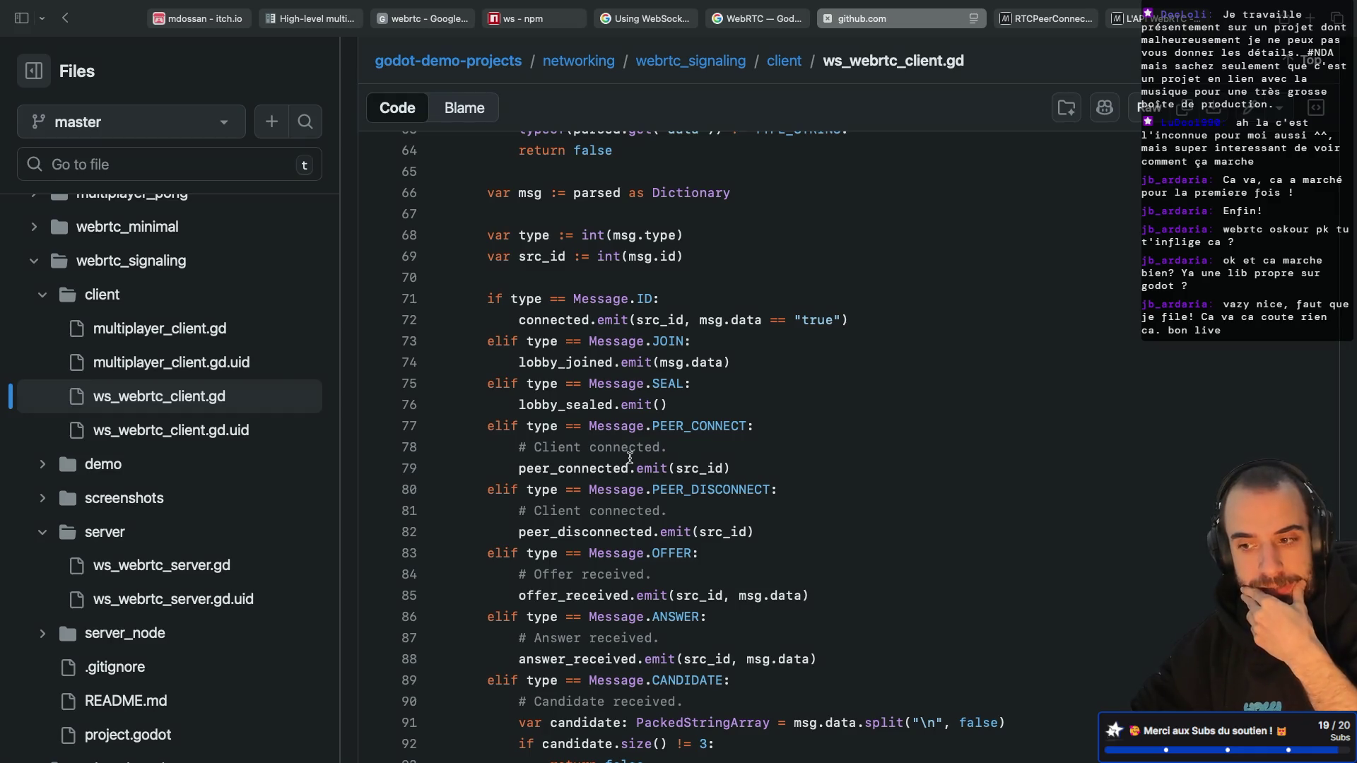
scroll(630, 457, "up", 15)
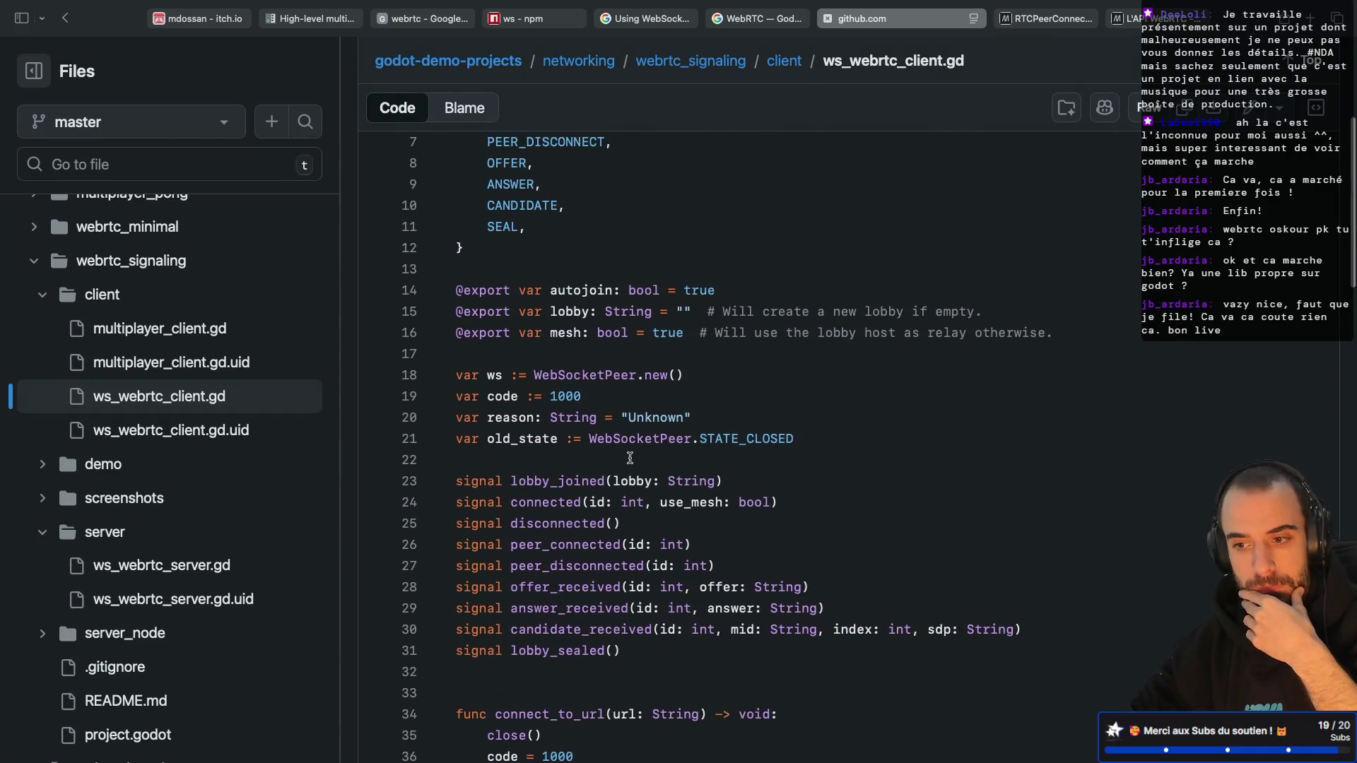
scroll(629, 457, "up", 3)
scroll(630, 457, "down", 10)
scroll(630, 457, "down", 5)
scroll(677, 489, "down", 1)
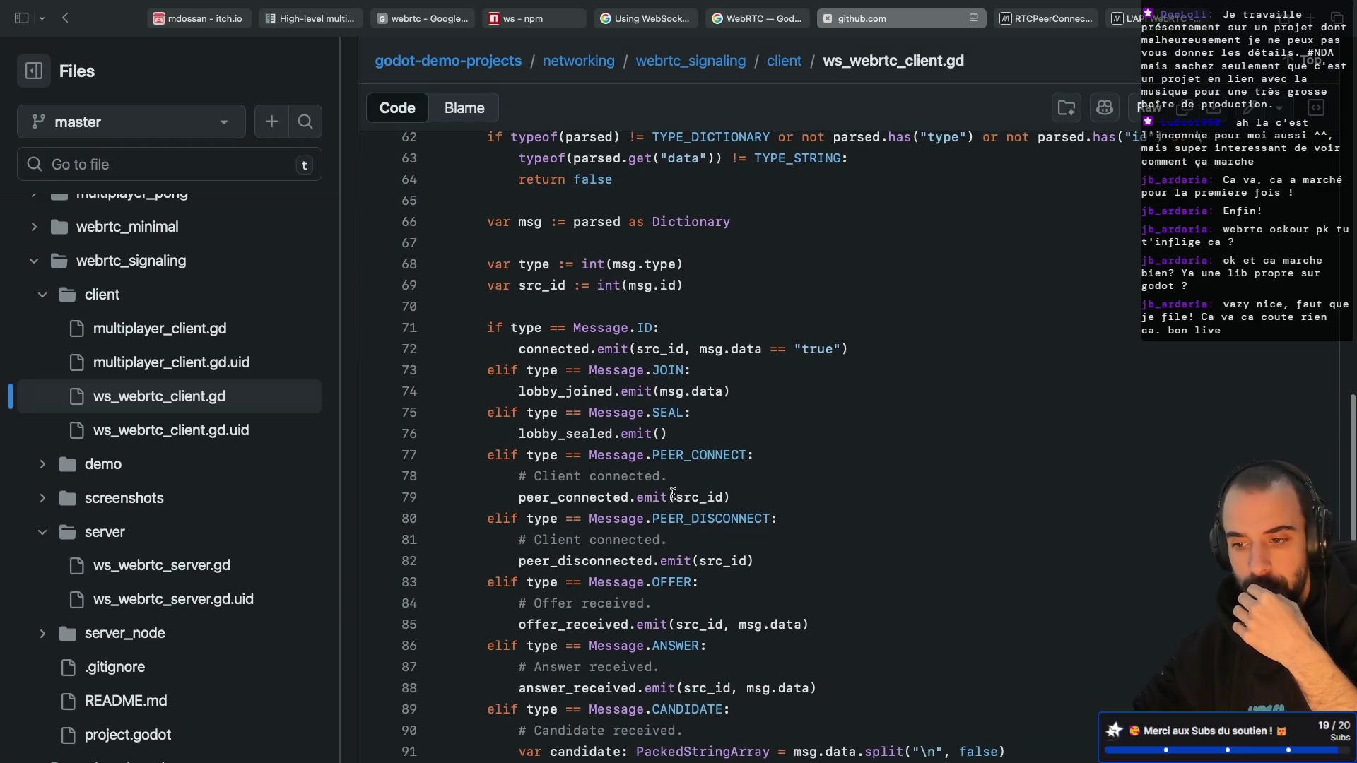
scroll(672, 494, "down", 1)
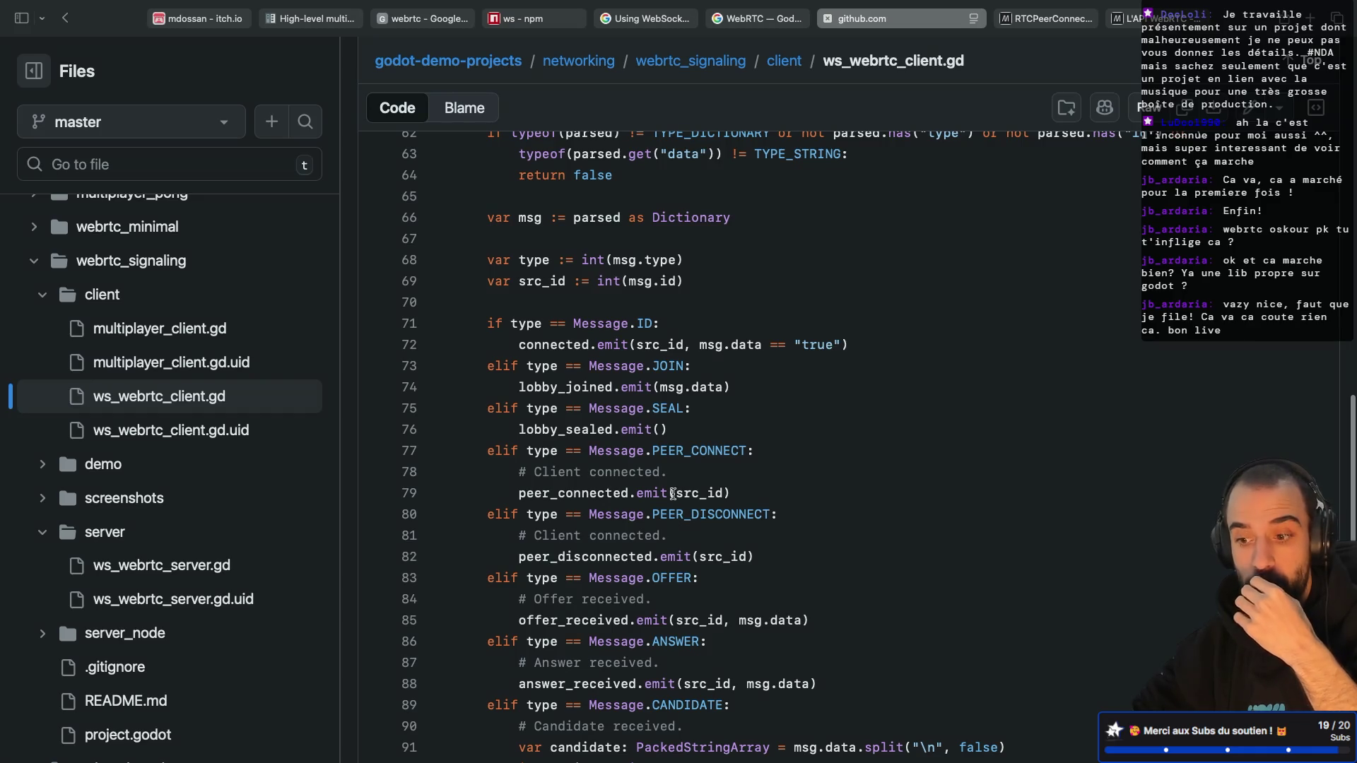
Step: Open multiplayer_client.gd from the client folder and scroll toward _create_peer
left_click(159, 329)
scroll(656, 443, "down", 10)
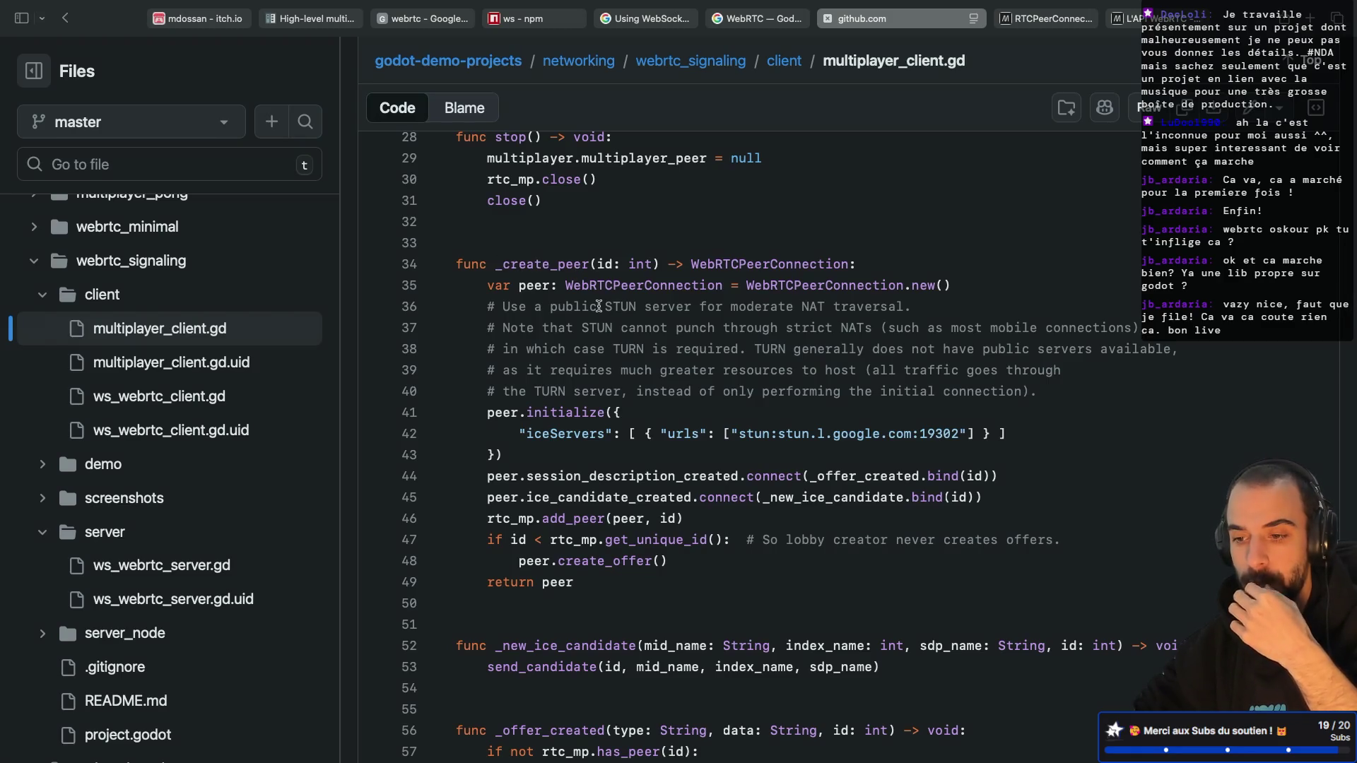
key("super+Tab")
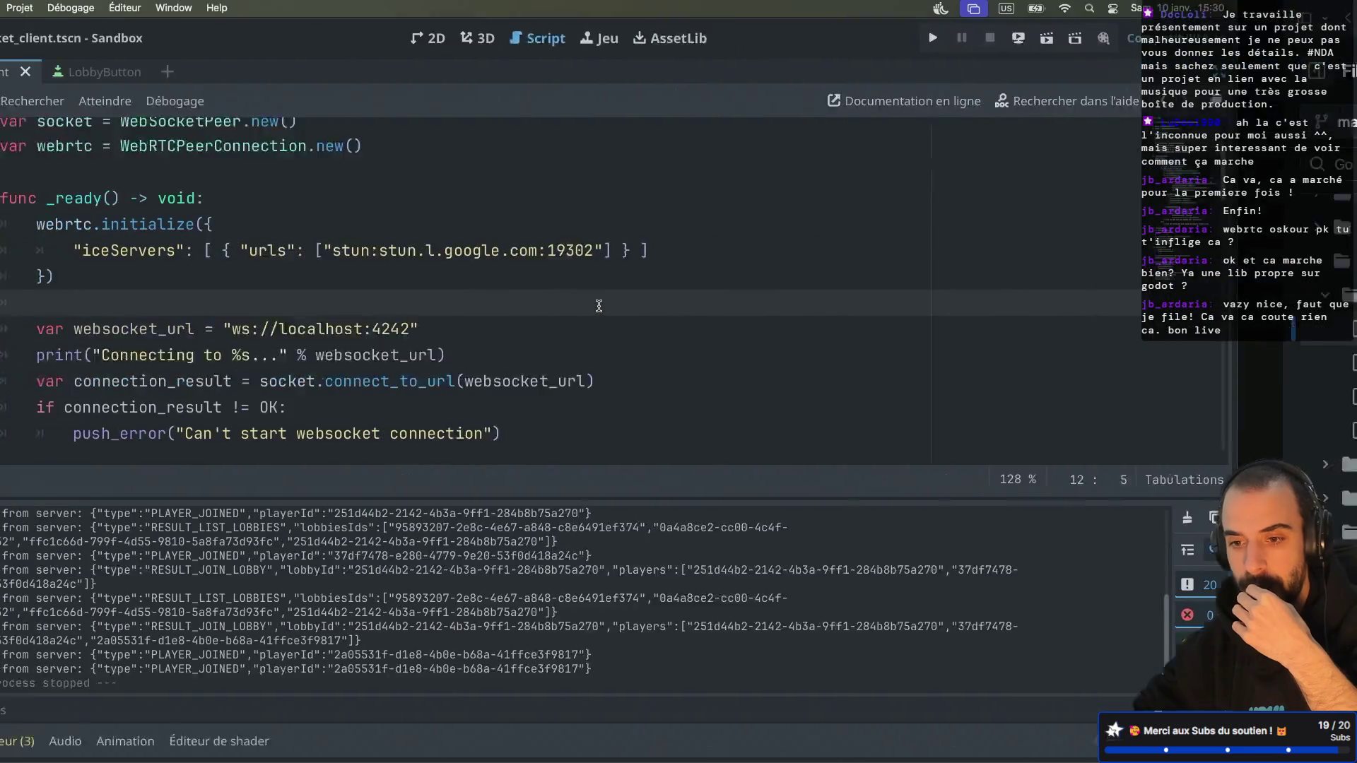
Step: Add a create_webrtc_connection_between_player() function with a pass body below handle_join_lobby
scroll(386, 313, "down", 2)
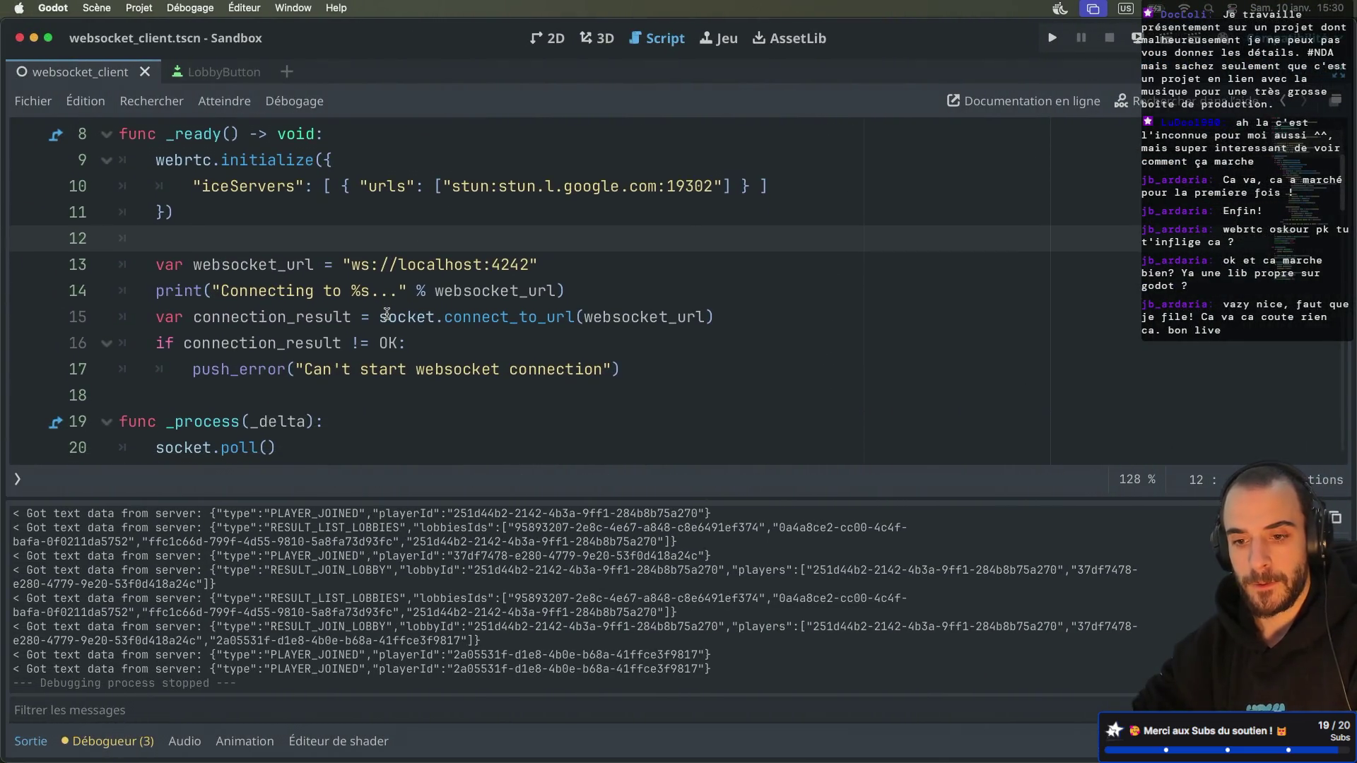
scroll(386, 316, "down", 20)
left_click(151, 424)
type("\\")
key("Return")
key("BackSpace")
key("BackSpace")
key("Return")
type("func")
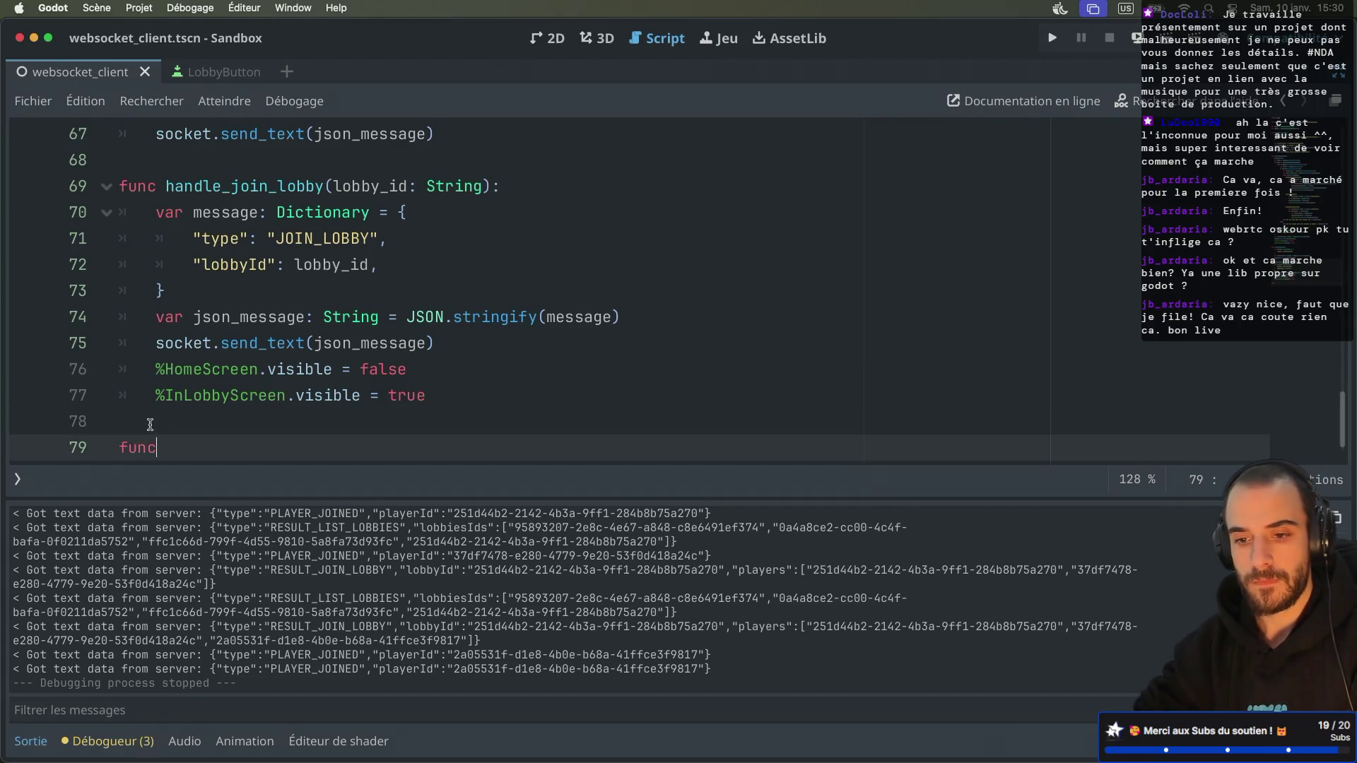
type(" create")
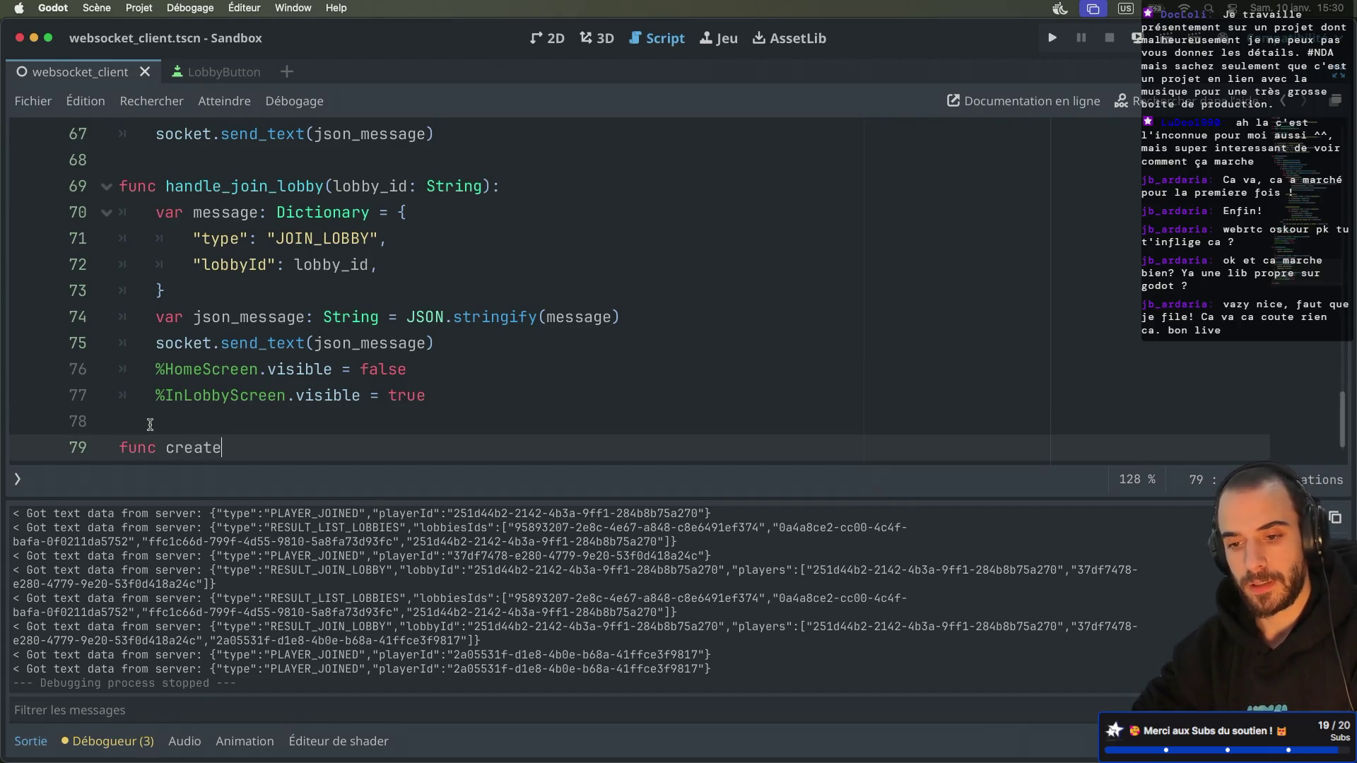
type("_web")
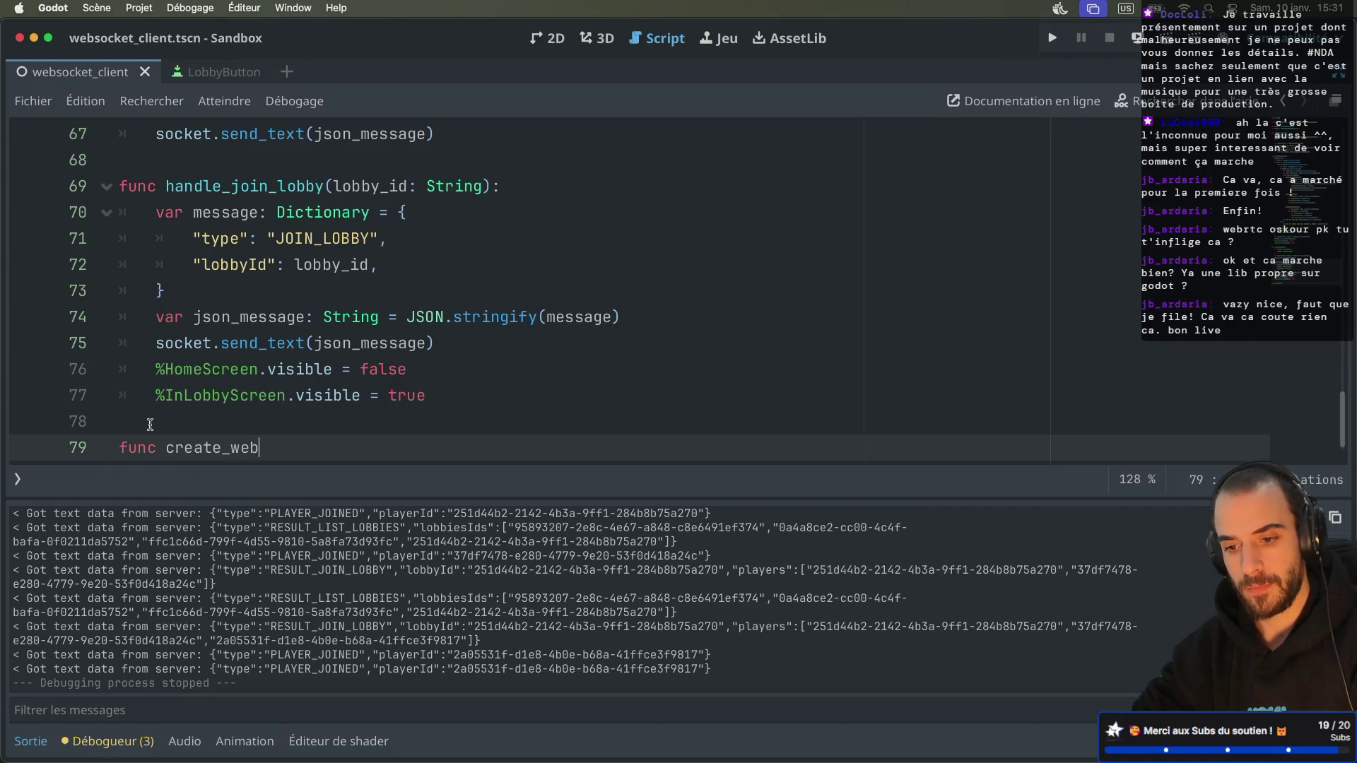
type("rtc_conne")
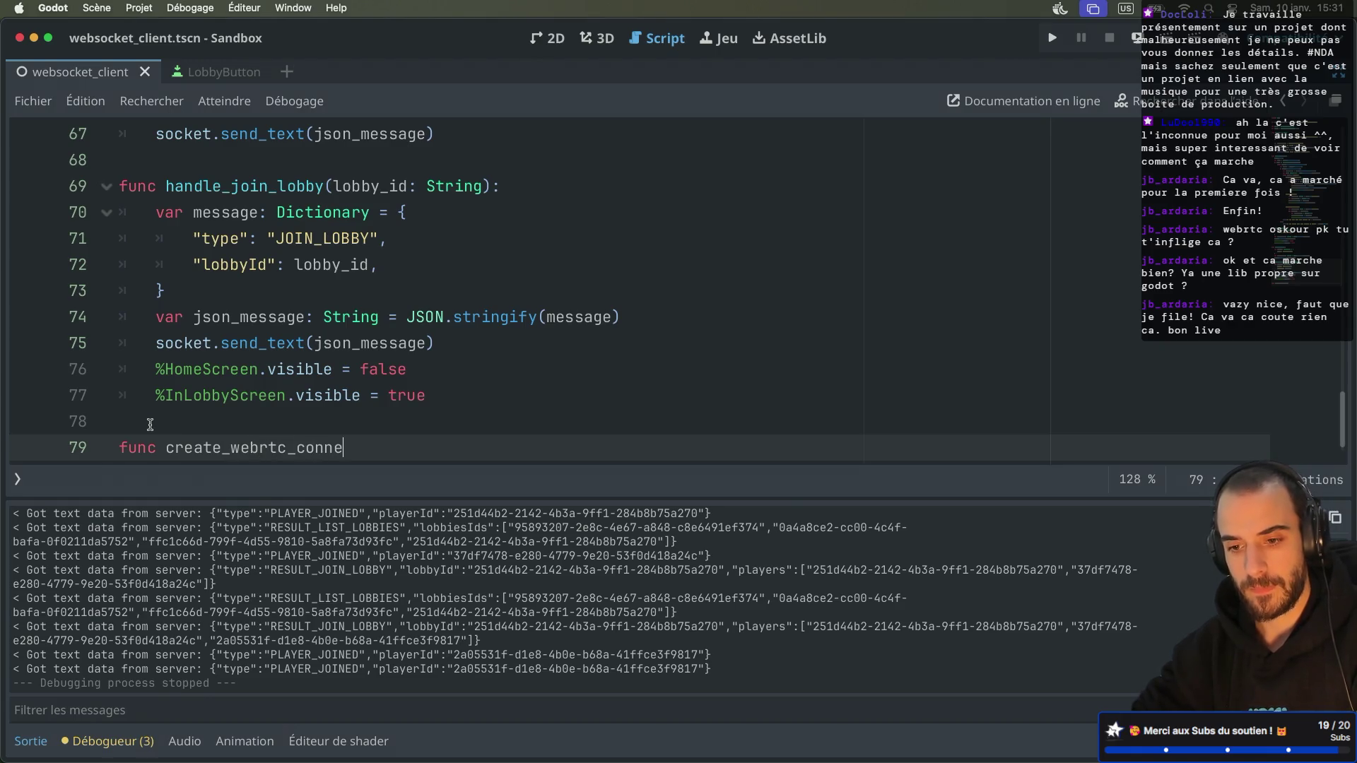
type("ction_be")
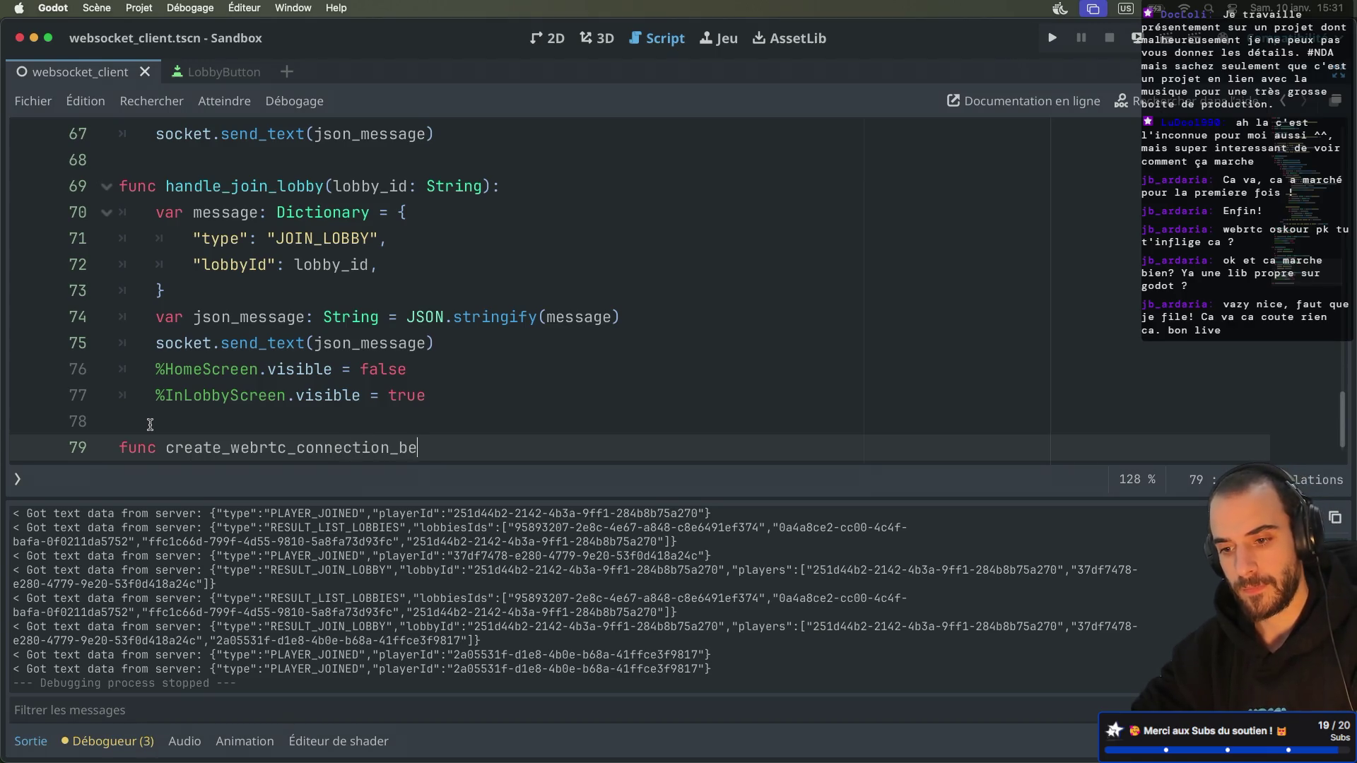
type("tween_player()")
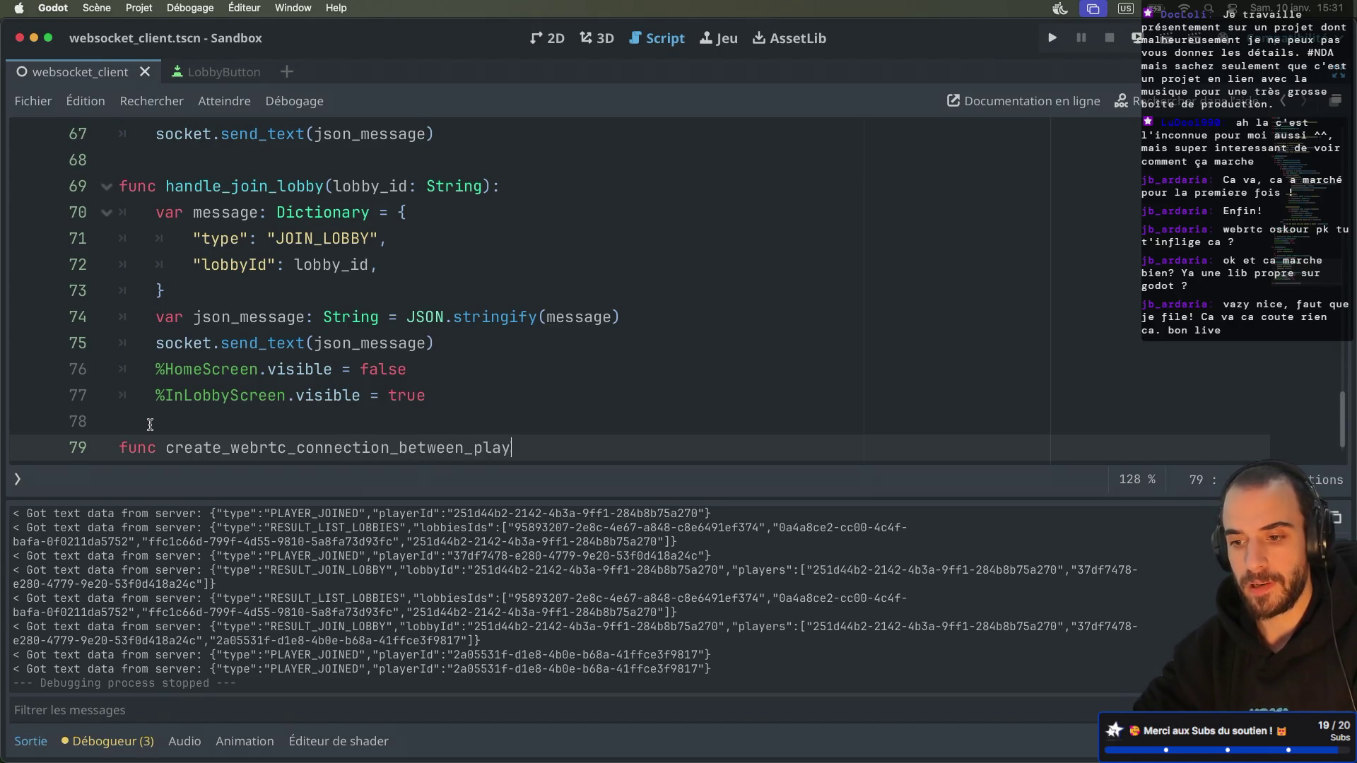
type(":")
key("Return")
type("pass")
key("super+z")
Step: Give the new function a player_id: String parameter
left_click(541, 422)
type("player_id: stri")
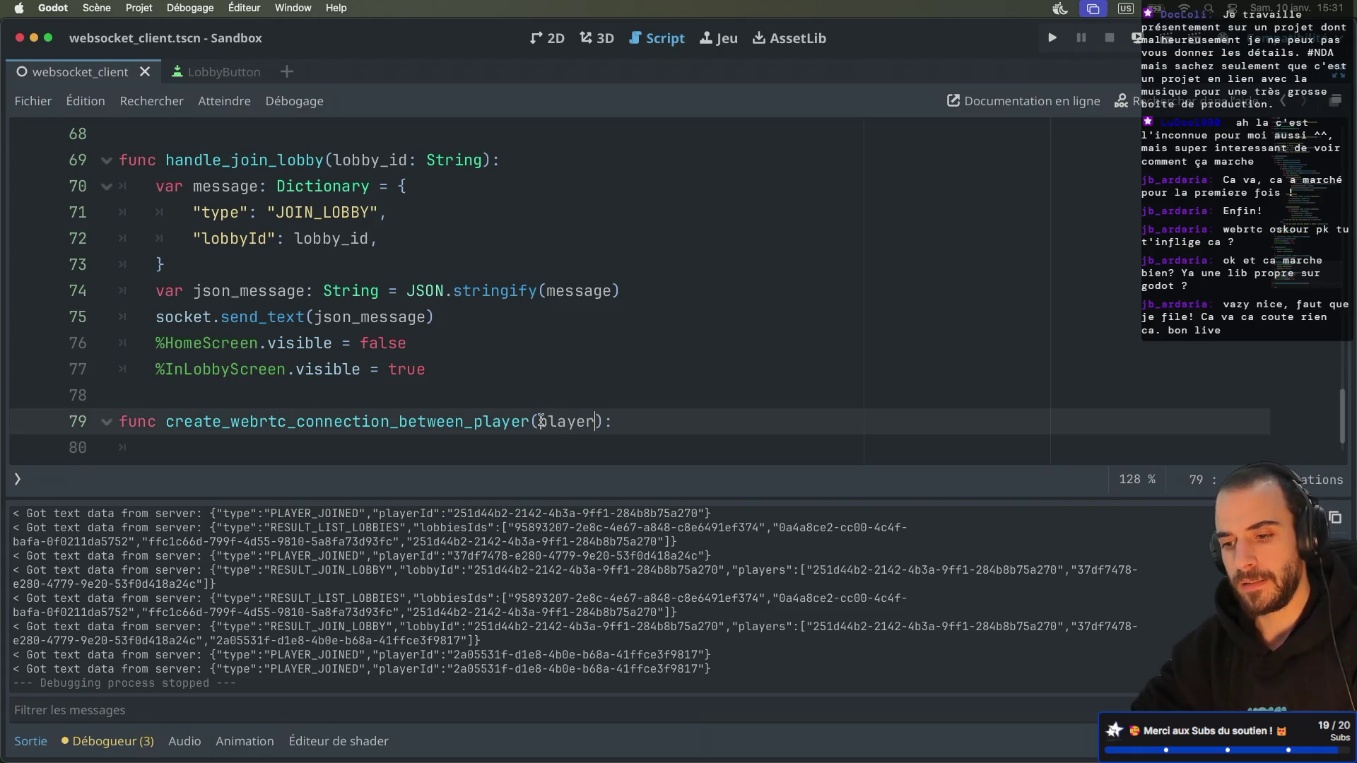
type("ng")
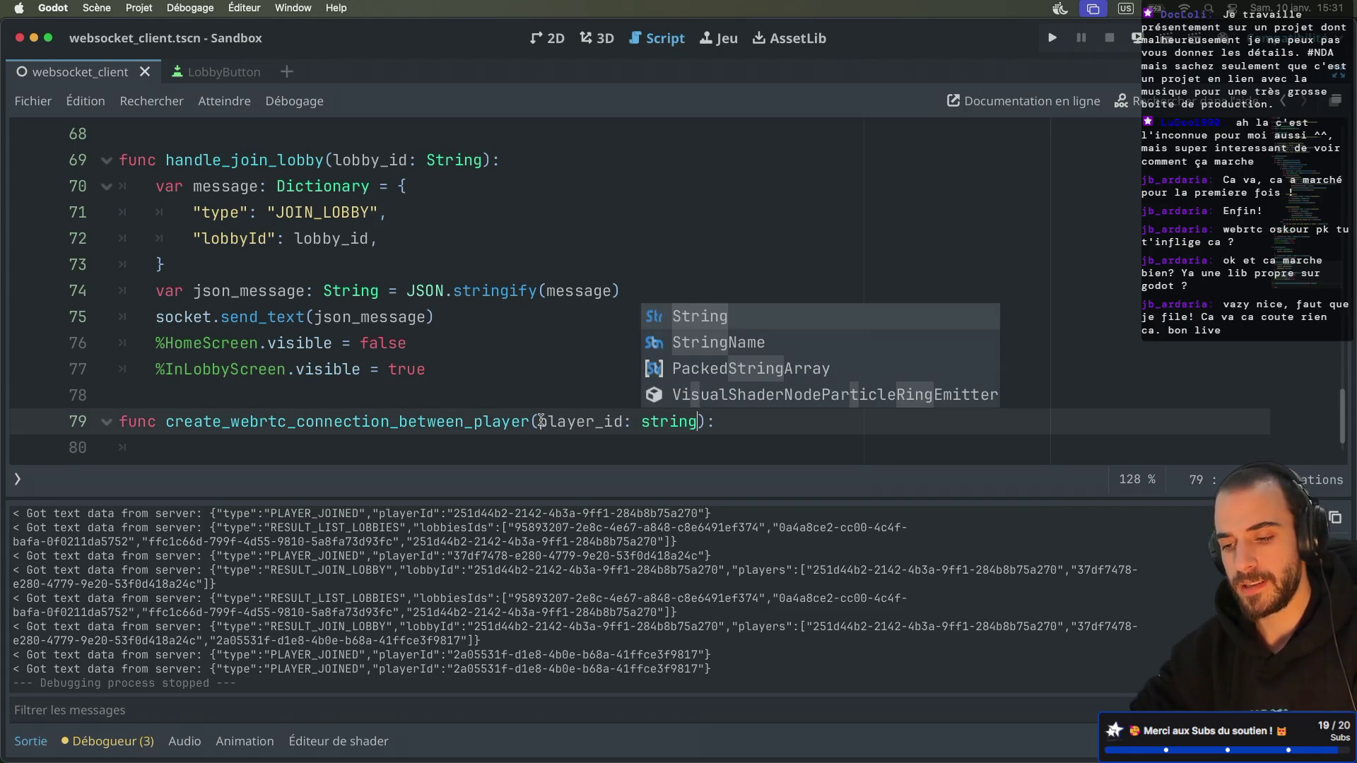
key("Return")
key("Escape")
left_click(417, 447)
scroll(417, 446, "down", 1)
key("ctrl+Right")
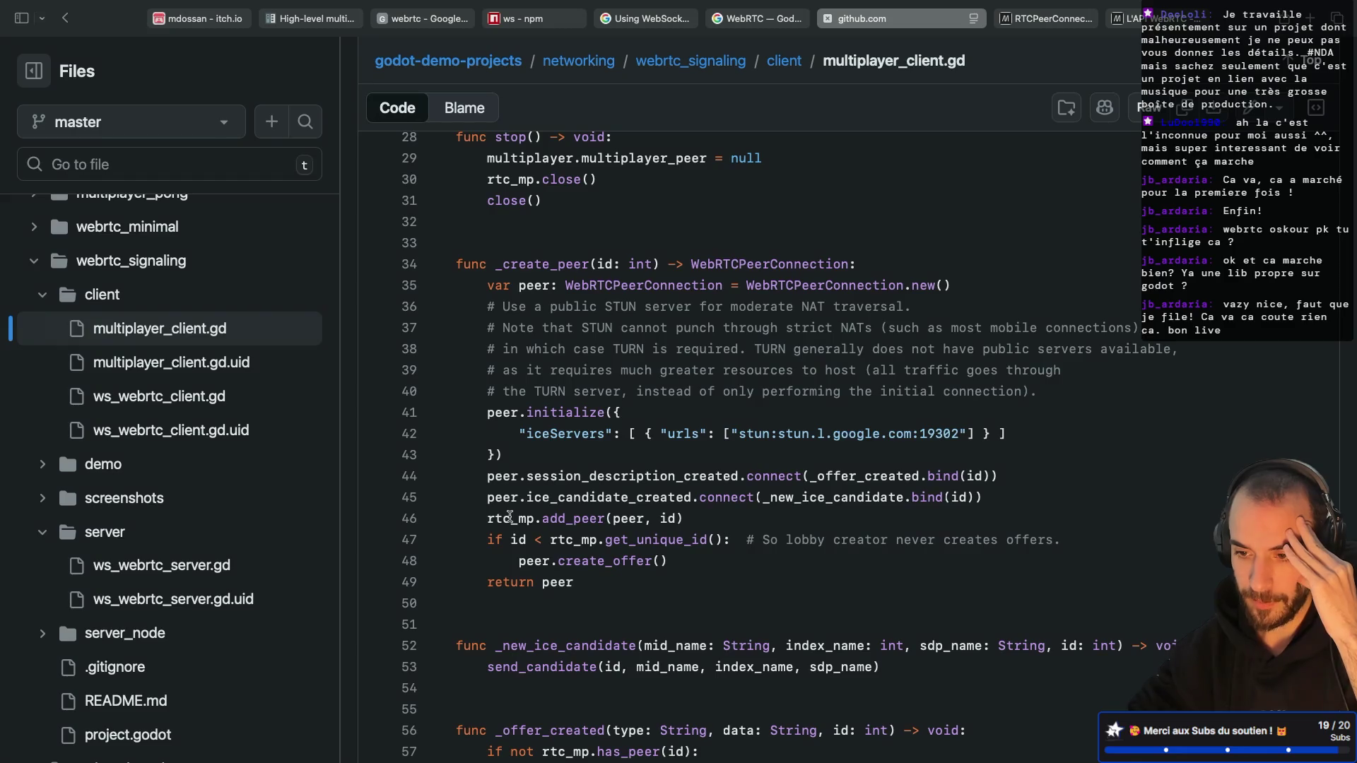
Step: Scroll to the top of multiplayer_client.gd and select WebRTCMultiplayerPeer on line 3
scroll(561, 431, "up", 5)
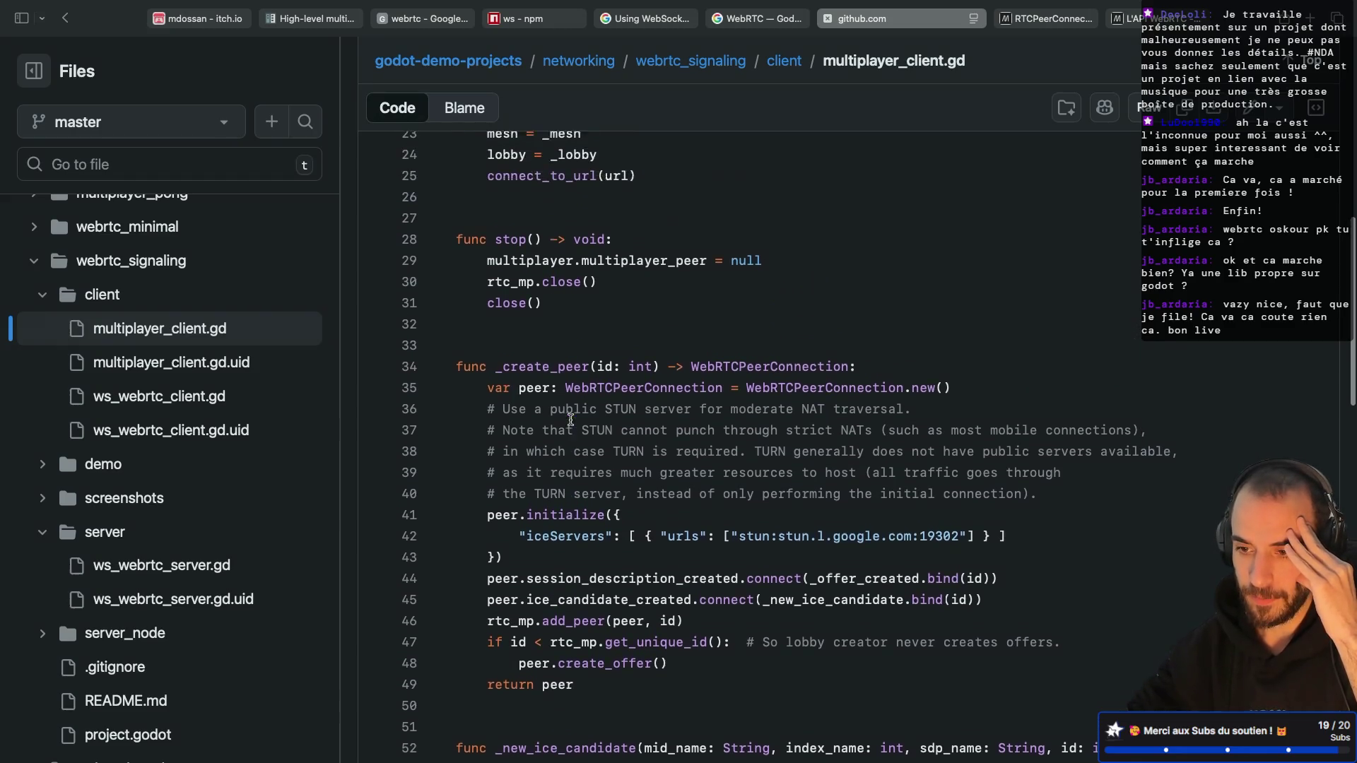
scroll(571, 420, "up", 6)
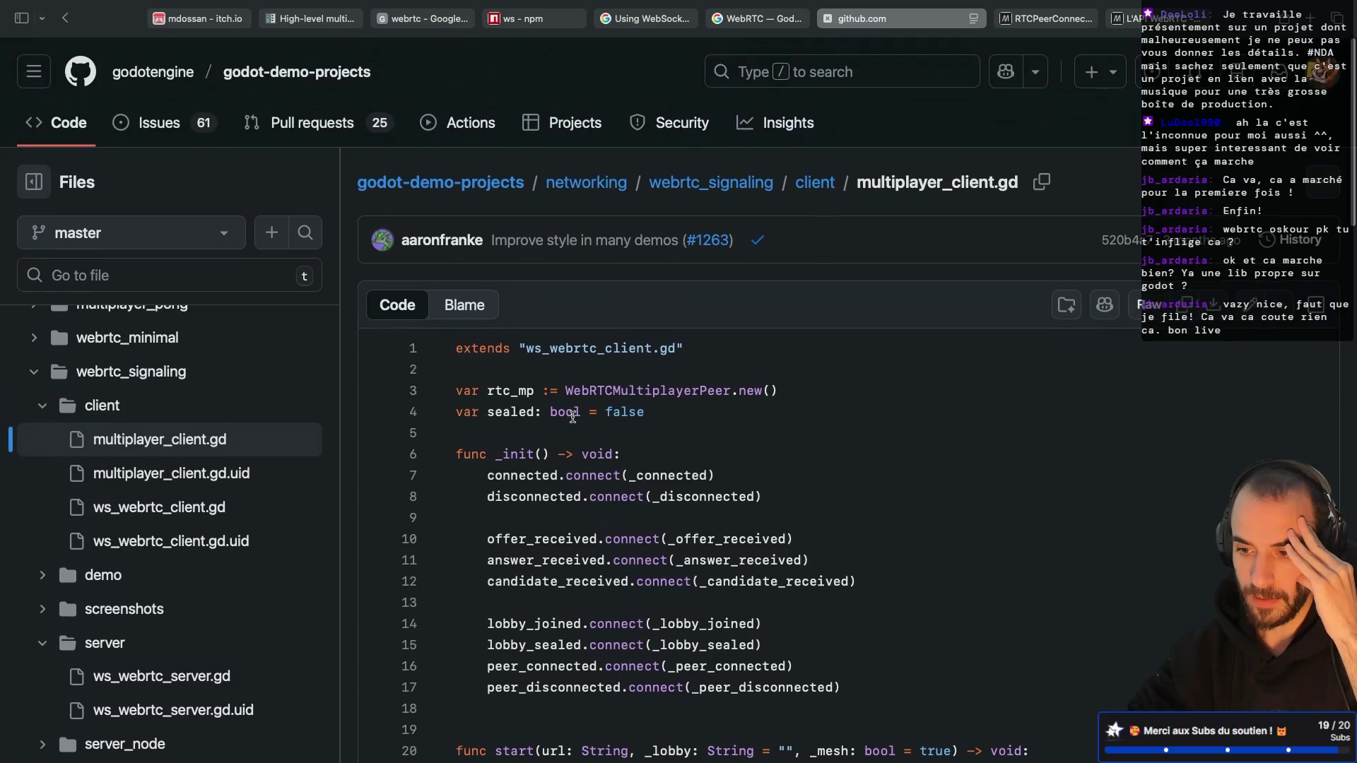
left_click_drag(564, 386, 729, 386)
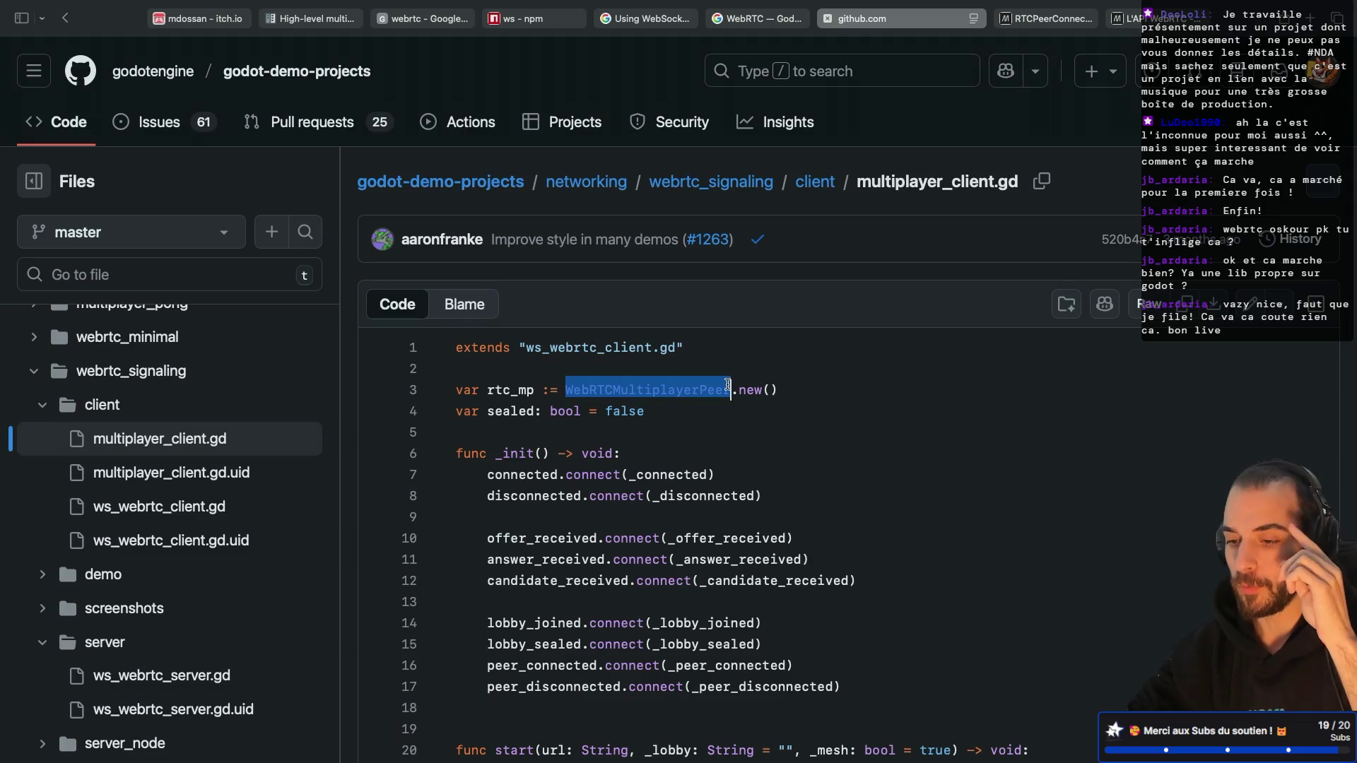
scroll(729, 386, "down", 10)
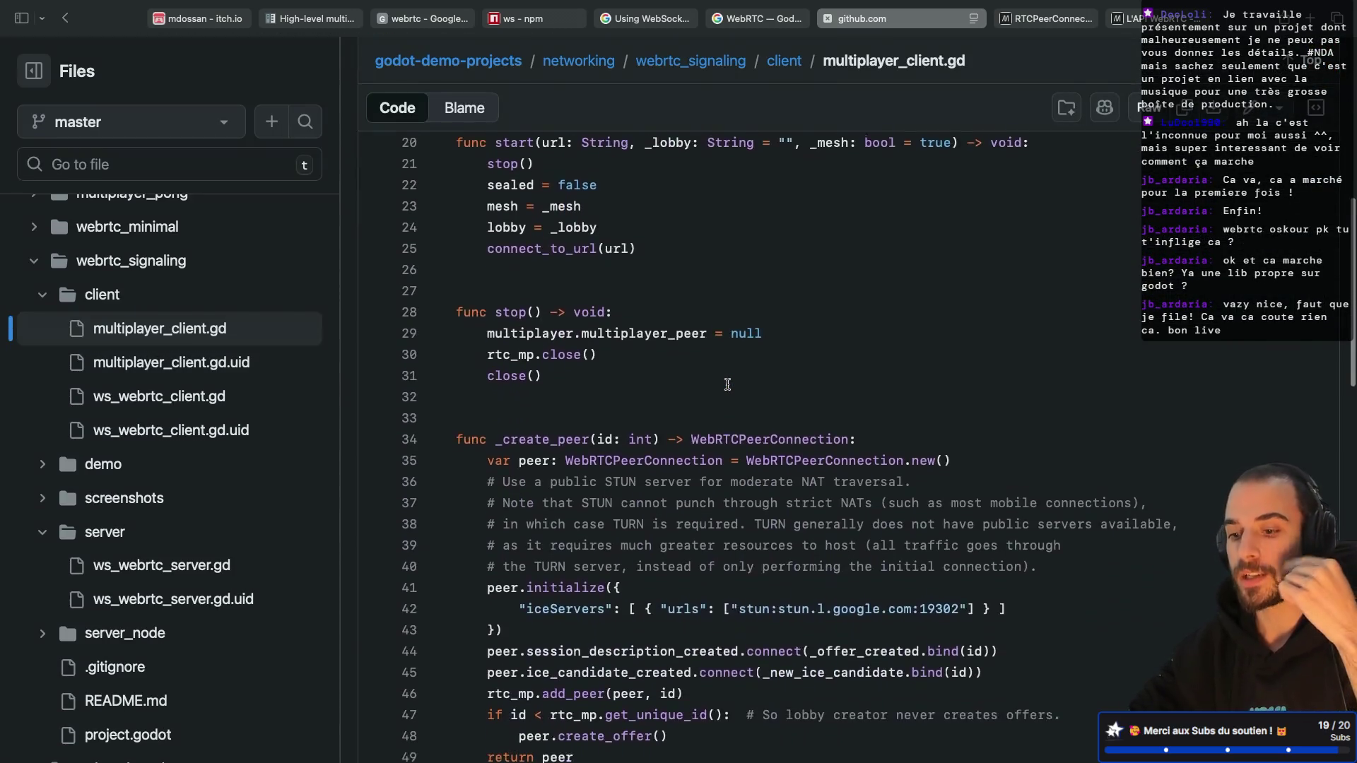
key("ctrl+Left")
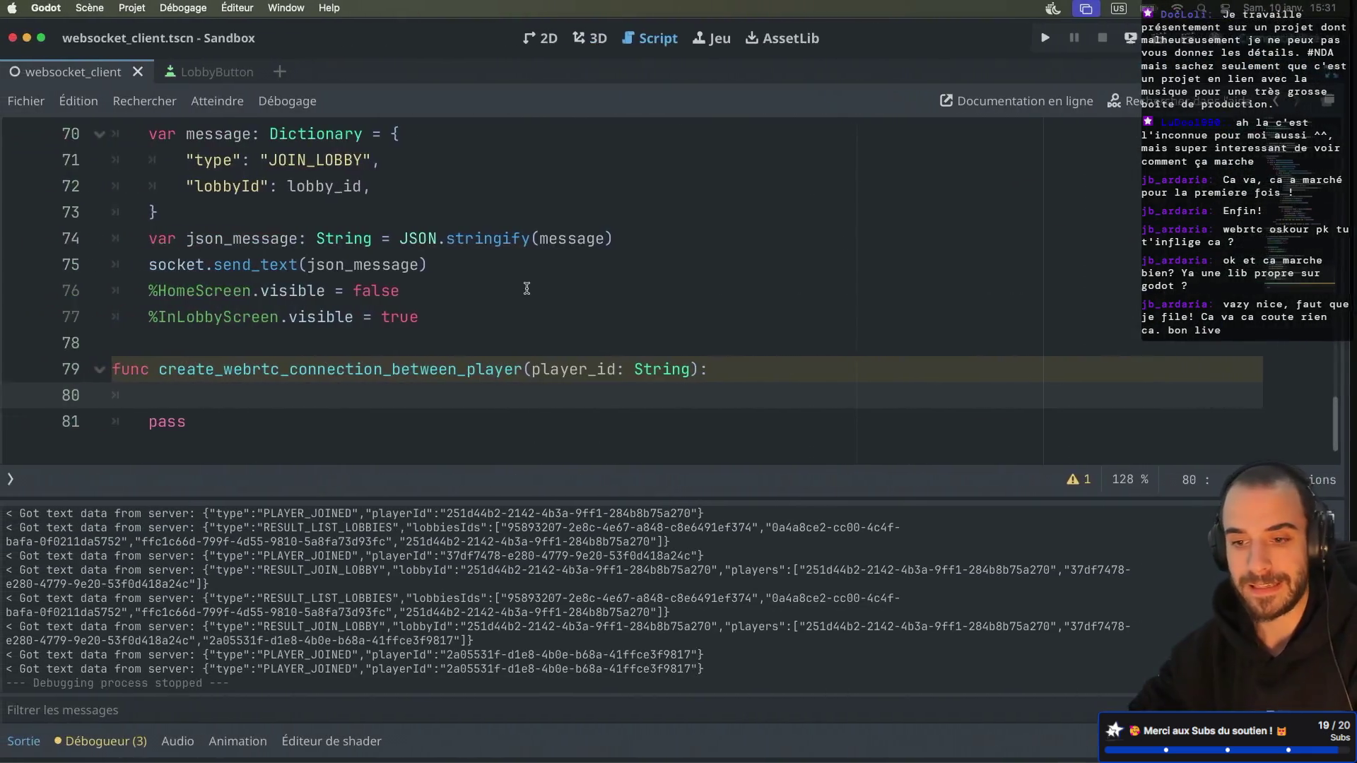
Step: Change line 6's webrtc type from WebRTCPeerConnection to WebRTCMultiplayerPeer and read its class docs
scroll(526, 292, "up", 20)
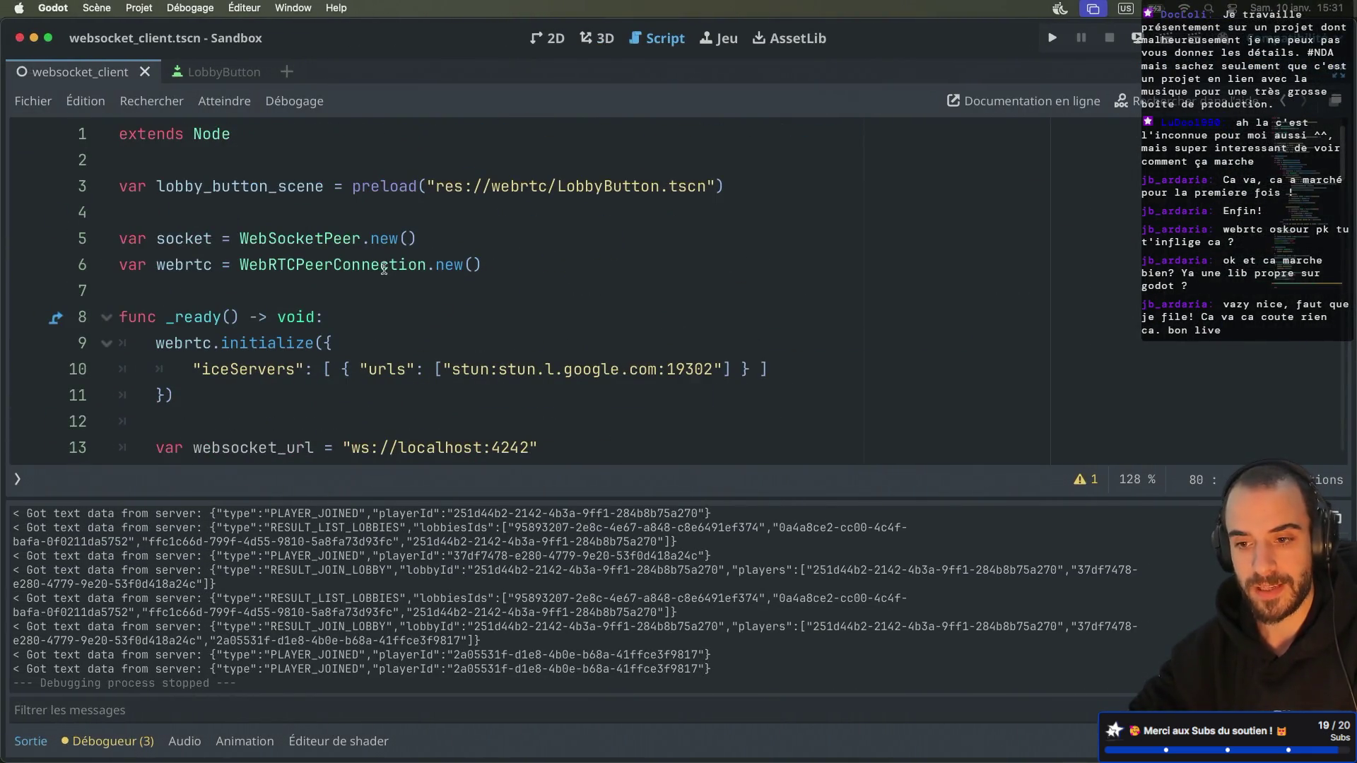
left_click_drag(295, 262, 426, 262)
type("Mu")
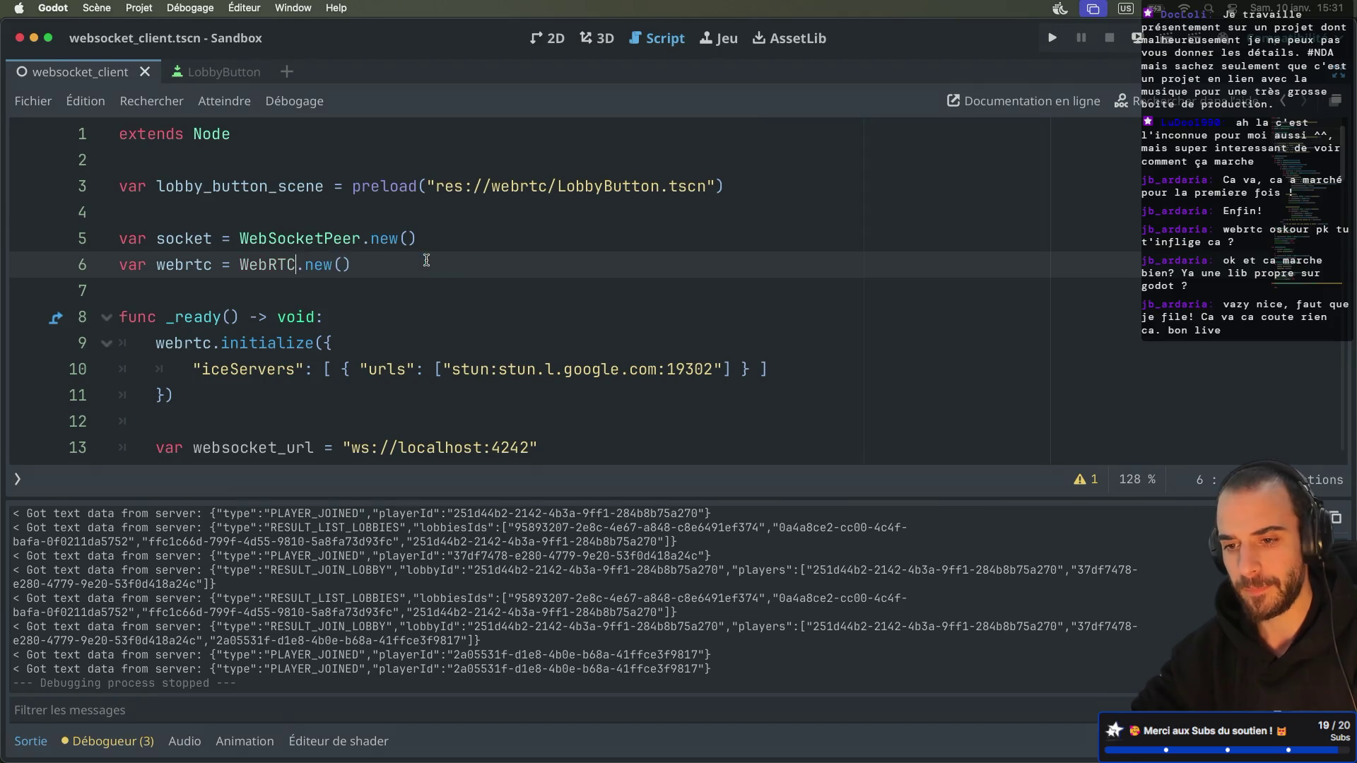
type("l")
key("Return")
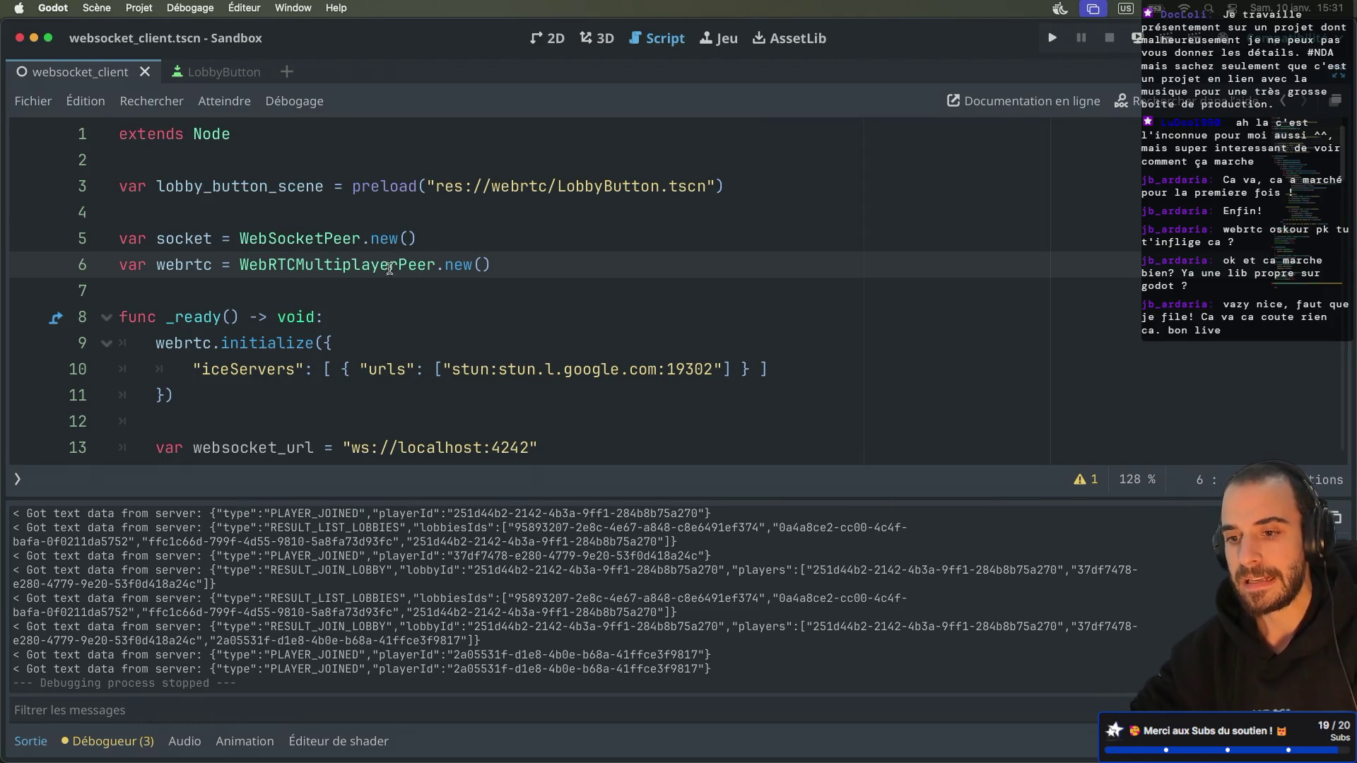
double_click(386, 264)
mouse_move(384, 261)
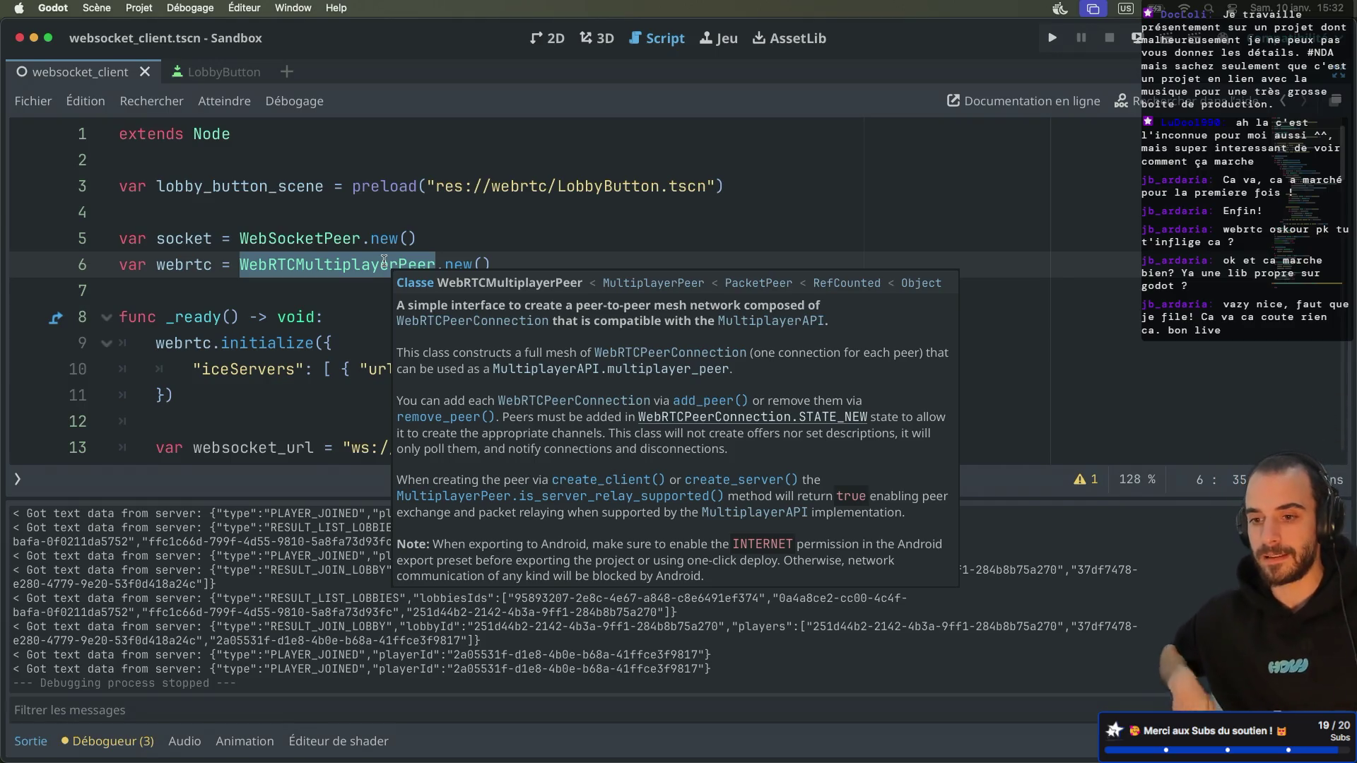
scroll(383, 261, "down", 3)
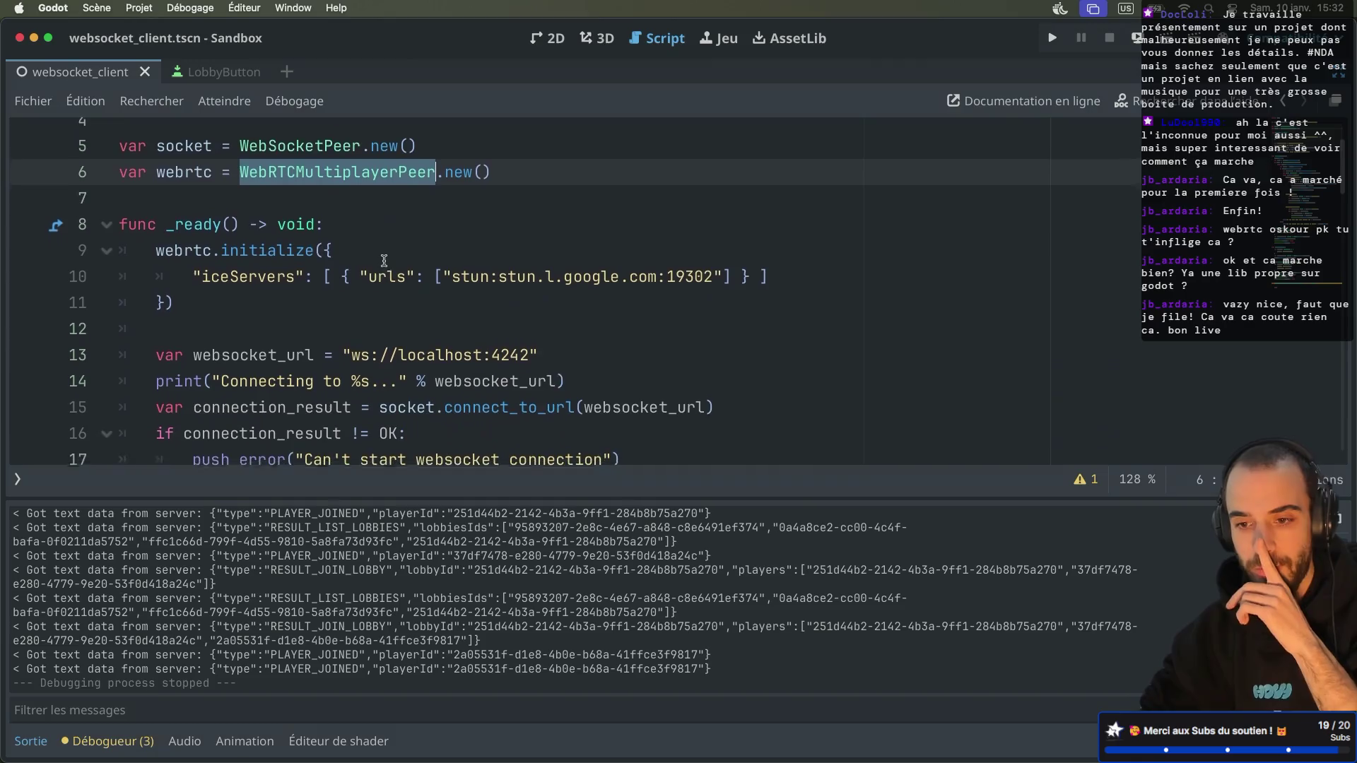
key("super+Tab")
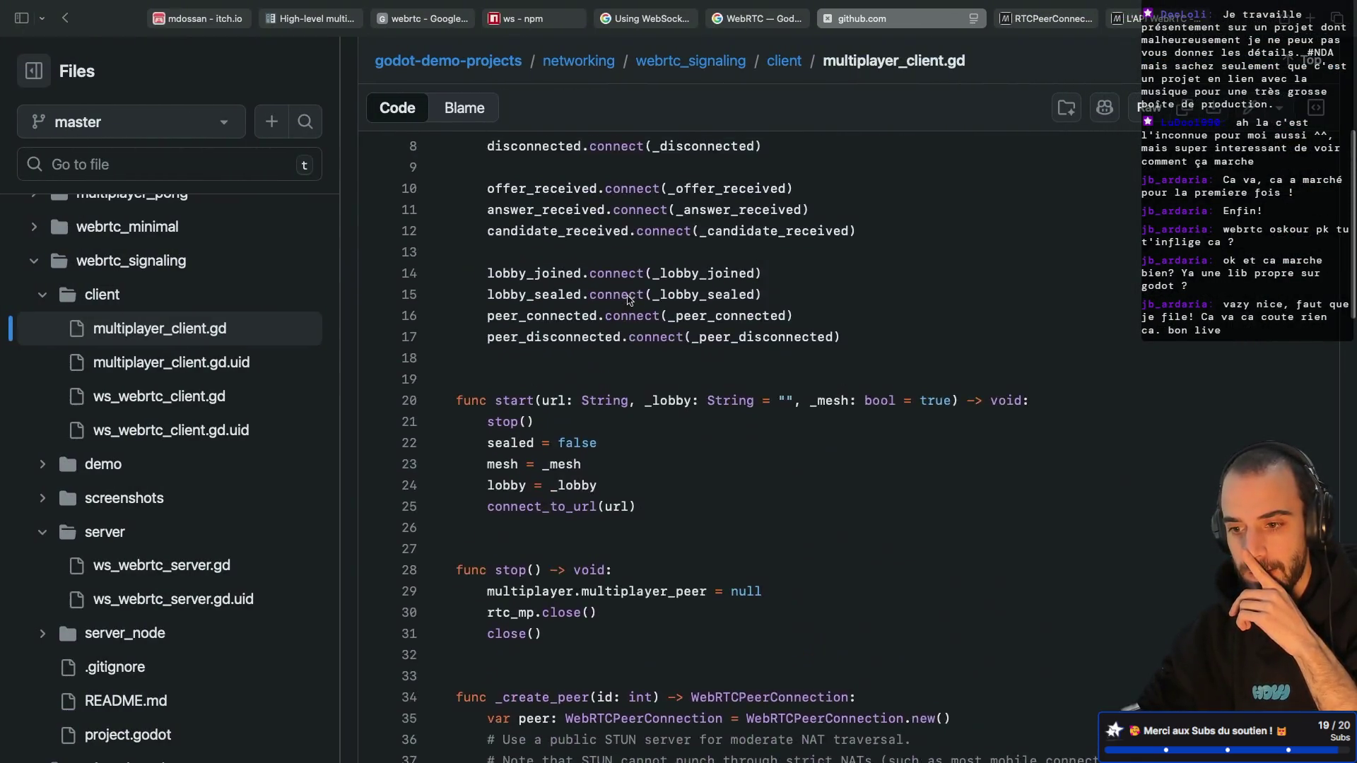
Step: List the rtc_mp references and jump to the create_server call on line 70
scroll(629, 299, "up", 5)
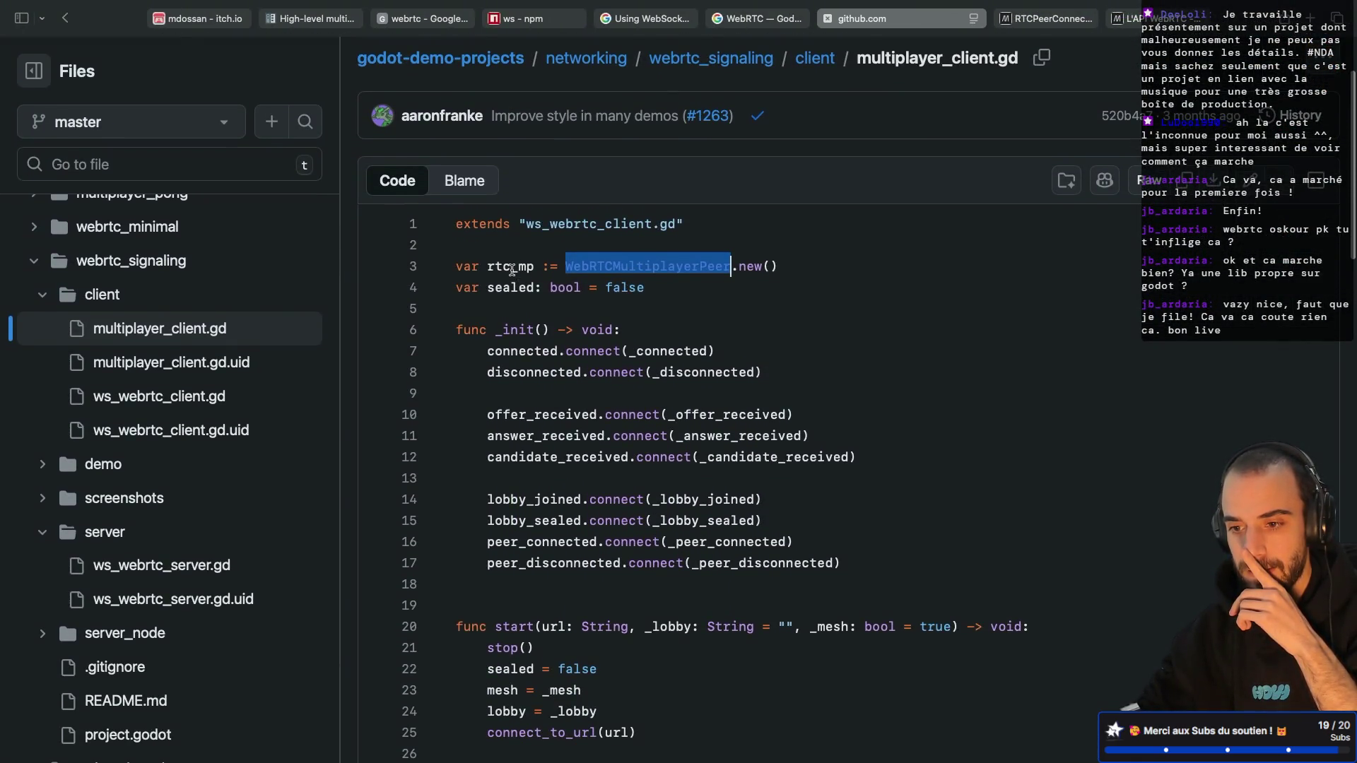
left_click(512, 269)
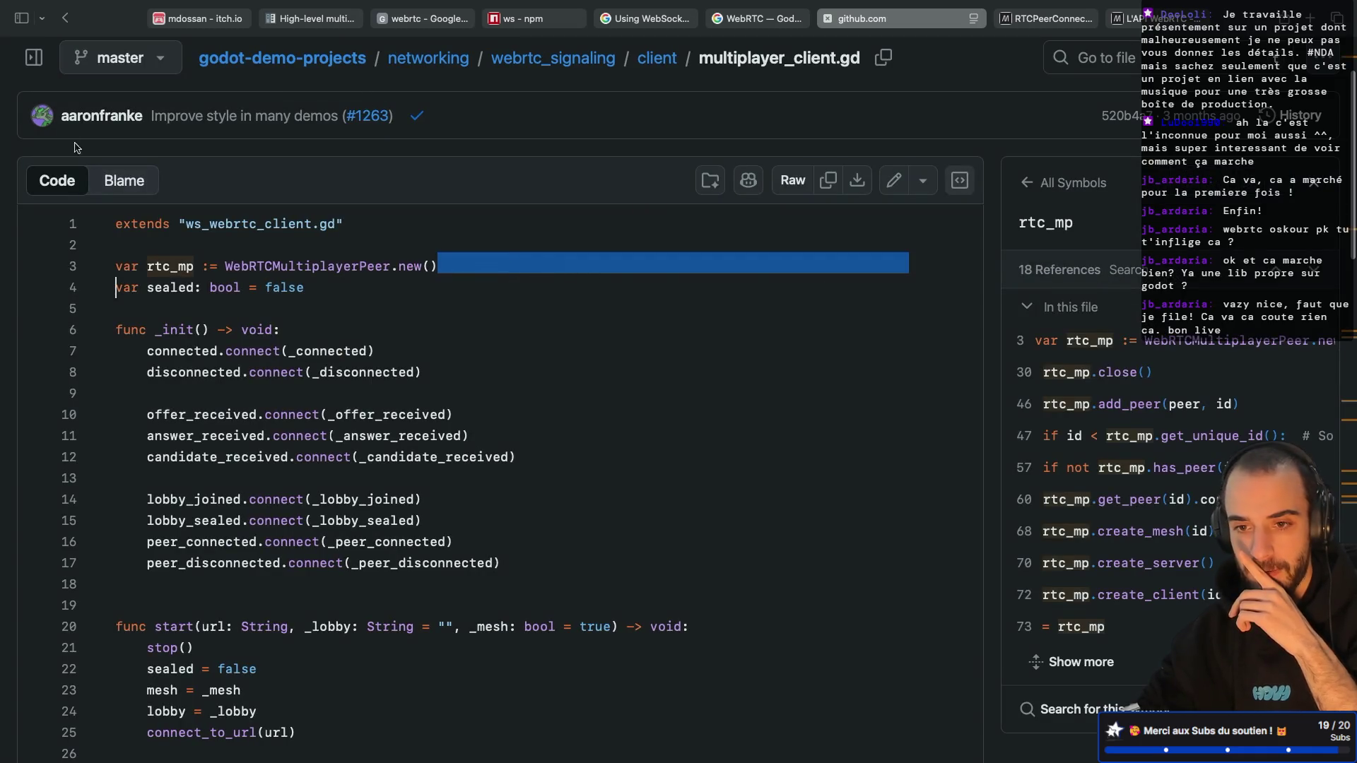
scroll(171, 262, "down", 2)
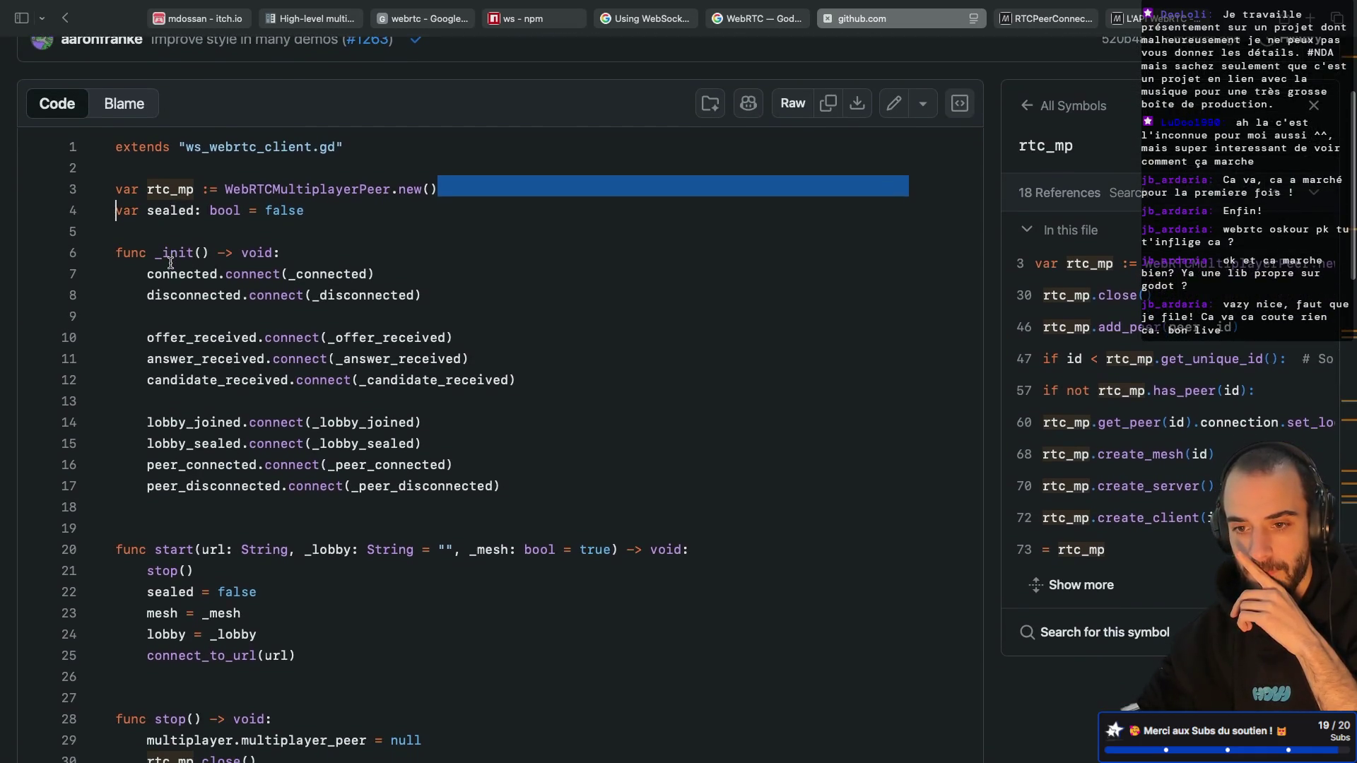
double_click(168, 183)
scroll(212, 290, "down", 1)
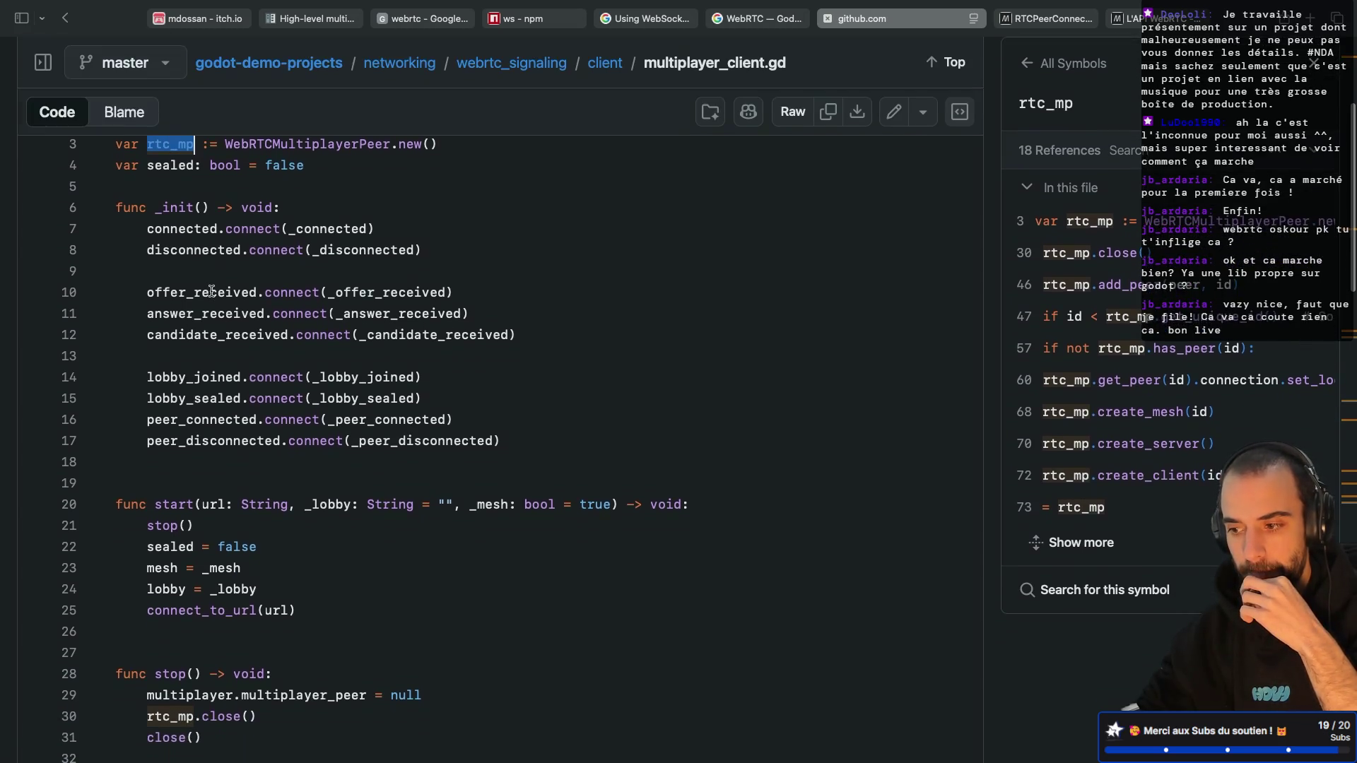
scroll(212, 290, "down", 2)
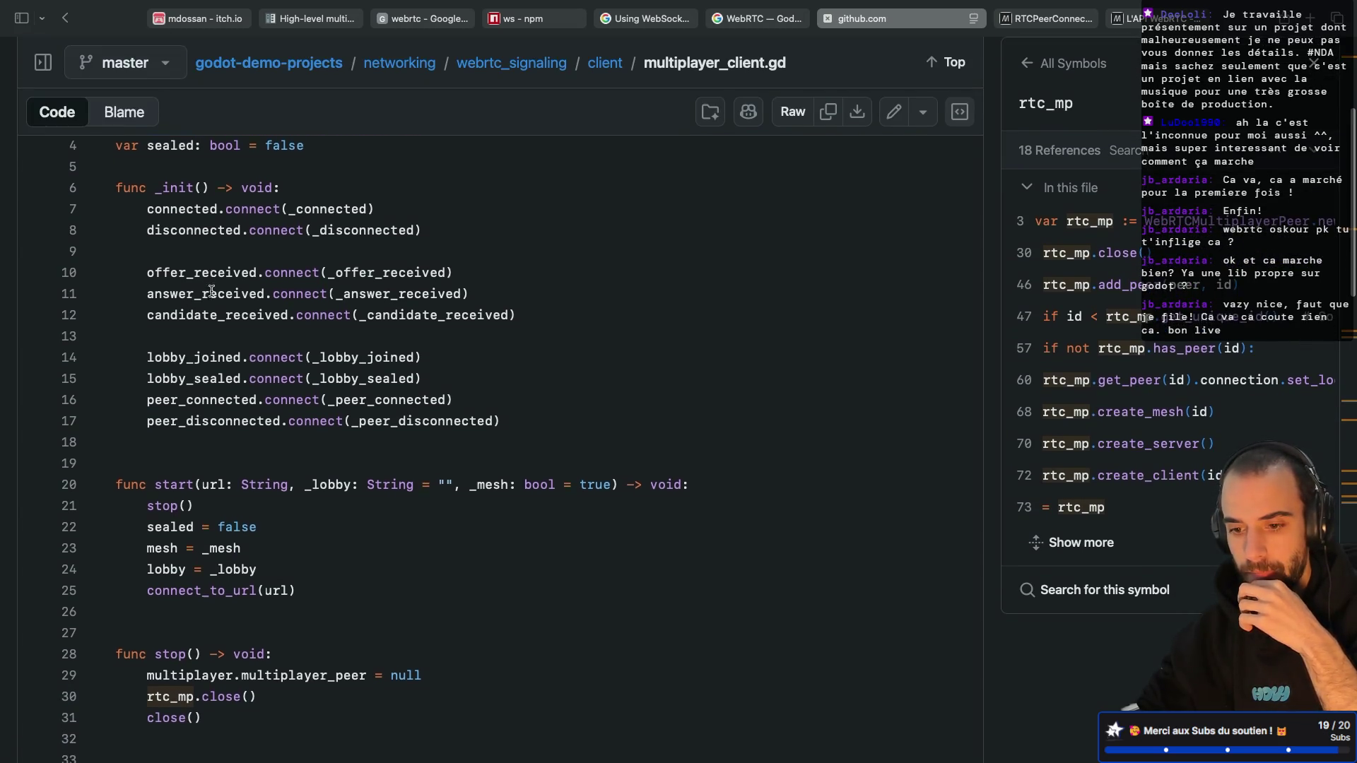
left_click(1153, 445)
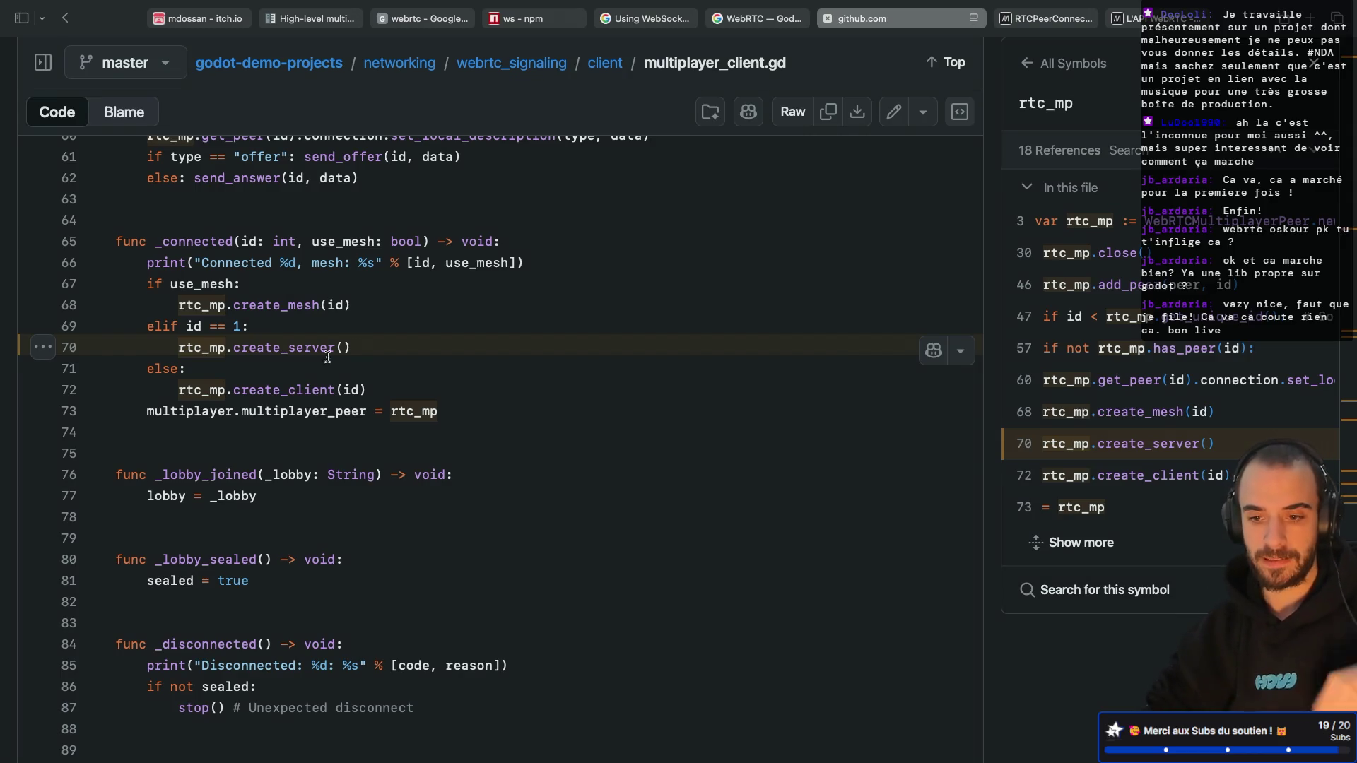
Step: Inspect the line 73 multiplayer_peer assignment and the rtc_mp and create_server references
left_click_drag(164, 413, 365, 416)
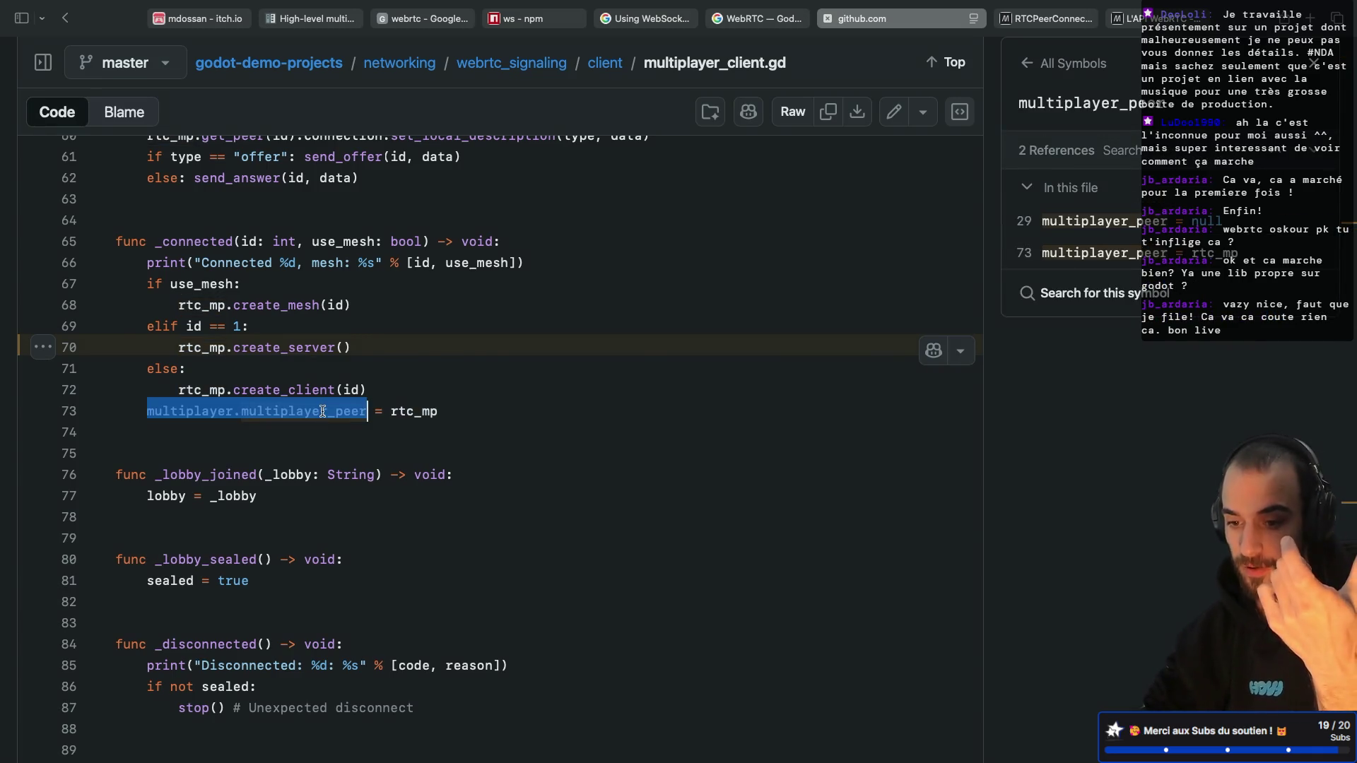
left_click_drag(242, 413, 365, 410)
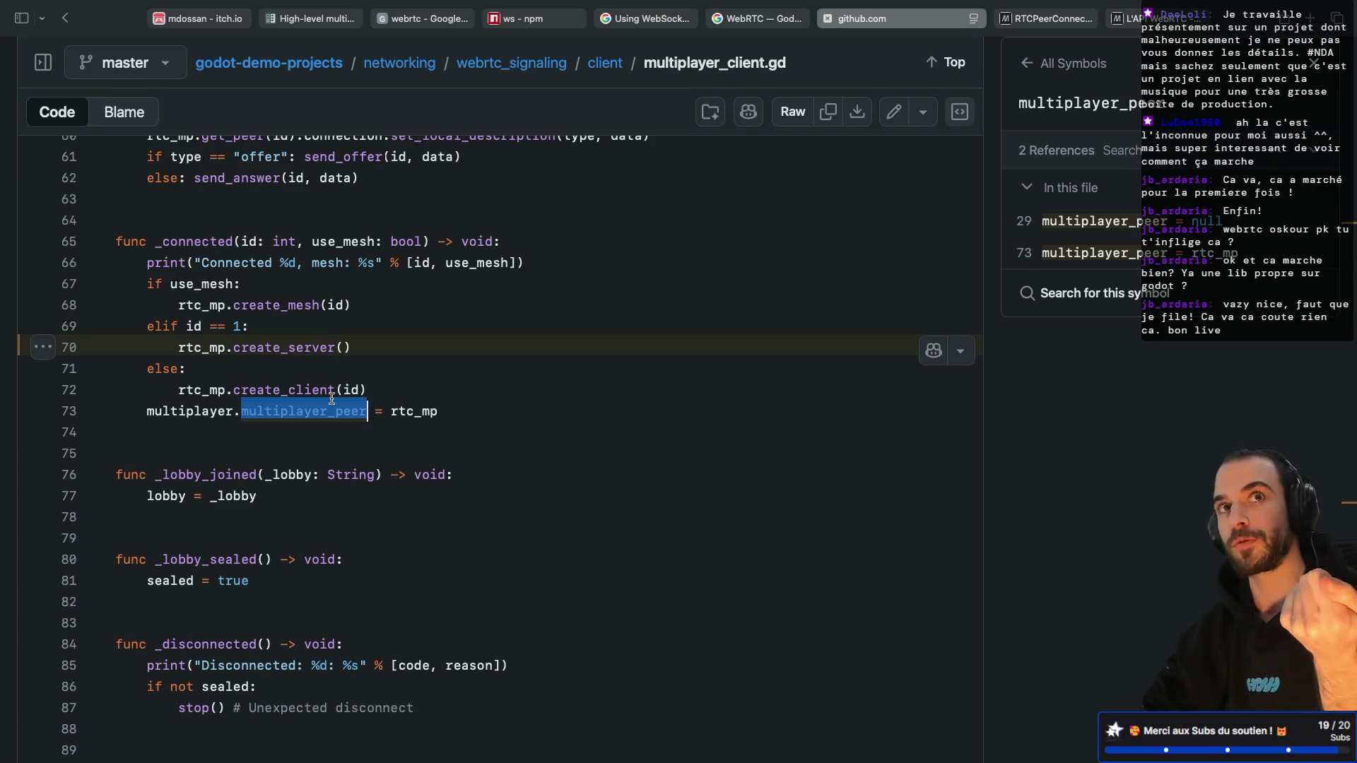
left_click_drag(391, 411, 438, 411)
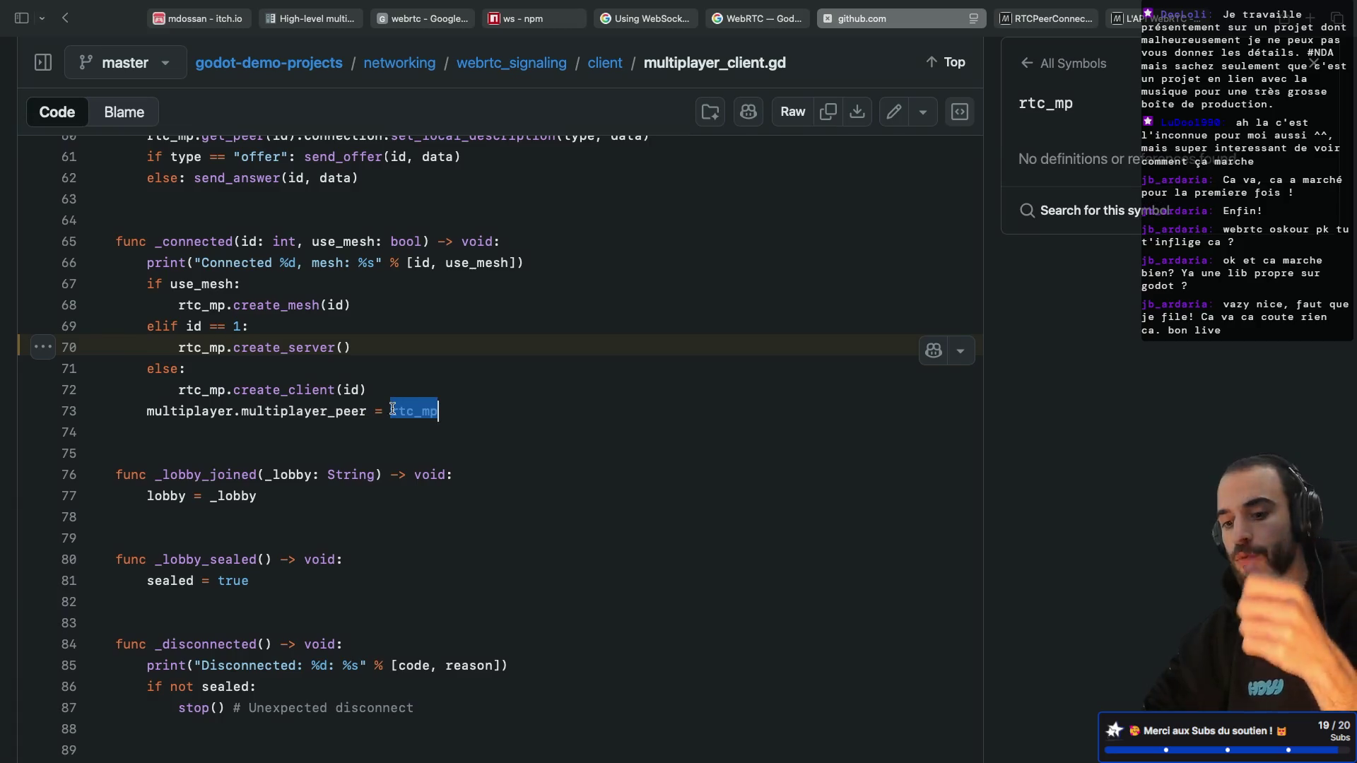
left_click(325, 345)
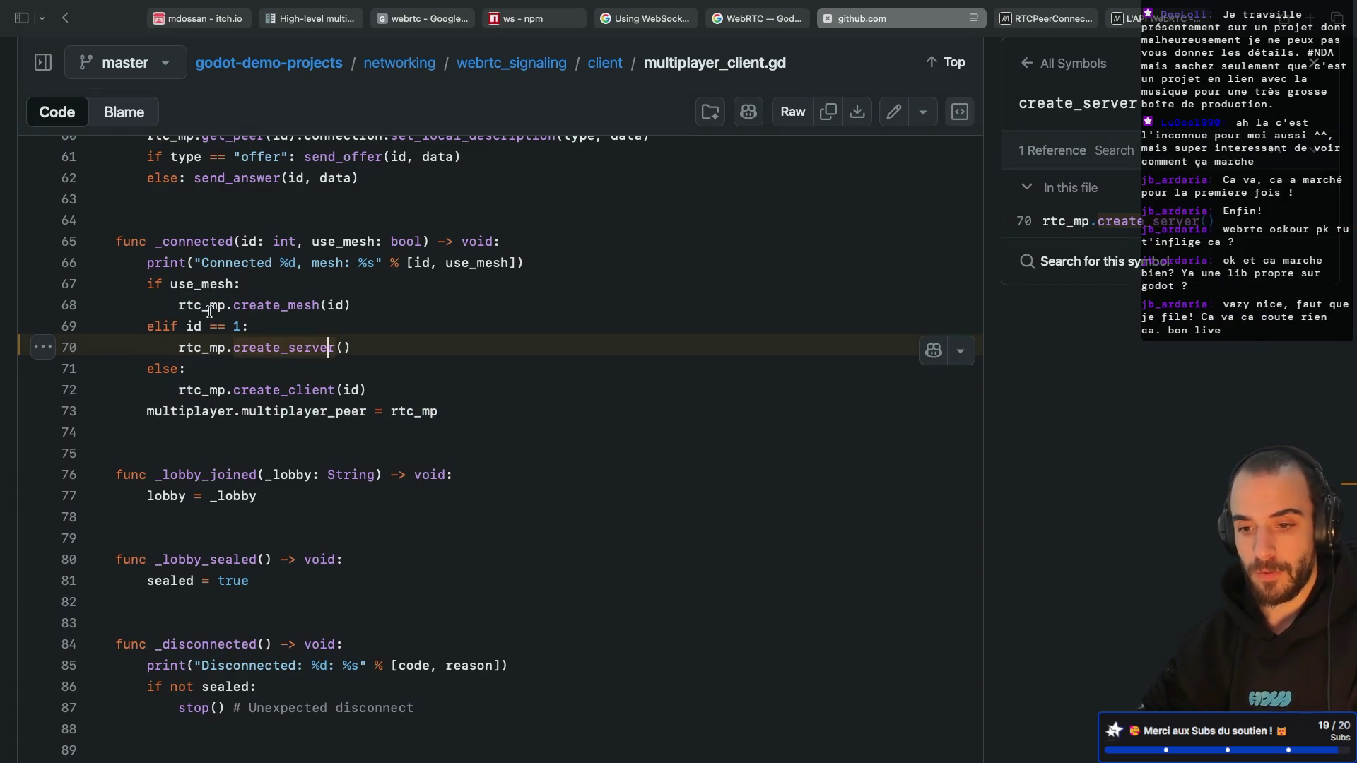
left_click(440, 412)
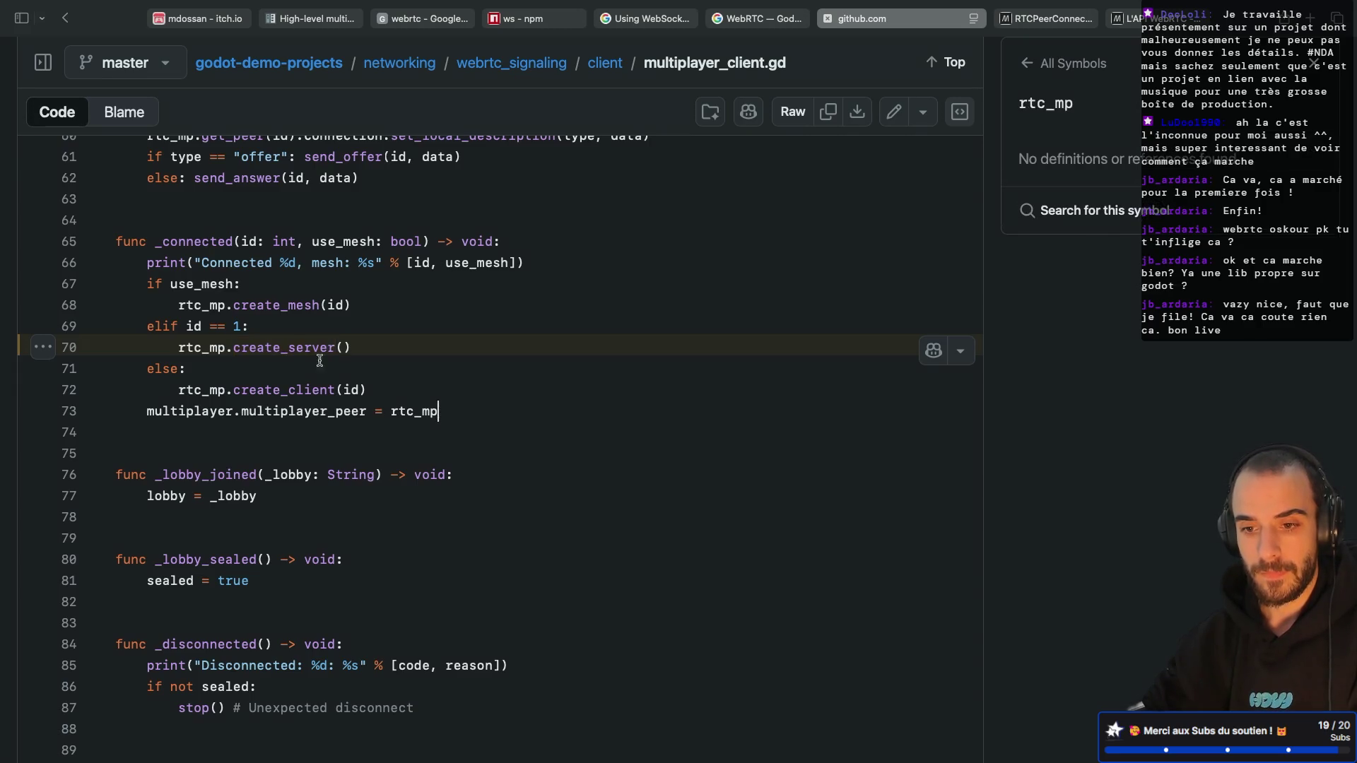
key("super+Tab")
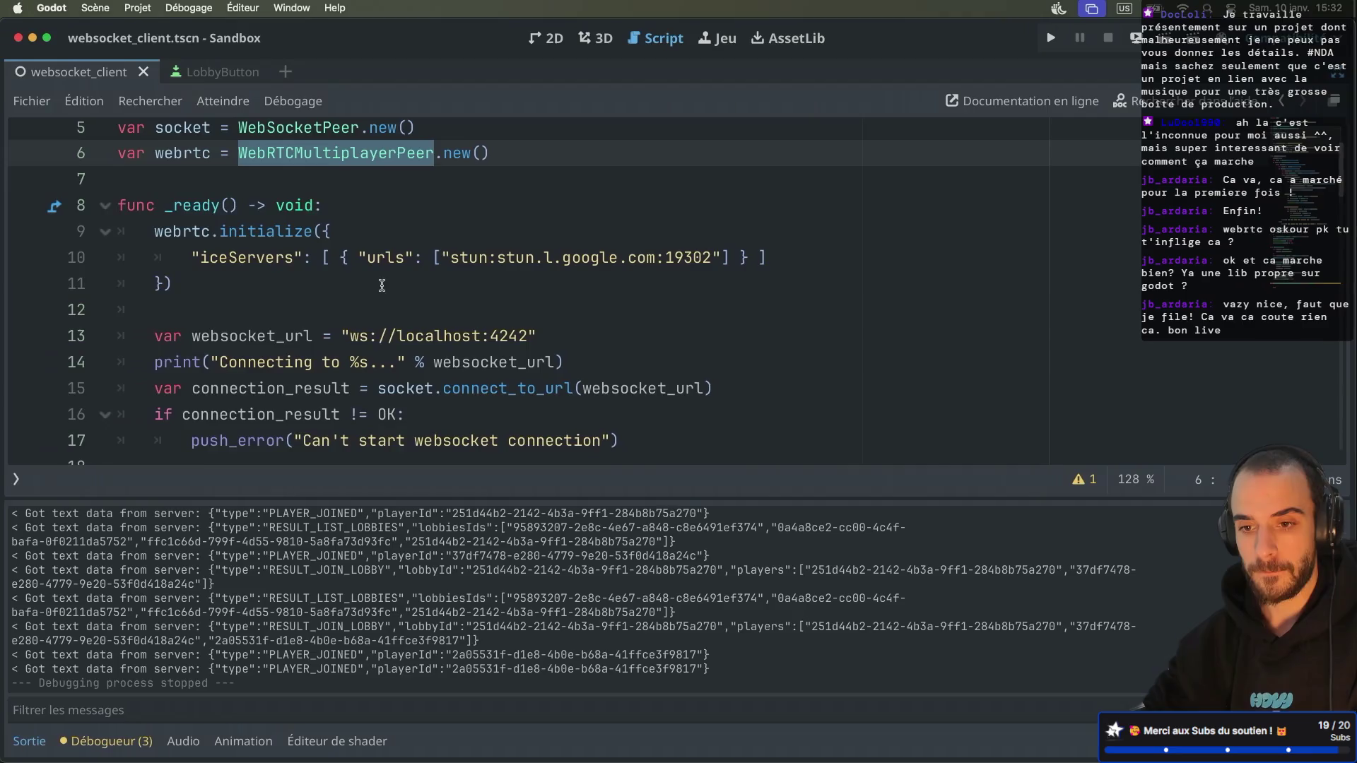
Step: Add a new empty function start_webrtc_multiplayer() above the connection function
scroll(412, 329, "down", 2)
left_click(196, 315)
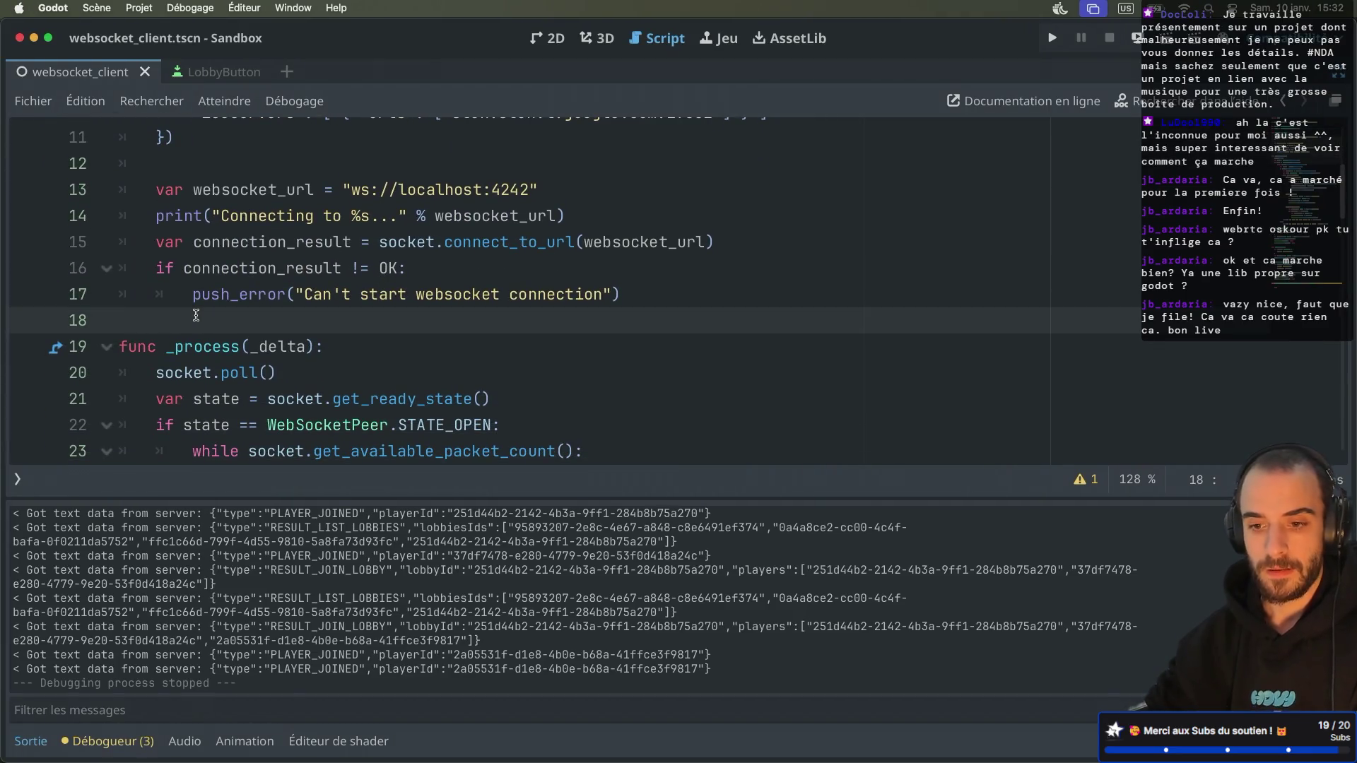
scroll(196, 315, "up", 4)
scroll(196, 315, "down", 10)
scroll(196, 315, "down", 10)
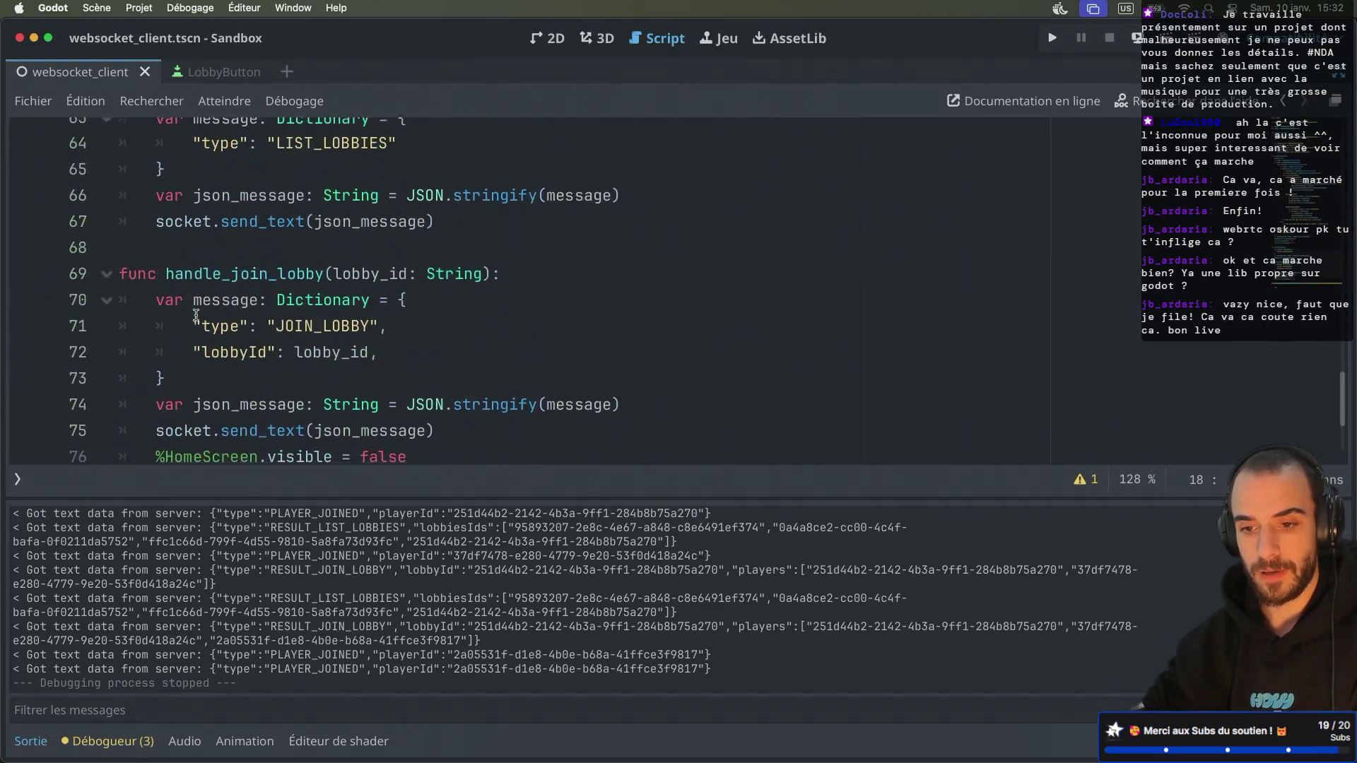
left_click(142, 348)
key("Return")
key("Return")
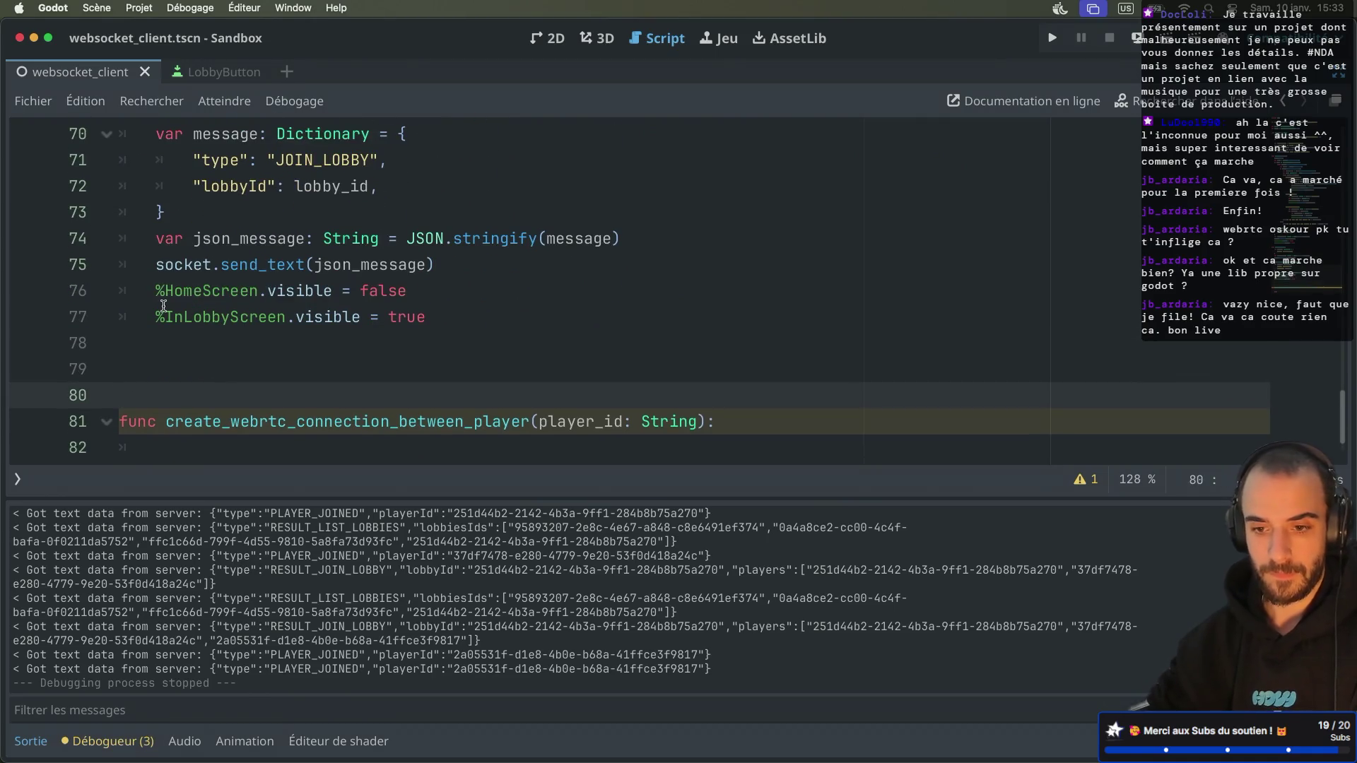
key("Up")
type("func sta")
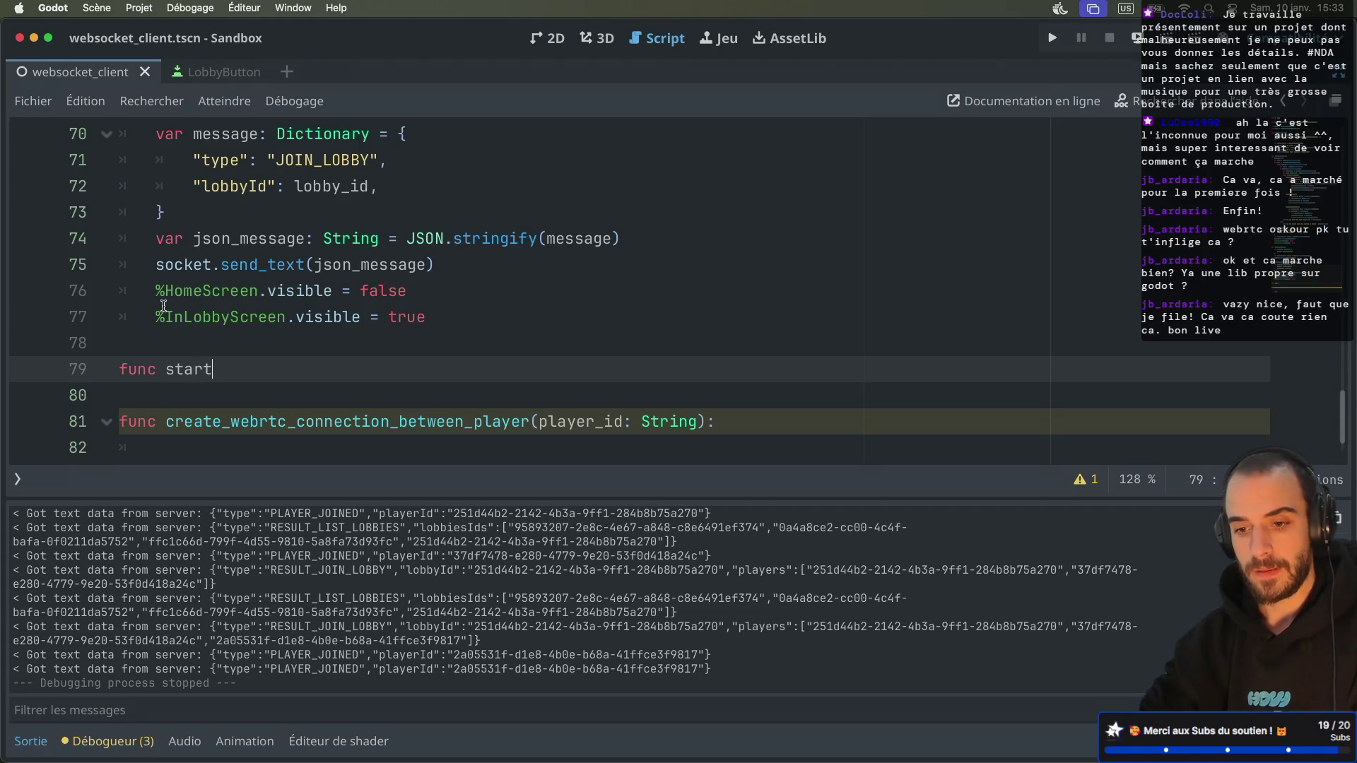
type("web")
type("rtc_multiplaye")
type("_")
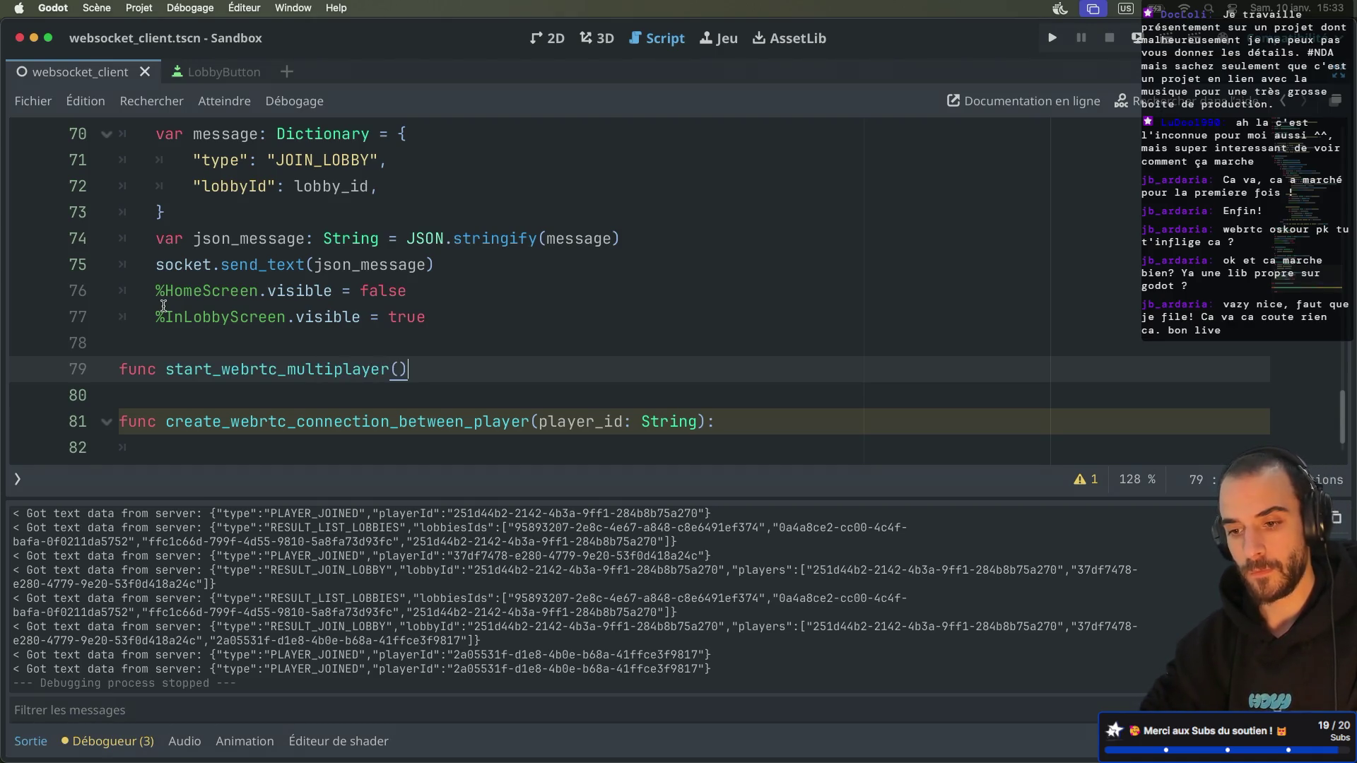
type(":")
key("Return")
Step: Copy the demo's mesh/server/client setup from GitHub lines 67–73 into the new function
key("super+Tab")
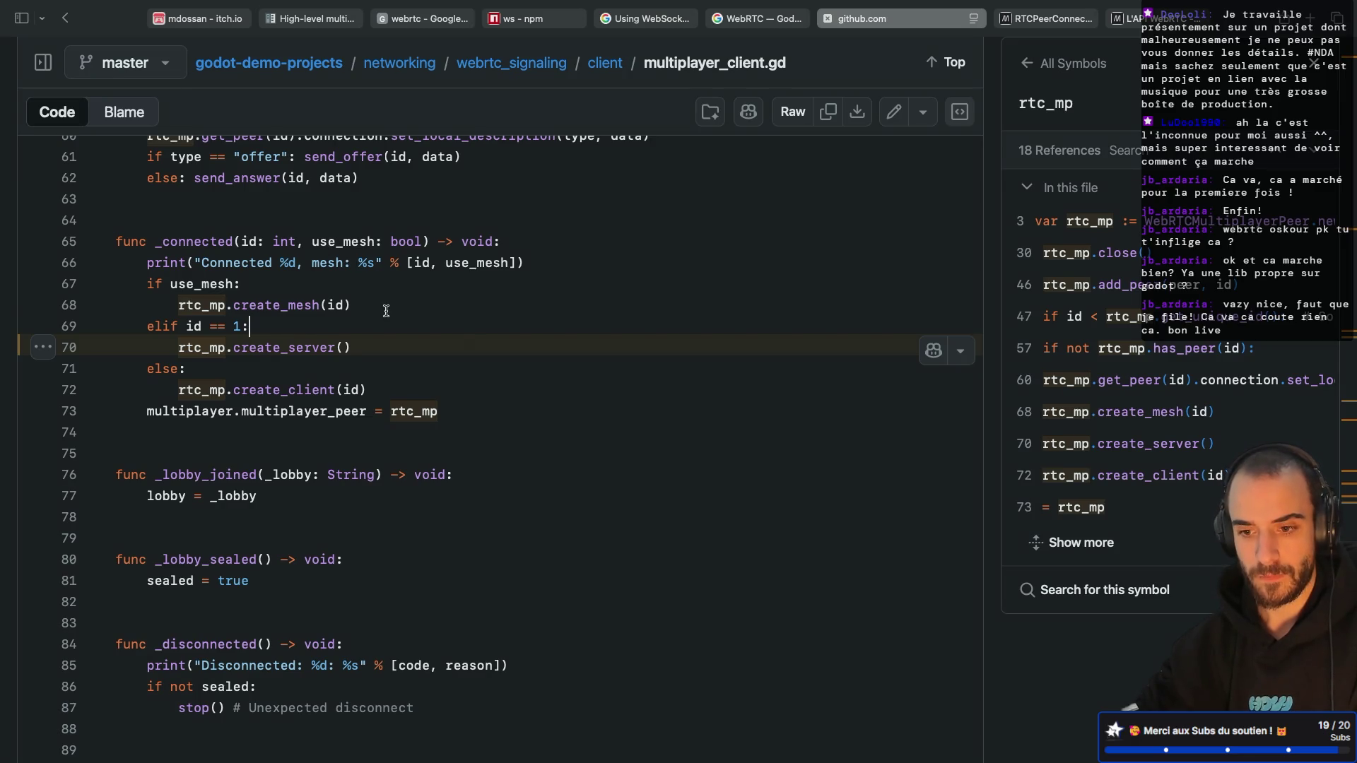
left_click_drag(438, 411, 107, 283)
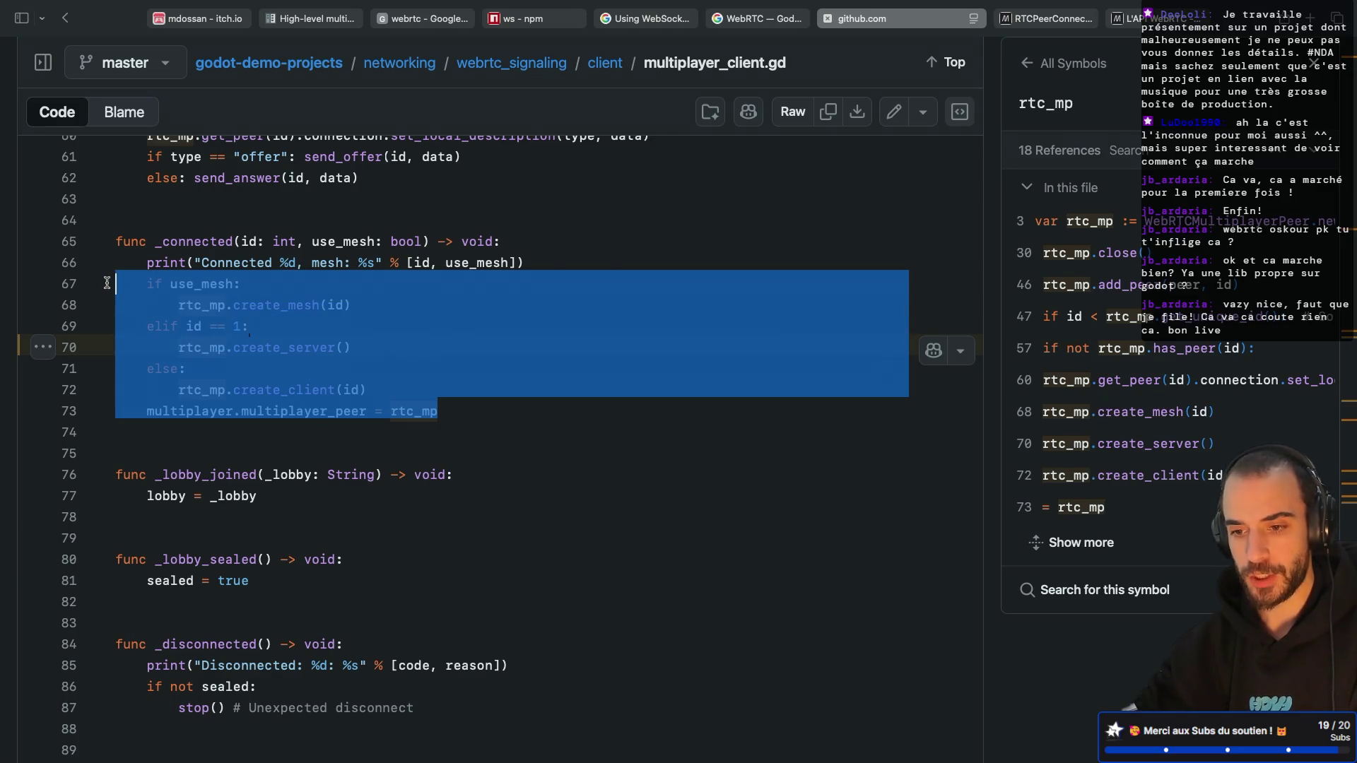
key("super+c")
key("super+Tab")
left_click(210, 293)
key("super+v")
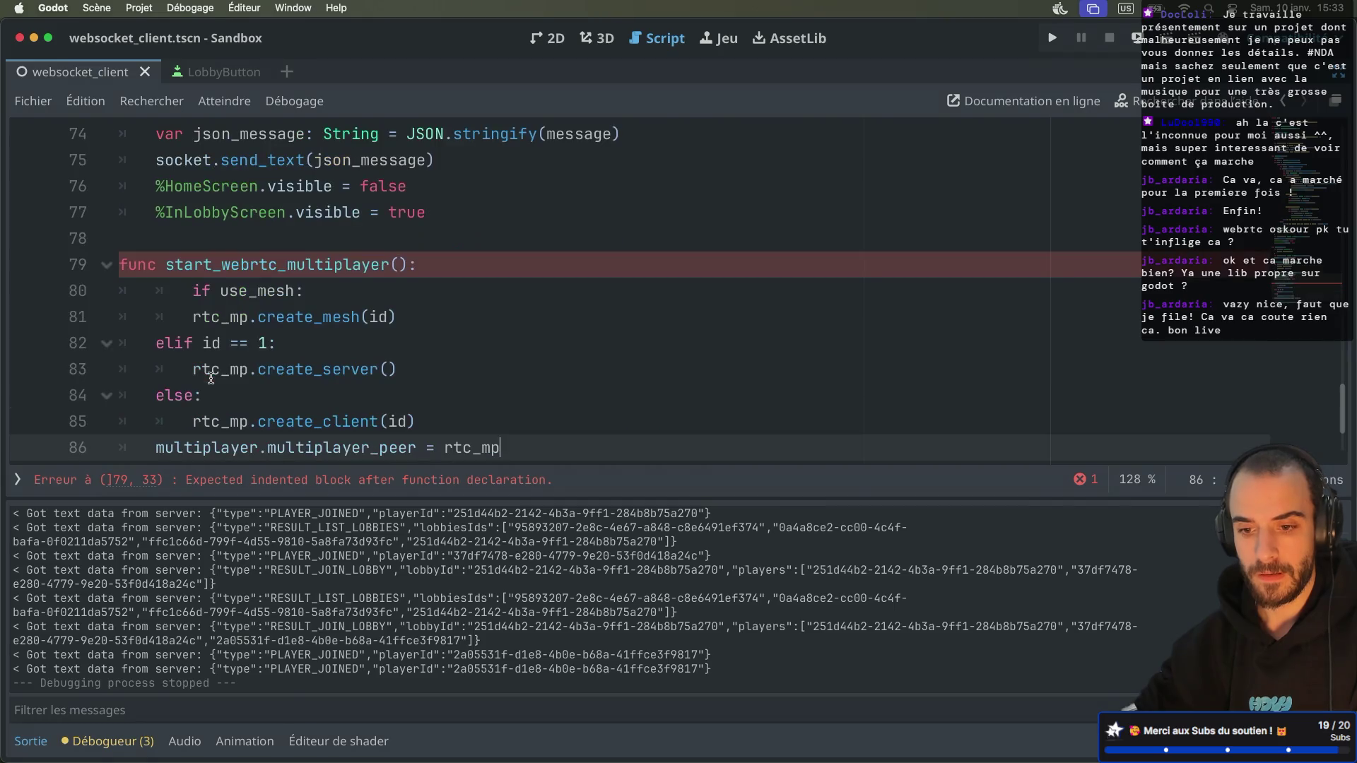
Step: Unindent 'if use_mesh:' and give the function parameters player_id: String, use_mesh: bool
left_click(274, 292)
key("shift+Tab")
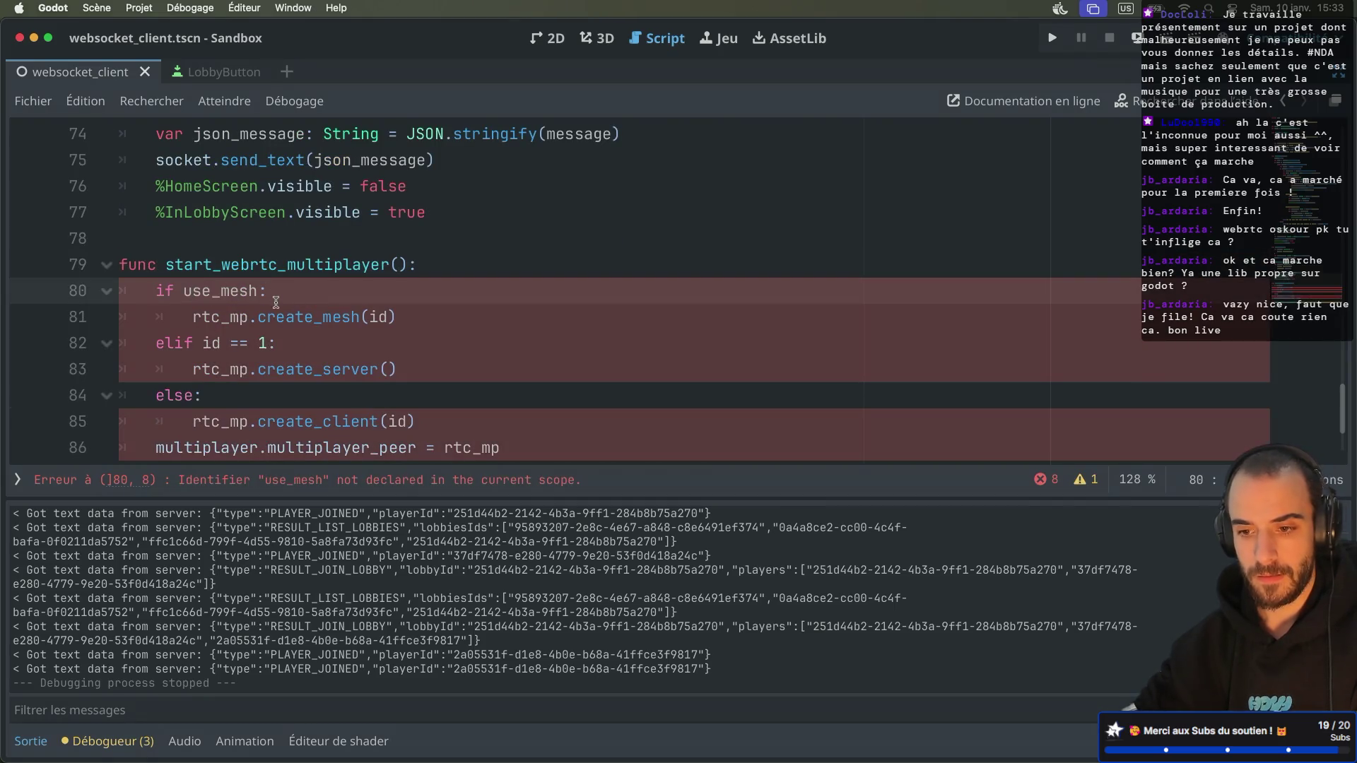
scroll(297, 330, "down", 1)
left_click(398, 179)
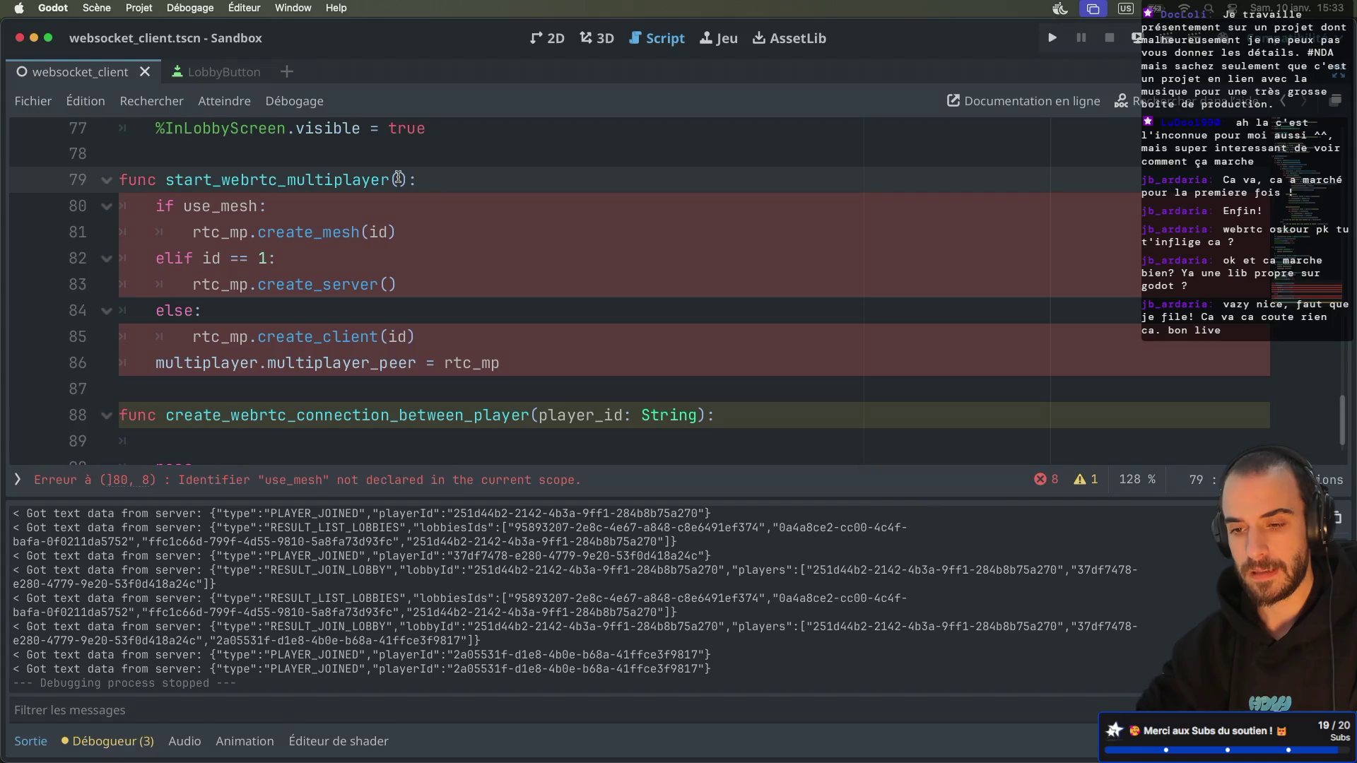
type("player_i")
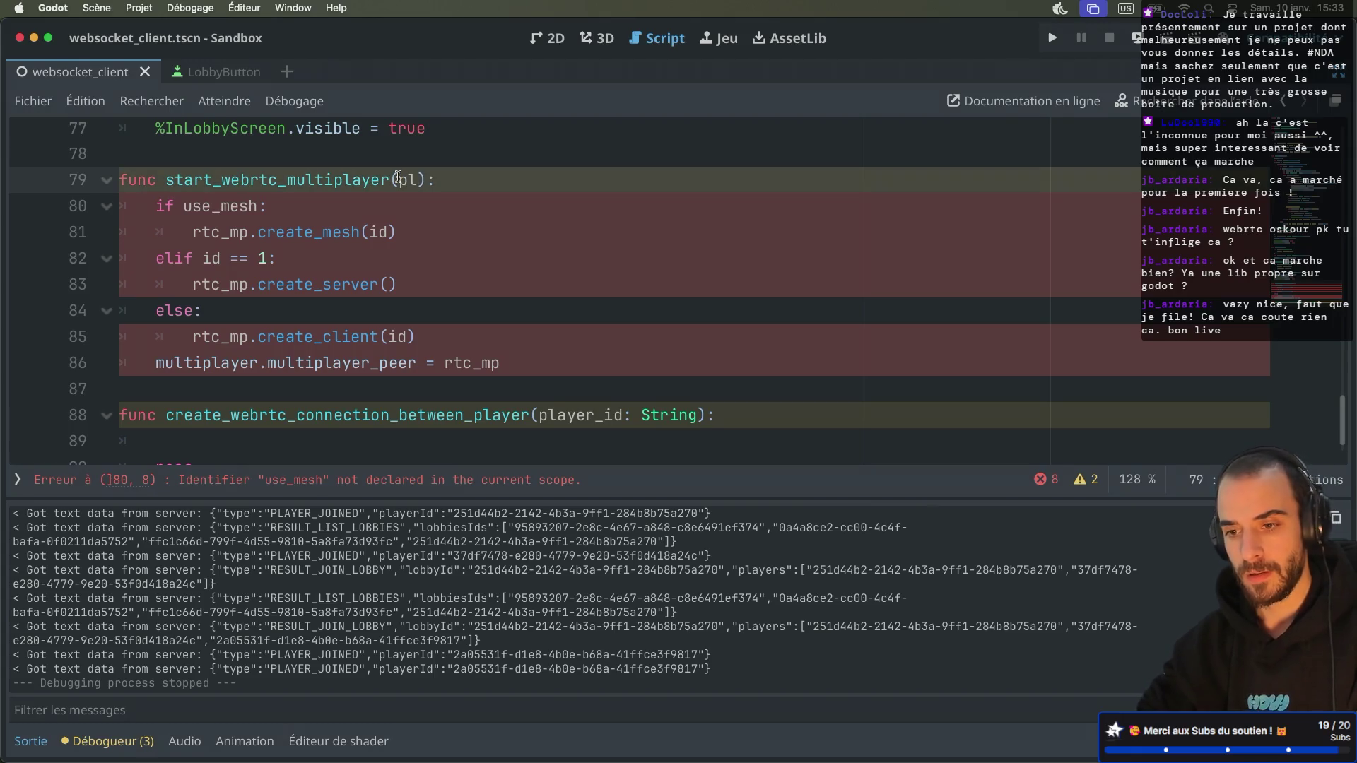
type("d: ")
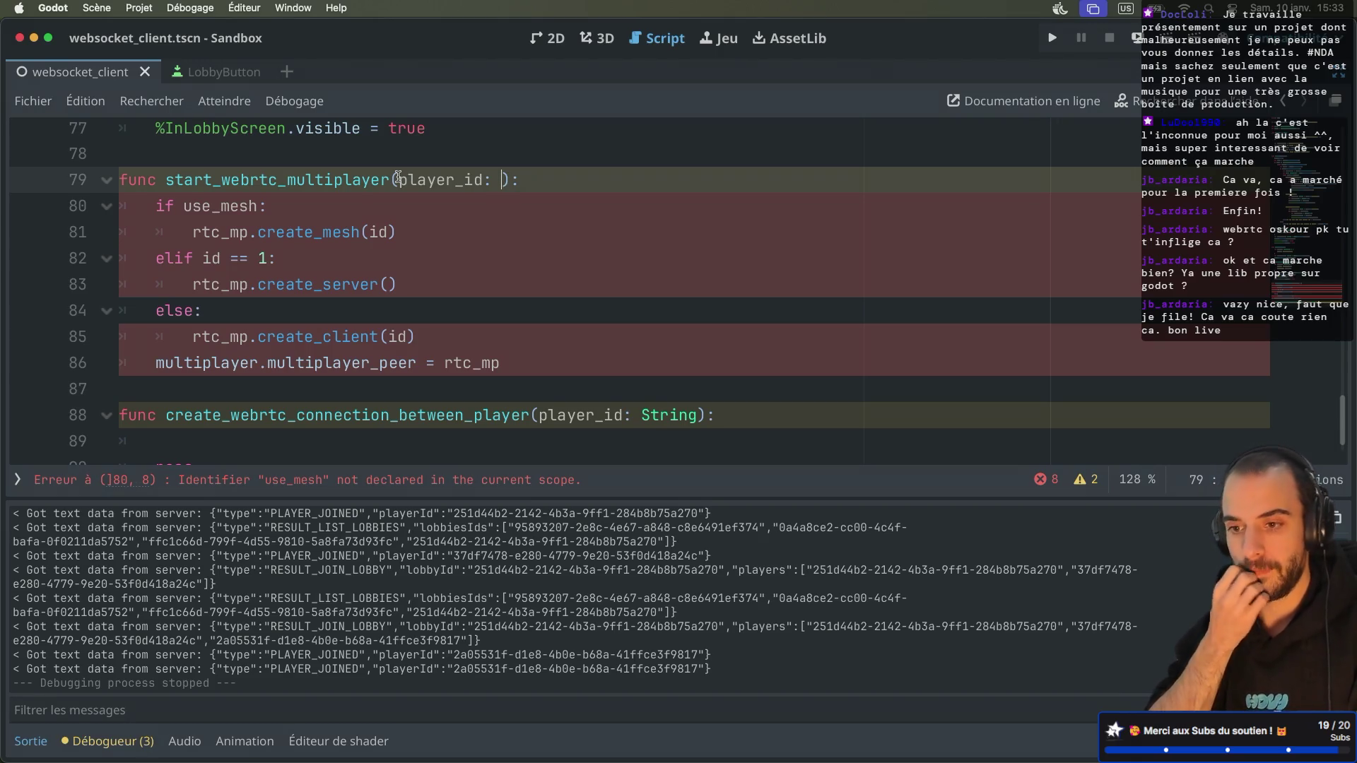
type("String")
type(", use_mes")
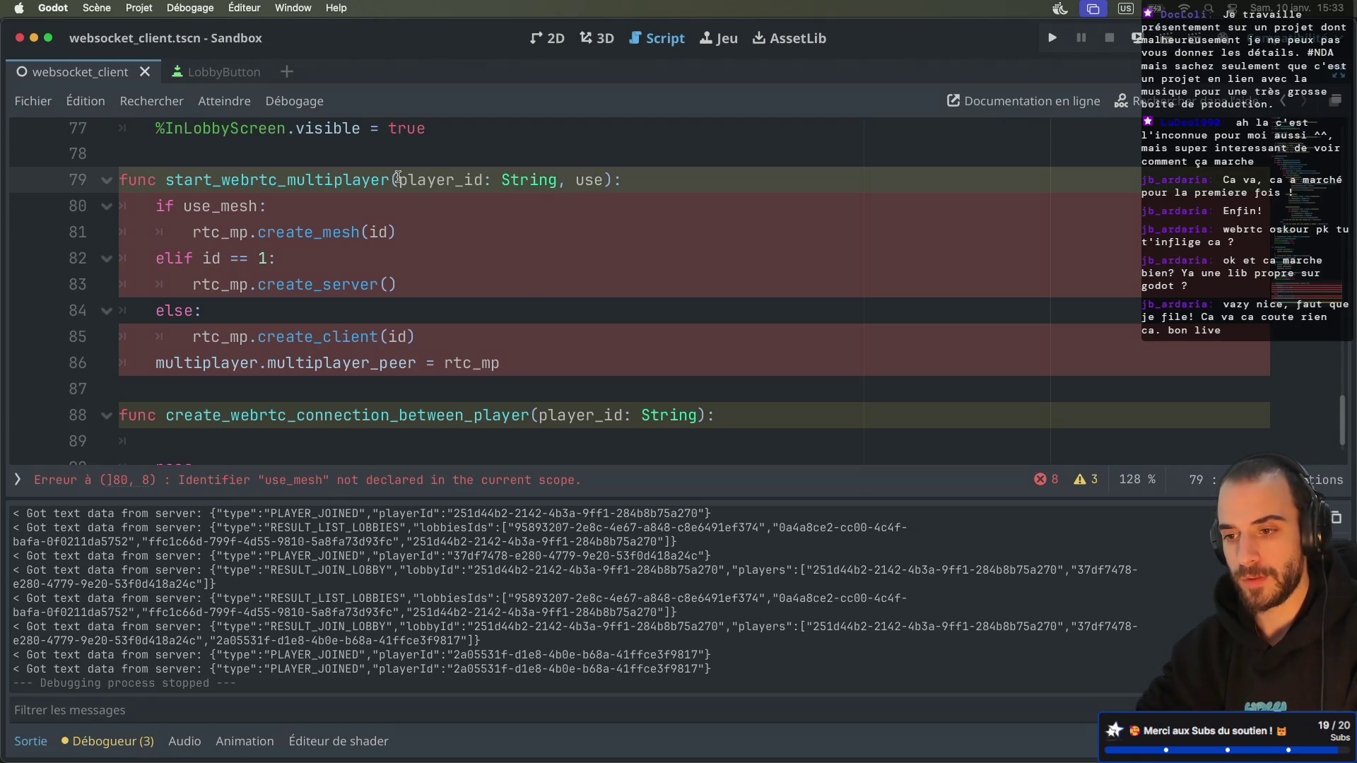
type("h:")
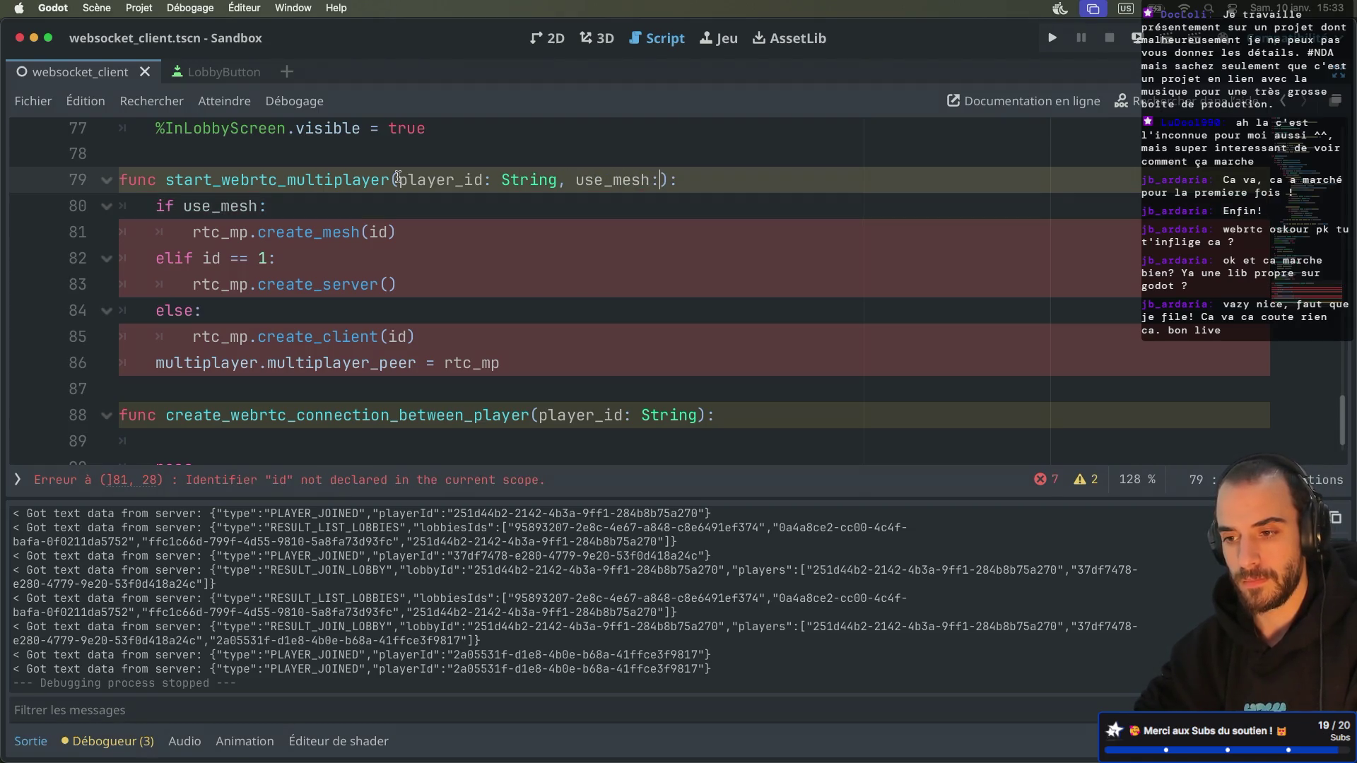
type(" bool")
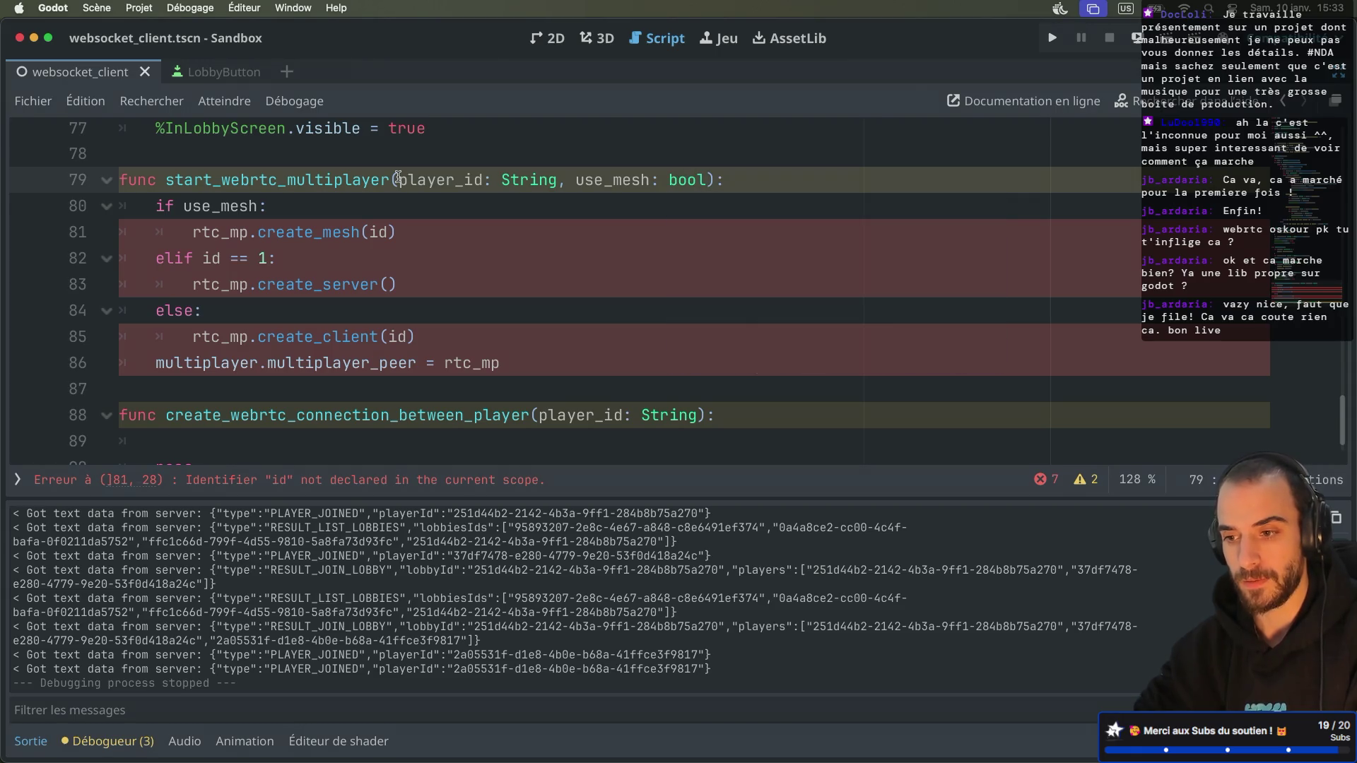
Step: Rename every rtc_mp in the function to webrtc
double_click(231, 233)
type("we")
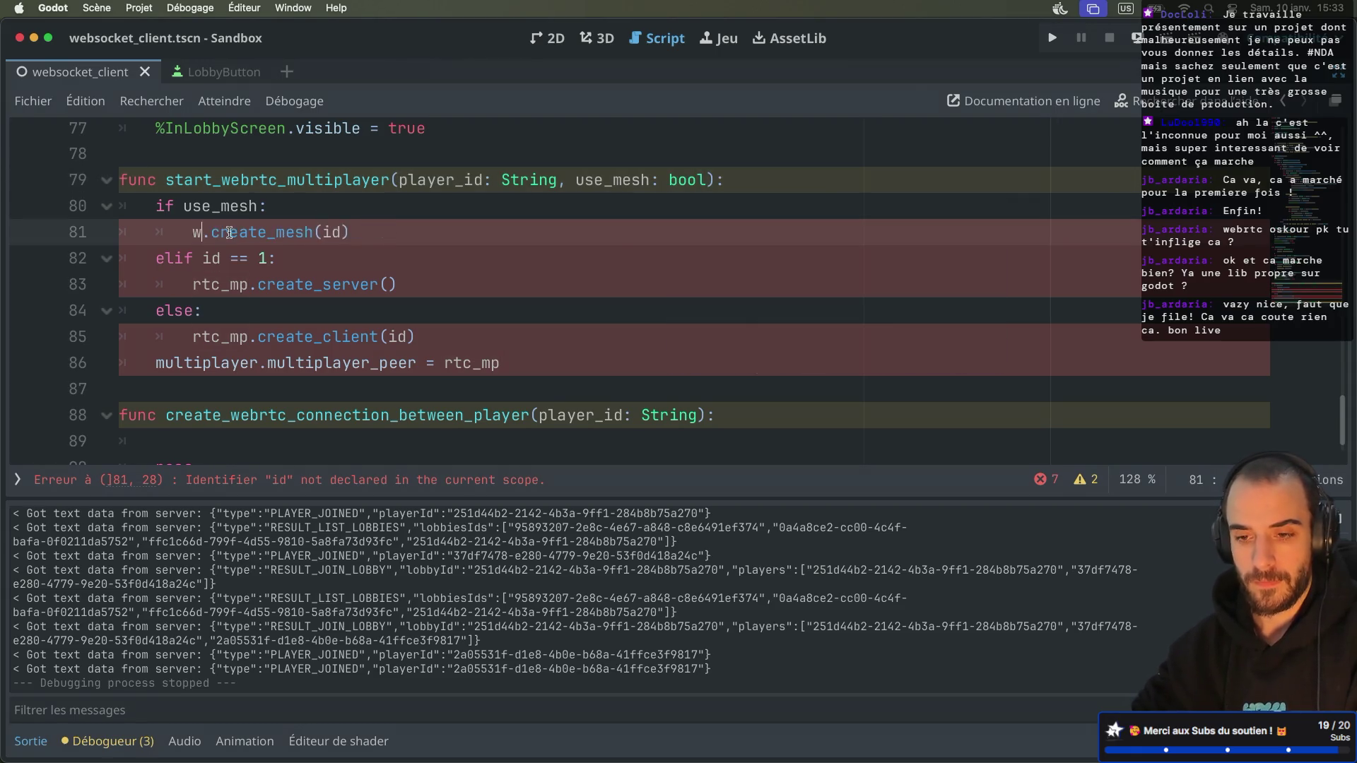
key("Return")
double_click(229, 233)
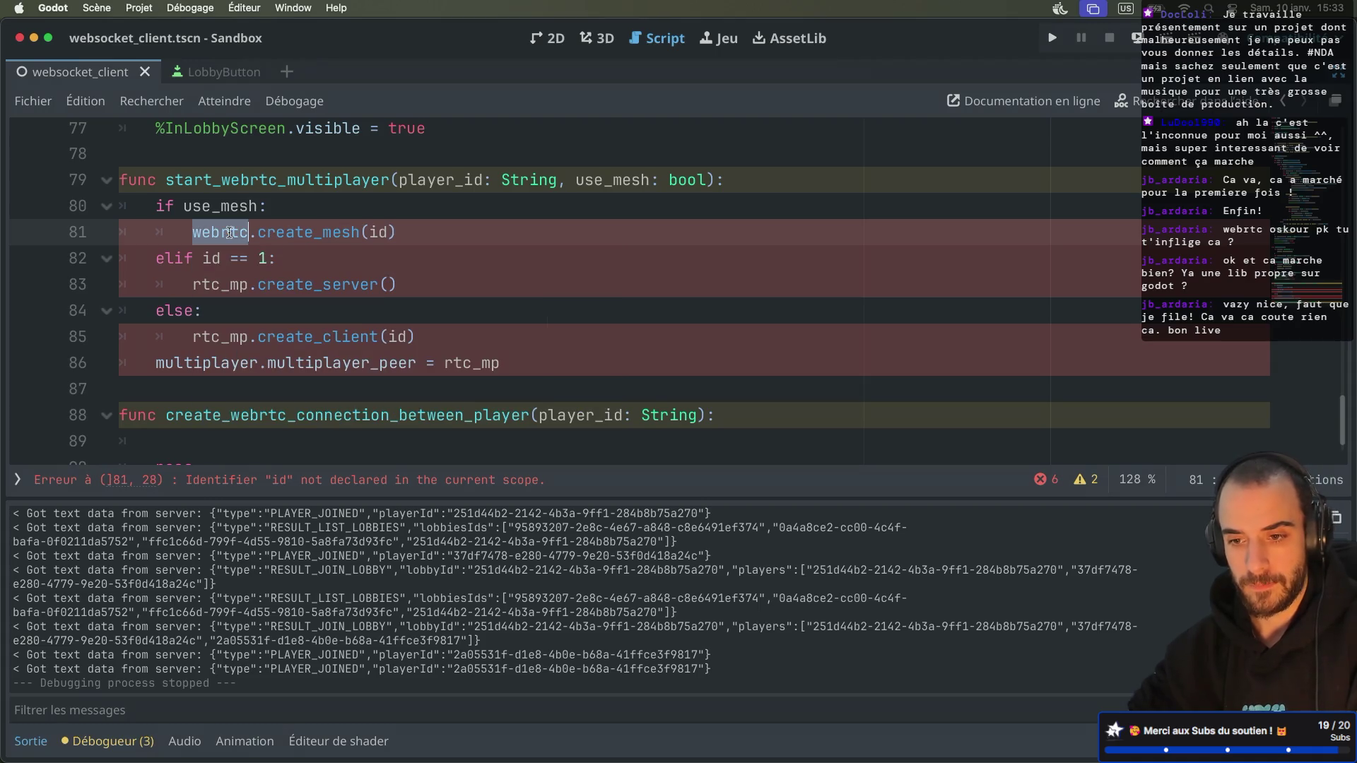
double_click(222, 283)
key("ctrl+v")
double_click(219, 336)
key("ctrl+v")
double_click(476, 363)
key("ctrl+v")
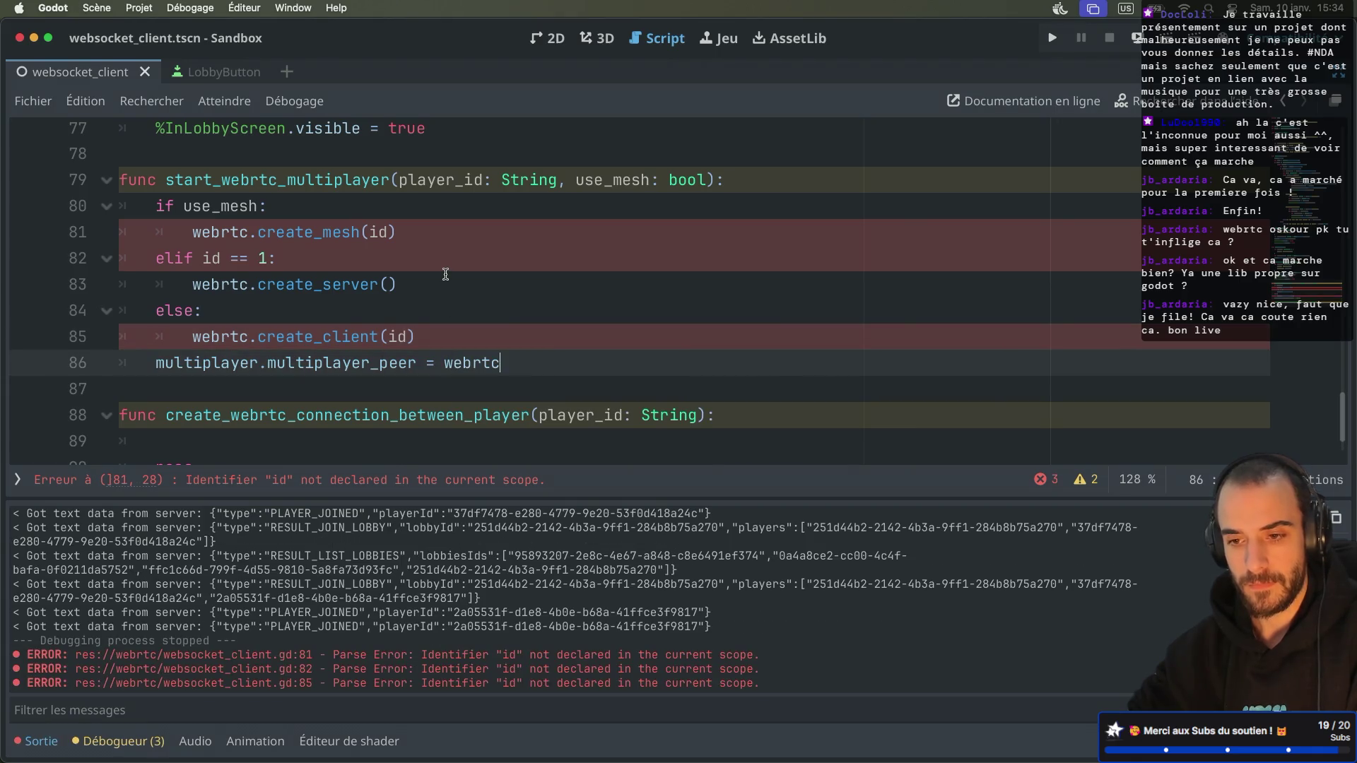
Step: Replace id with player_id in create_mesh() and check player_id's String type against it
left_click(385, 233)
key("Delete")
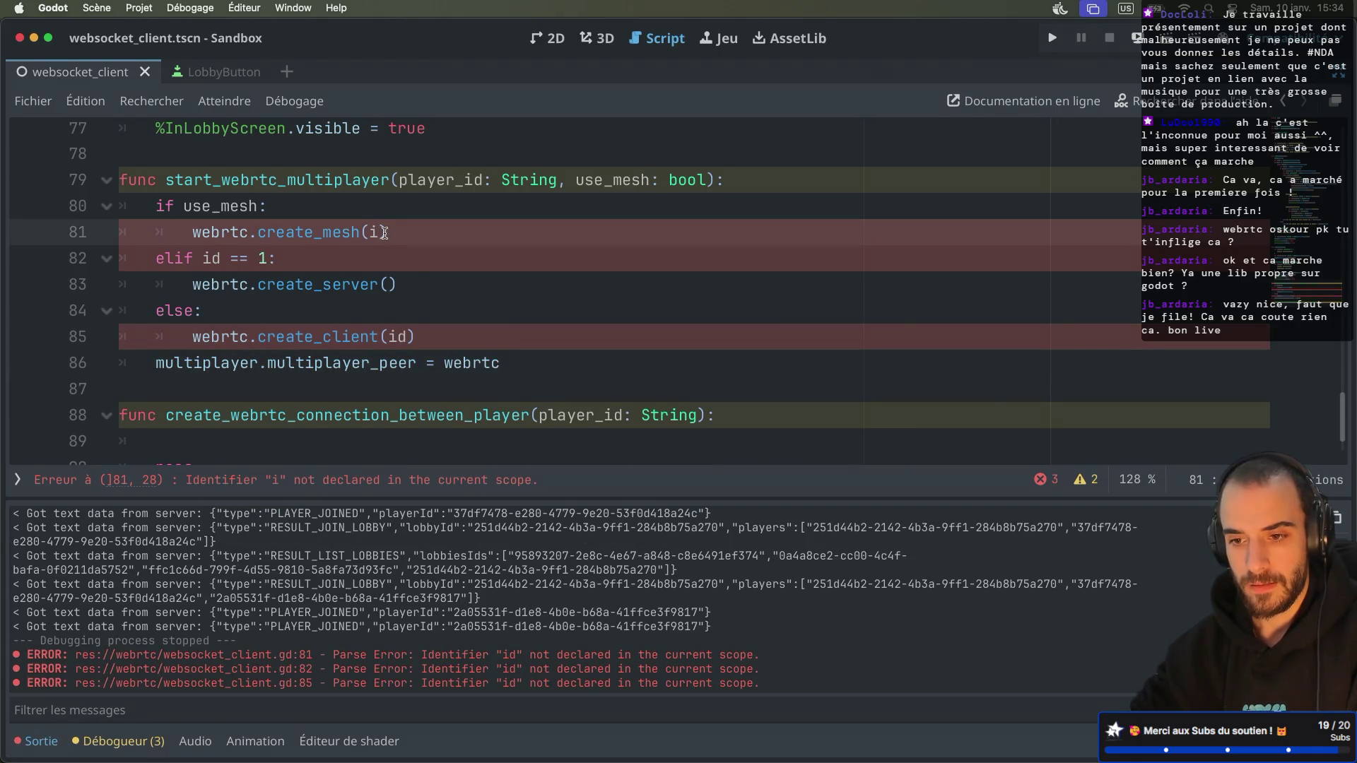
key("BackSpace")
type("pla")
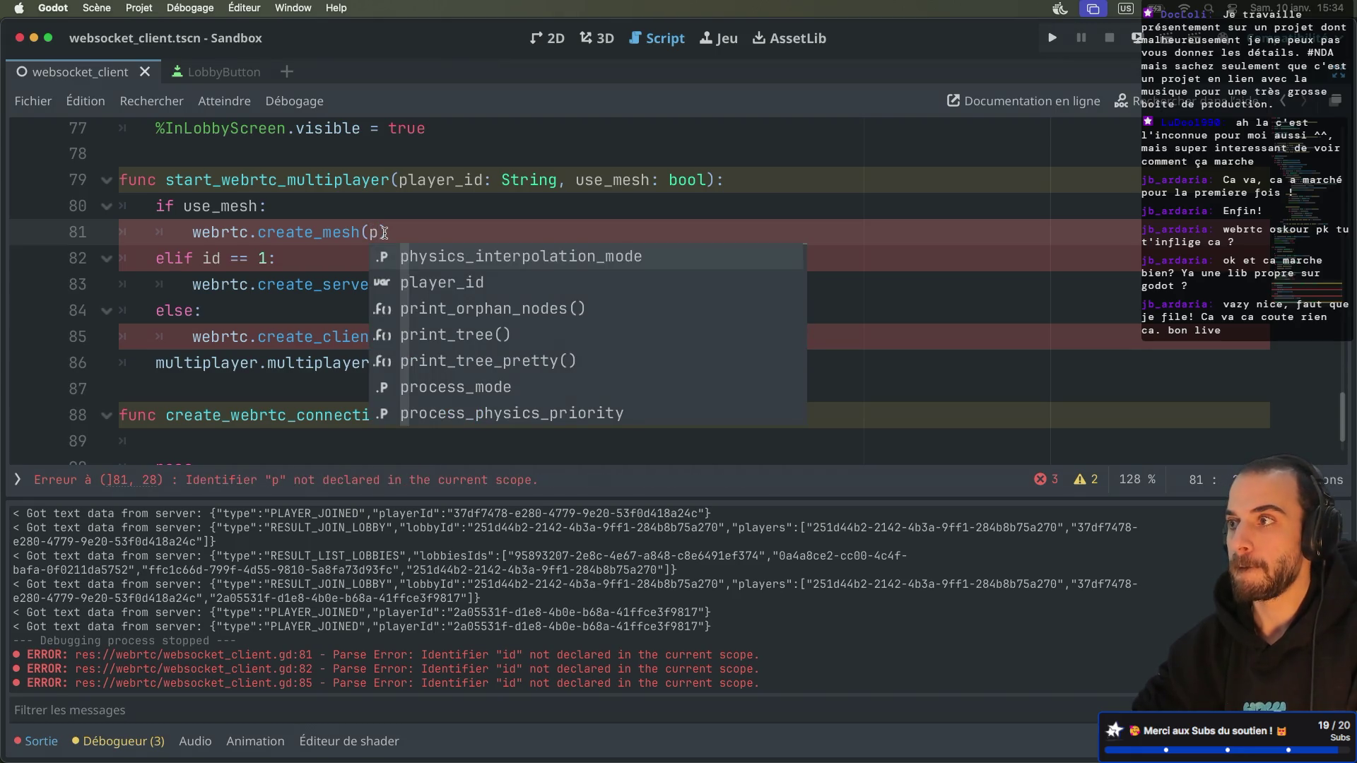
key("Return")
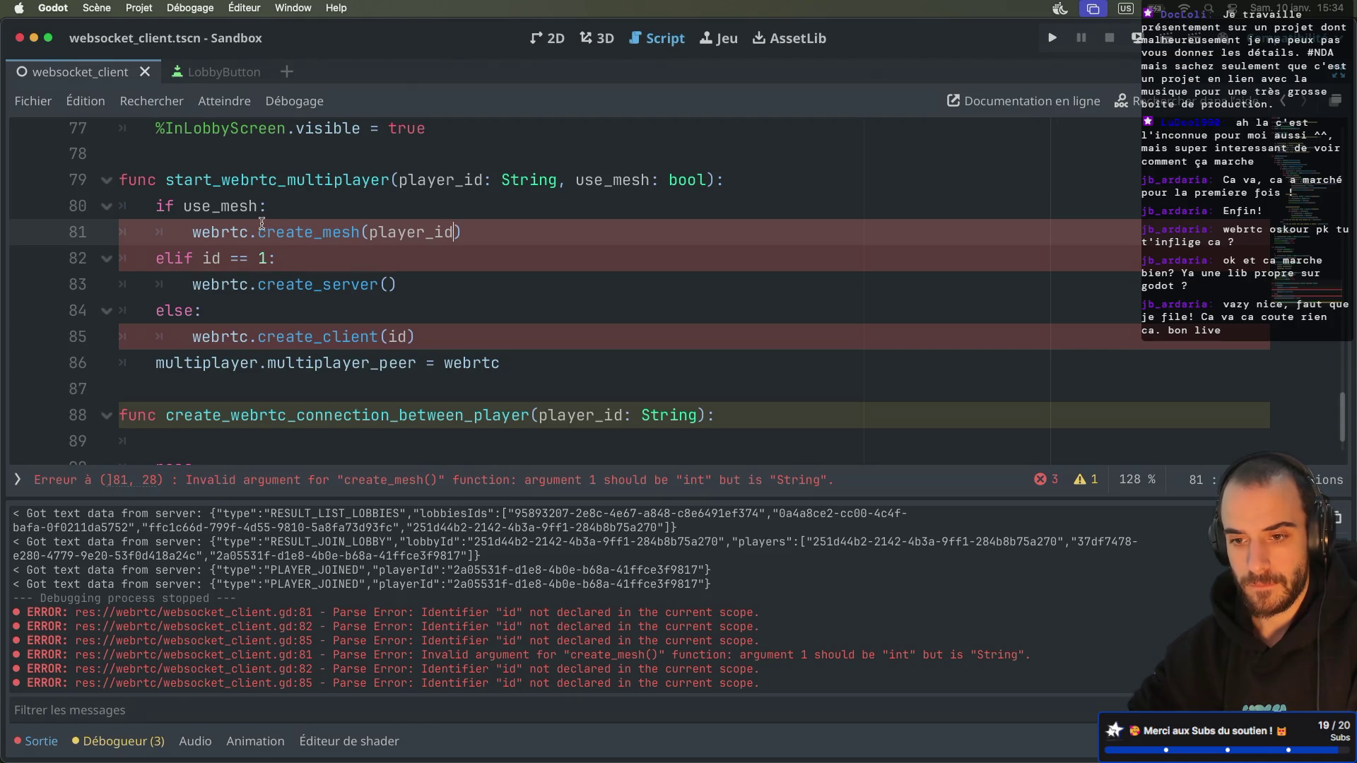
mouse_move(253, 225)
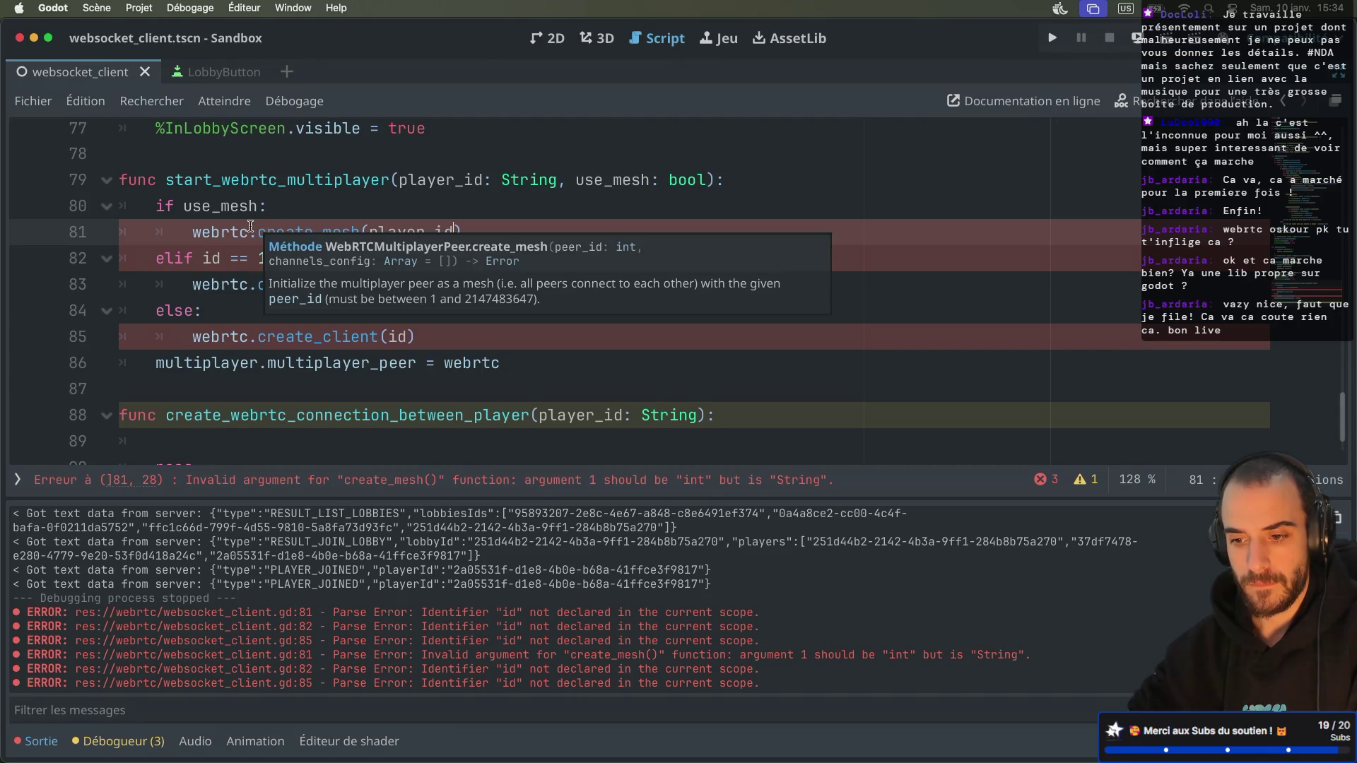
double_click(516, 174)
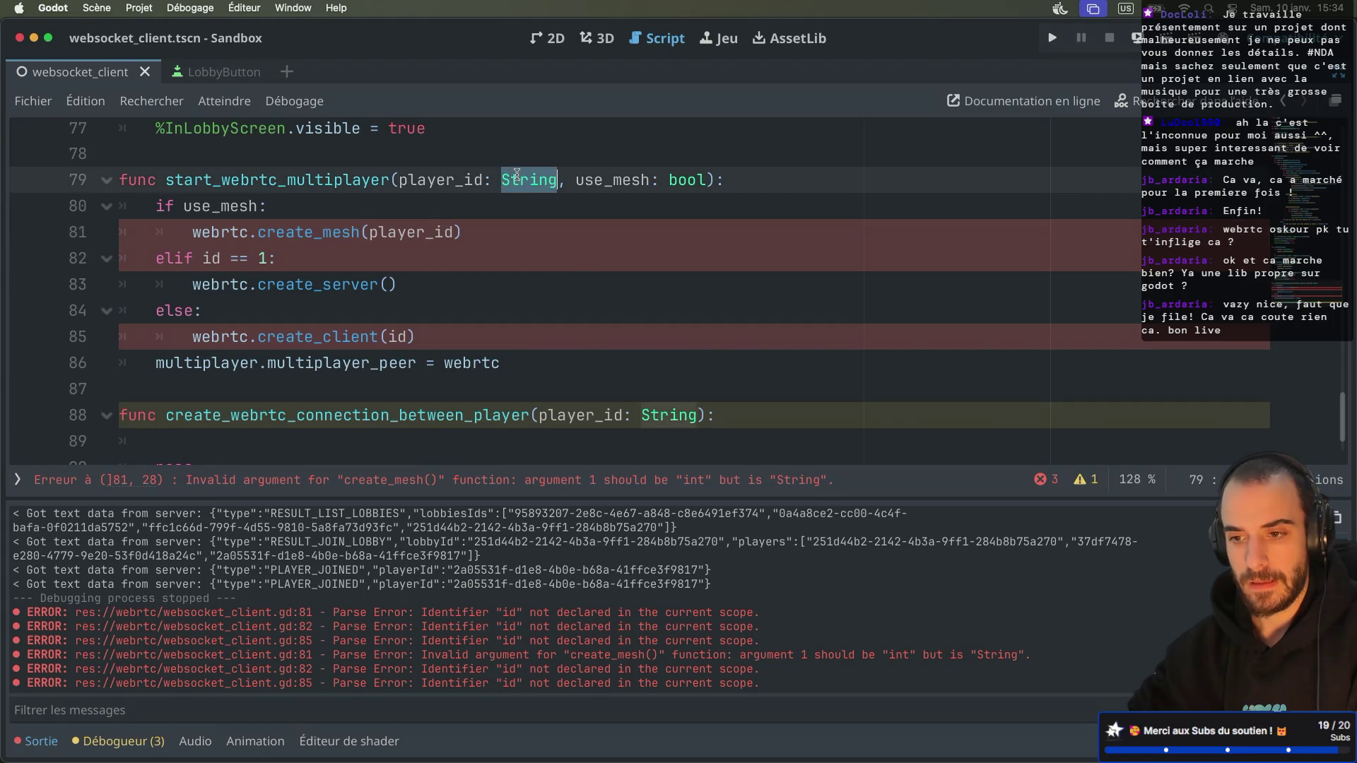
mouse_move(517, 174)
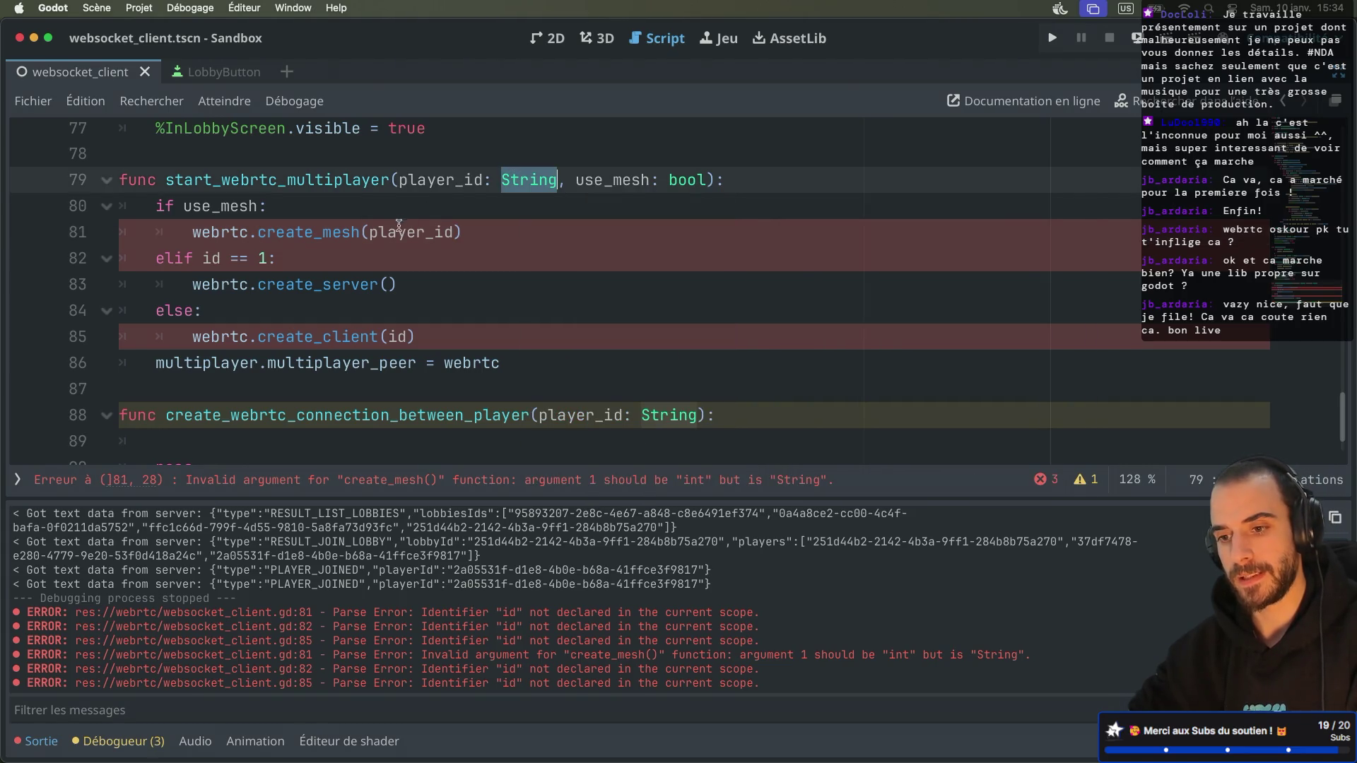
mouse_move(388, 227)
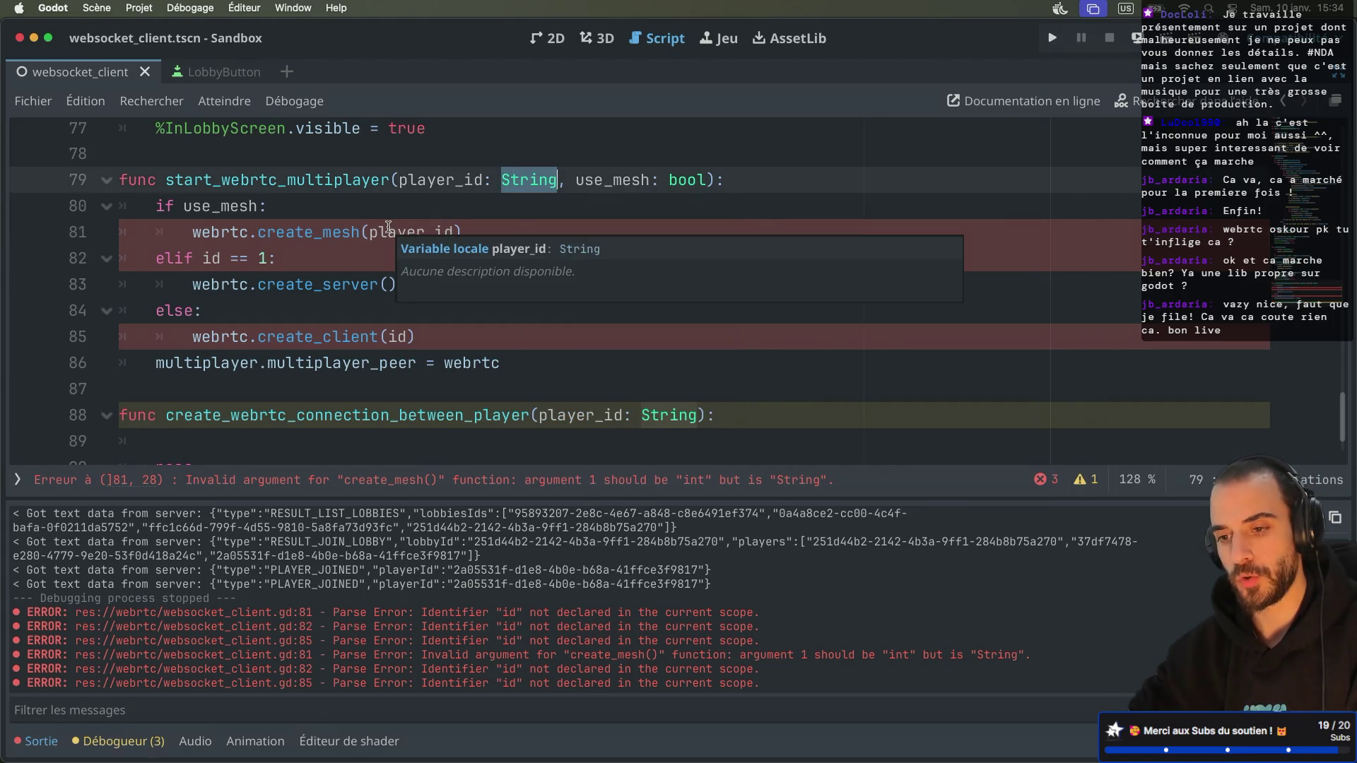
left_click(338, 233)
left_click(303, 238, "super")
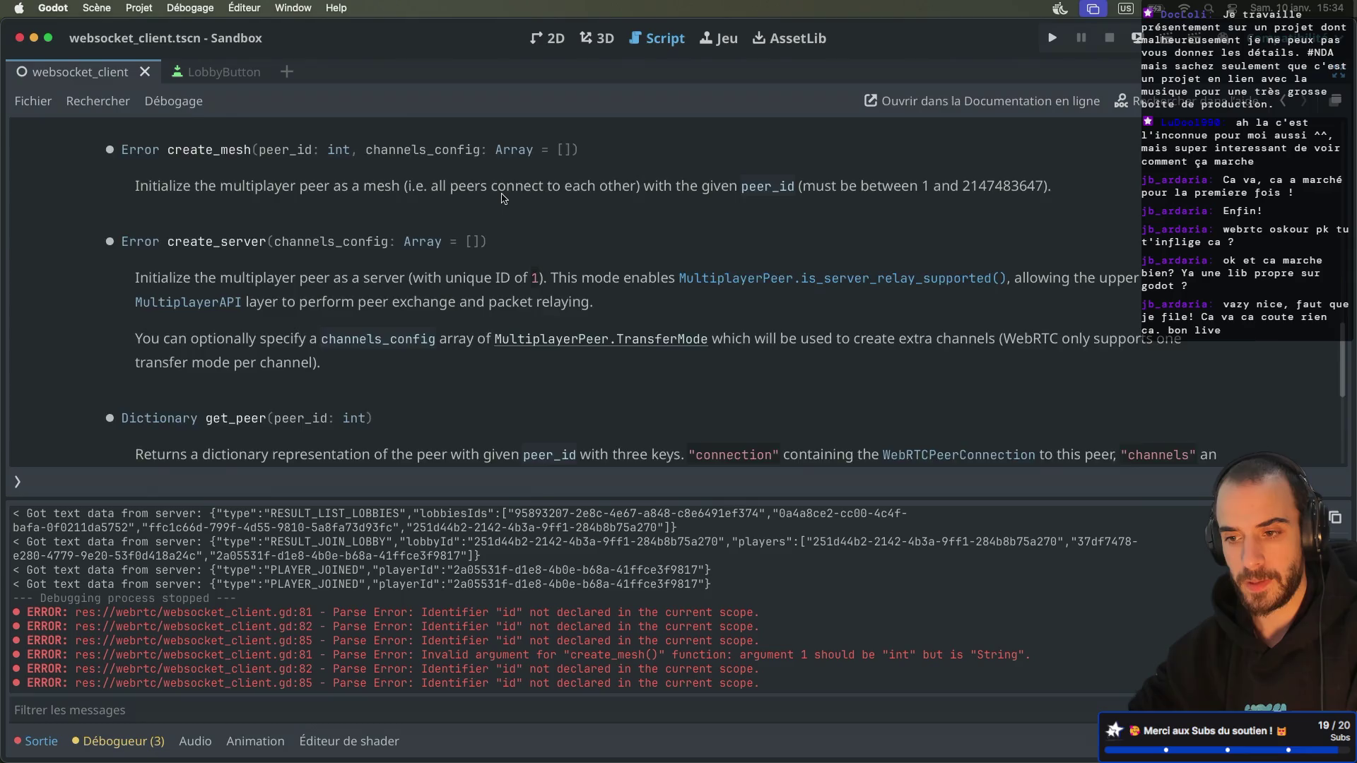
key("alt+Left")
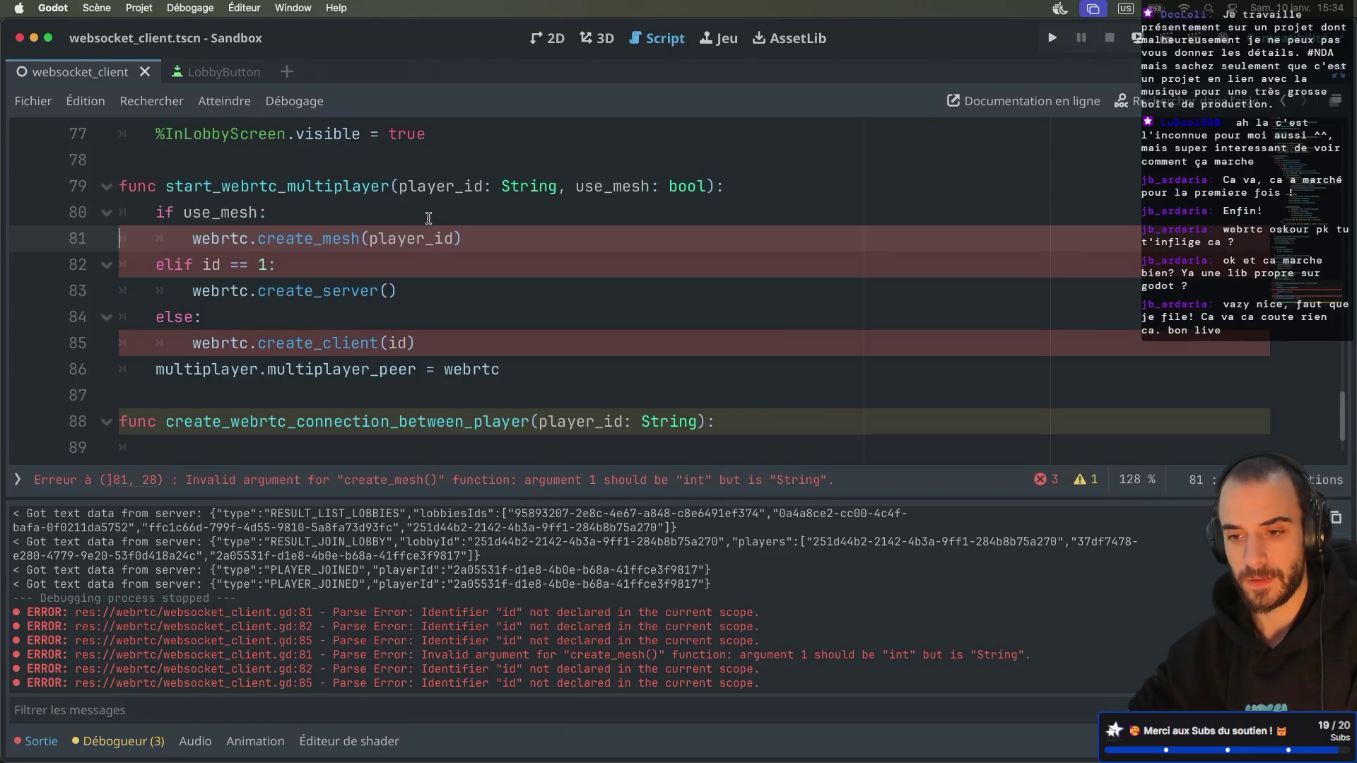
mouse_move(280, 266)
left_mouse_down()
mouse_move(122, 268)
mouse_move(156, 267)
left_mouse_up()
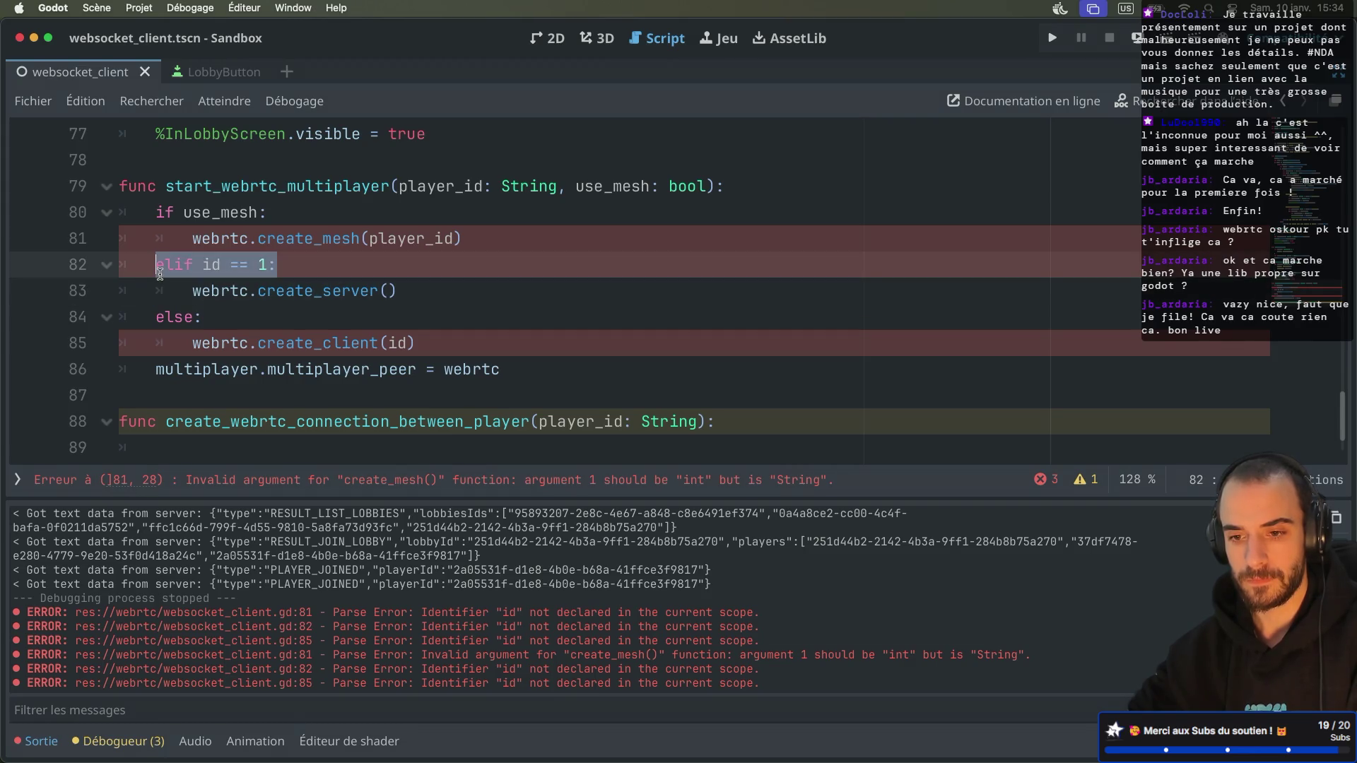
left_click(307, 265)
left_click_drag(287, 267, 169, 267)
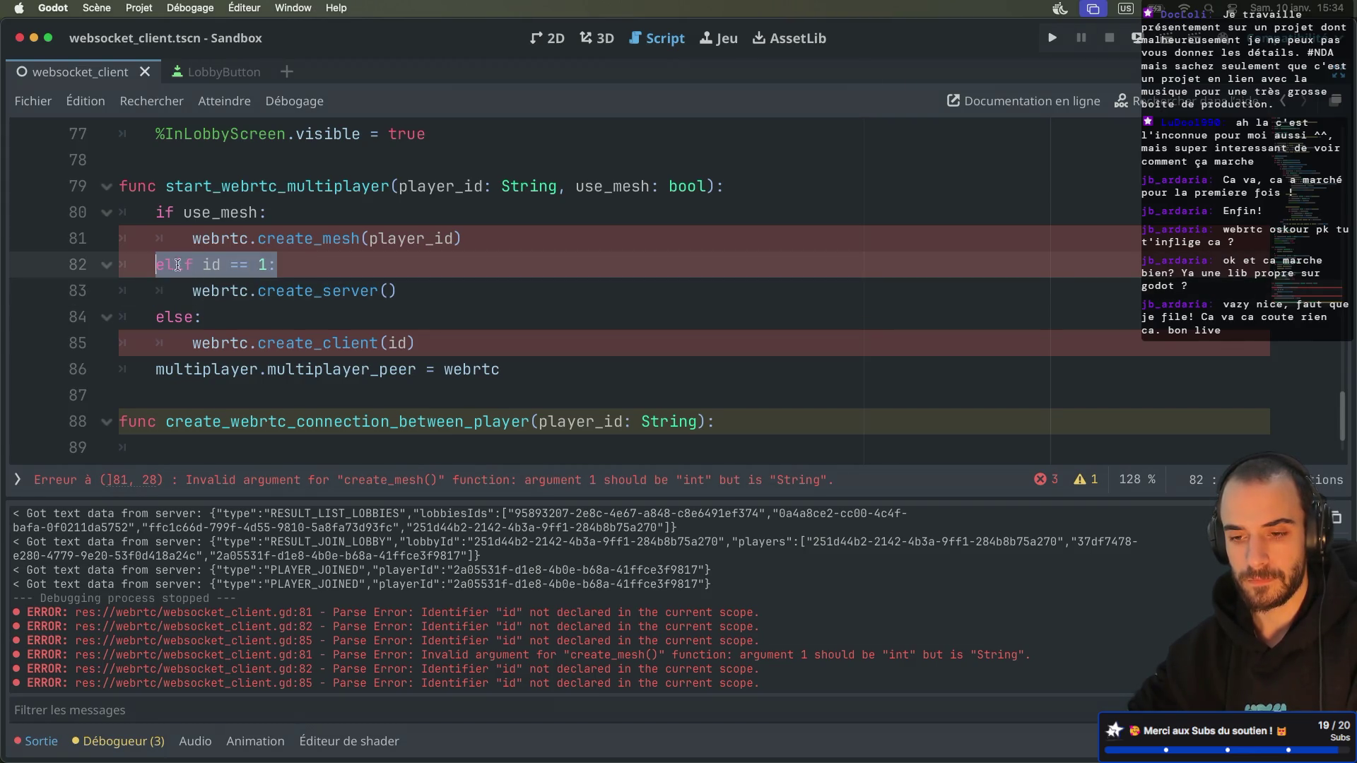
left_click(300, 269)
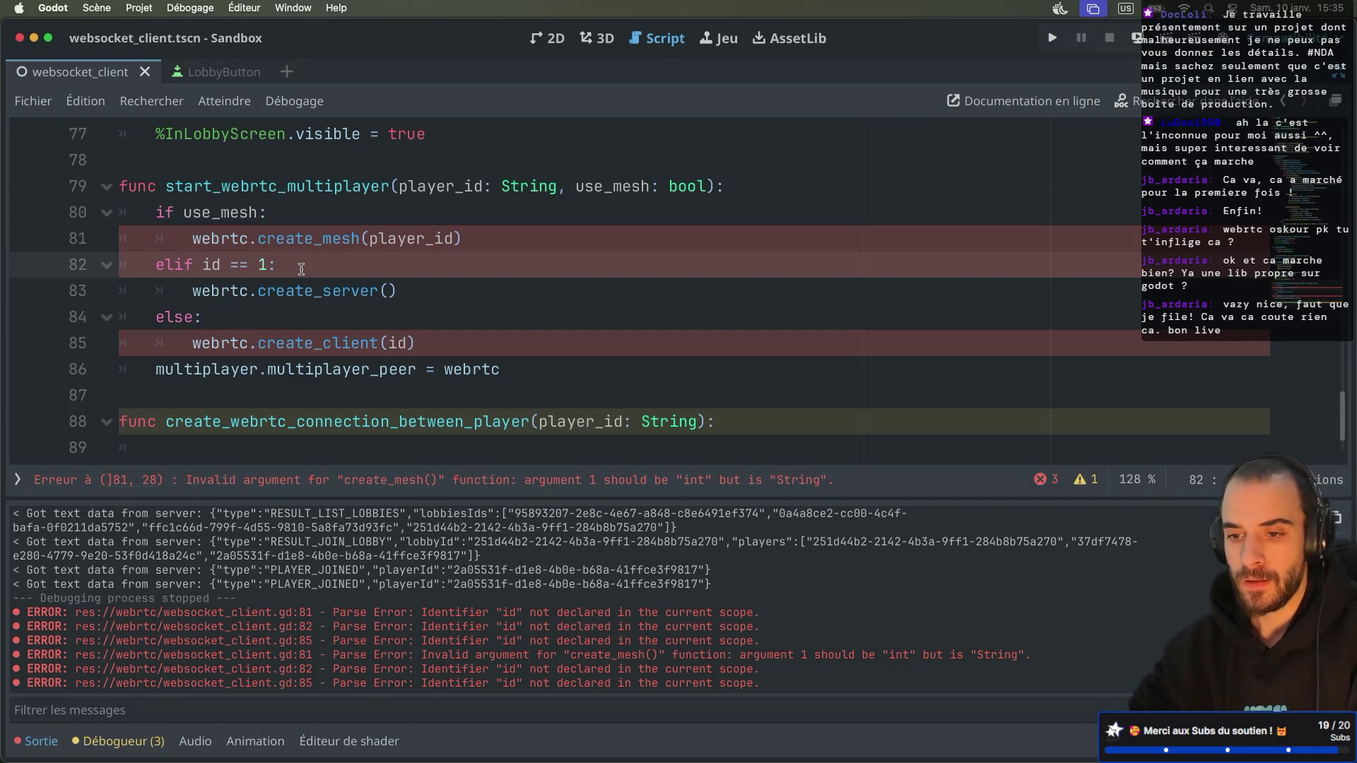
mouse_move(286, 250)
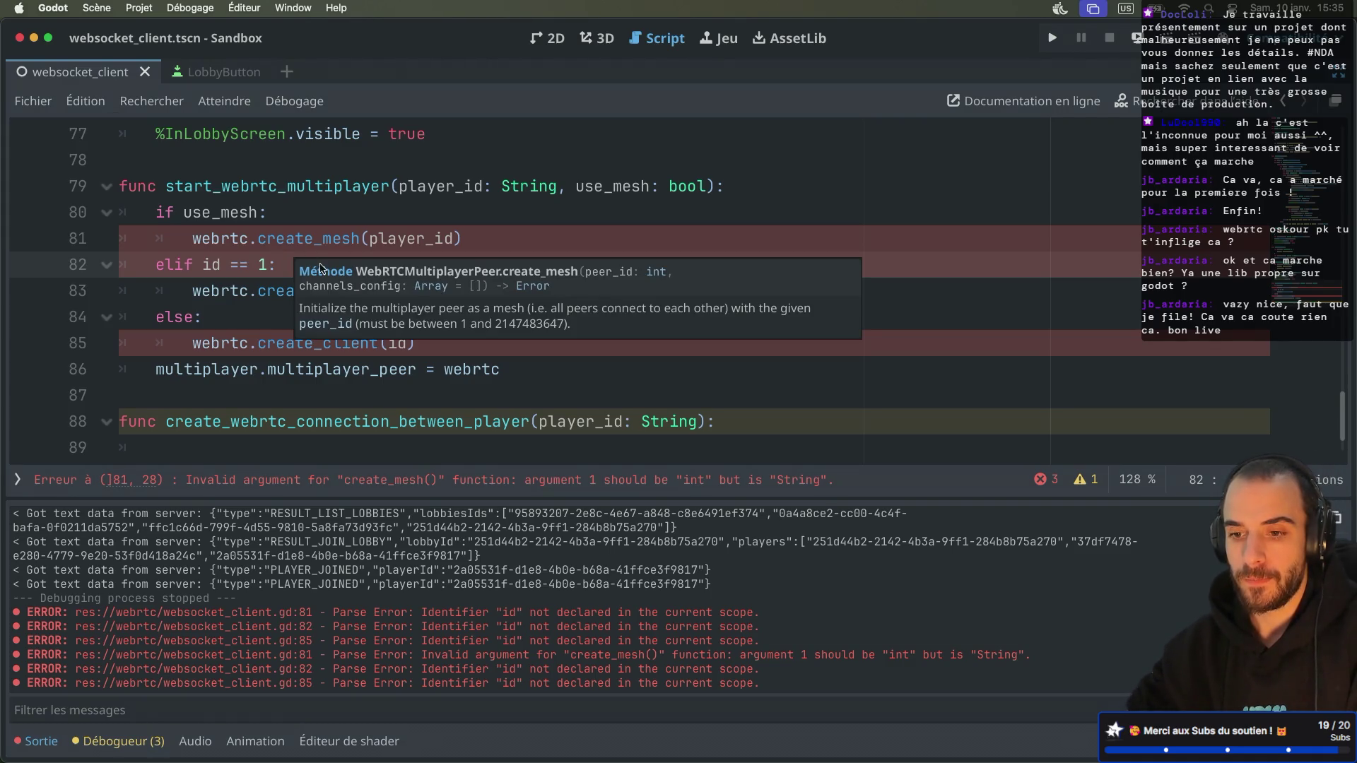
double_click(410, 237)
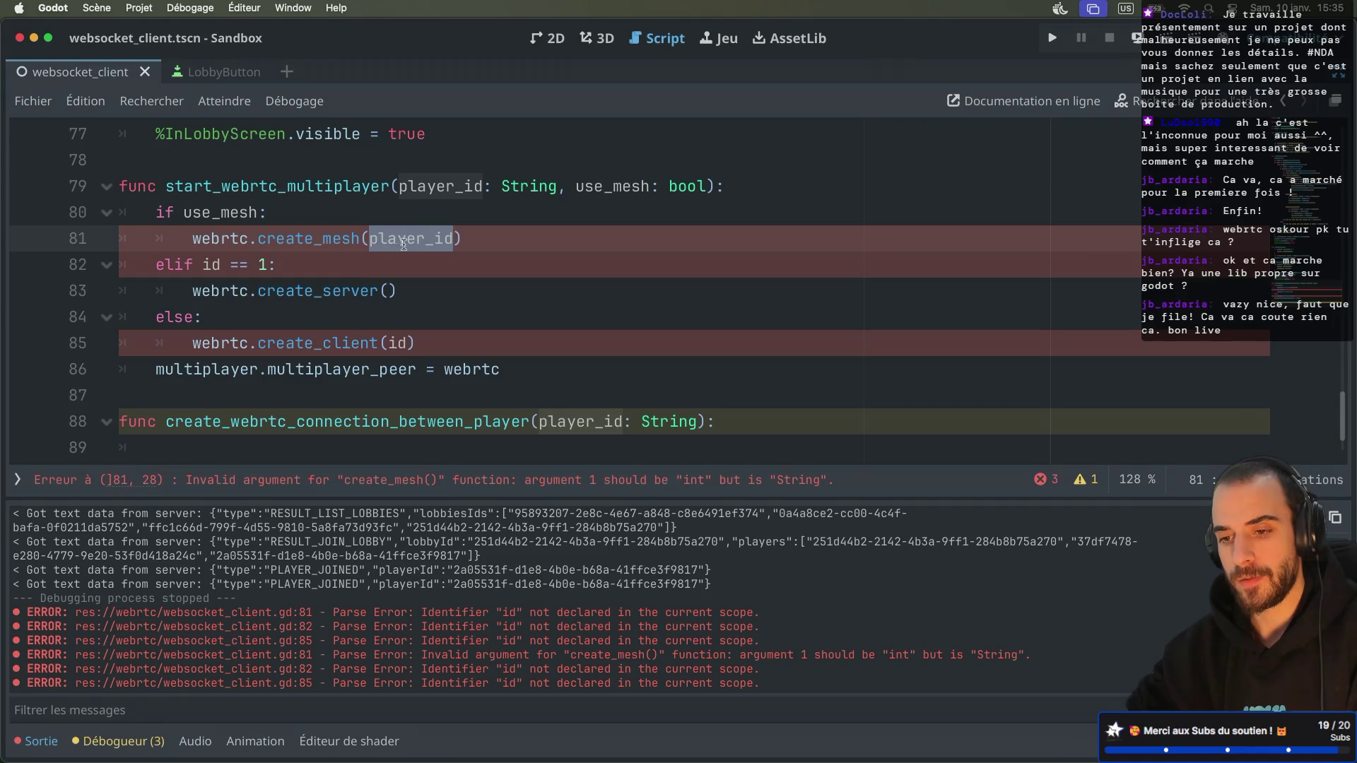
mouse_move(386, 241)
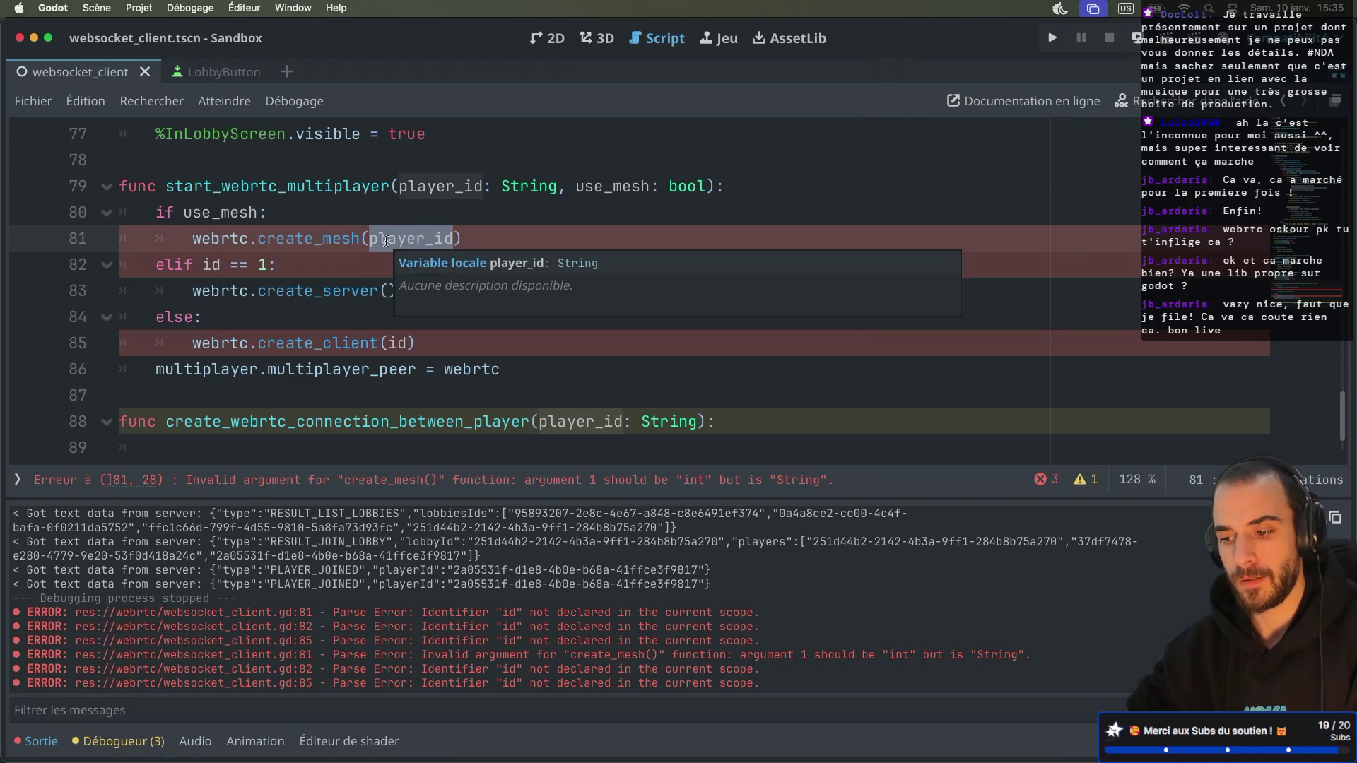
scroll(334, 268, "down", 1)
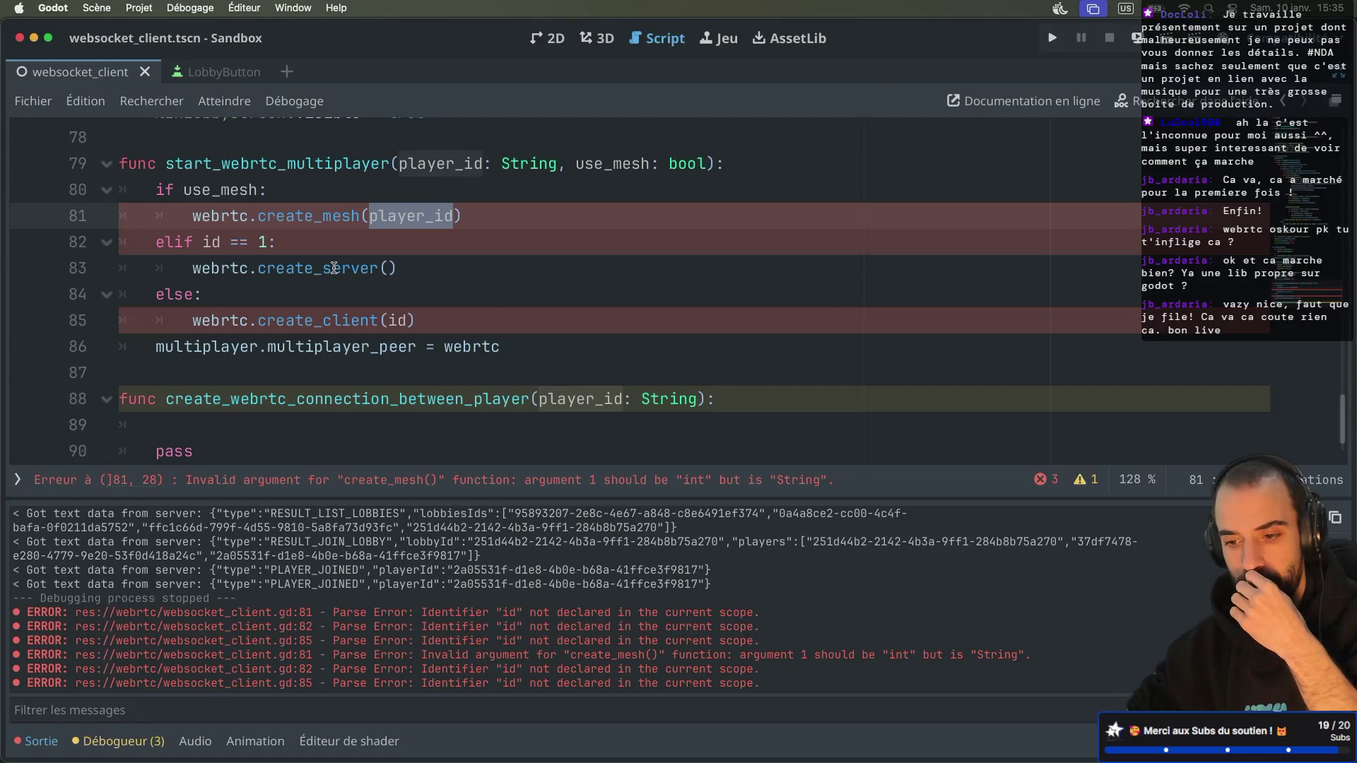
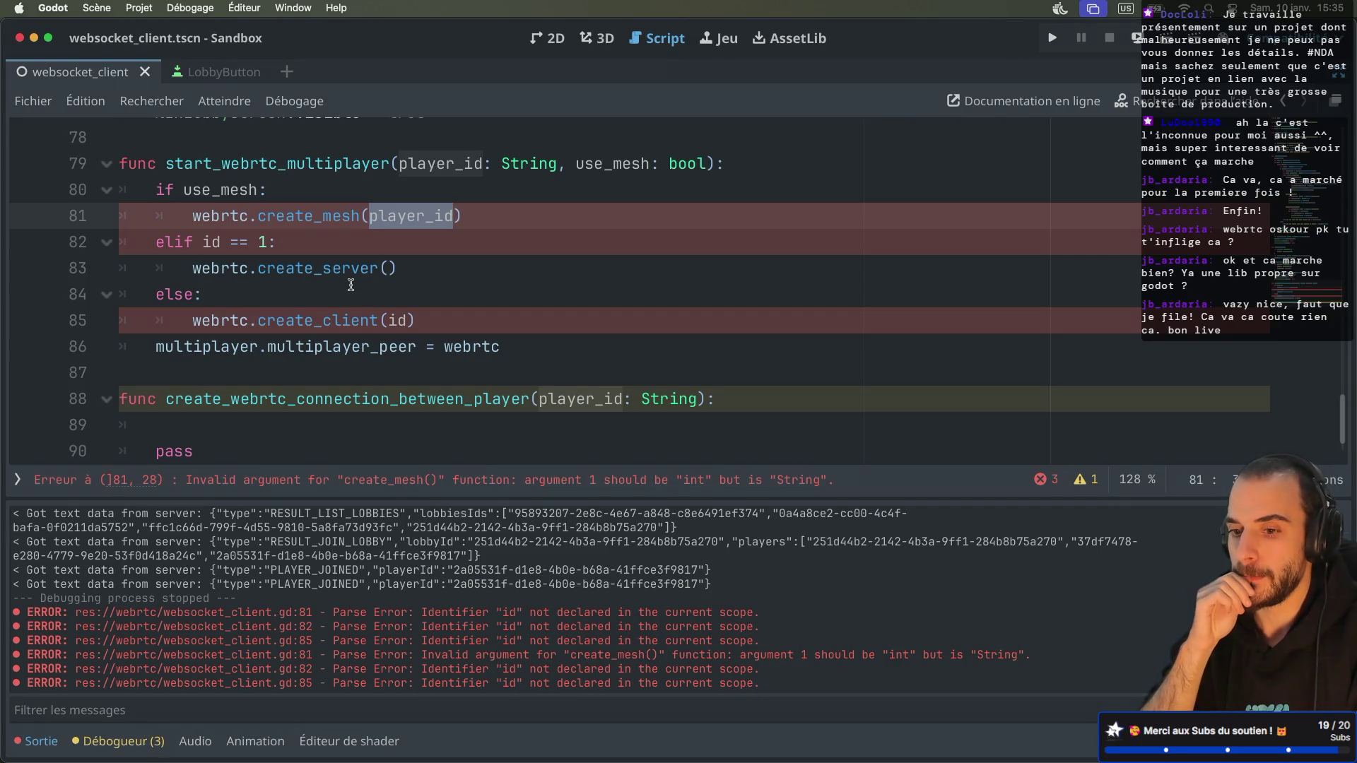
Step: Compare the server's connection handler with the GitHub reference client script
scroll(350, 285, "down", 2)
scroll(351, 285, "up", 2)
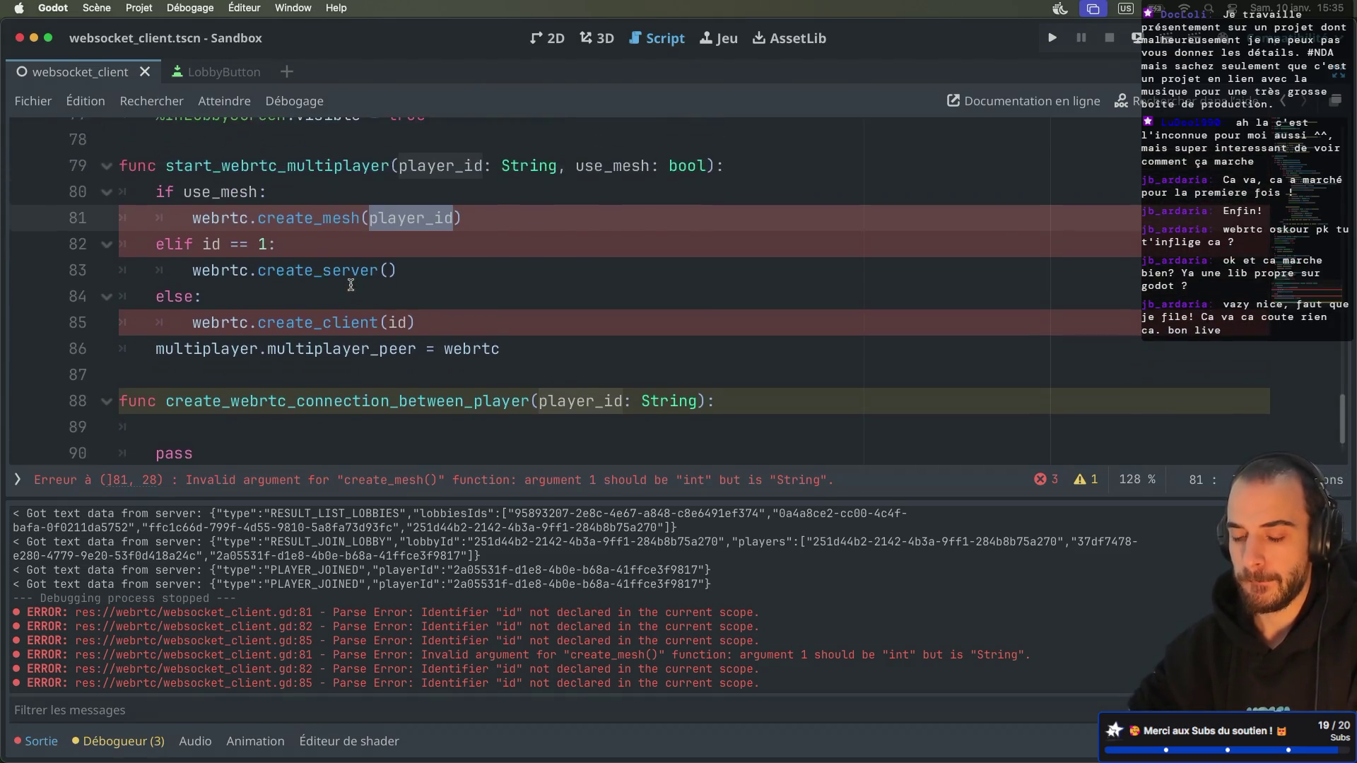
scroll(350, 284, "up", 2)
scroll(350, 285, "up", 2)
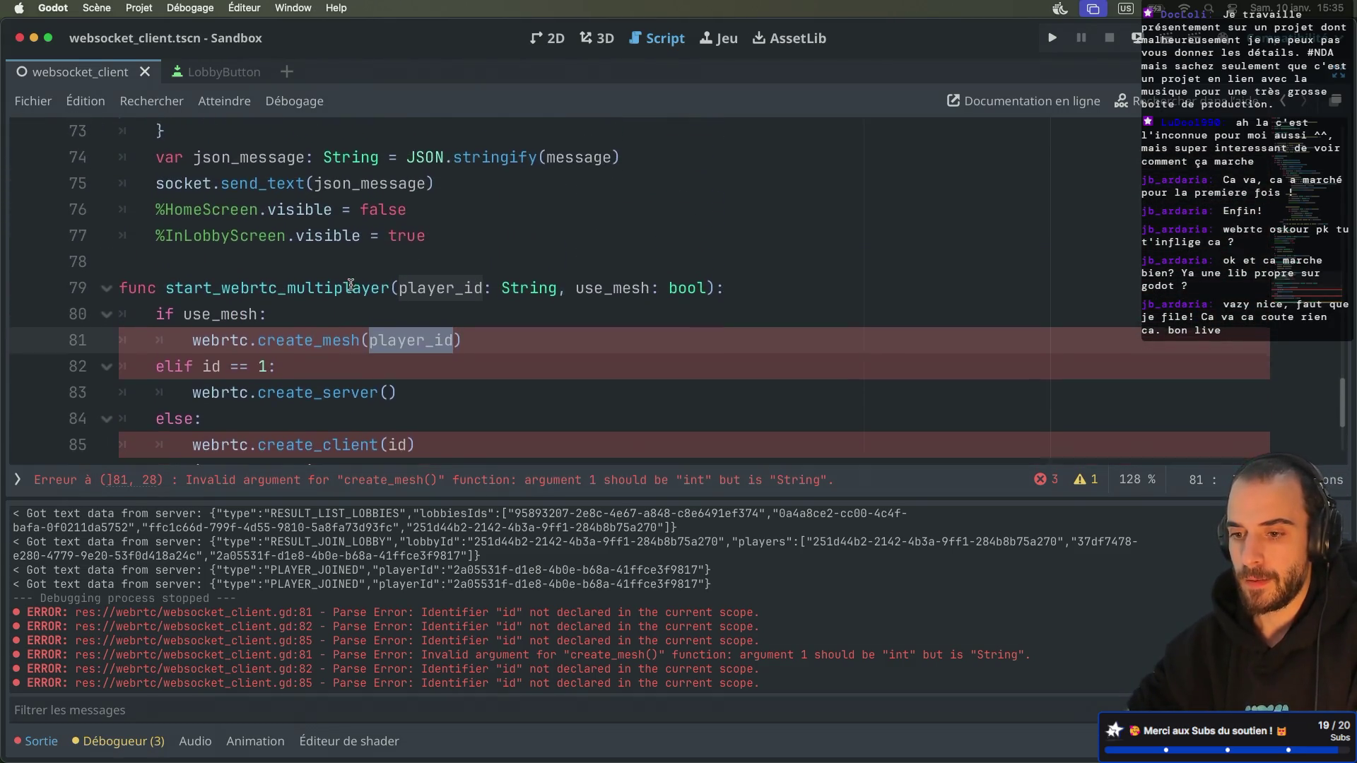
scroll(350, 285, "down", 2)
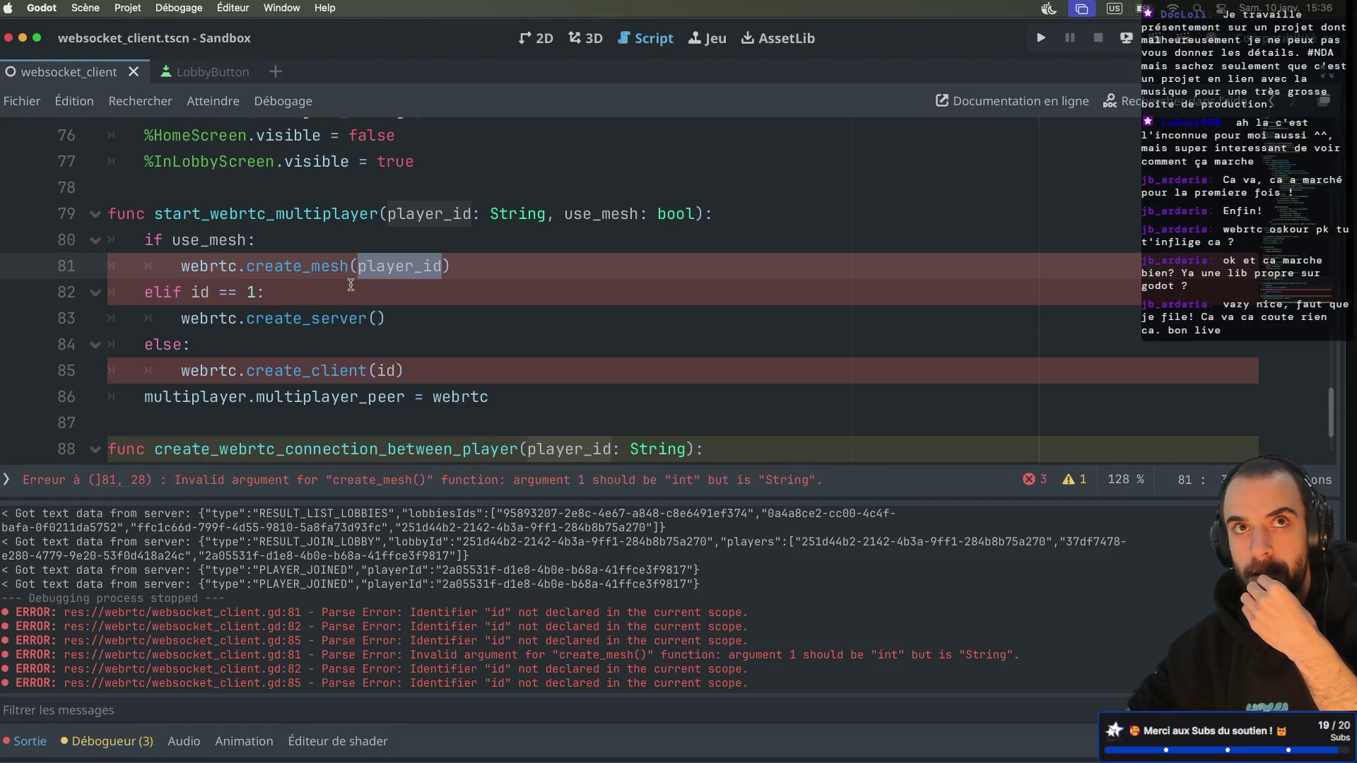
key("super+Tab")
key("super+Tab")
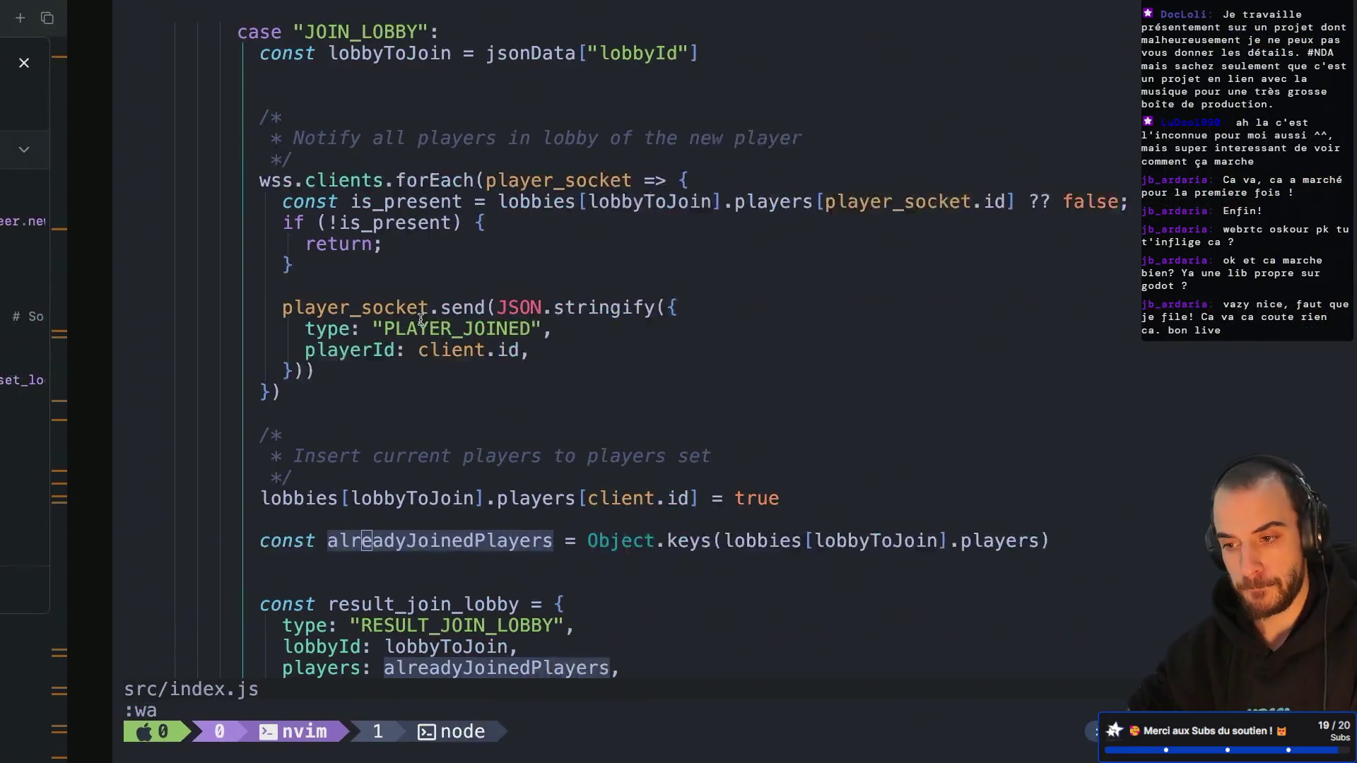
key("super+Tab")
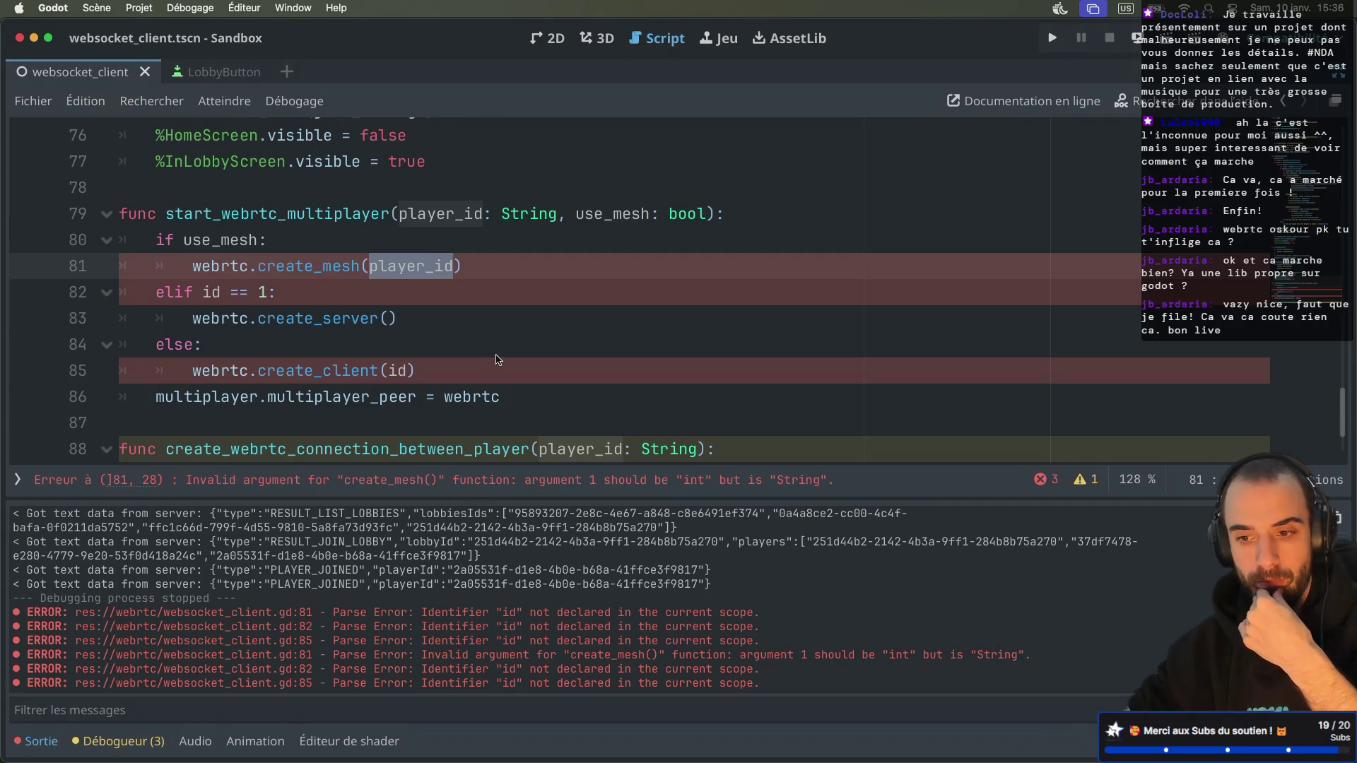
scroll(498, 360, "down", 3)
scroll(497, 360, "up", 4)
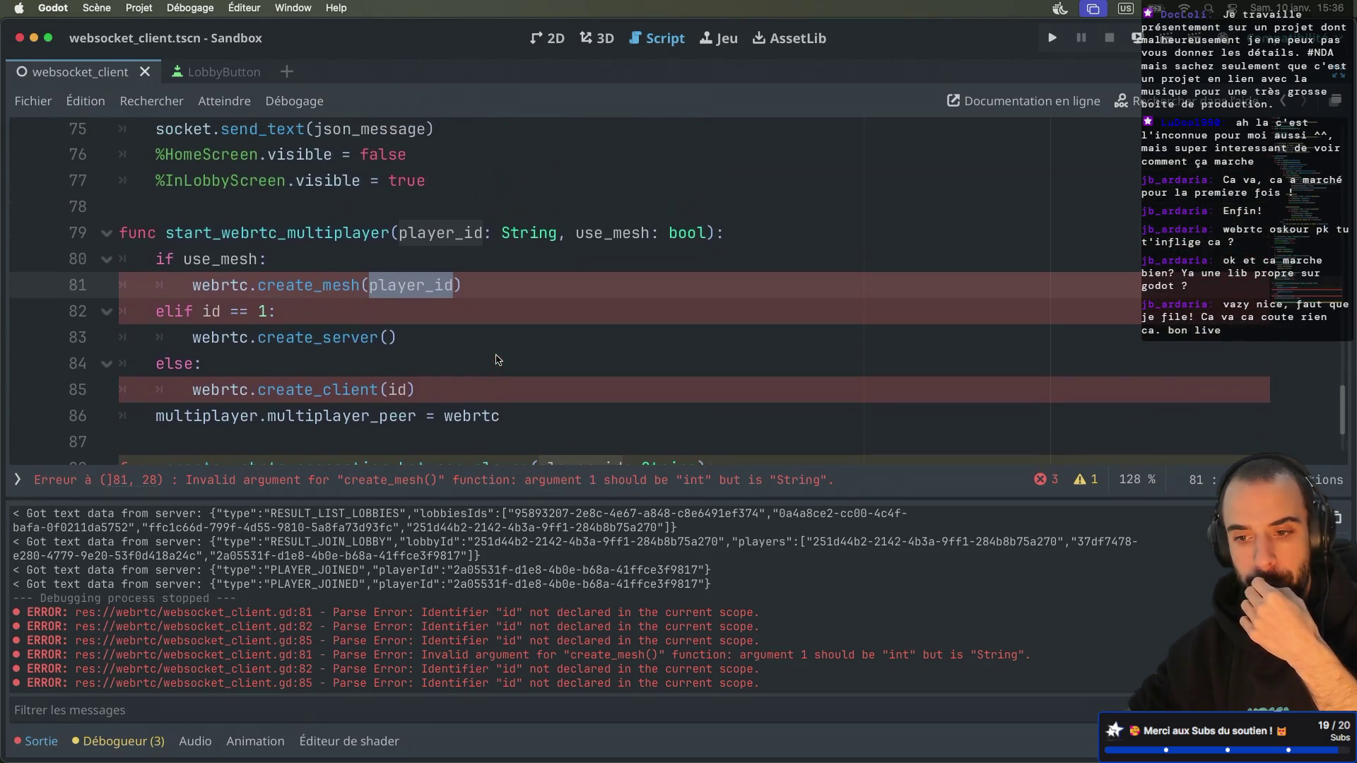
scroll(497, 360, "down", 2)
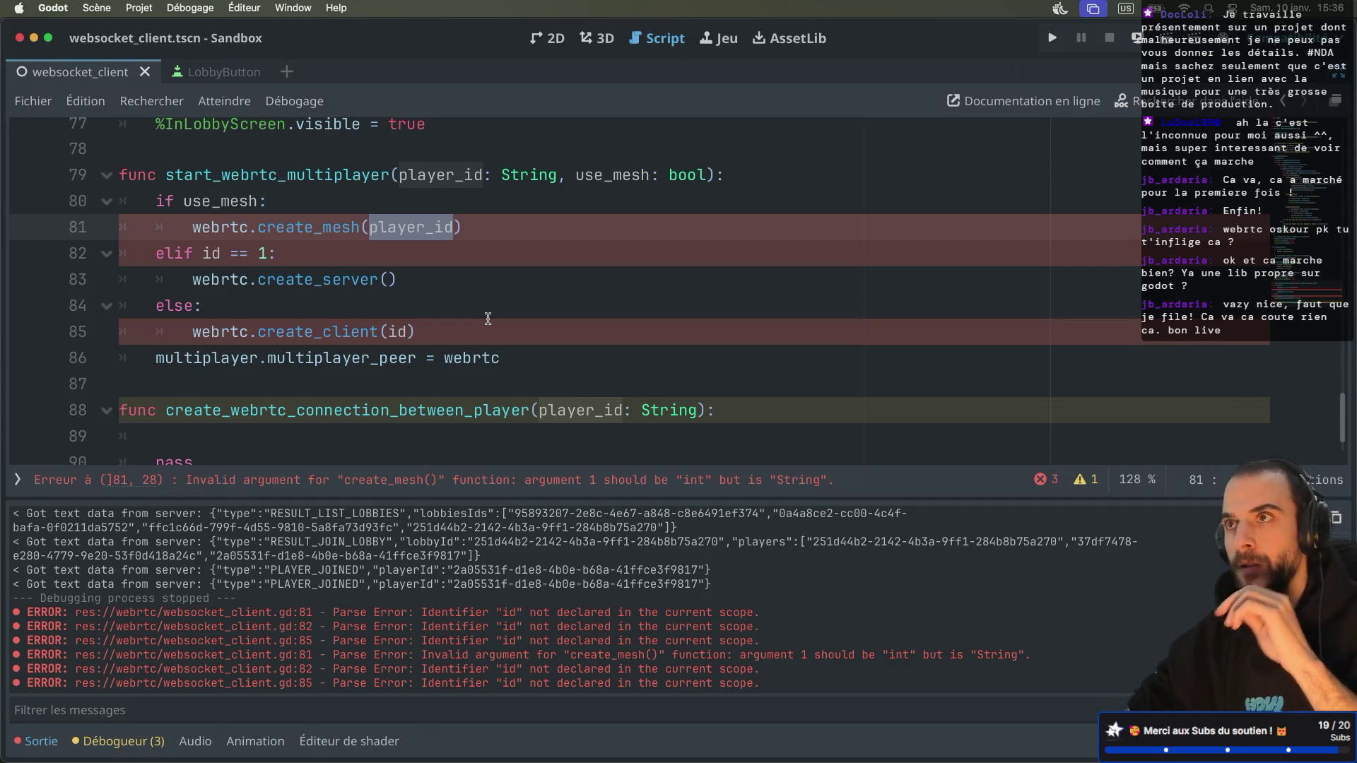
key("ctrl+Right")
key("ctrl+Right")
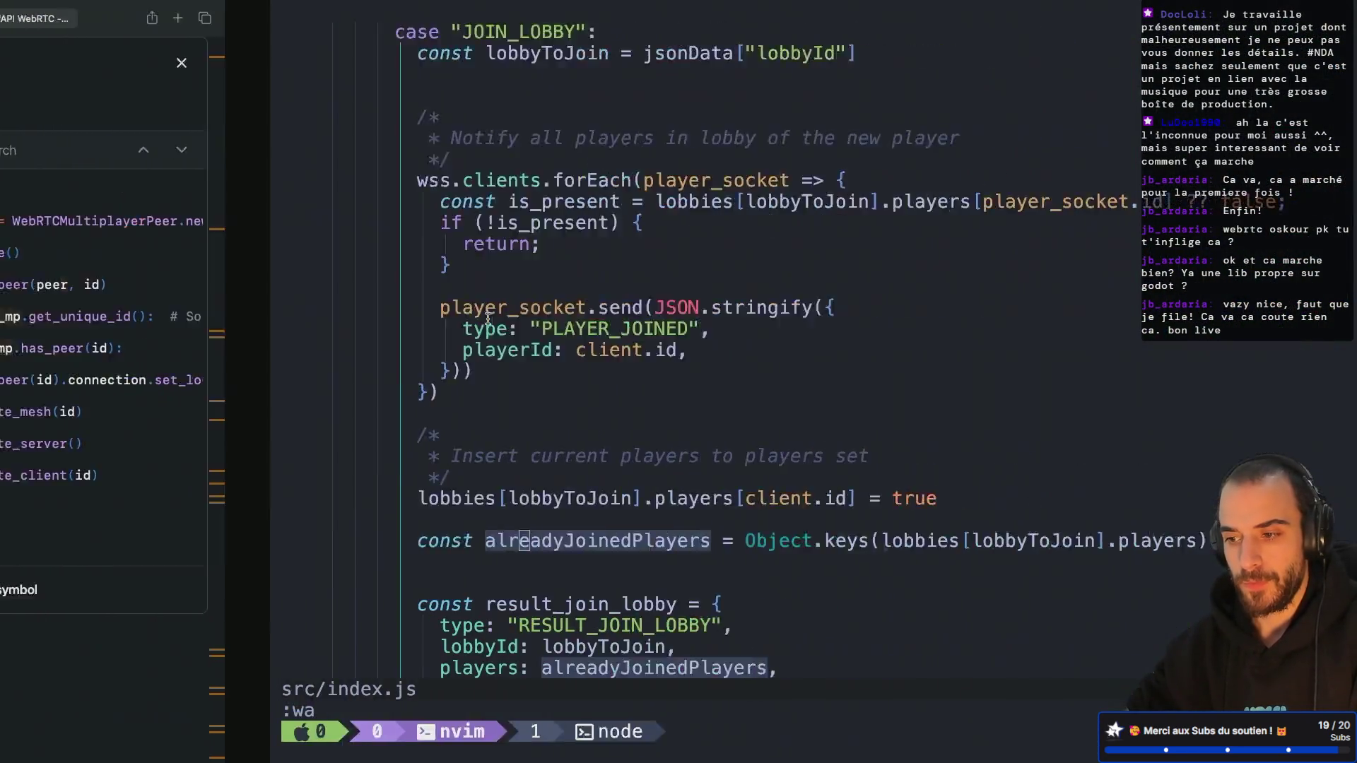
scroll(495, 226, "up", 6)
scroll(495, 226, "up", 6)
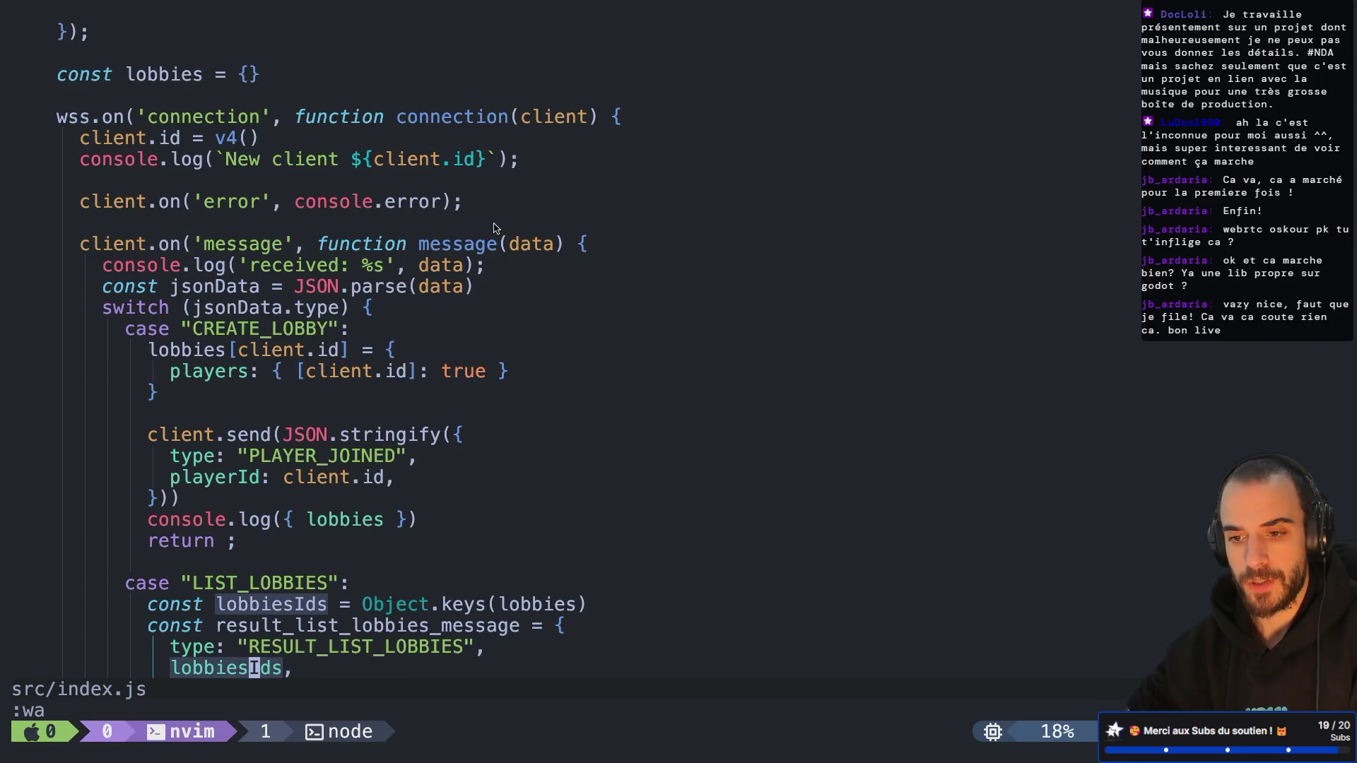
scroll(495, 227, "down", 1)
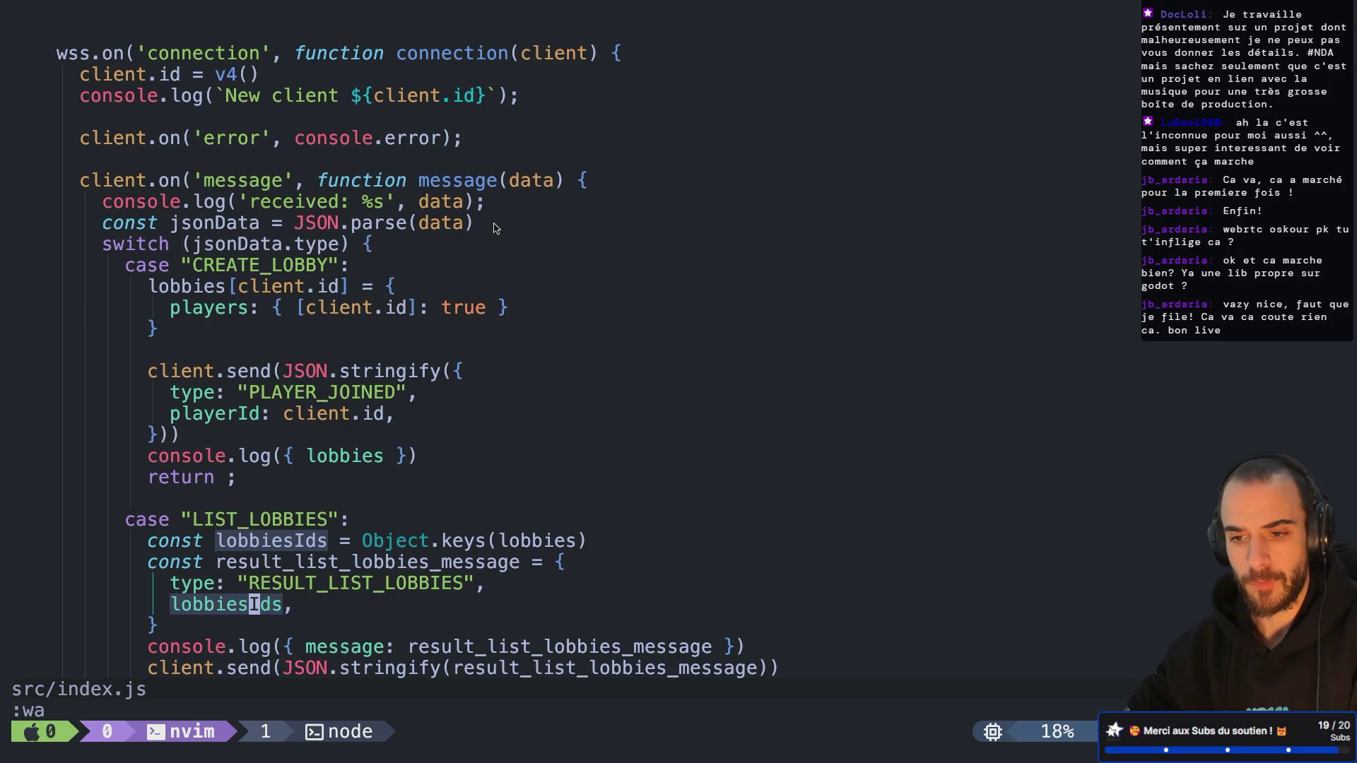
scroll(390, 316, "down", 1)
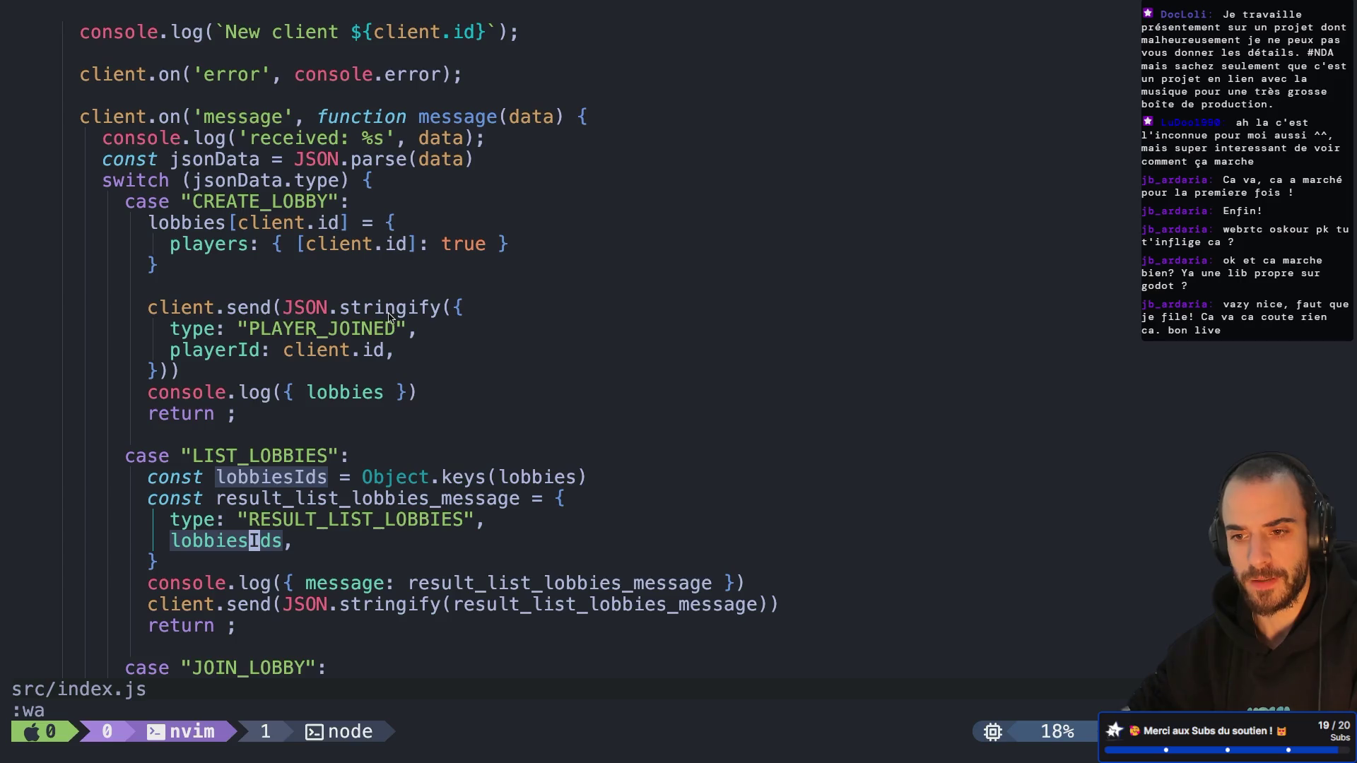
scroll(388, 318, "down", 1)
scroll(388, 317, "up", 5)
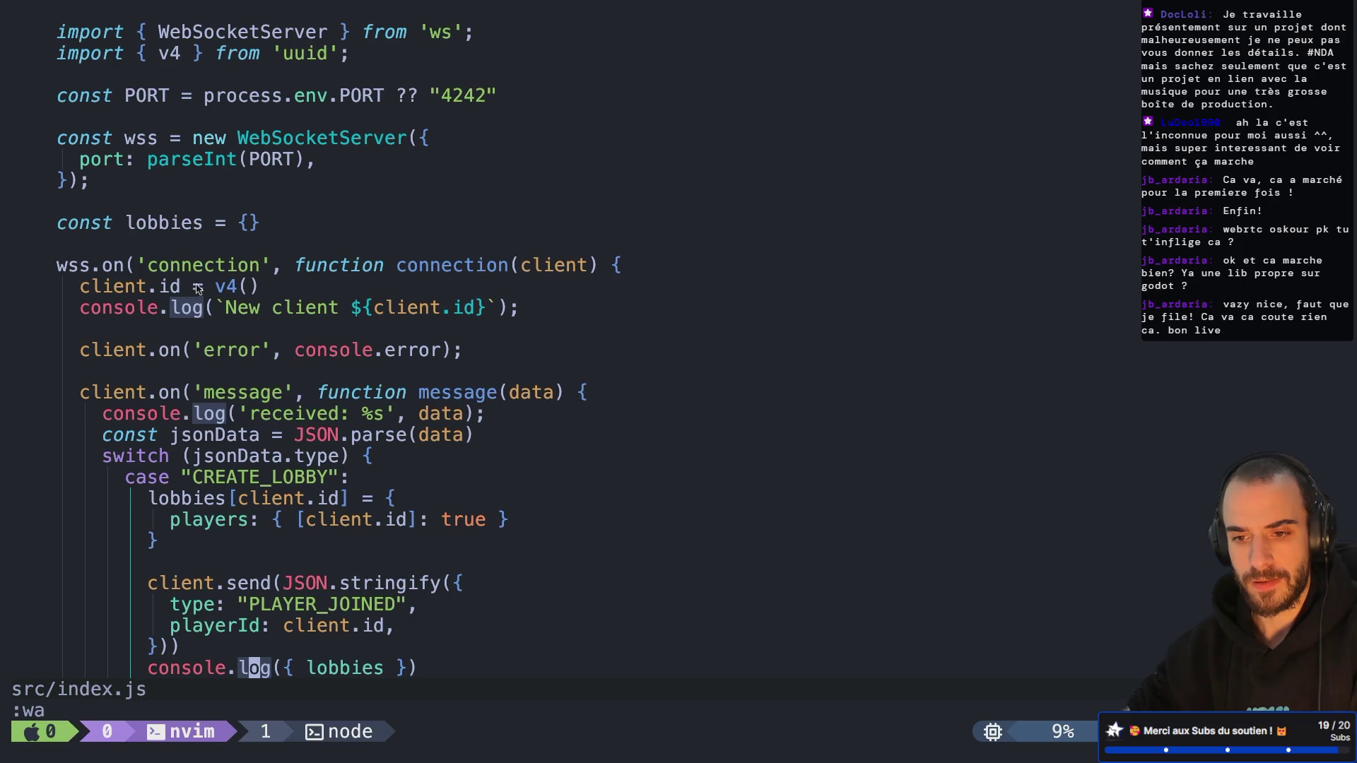
Step: Start appending a method after v4() on the client.id line, so it reads v4().ma
left_click(198, 287)
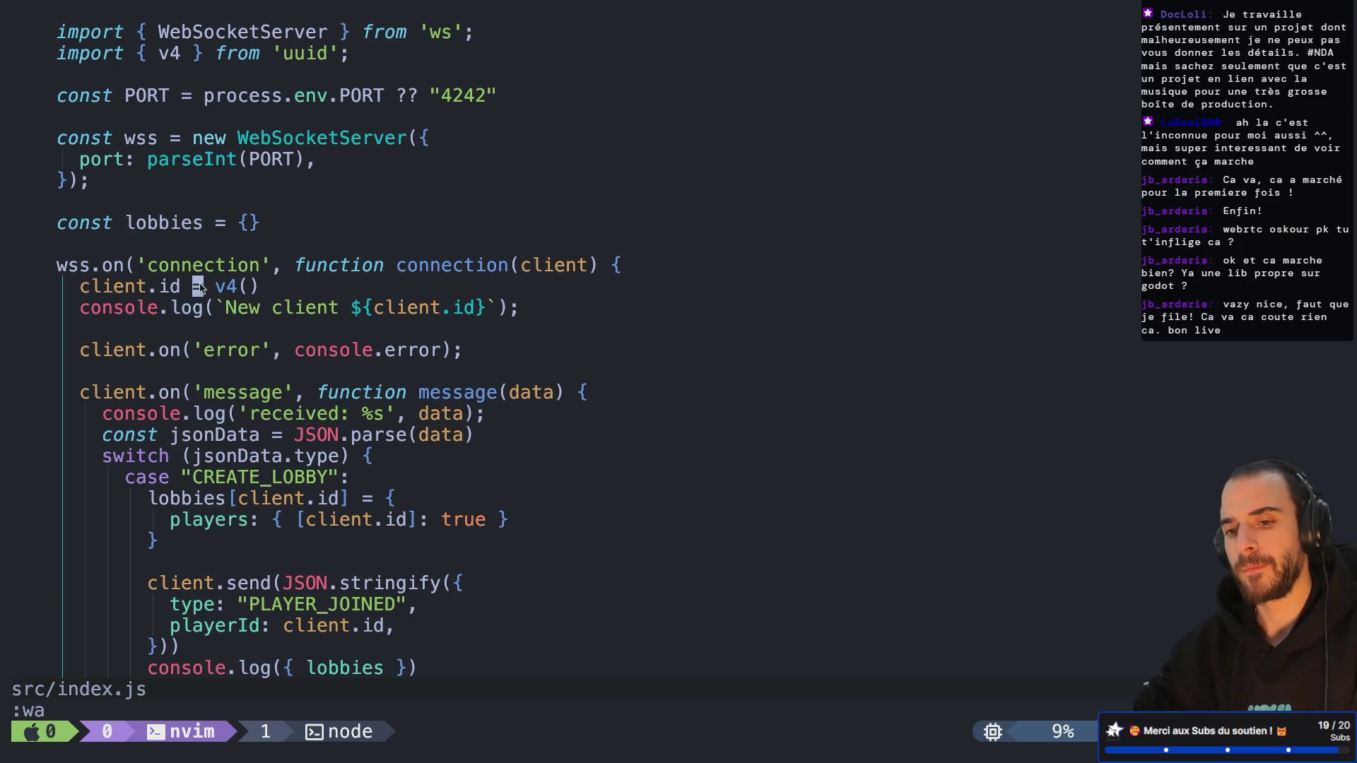
left_click(204, 286)
key("l")
key("l")
key("l")
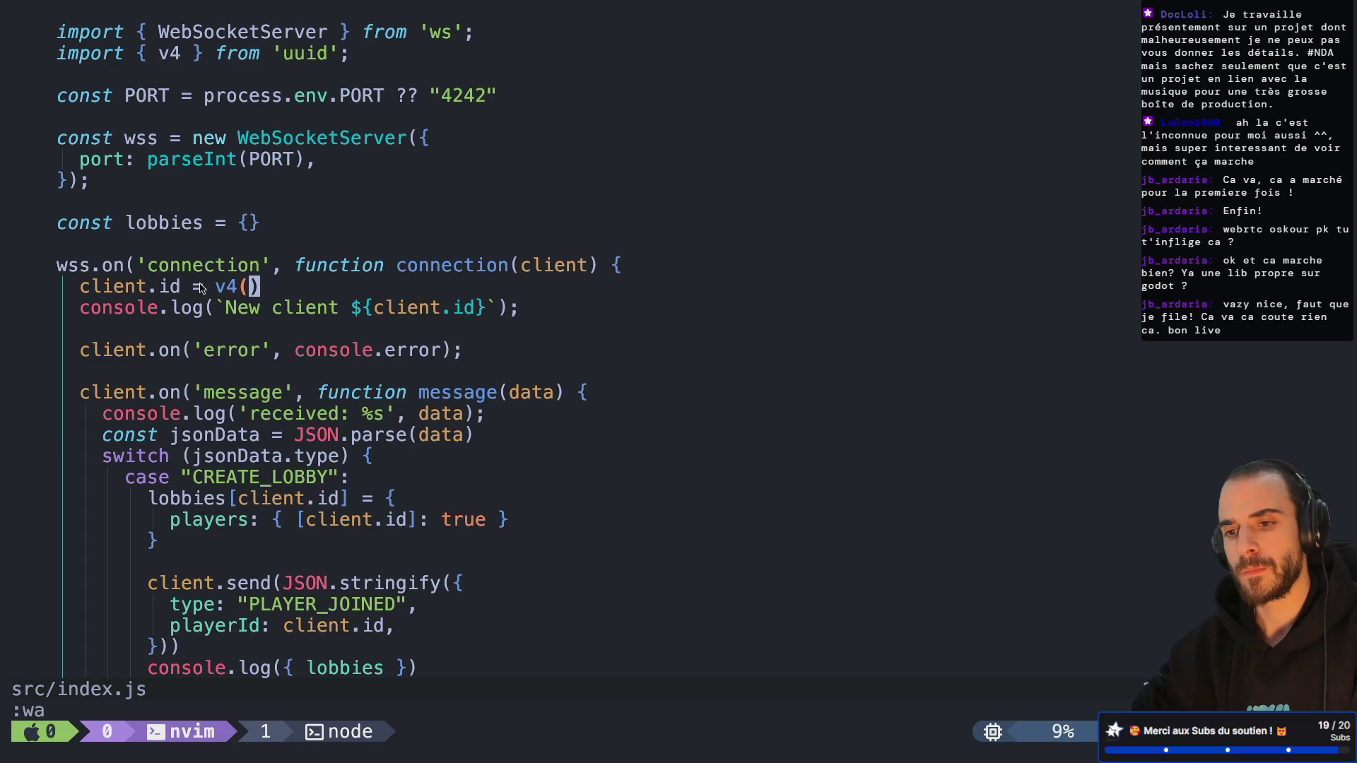
type("a.")
type("ma")
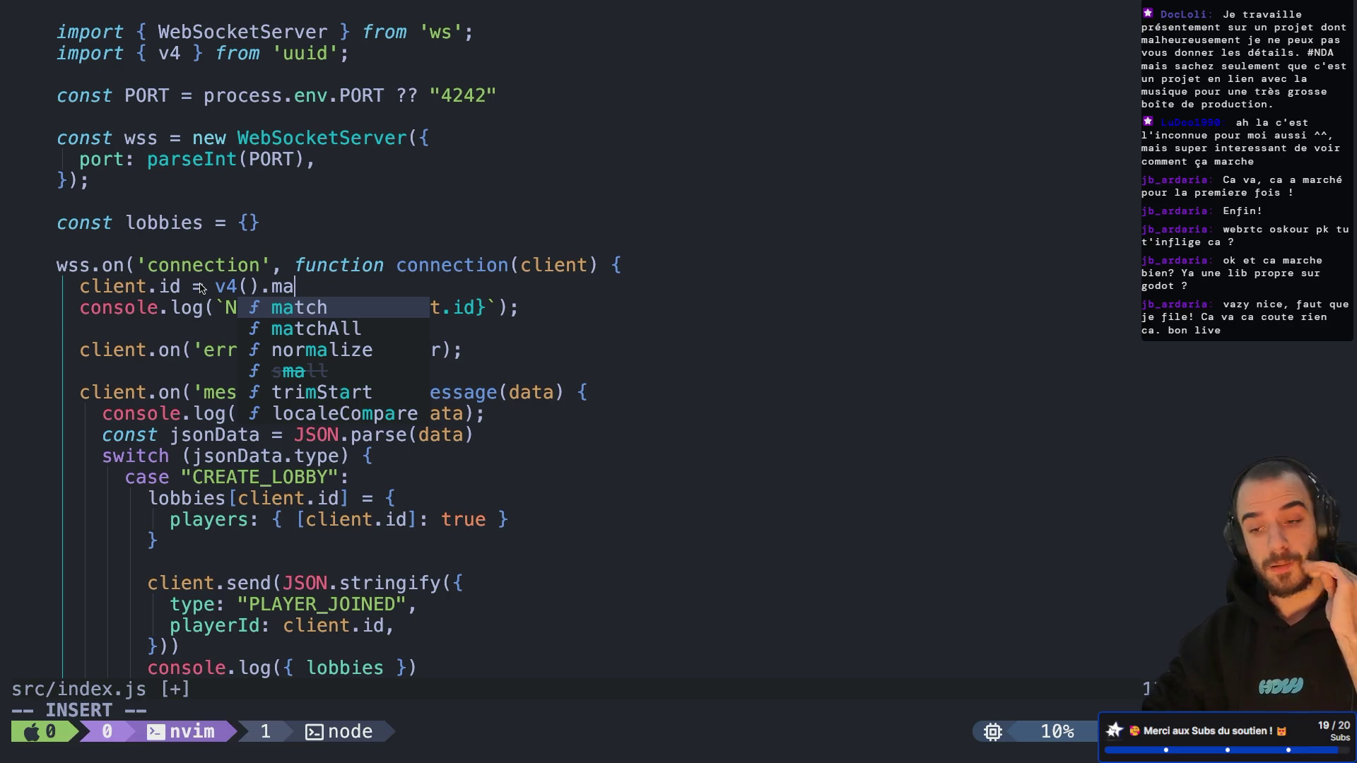
key("ctrl+Left")
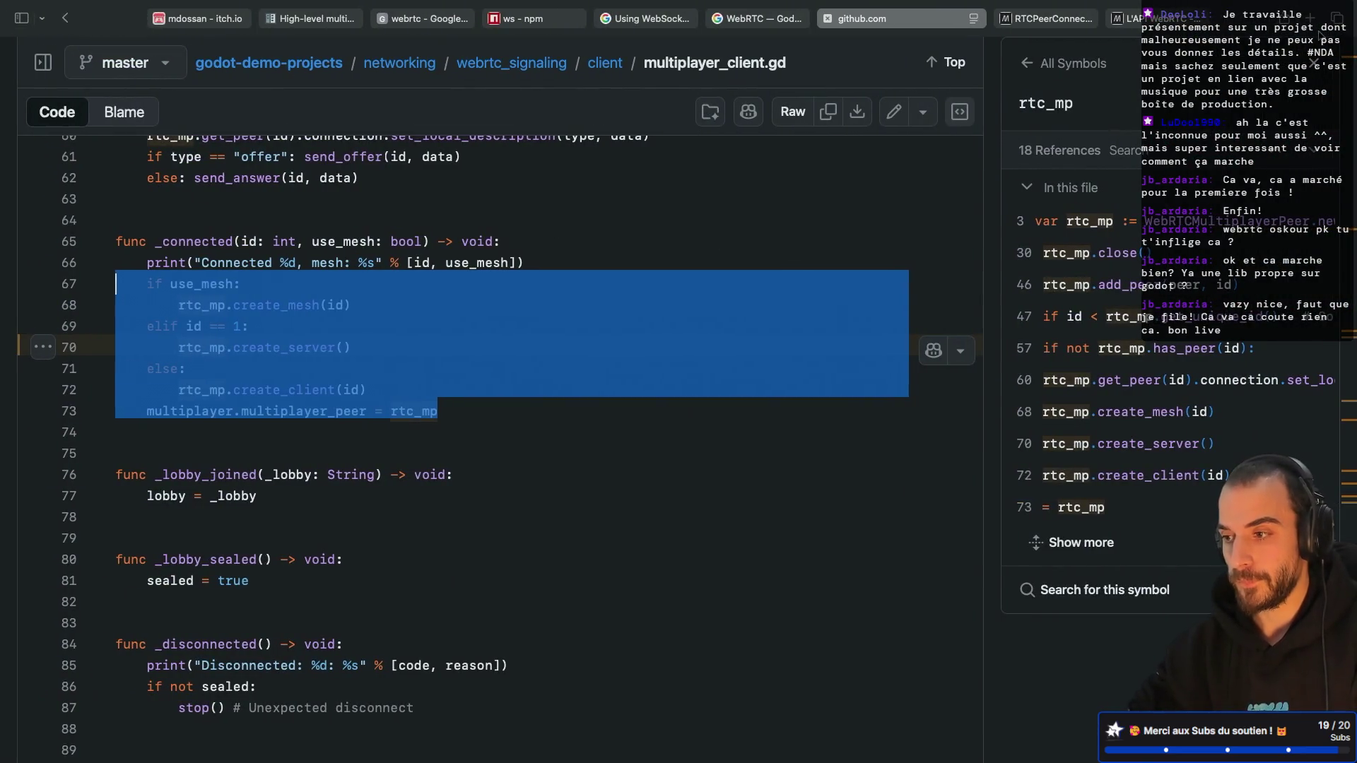
Step: Search the web for 'js get only number from string' and open the Stack Overflow question
left_click(1312, 20)
type("js get only numb")
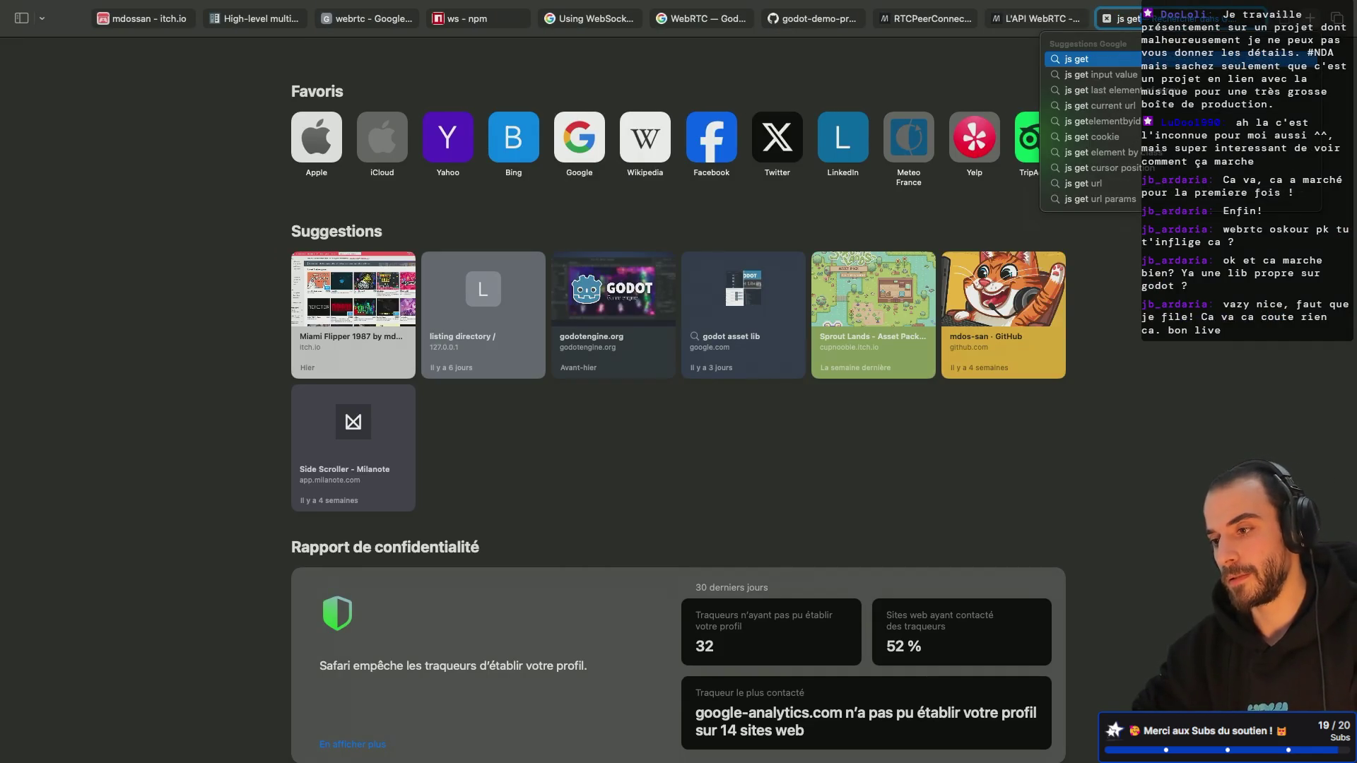
type("er from string")
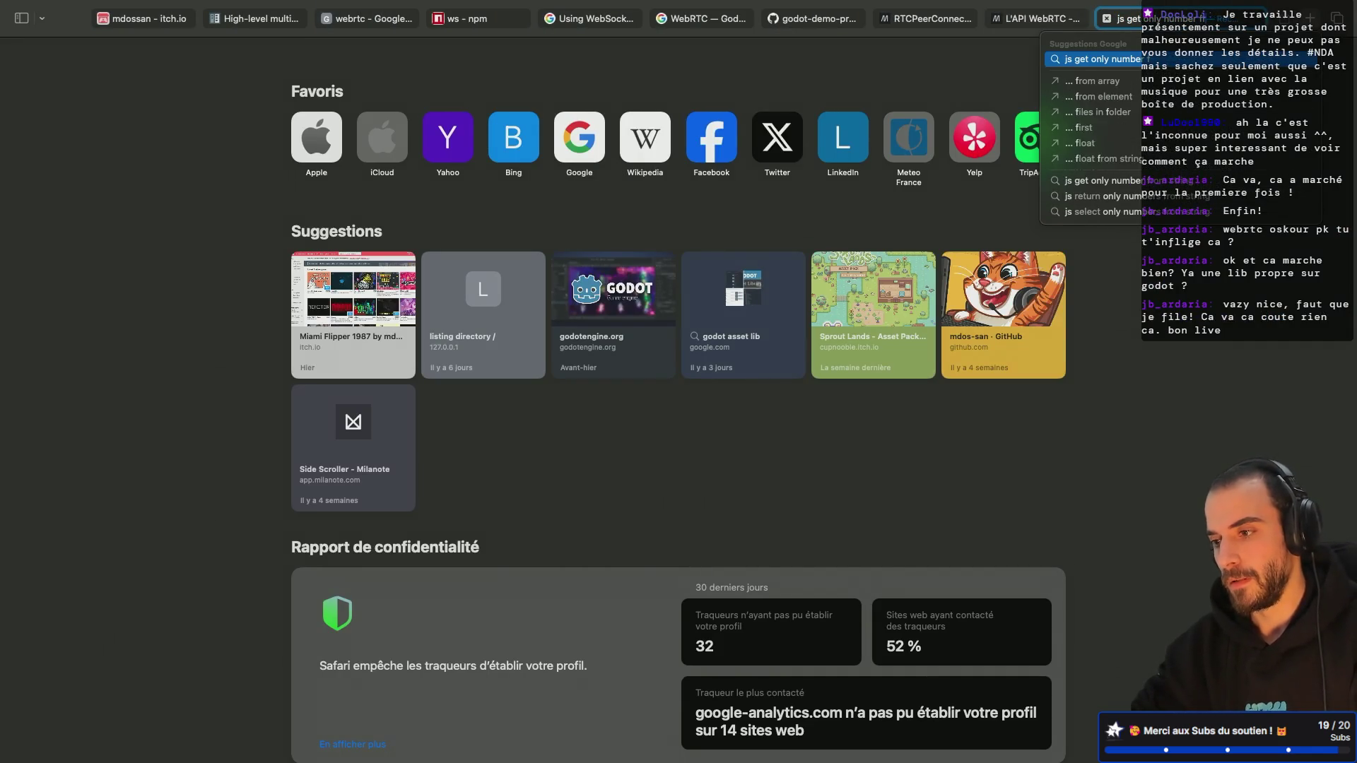
key("Return")
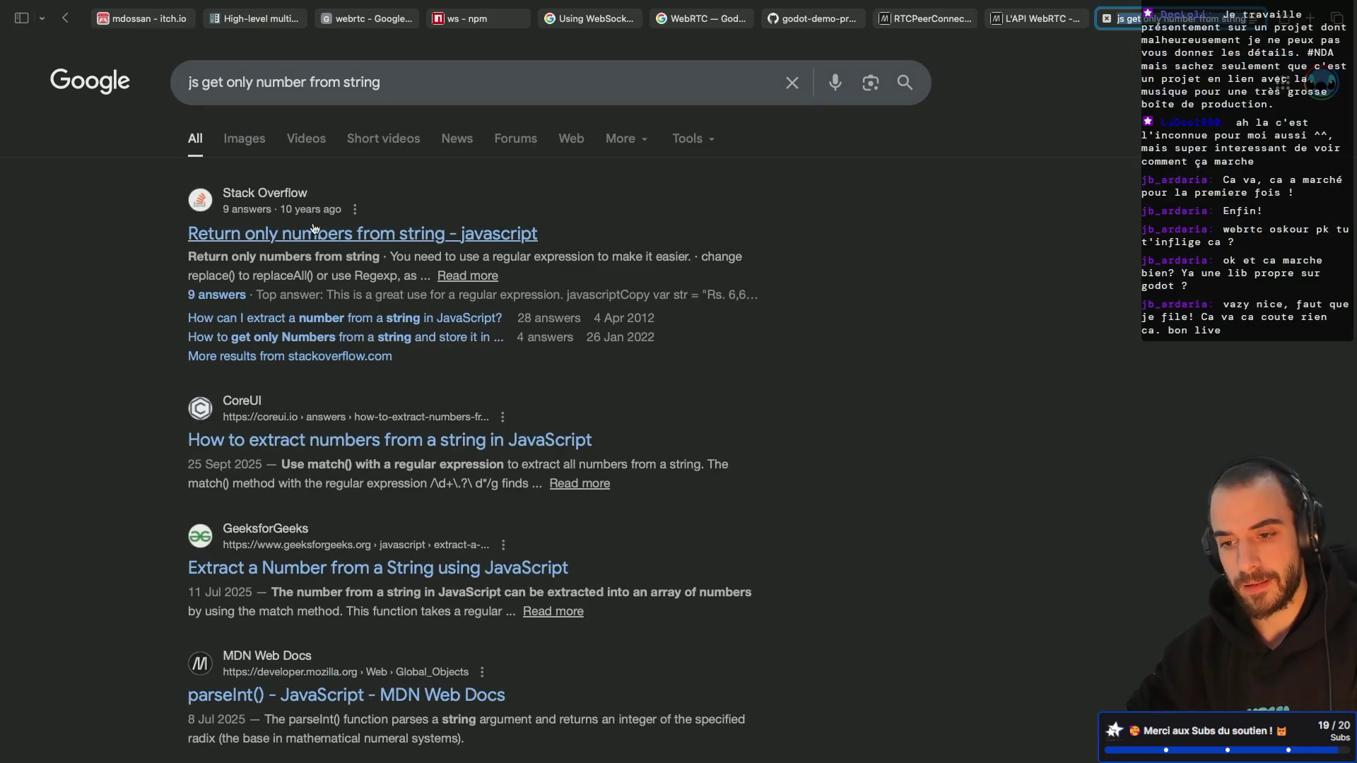
left_click(300, 237)
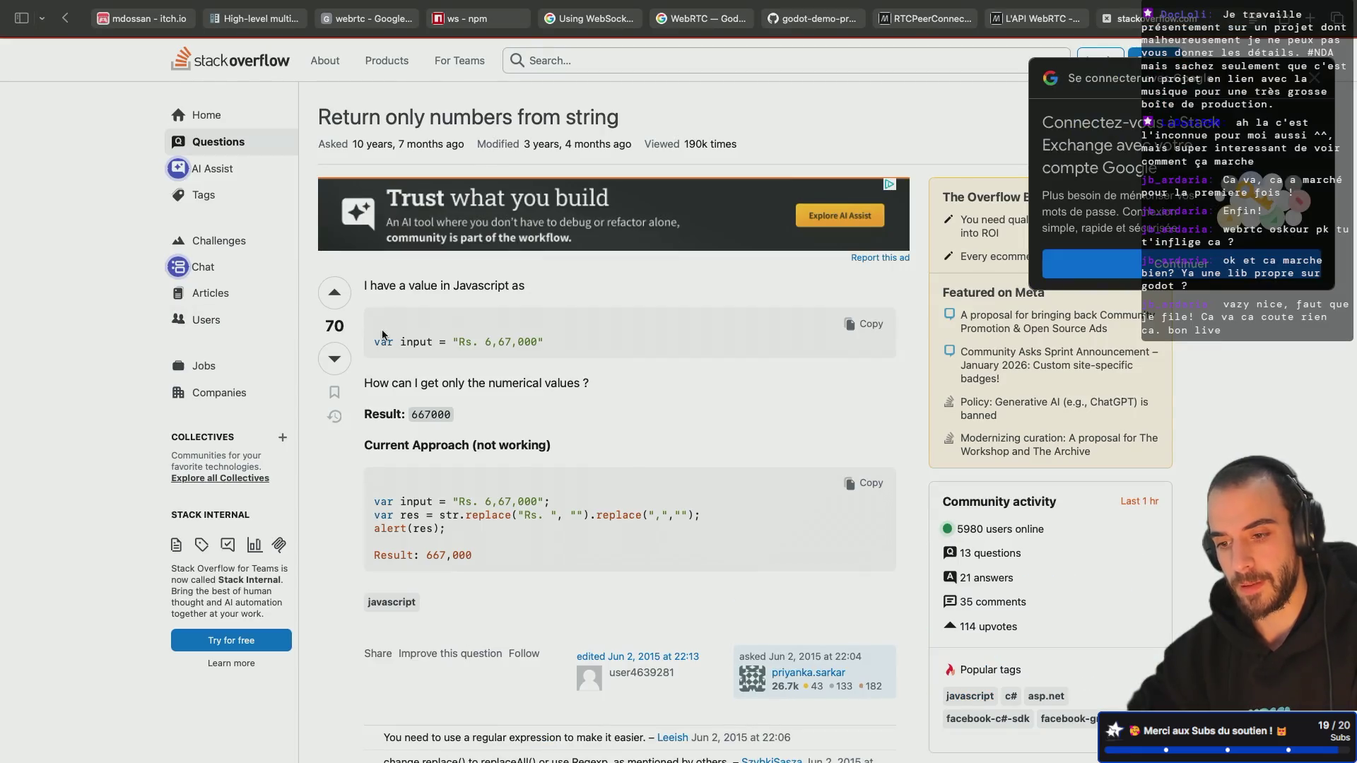
Step: Select and copy the replace(/\D/g, "") snippet from the answer
scroll(364, 499, "down", 7)
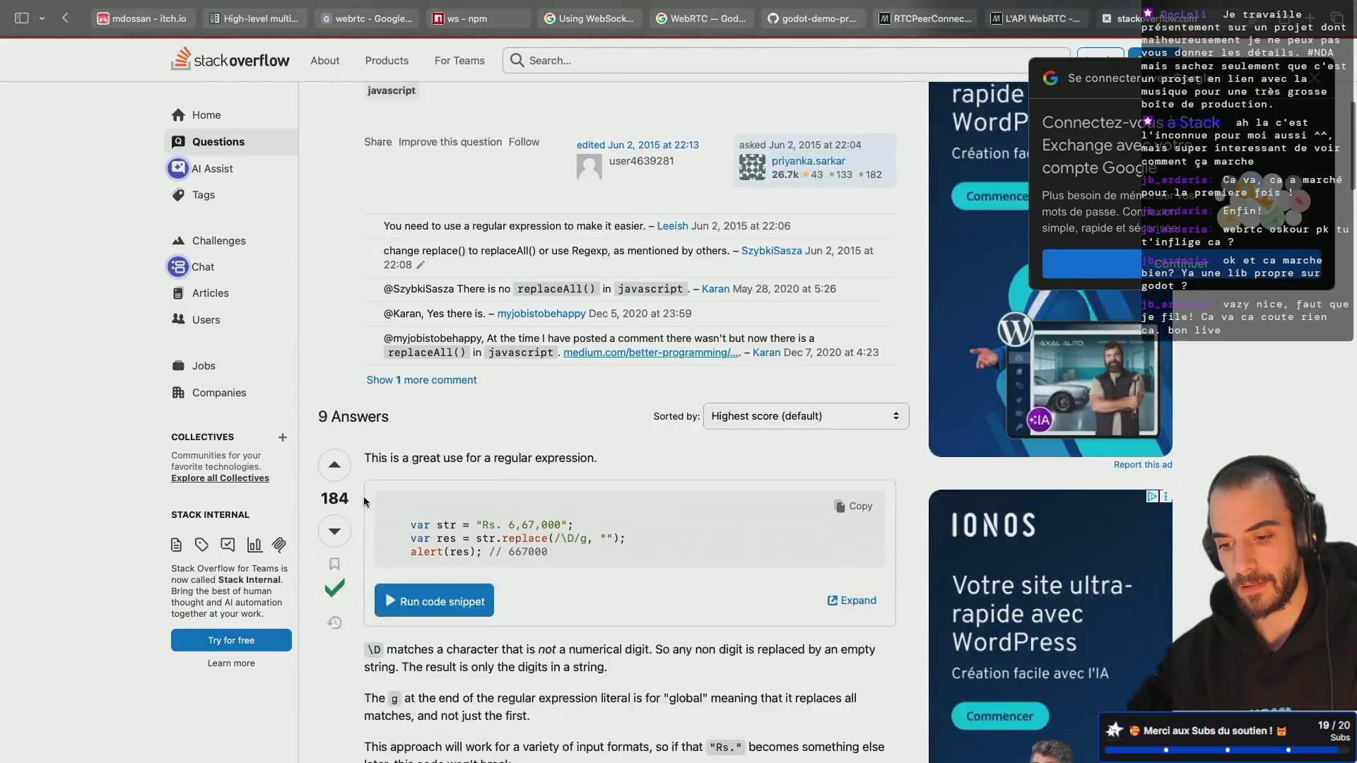
scroll(364, 501, "down", 2)
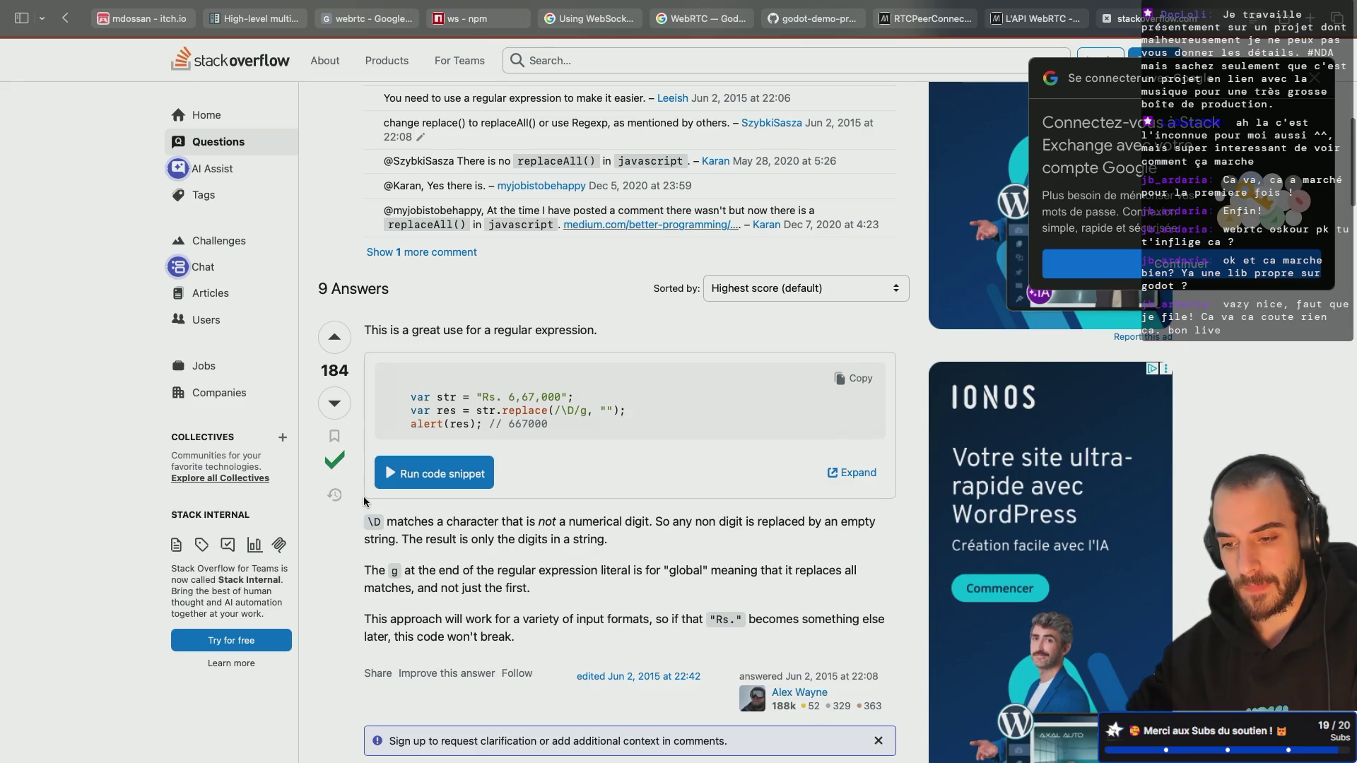
left_click_drag(564, 412, 568, 412)
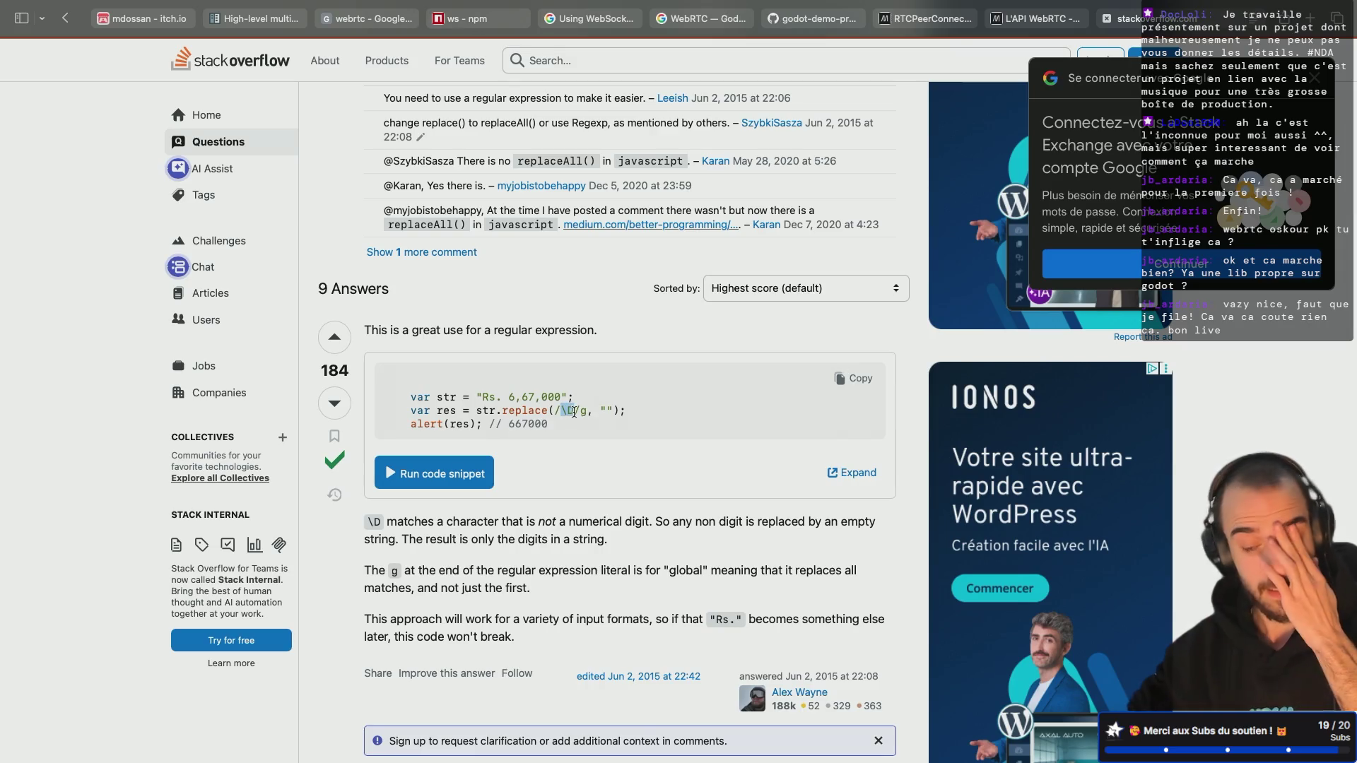
left_click(572, 412)
left_click_drag(503, 412, 619, 410)
key("super+c")
key("ctrl+Right")
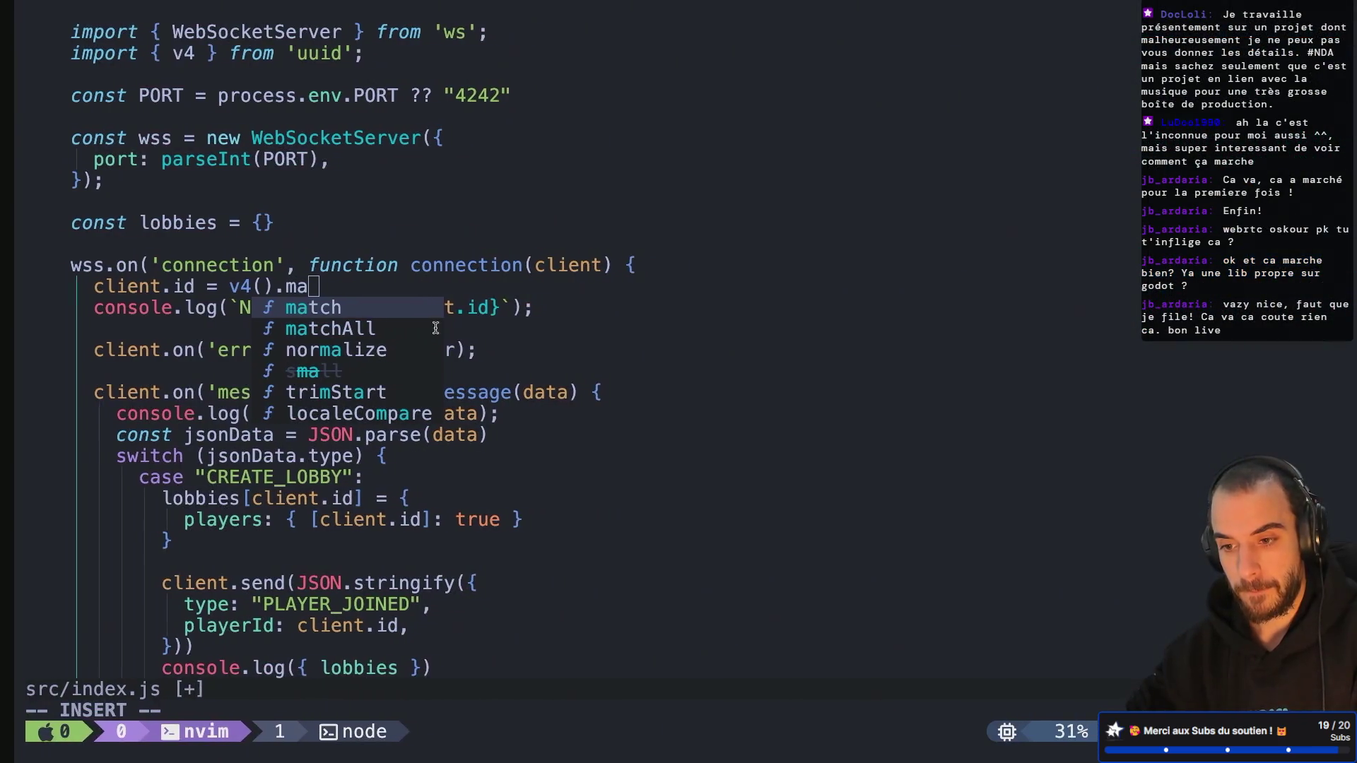
Step: Replace the half-typed method with v4().replace(/\D/g, "") on the client.id line
key("BackSpace")
key("BackSpace")
key("BackSpace")
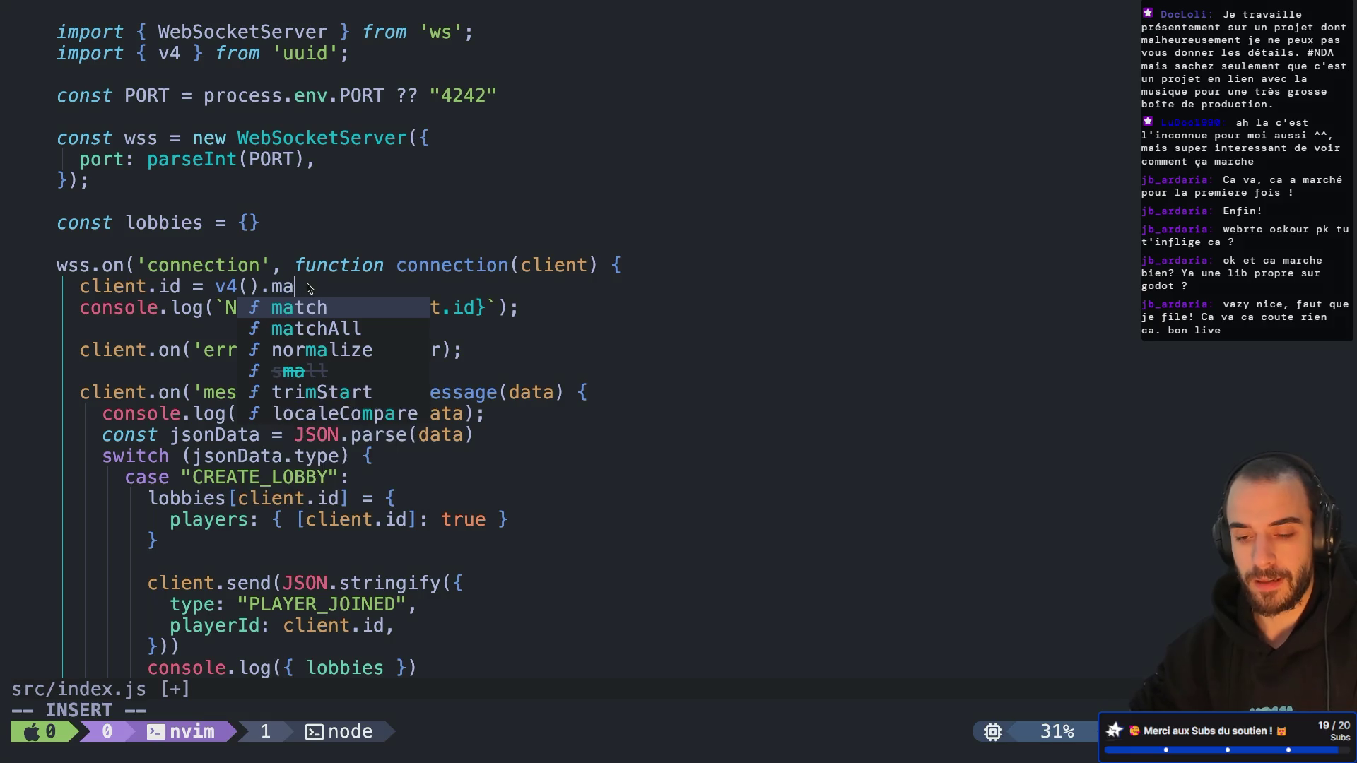
key("super+v")
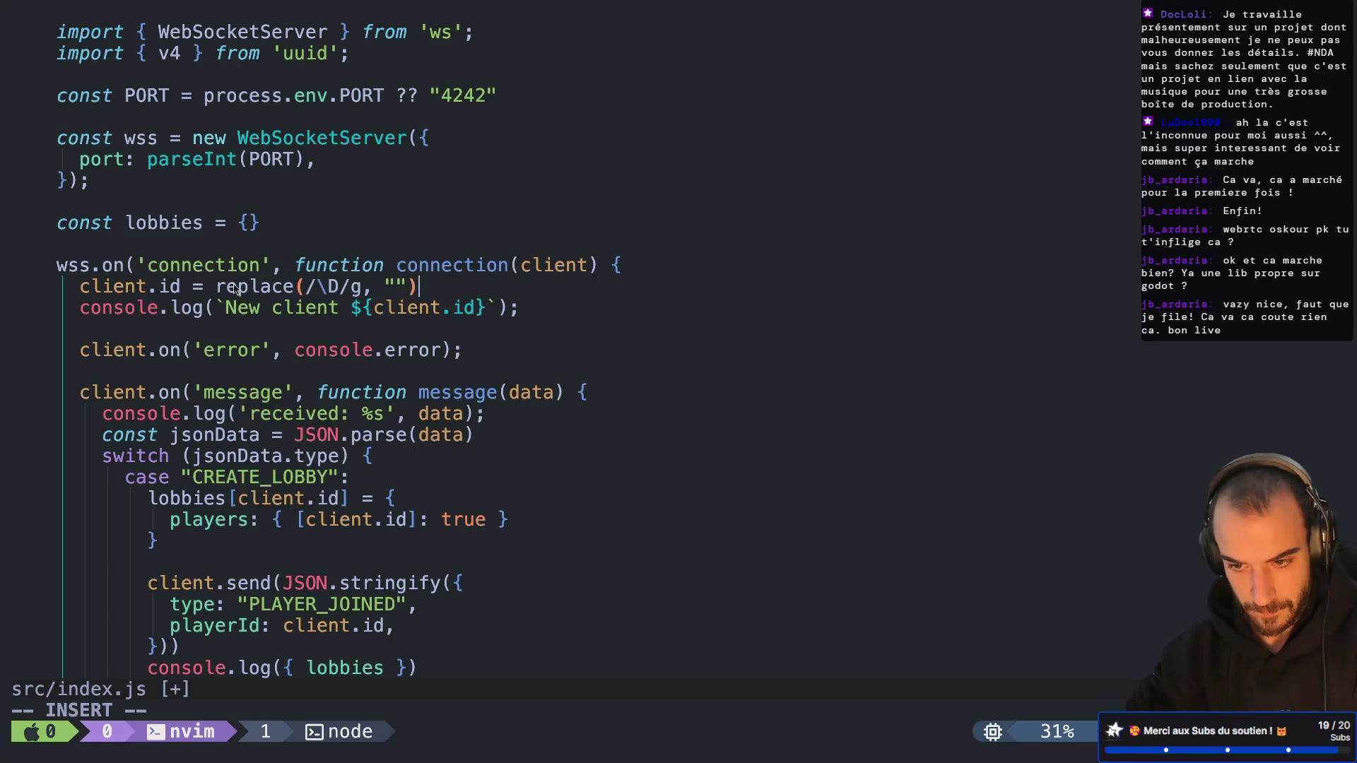
left_click(220, 287)
type("v4")
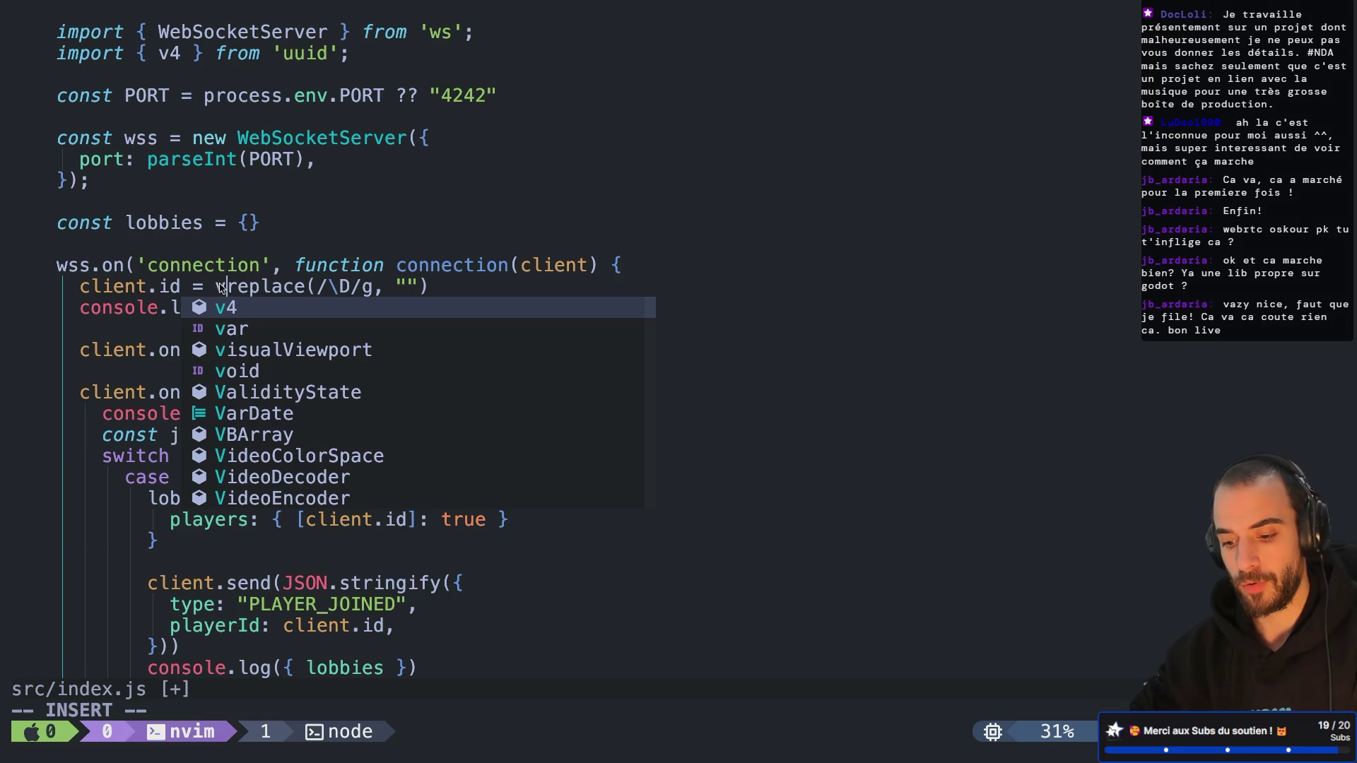
type("().")
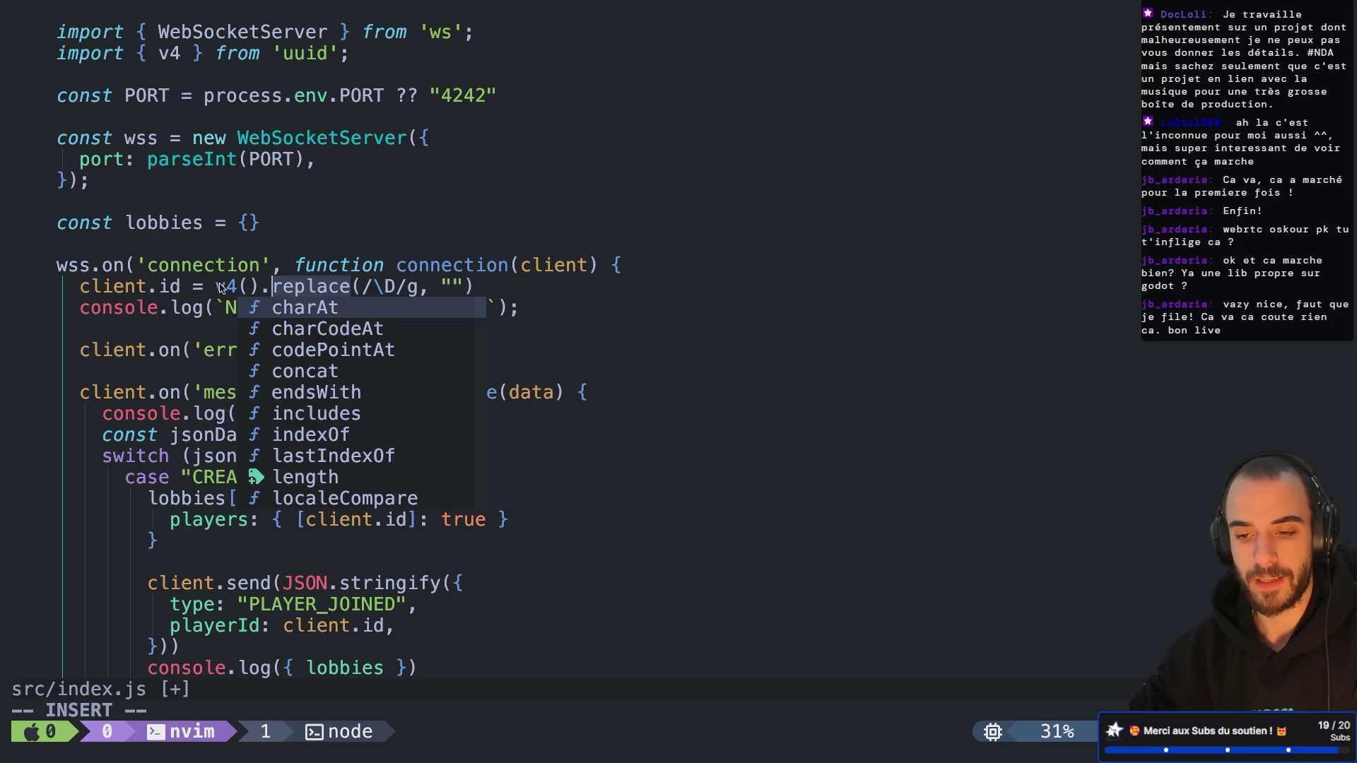
left_click(319, 284)
left_click(368, 280)
left_click(526, 286)
type("s")
key("BackSpace")
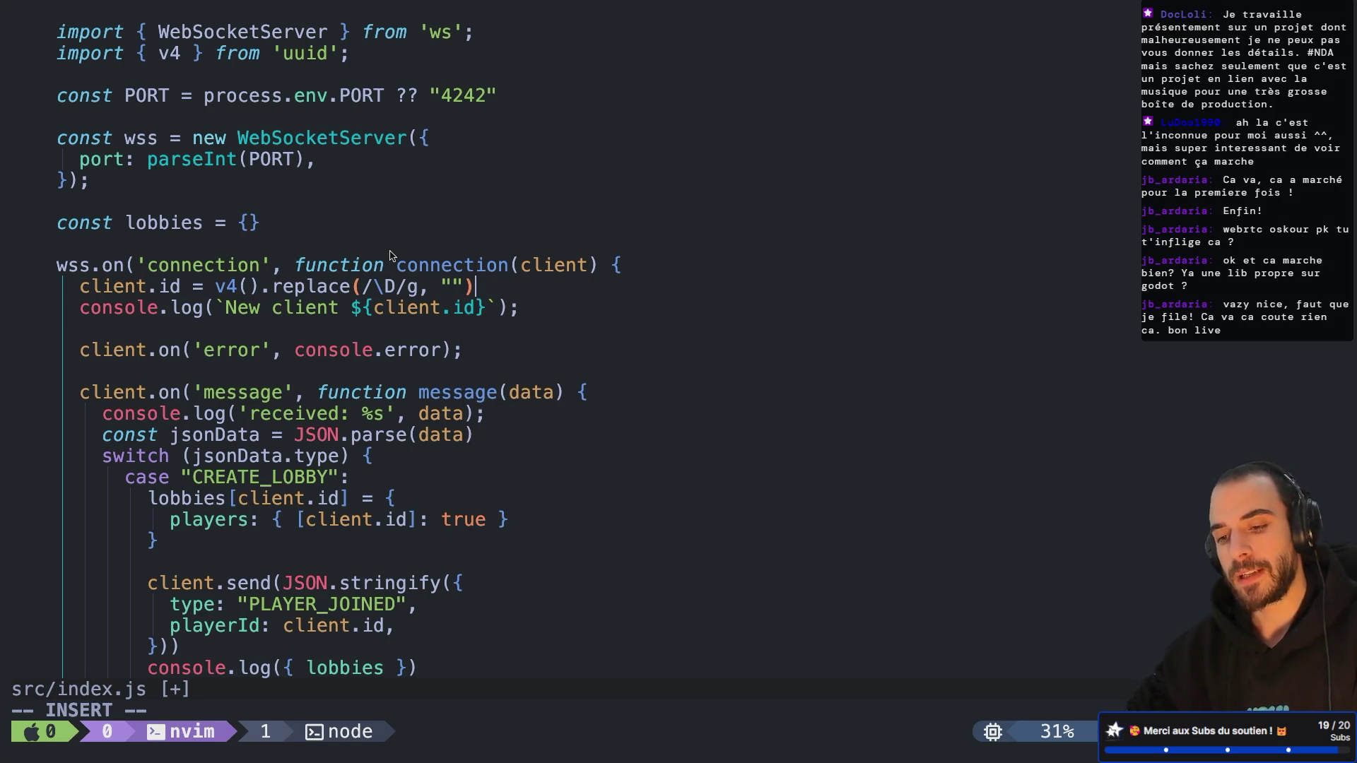
key("super+Tab")
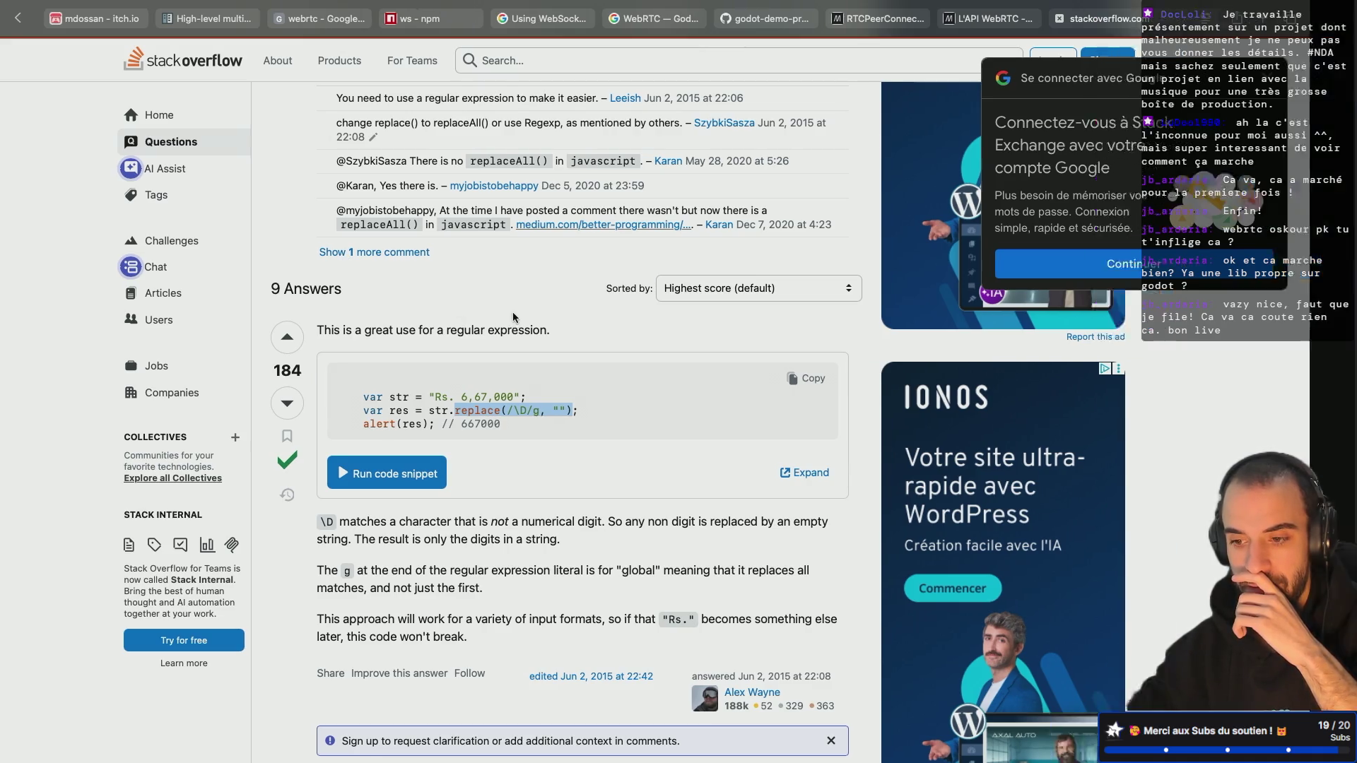
key("super+Tab")
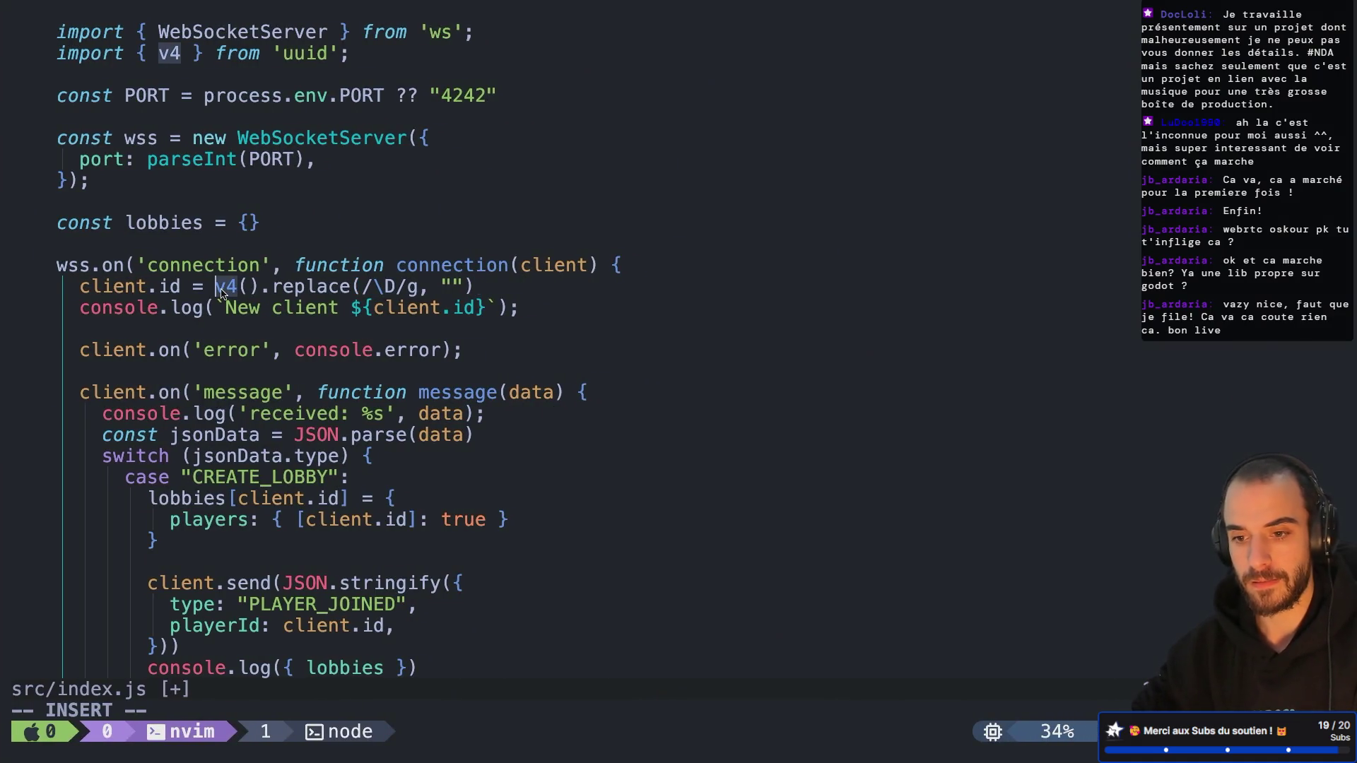
Step: Wrap the id expression in parseInt(...) and save src/index.js with :w
type("parseInt(")
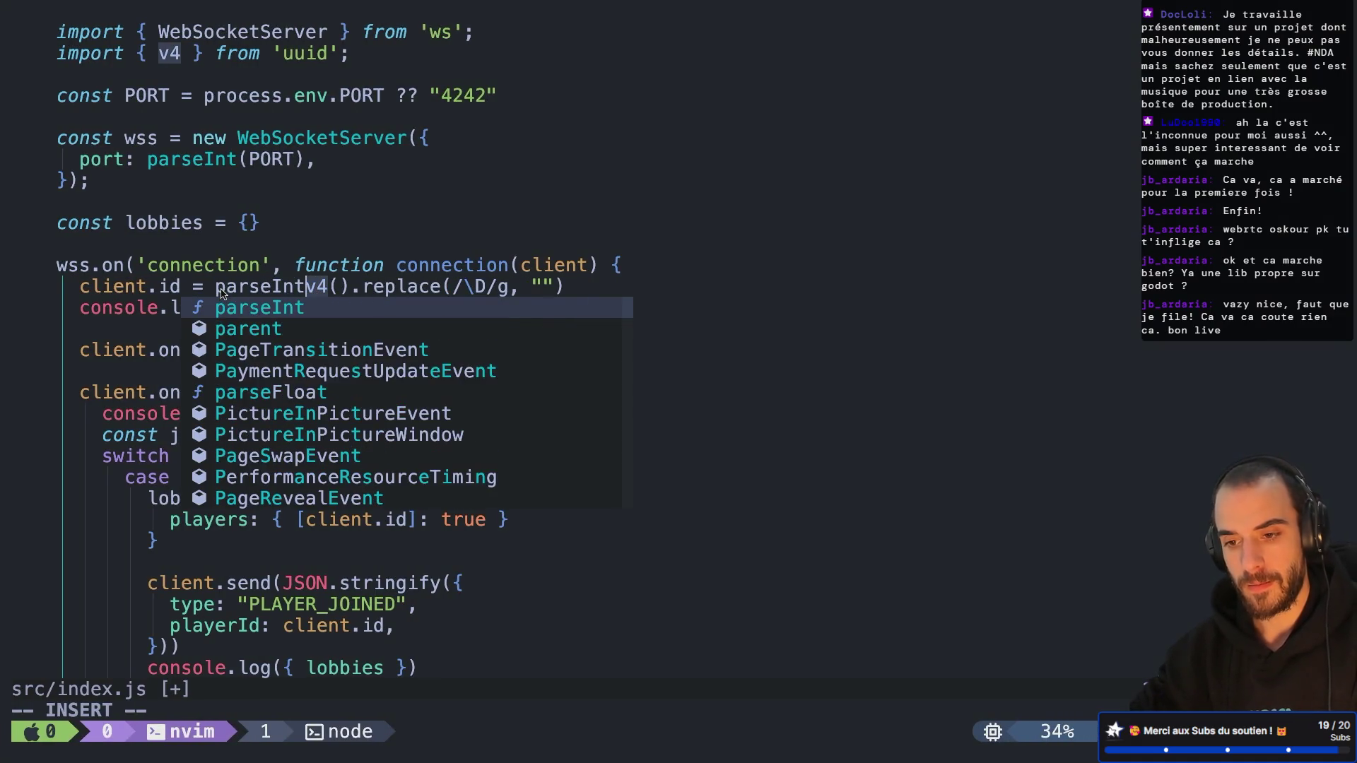
left_click(597, 279)
type(")")
left_click(614, 274)
key("Escape")
type(":w")
key("Return")
key("o")
key("Escape")
type(":w")
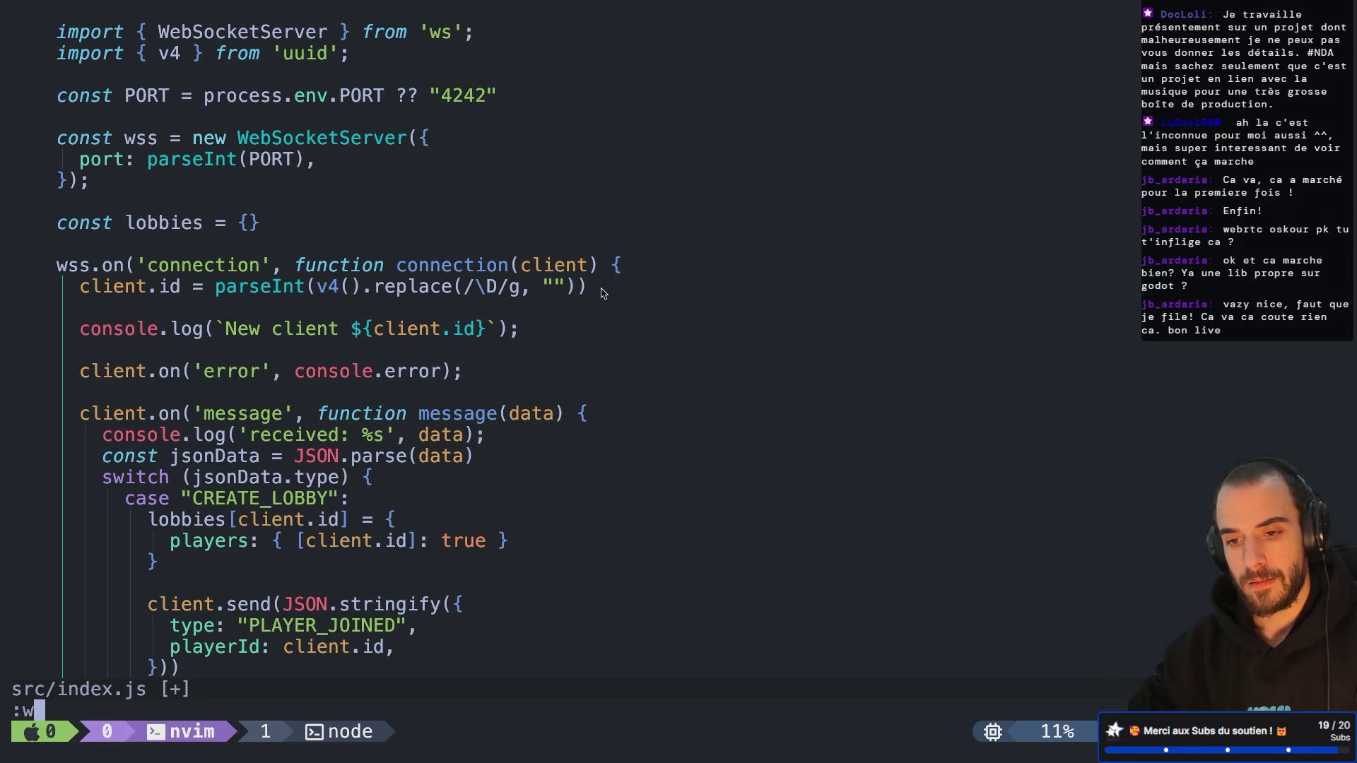
key("Return")
scroll(601, 293, "down", 3)
scroll(601, 294, "down", 5)
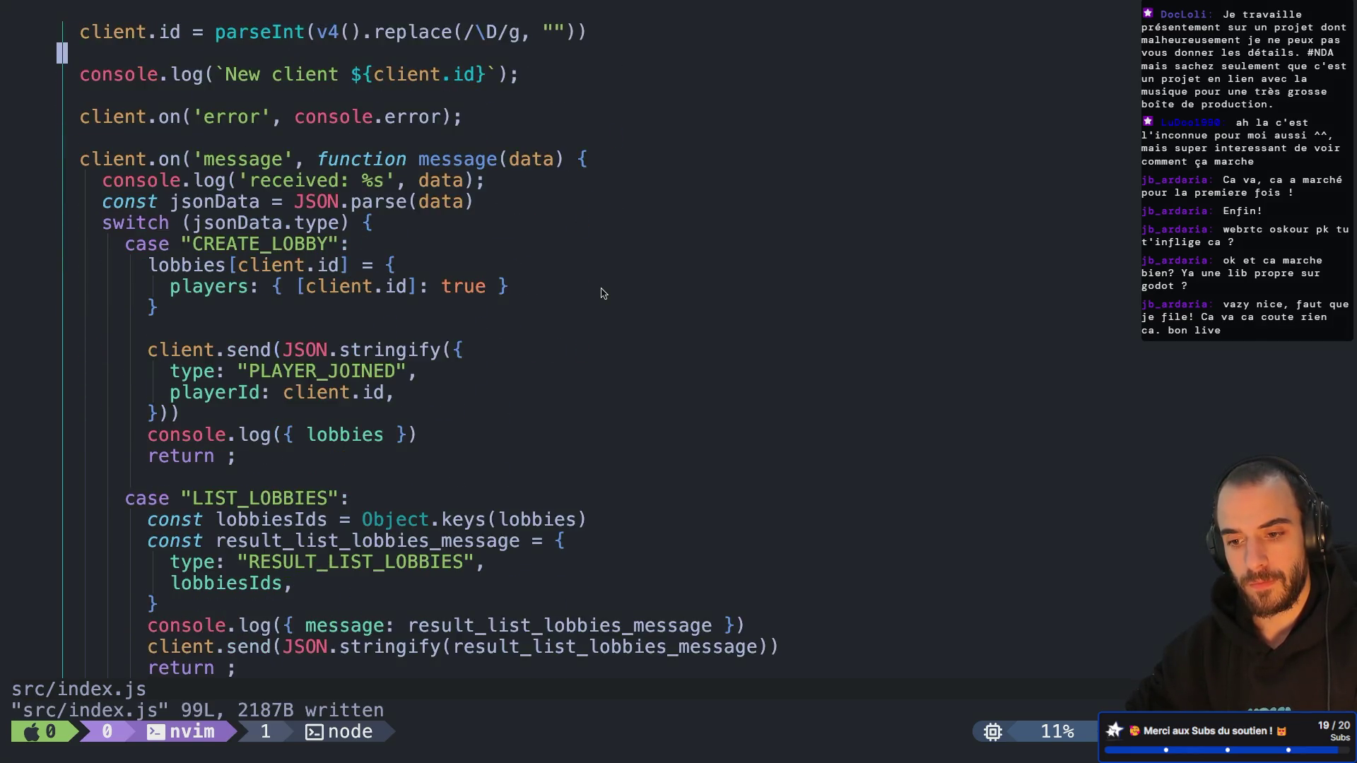
key("ctrl+Left")
key("ctrl+Left")
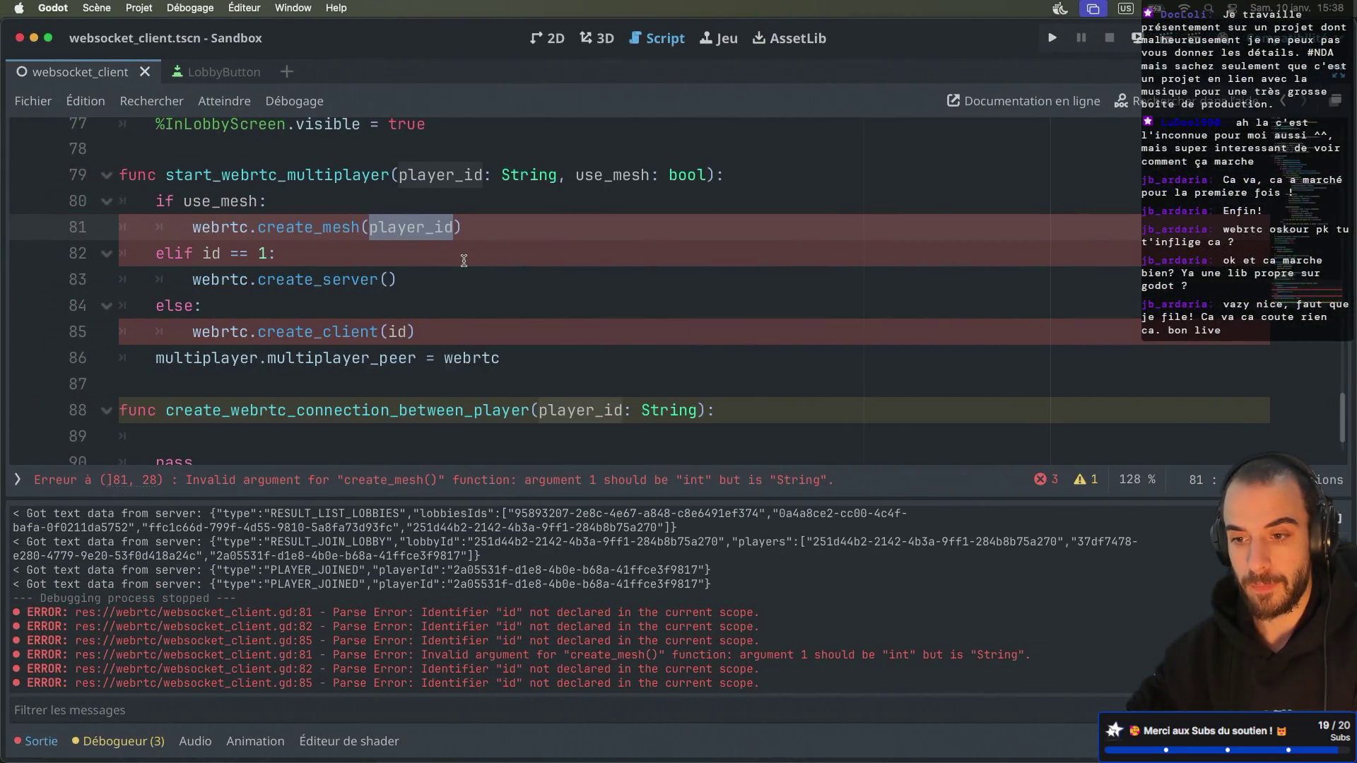
Step: Change player_id's type from String to int on line 79
double_click(527, 175)
key("BackSpace")
type("int")
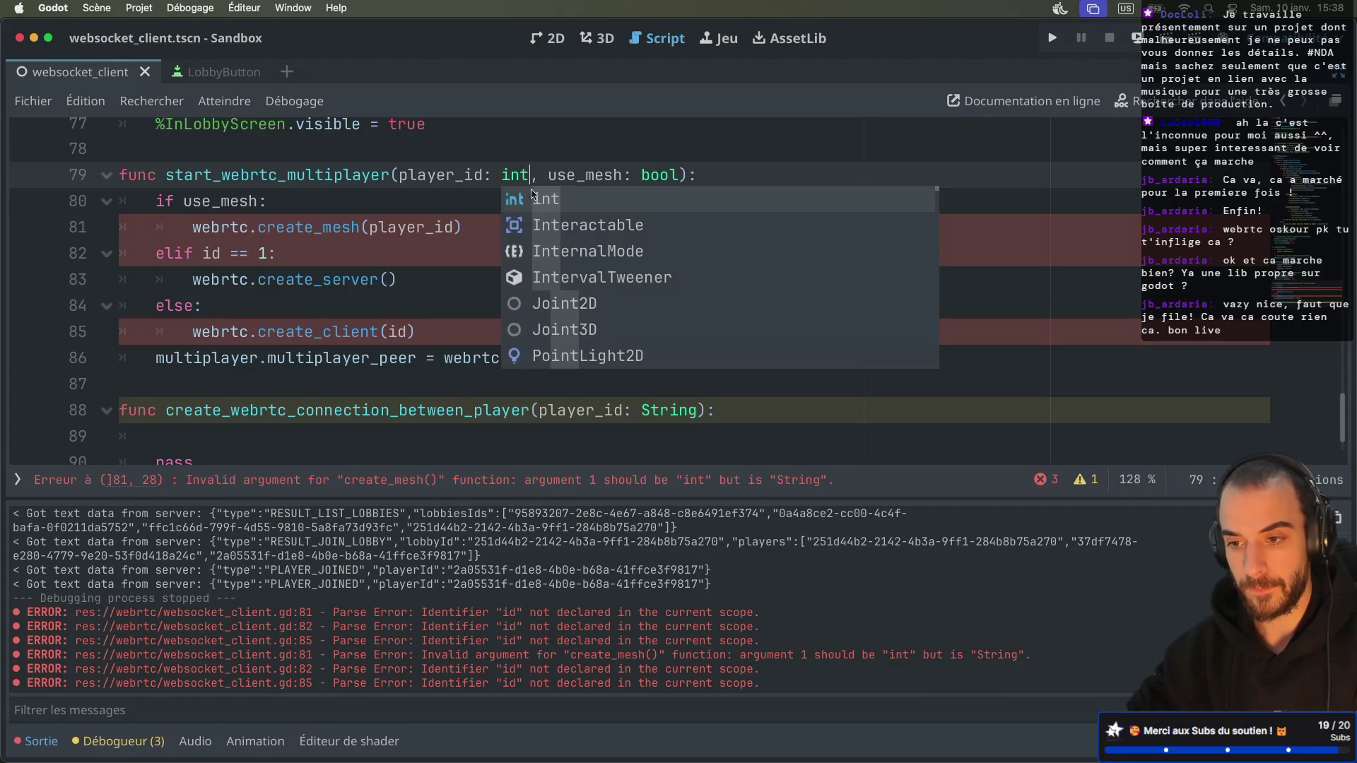
left_click(376, 249)
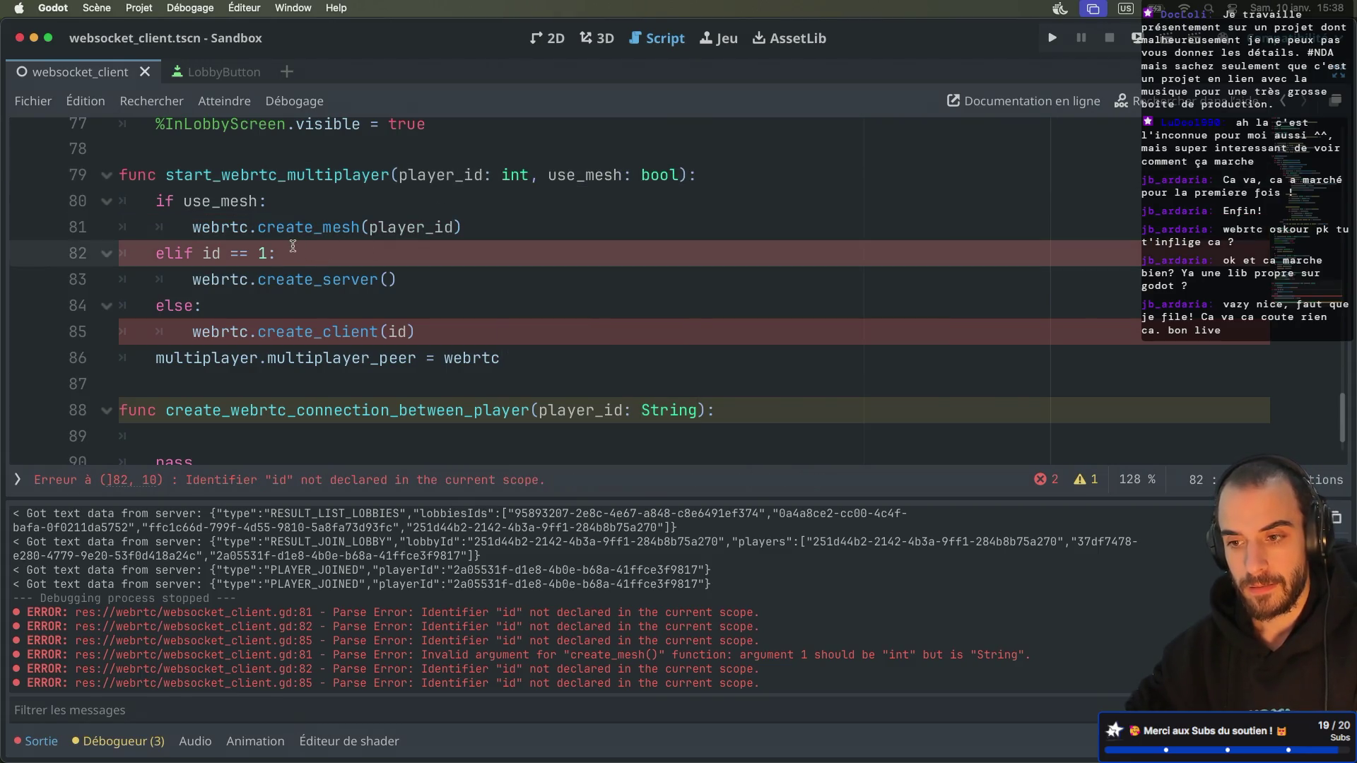
Step: Replace the undeclared id with player_id on lines 82 and 85
double_click(212, 253)
type("player_id")
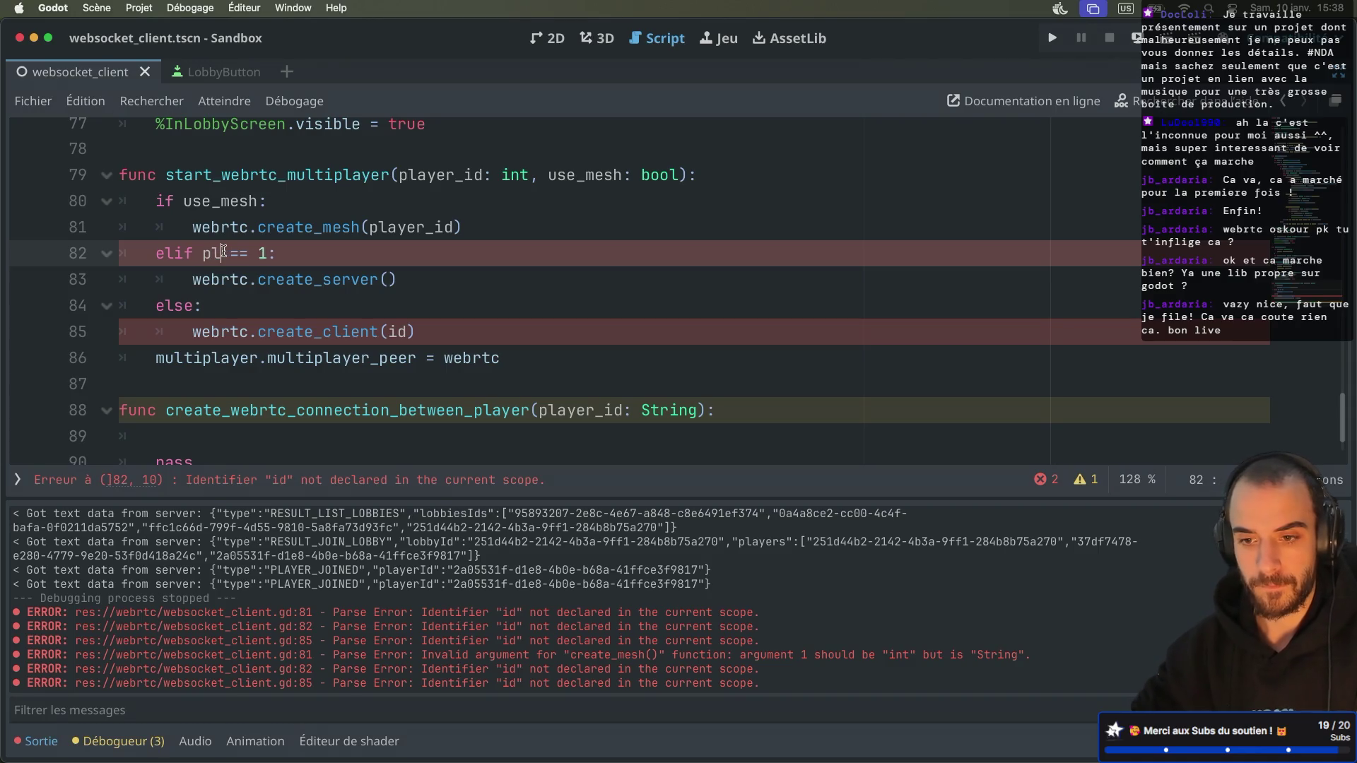
left_click(360, 212)
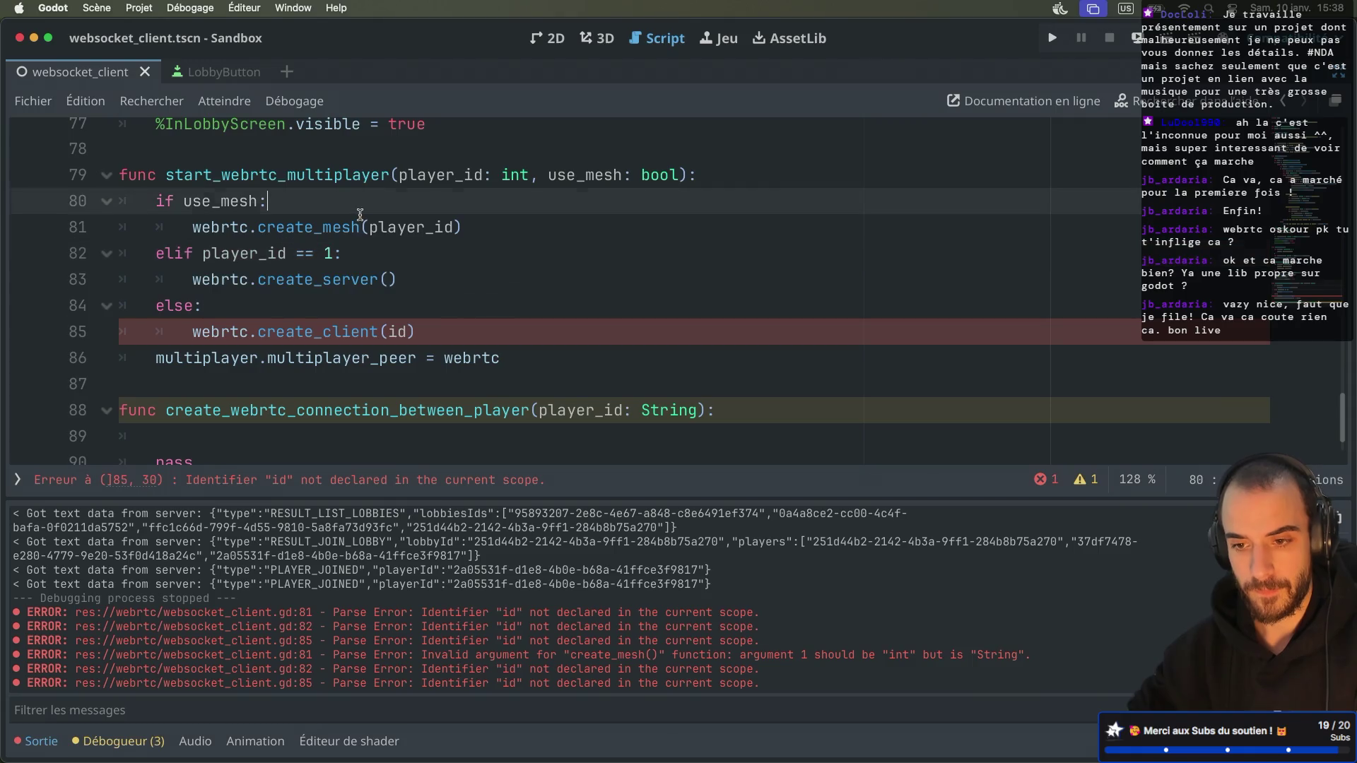
double_click(263, 254)
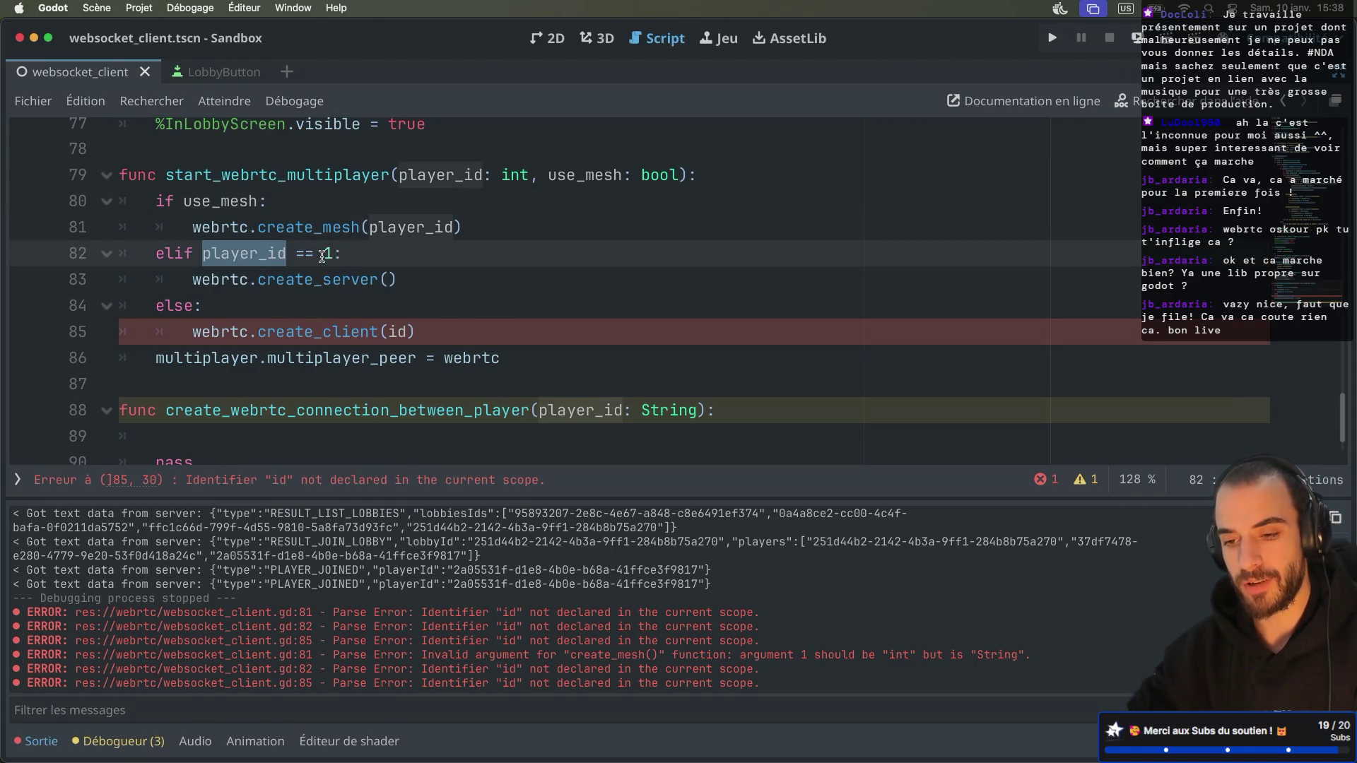
left_click(401, 332)
key("BackSpace")
key("BackSpace")
type("player_id")
left_click(333, 316)
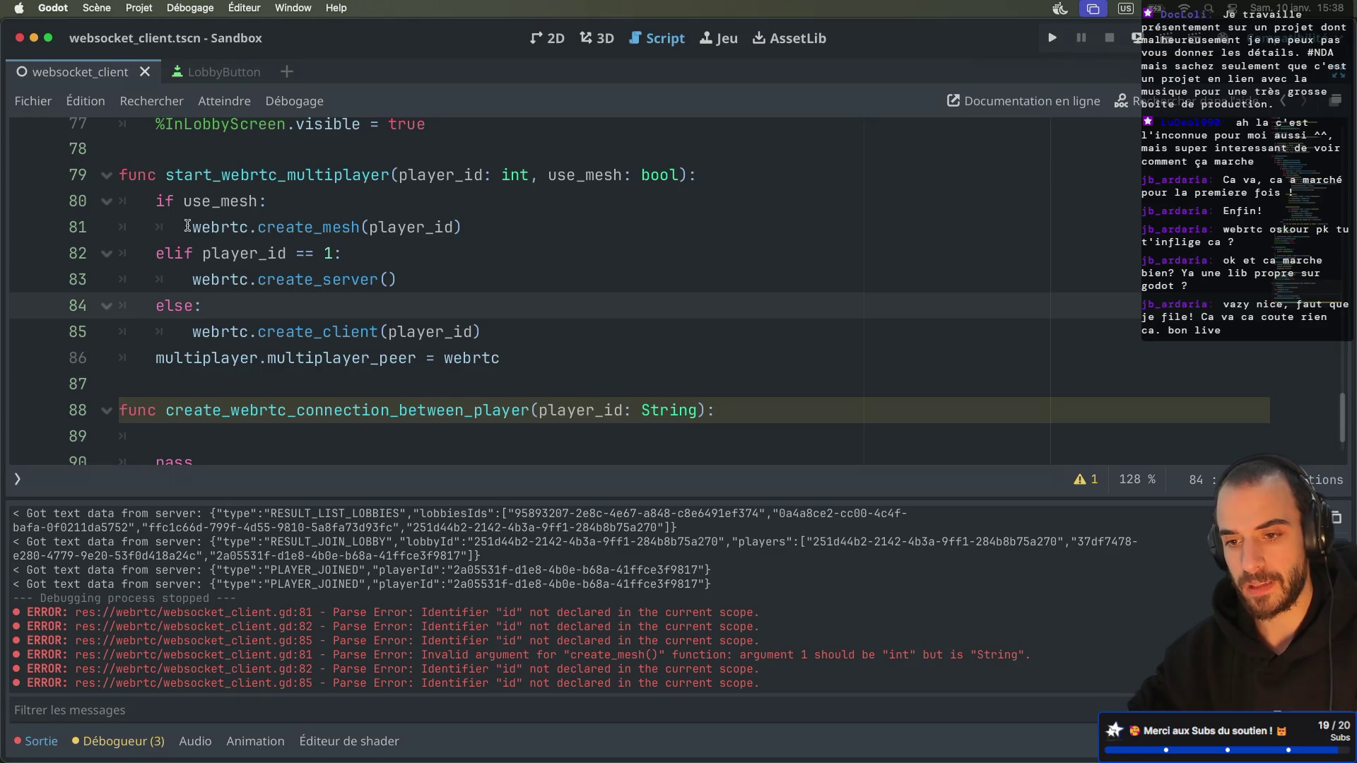
left_click_drag(187, 225, 470, 226)
left_click(344, 309)
scroll(301, 305, "down", 1)
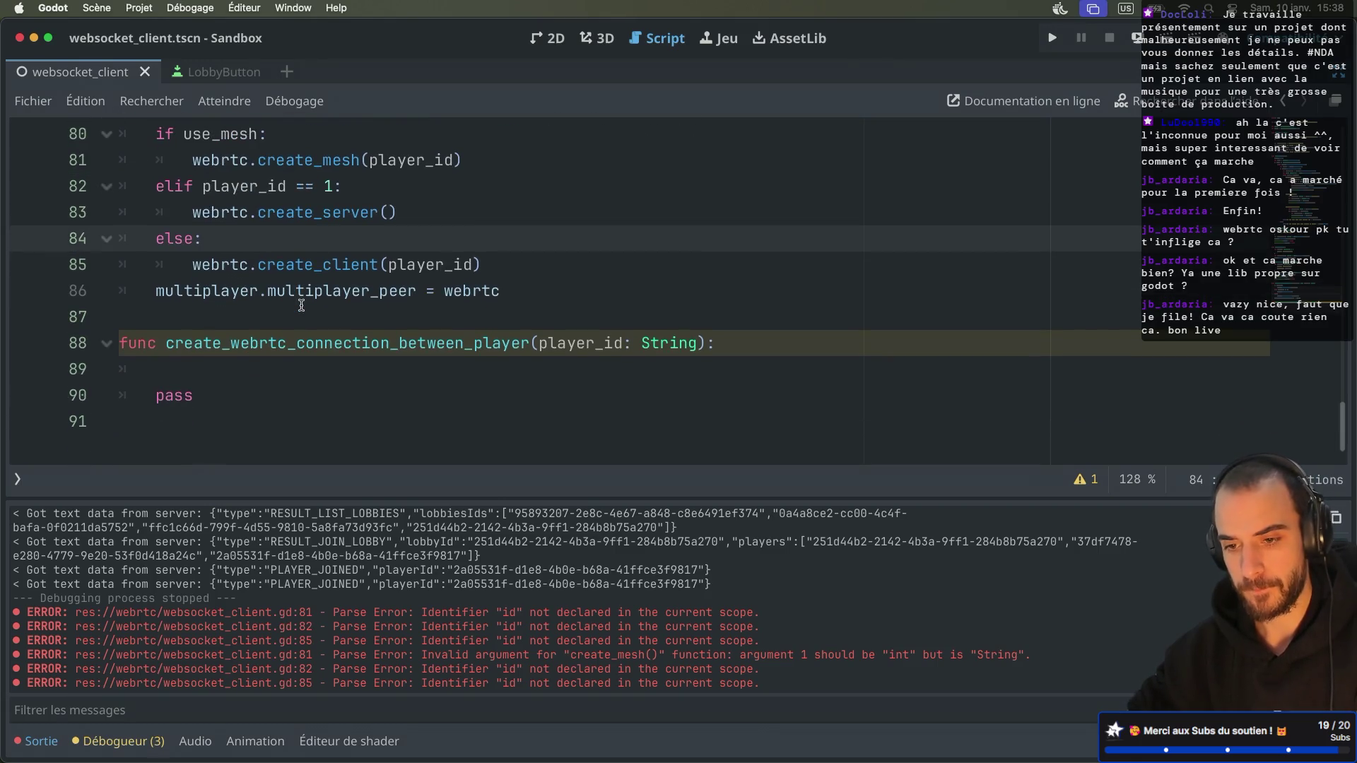
Step: Change String to int on line 88 and for player_id in the PLAYER_JOINED handler
double_click(651, 343)
type("int")
key("Escape")
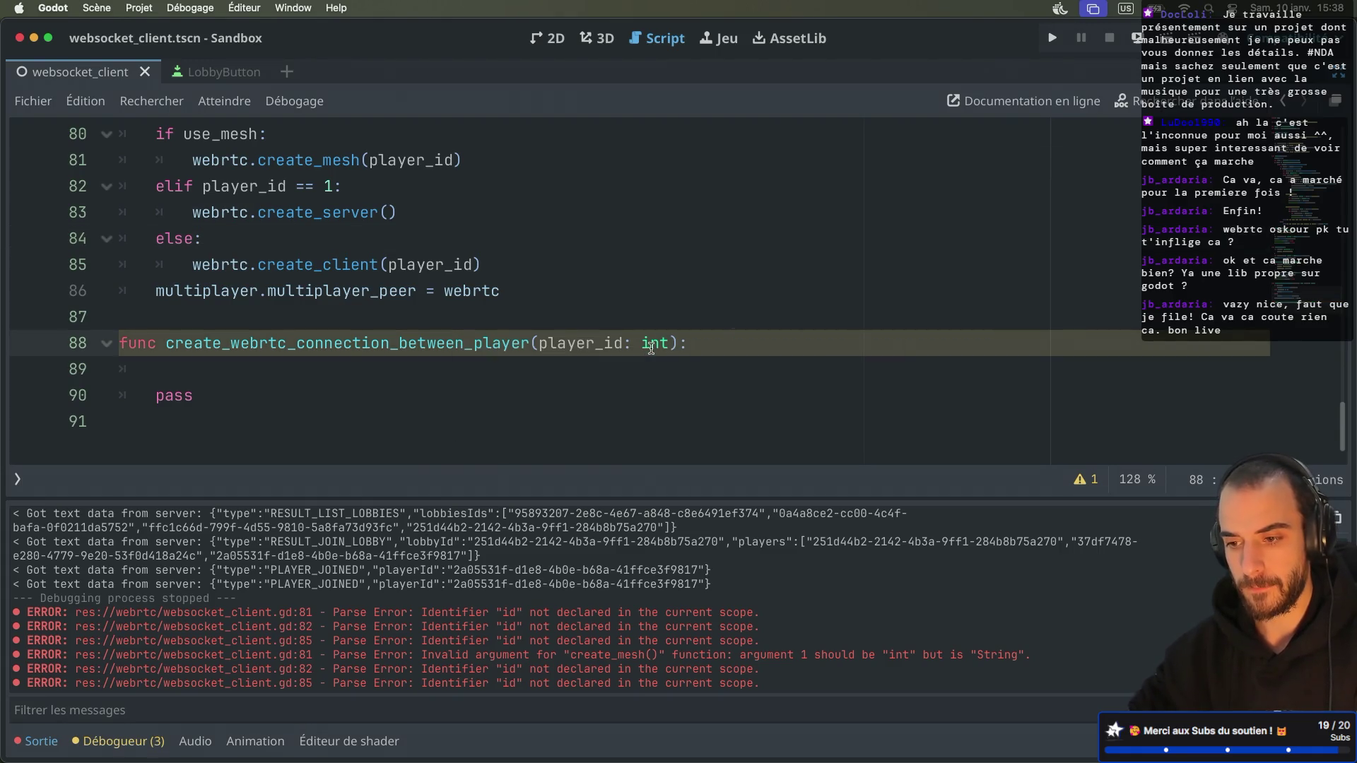
scroll(513, 243, "up", 5)
scroll(514, 243, "up", 3)
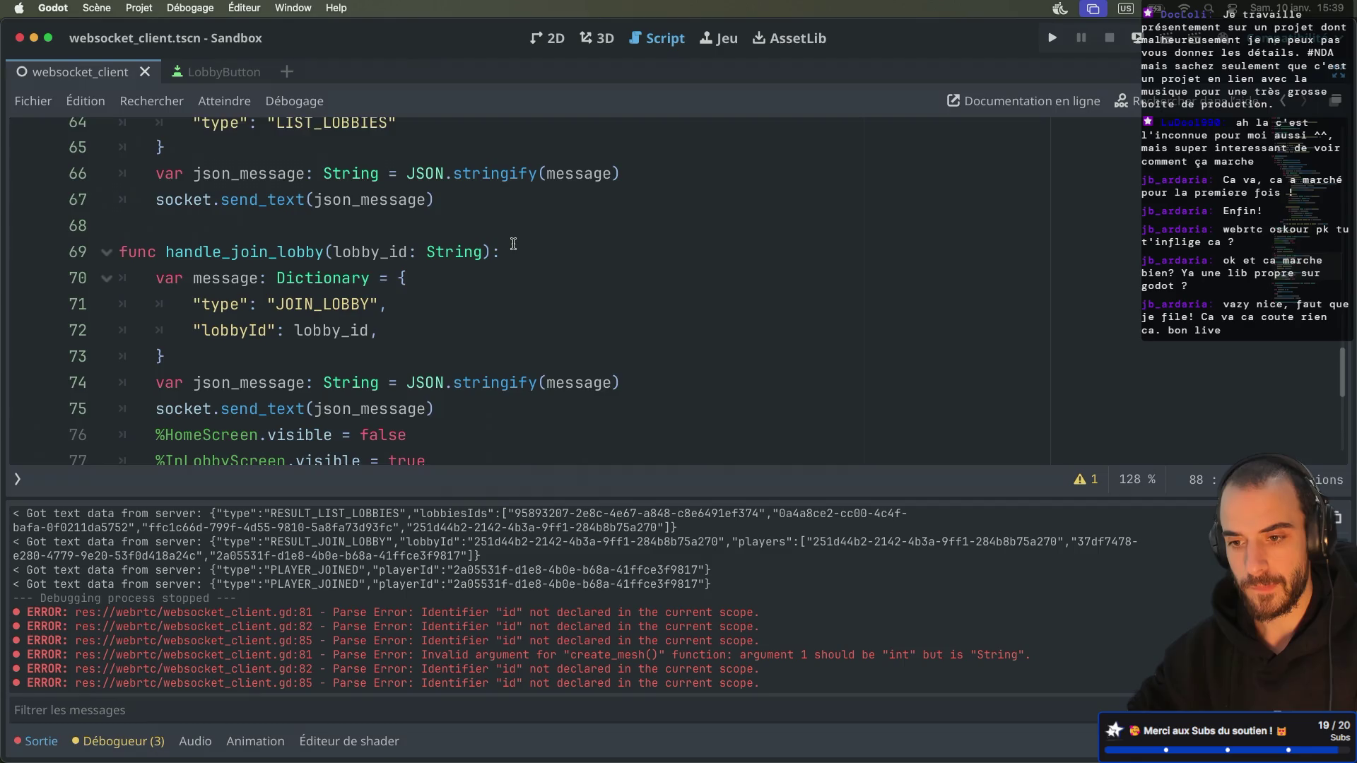
scroll(513, 244, "up", 5)
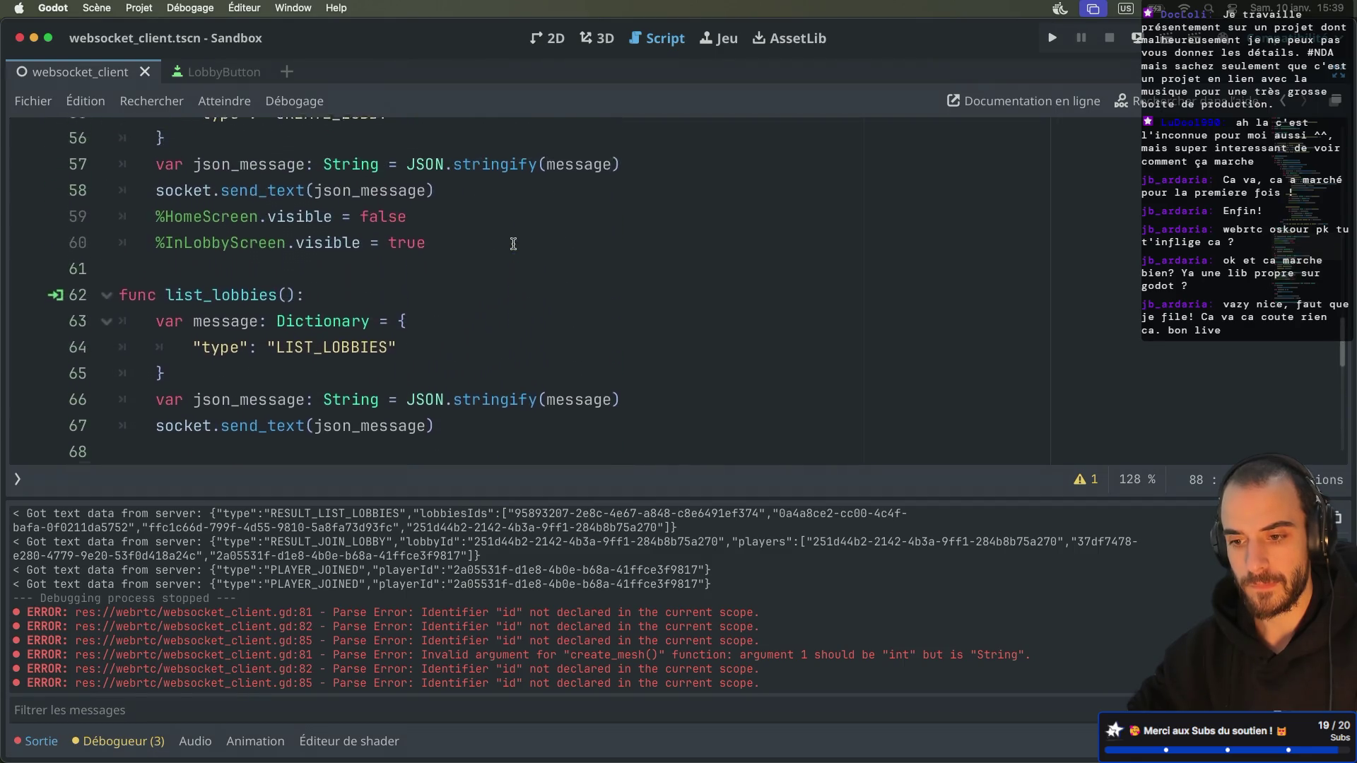
scroll(513, 244, "up", 5)
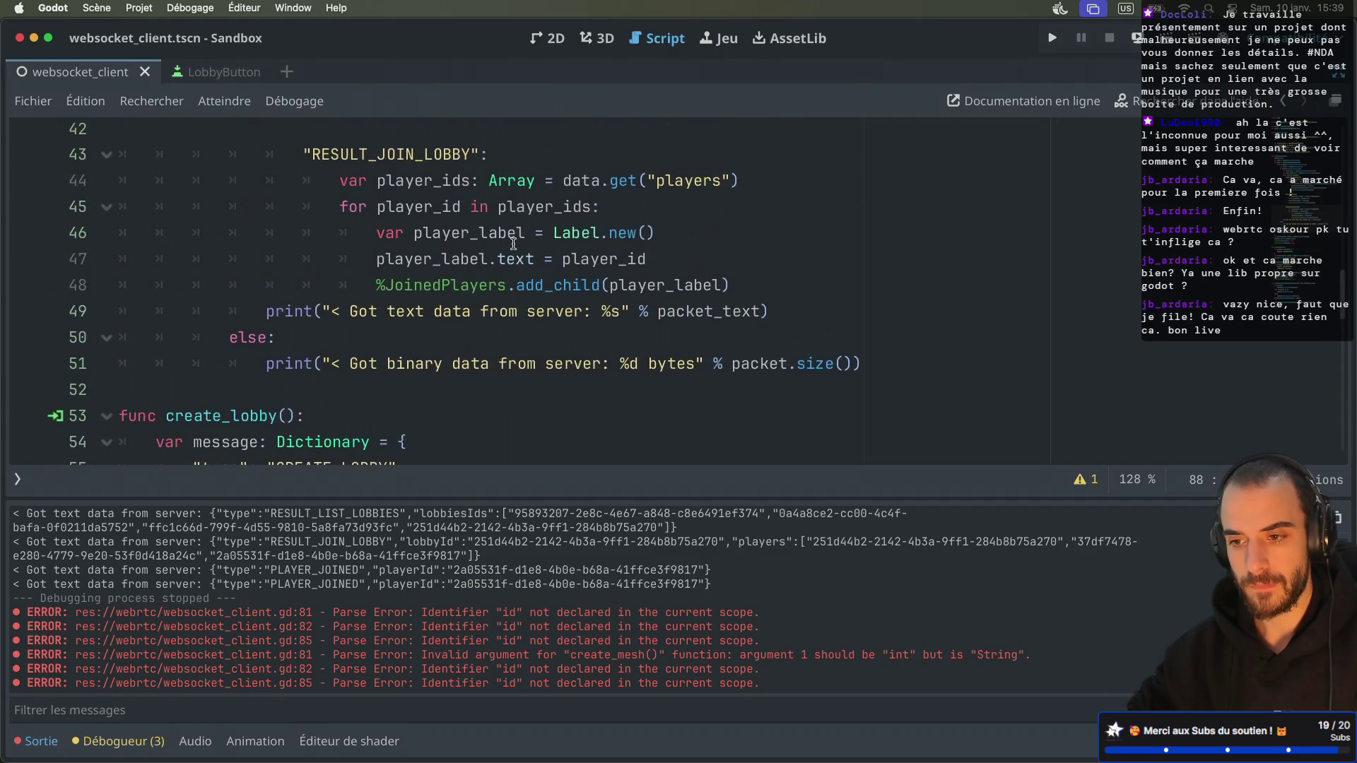
scroll(514, 271, "up", 2)
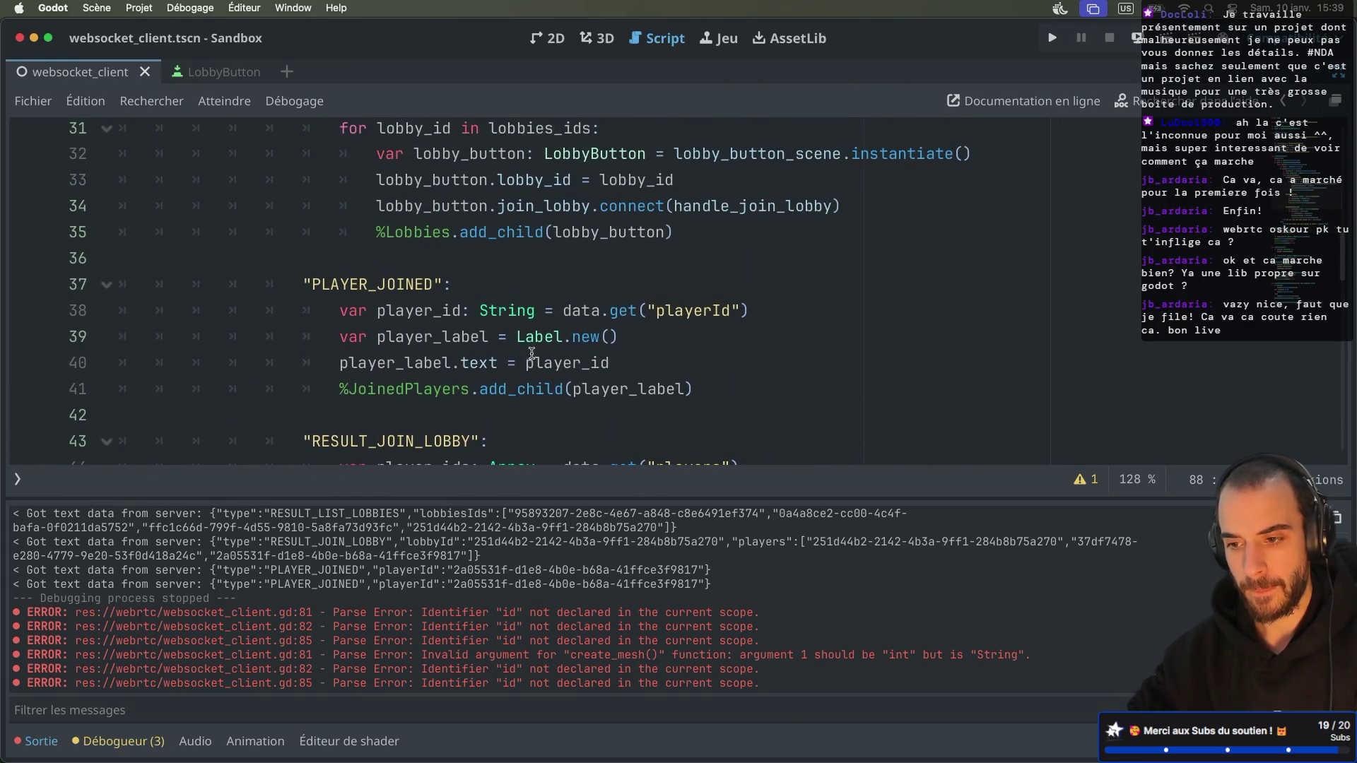
double_click(504, 311)
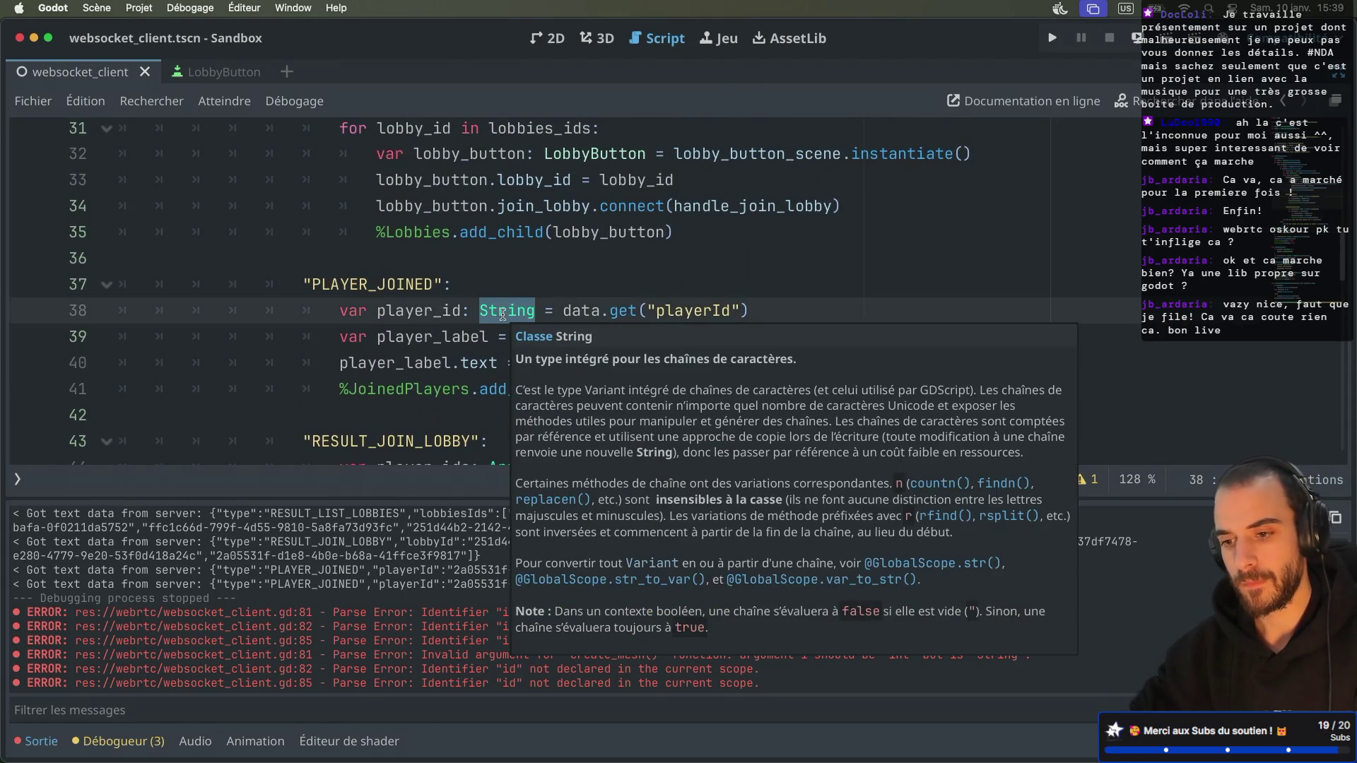
type("int")
key("Escape")
key("Up")
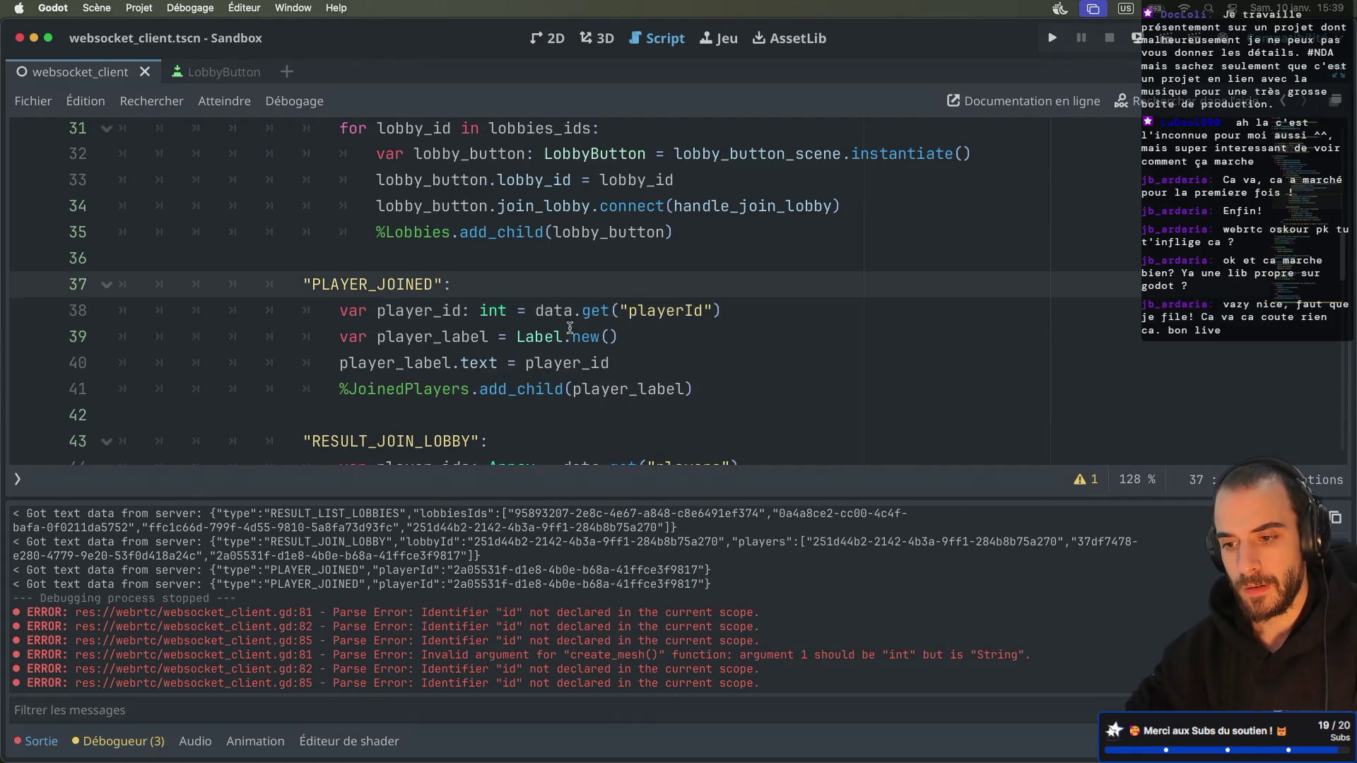
Step: Wrap player_id in str() for the label text on line 40
left_click(523, 363)
type("st")
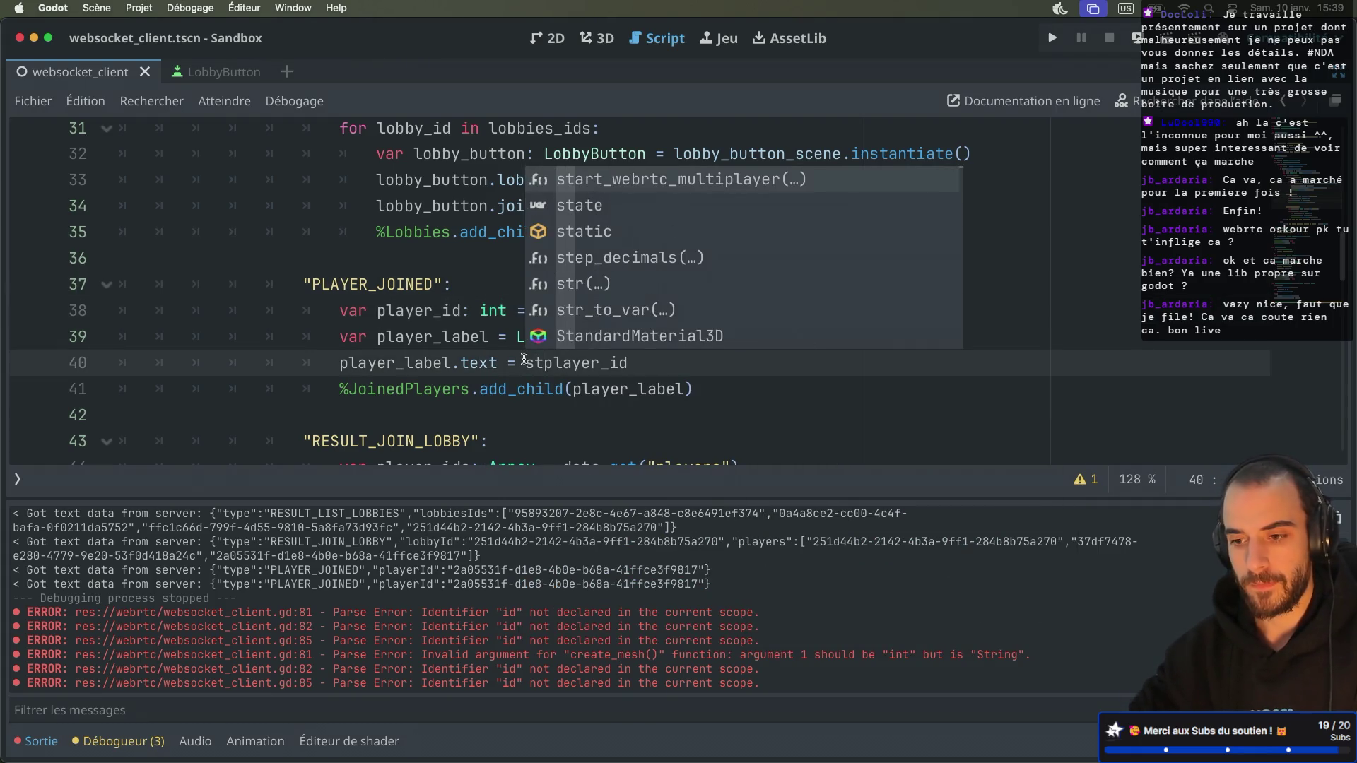
type("r(")
key("Escape")
left_click(657, 361)
left_click(562, 363)
key("BackSpace")
key("BackSpace")
key("BackSpace")
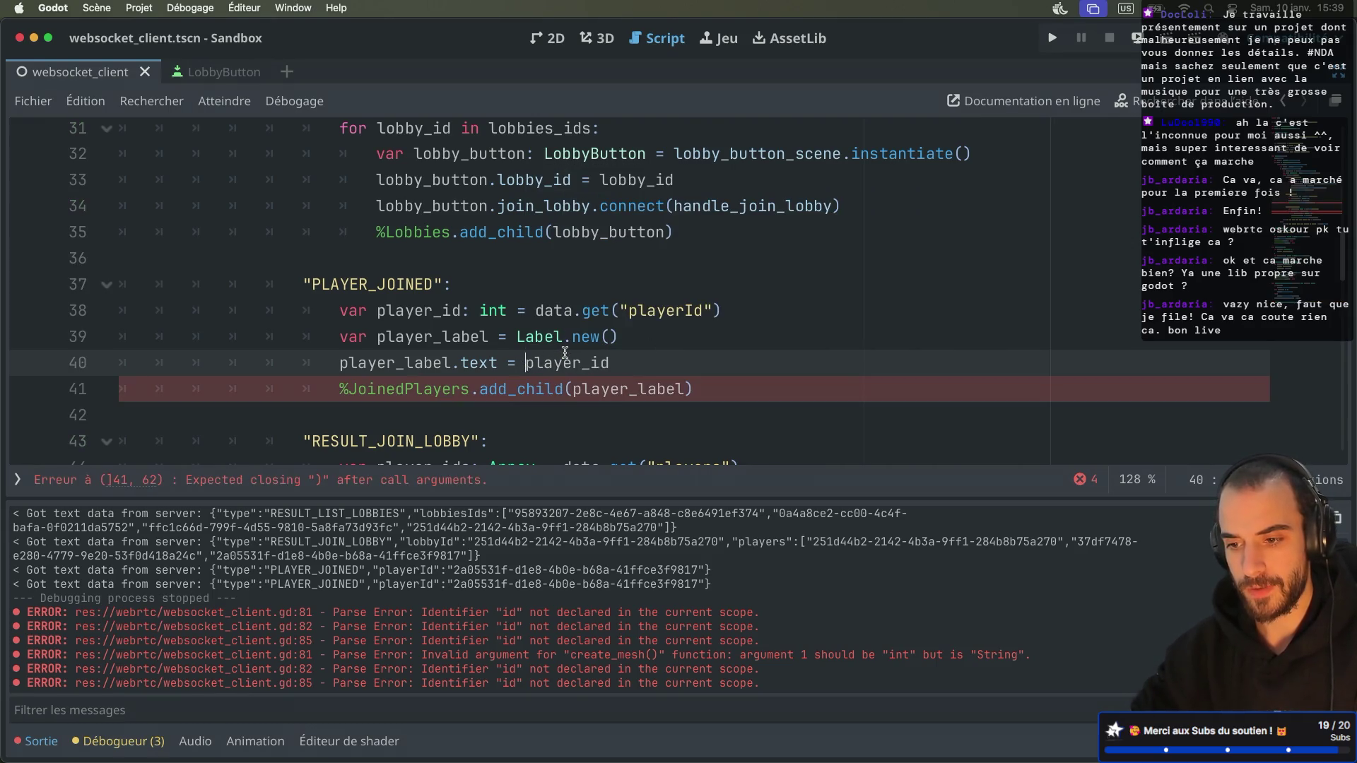
type("str(")
left_click(654, 364)
type(")")
left_click(520, 286)
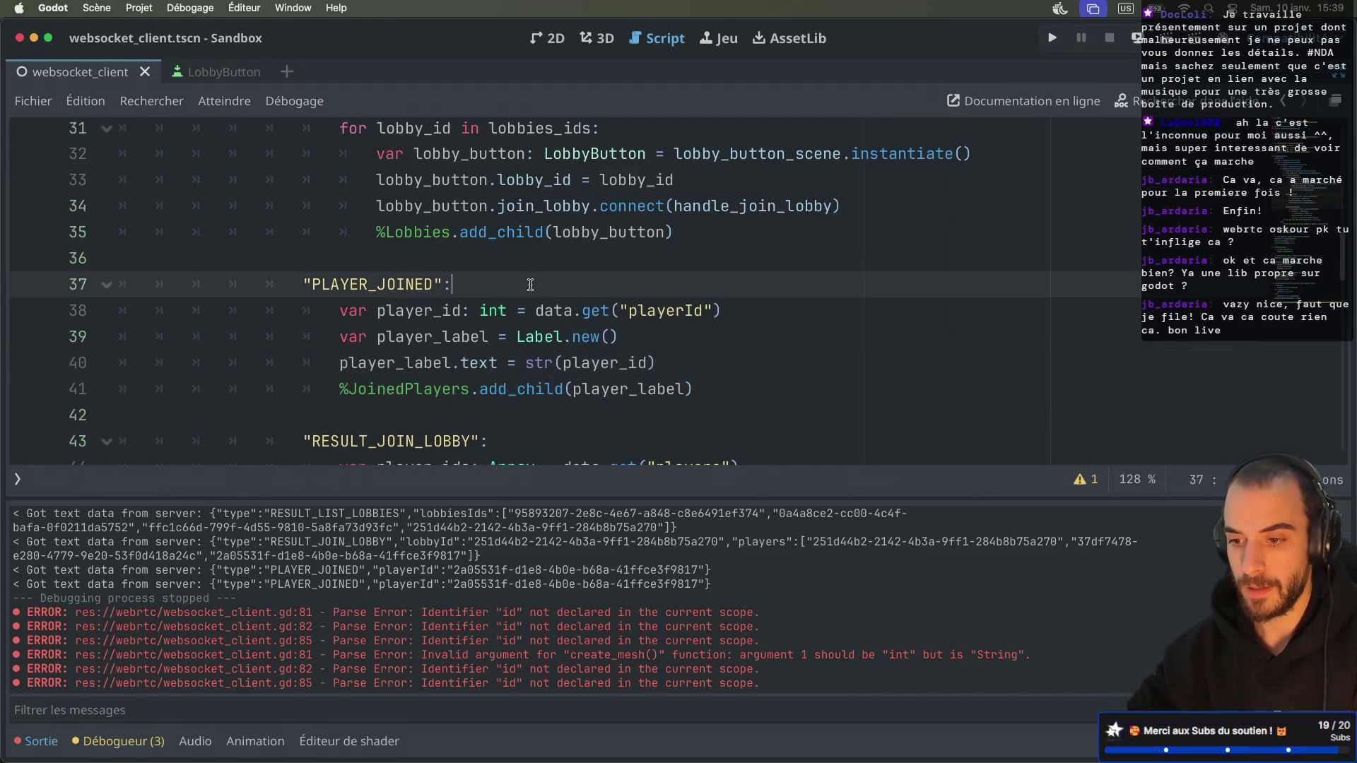
Step: Delete the blank line above pass and save the script
scroll(527, 285, "up", 3)
scroll(530, 285, "up", 5)
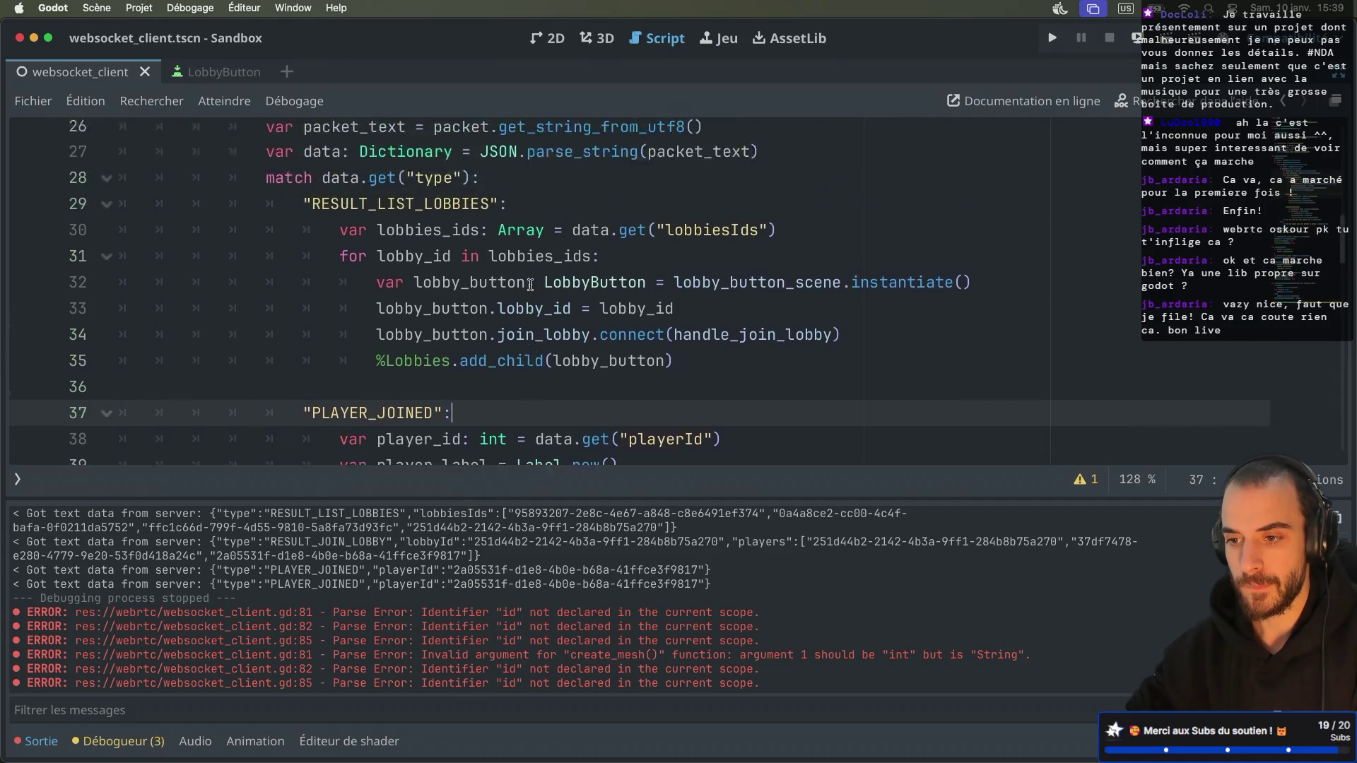
scroll(530, 285, "down", 20)
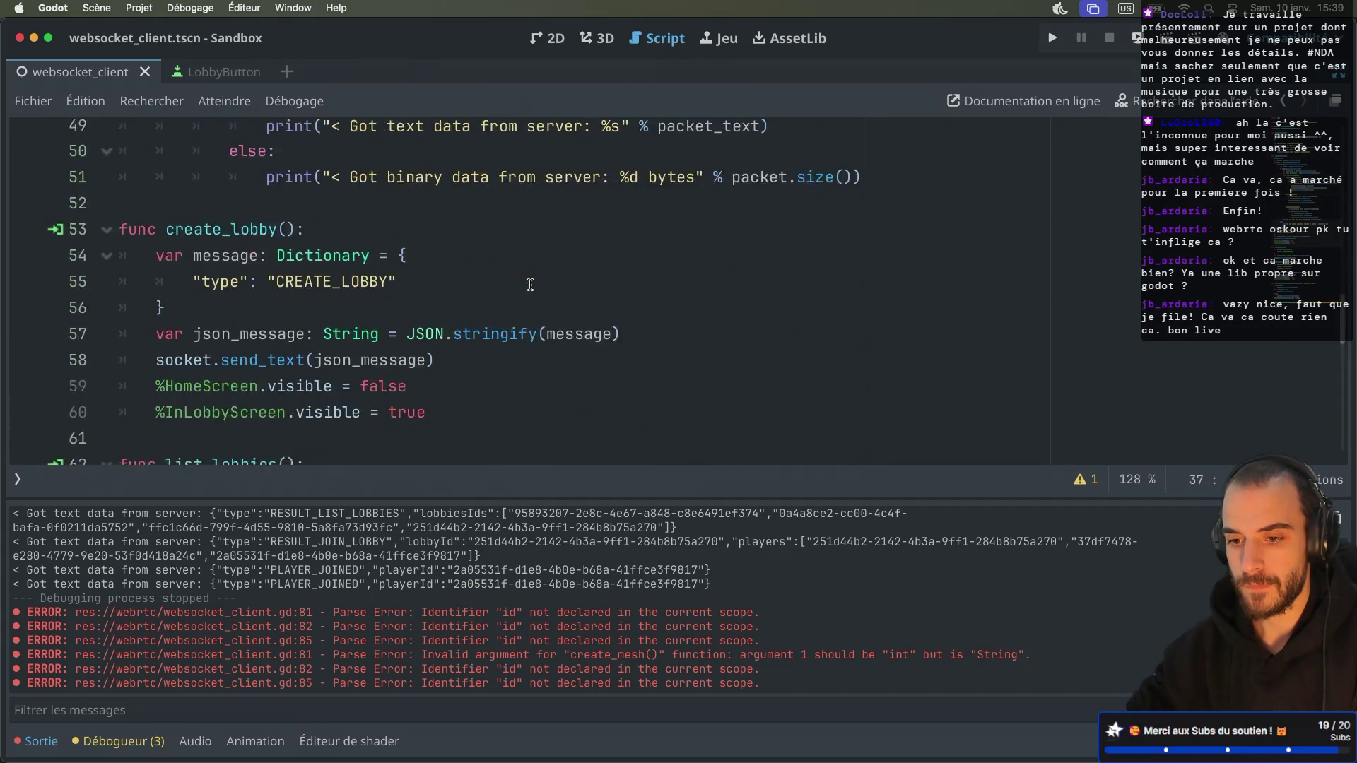
left_click(218, 375)
key("BackSpace")
key("BackSpace")
key("ctrl+s")
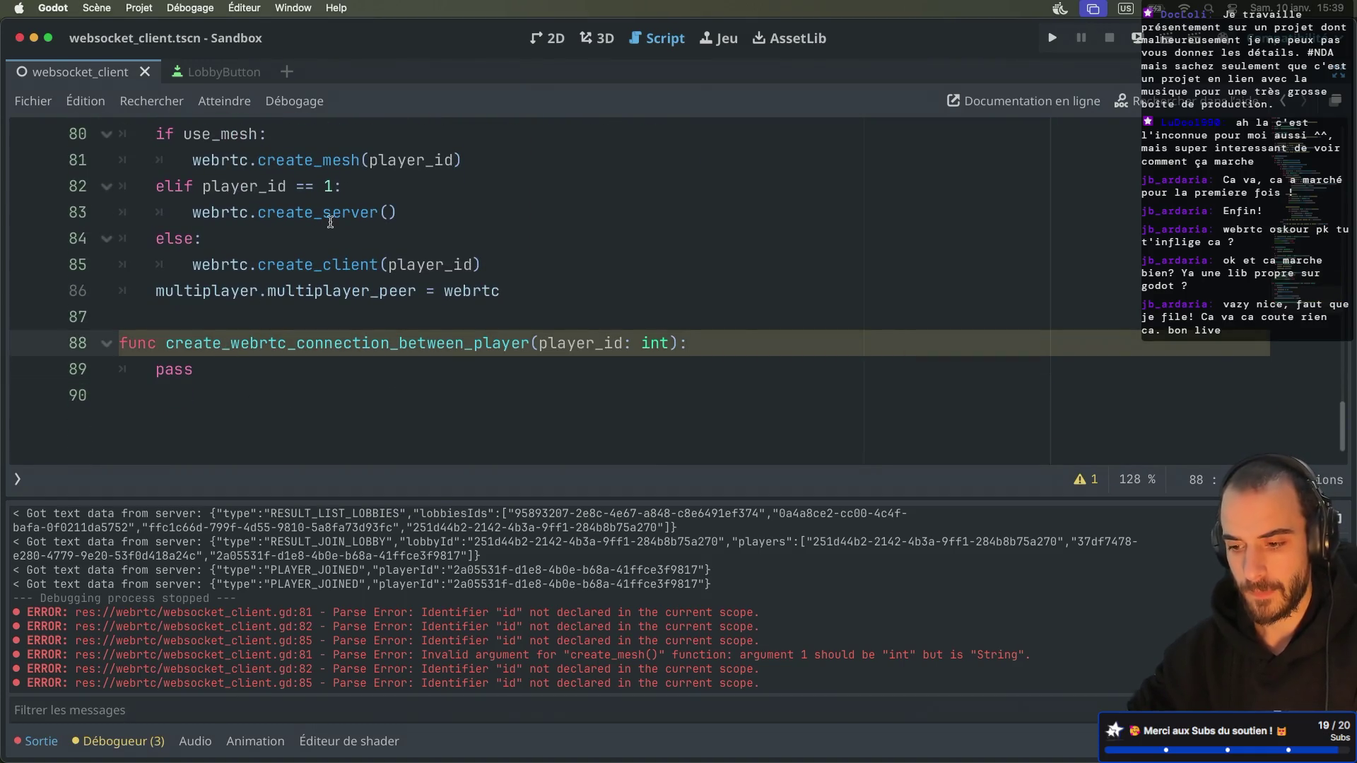
Step: Comment out the webrtc.initialize block on lines 9–11 in _ready
scroll(297, 353, "up", 3)
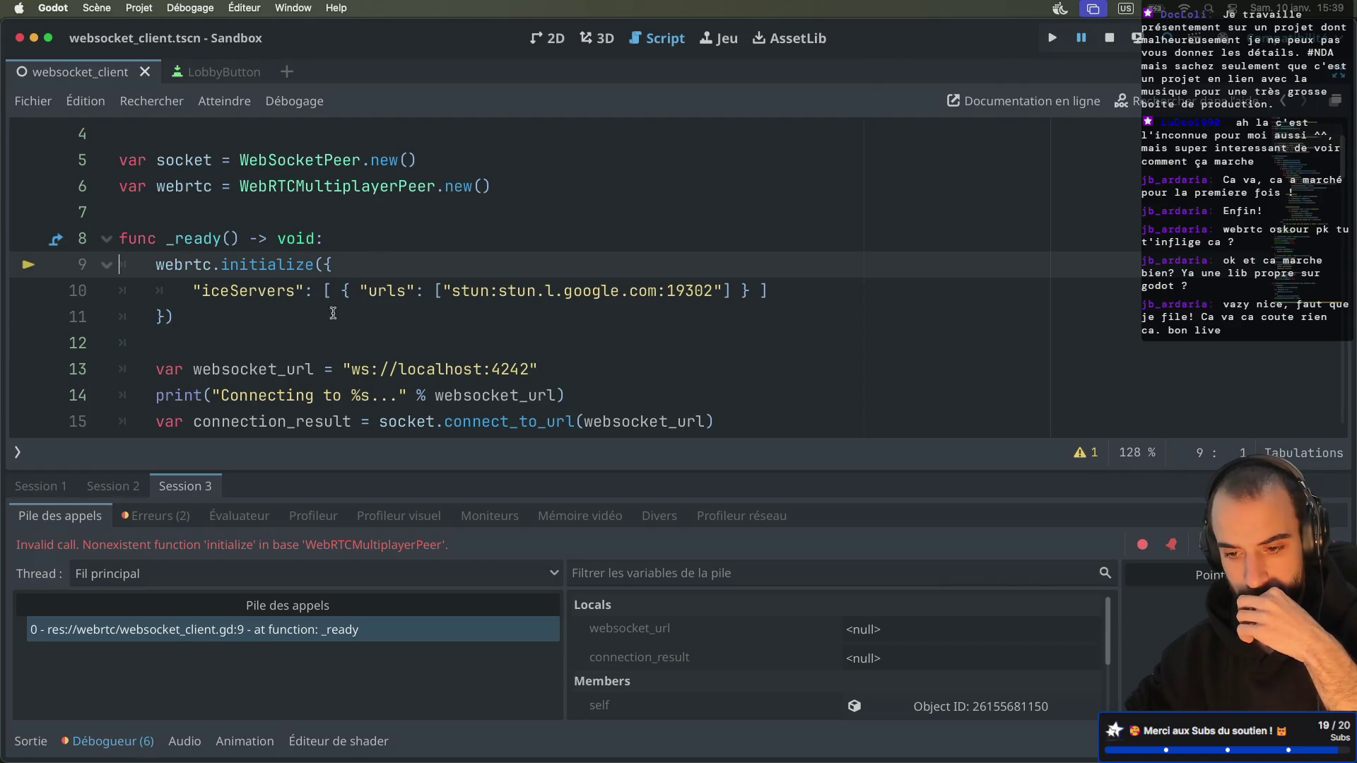
scroll(277, 268, "up", 2)
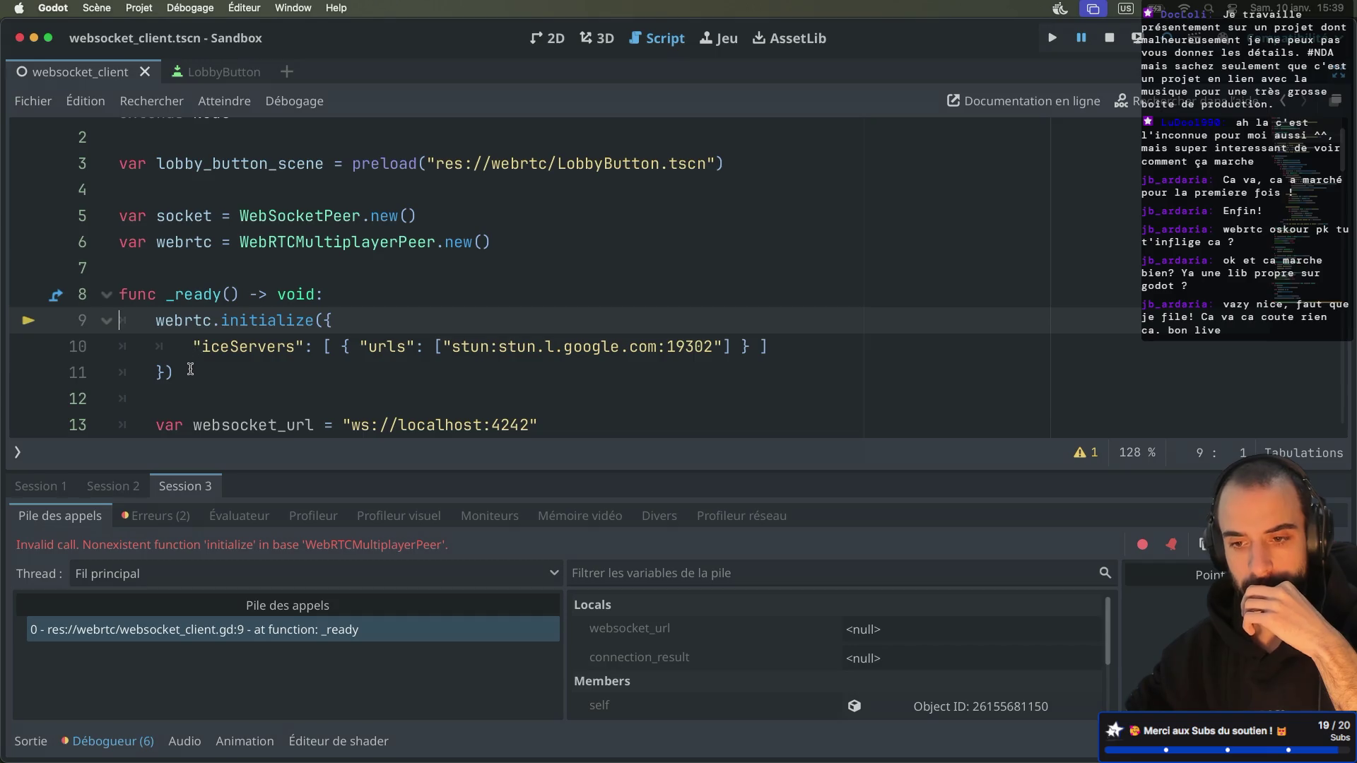
left_click_drag(191, 369, 120, 320)
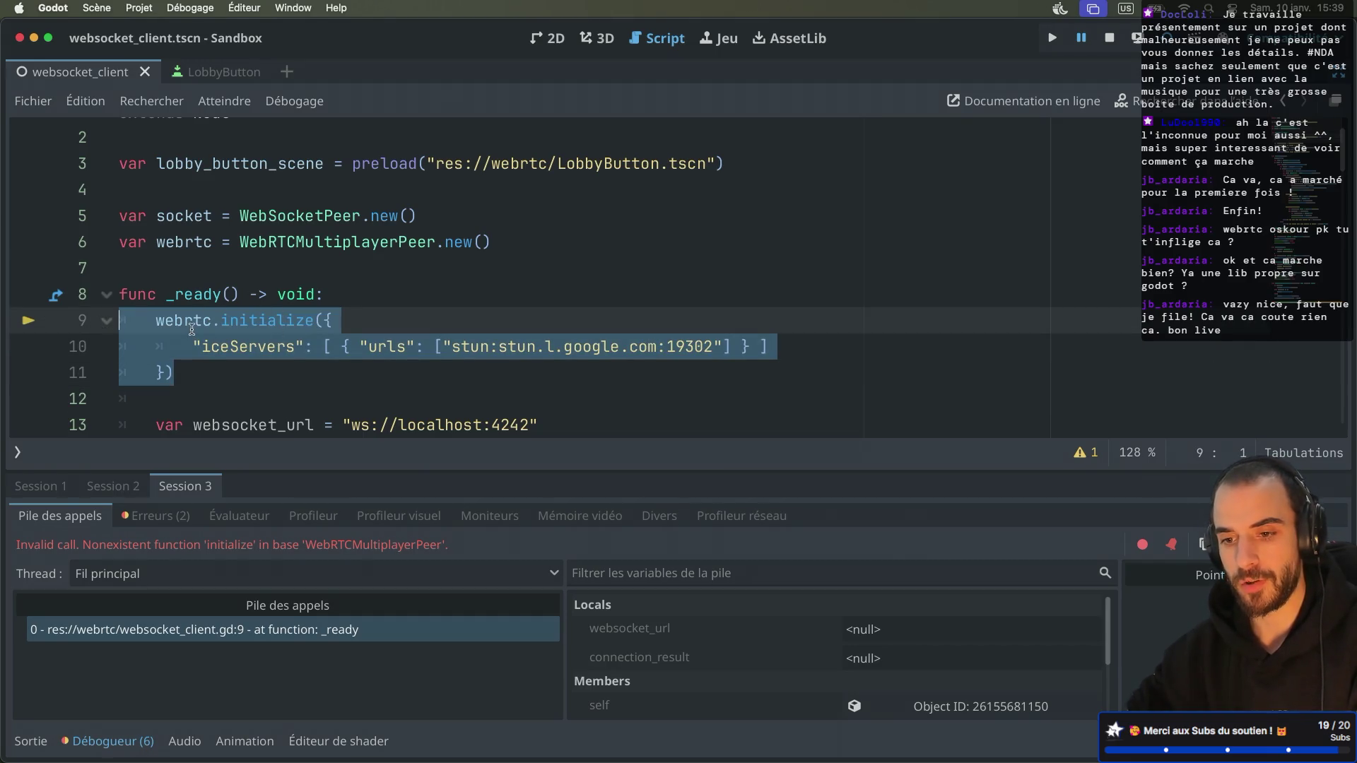
mouse_move(191, 329)
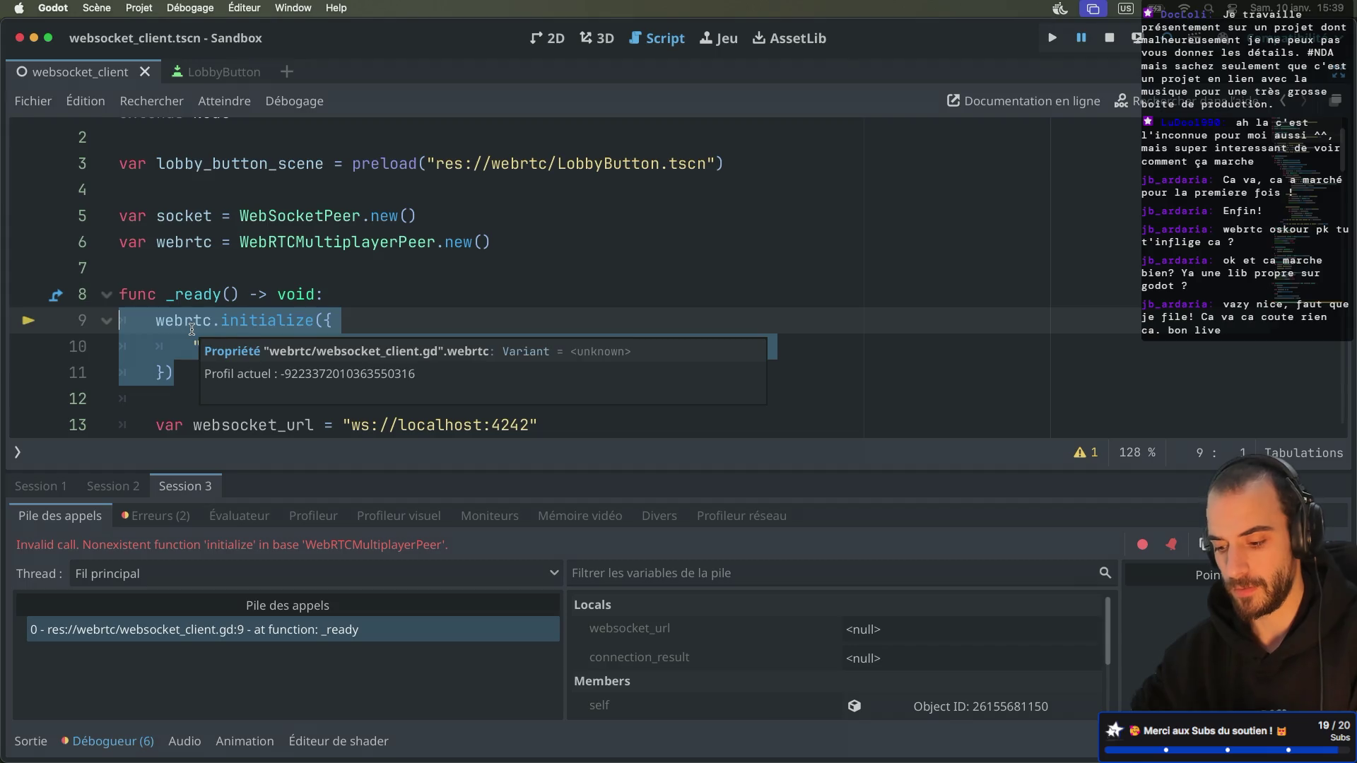
key("ctrl+space")
key("super+period")
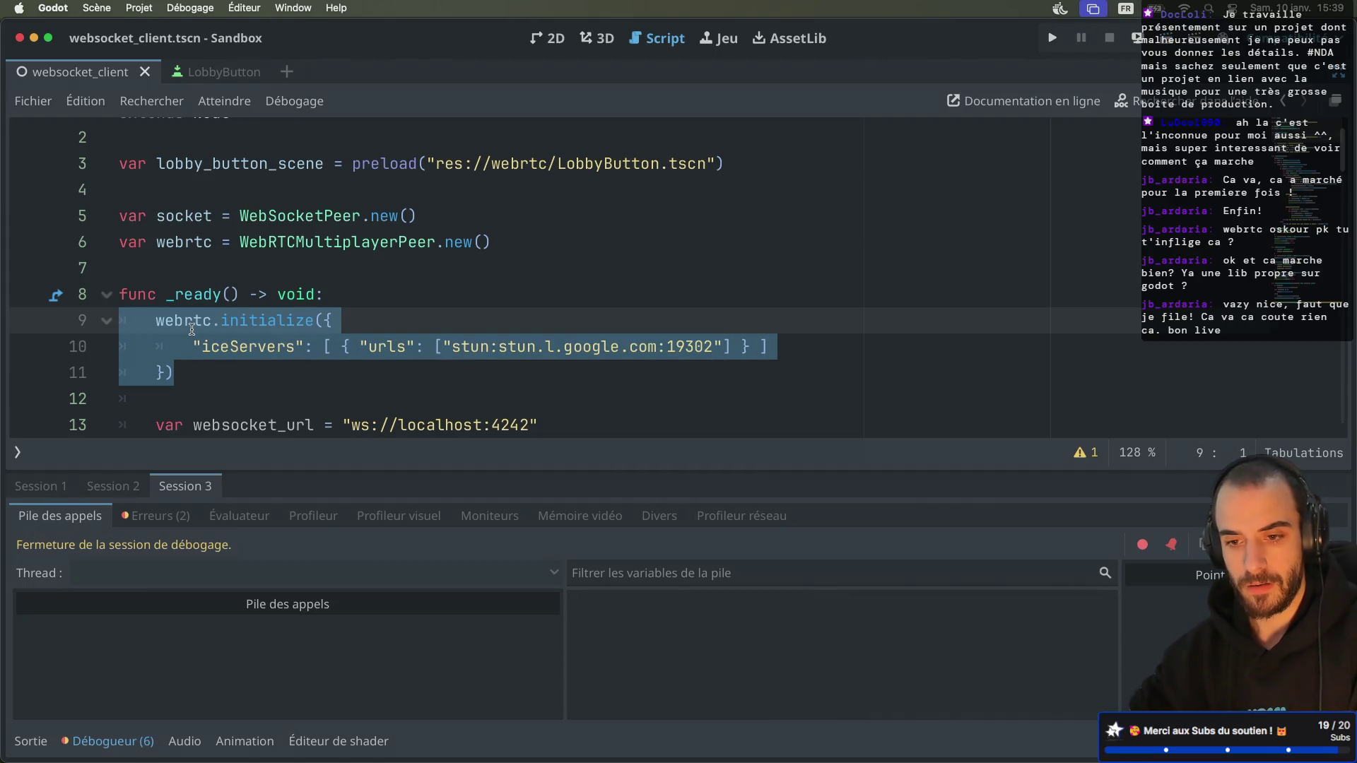
key("super+k")
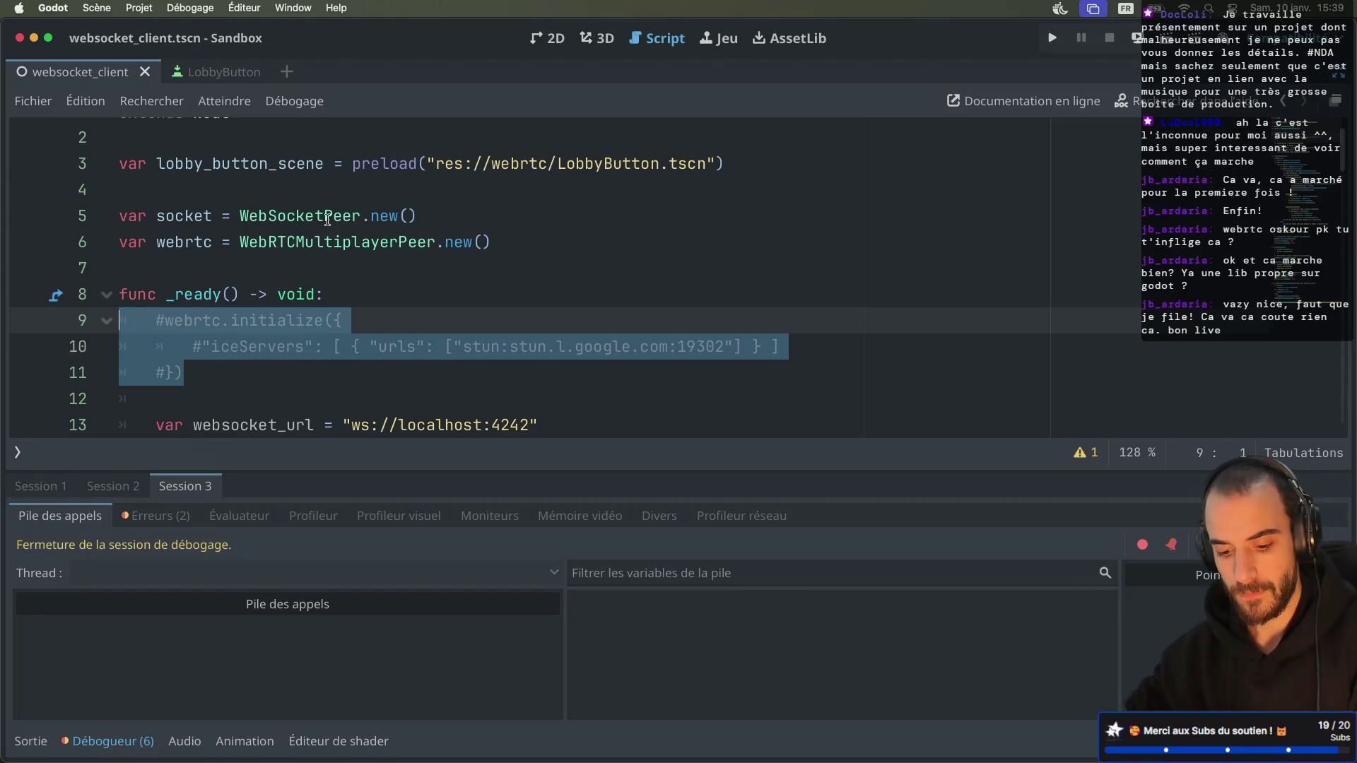
key("ctrl+space")
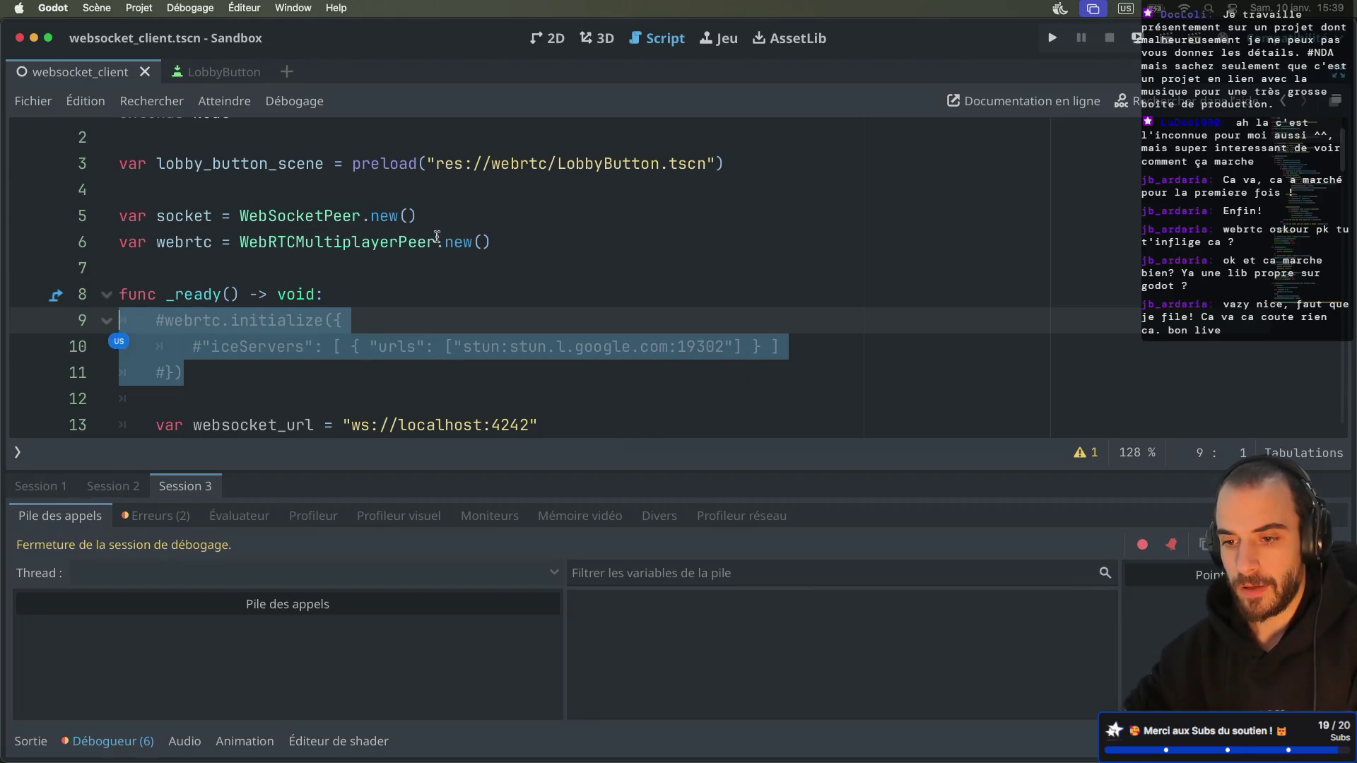
left_click(388, 321)
Step: Run the game, which halts at line 38 with a String-to-int assignment error
scroll(388, 320, "down", 2)
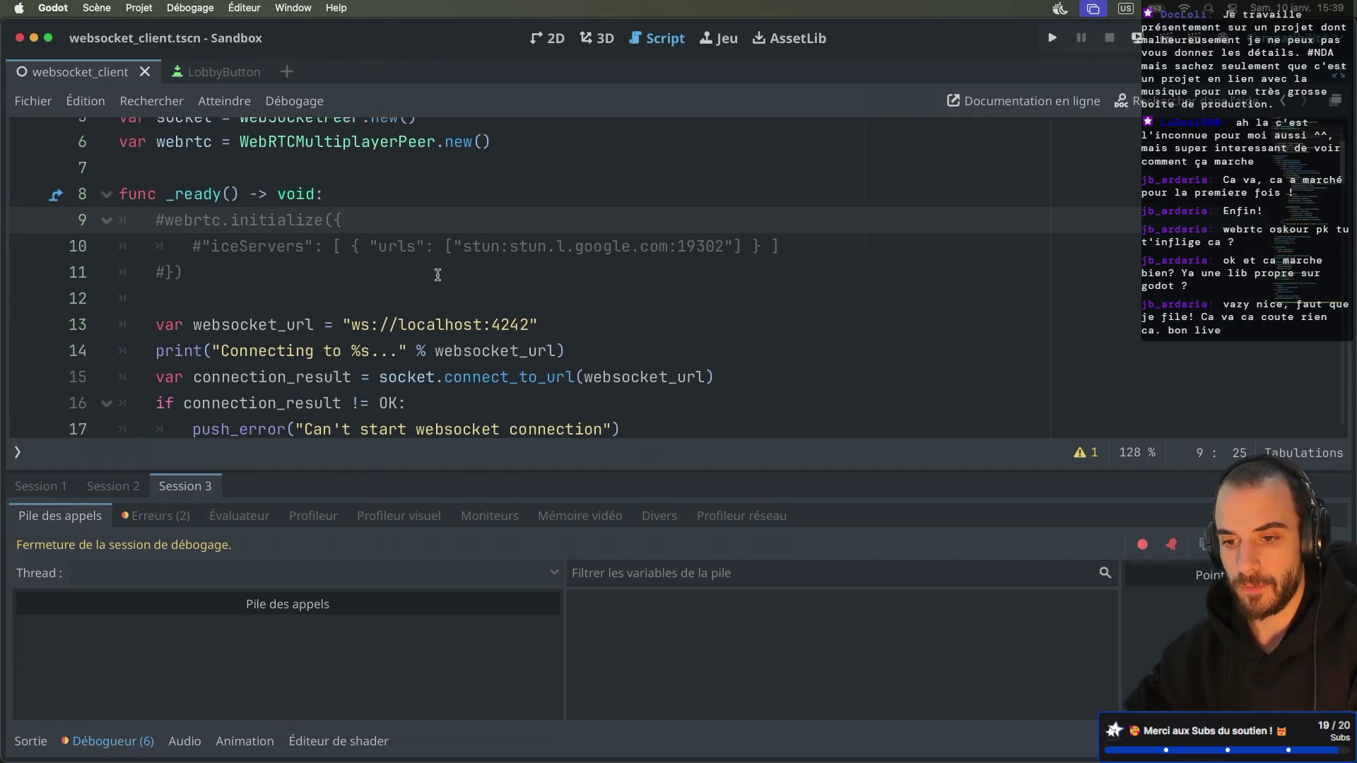
key("super+b")
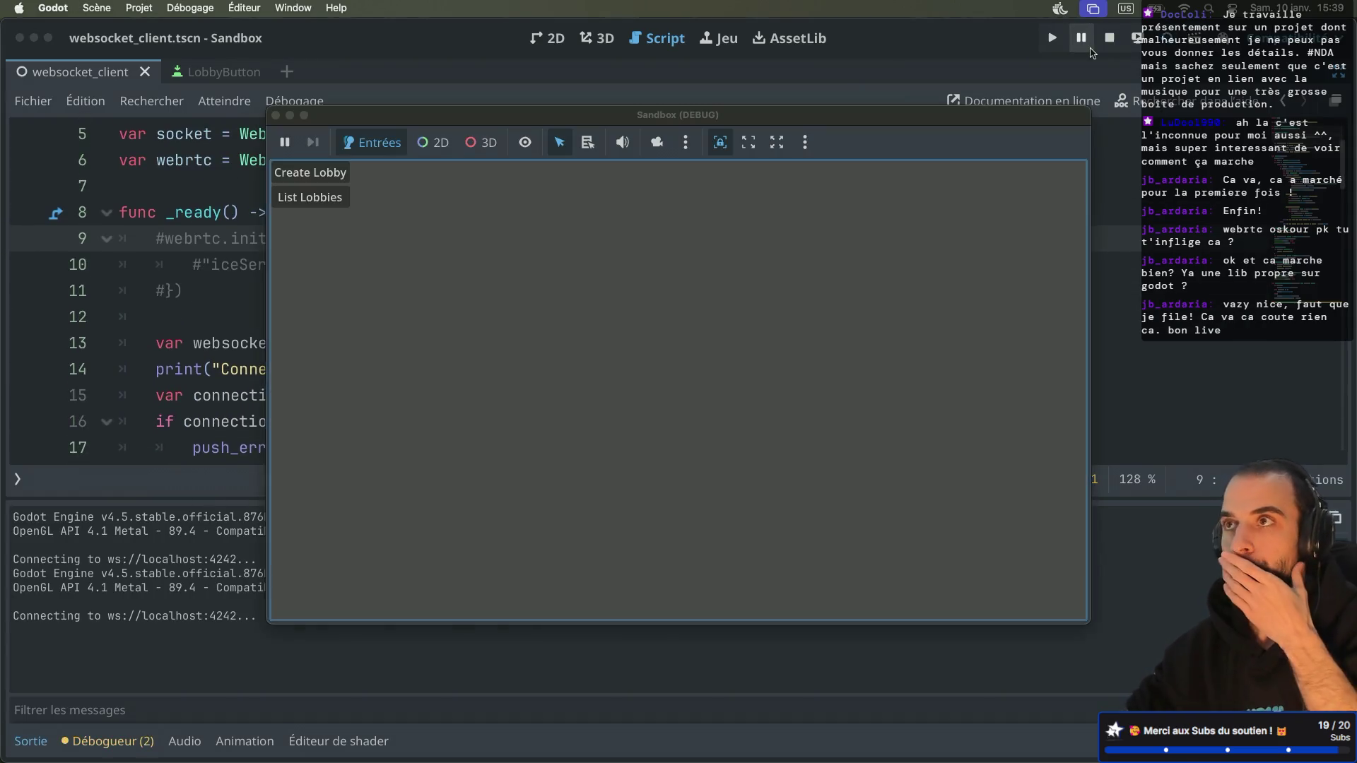
left_click_drag(535, 157, 831, 231)
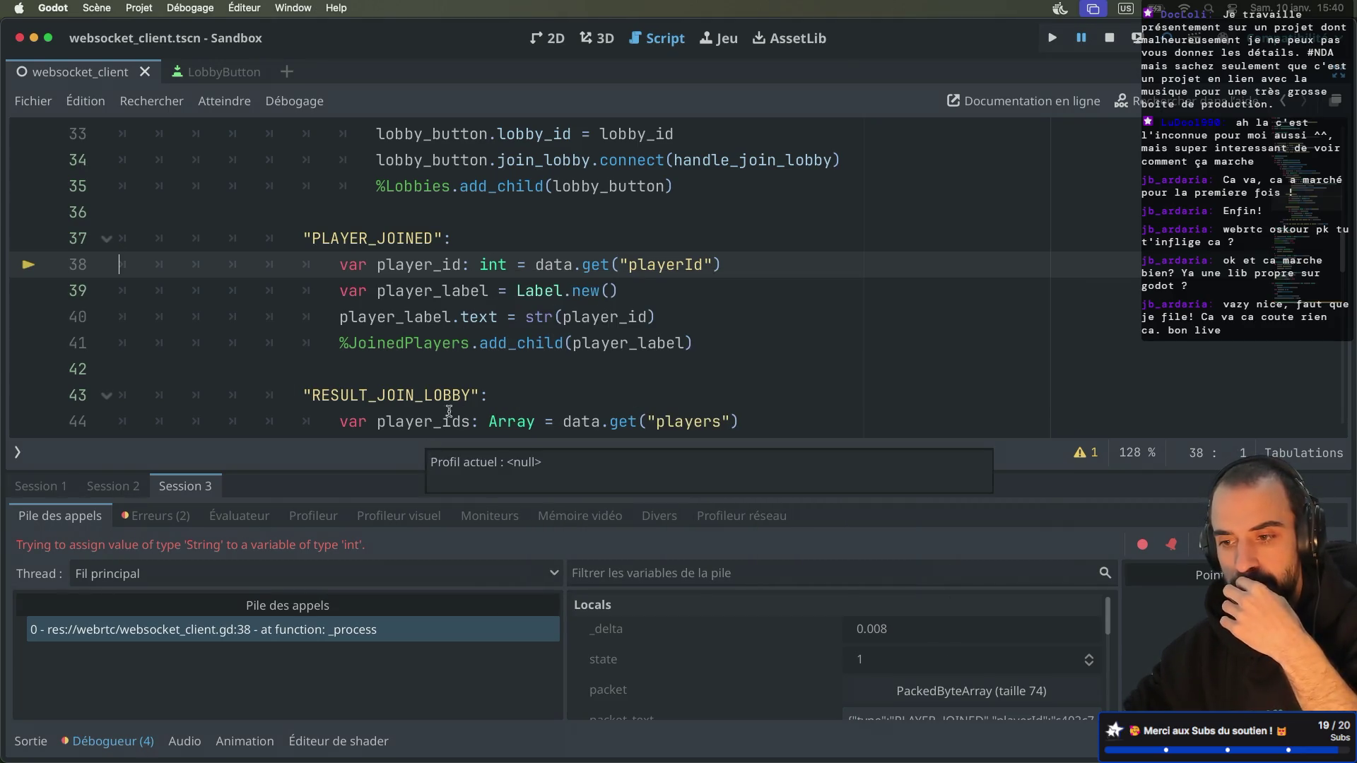
key("ctrl+Right")
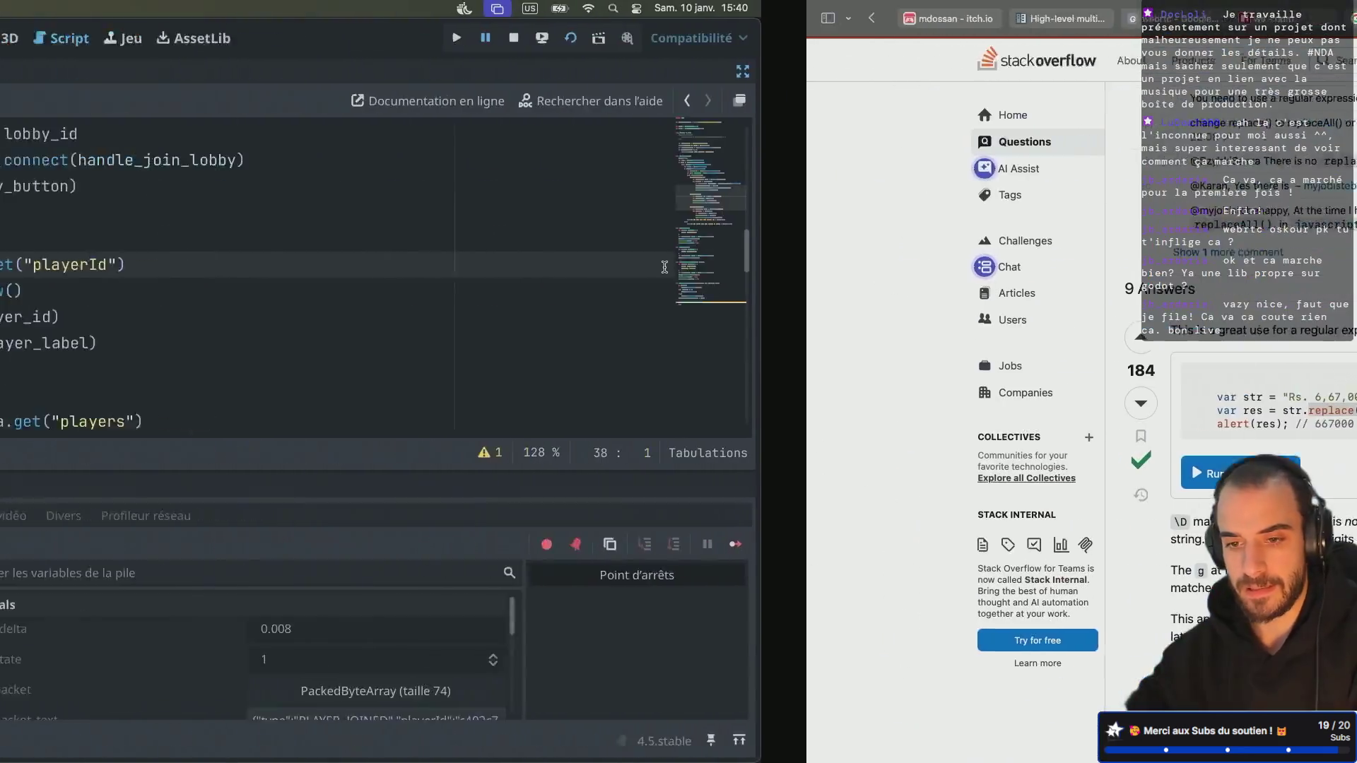
key("ctrl+Right")
key("ctrl+Right")
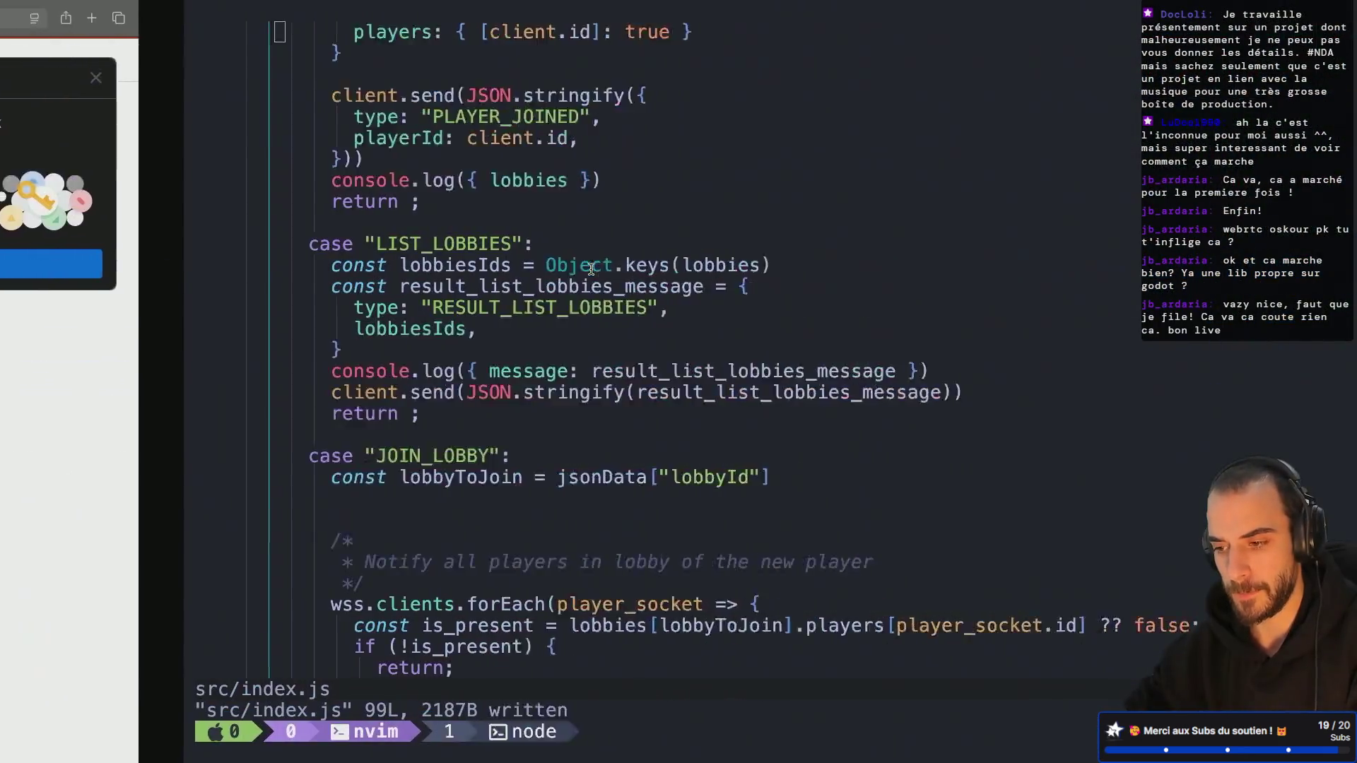
Step: Review the server's index.js, checking the parseInt client.id line and the playerId message key
scroll(254, 441, "up", 4)
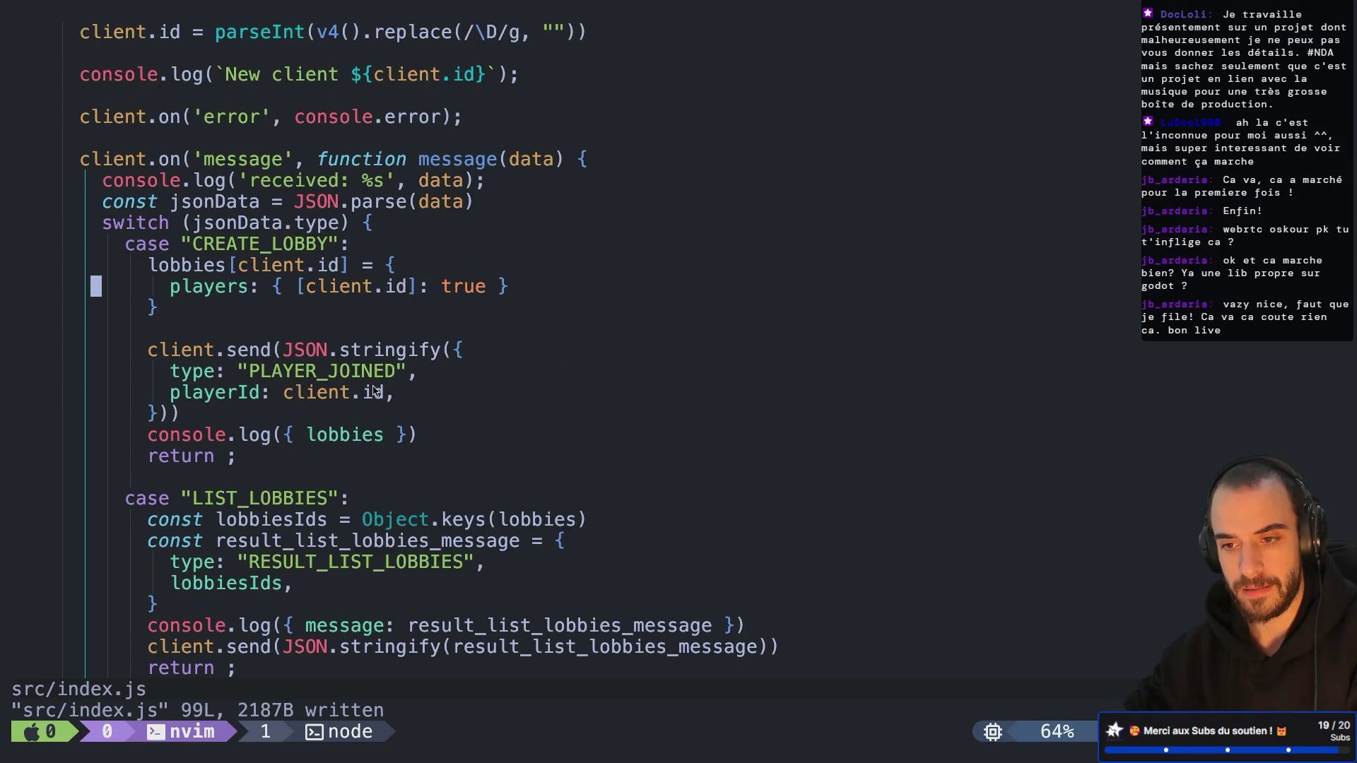
scroll(376, 387, "up", 3)
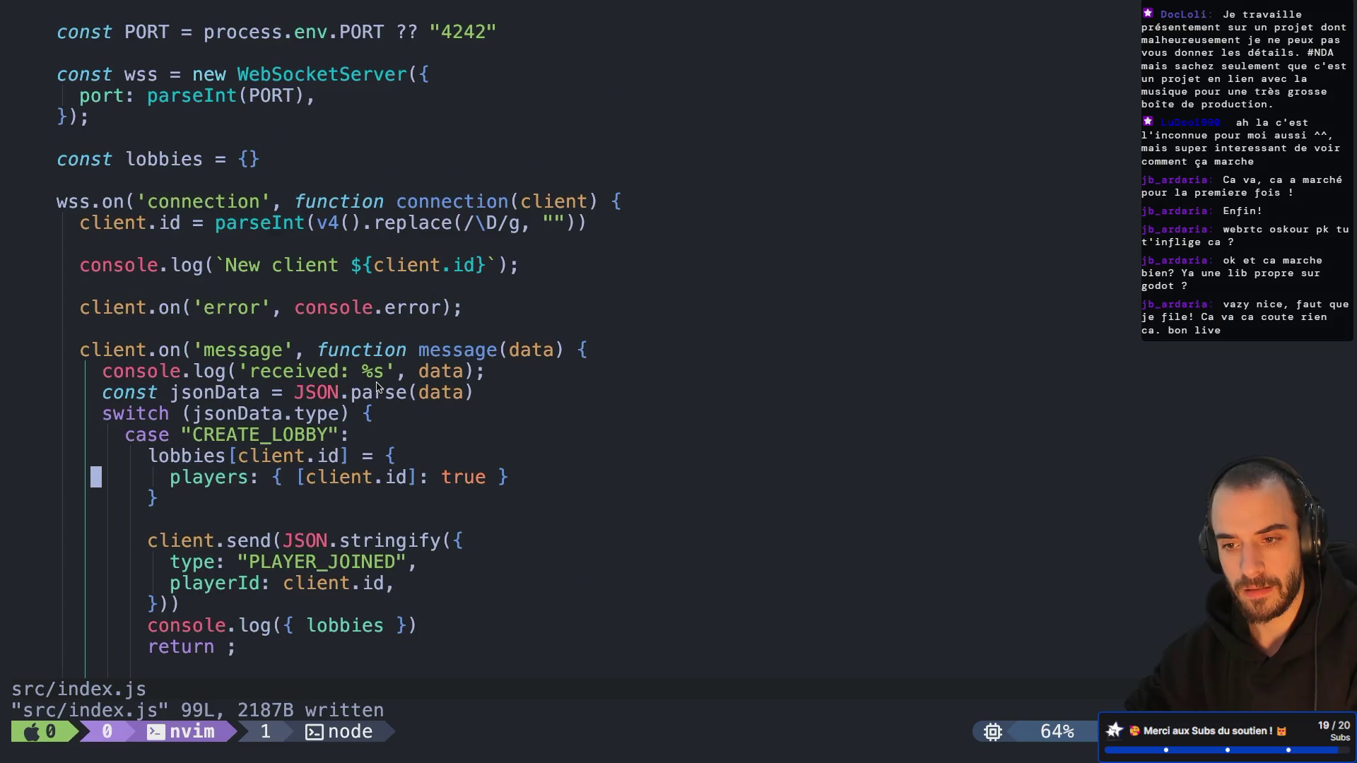
double_click(274, 225)
scroll(352, 431, "down", 12)
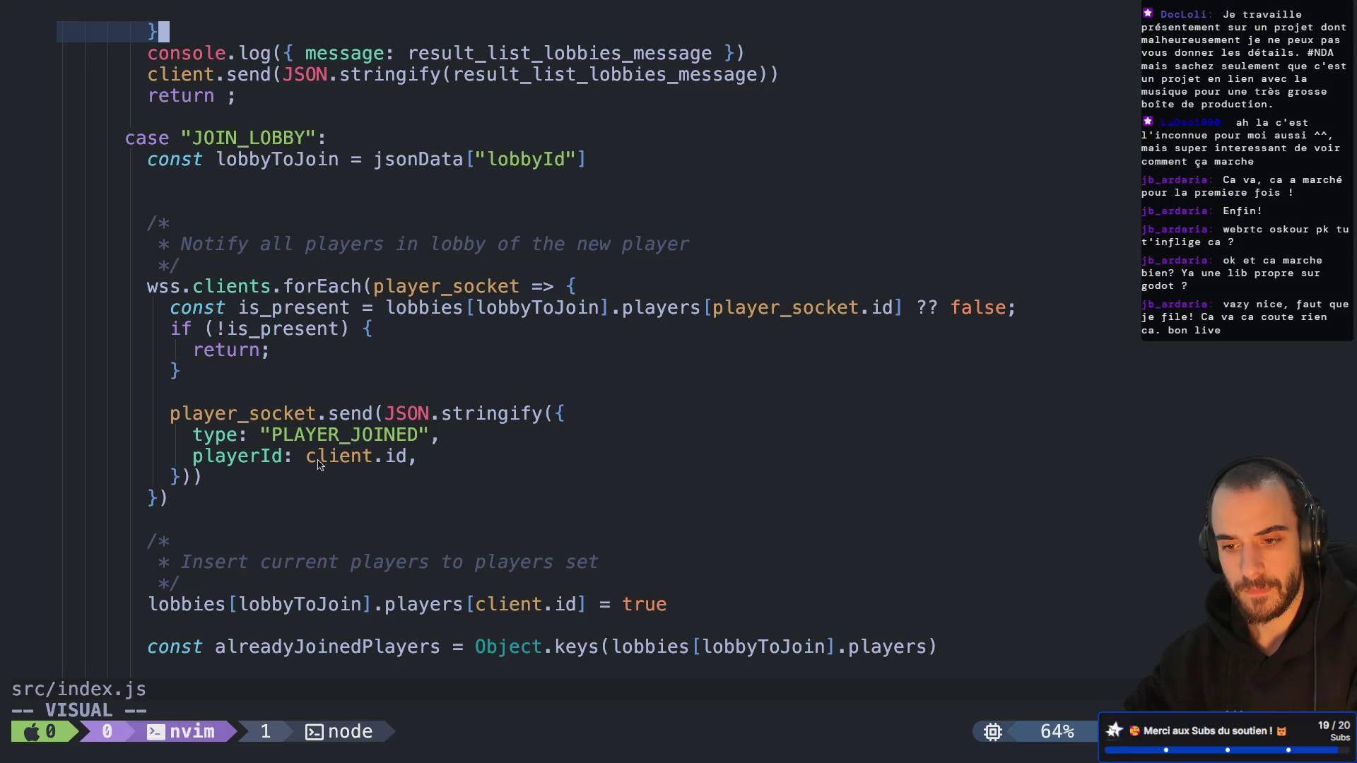
double_click(277, 462)
scroll(332, 433, "down", 1)
scroll(332, 433, "down", 4)
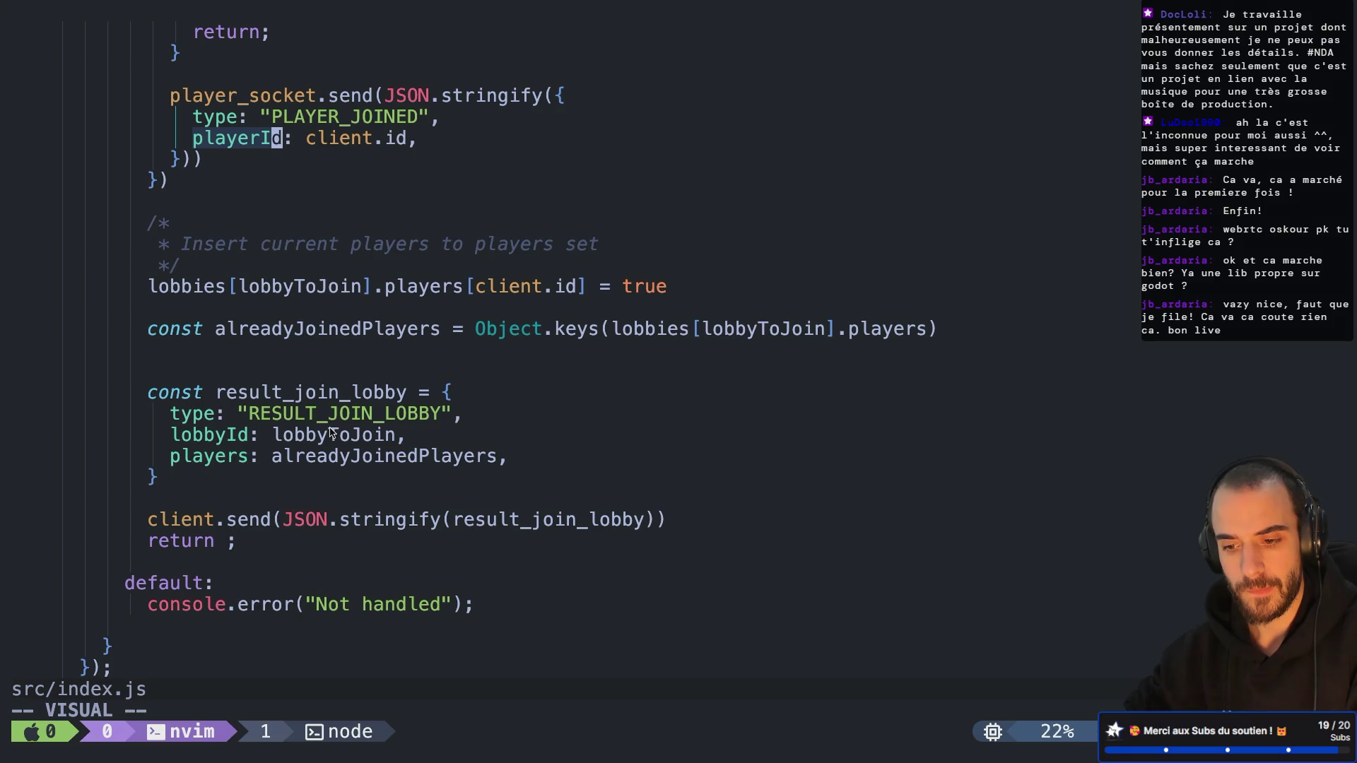
scroll(331, 431, "up", 9)
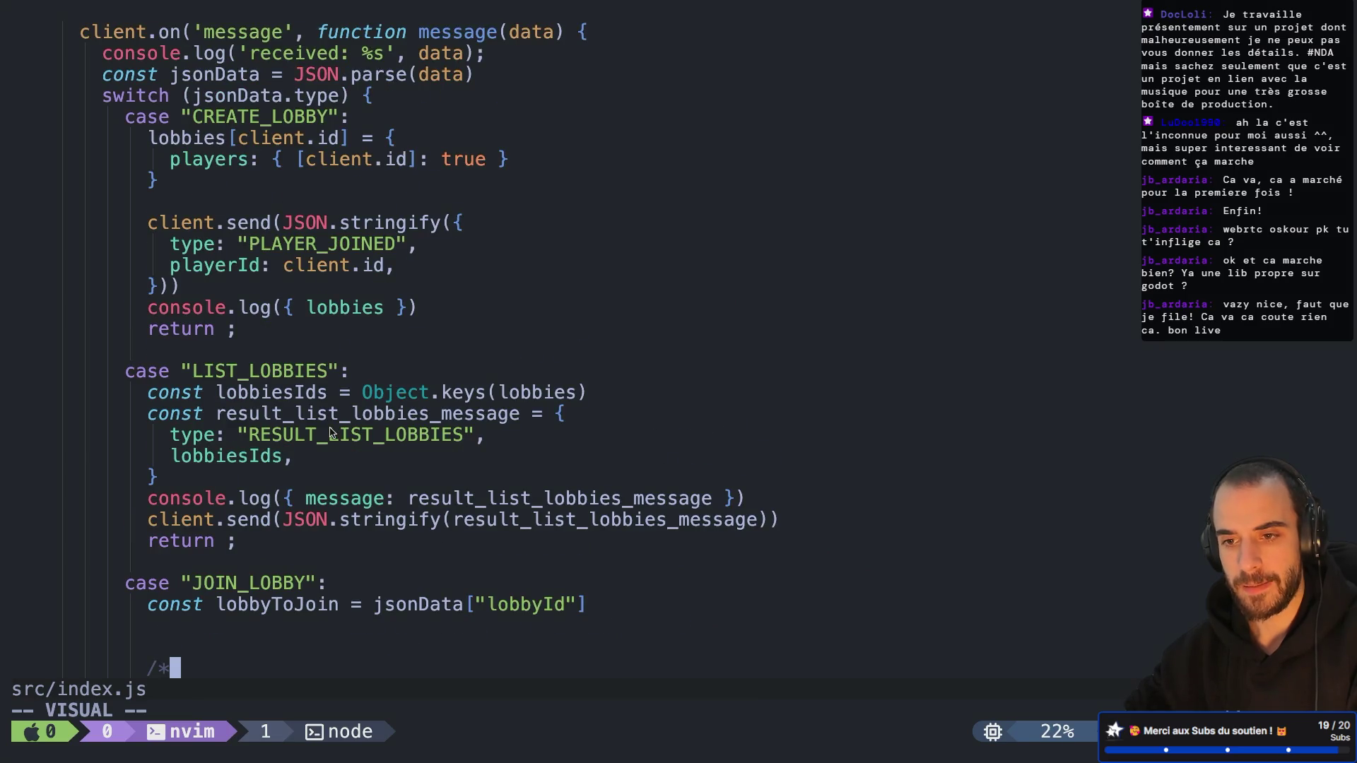
scroll(330, 432, "up", 5)
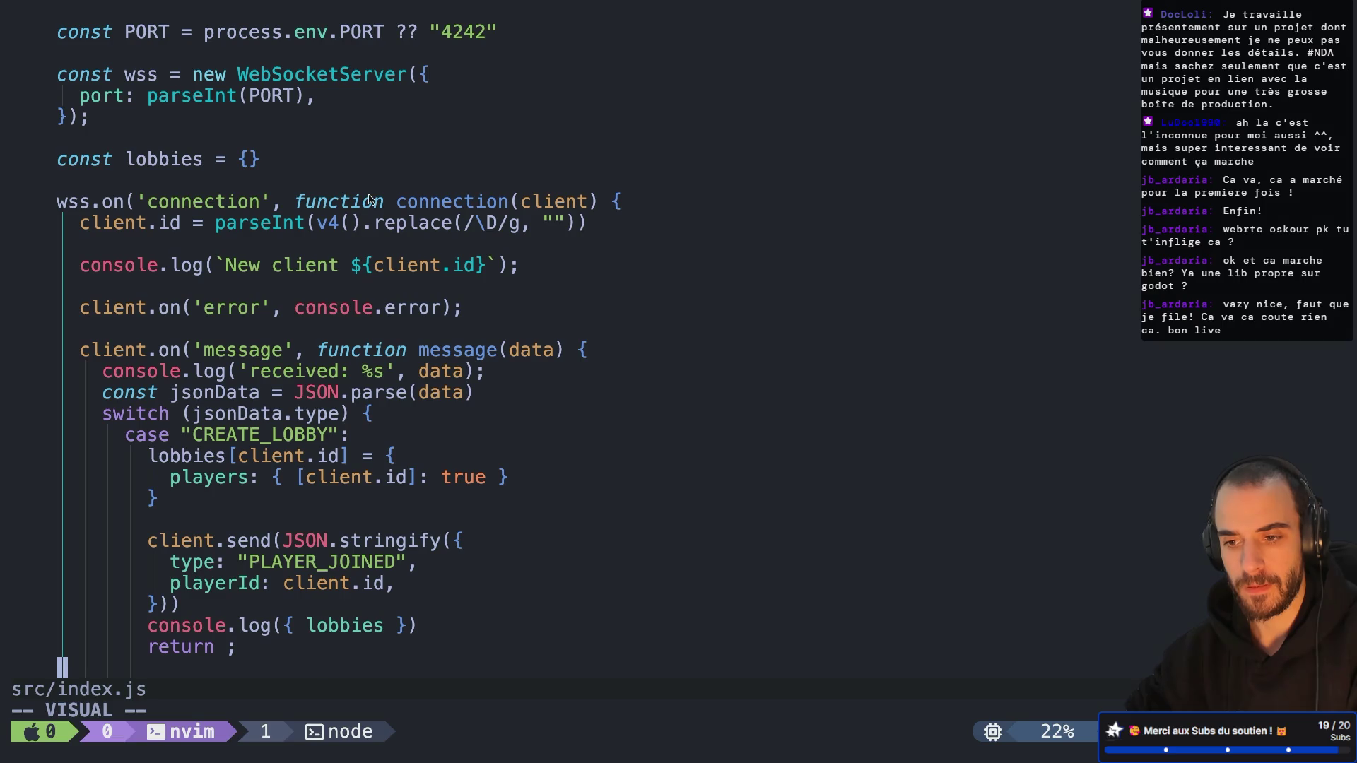
Step: Check the node server logs in the tmux node window, then return to the nvim window
key("ctrl+b")
key("w")
key("Down")
key("Return")
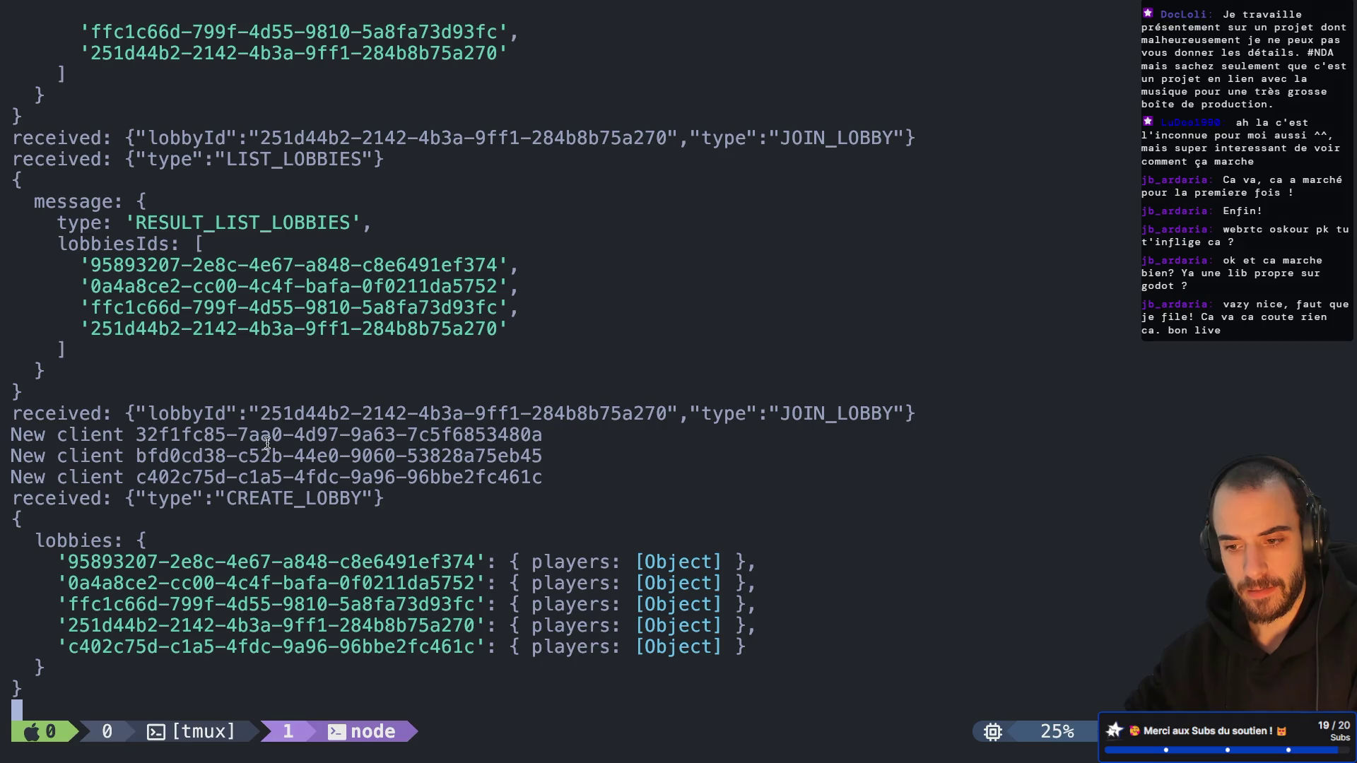
key("ctrl+b")
key("w")
key("Up")
key("Return")
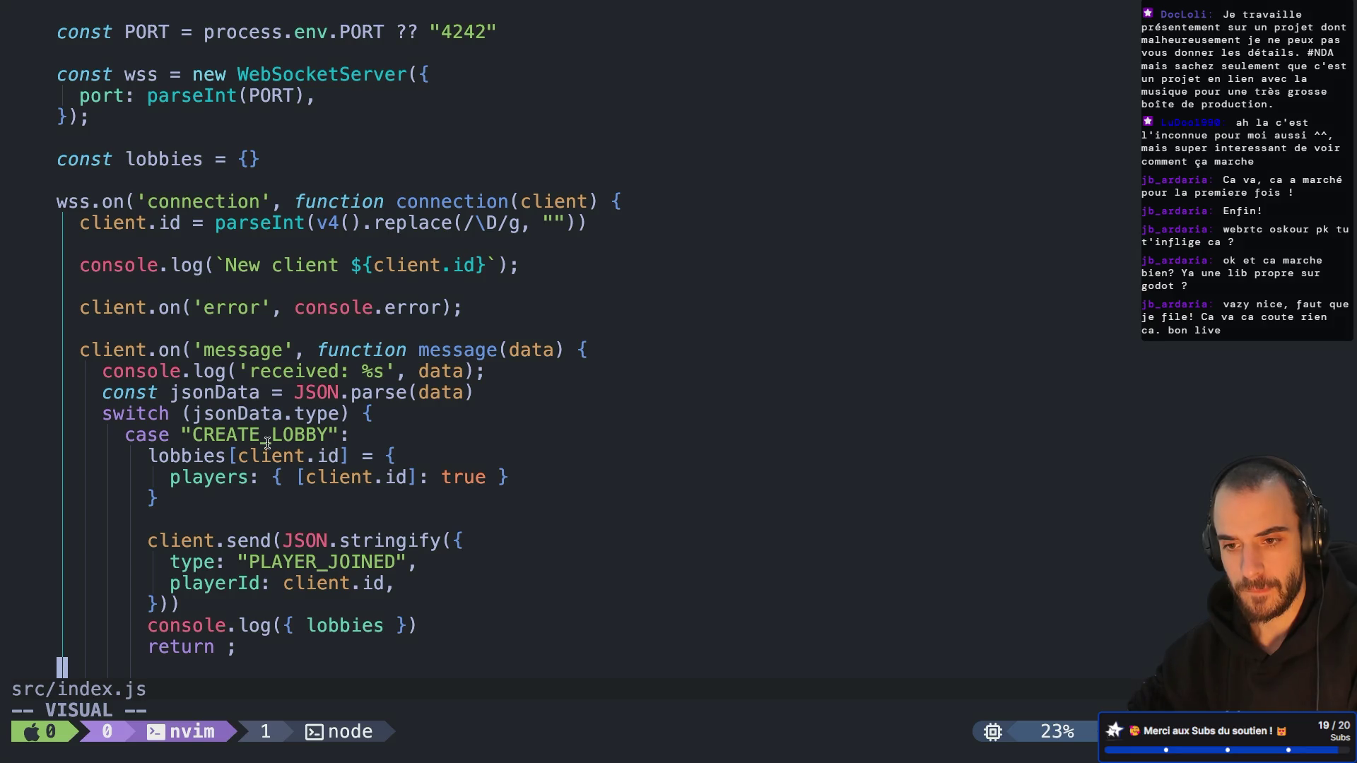
key("ctrl+b")
key("w")
key("Return")
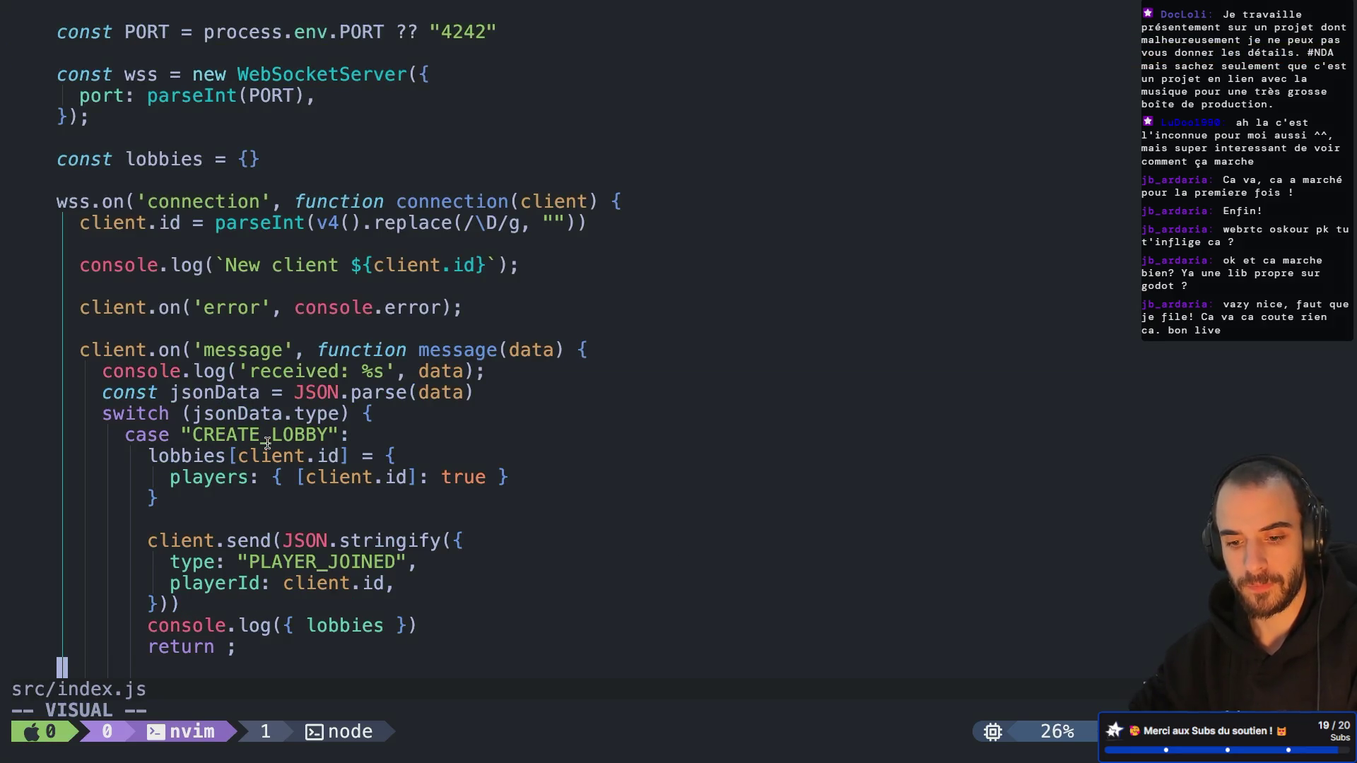
Step: Leave visual mode and save src/index.js with :w
key("q")
key("q")
key("q")
key("Escape")
type(":w")
key("Return")
Step: Restart the signaling server by rerunning node src/index.js, then return to the Godot desktop
key("ctrl+b")
key("1")
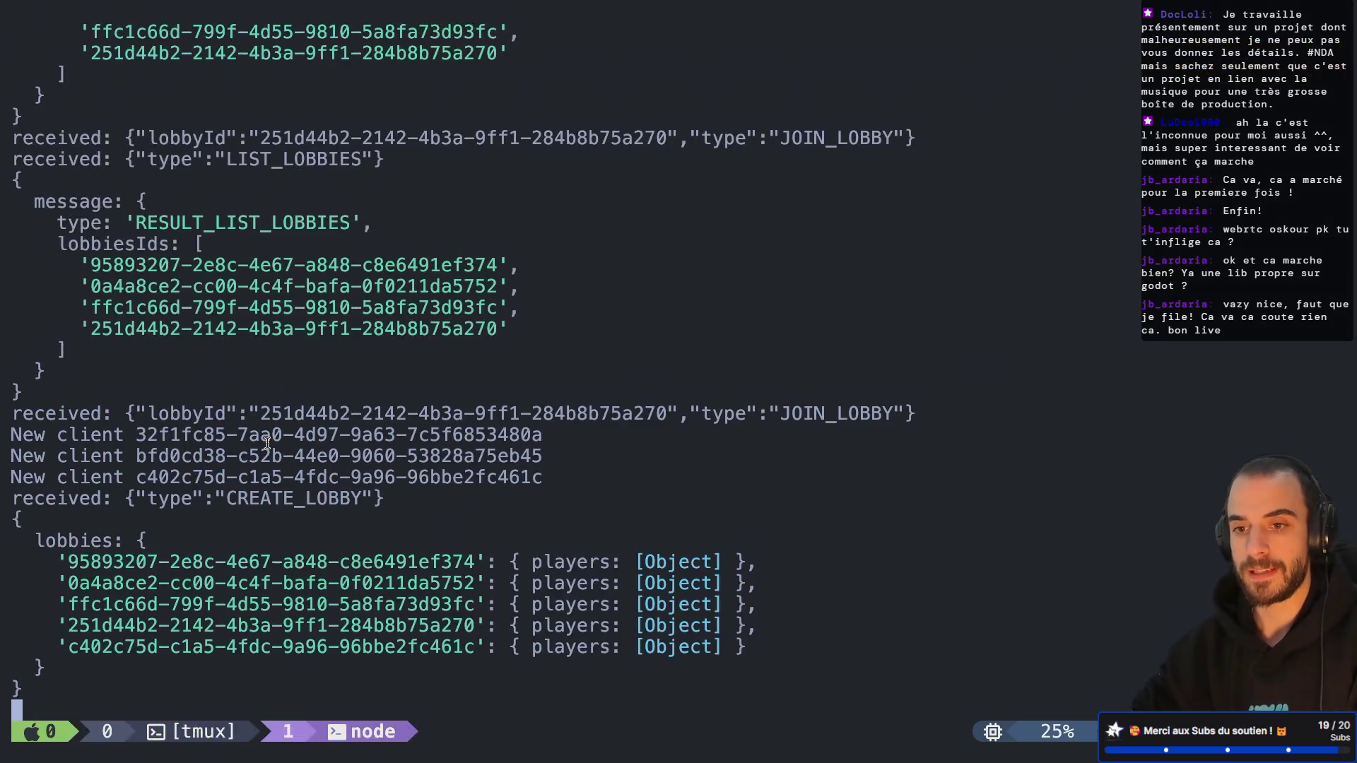
key("ctrl+c")
key("Up")
key("Return")
key("ctrl+Left")
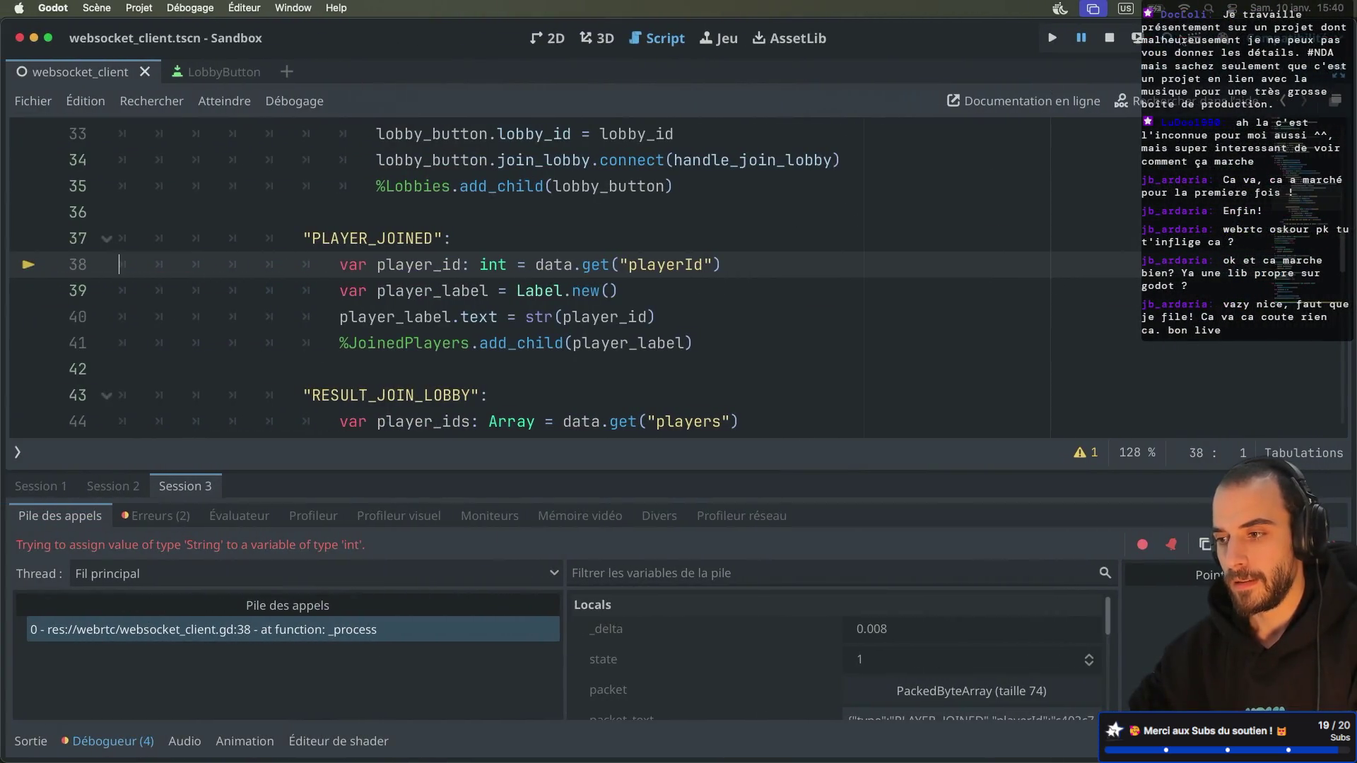
Step: Run two game instances, create a lobby in the second, and arrange both game windows
key("super+b")
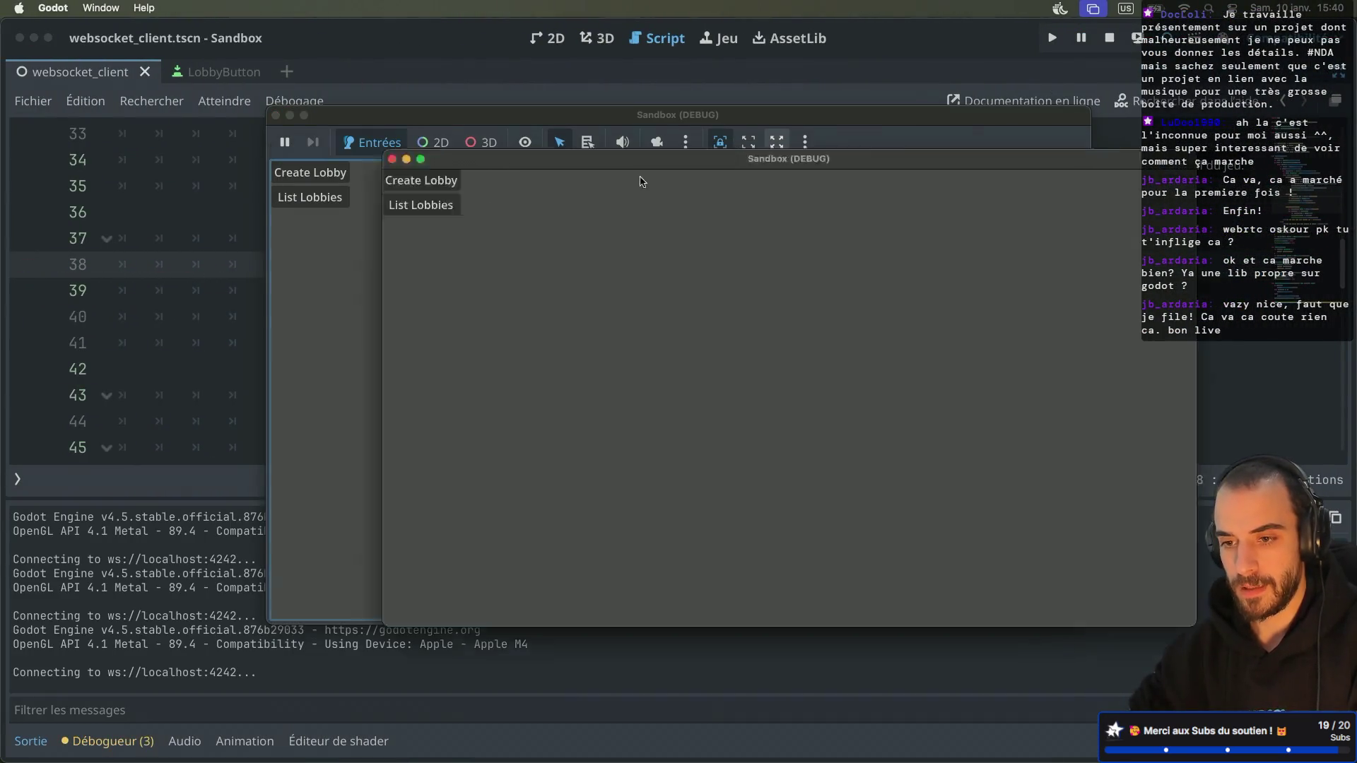
left_click(643, 275)
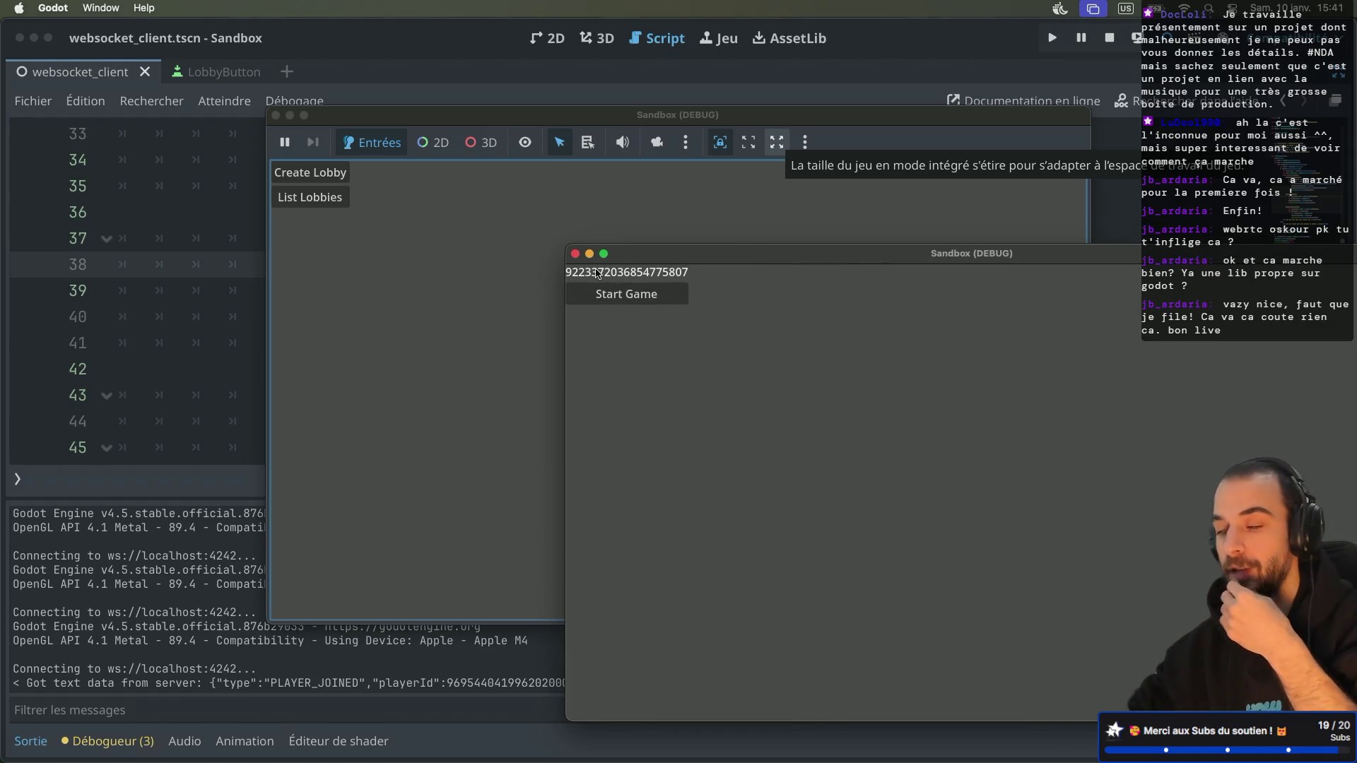
left_click(438, 132)
left_click_drag(420, 116, 461, 27)
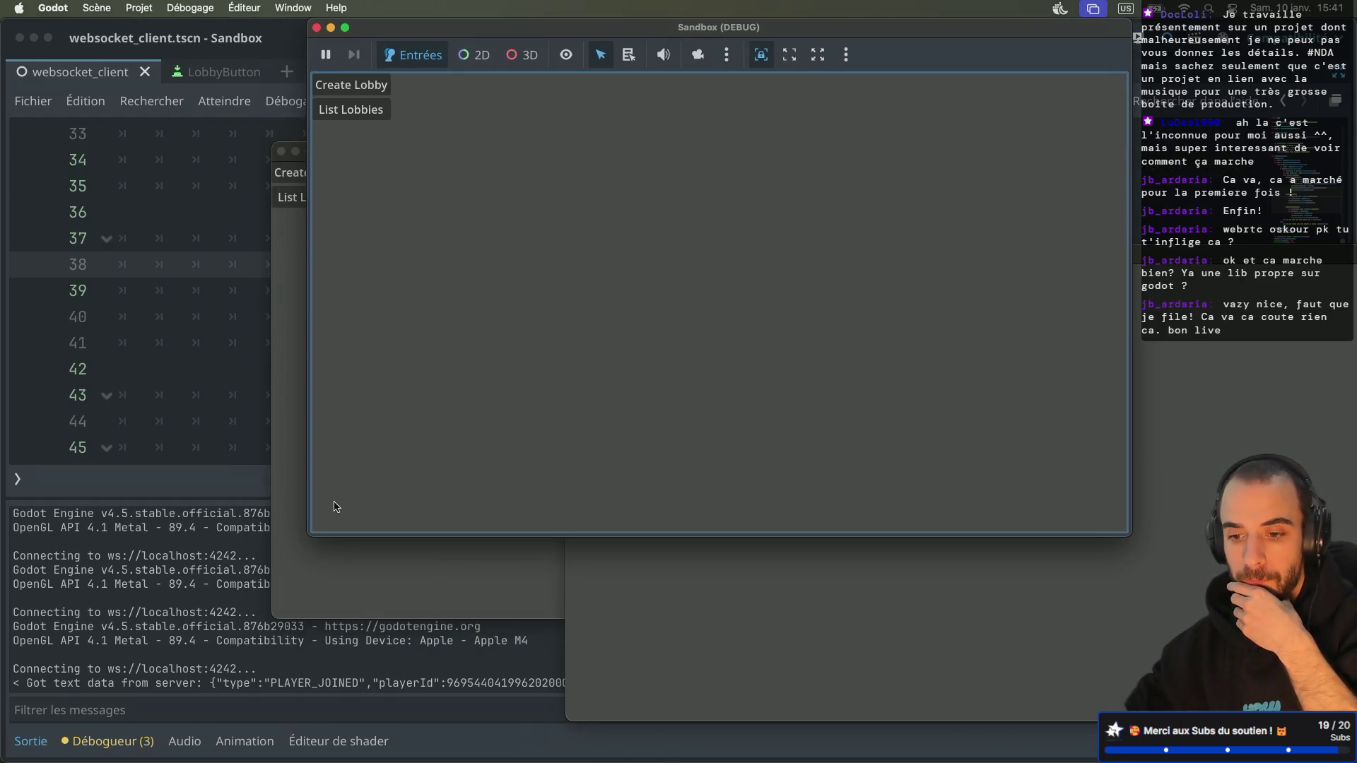
left_click(347, 586)
left_click_drag(407, 152, 236, 173)
left_click(342, 115)
Step: In the other instance, list lobbies and join the existing one, then bring back the Godot editor
left_click(374, 139)
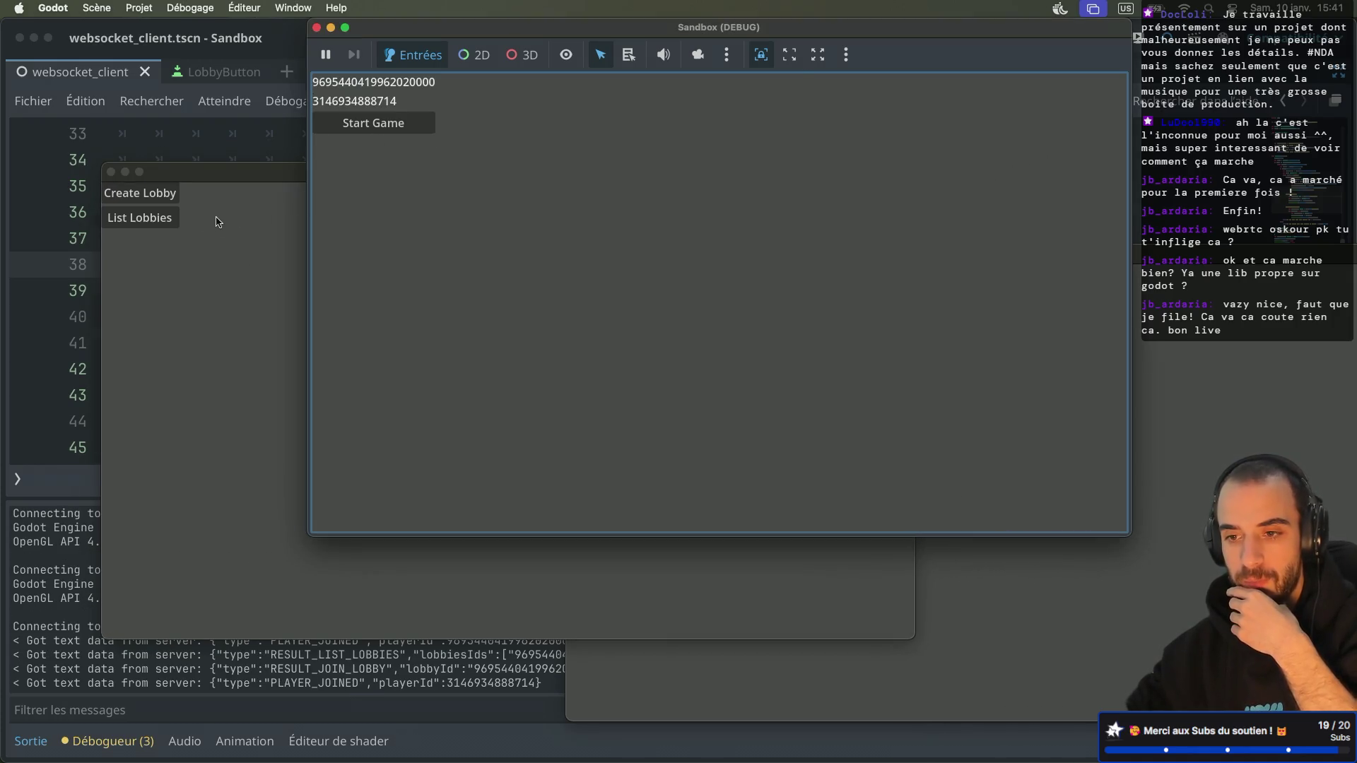
left_click(155, 226)
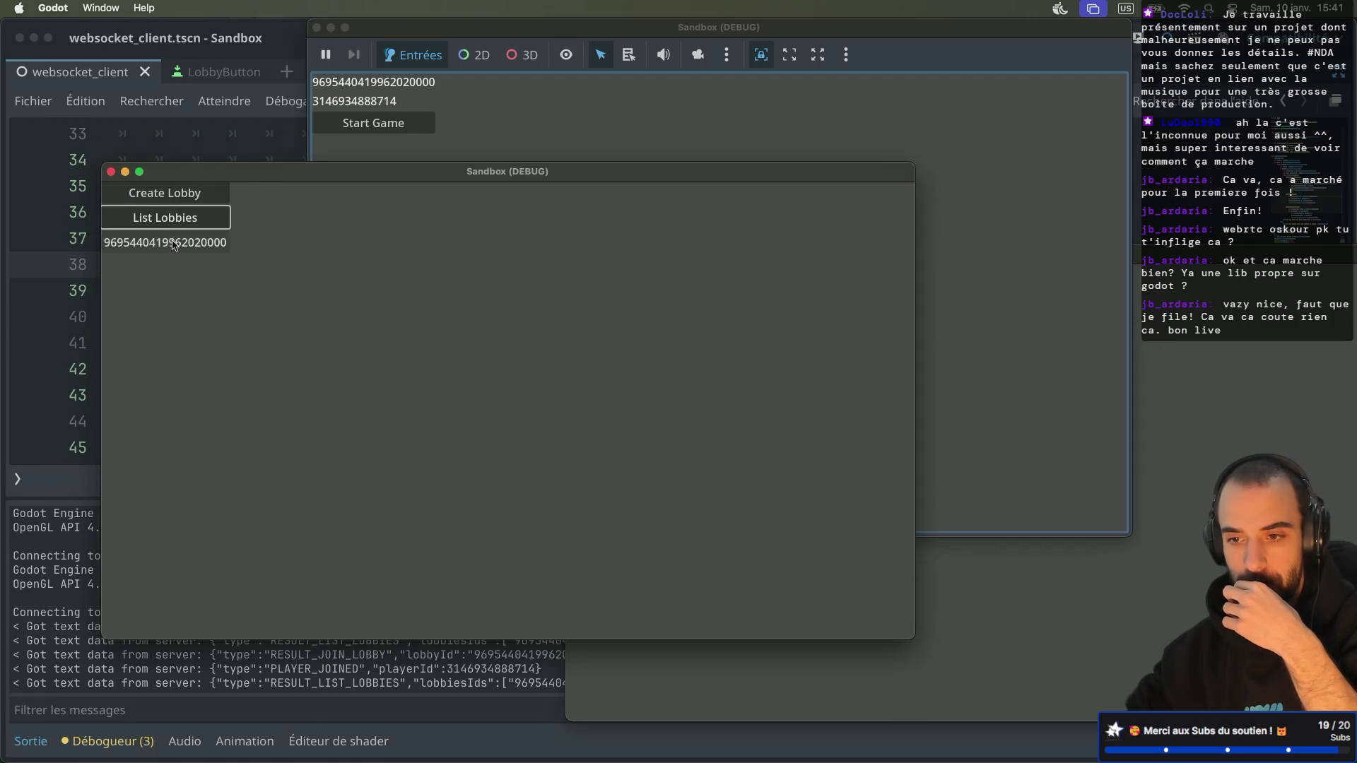
left_click(175, 240)
left_click_drag(505, 178, 501, 273)
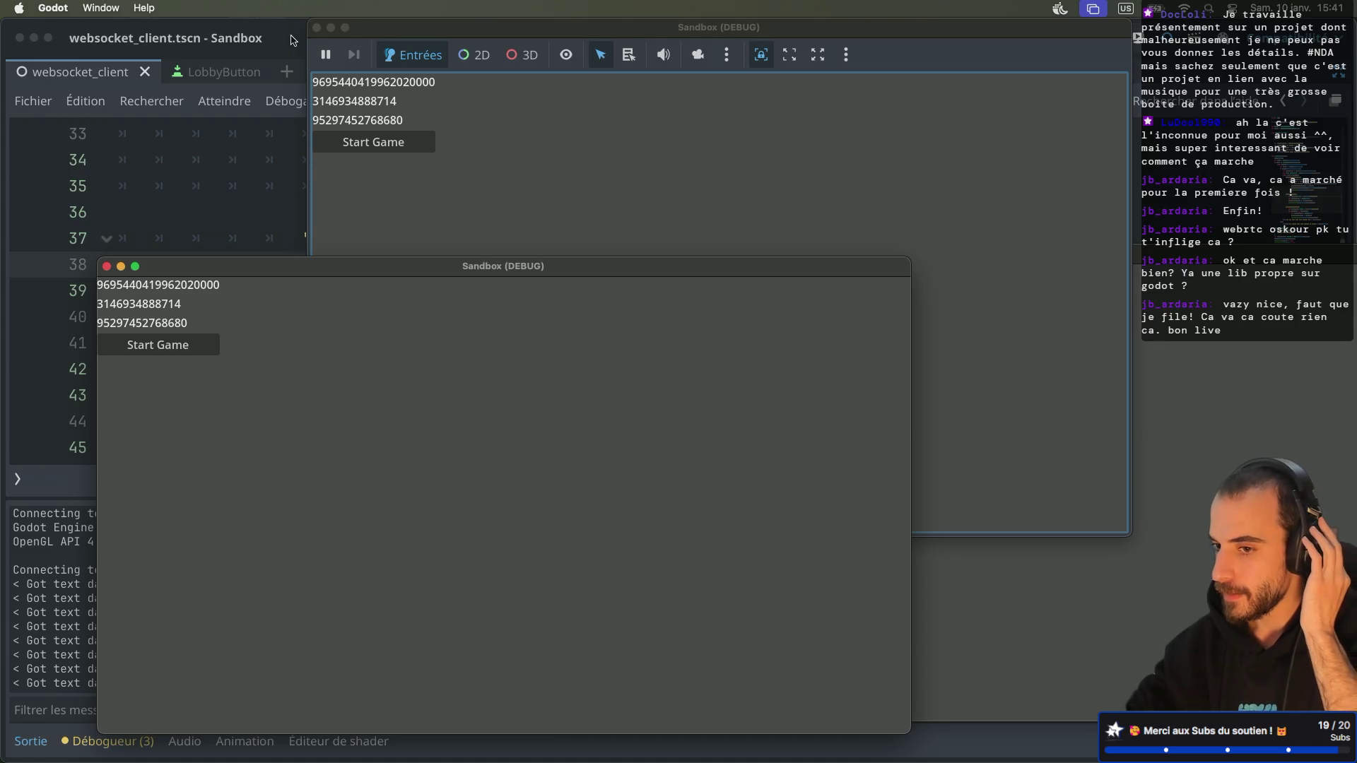
left_click(293, 41)
scroll(505, 326, "down", 6)
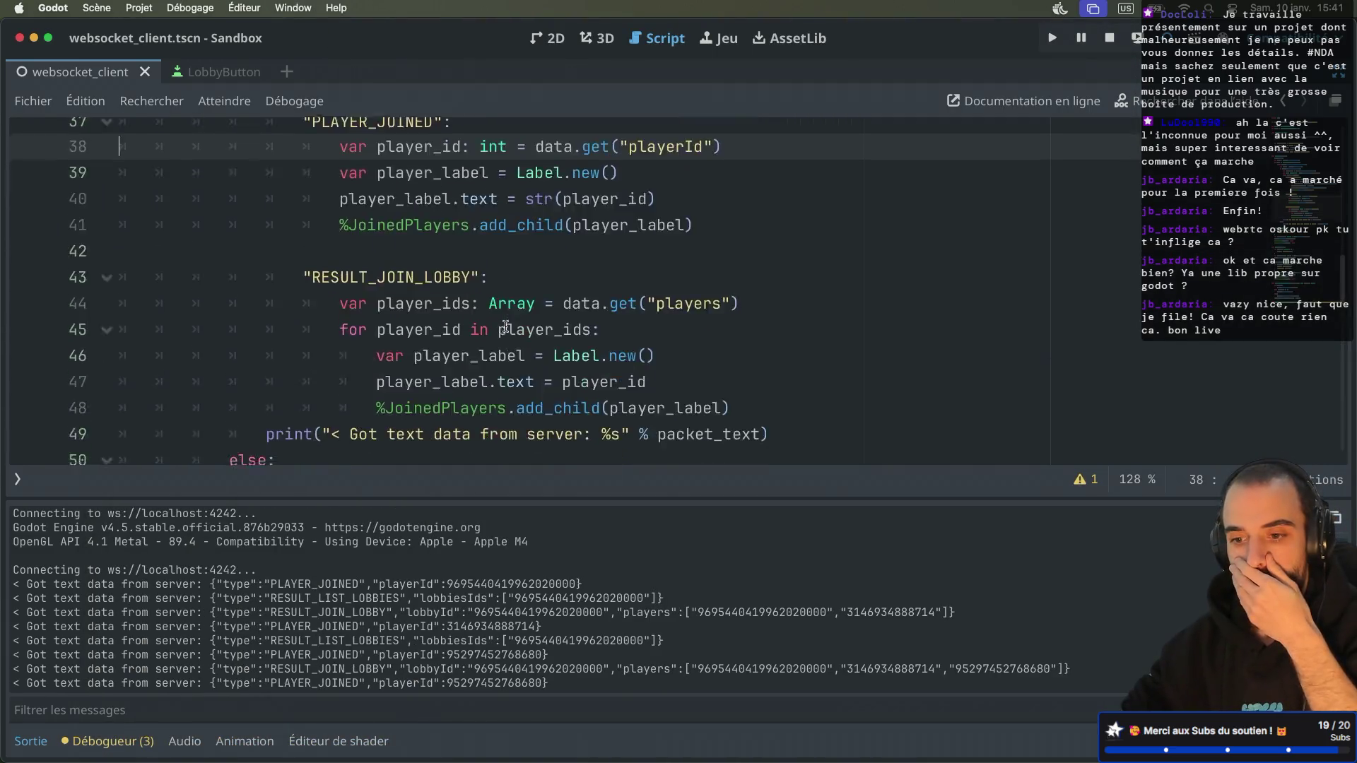
scroll(505, 325, "down", 9)
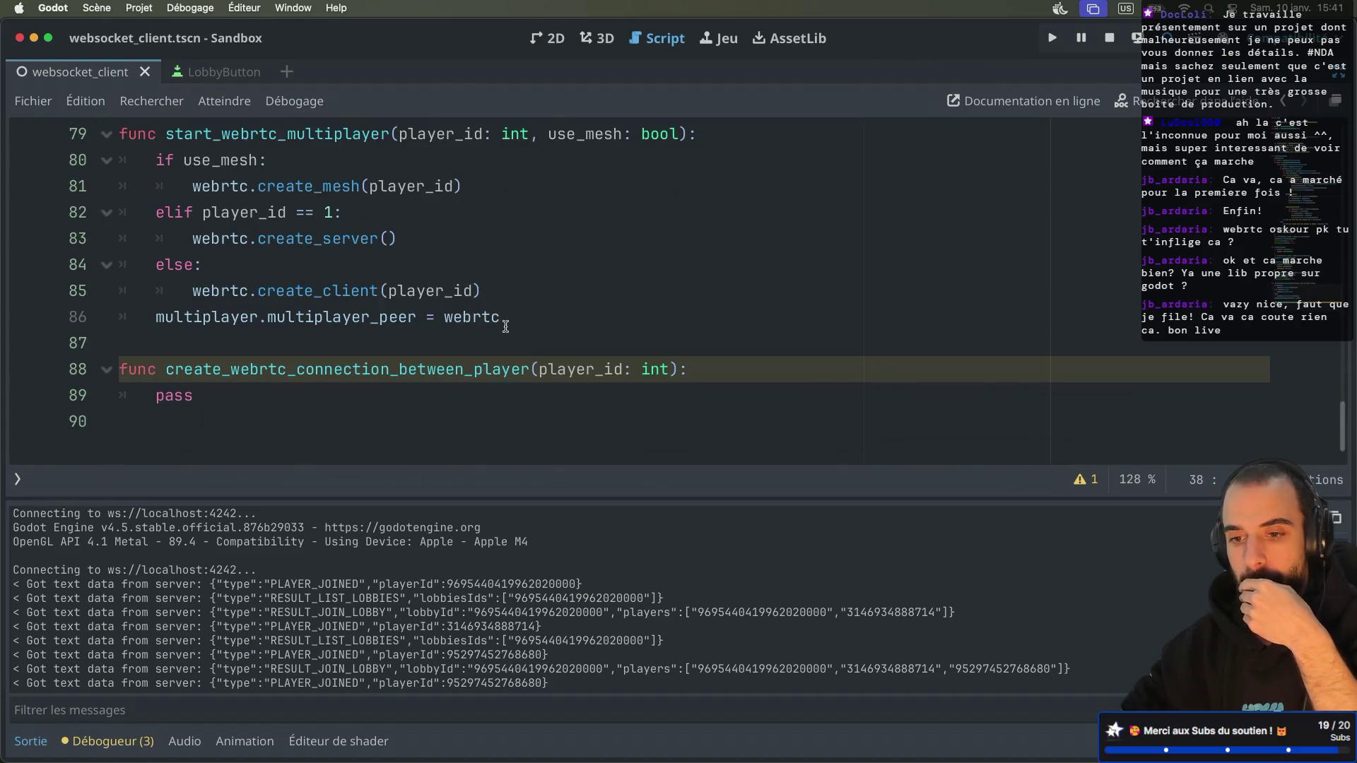
scroll(225, 380, "up", 2)
scroll(225, 380, "down", 2)
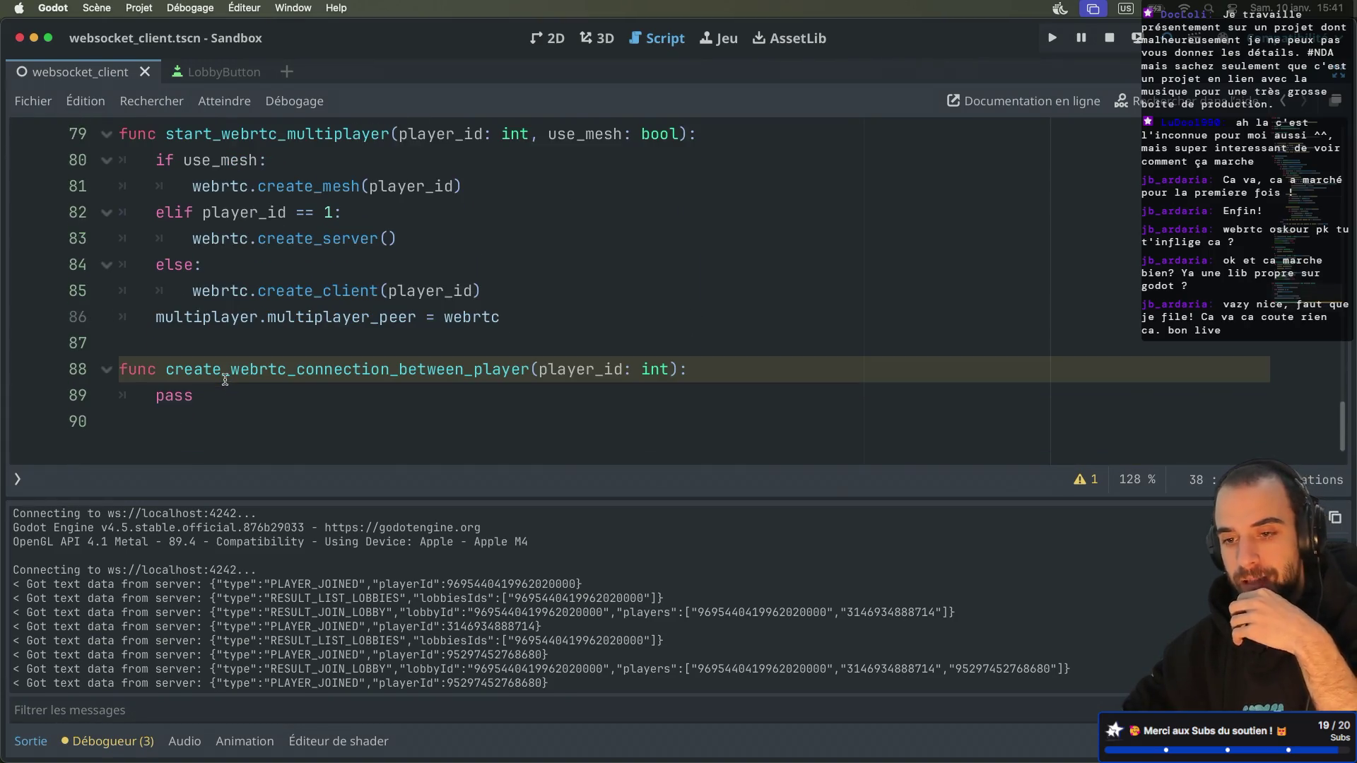
Step: In the browser, view the MDN createOffer reference, then the GitHub demo client script
key("super+Tab")
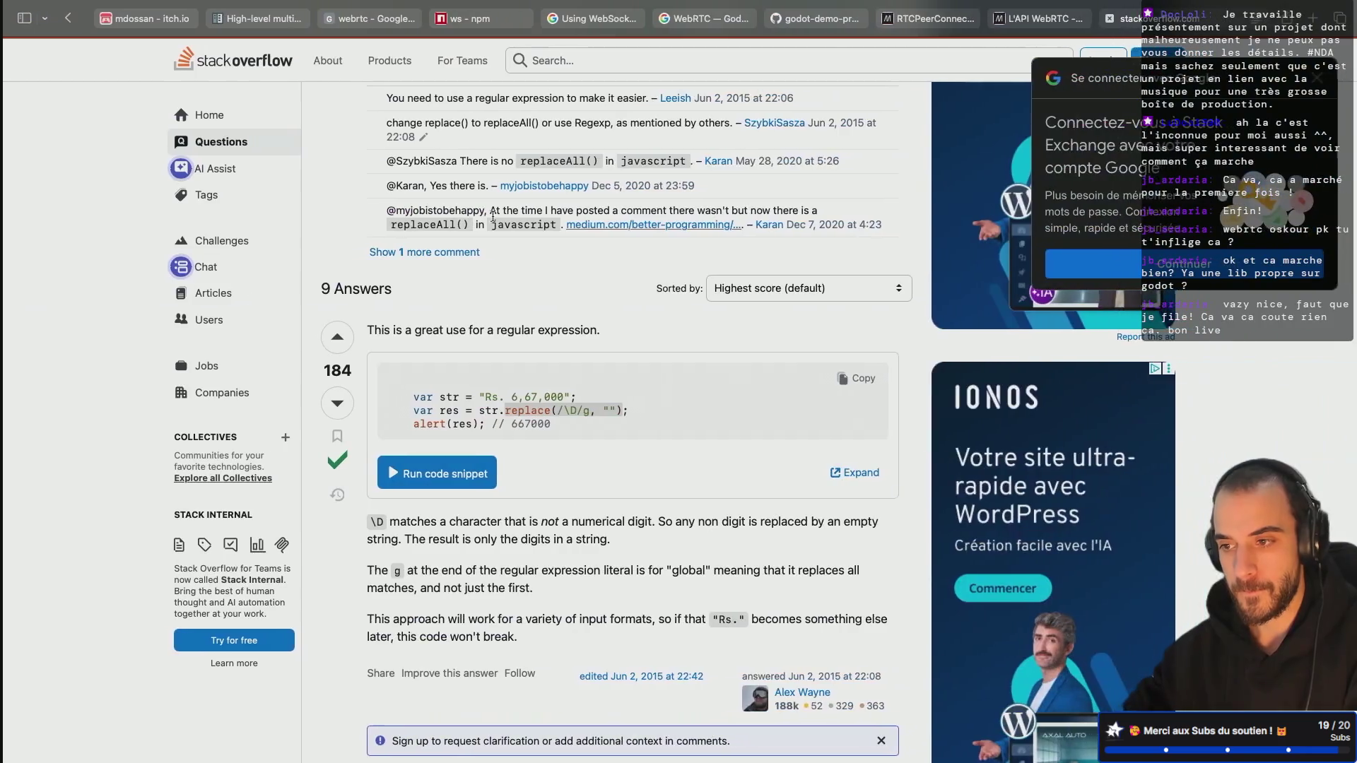
left_click(887, 18)
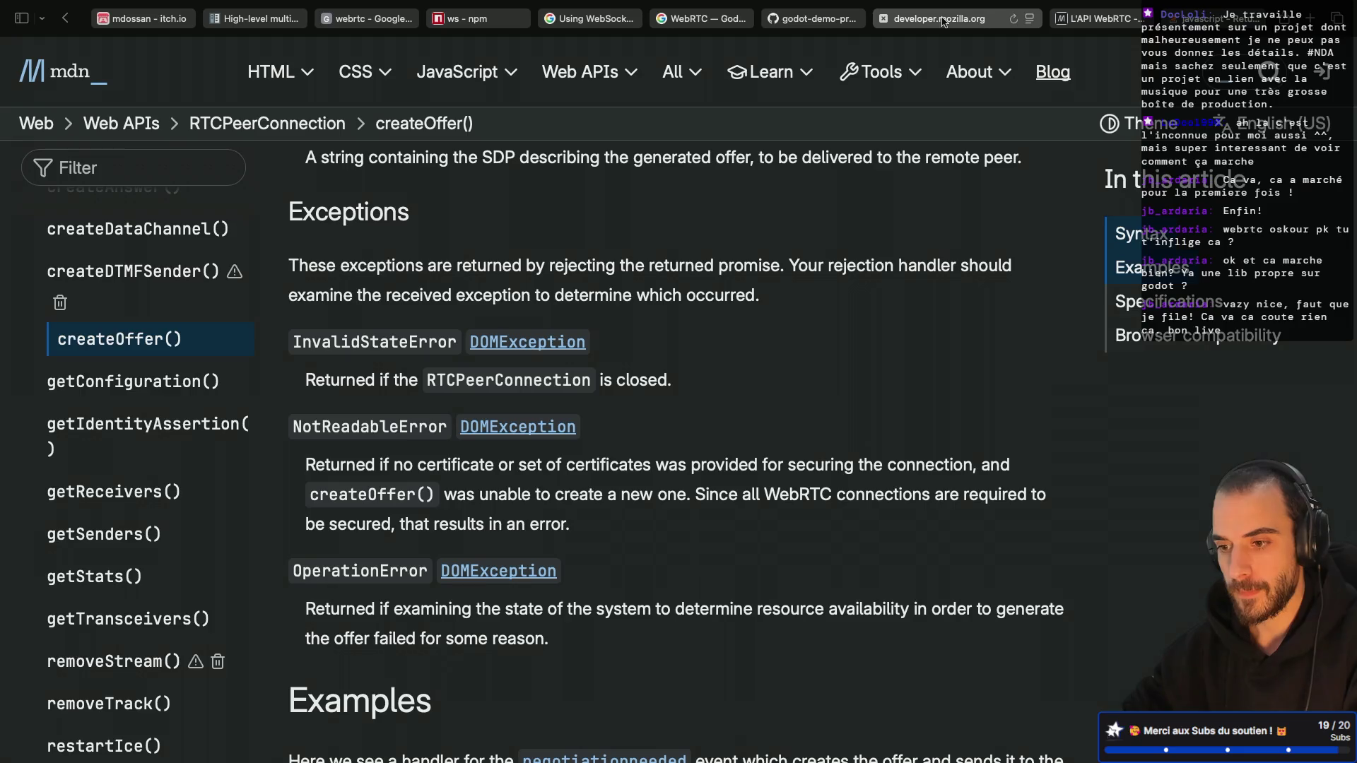
left_click(808, 25)
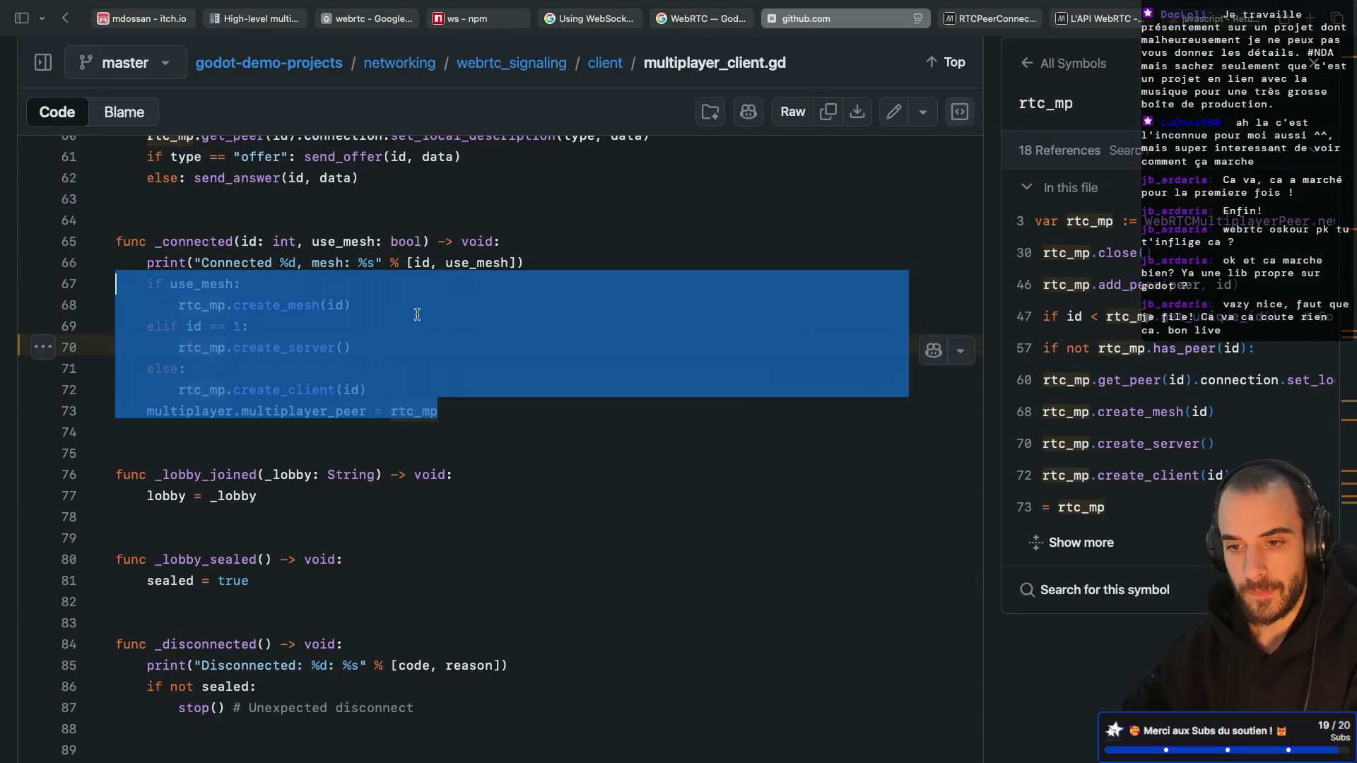
Step: Copy GitHub's WebRTCPeerConnection creation and STUN server setup code, lines 35–43
left_click(418, 317)
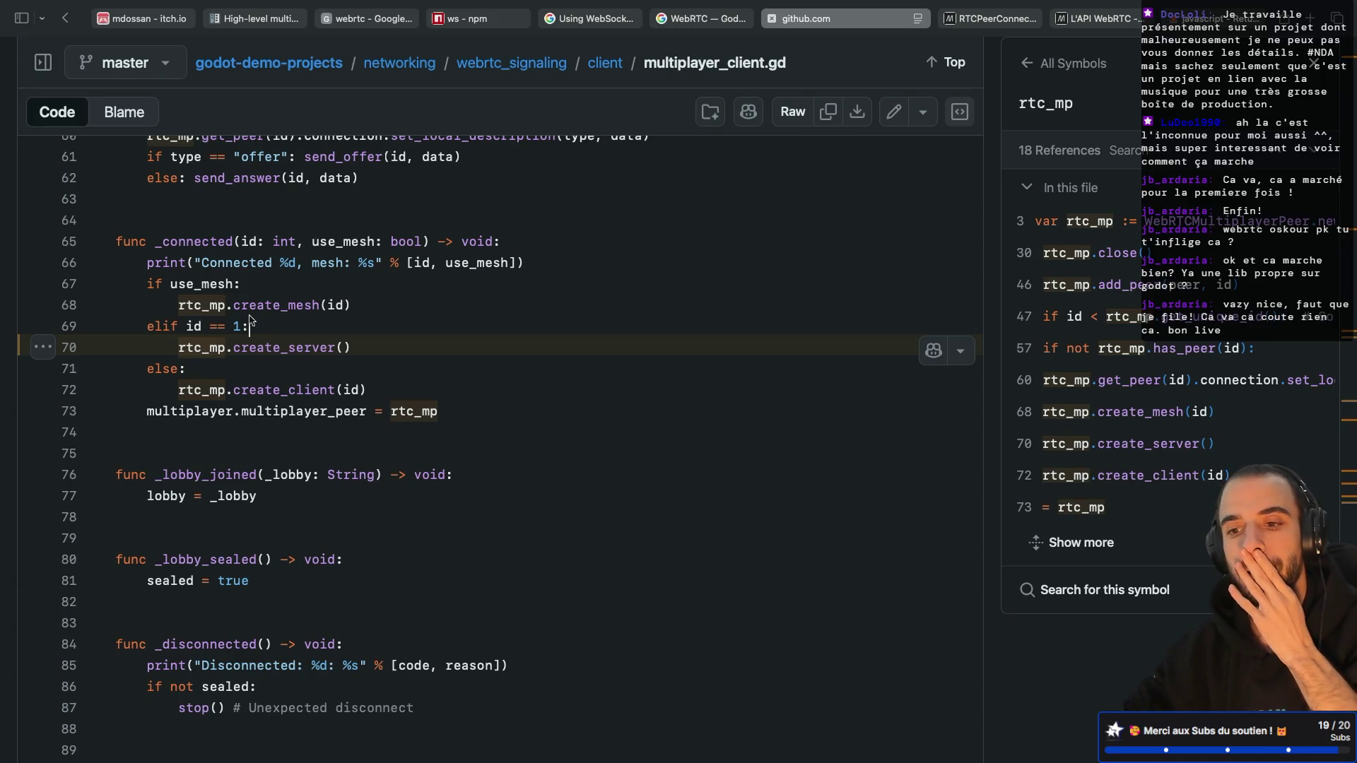
scroll(254, 353, "down", 10)
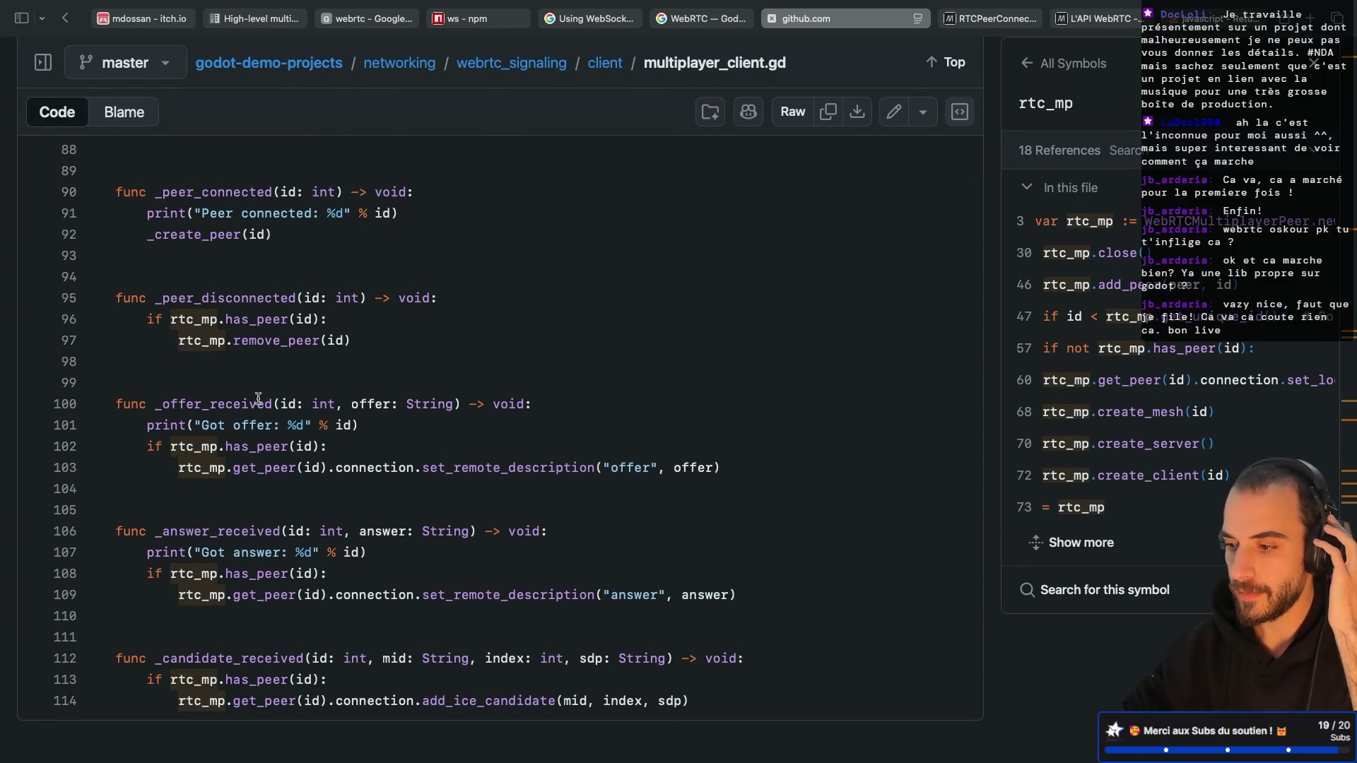
scroll(258, 399, "up", 20)
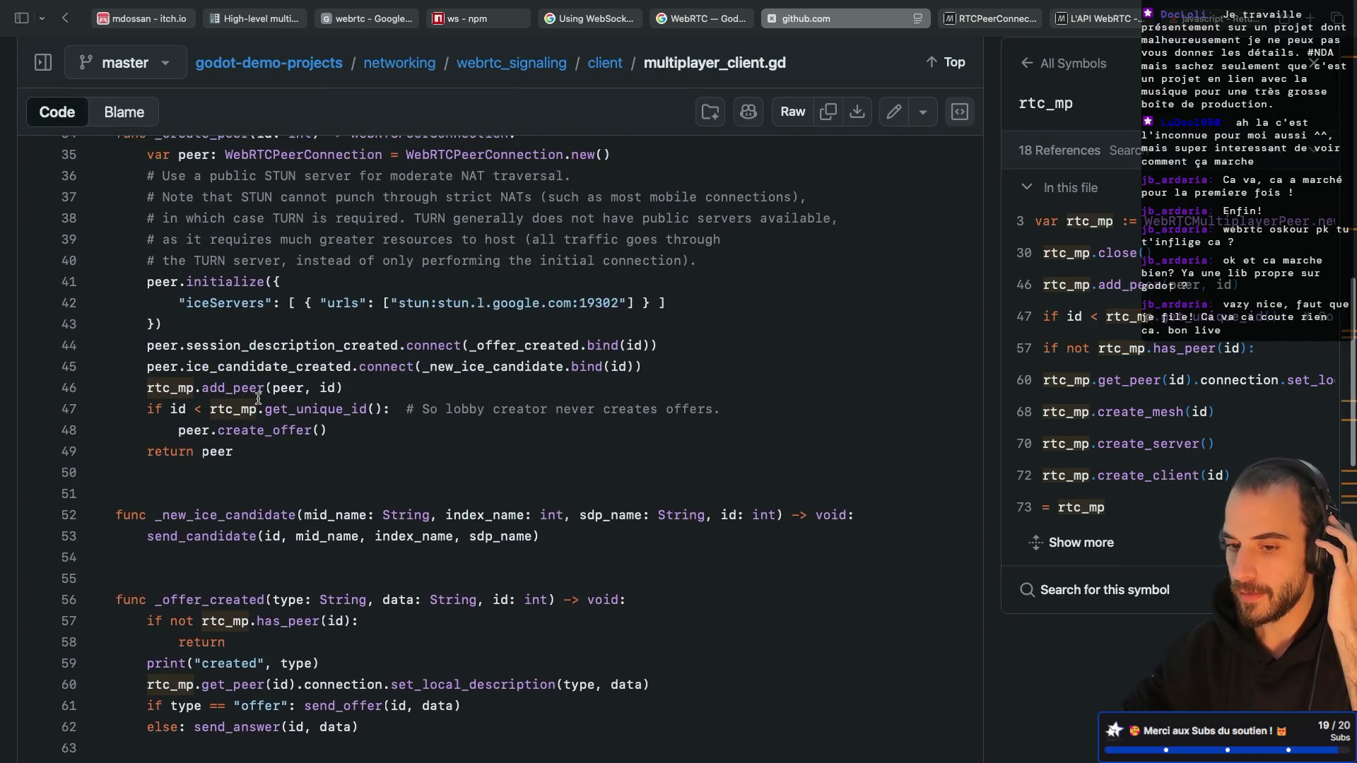
scroll(258, 399, "down", 3)
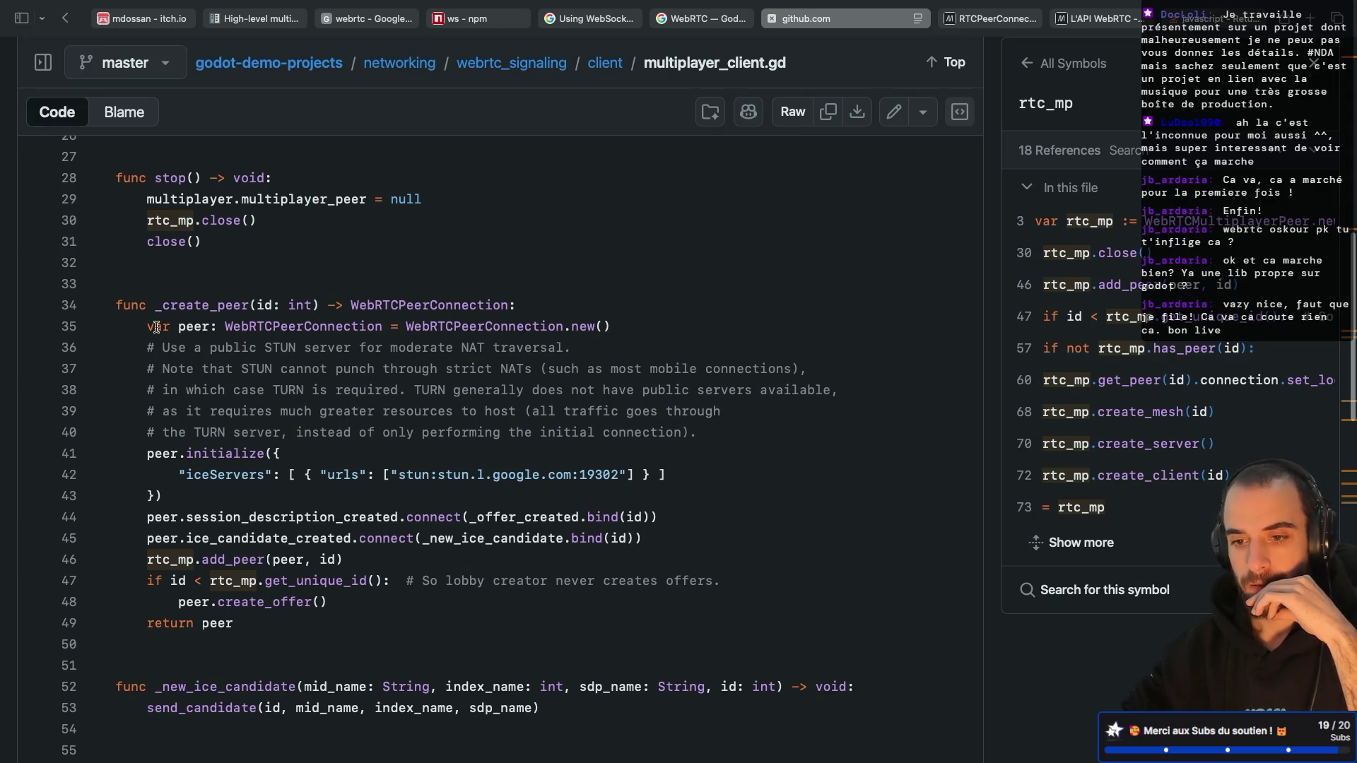
left_click_drag(146, 325, 225, 324)
left_click(225, 326)
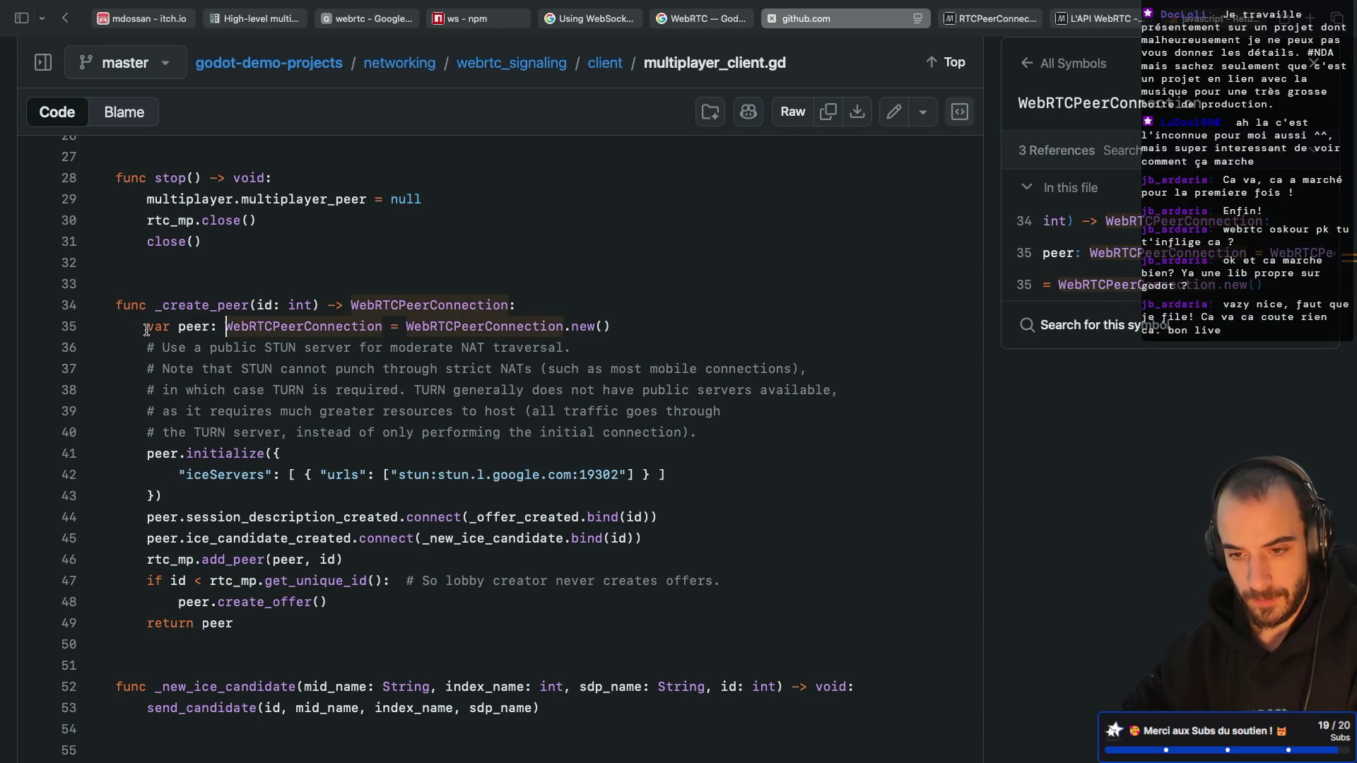
left_click_drag(147, 328, 187, 490)
key("super+c")
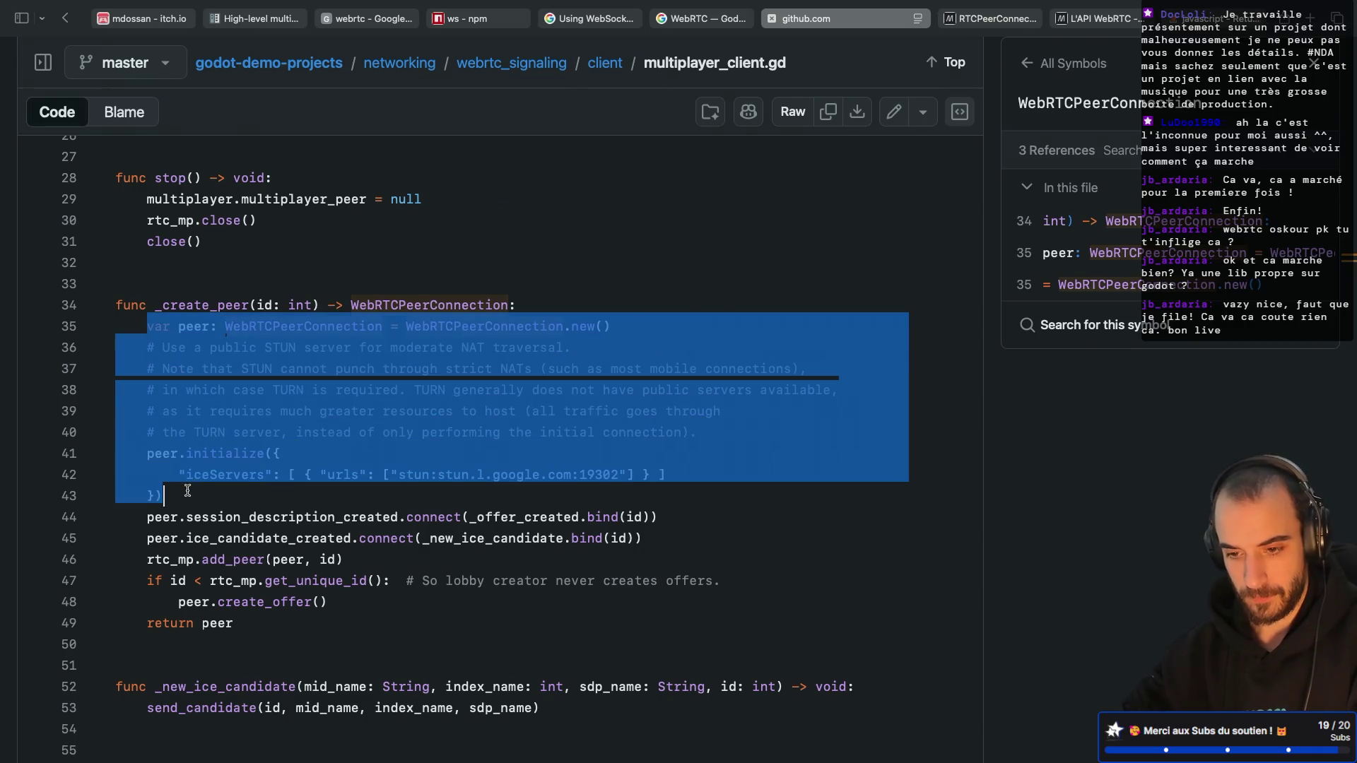
key("super+Tab")
Step: Paste that code over pass on line 89 of create_webrtc_connection_between_player
left_click(190, 395)
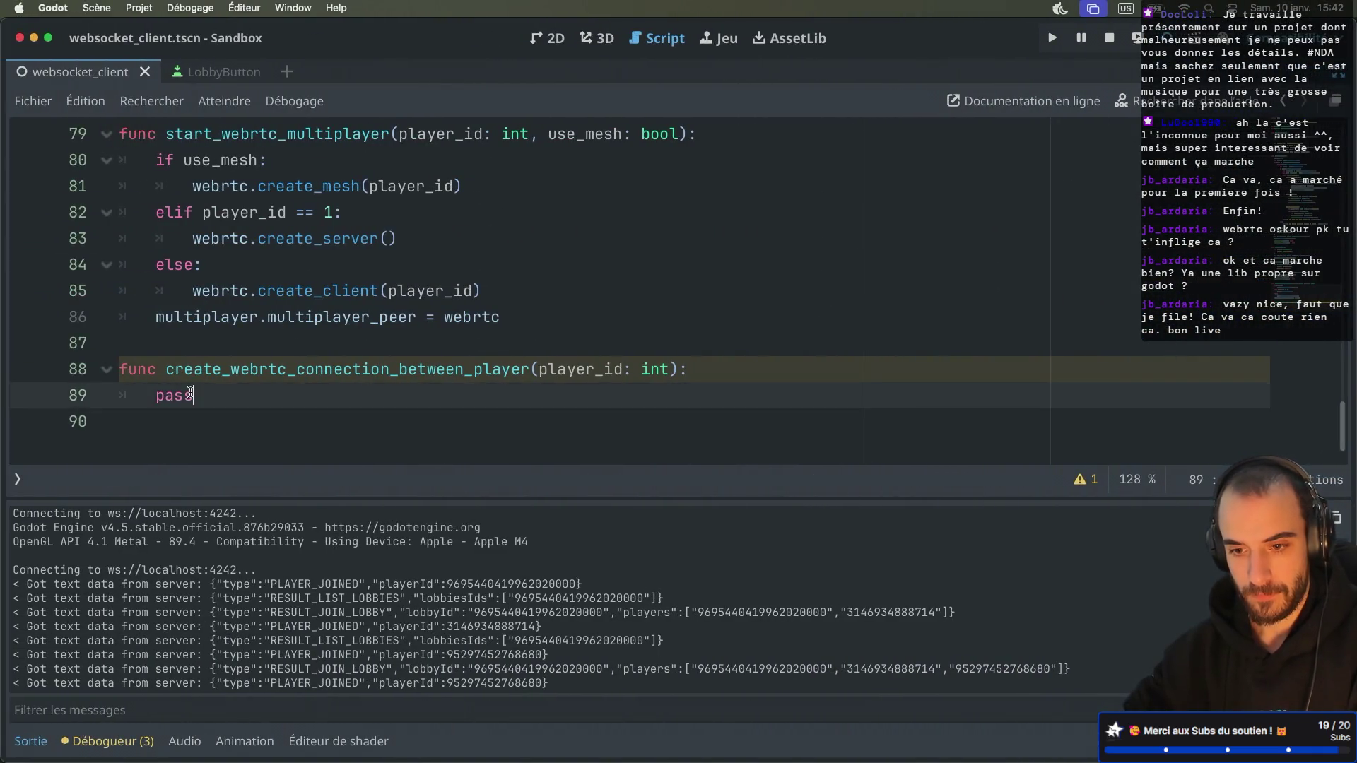
double_click(189, 395)
key("super+v")
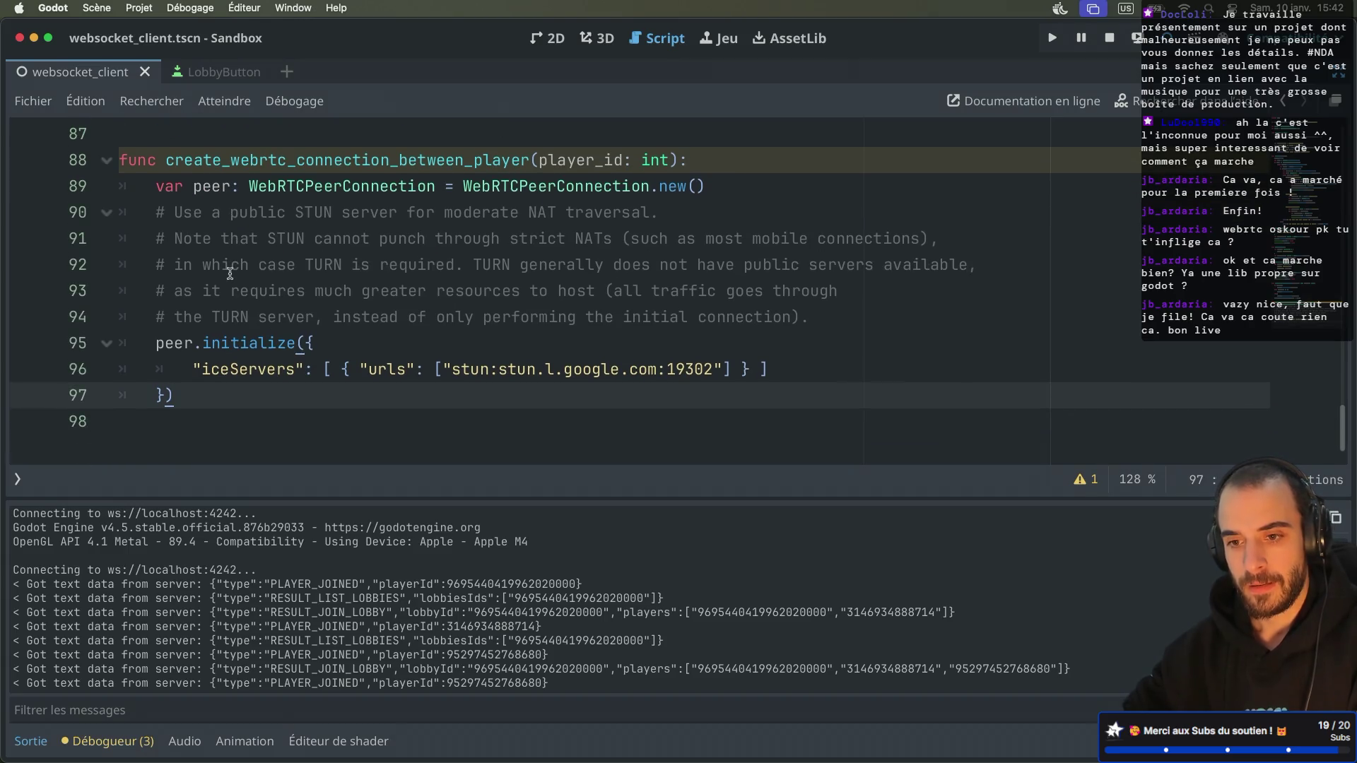
key("super+Tab")
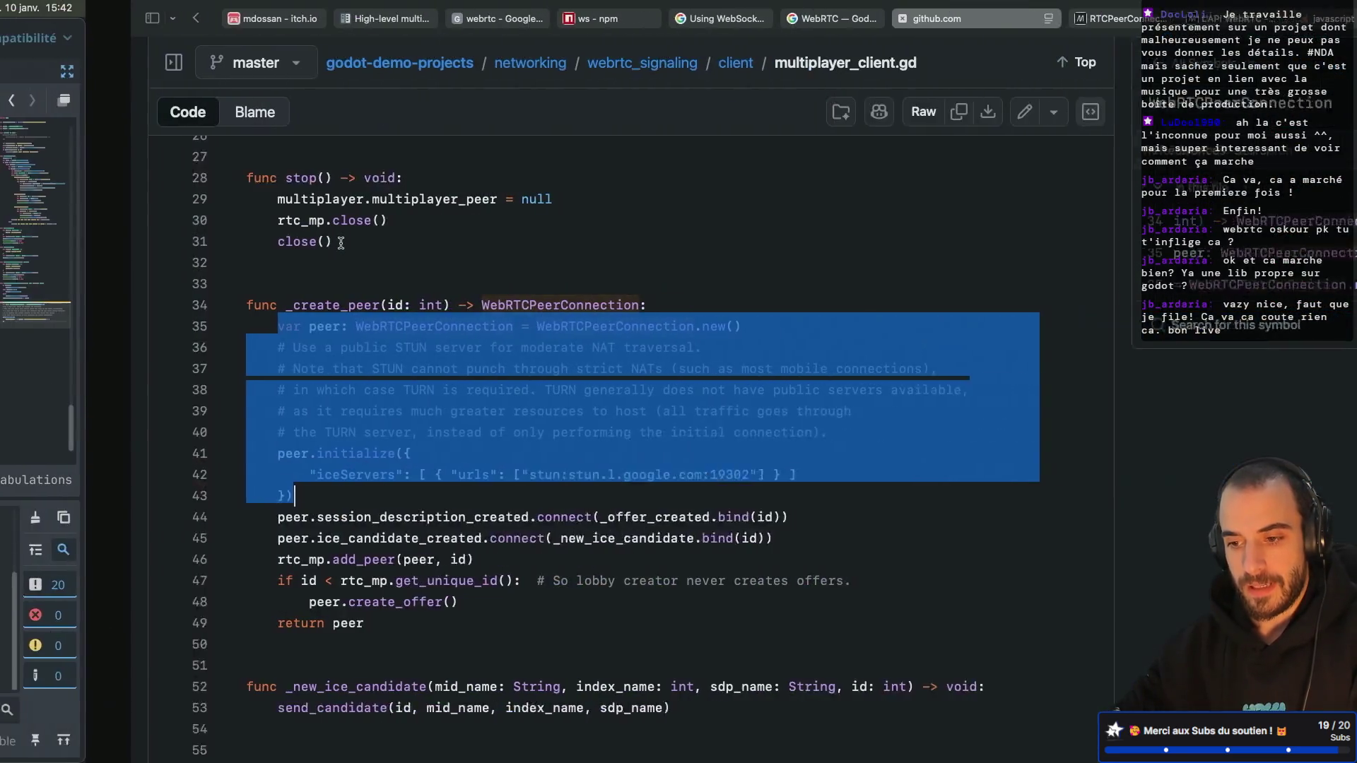
left_click(221, 468)
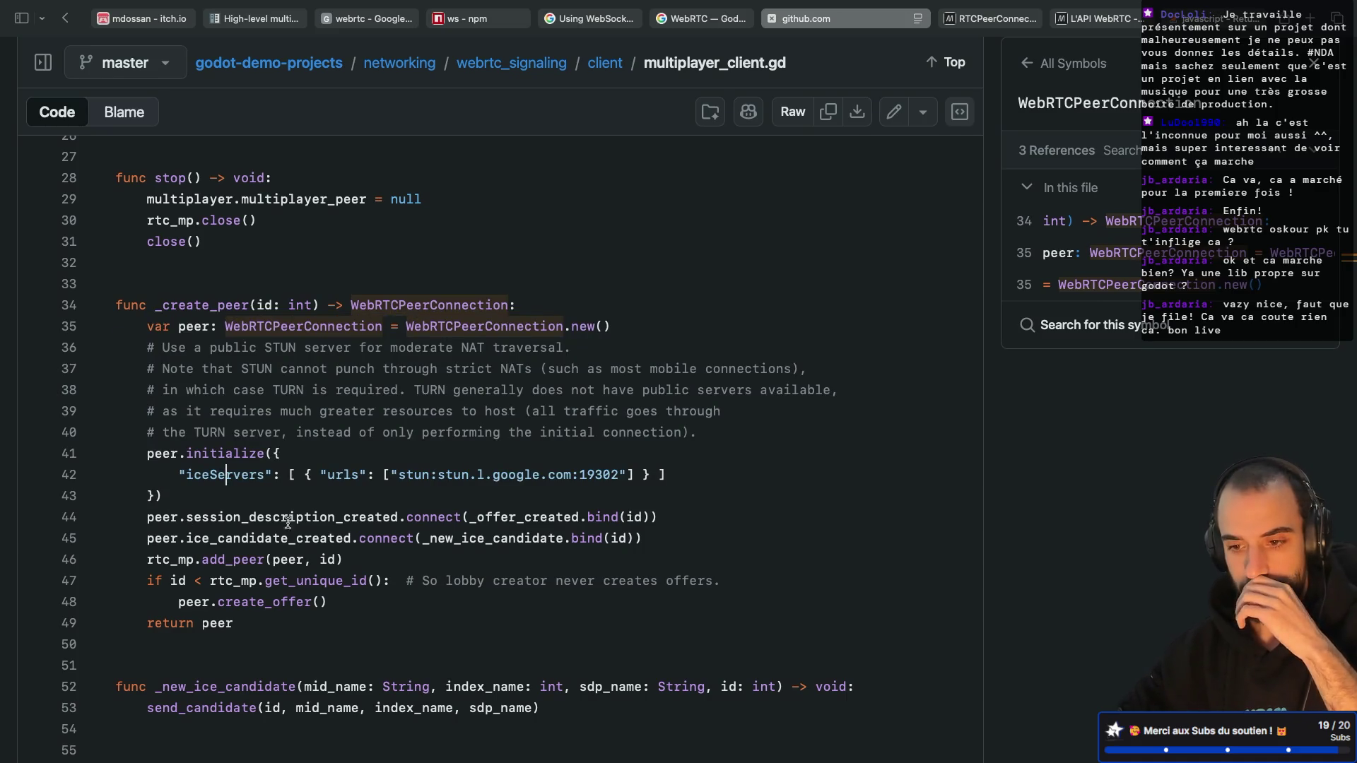
double_click(507, 519)
scroll(402, 487, "down", 2)
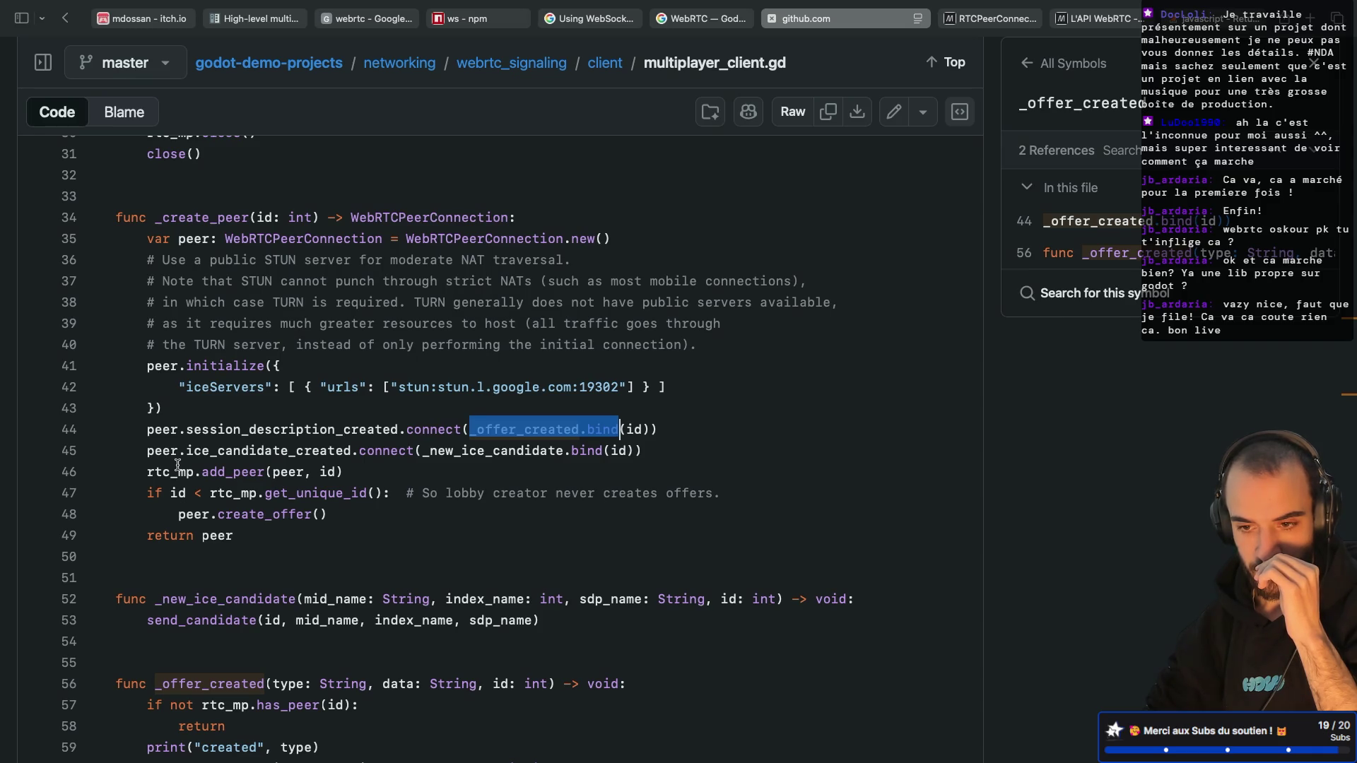
left_click_drag(336, 516, 295, 503)
left_click_drag(169, 429, 294, 446)
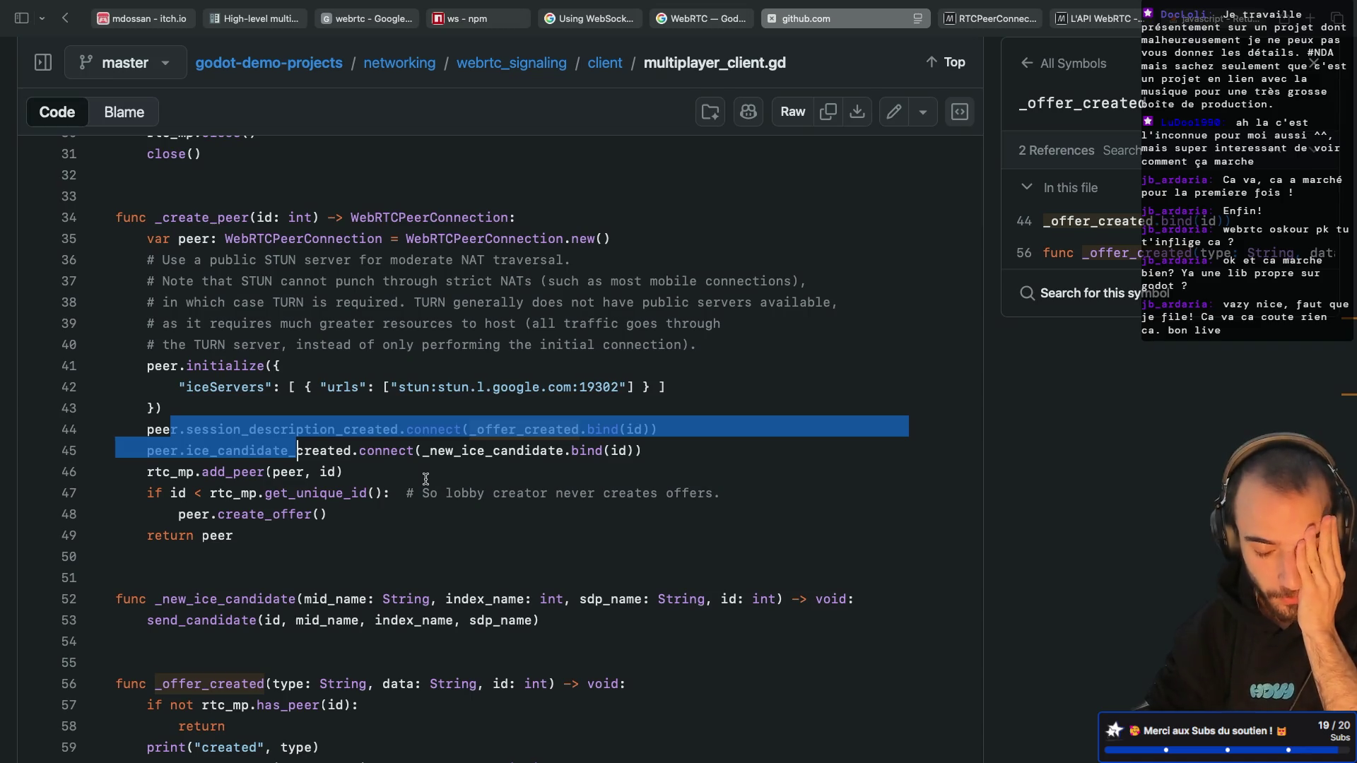
scroll(426, 479, "down", 2)
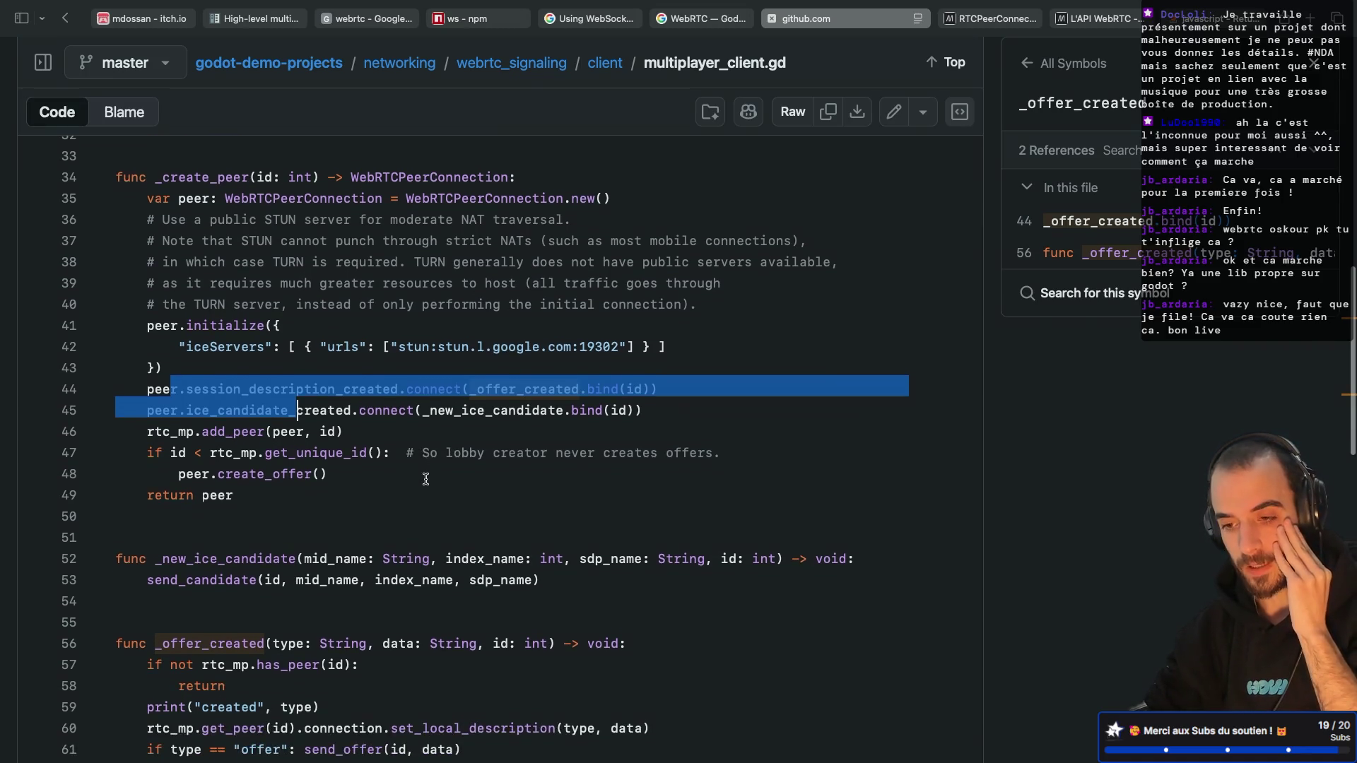
scroll(425, 479, "down", 3)
scroll(425, 479, "up", 3)
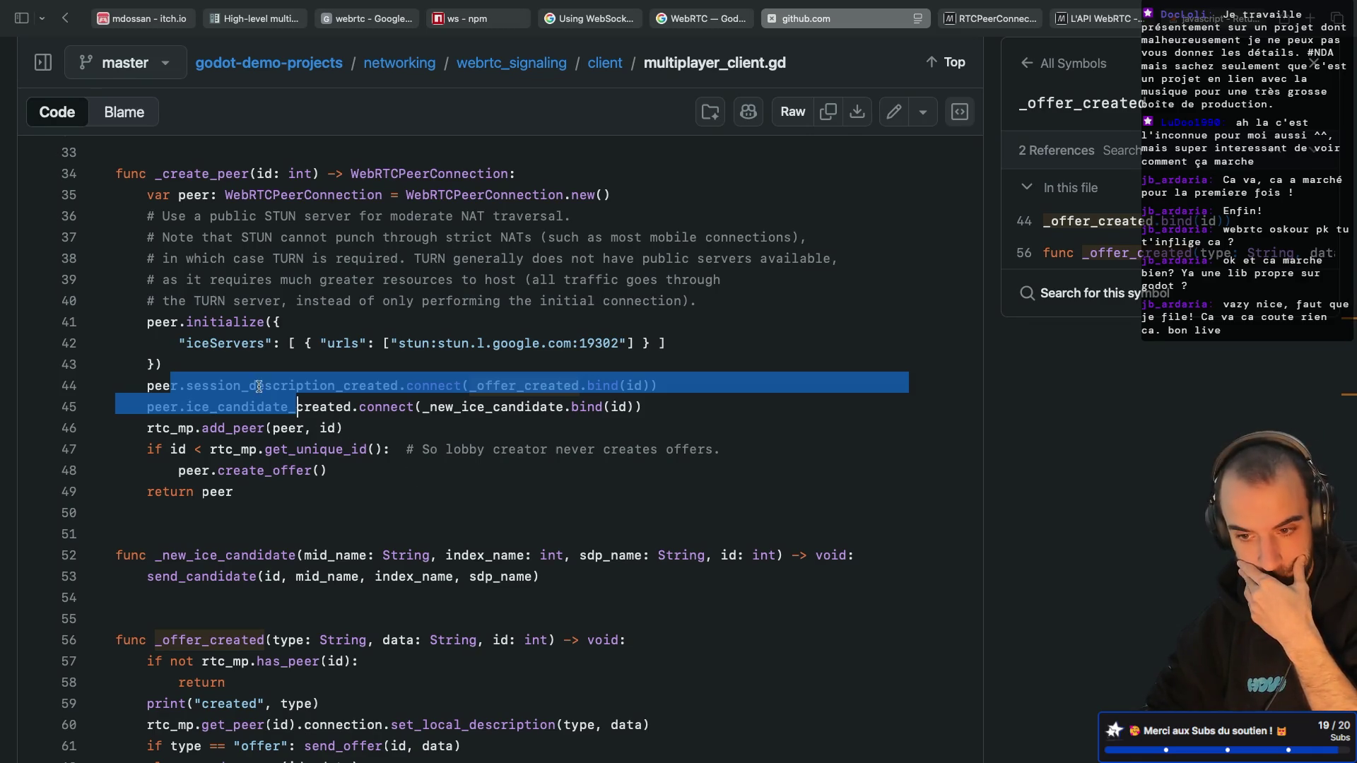
Step: Inspect the session_description_created signal, _offer_created, its id parameter and the get_peer(id) call
left_click_drag(147, 385, 464, 385)
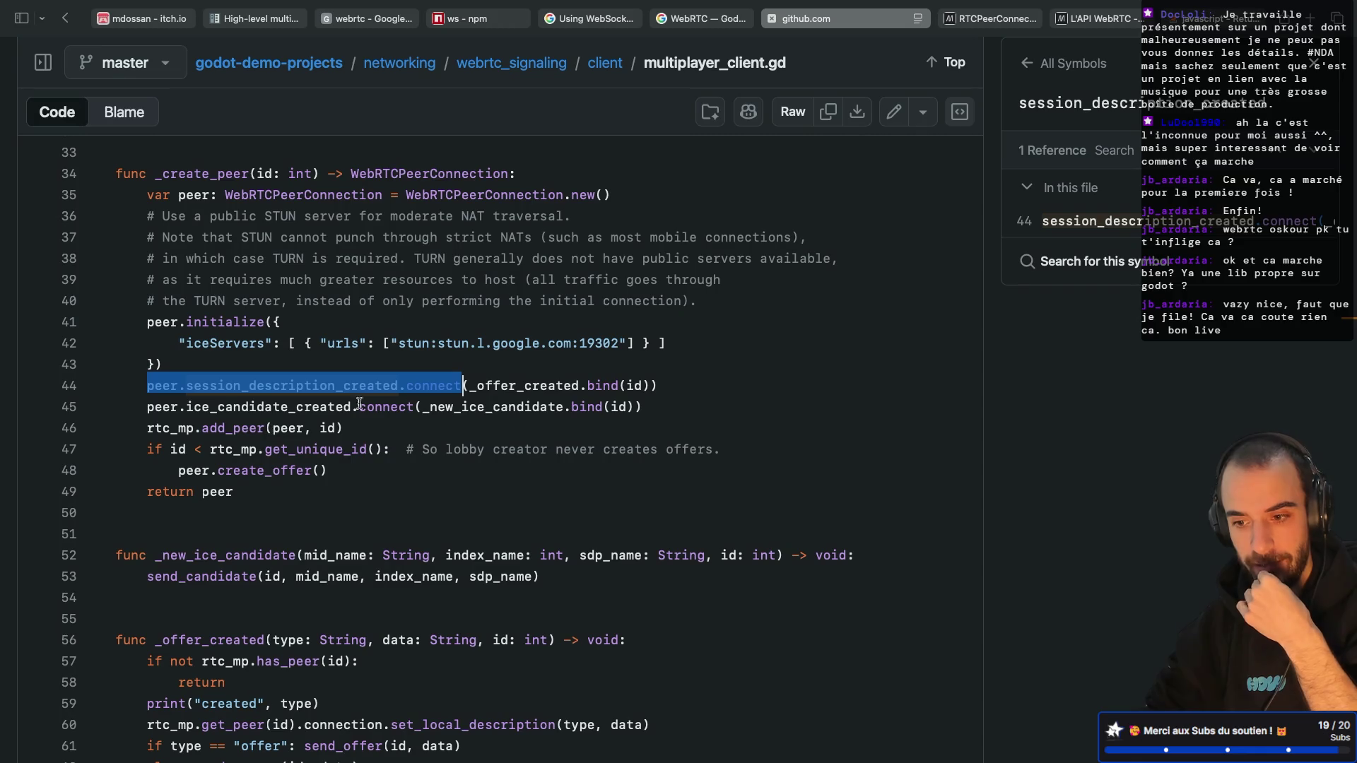
double_click(520, 385)
scroll(396, 382, "down", 10)
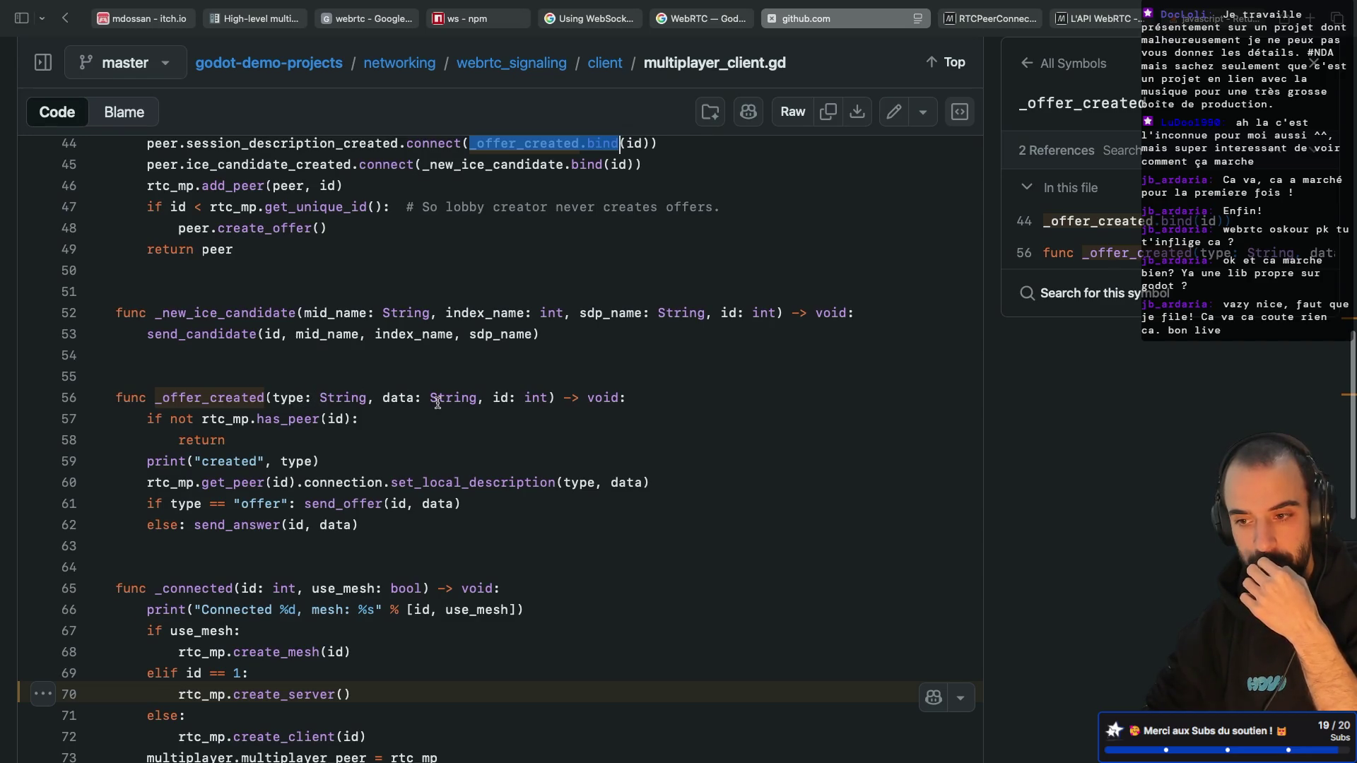
scroll(437, 402, "up", 1)
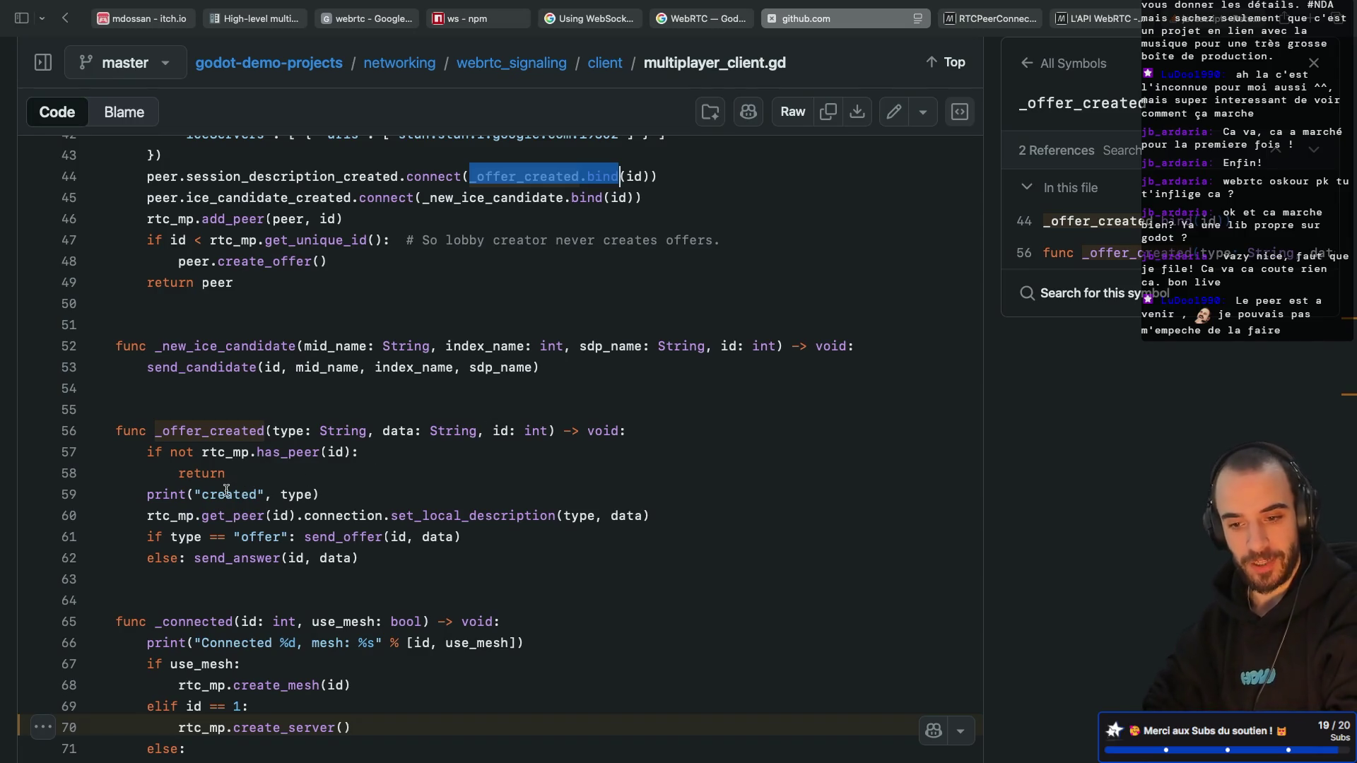
left_click_drag(202, 517, 294, 521)
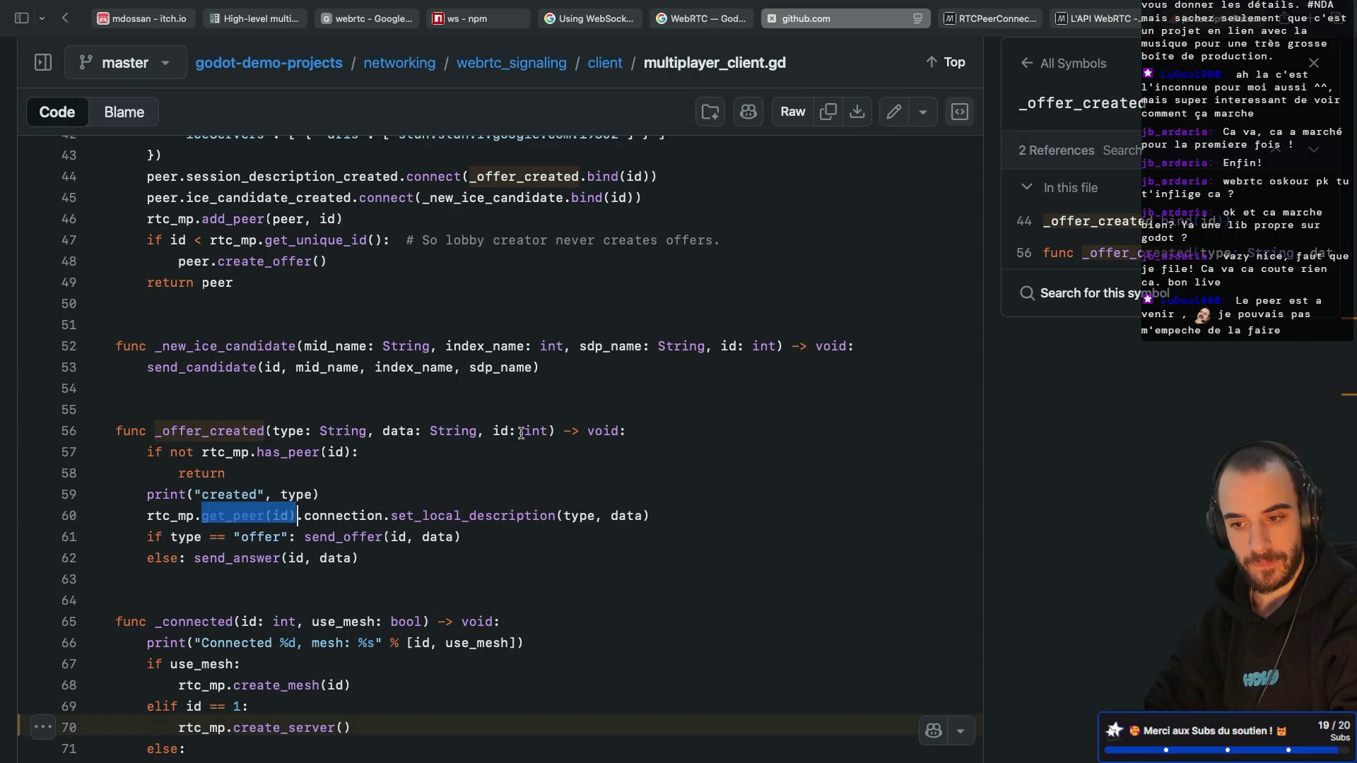
left_click_drag(494, 432, 549, 432)
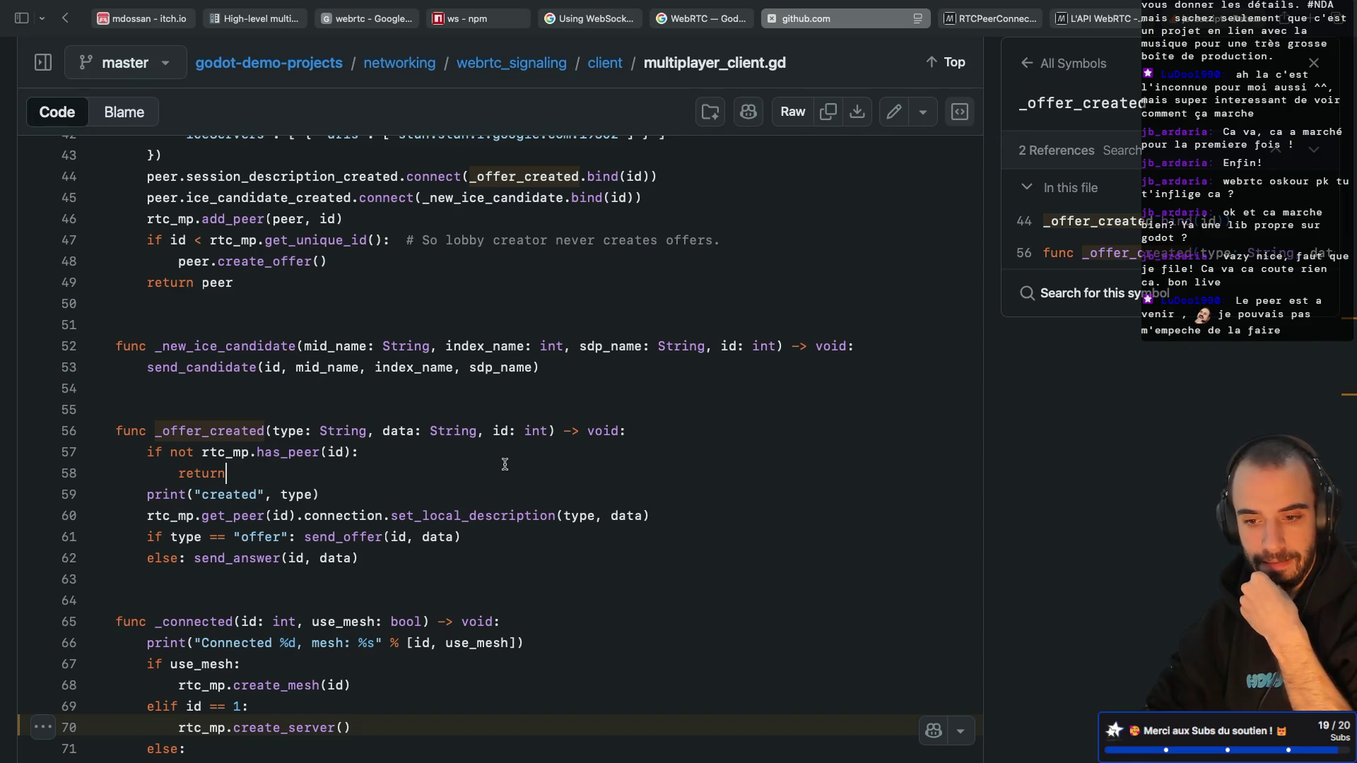
scroll(505, 465, "down", 1)
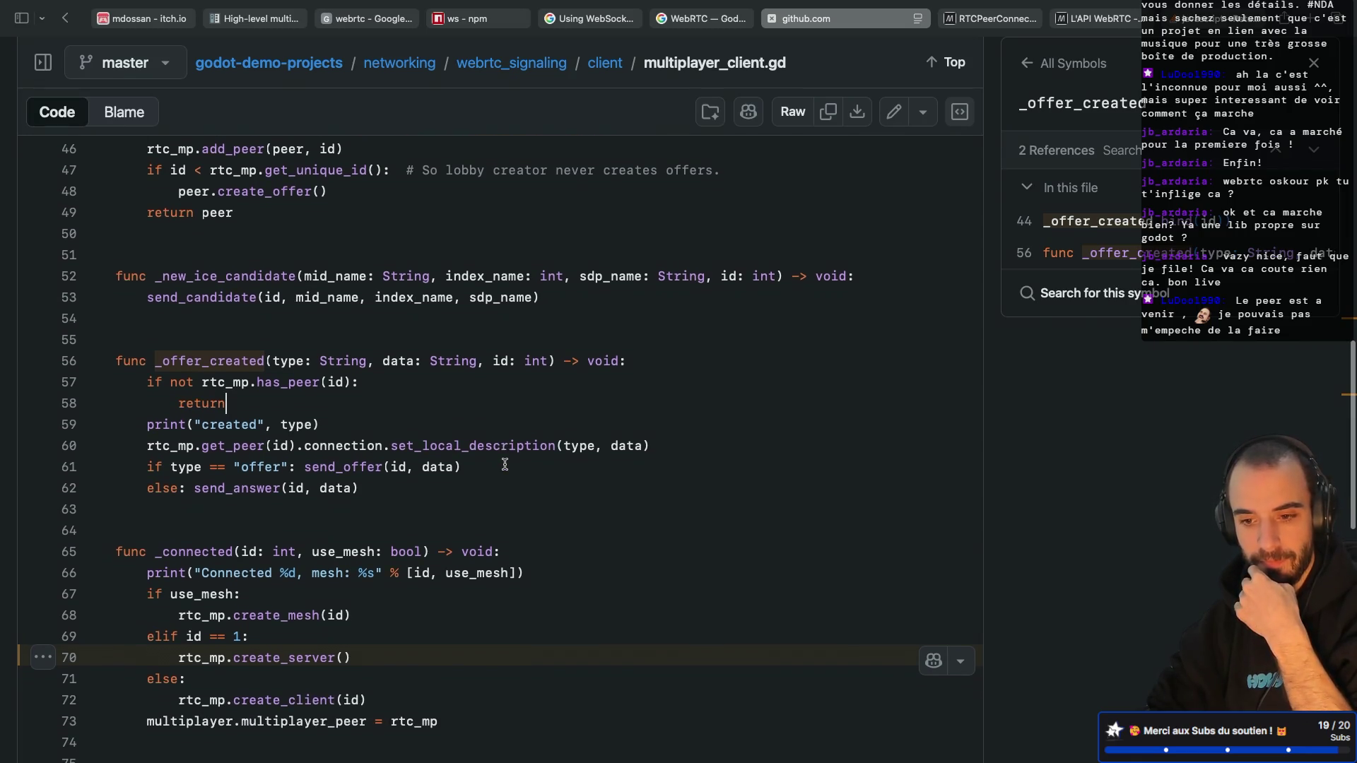
scroll(505, 464, "up", 2)
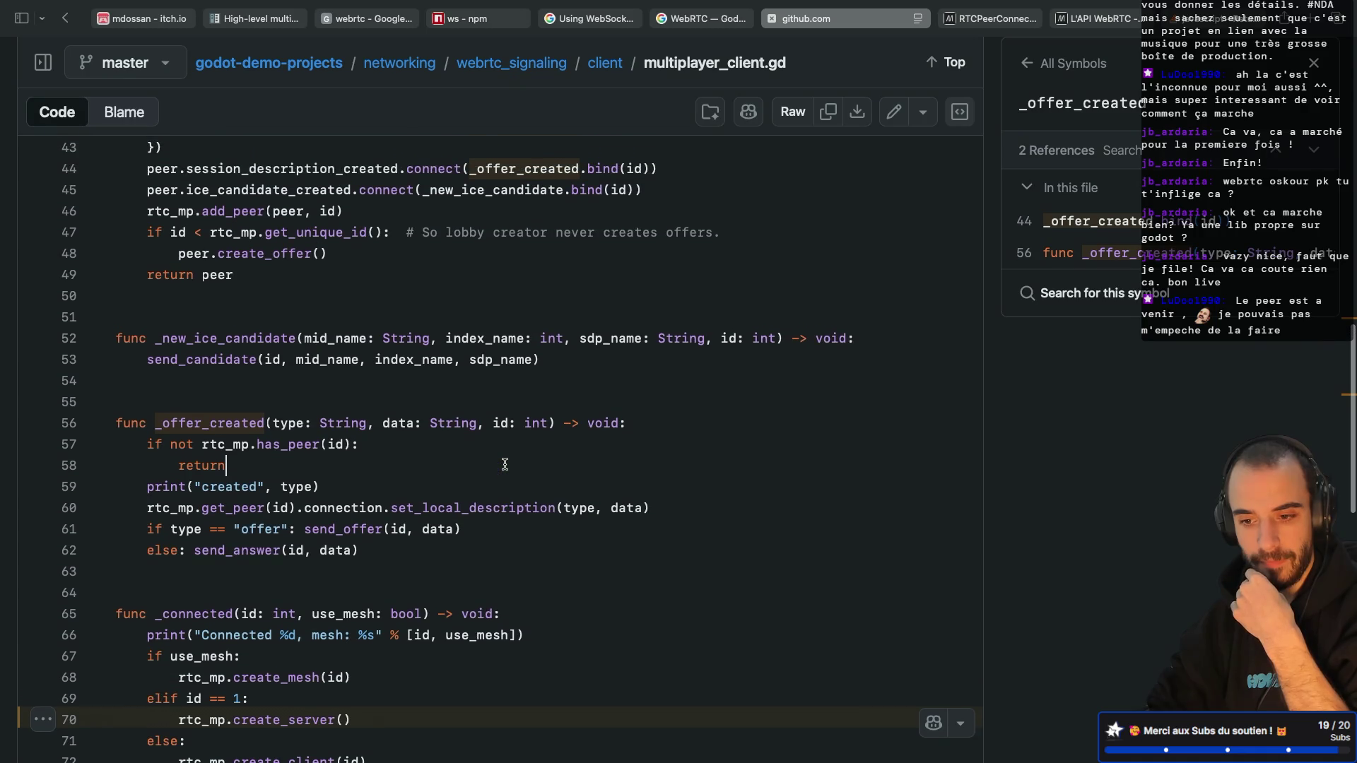
scroll(505, 464, "down", 1)
Step: Look up send_offer and send_answer usages, then start a 'webrtc offer answer' search in a new tab
double_click(344, 471)
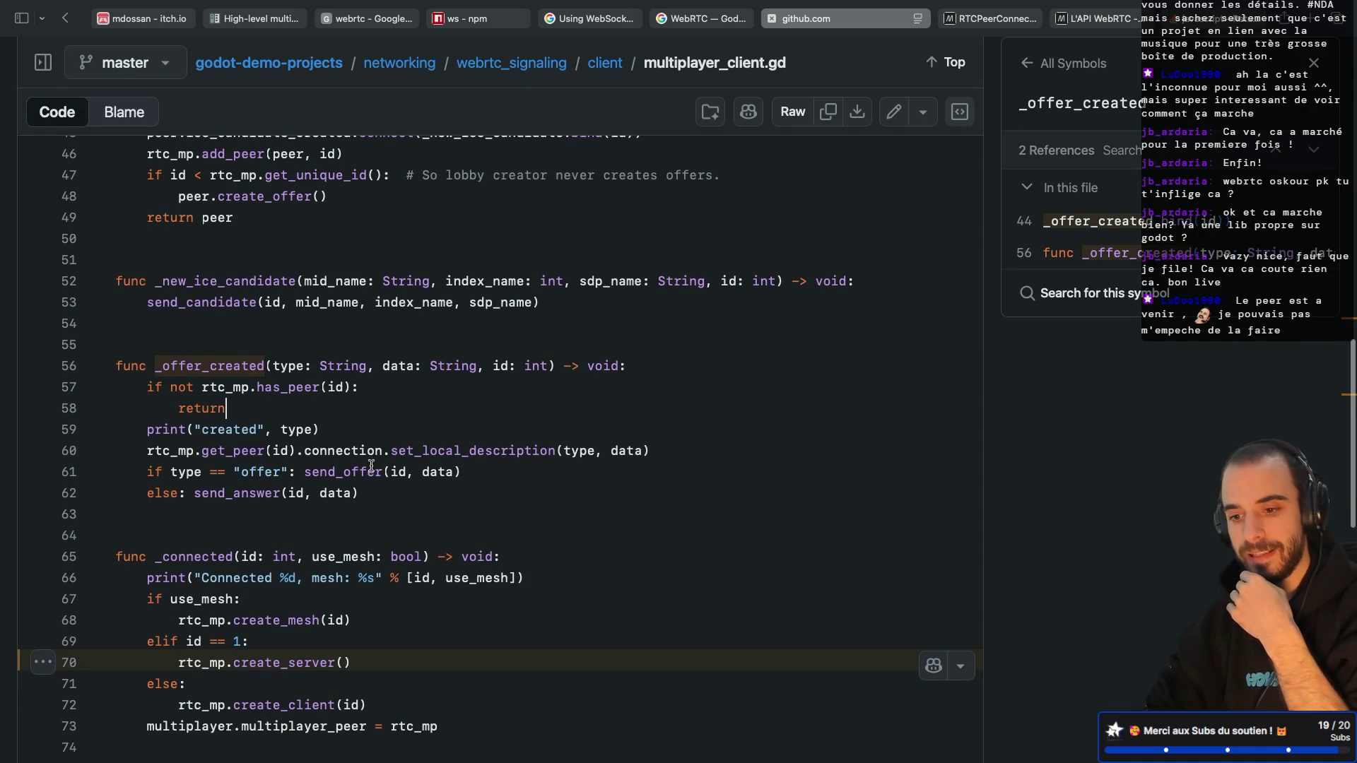
double_click(259, 493)
double_click(350, 472)
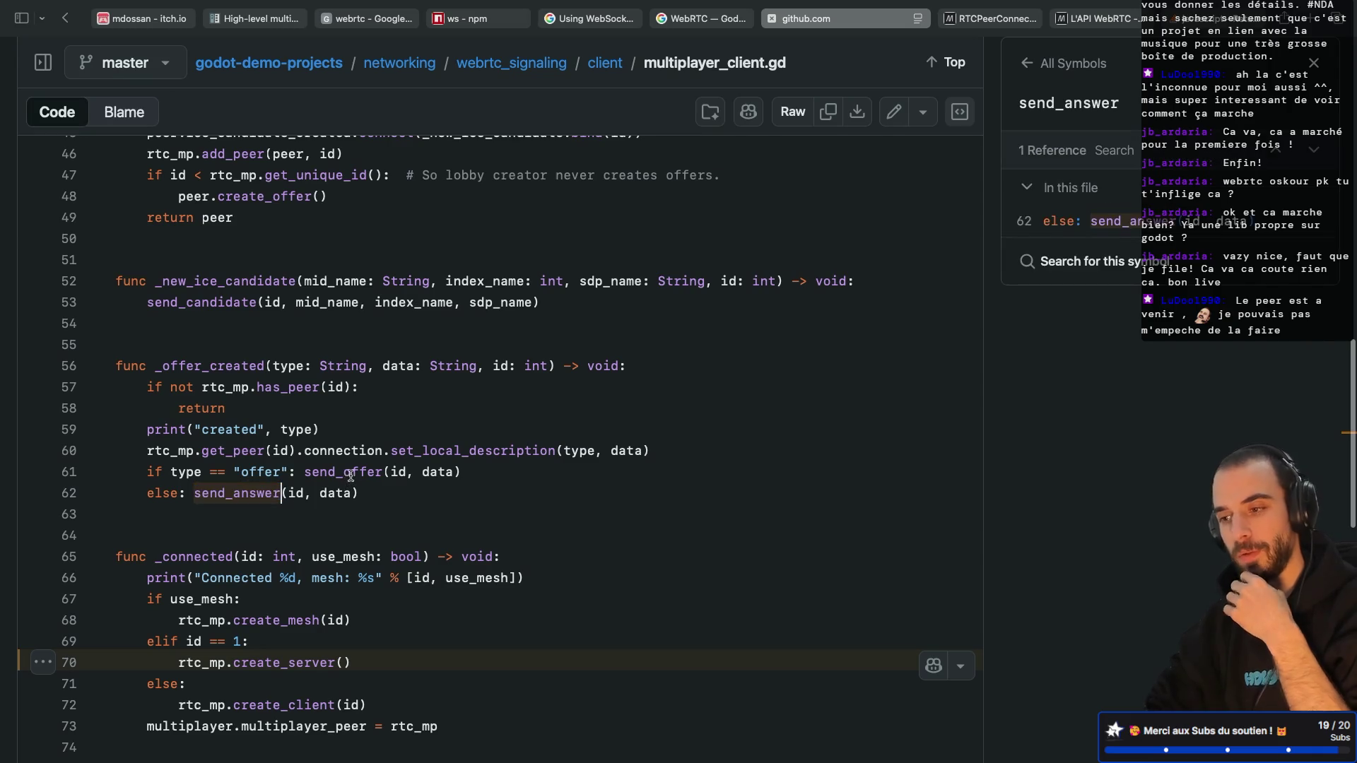
key("super+t")
type("webr")
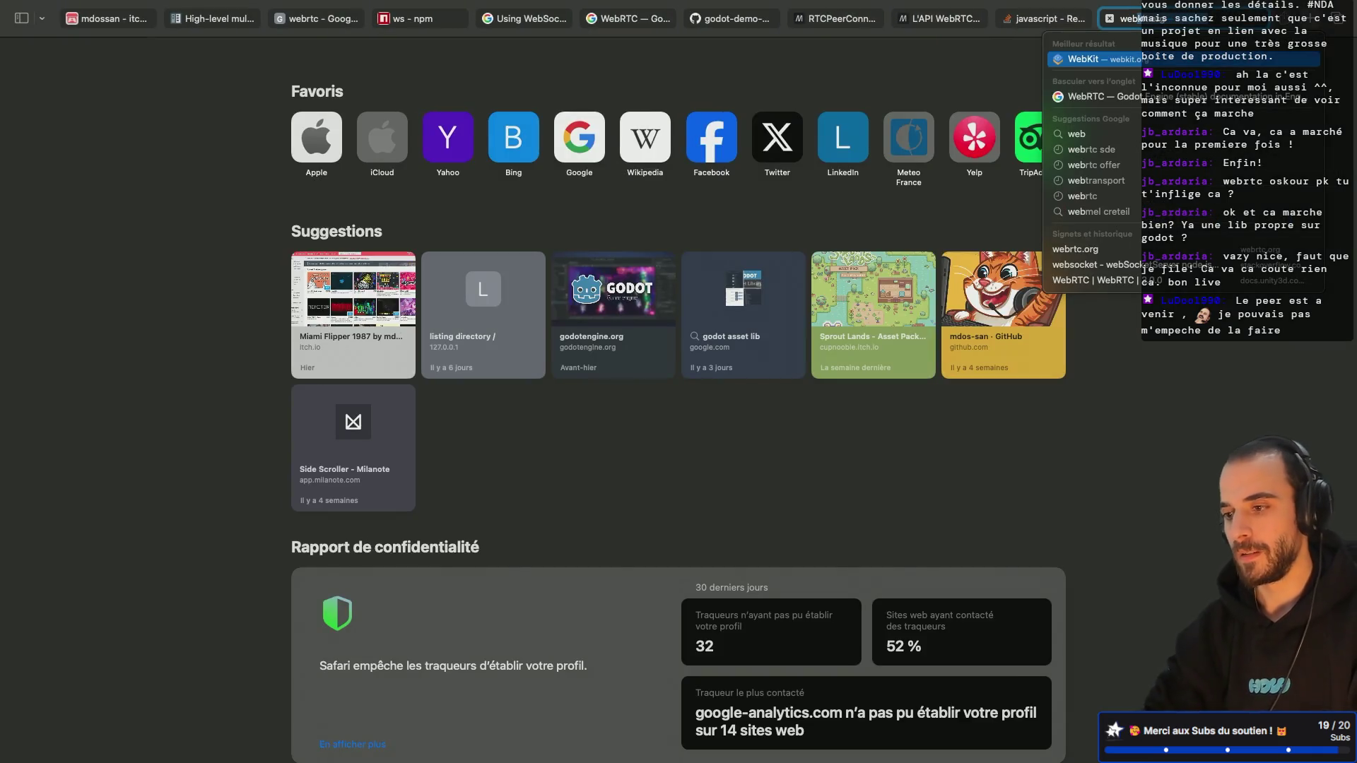
type("tc offer")
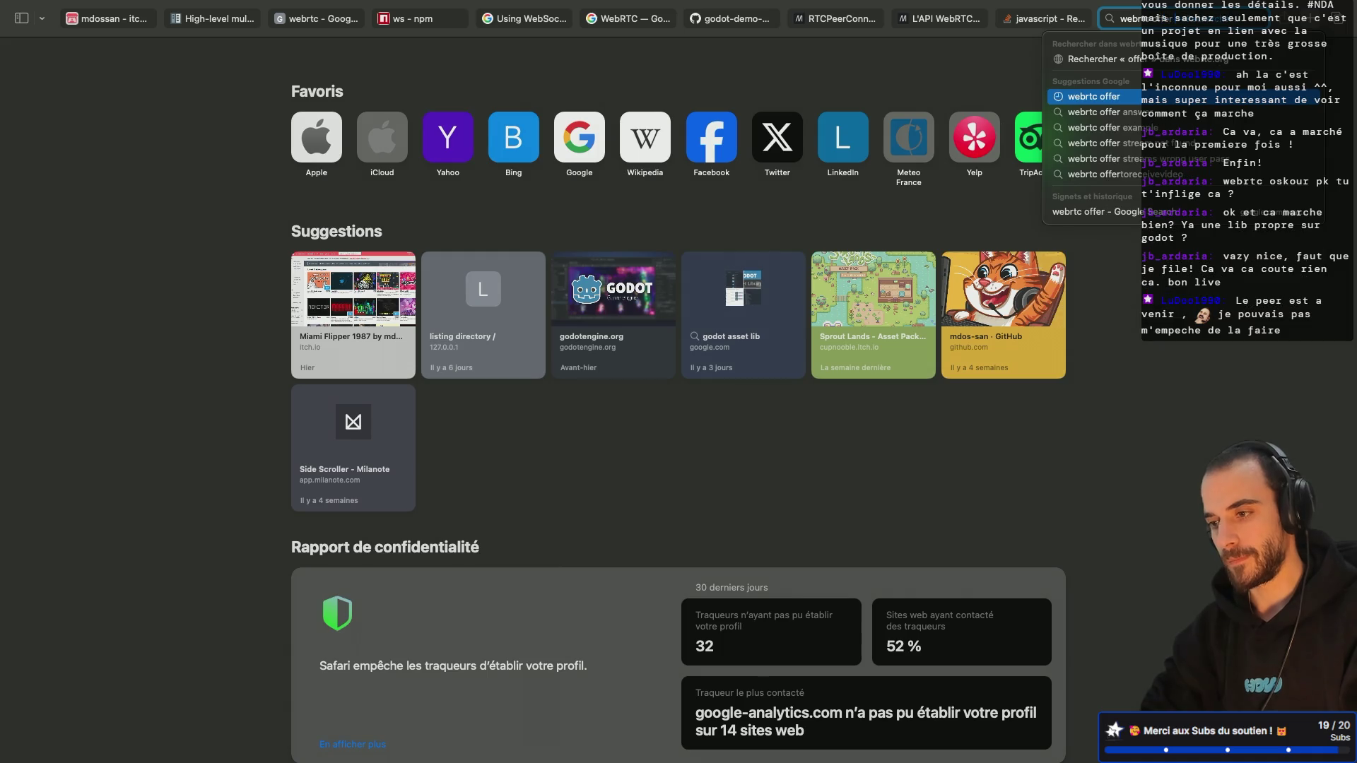
type(" answer")
Step: Search Google for 'webrtc offer answer', read the snippet, and switch back to the Godot desktop
key("Return")
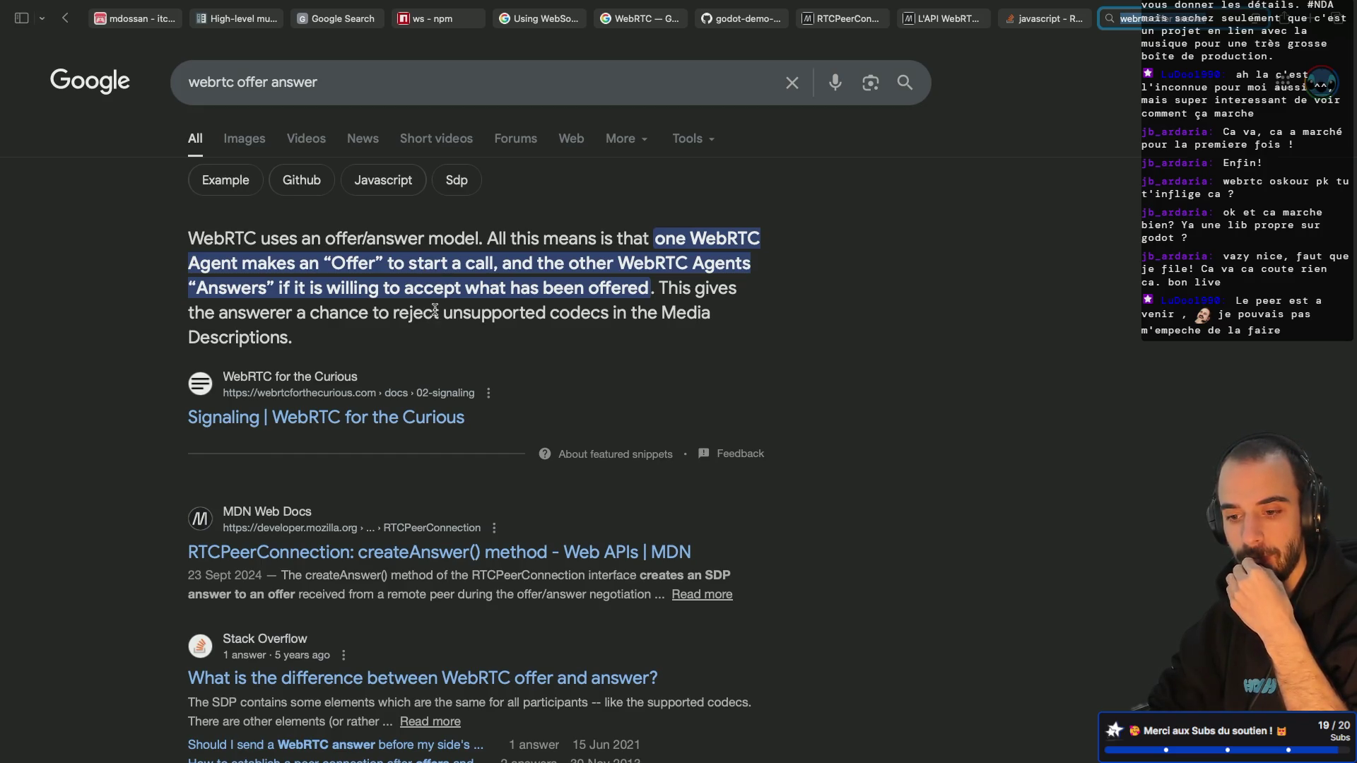
key("ctrl+Left")
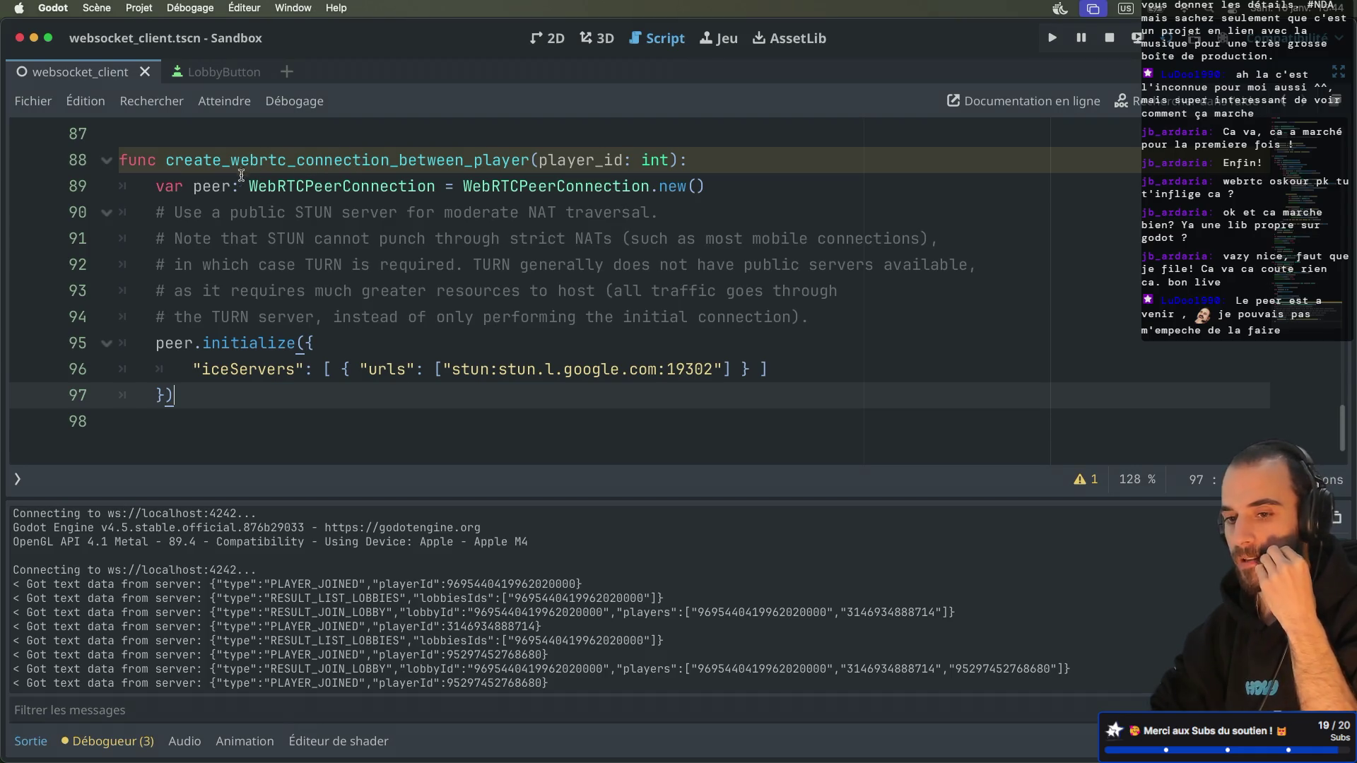
Step: Go to the browser desktop and step through the Stack Overflow, MDN, then GitHub multiplayer_client.gd tabs
double_click(219, 162)
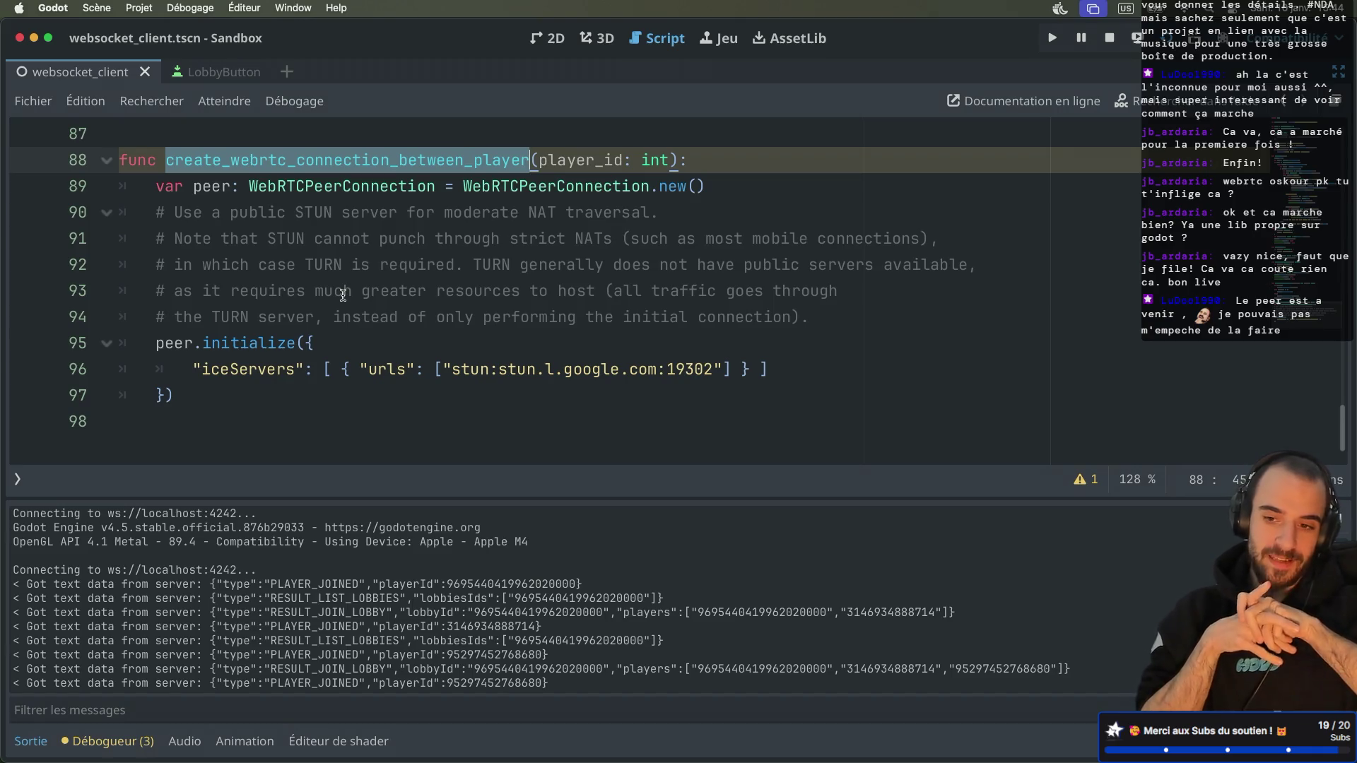
key("ctrl+Right")
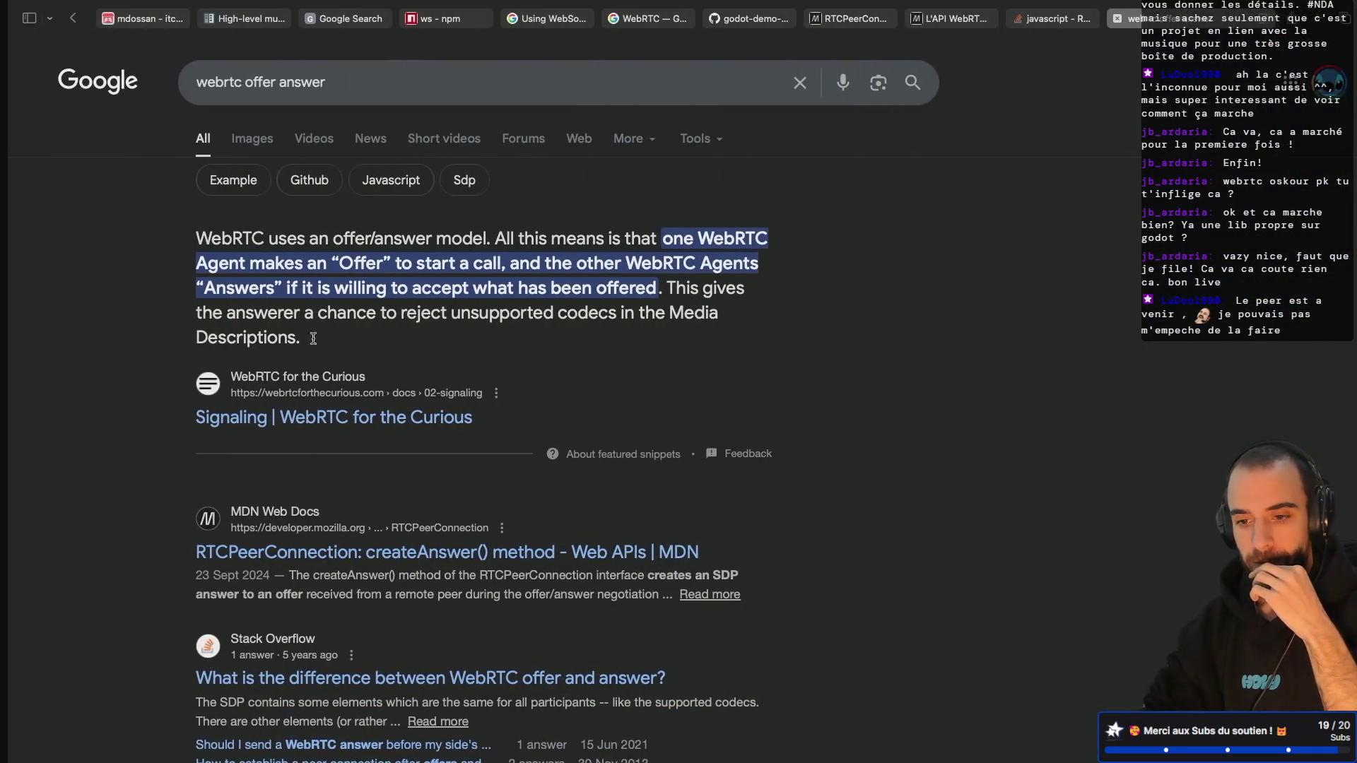
key("ctrl+Right")
key("ctrl+Left")
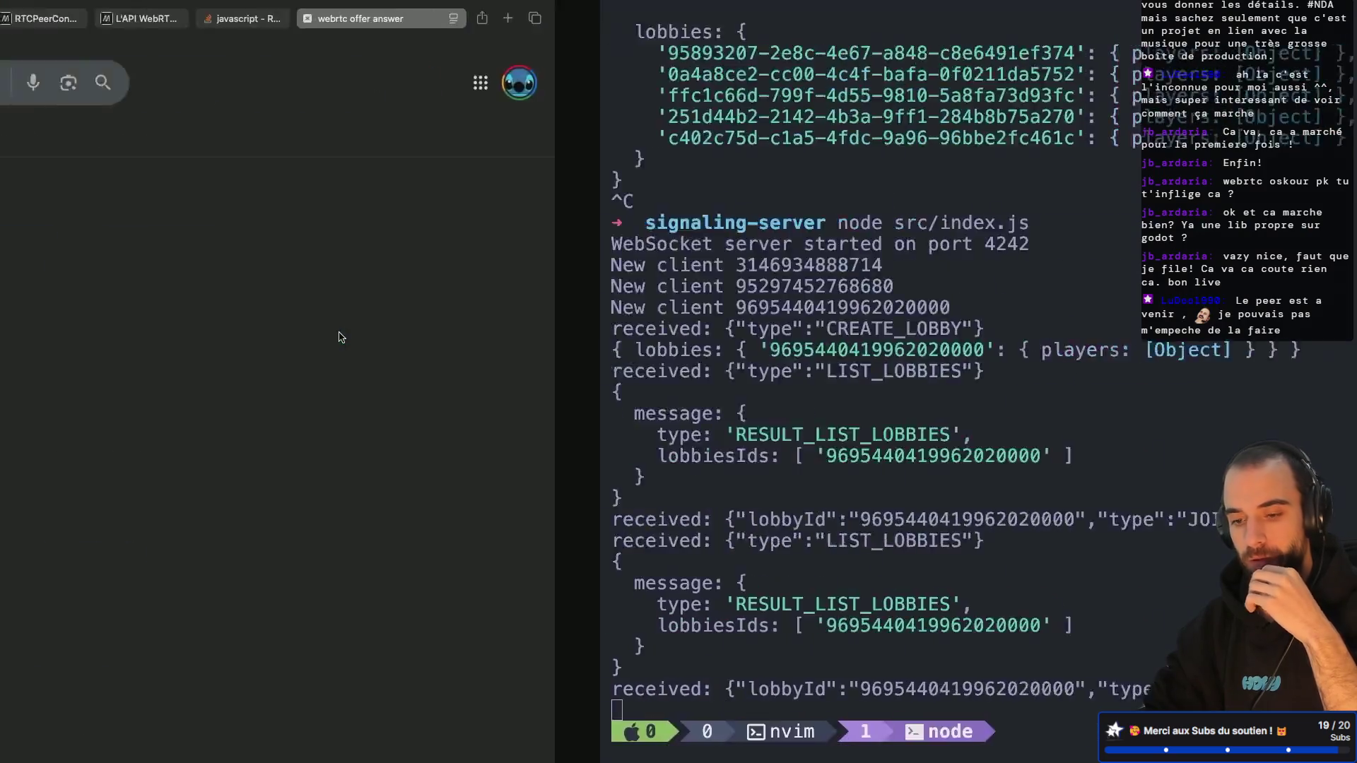
left_click(1038, 25)
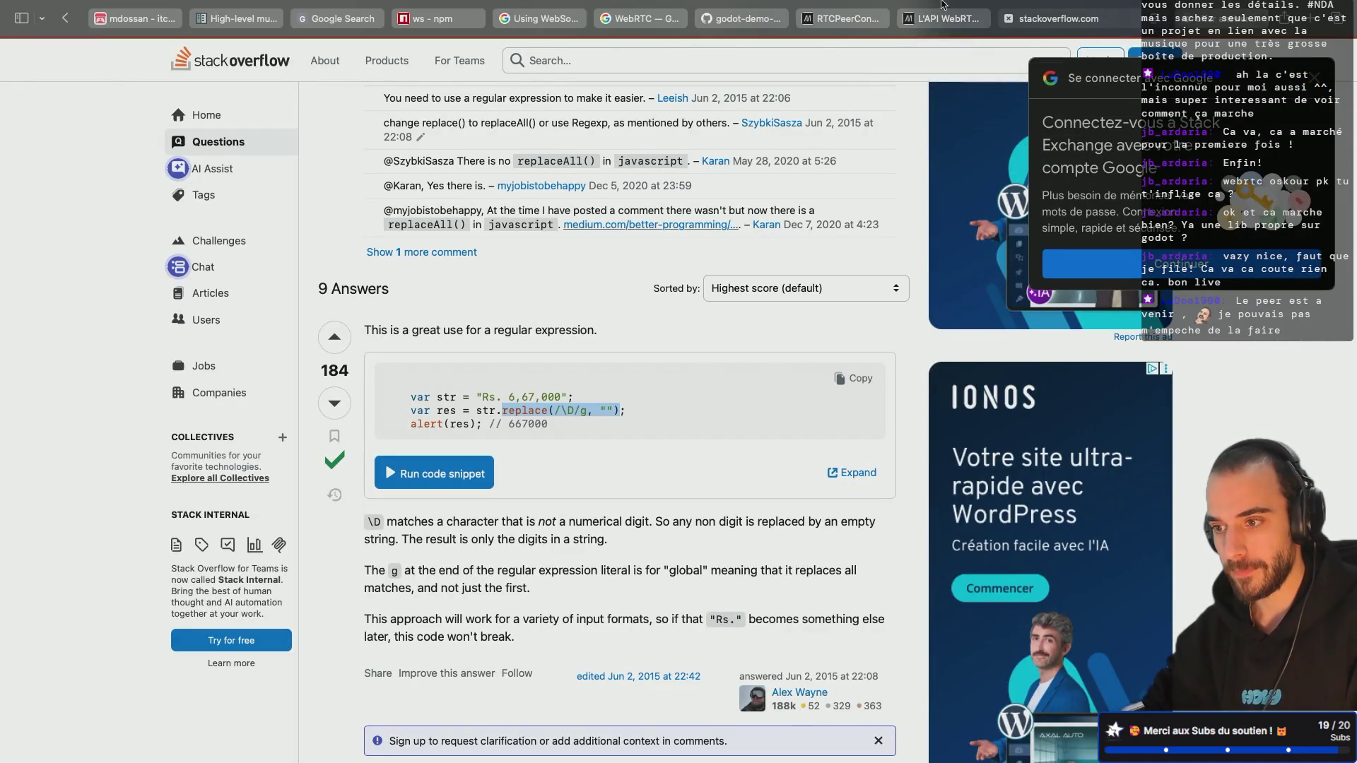
left_click(940, 21)
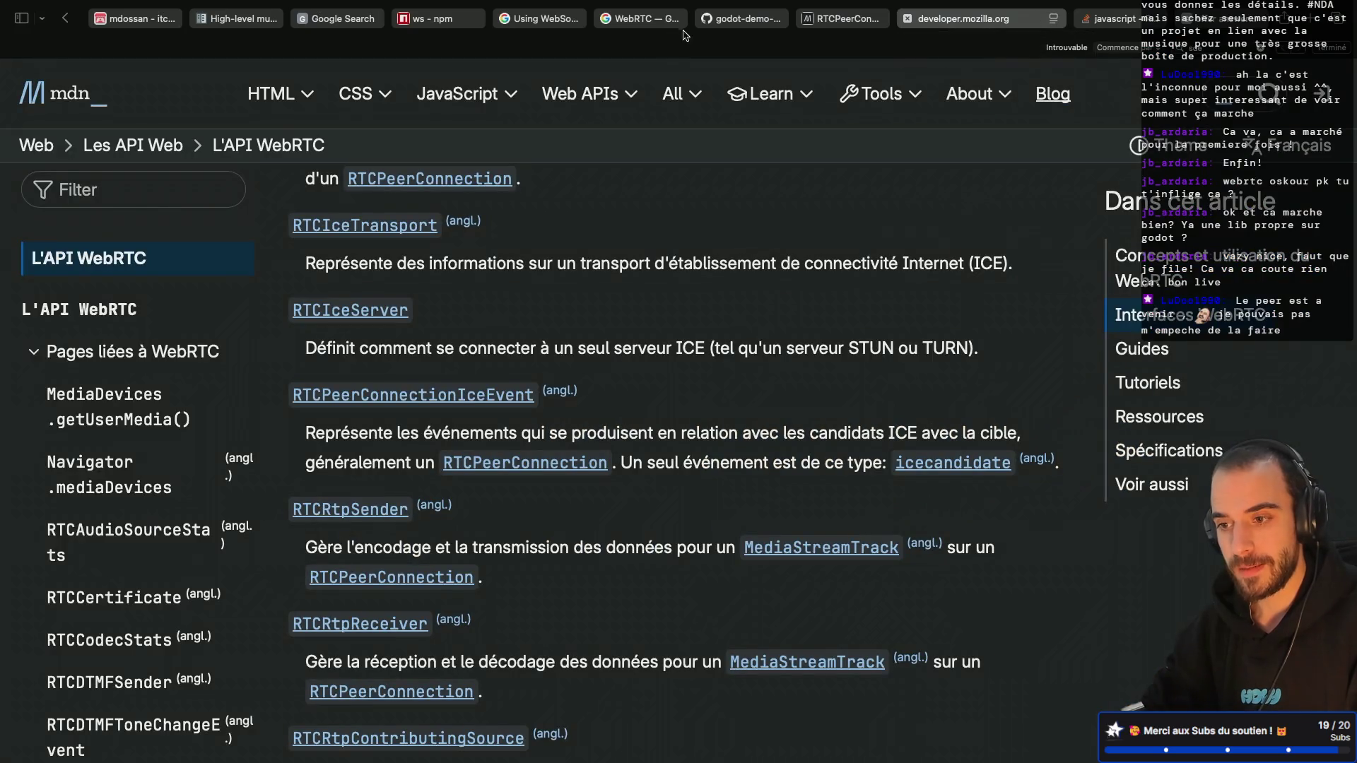
left_click(742, 19)
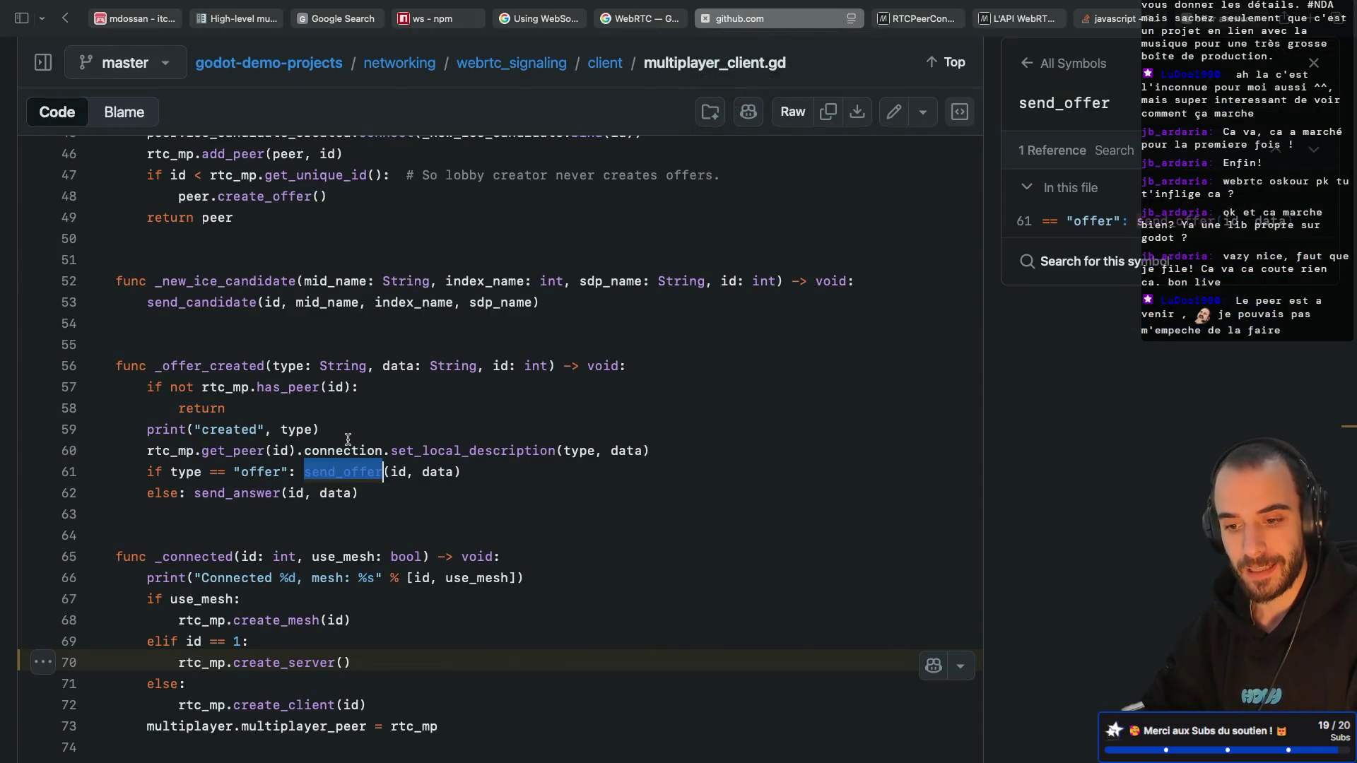
Step: Trace create_offer to peer.create_offer() on line 48 in _create_peer, then return to Godot
scroll(330, 467, "down", 3)
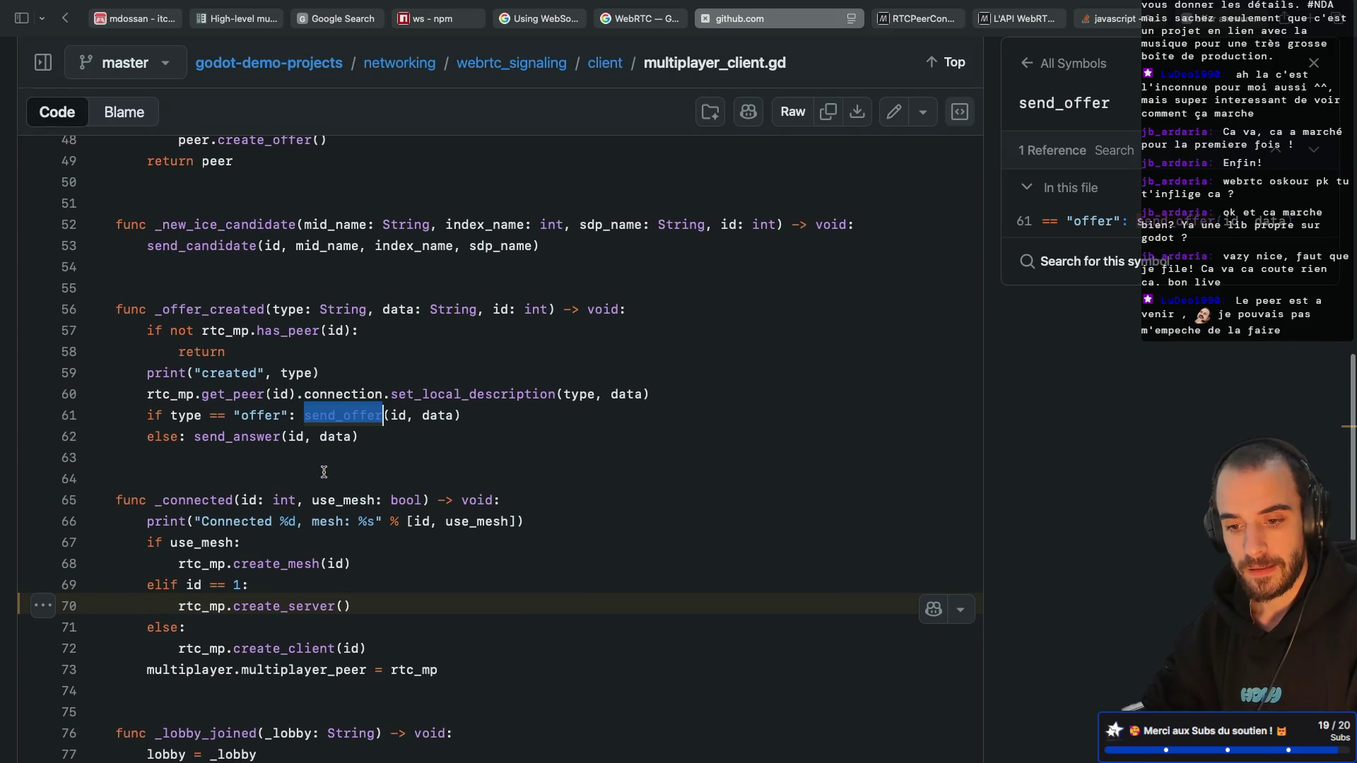
scroll(325, 471, "up", 3)
left_click(338, 440)
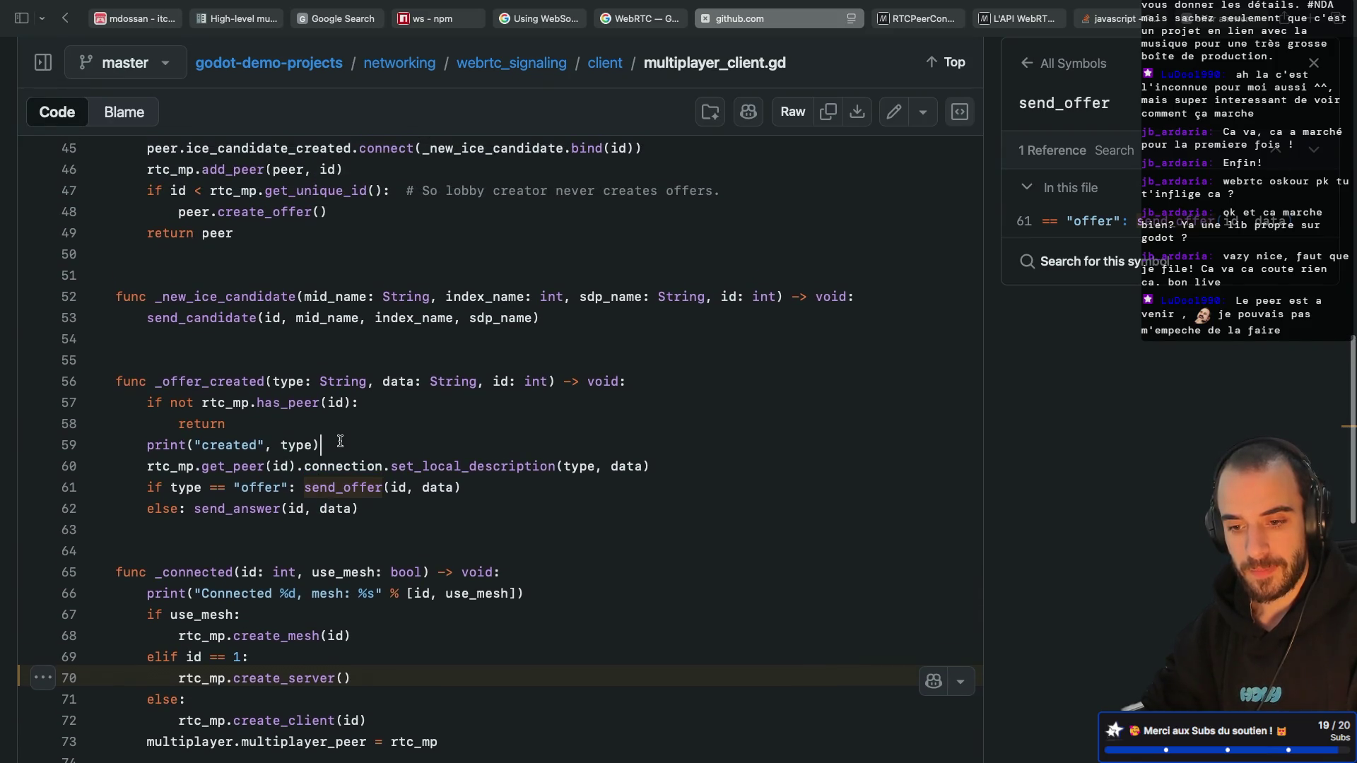
scroll(321, 542, "up", 2)
scroll(338, 494, "down", 8)
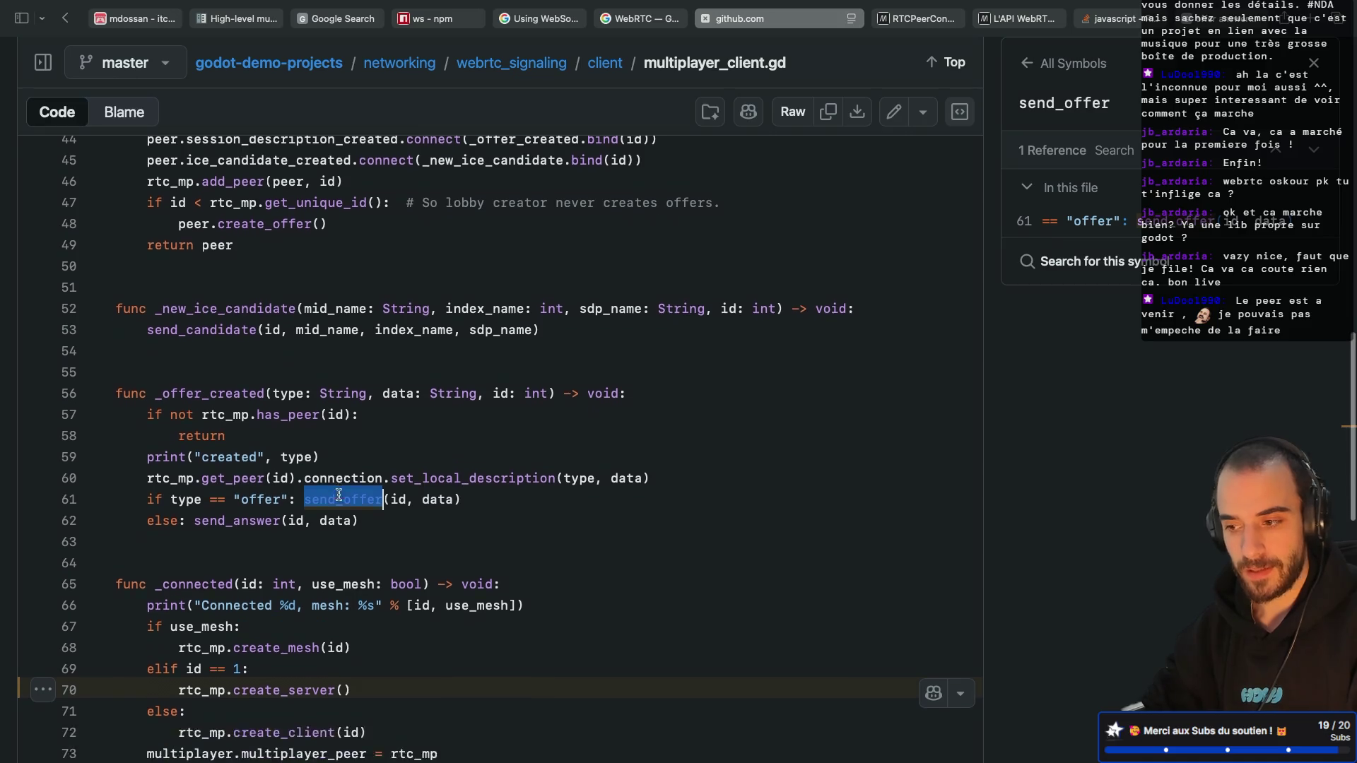
scroll(339, 494, "down", 3)
scroll(339, 494, "up", 9)
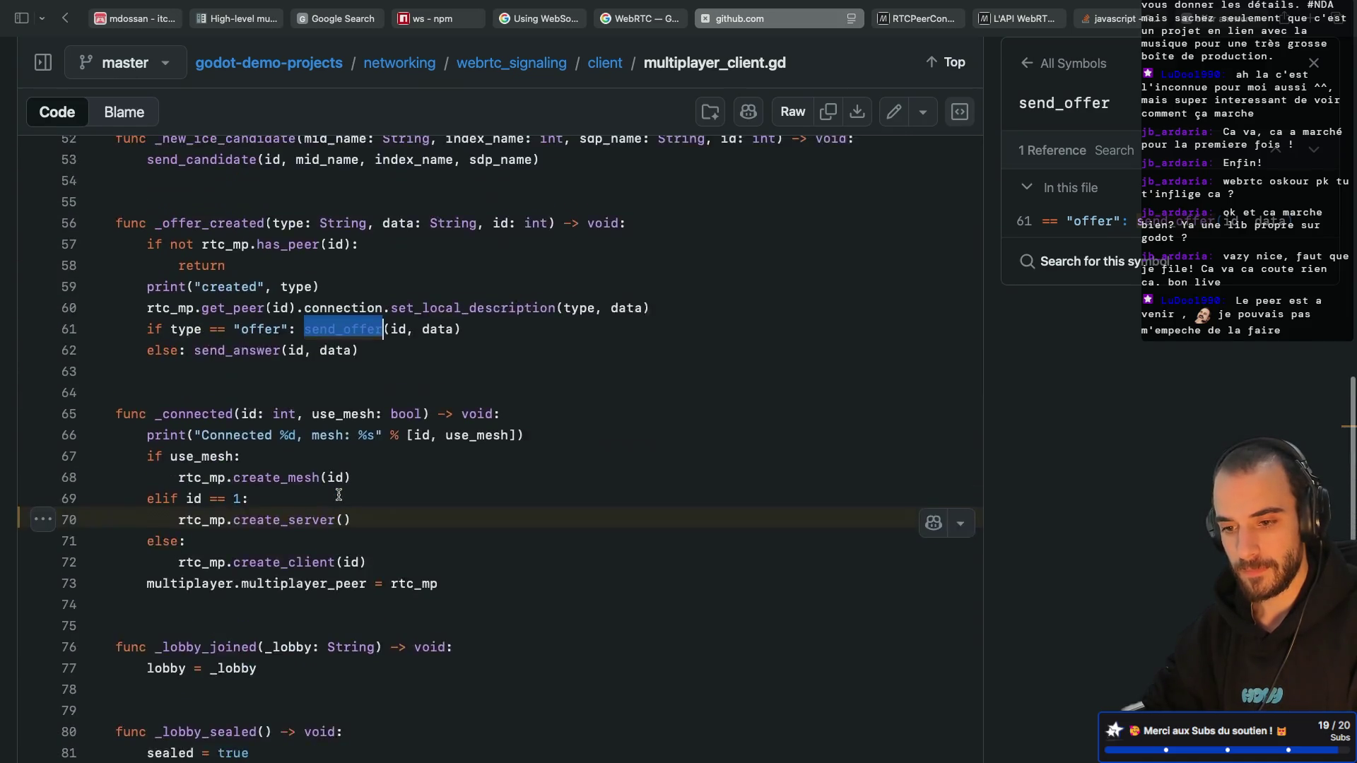
scroll(339, 494, "up", 3)
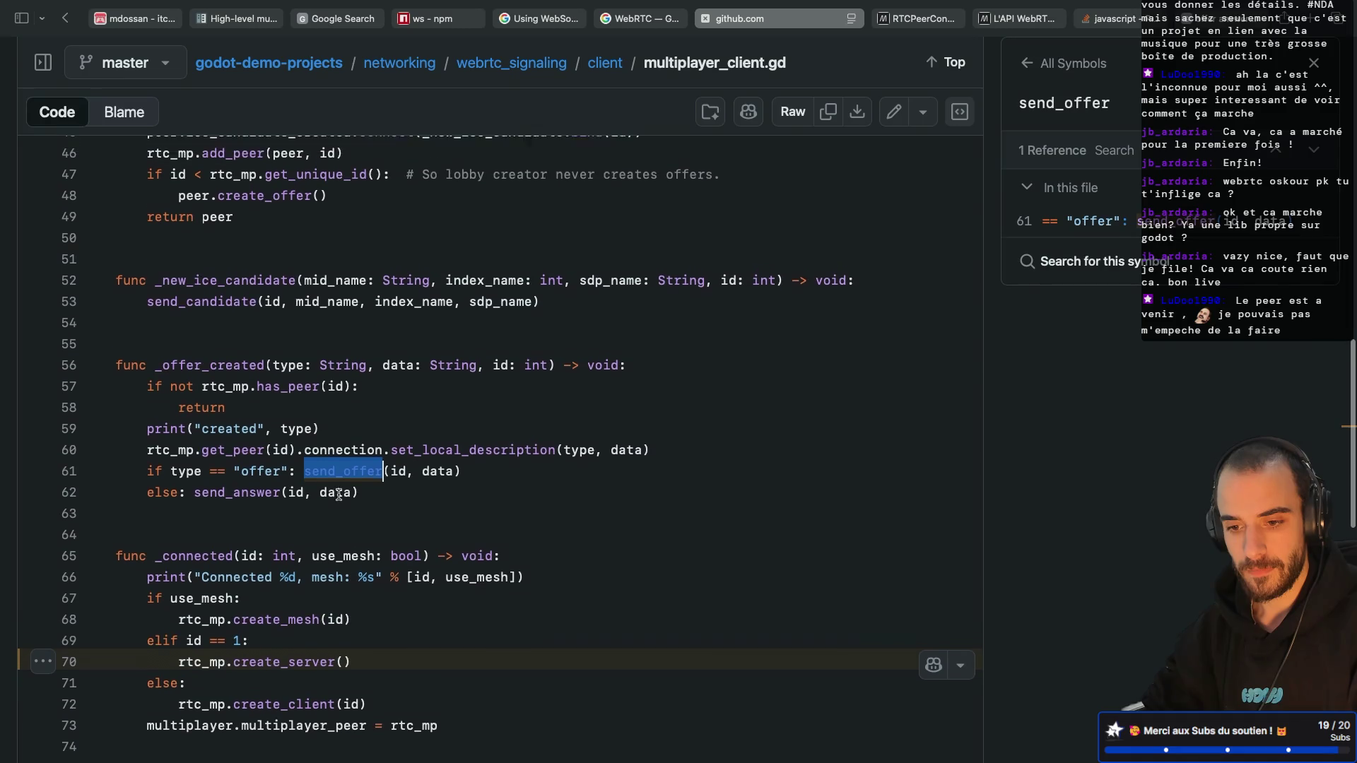
scroll(339, 494, "up", 4)
left_click_drag(313, 510, 192, 511)
left_click(262, 507)
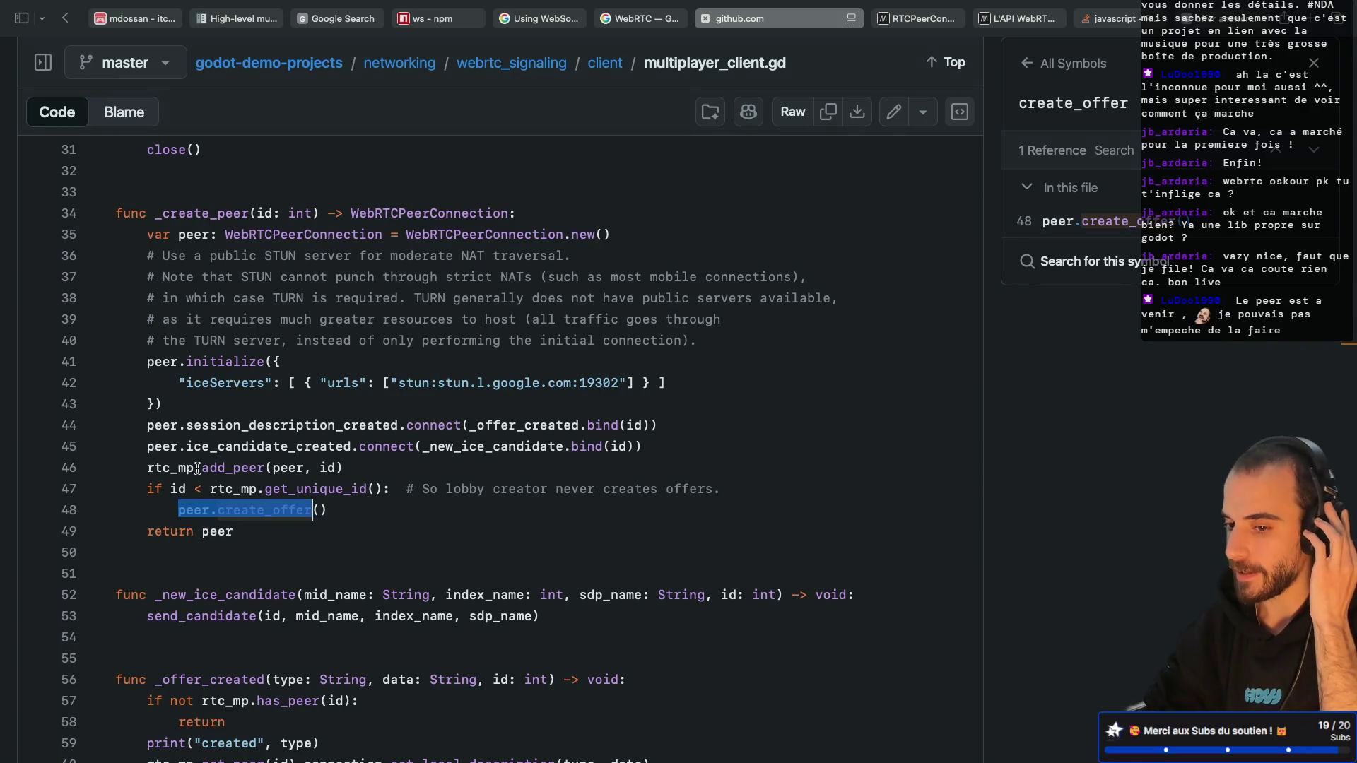
key("ctrl+Left")
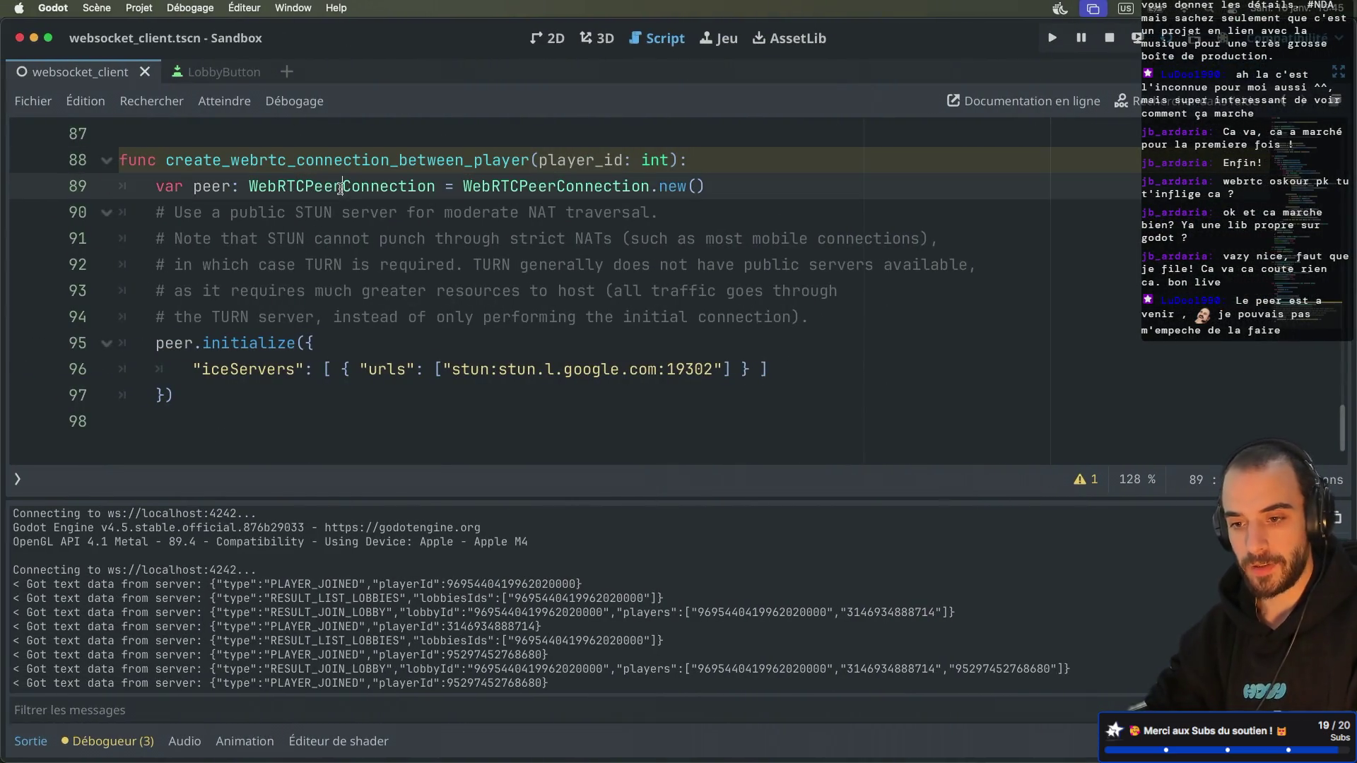
Step: Open the WebRTCPeerConnection class reference from the script and hide the side docks to read it
left_click(341, 187, "super")
key("super+ctrl+d")
key("super+ctrl+d")
left_click(30, 741)
scroll(278, 453, "down", 1)
scroll(278, 453, "down", 2)
scroll(267, 364, "up", 3)
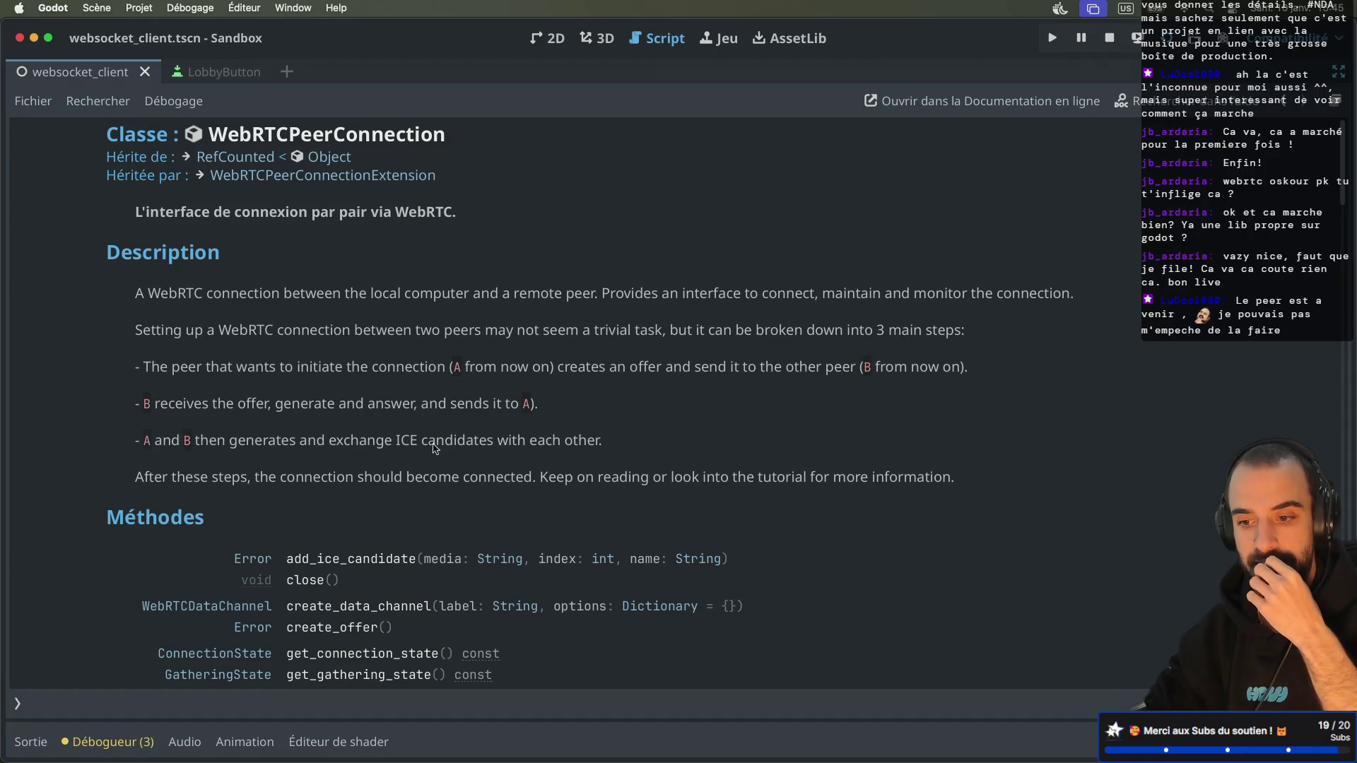
scroll(370, 431, "down", 3)
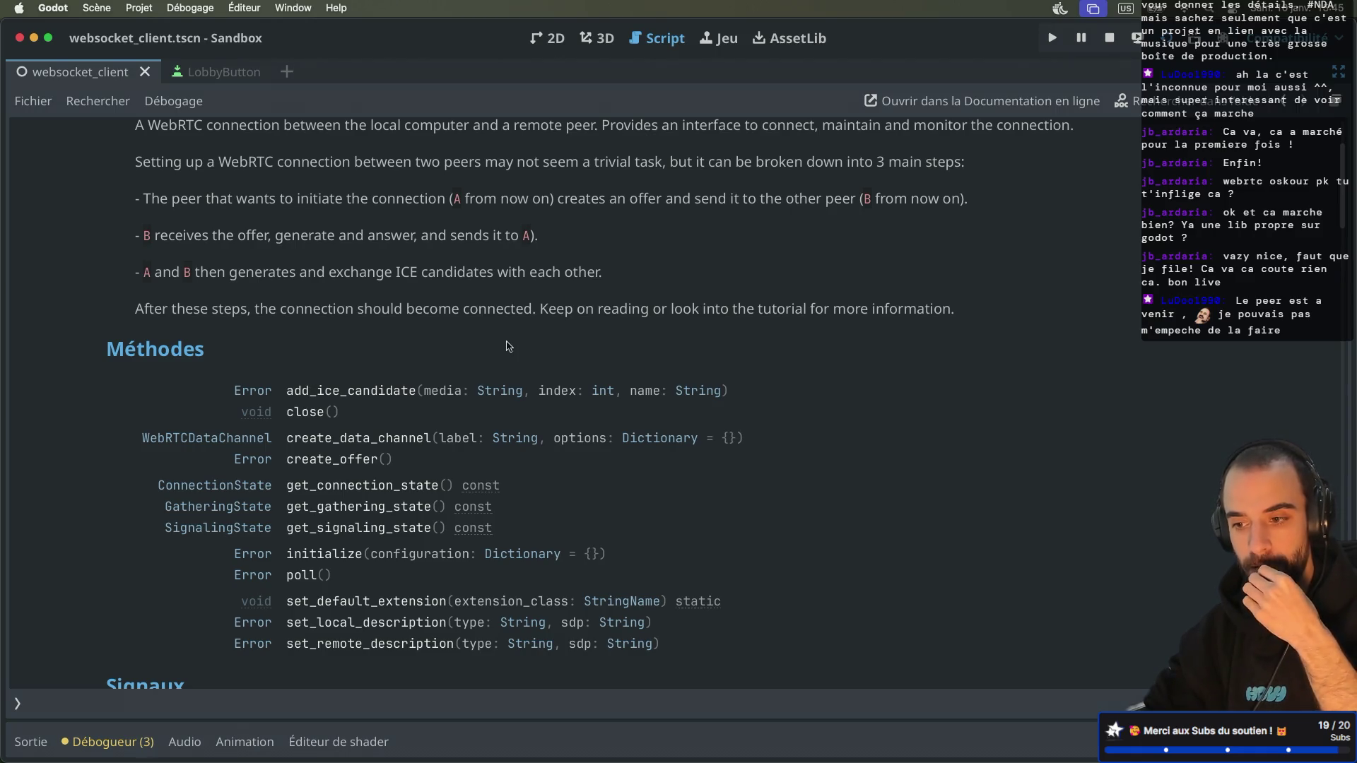
scroll(509, 345, "down", 15)
scroll(509, 344, "up", 8)
scroll(509, 344, "up", 10)
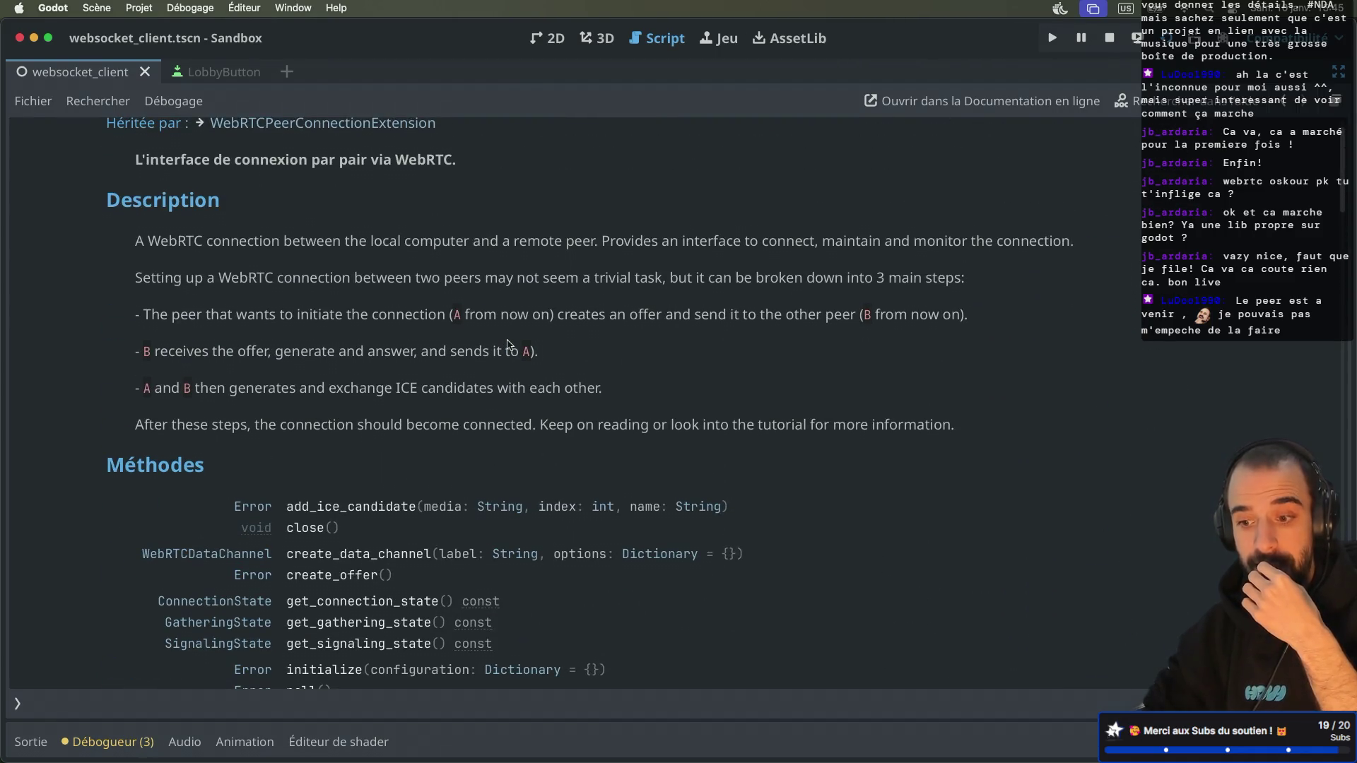
scroll(509, 345, "down", 4)
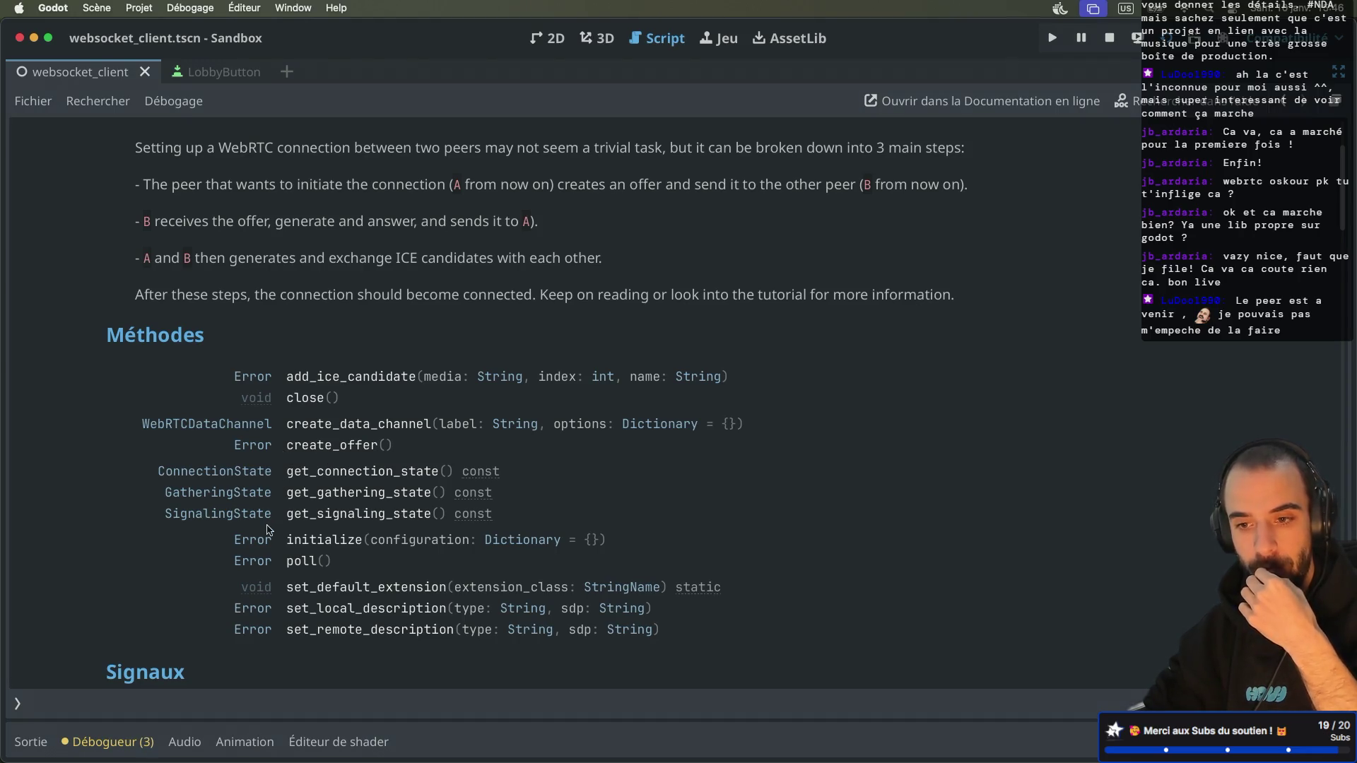
scroll(272, 526, "up", 3)
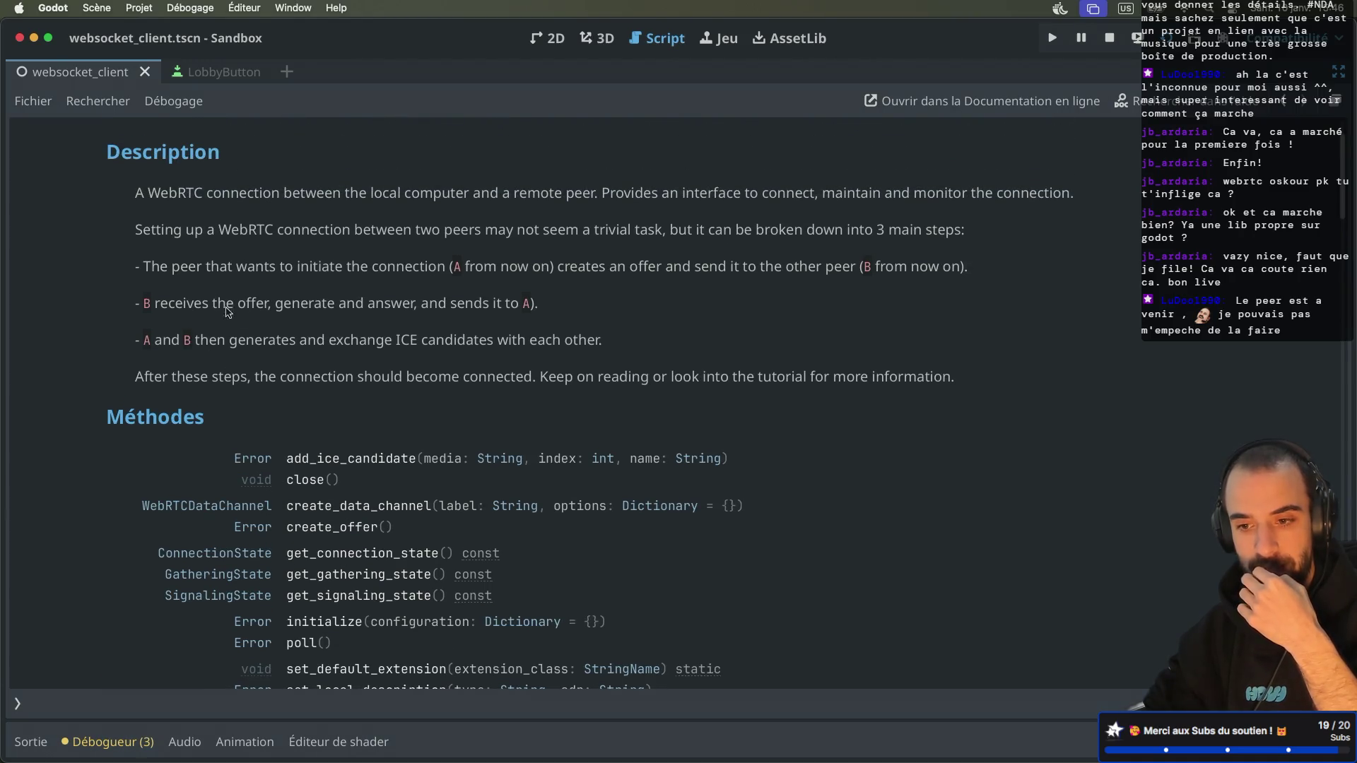
Step: Read the docs on generating an answer, the iceServers example, and set_local/set_remote_description
left_click_drag(277, 306, 417, 304)
scroll(454, 352, "down", 15)
scroll(453, 352, "down", 10)
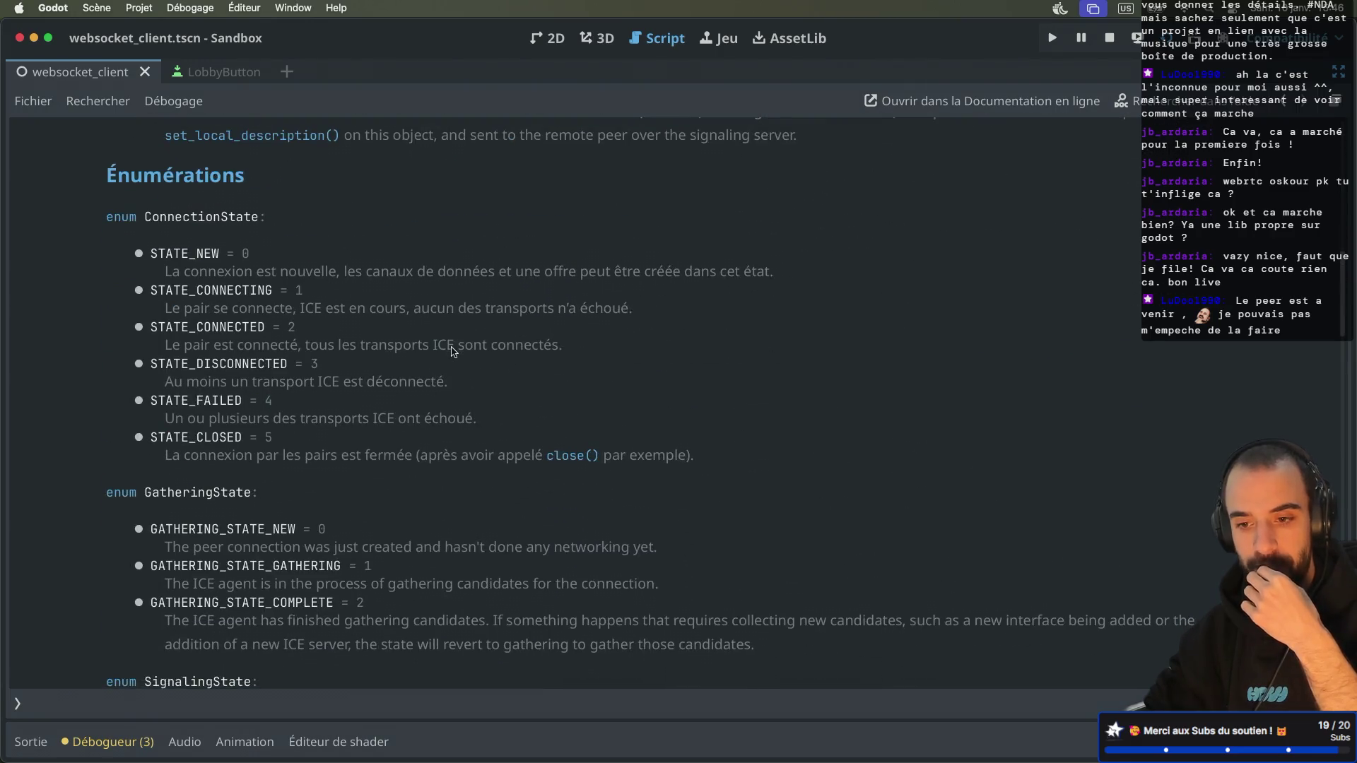
scroll(453, 351, "down", 3)
scroll(452, 352, "up", 3)
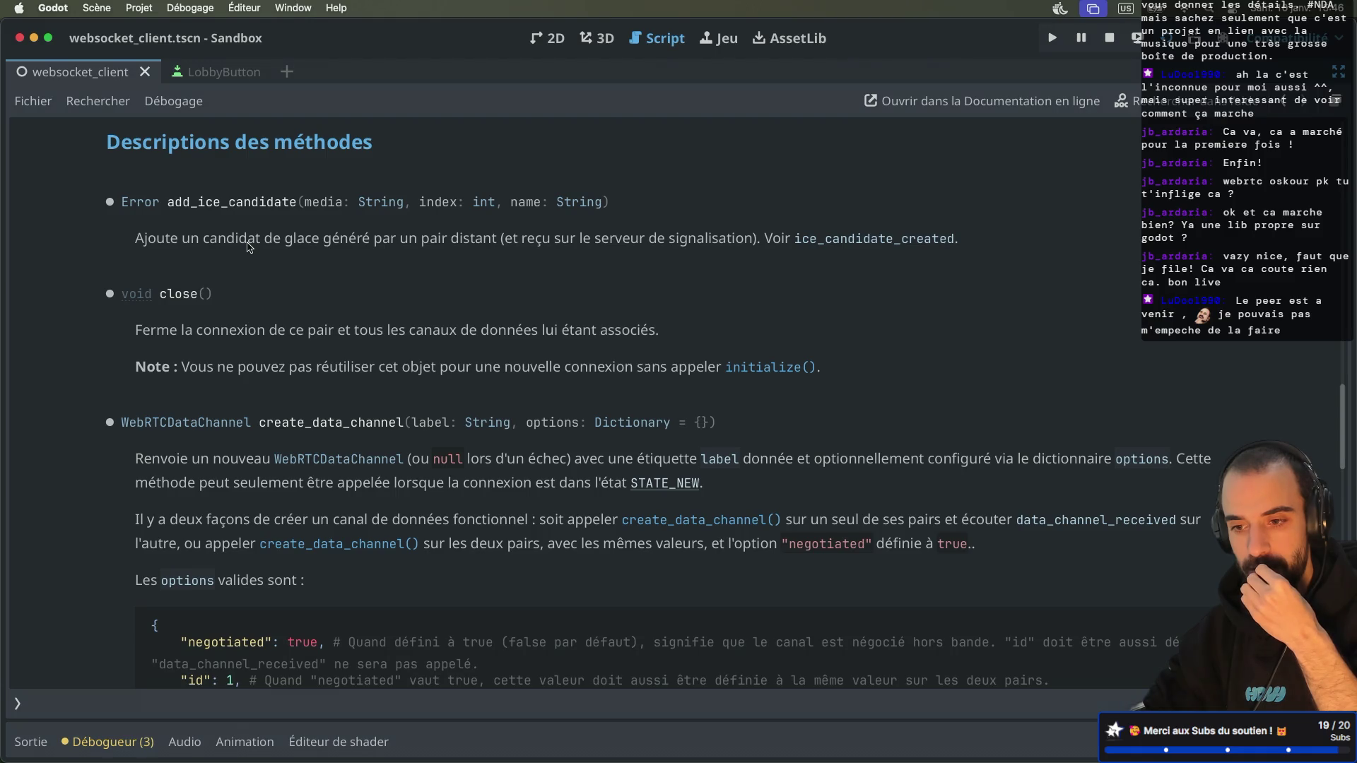
scroll(247, 246, "down", 5)
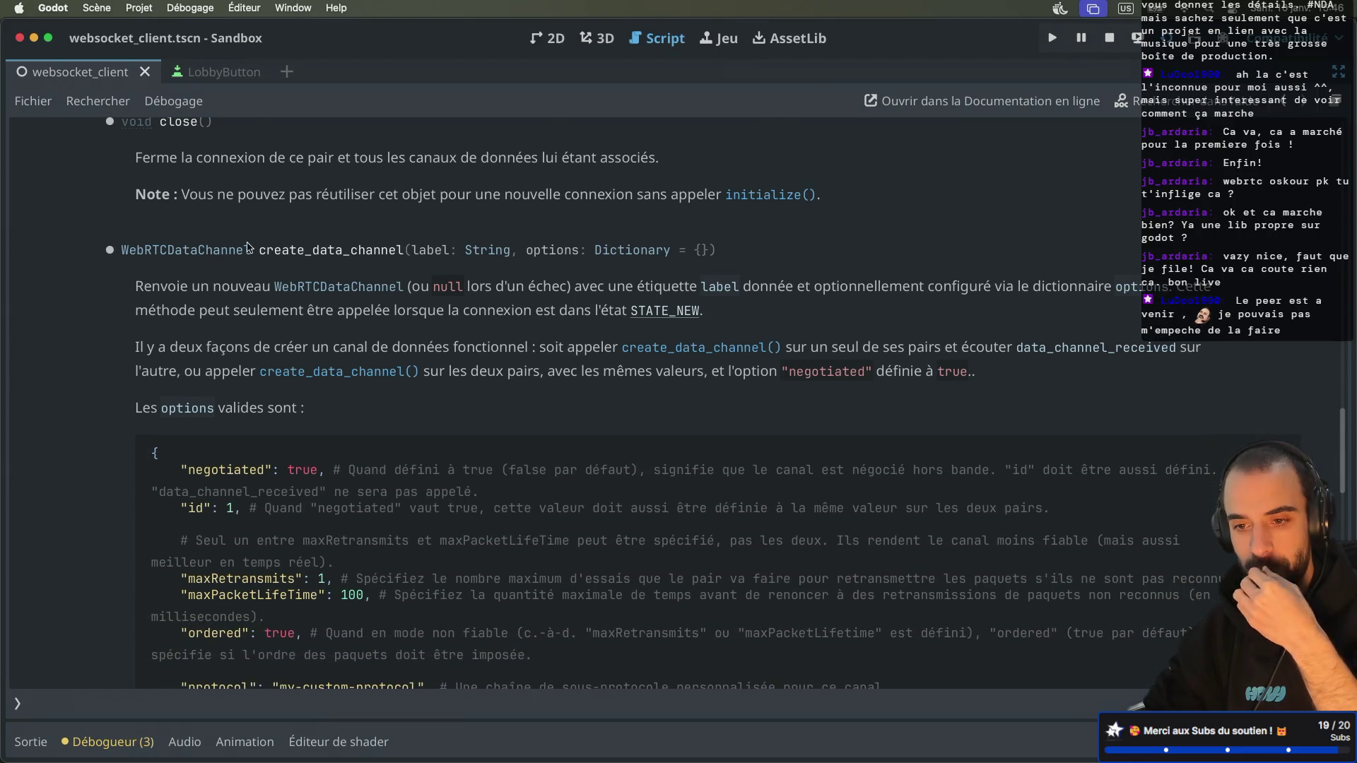
scroll(247, 246, "down", 15)
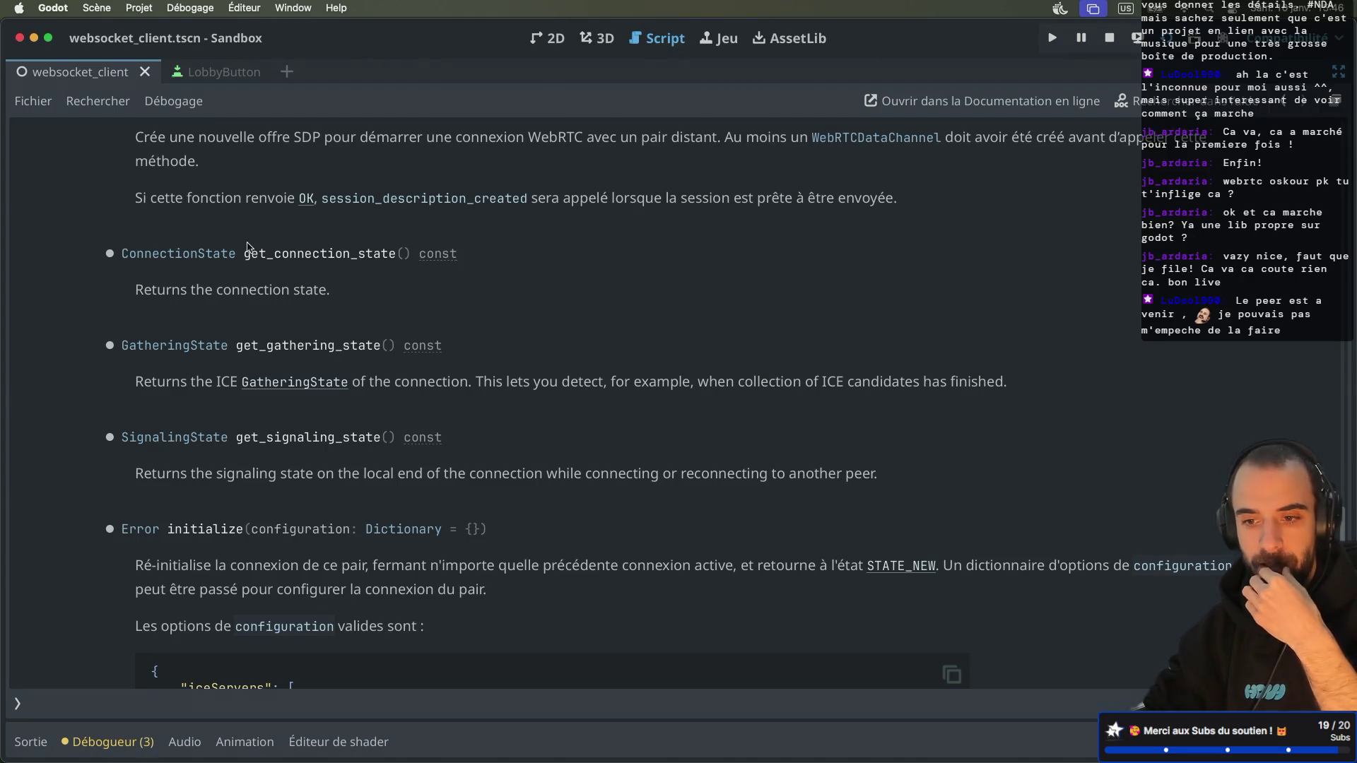
scroll(247, 246, "down", 8)
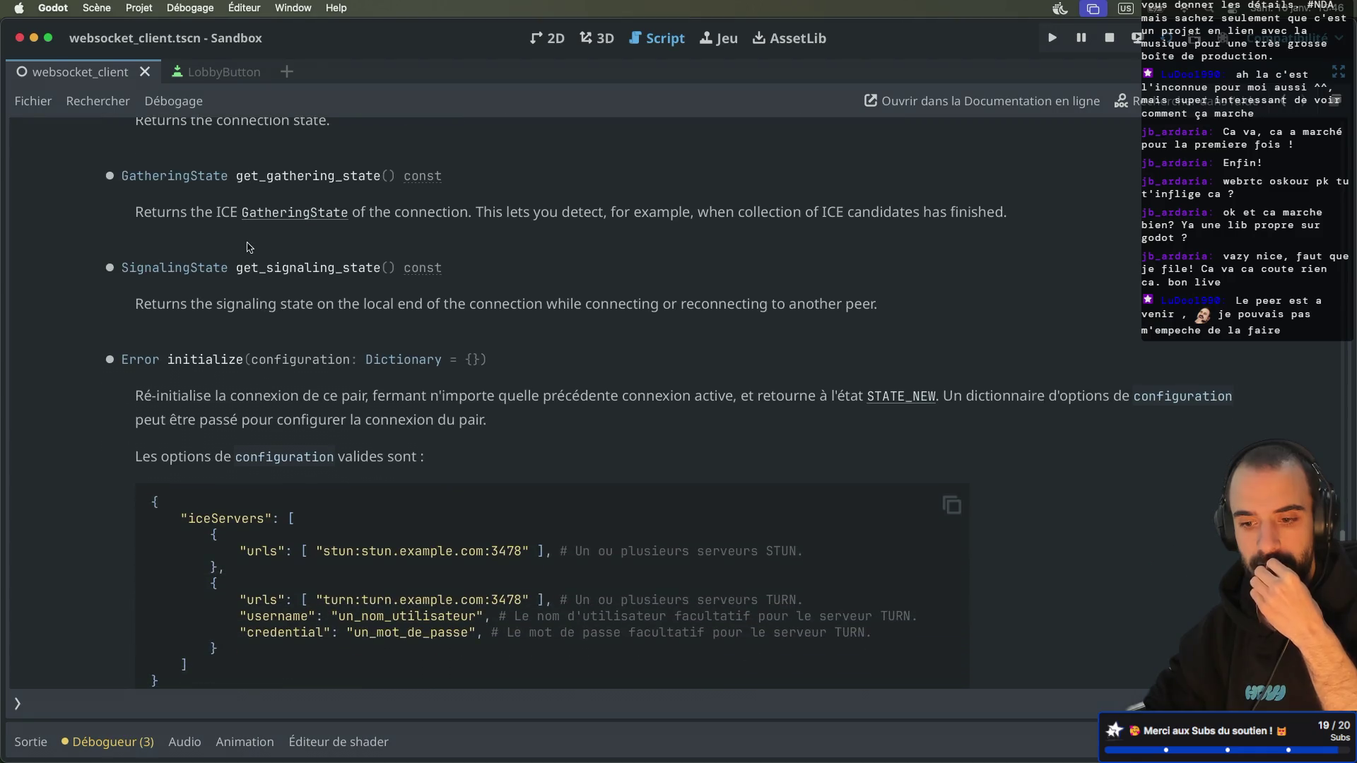
scroll(247, 246, "down", 3)
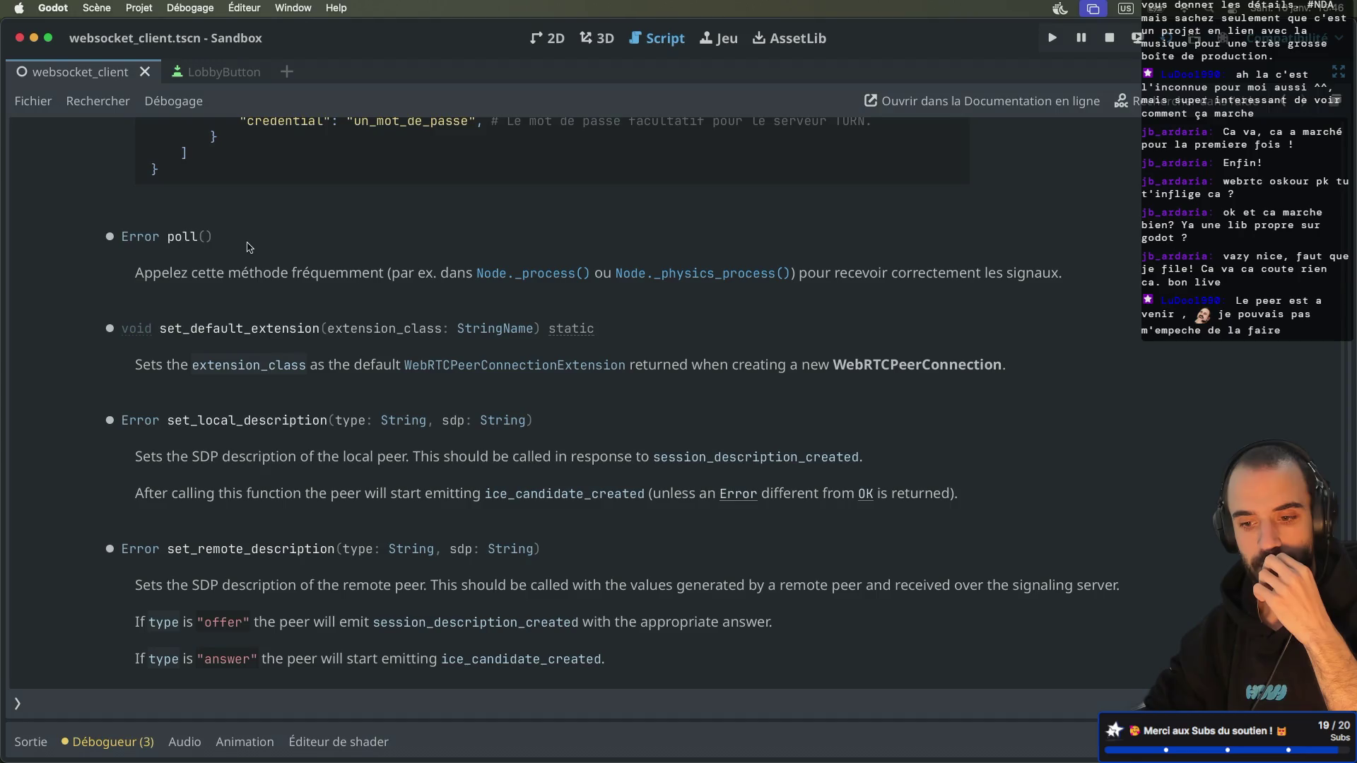
scroll(247, 247, "up", 2)
scroll(248, 247, "down", 2)
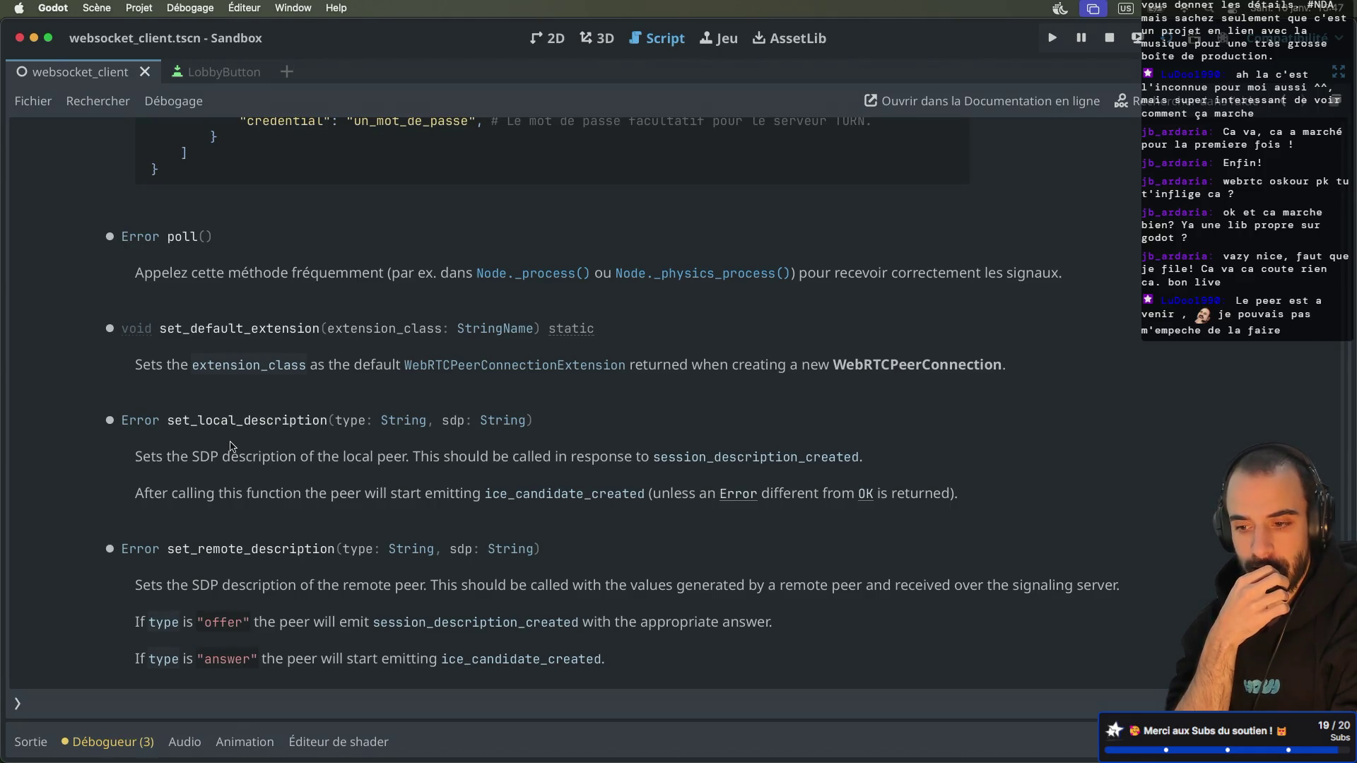
scroll(230, 446, "up", 10)
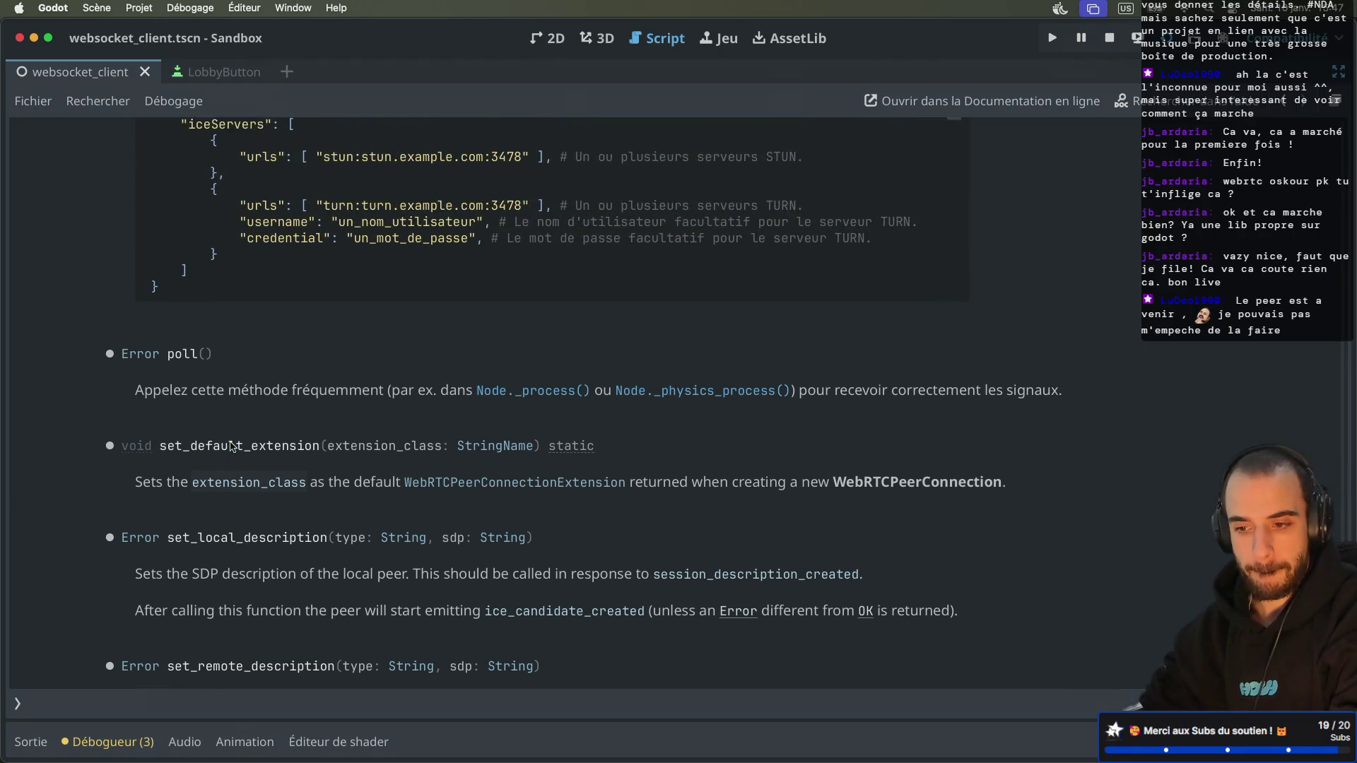
scroll(230, 446, "up", 5)
scroll(230, 447, "down", 8)
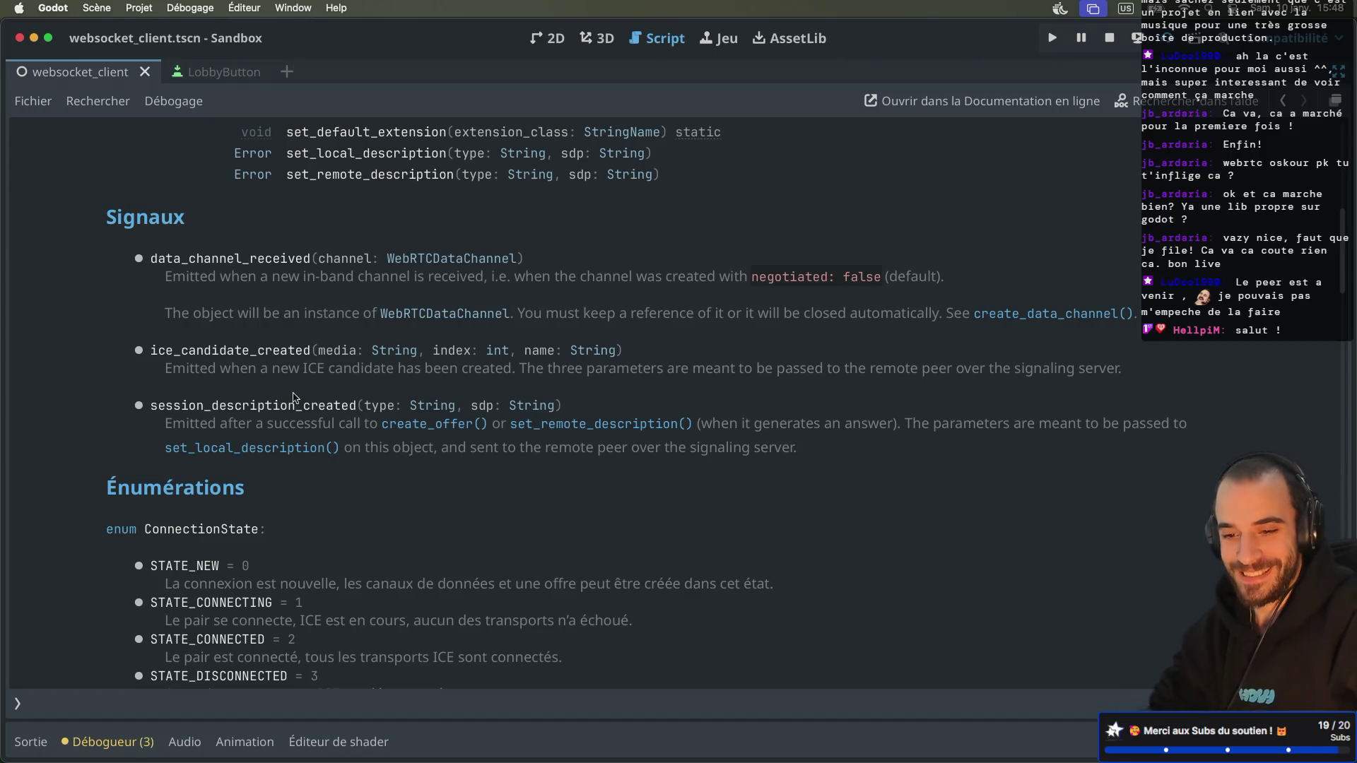
scroll(294, 398, "down", 4)
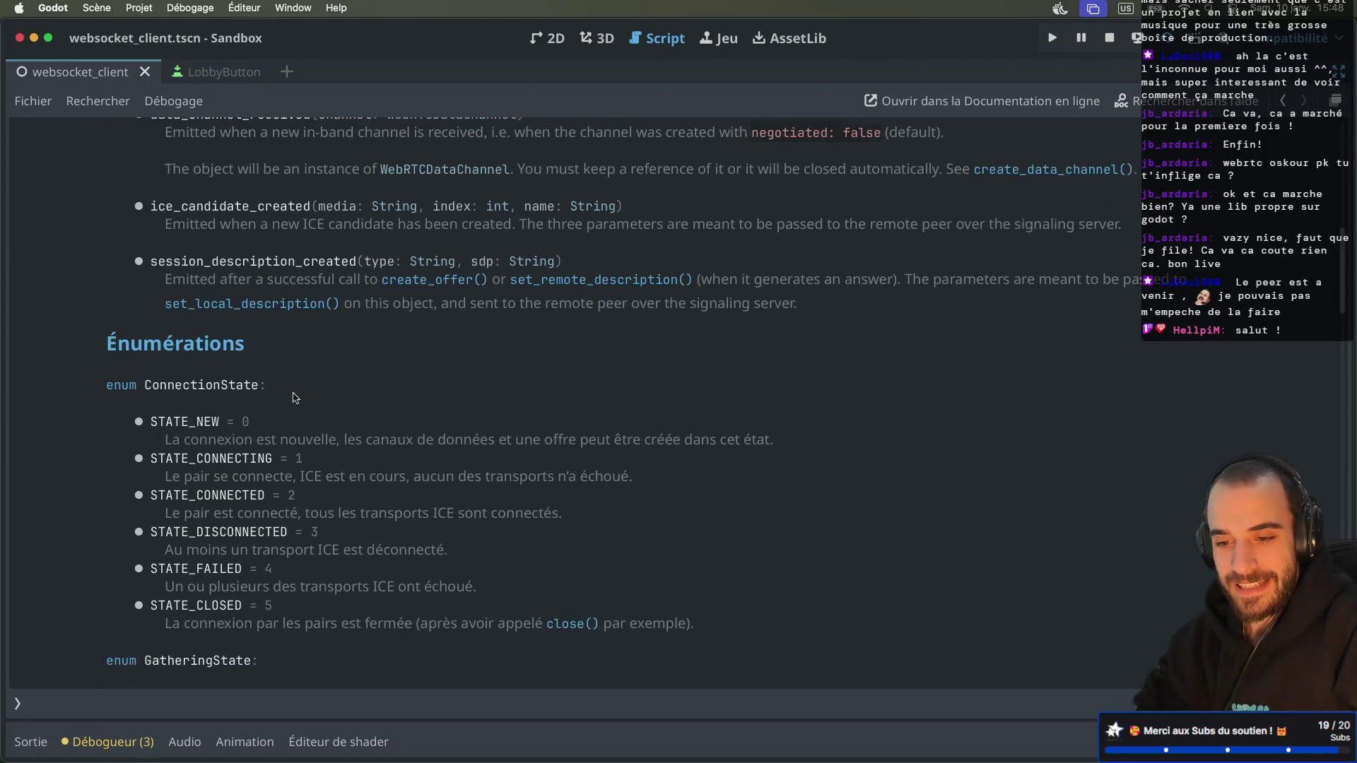
scroll(295, 398, "down", 1)
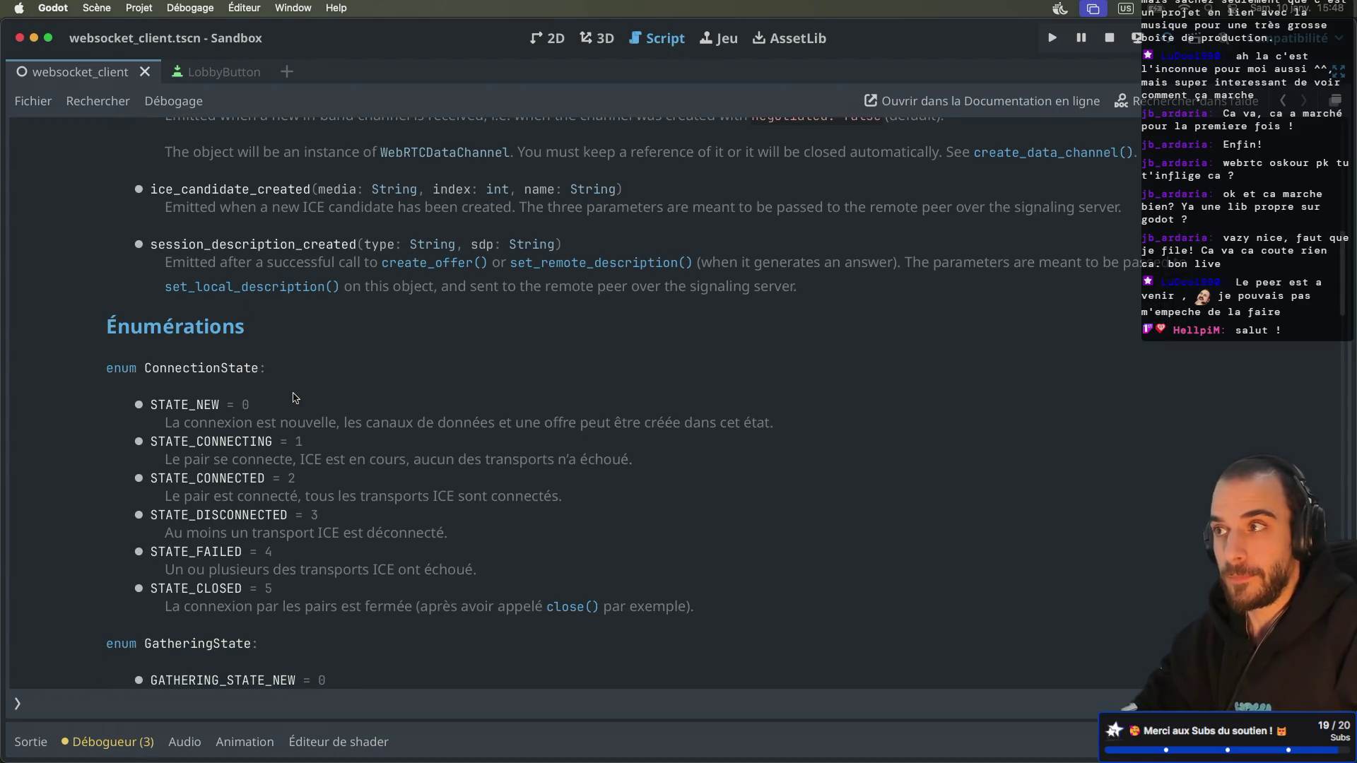
scroll(296, 398, "down", 2)
scroll(304, 395, "up", 6)
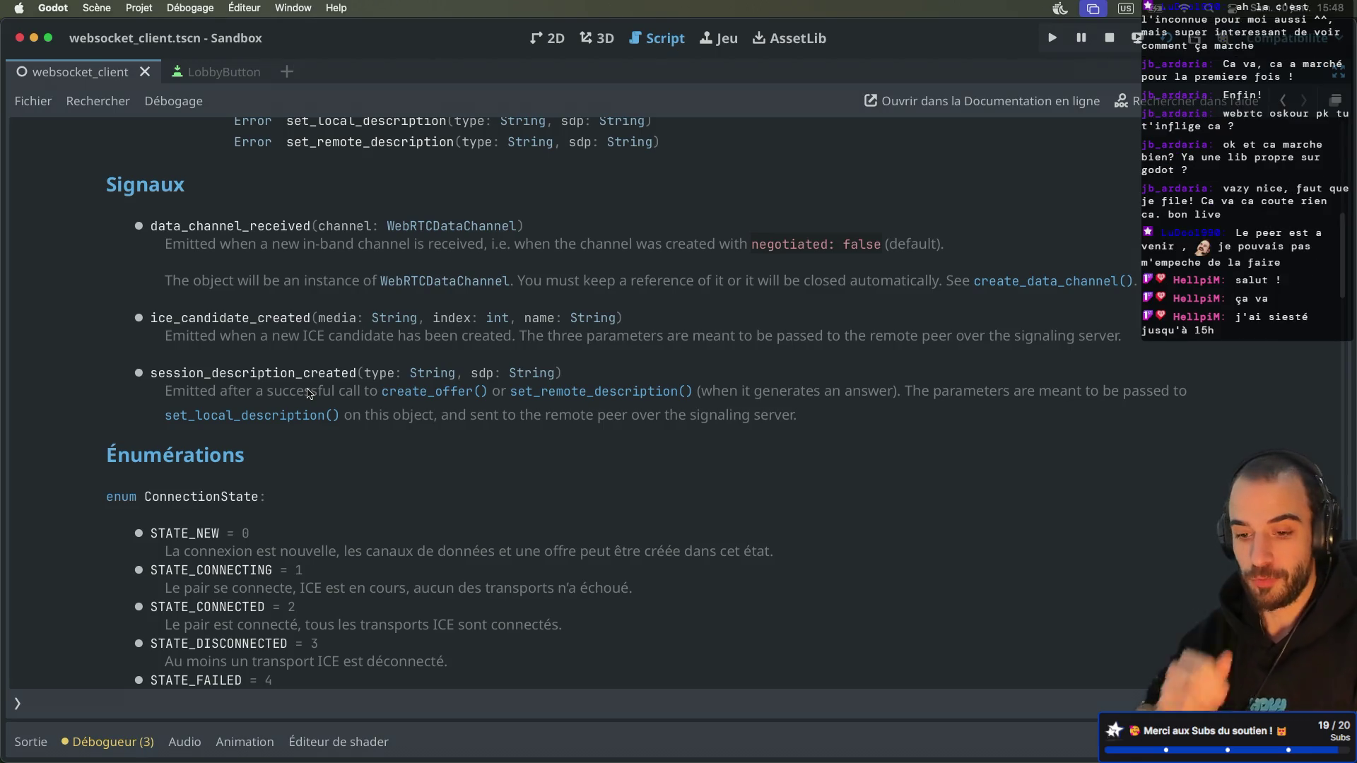
scroll(288, 395, "down", 5)
scroll(288, 395, "down", 4)
scroll(289, 396, "up", 5)
scroll(288, 395, "down", 2)
scroll(289, 395, "down", 10)
scroll(288, 395, "down", 2)
scroll(289, 395, "up", 4)
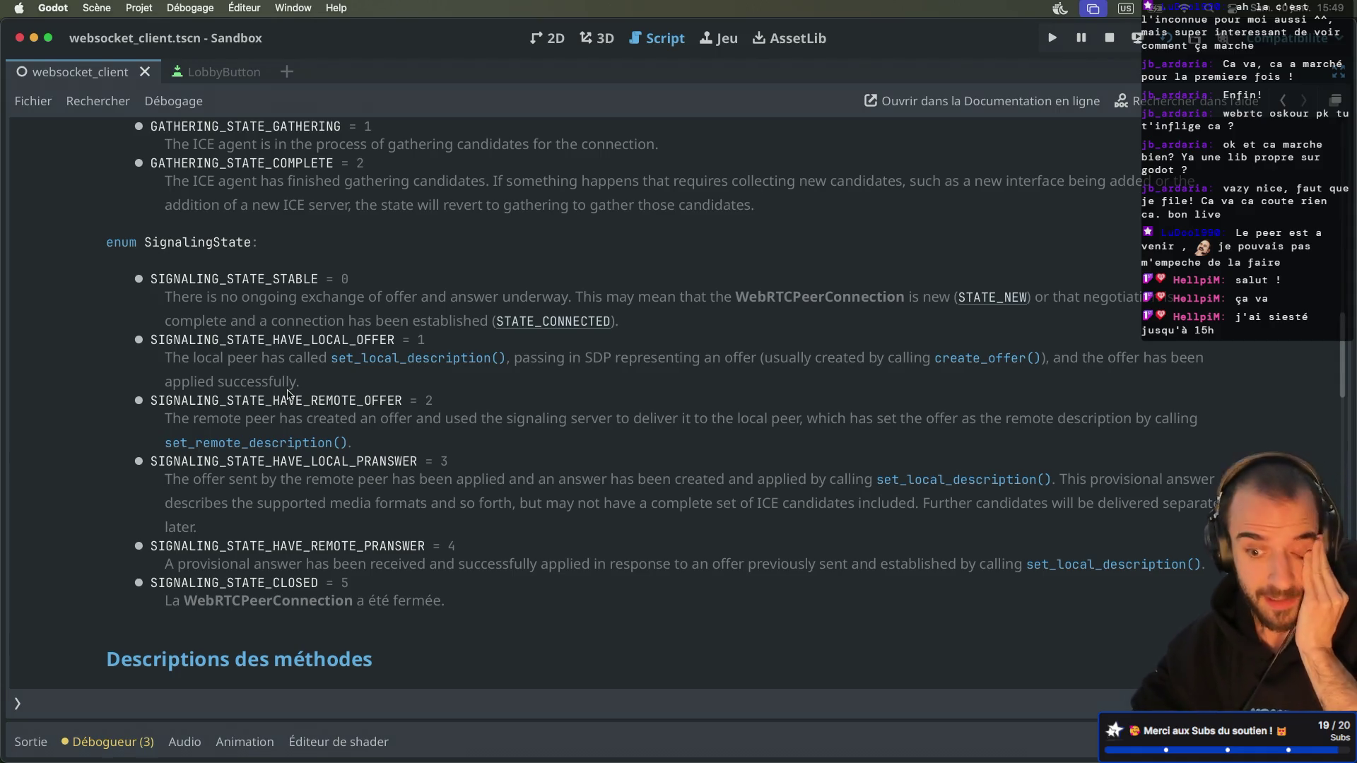
scroll(289, 393, "down", 3)
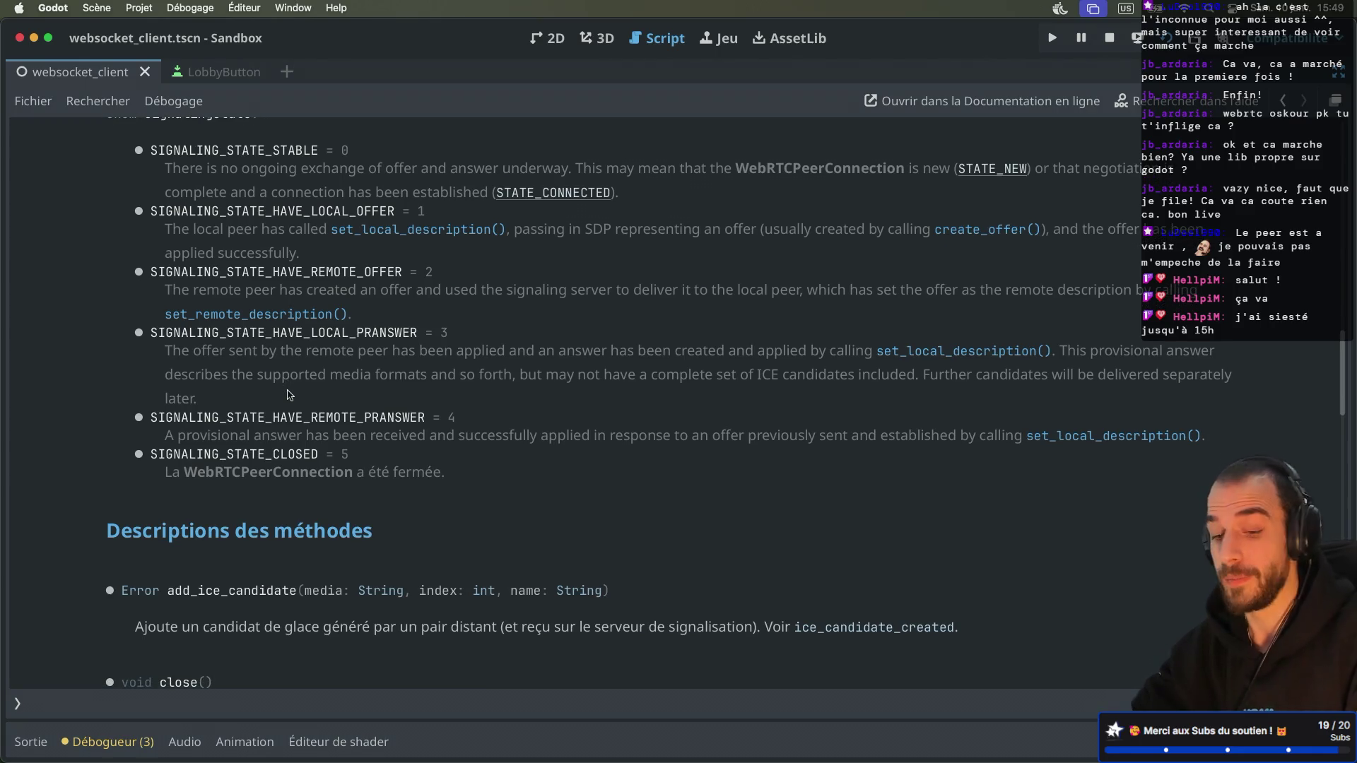
scroll(288, 393, "up", 6)
scroll(289, 394, "down", 2)
scroll(288, 393, "up", 2)
scroll(290, 395, "up", 2)
scroll(290, 395, "down", 4)
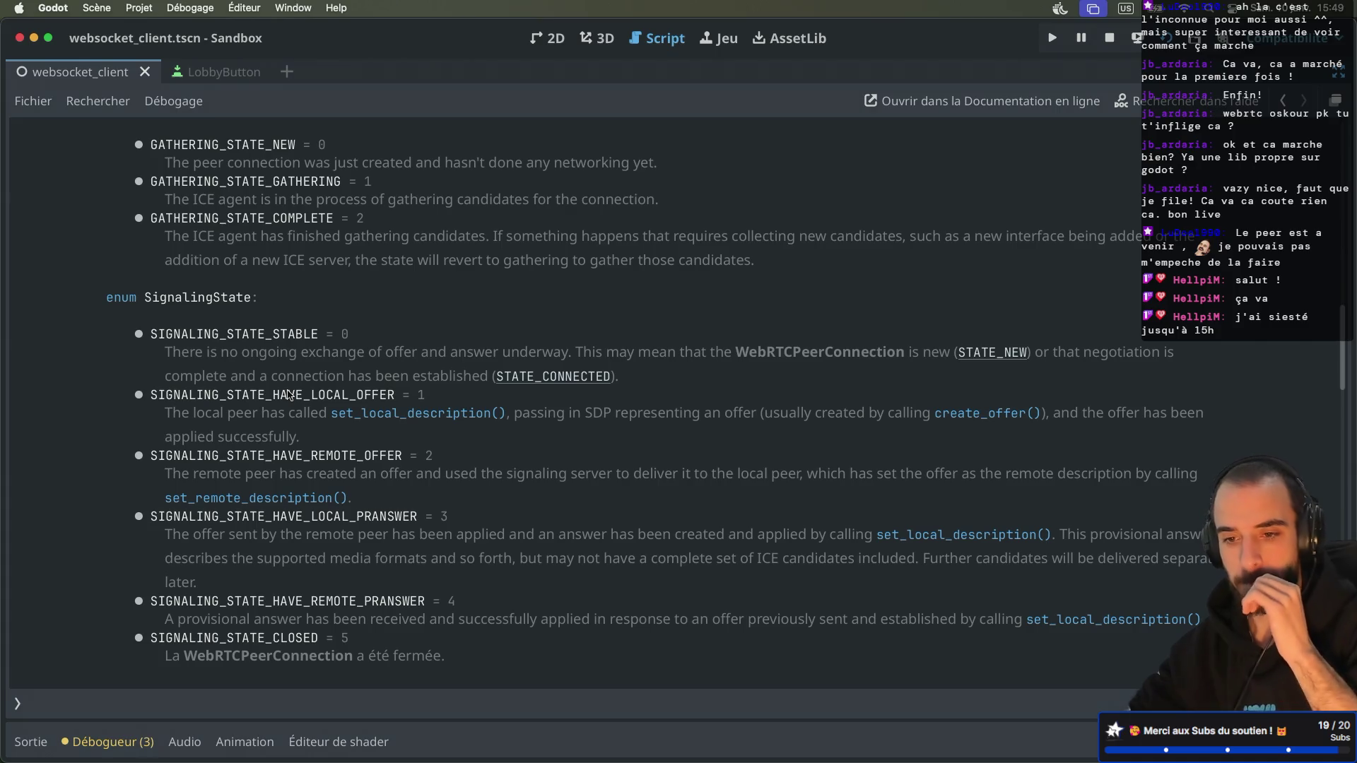
scroll(289, 394, "up", 10)
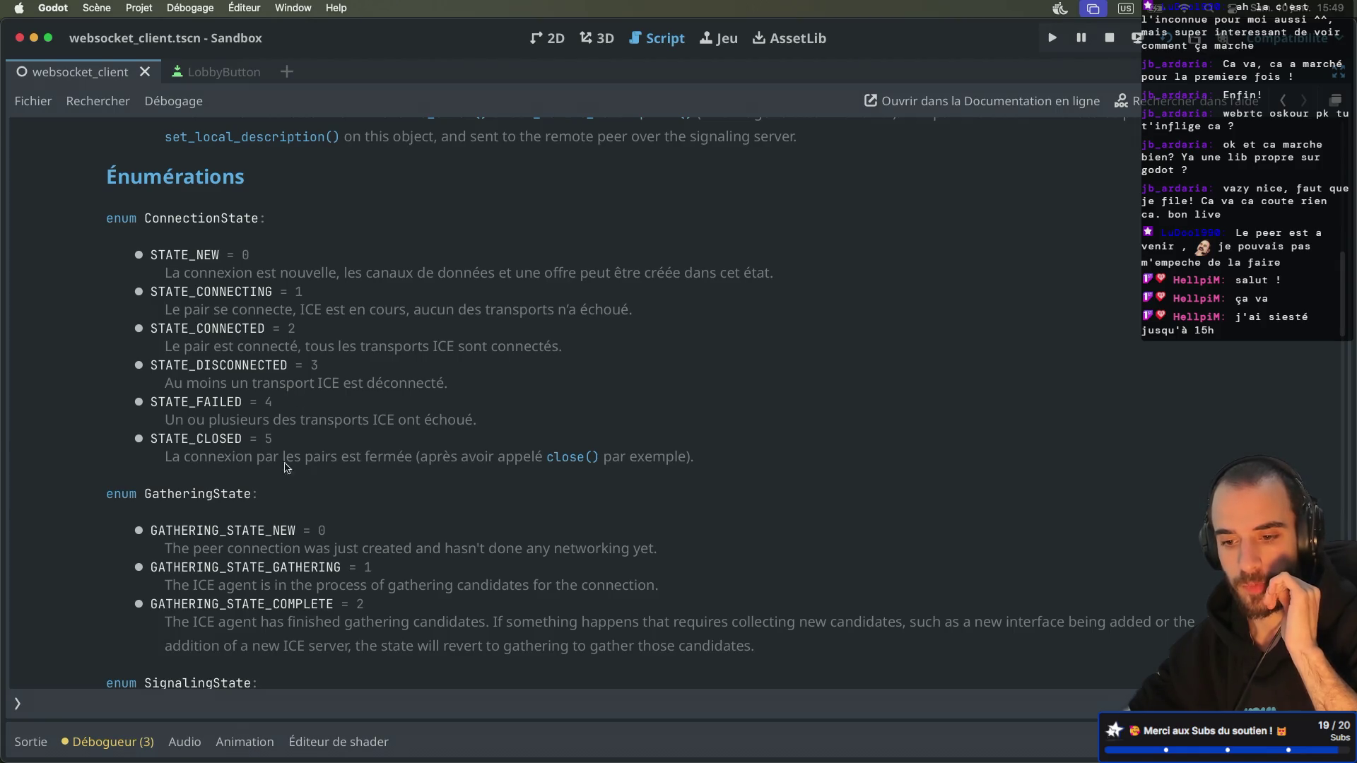
scroll(319, 537, "down", 4)
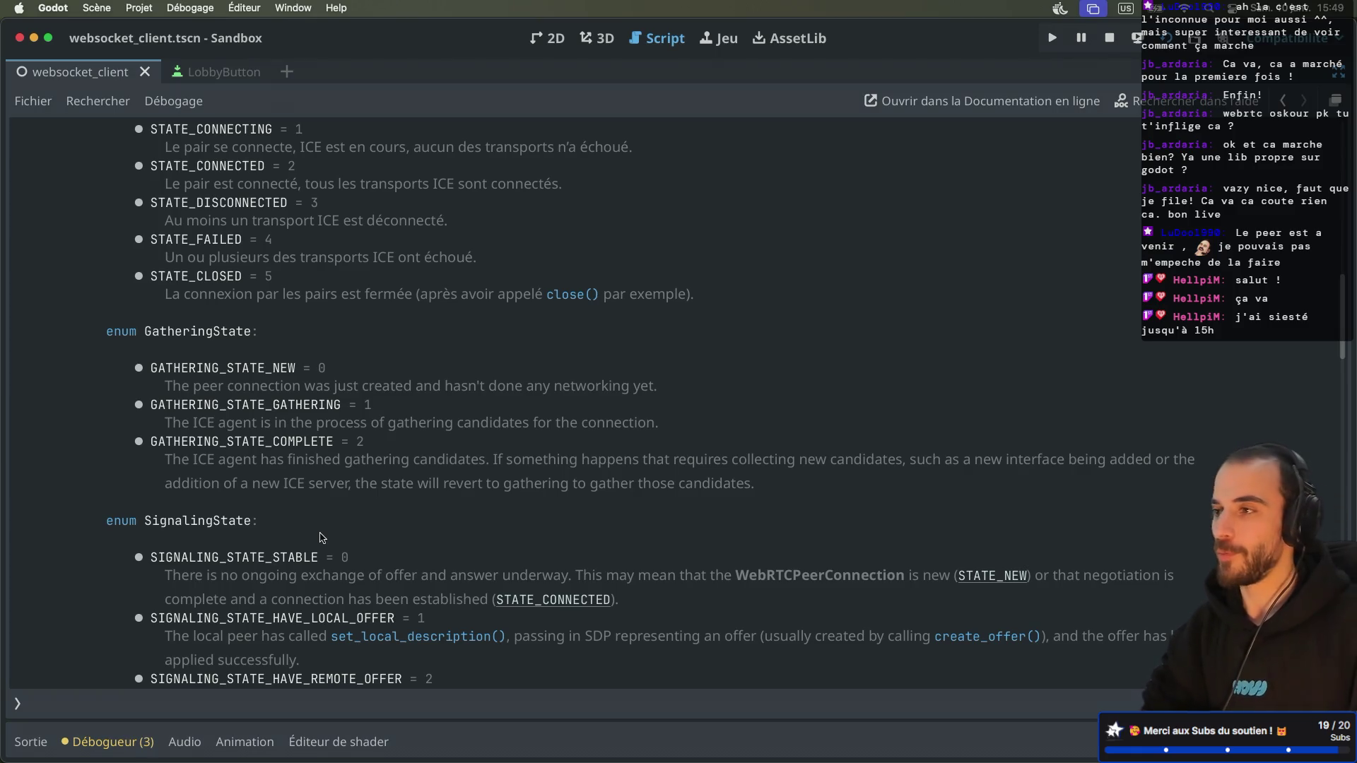
scroll(322, 538, "down", 10)
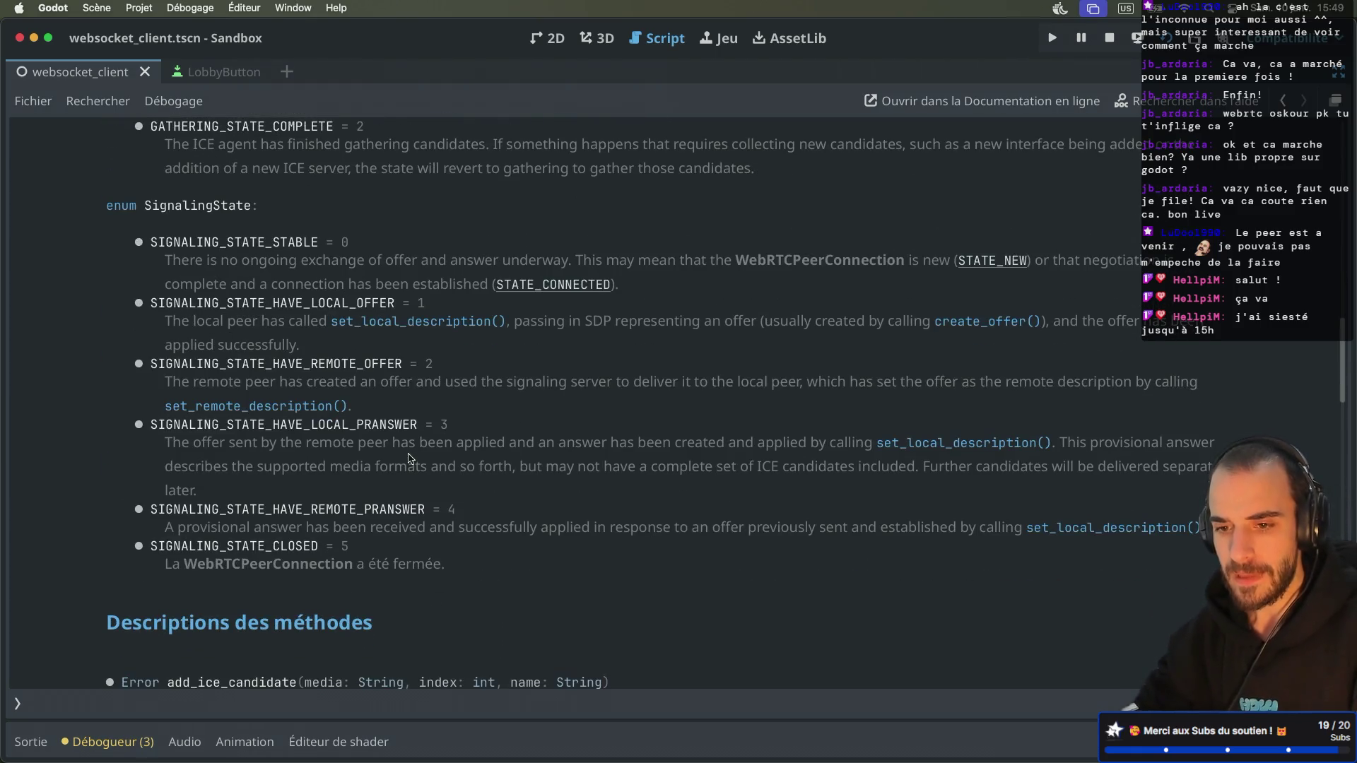
scroll(409, 457, "down", 3)
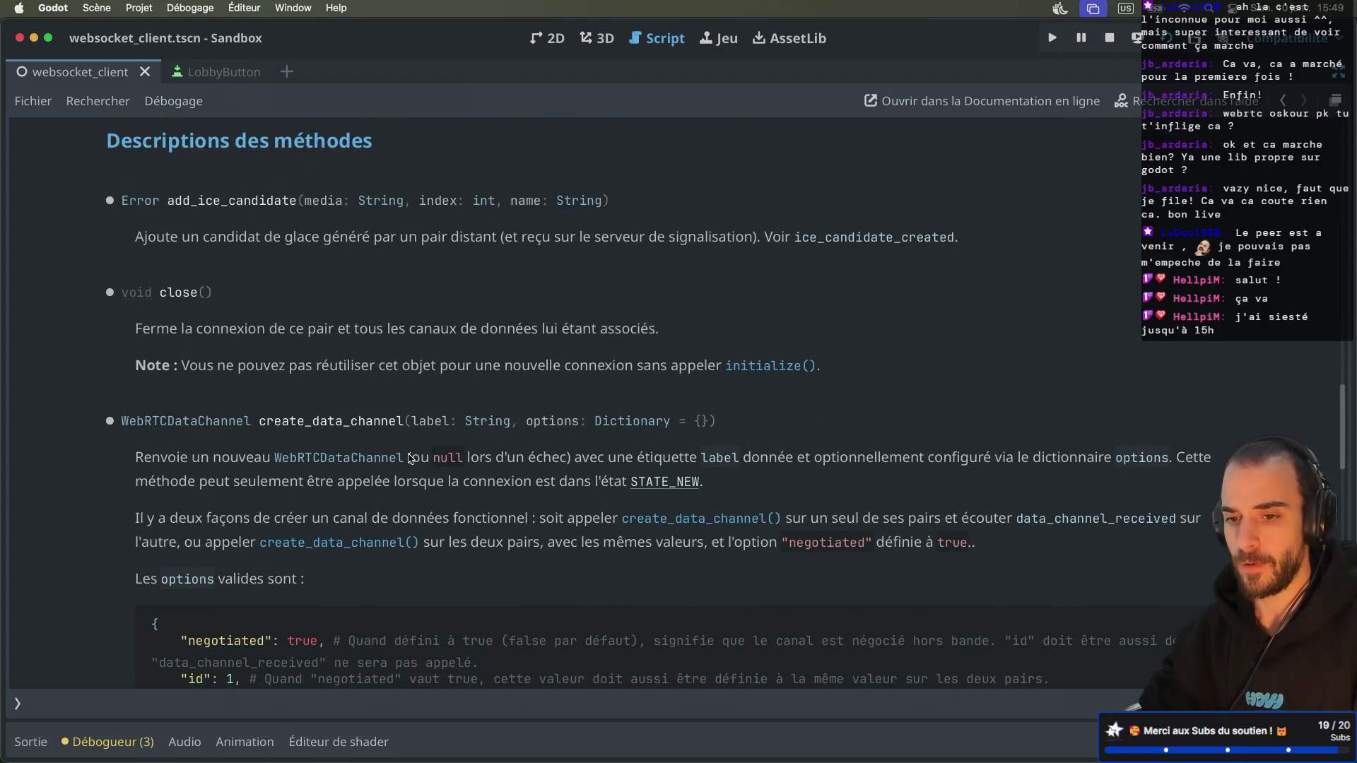
scroll(410, 458, "down", 4)
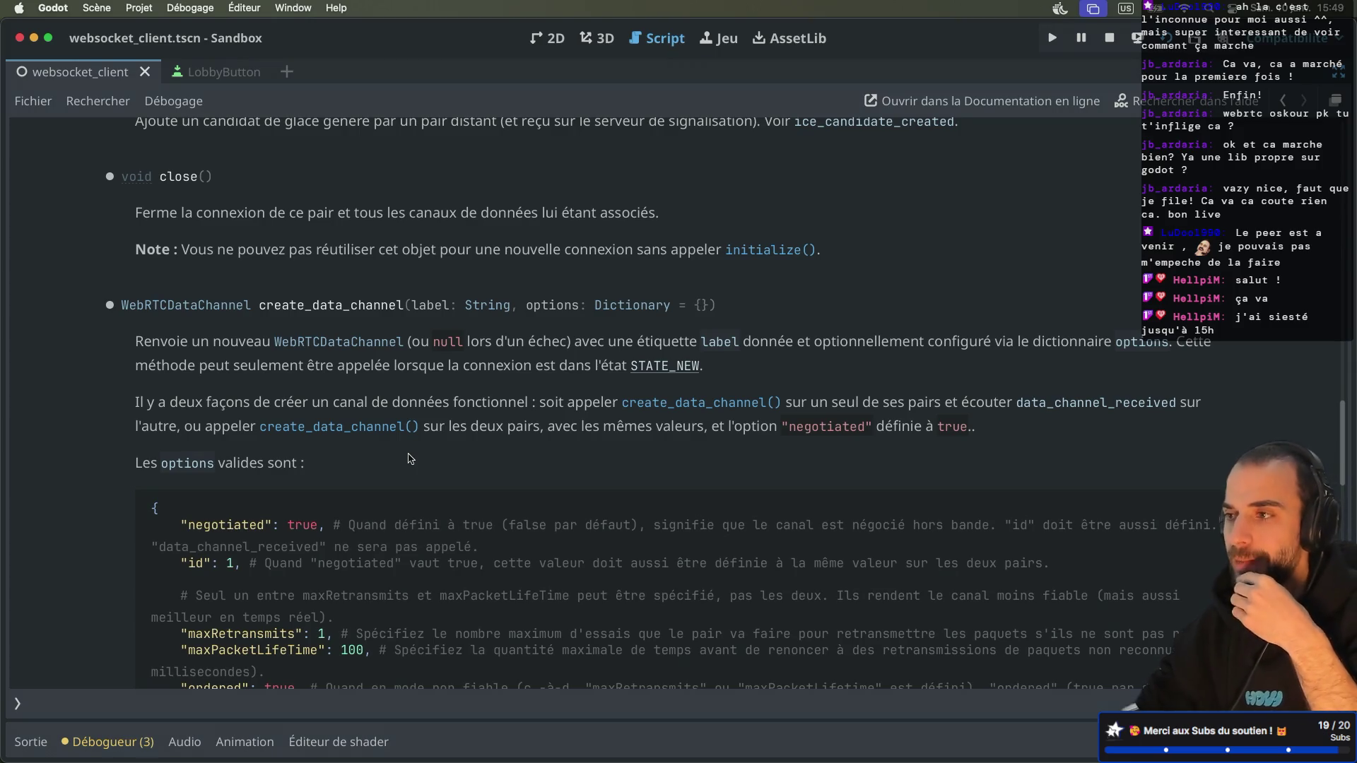
scroll(411, 458, "down", 3)
scroll(410, 458, "down", 12)
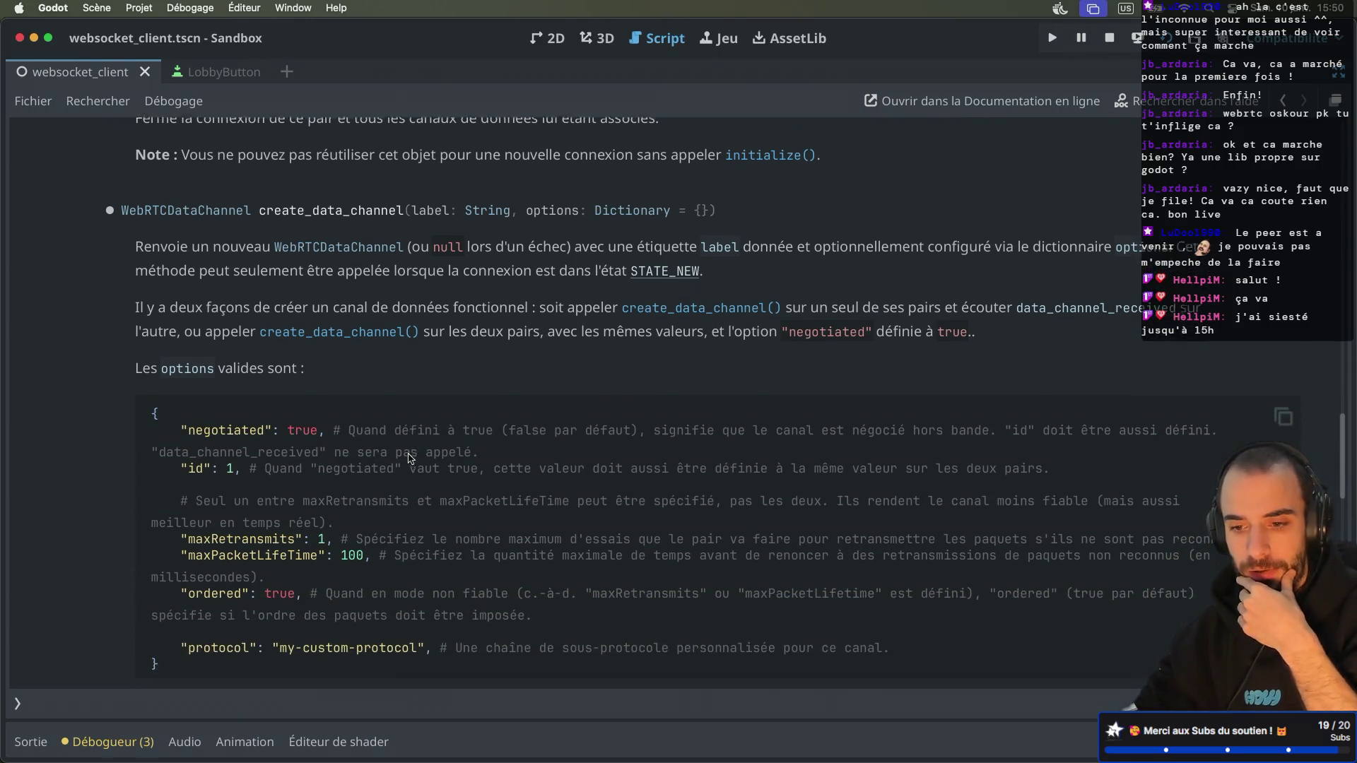
scroll(410, 458, "up", 18)
scroll(408, 458, "down", 7)
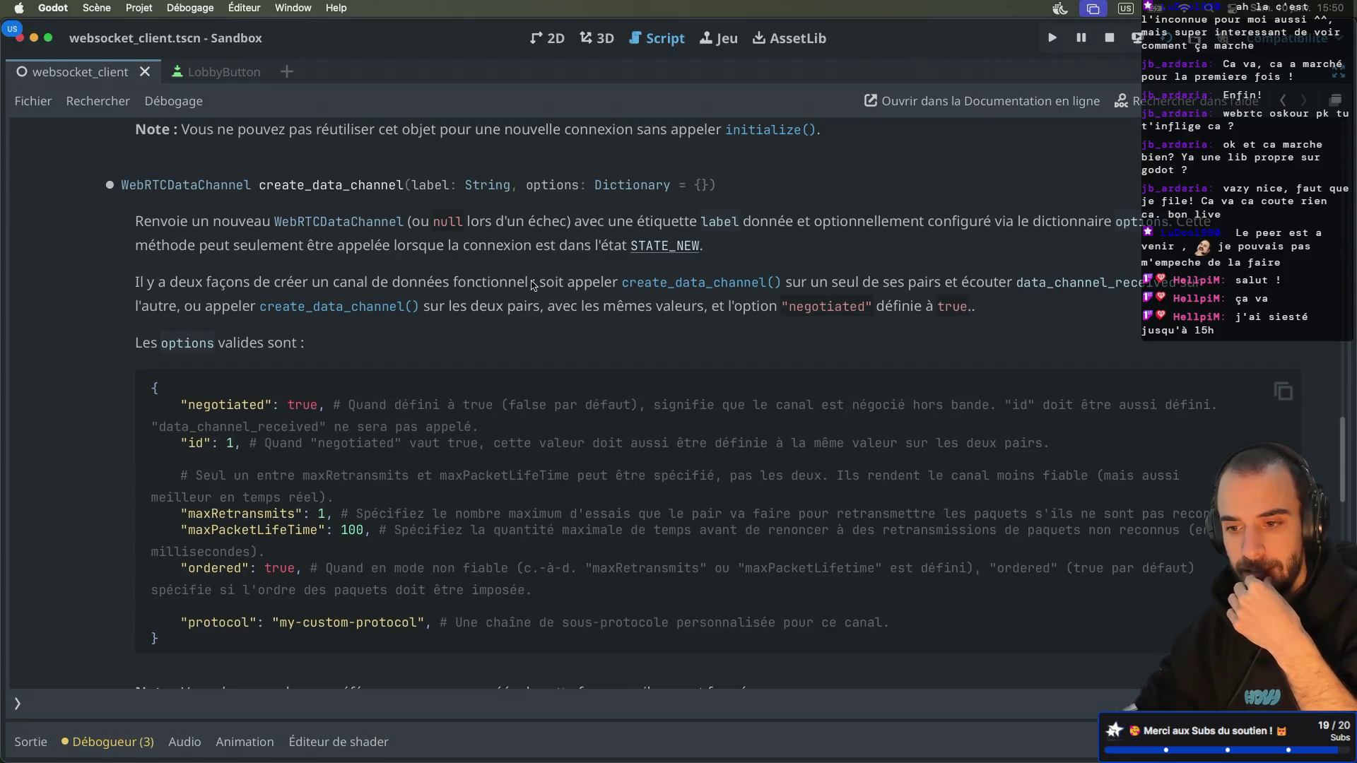
scroll(533, 285, "down", 3)
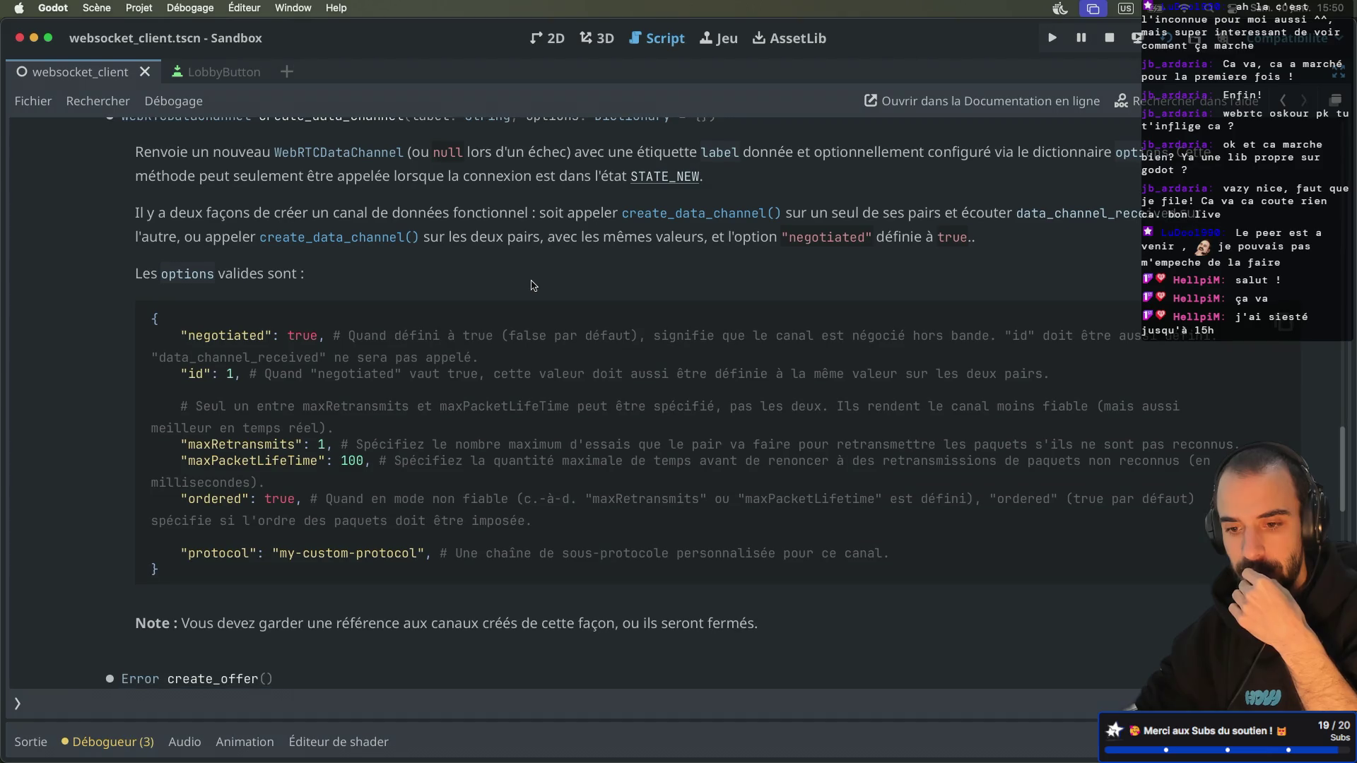
scroll(302, 362, "down", 6)
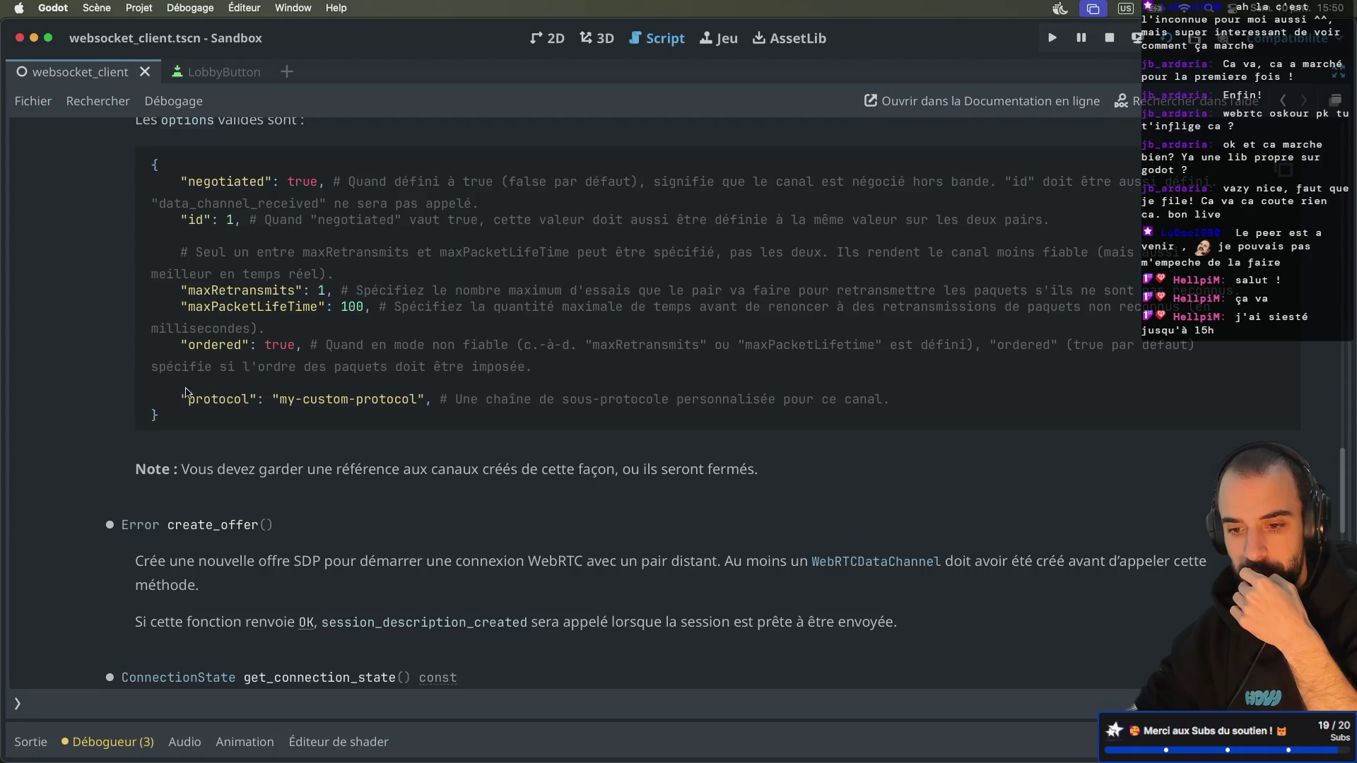
scroll(191, 390, "down", 10)
scroll(195, 389, "down", 8)
scroll(173, 345, "up", 8)
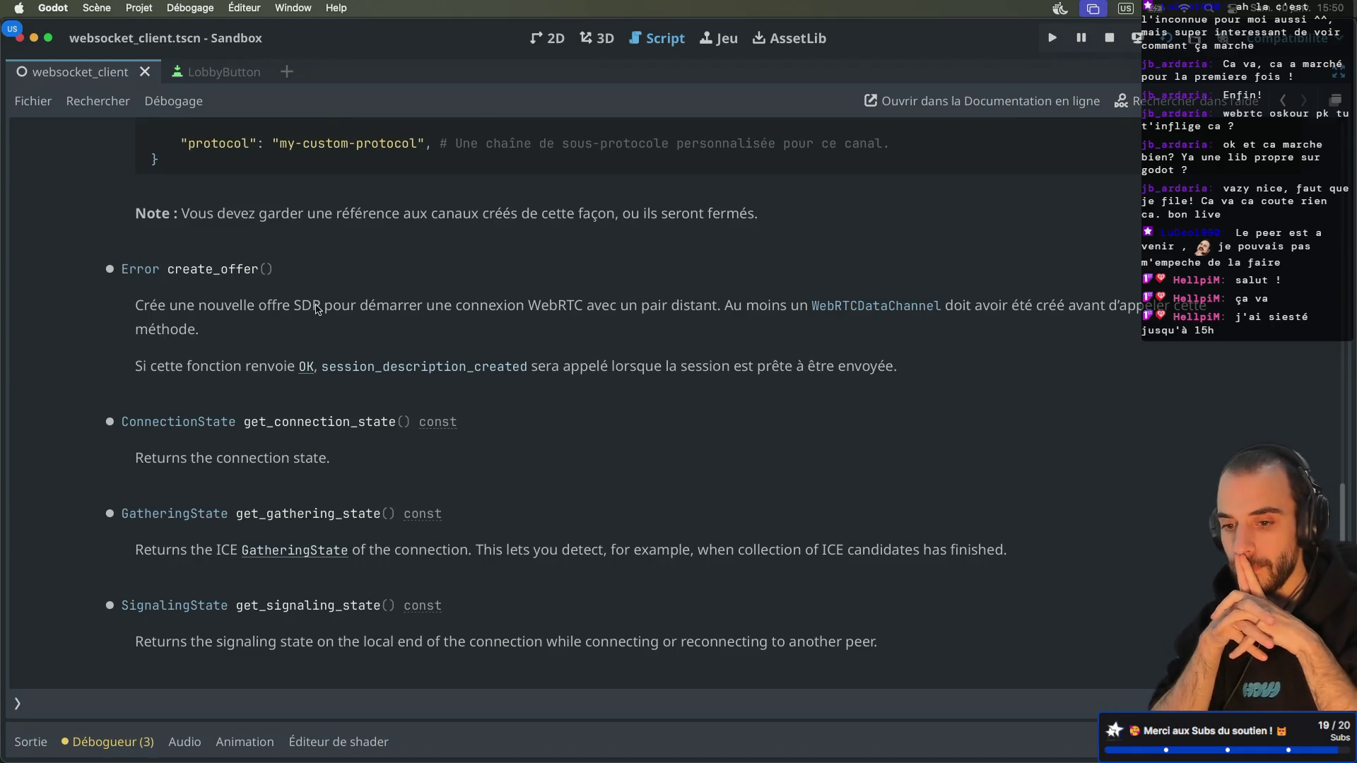
key("super+Tab")
Step: Open the ws_webrtc_server.gd signaling server script on GitHub and scroll down through it
scroll(123, 523, "down", 5)
scroll(123, 523, "down", 4)
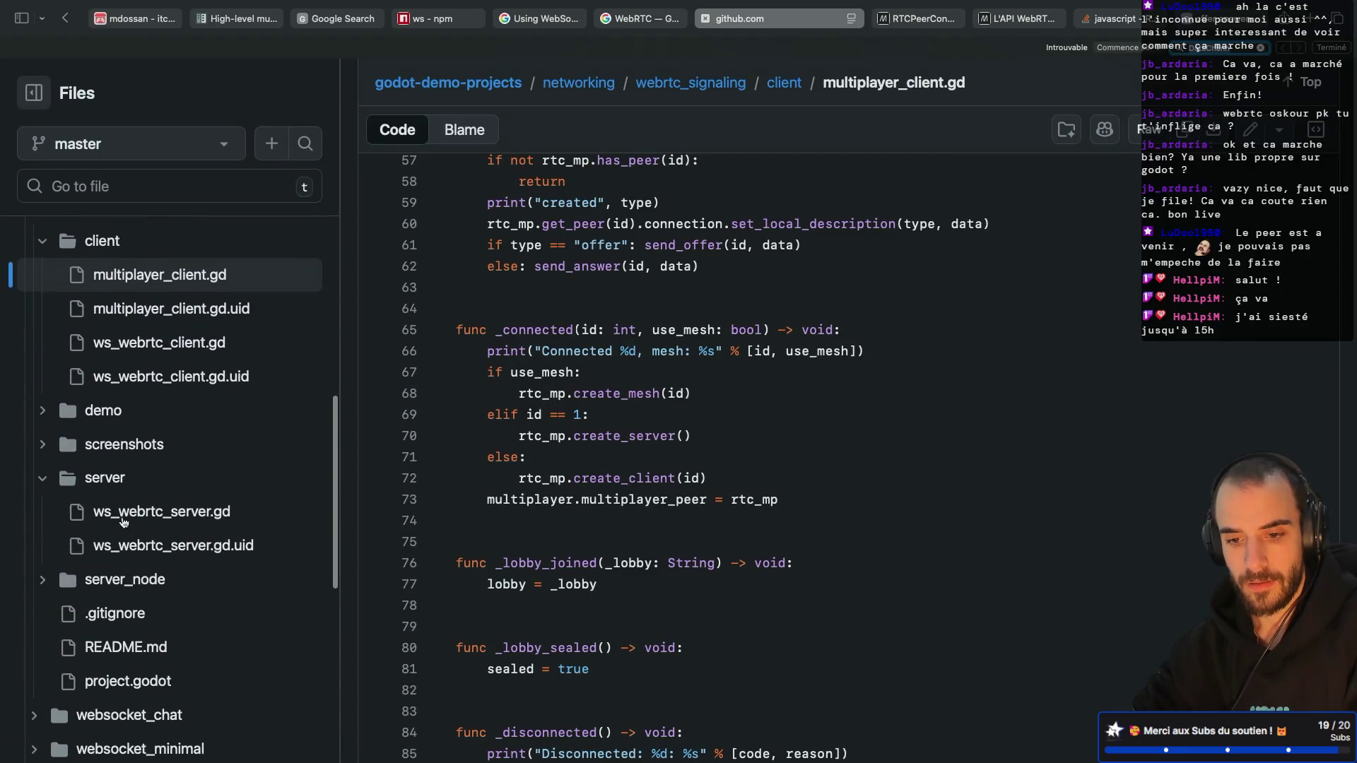
left_click(145, 488)
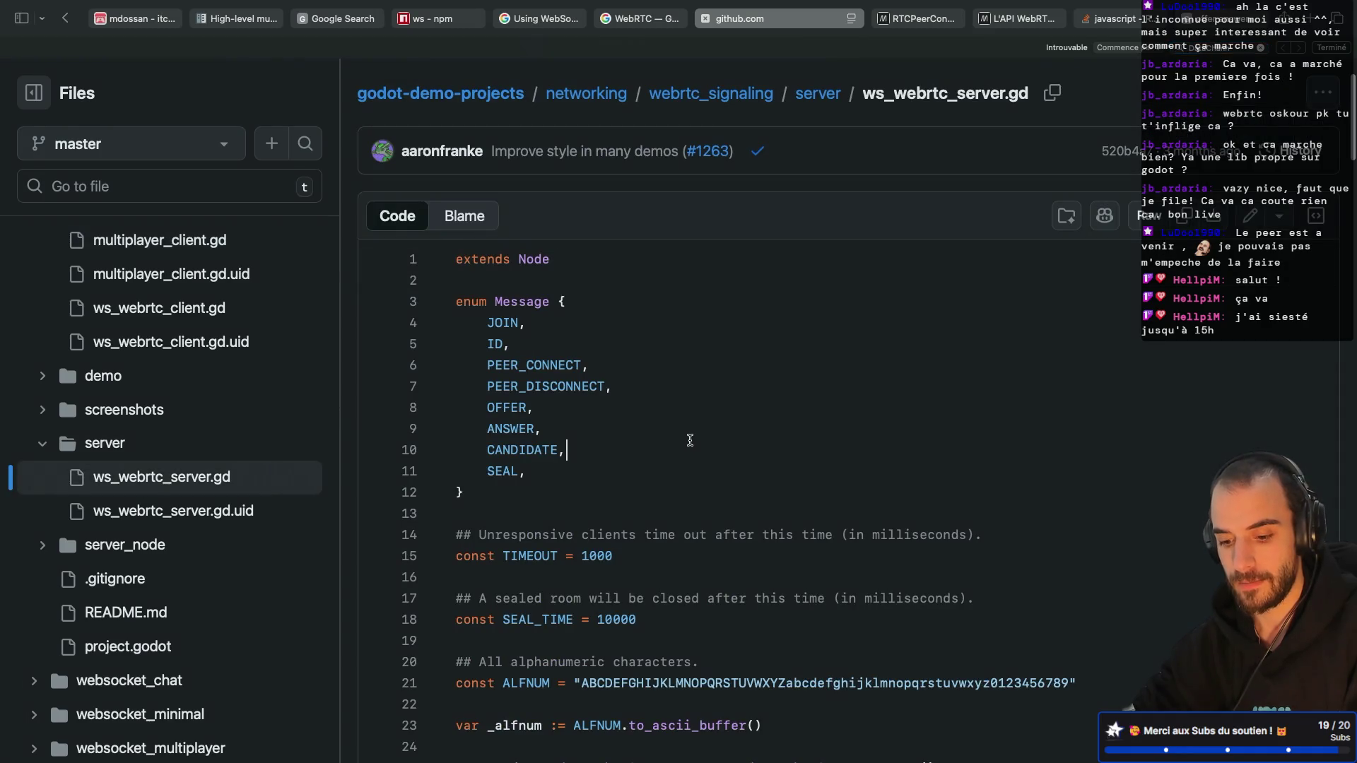
scroll(567, 449, "down", 10)
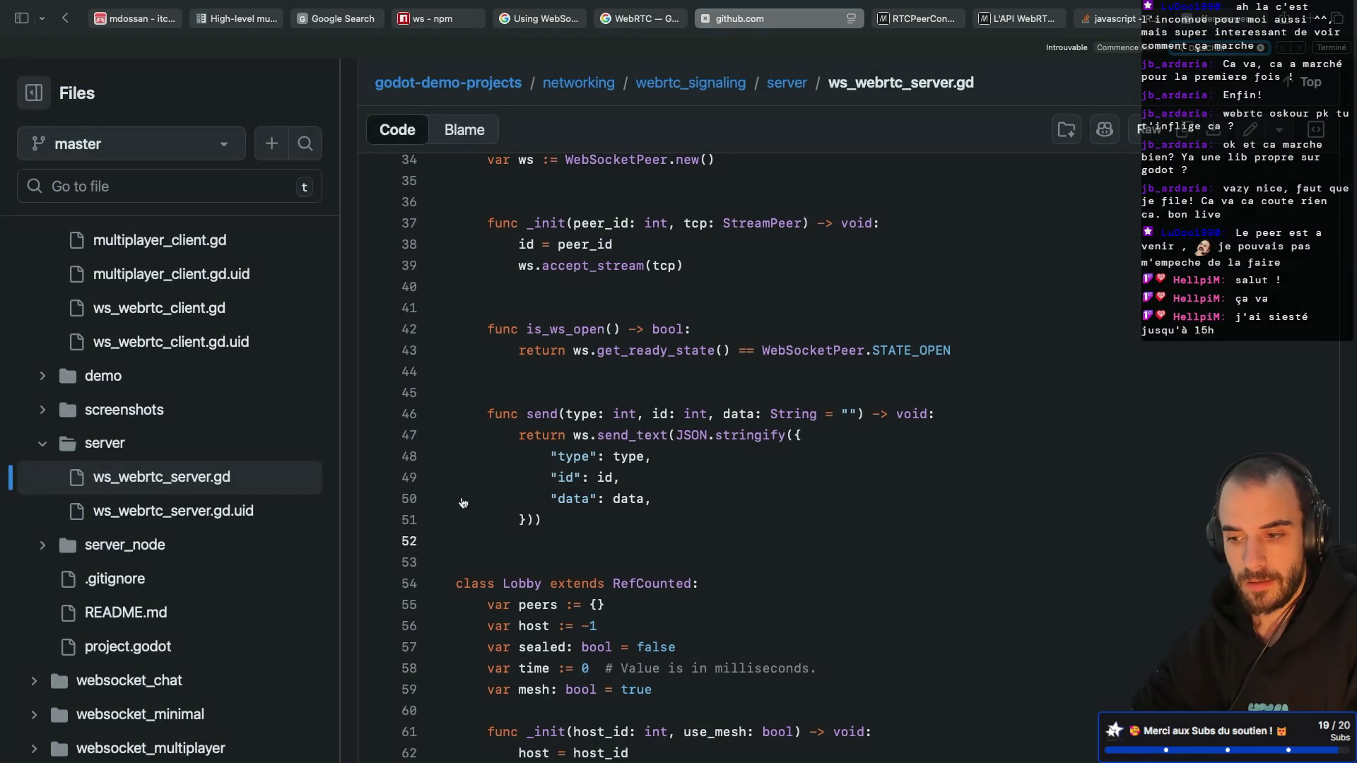
scroll(595, 449, "down", 13)
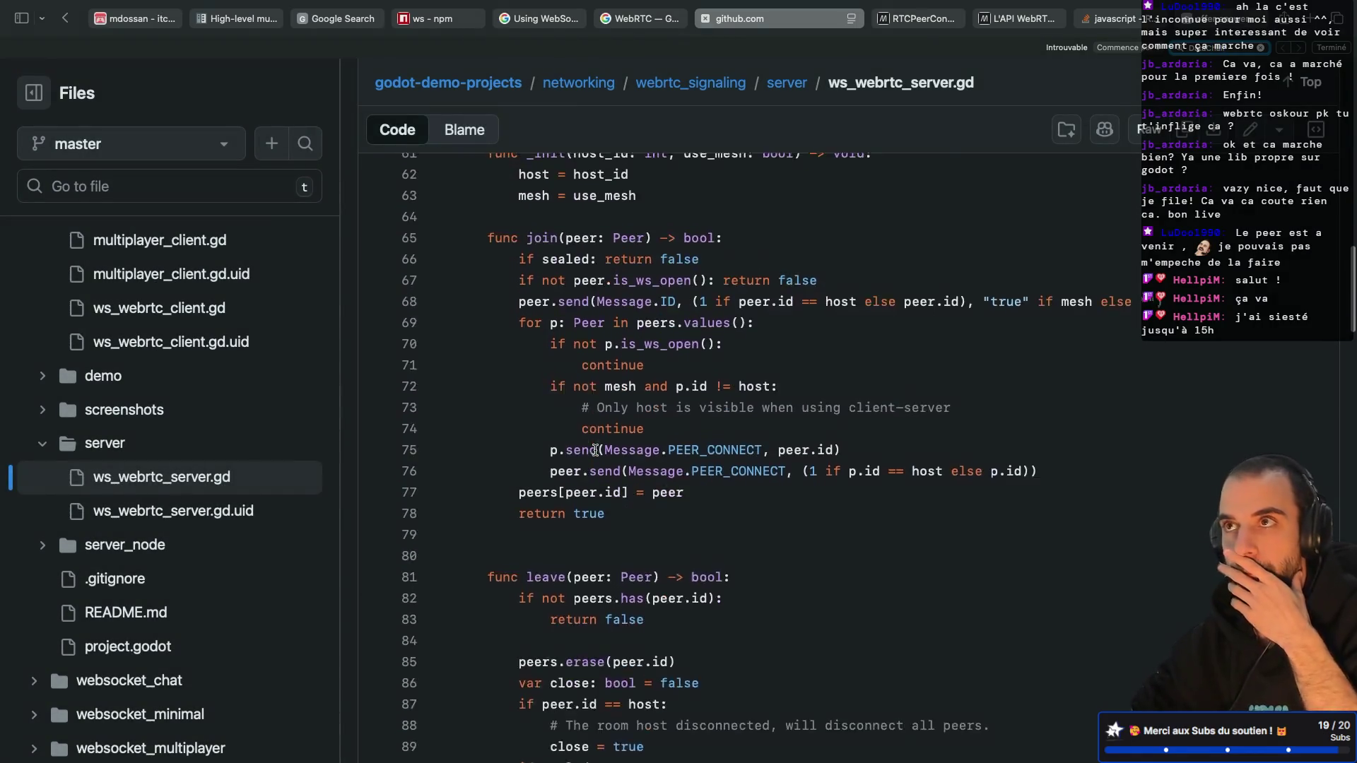
scroll(595, 449, "down", 7)
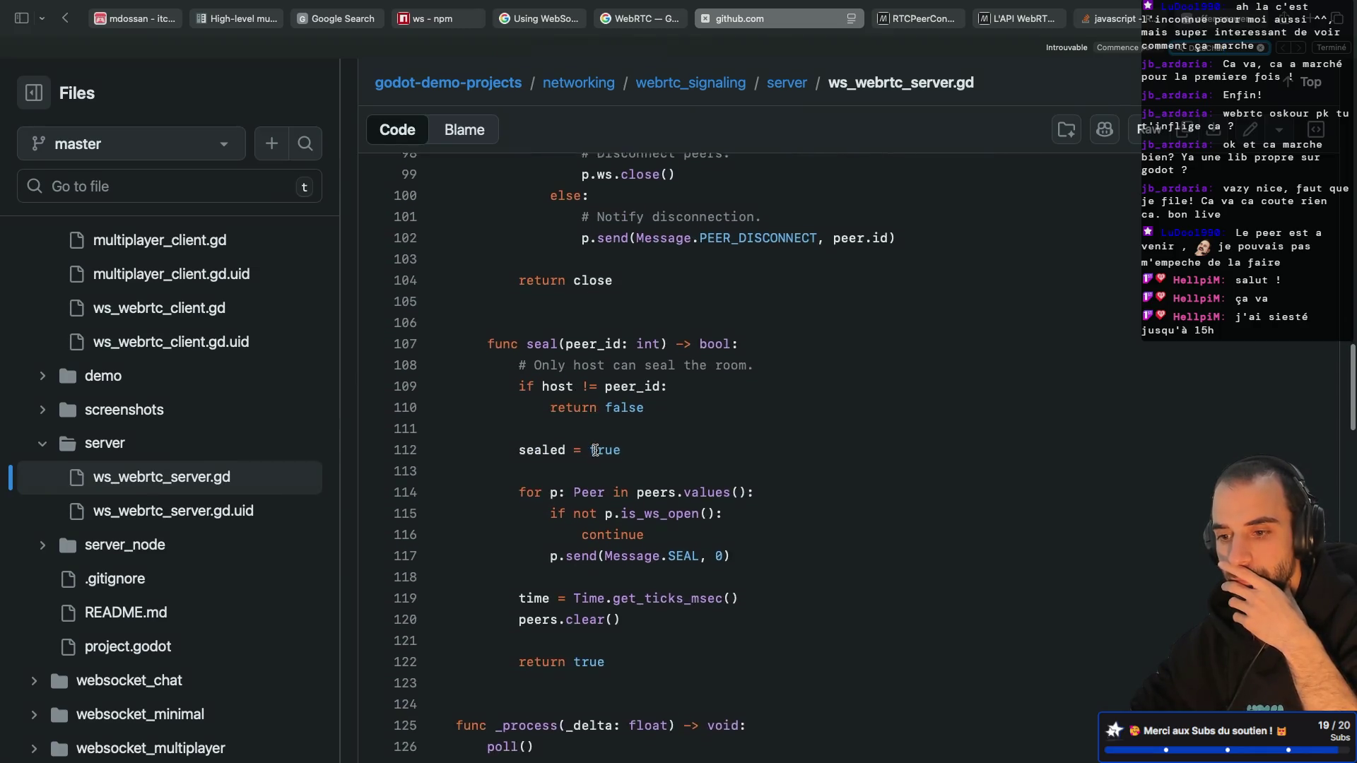
scroll(596, 450, "down", 11)
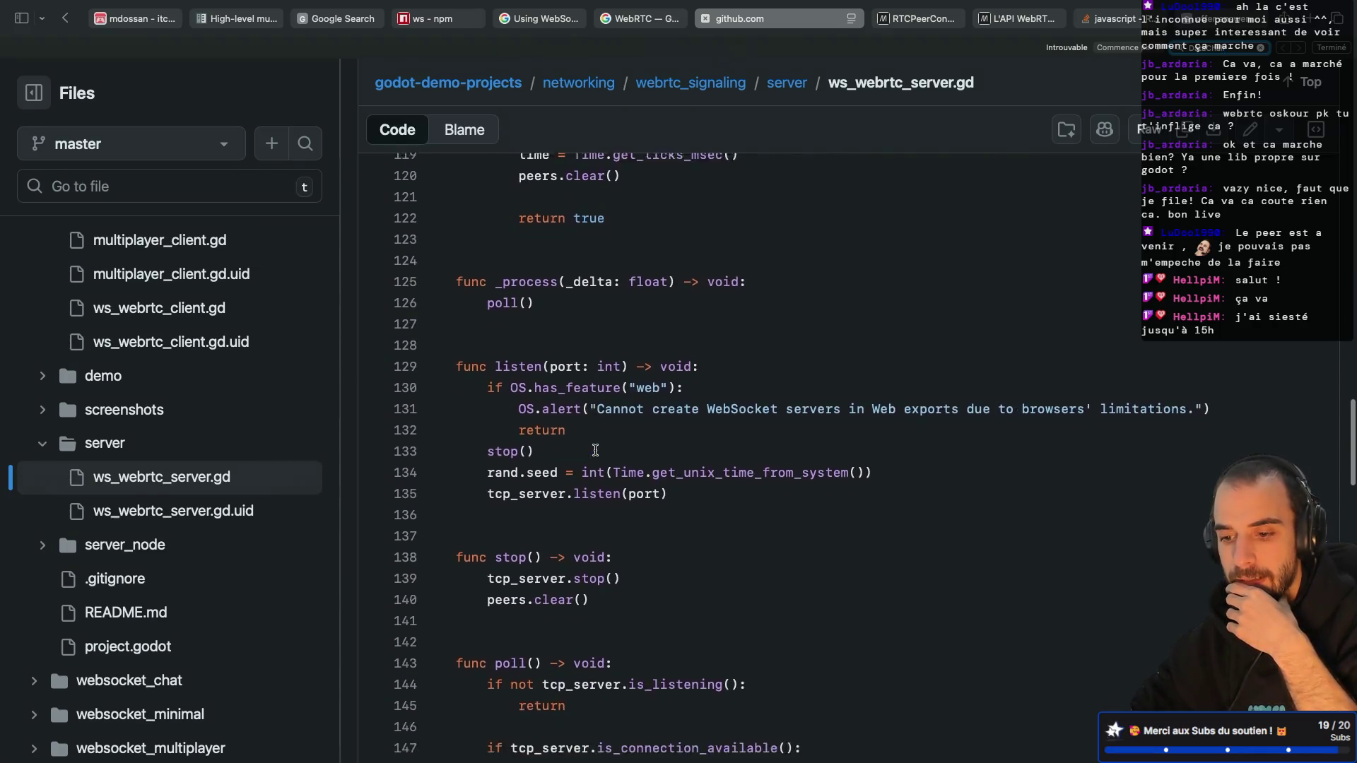
scroll(596, 449, "down", 18)
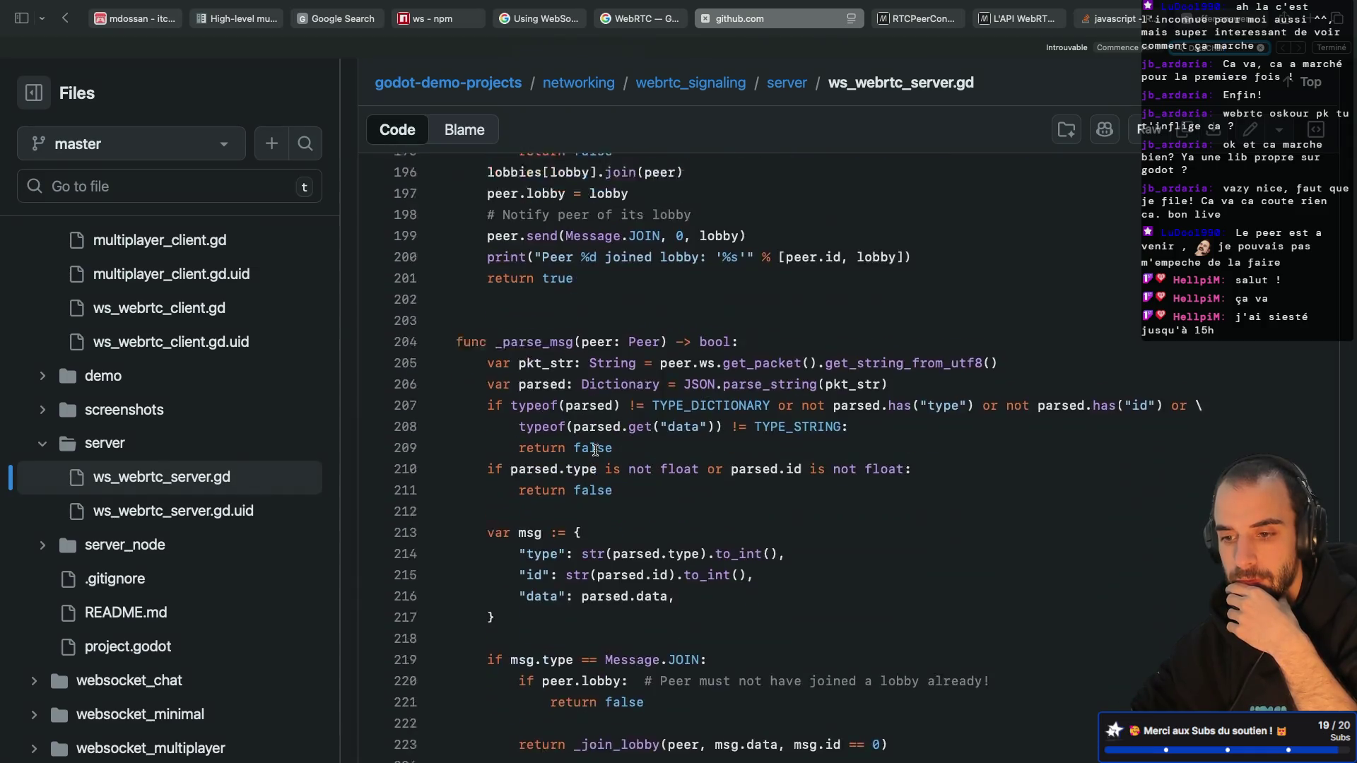
scroll(596, 450, "down", 7)
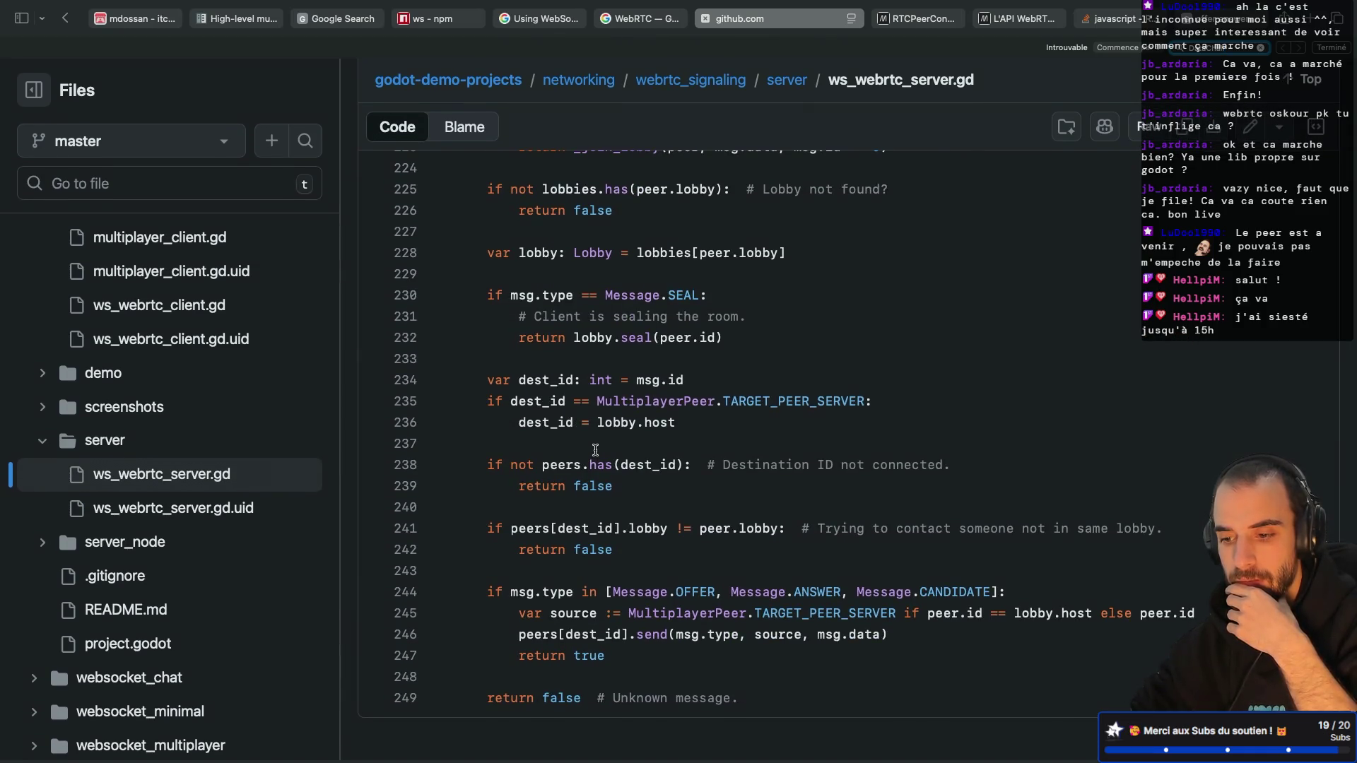
Step: Return to the top and open client/ws_webrtc_client.gd instead of the server script
scroll(587, 486, "up", 4)
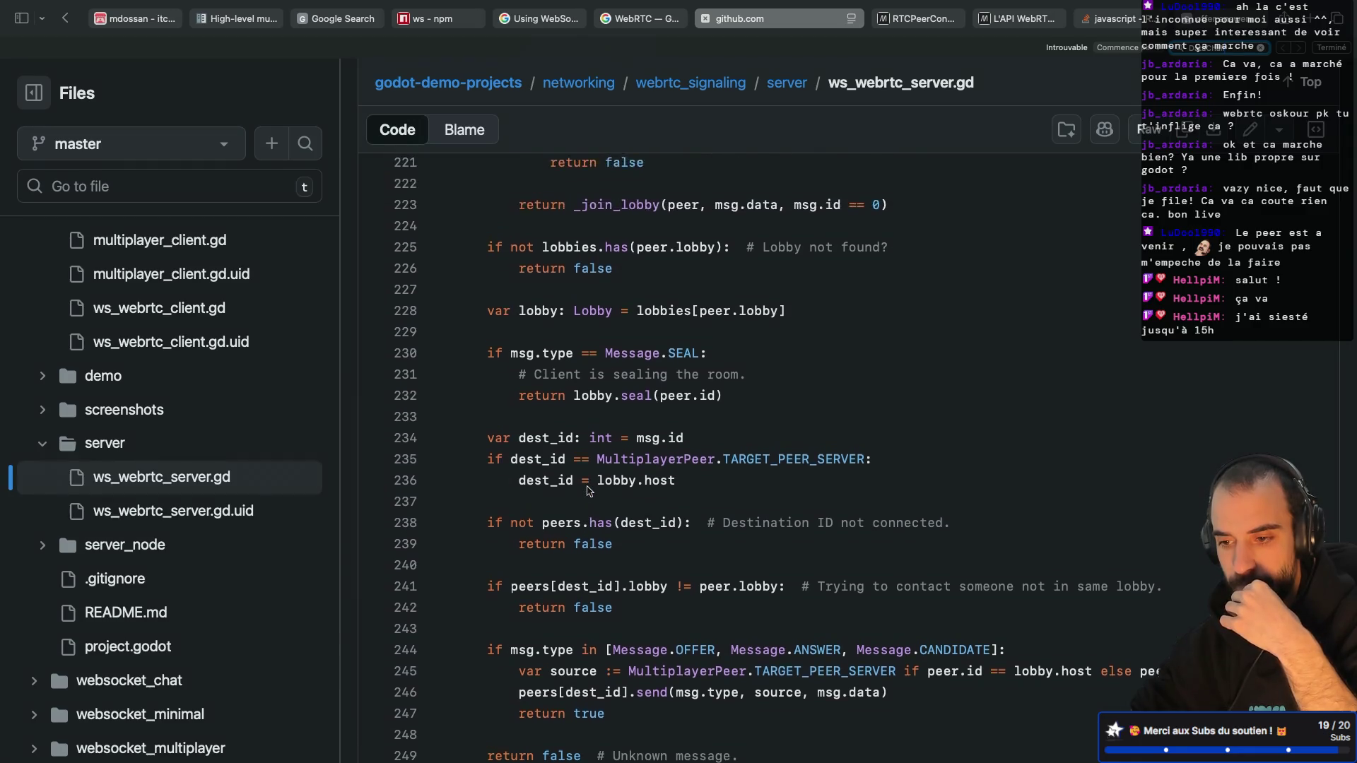
scroll(588, 486, "up", 5)
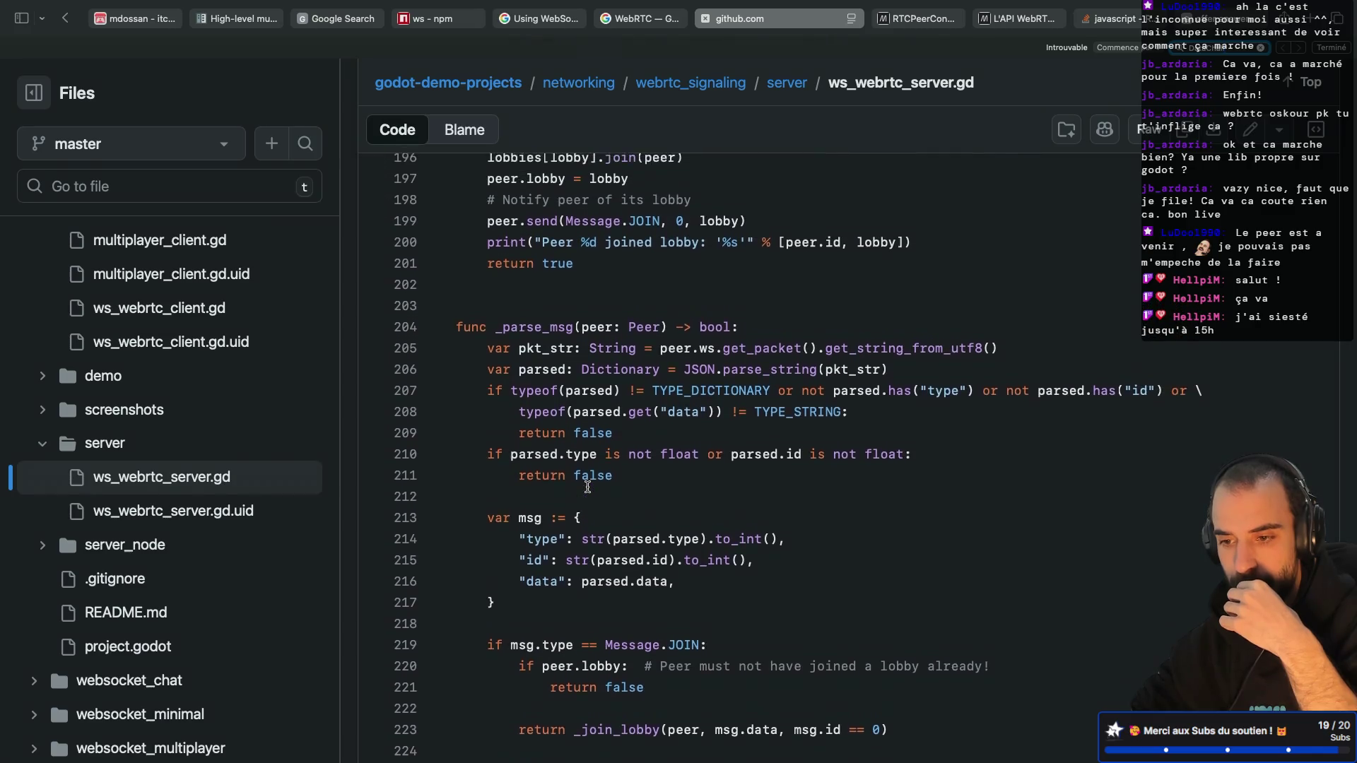
scroll(588, 486, "down", 5)
scroll(587, 487, "down", 4)
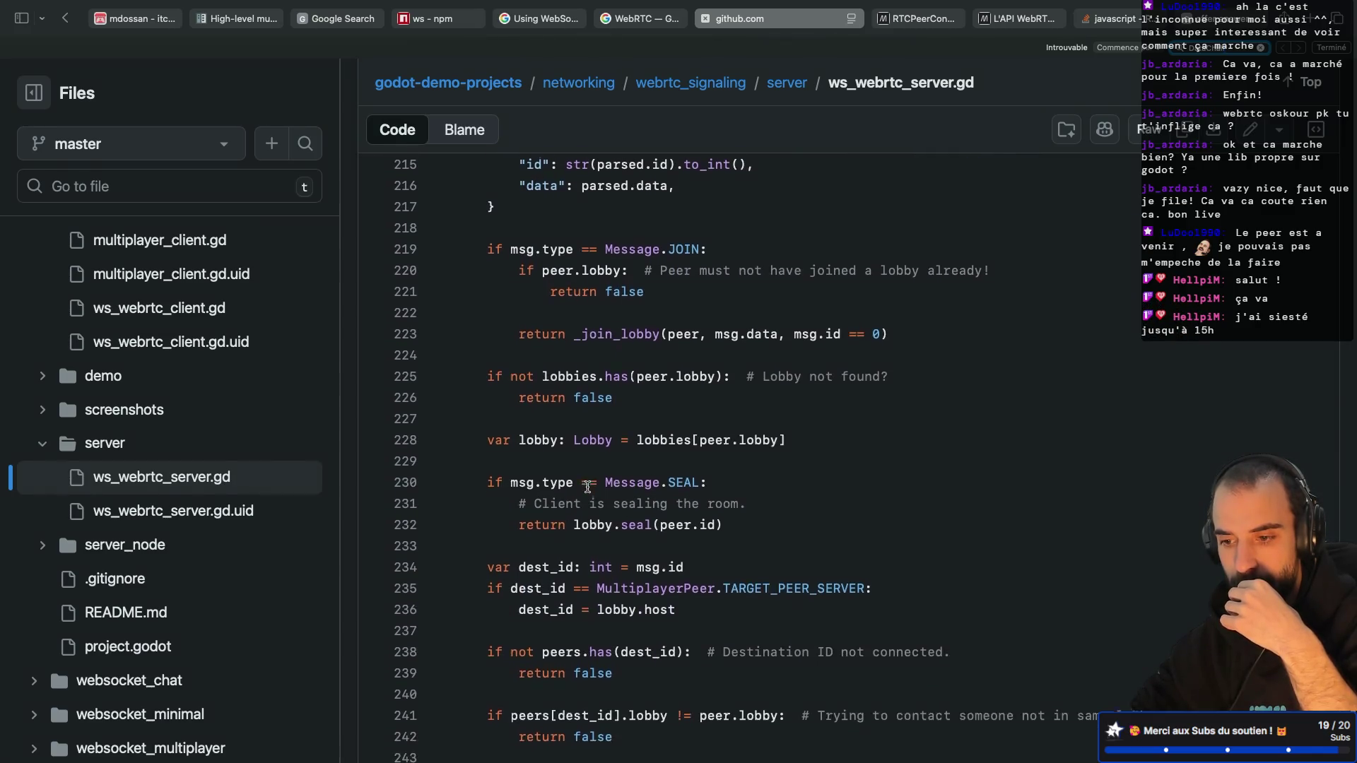
scroll(587, 486, "up", 9)
scroll(587, 486, "up", 12)
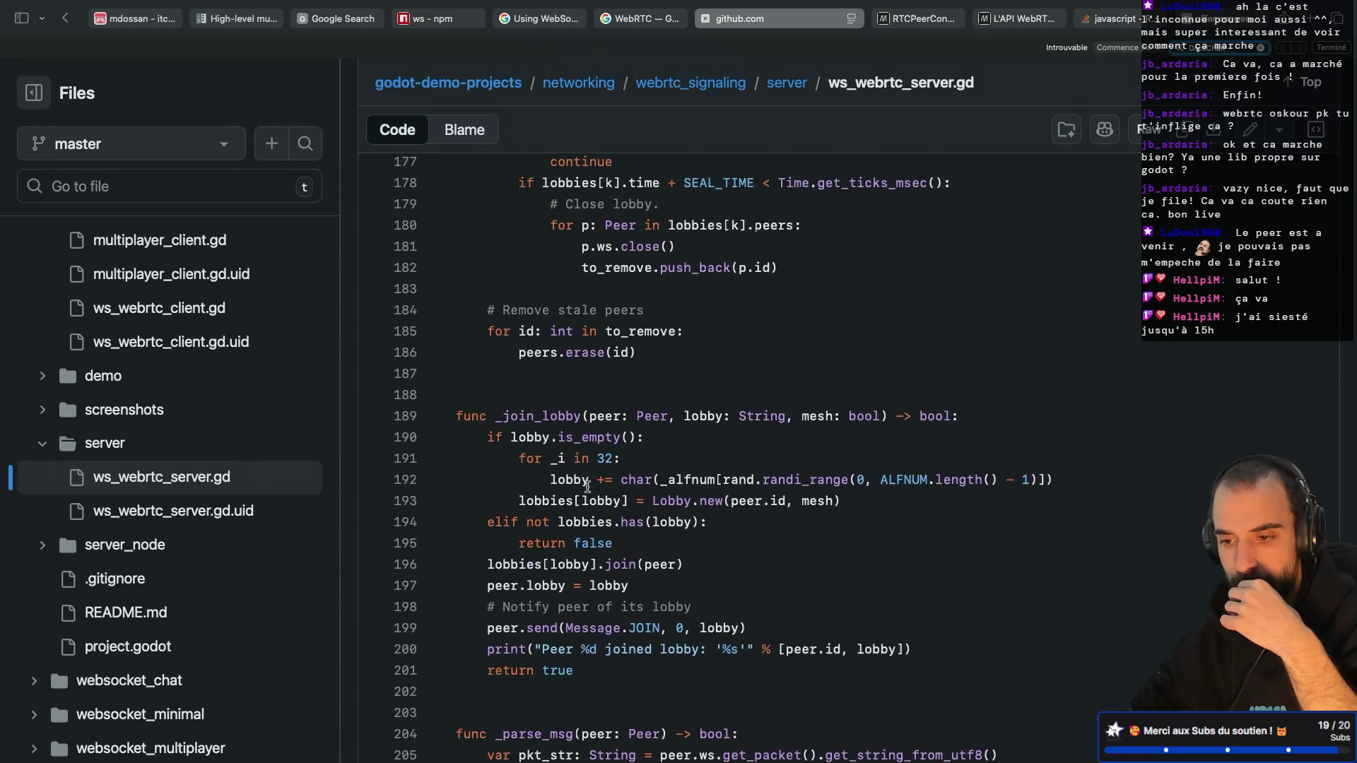
scroll(587, 487, "up", 7)
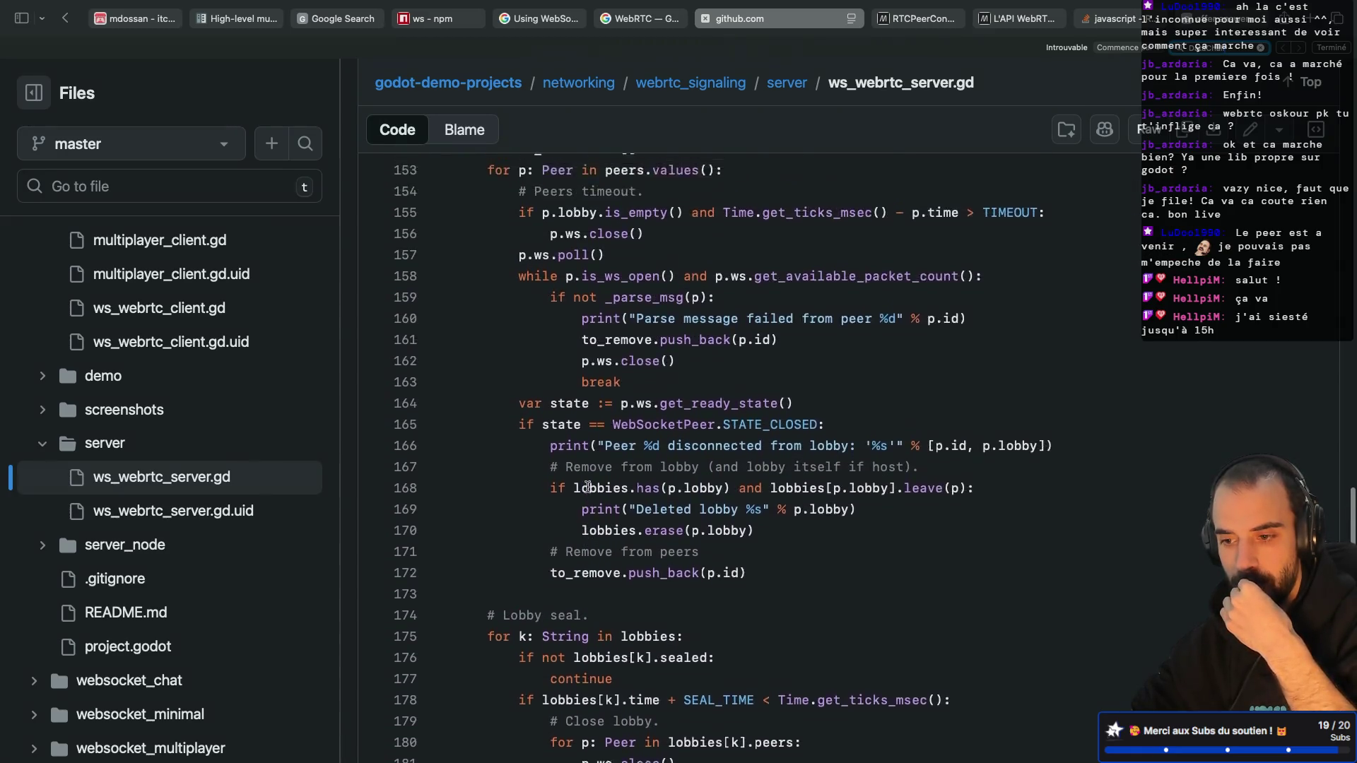
scroll(587, 487, "up", 5)
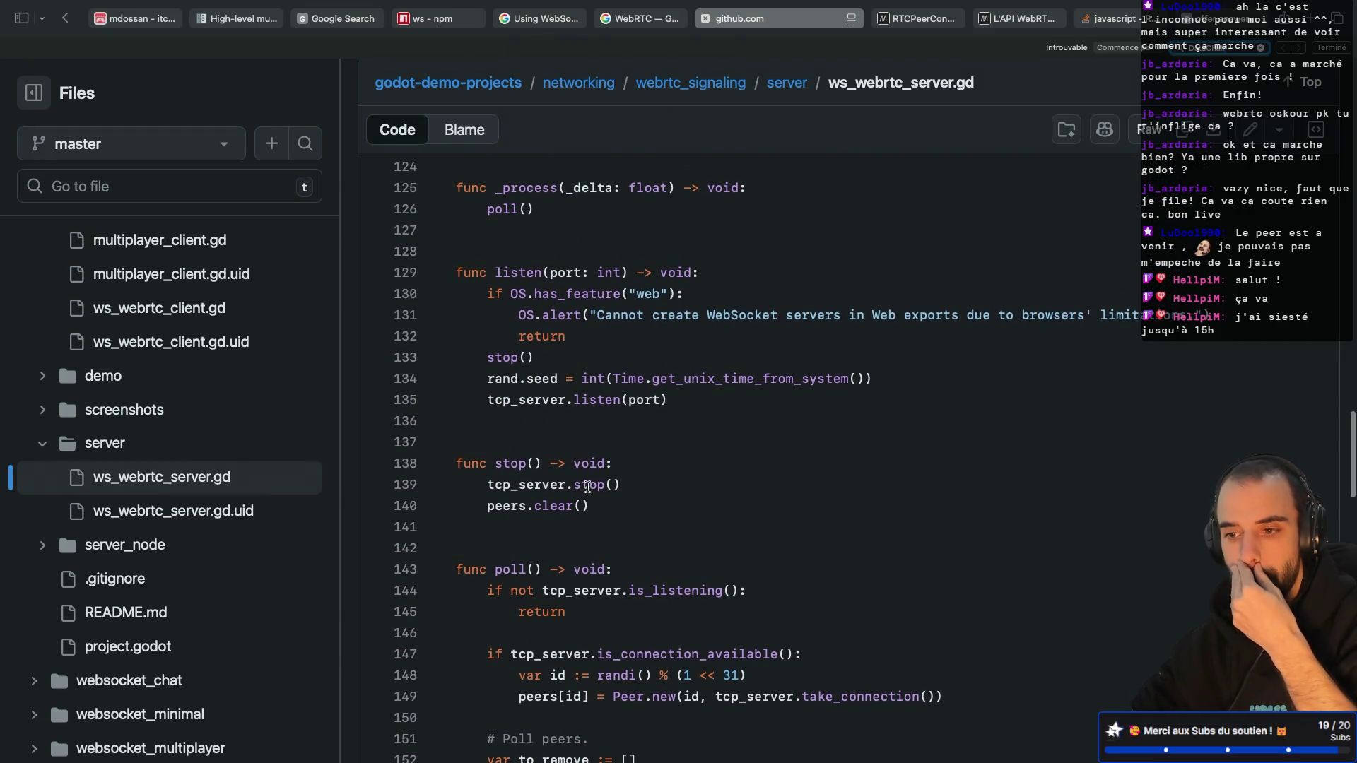
scroll(587, 486, "up", 7)
scroll(587, 486, "up", 7)
scroll(588, 486, "up", 3)
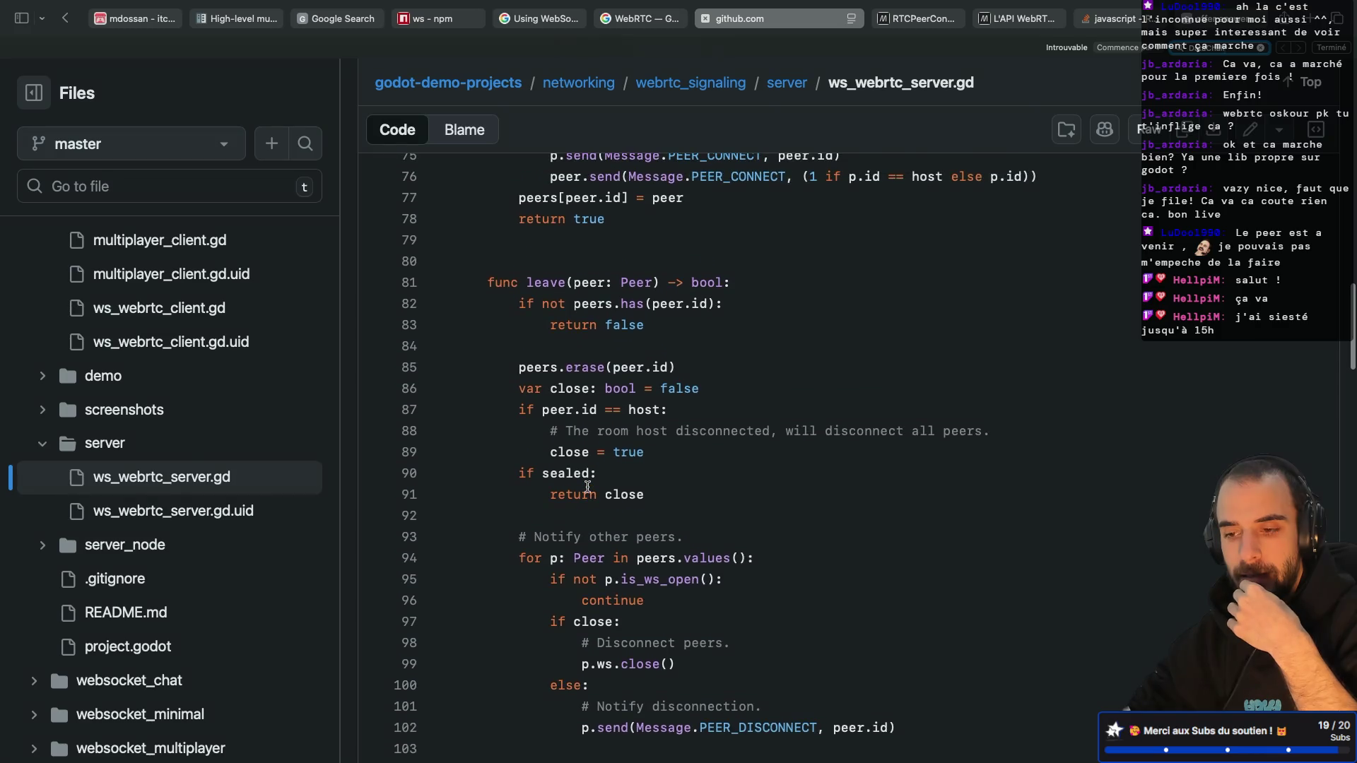
scroll(587, 486, "up", 1)
scroll(587, 487, "up", 6)
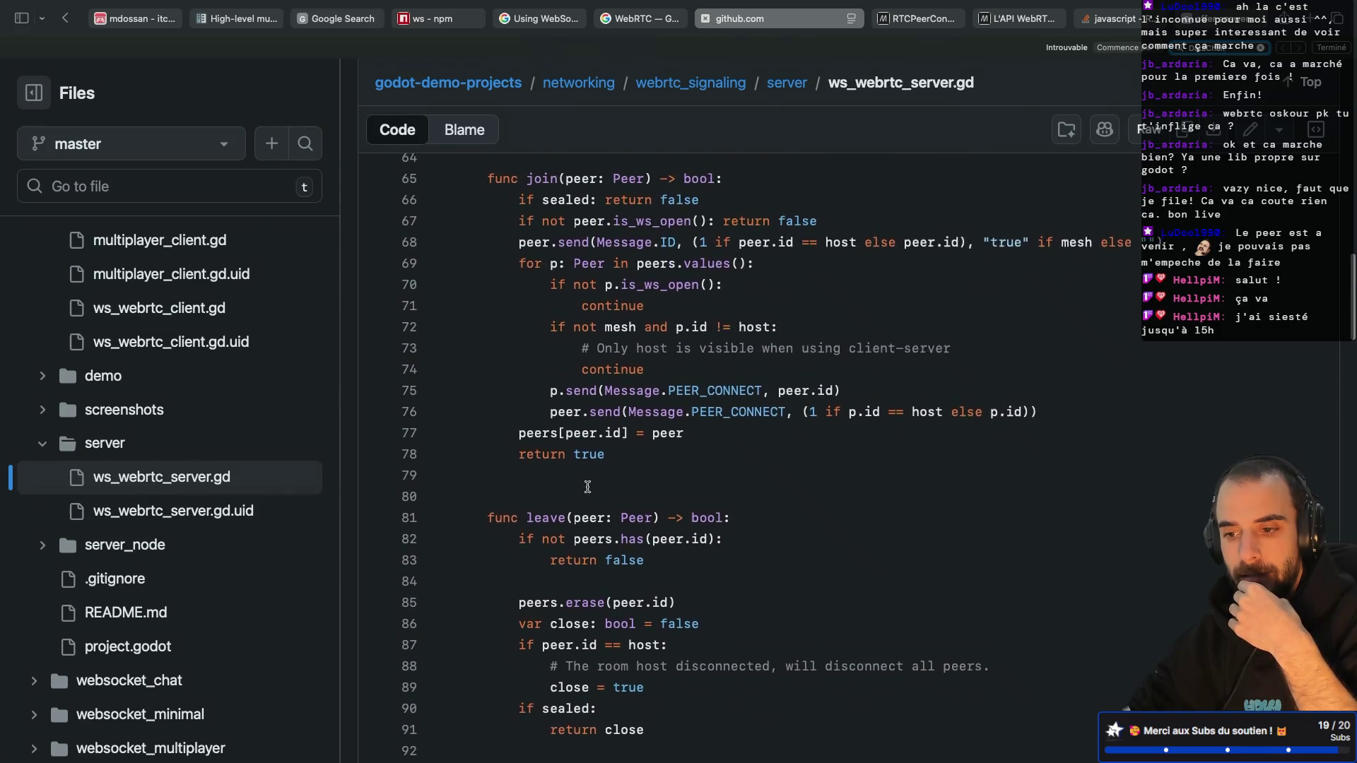
scroll(587, 486, "up", 5)
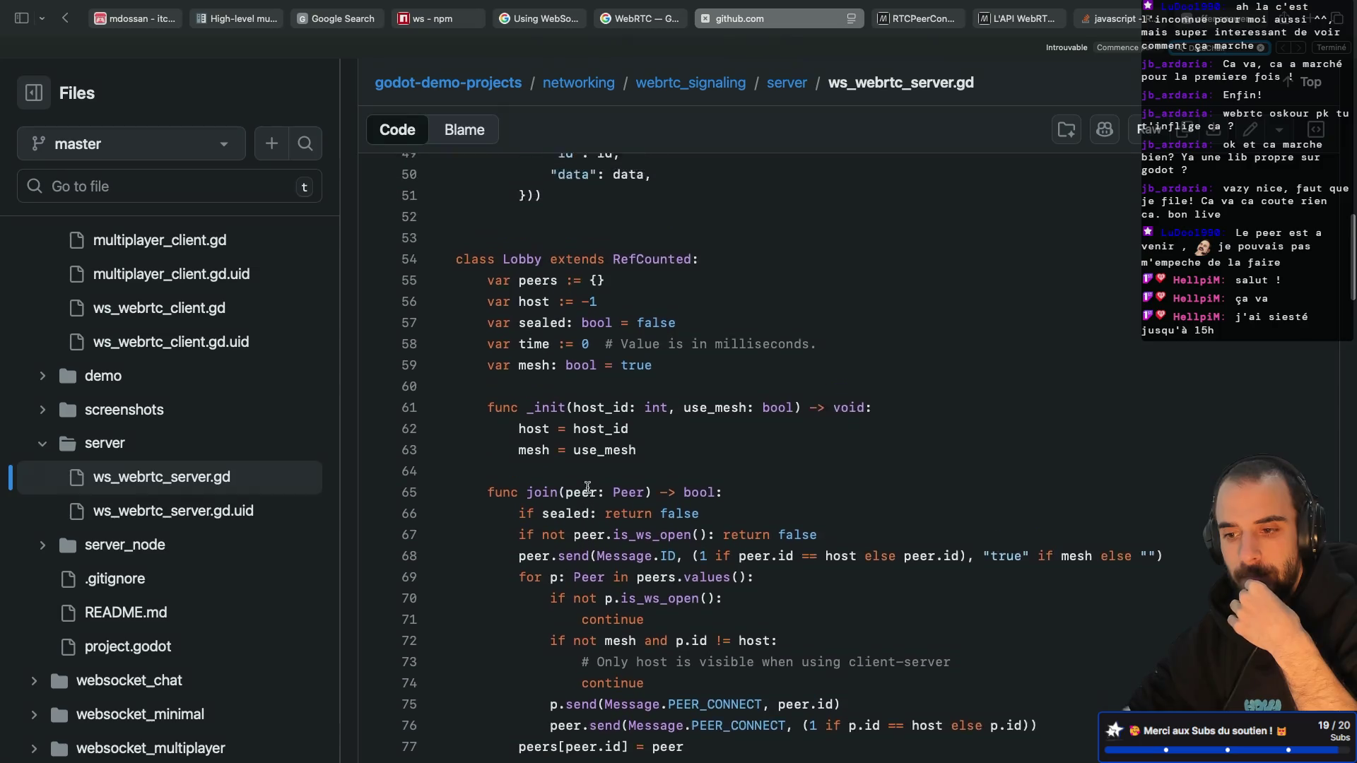
scroll(587, 488, "up", 5)
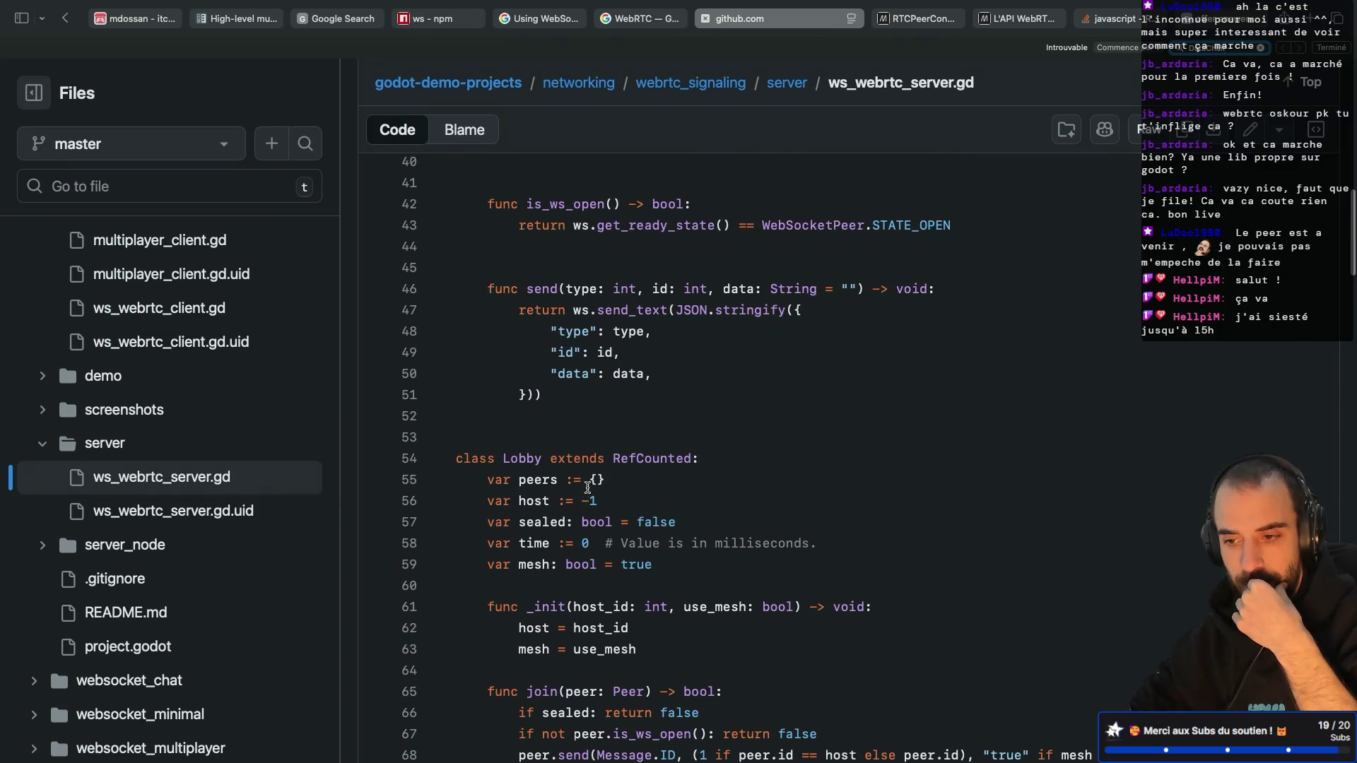
scroll(587, 488, "up", 3)
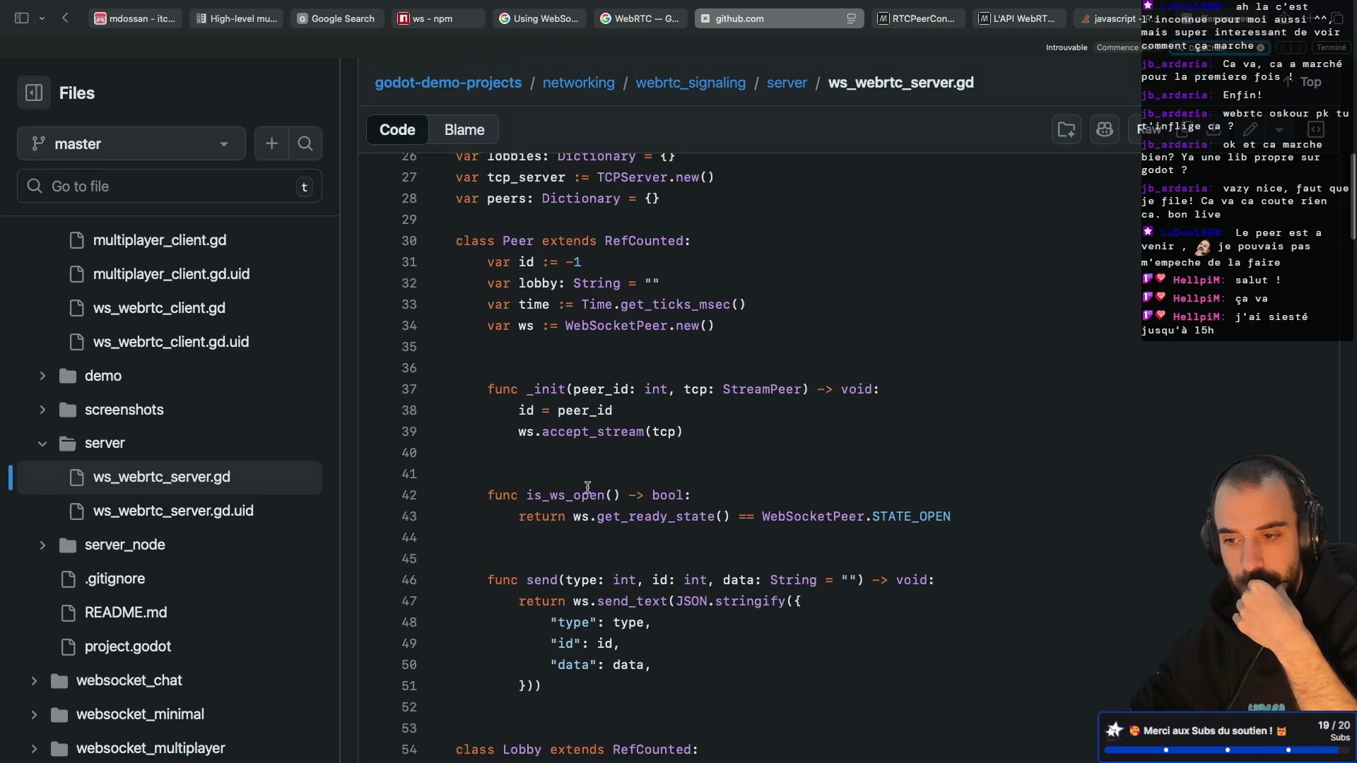
scroll(197, 385, "up", 4)
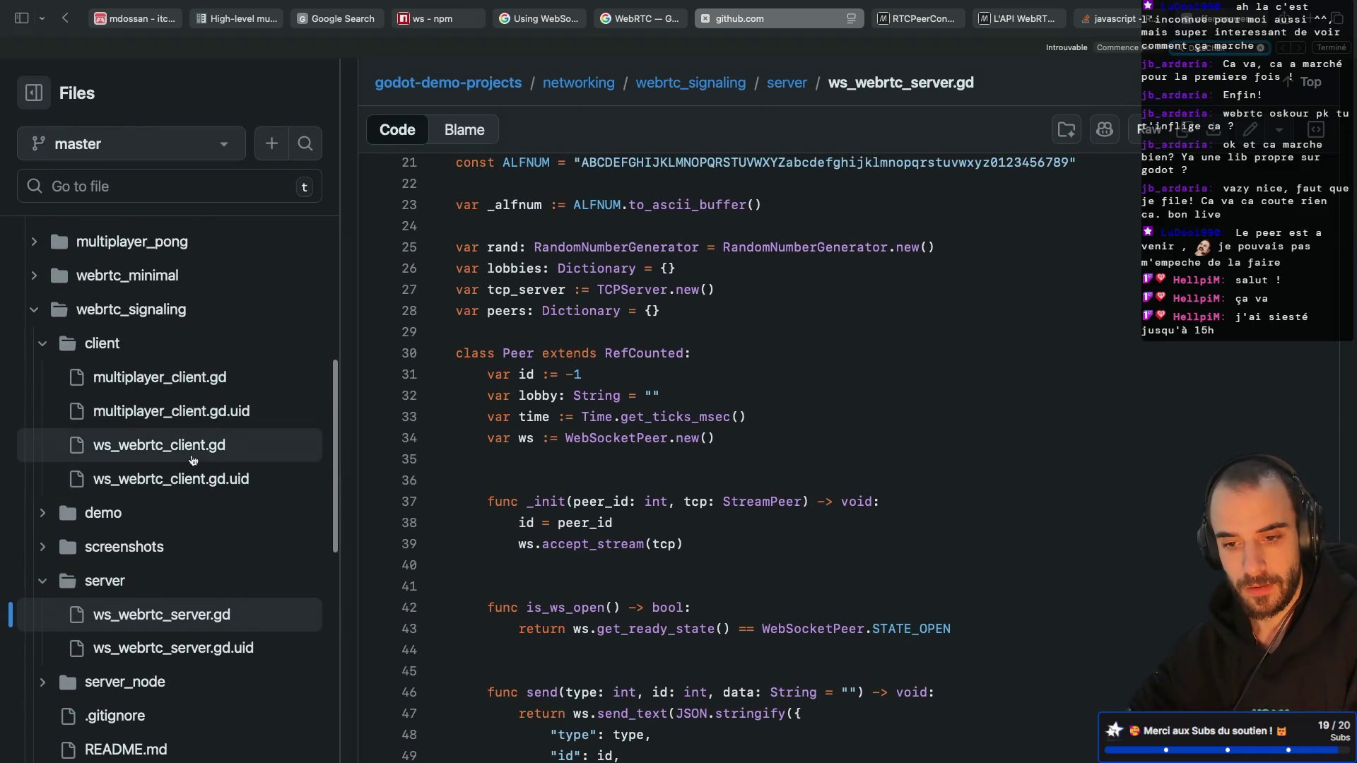
left_click(193, 460)
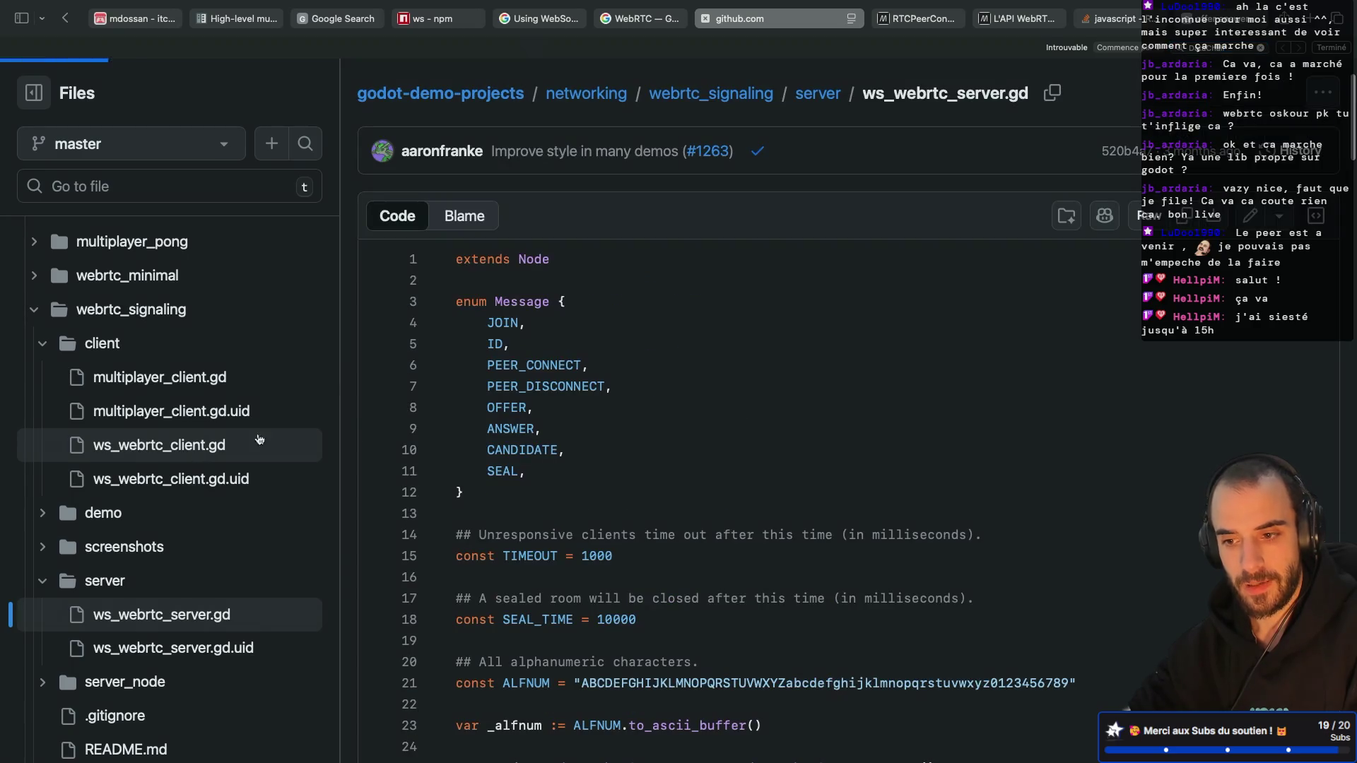
scroll(568, 521, "down", 2)
Step: Open multiplayer_client.gd and select the rtc_mp variable on line 3 to trace it
left_click(141, 378)
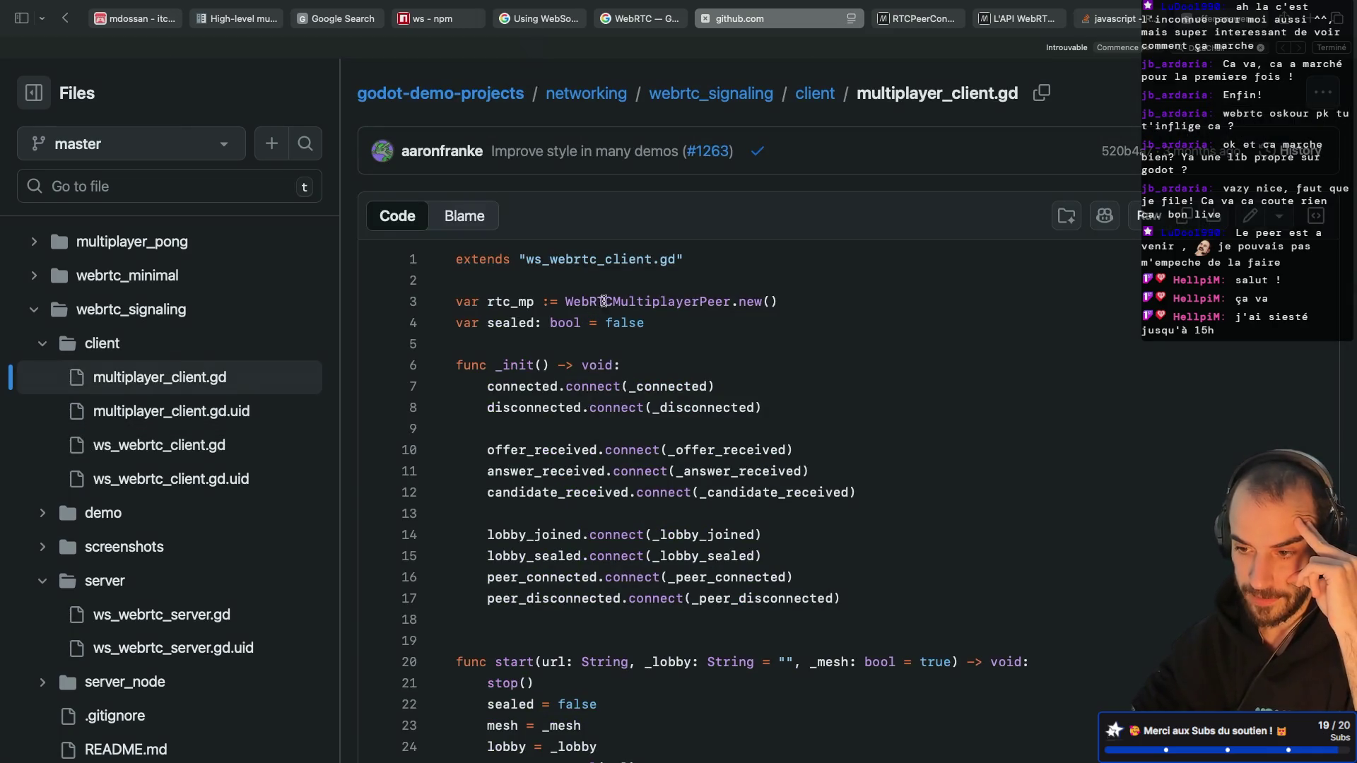
left_click(514, 302)
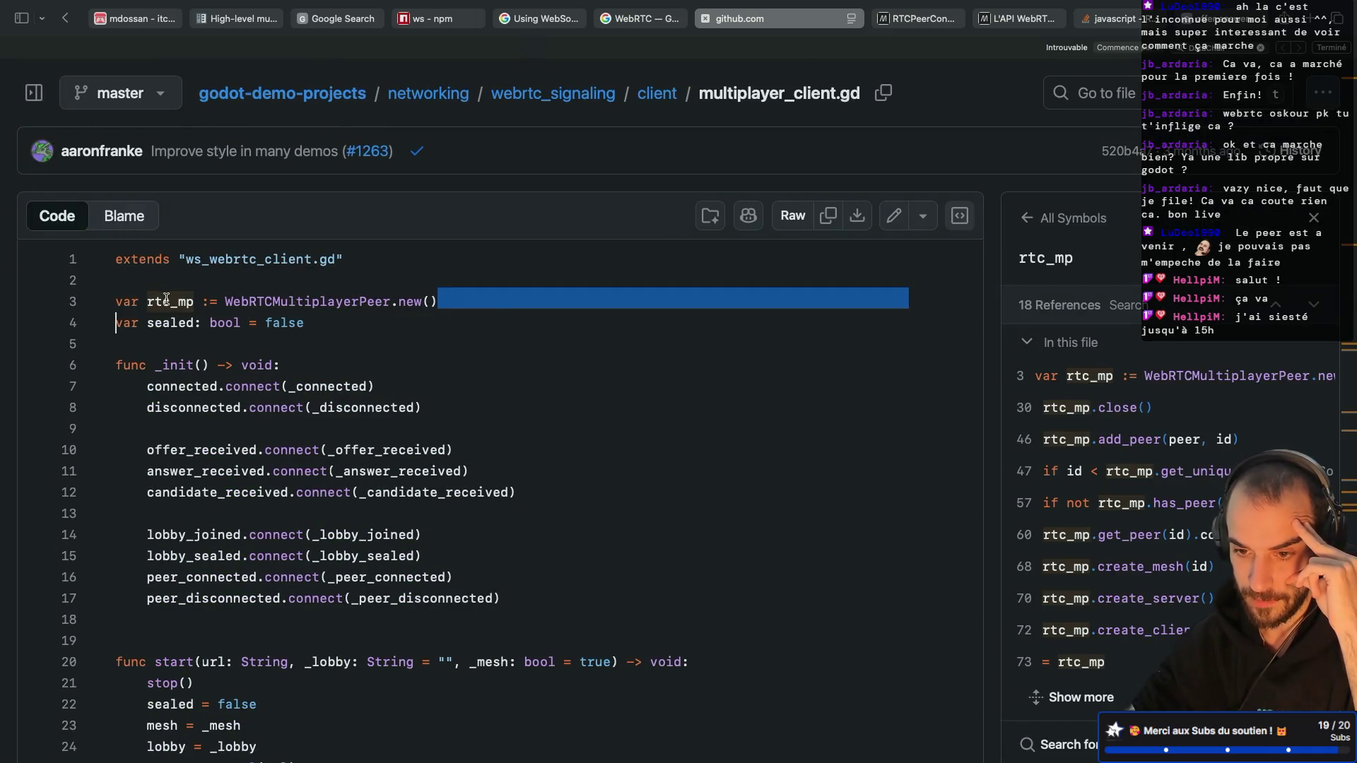
key("super+a")
left_click(172, 303)
left_click_drag(148, 300, 185, 300)
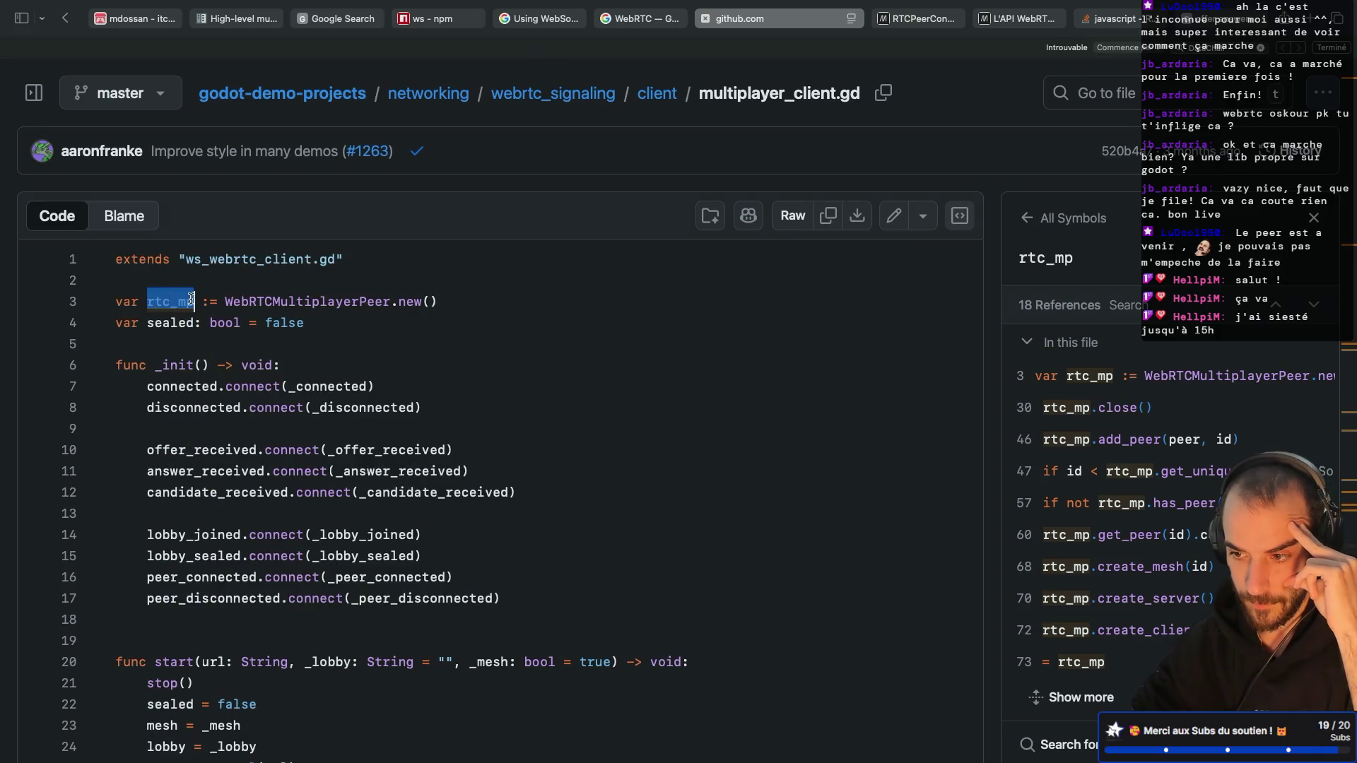
left_click(192, 299)
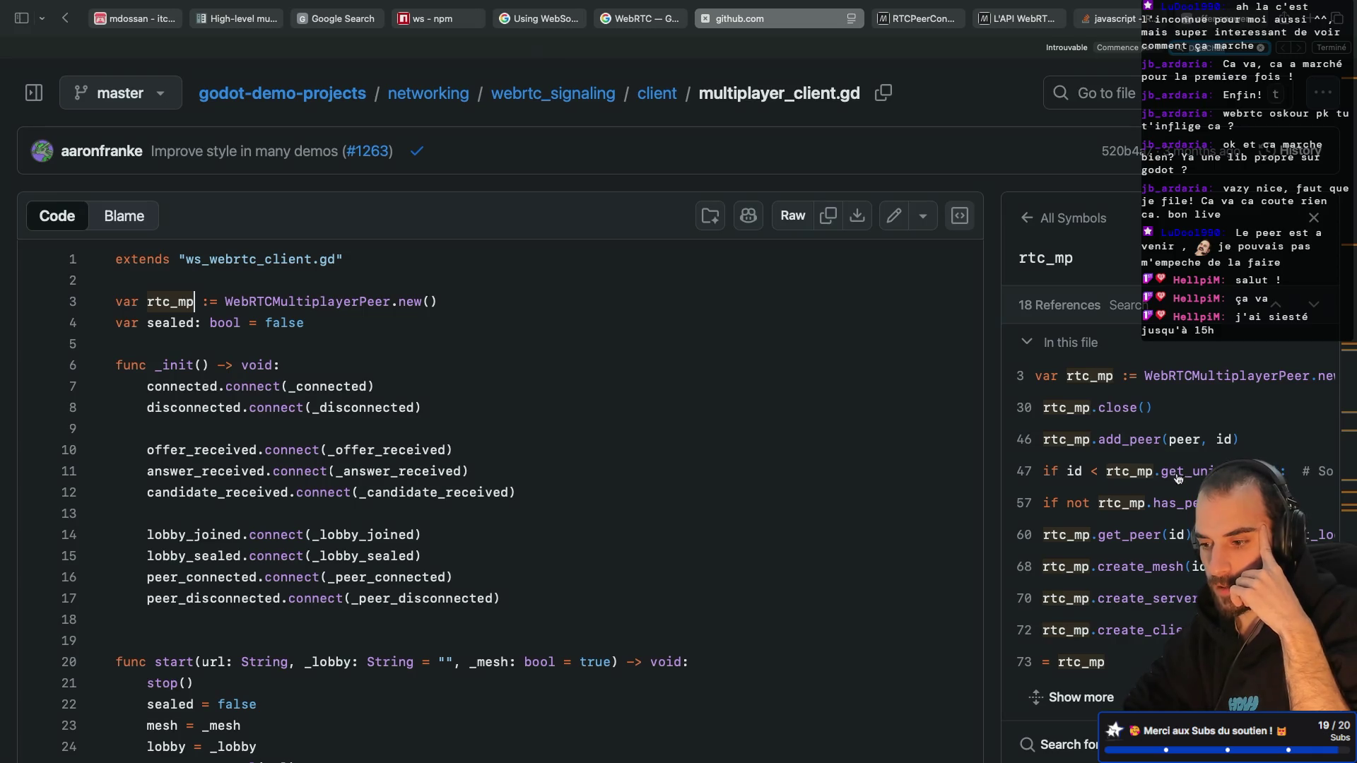
Step: Expand the rtc_mp reference list to show all 18 references and scroll through them
scroll(1128, 605, "down", 1)
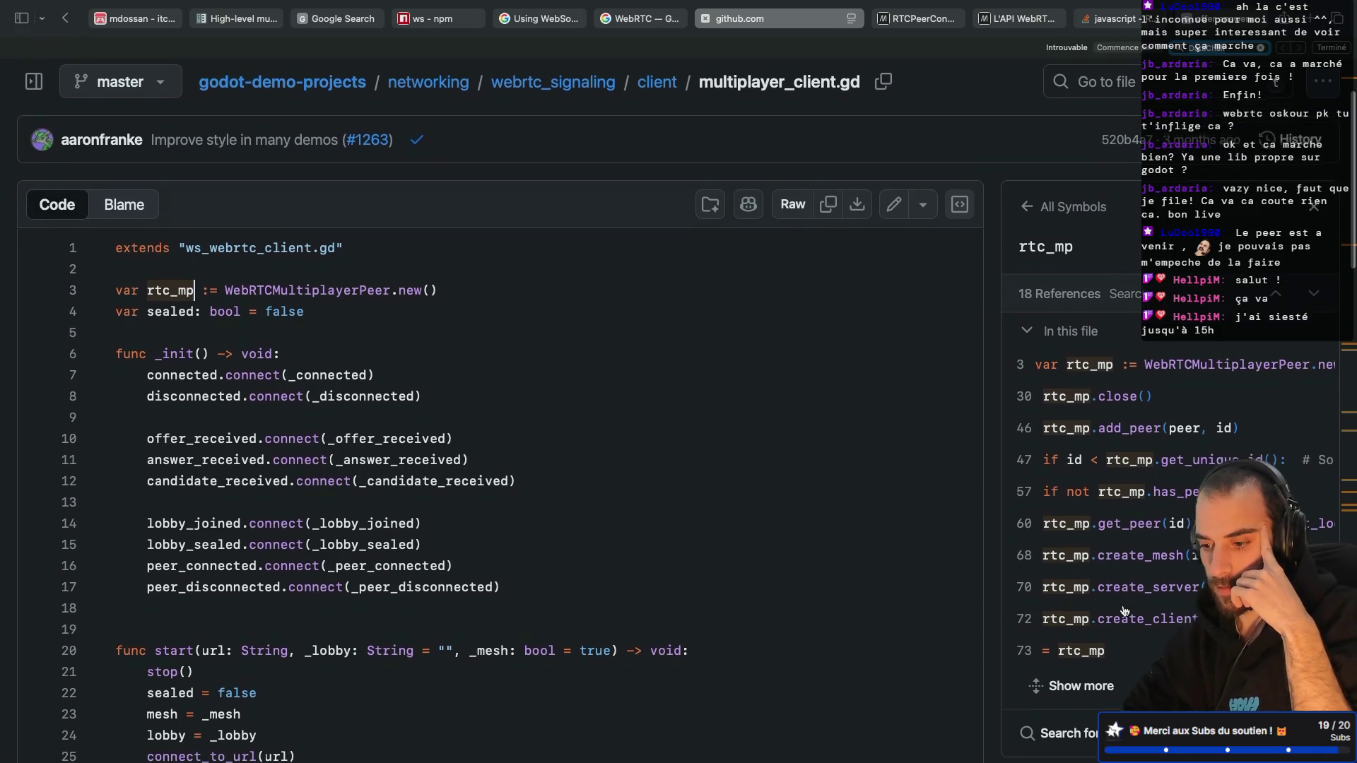
left_click(1045, 689)
scroll(1113, 516, "down", 5)
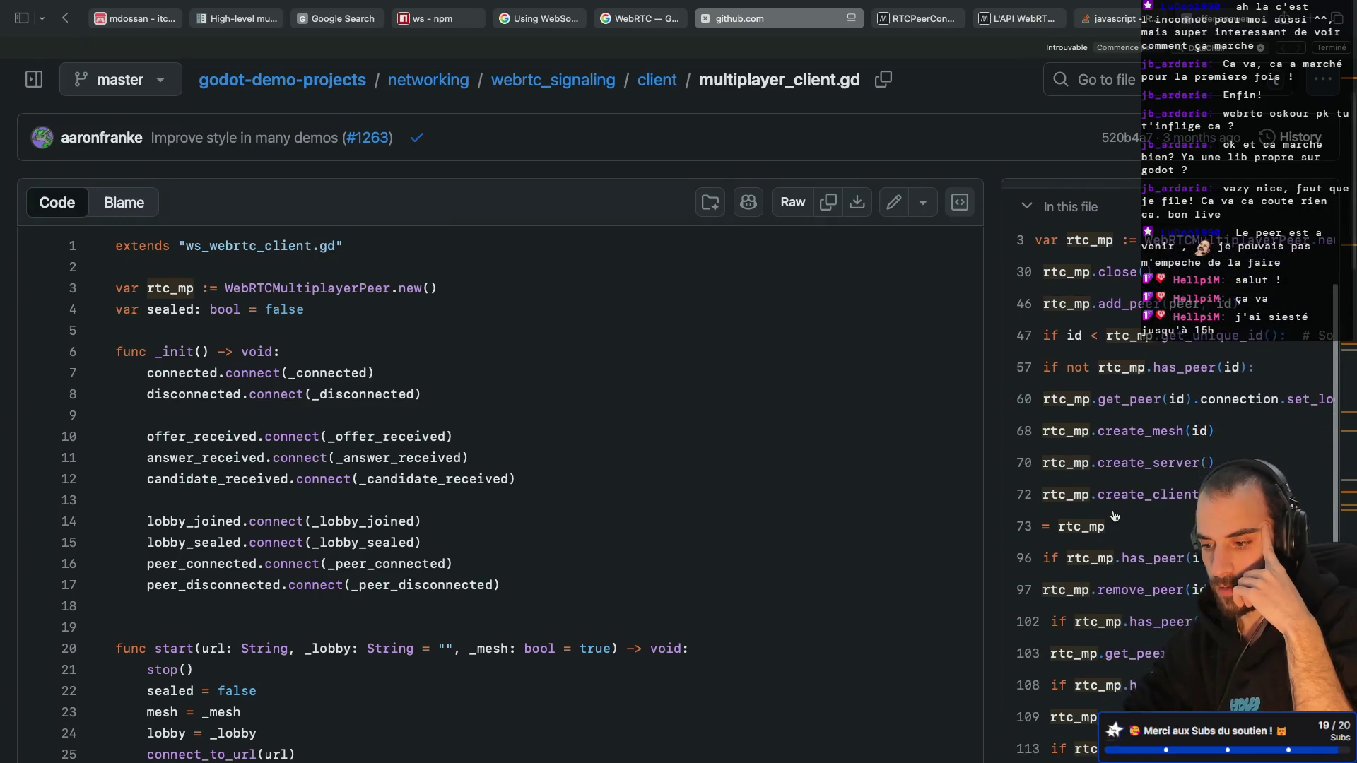
scroll(1113, 516, "down", 4)
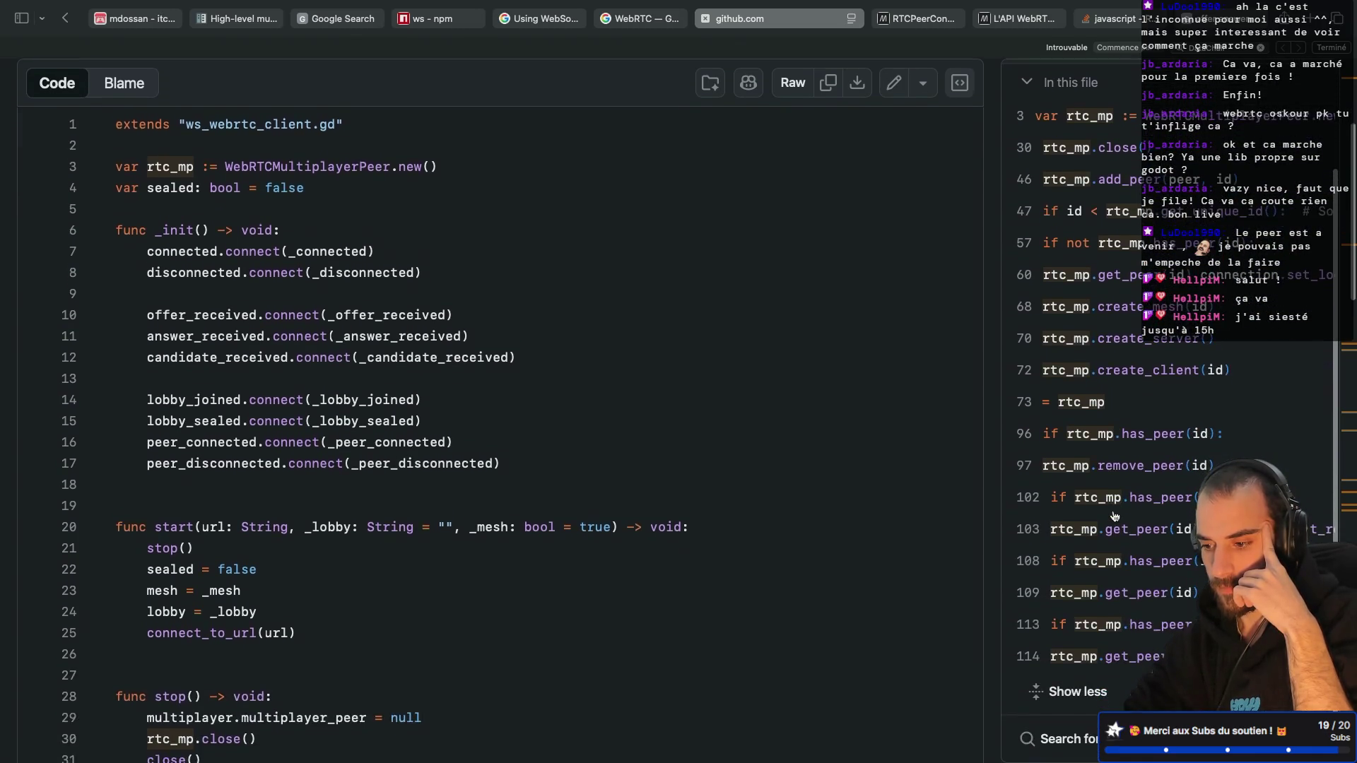
left_click(1071, 693)
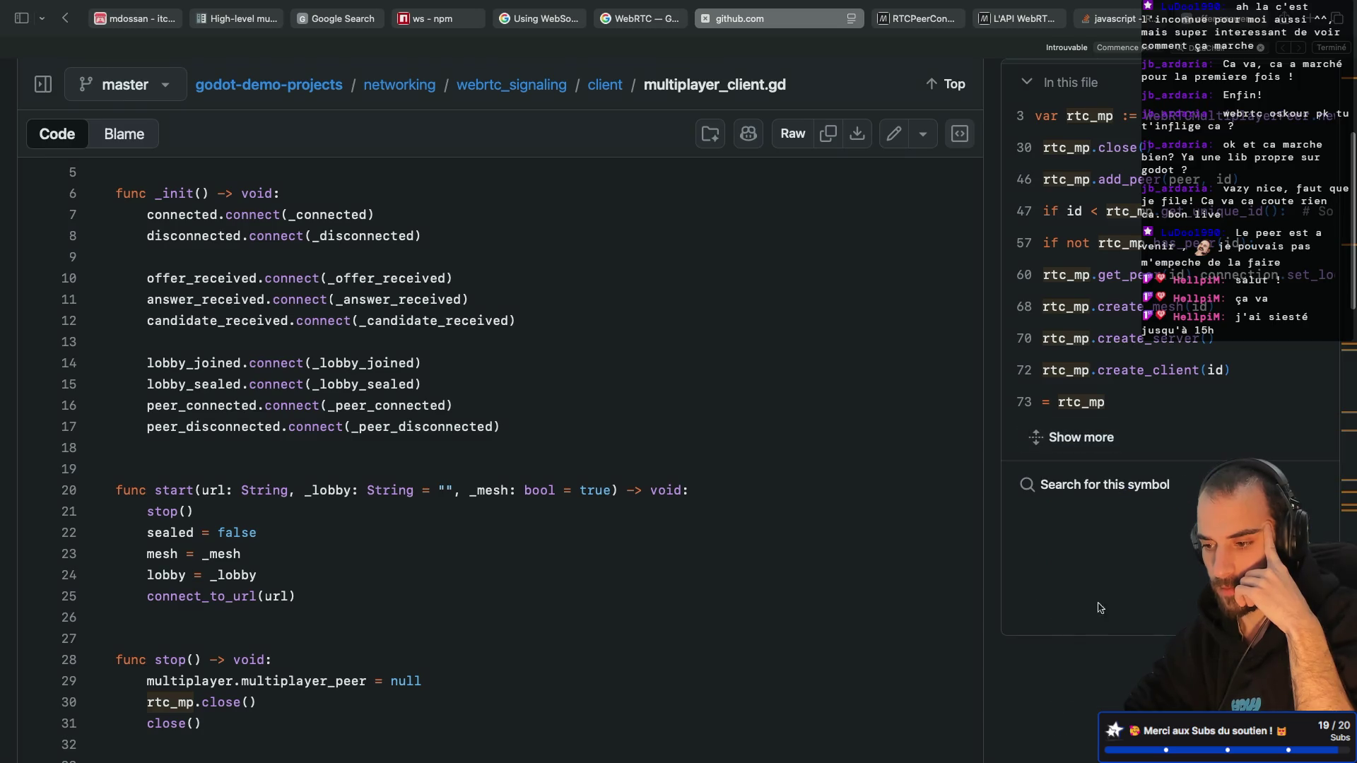
left_click(1078, 438)
scroll(1159, 453, "down", 1)
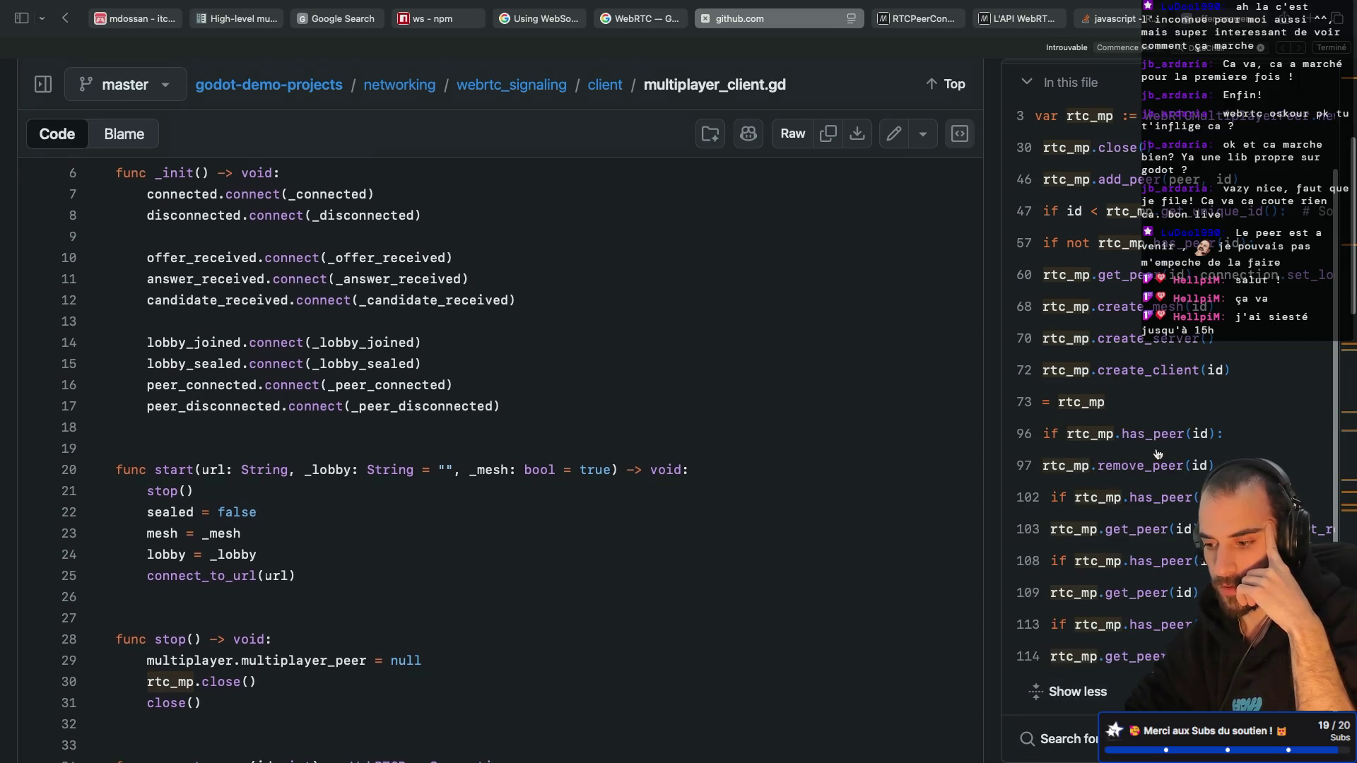
scroll(1166, 459, "up", 1)
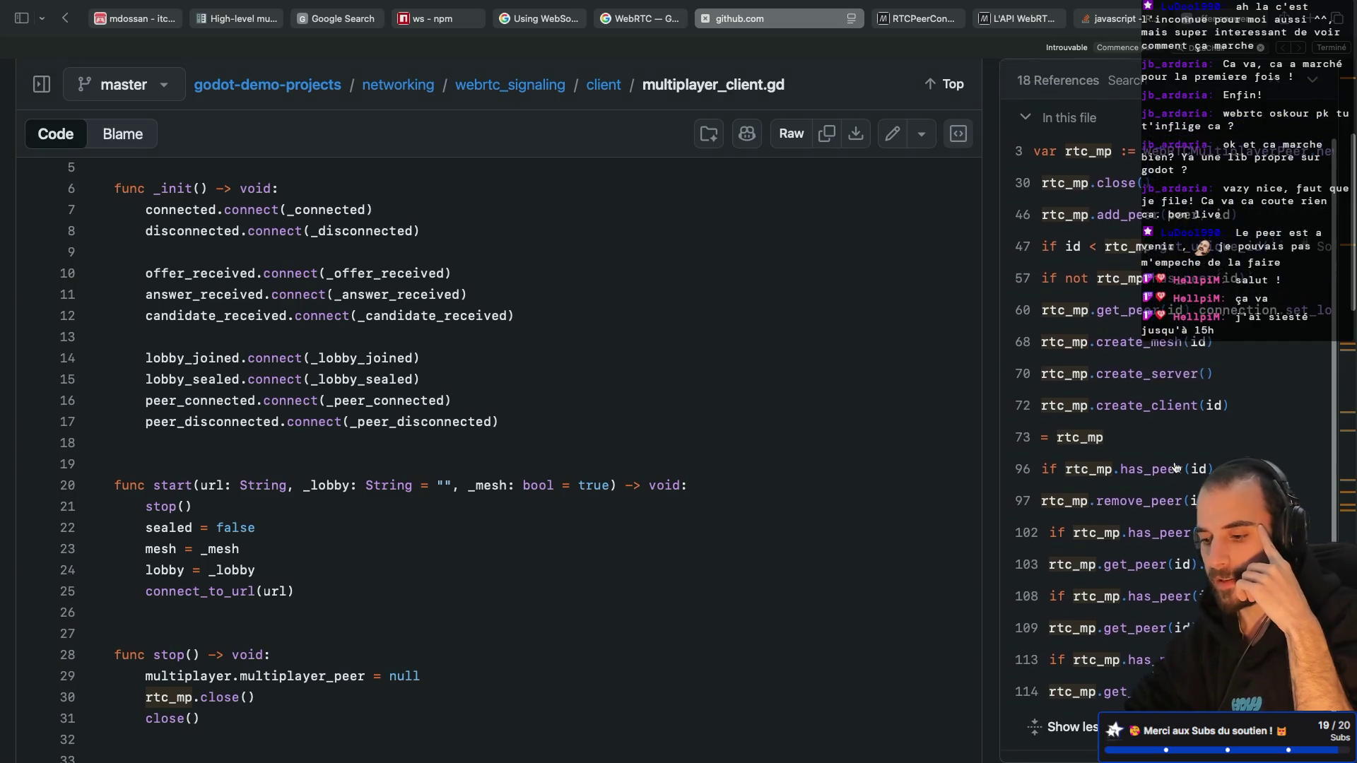
scroll(1175, 467, "up", 2)
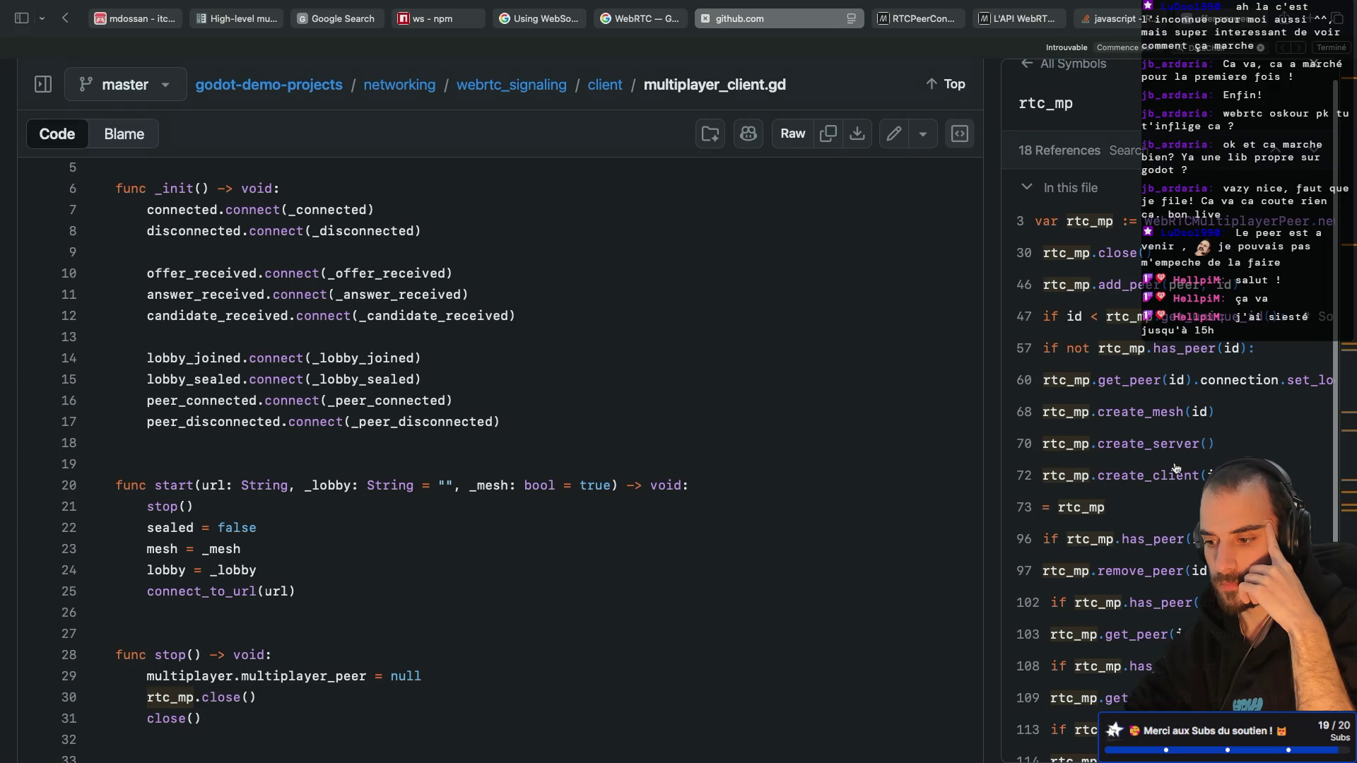
scroll(1175, 468, "down", 3)
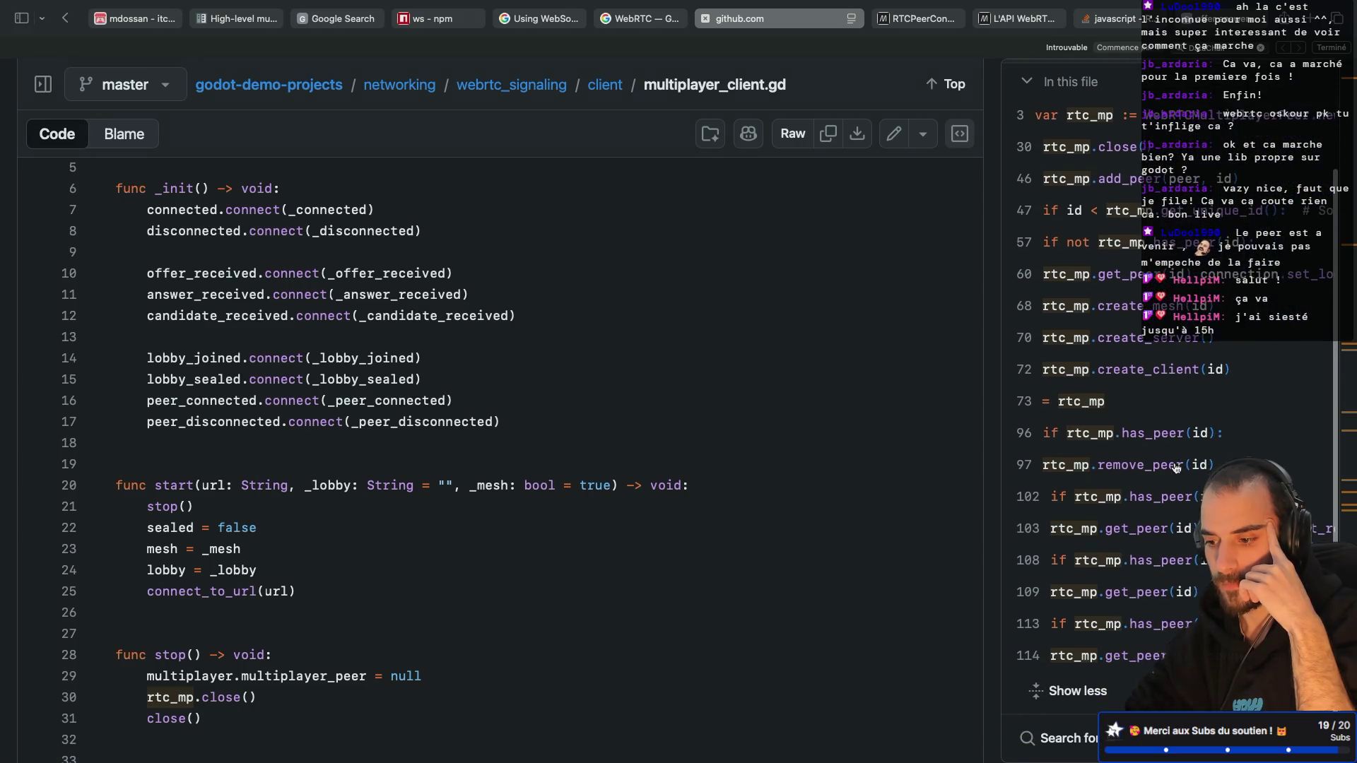
scroll(1175, 468, "up", 4)
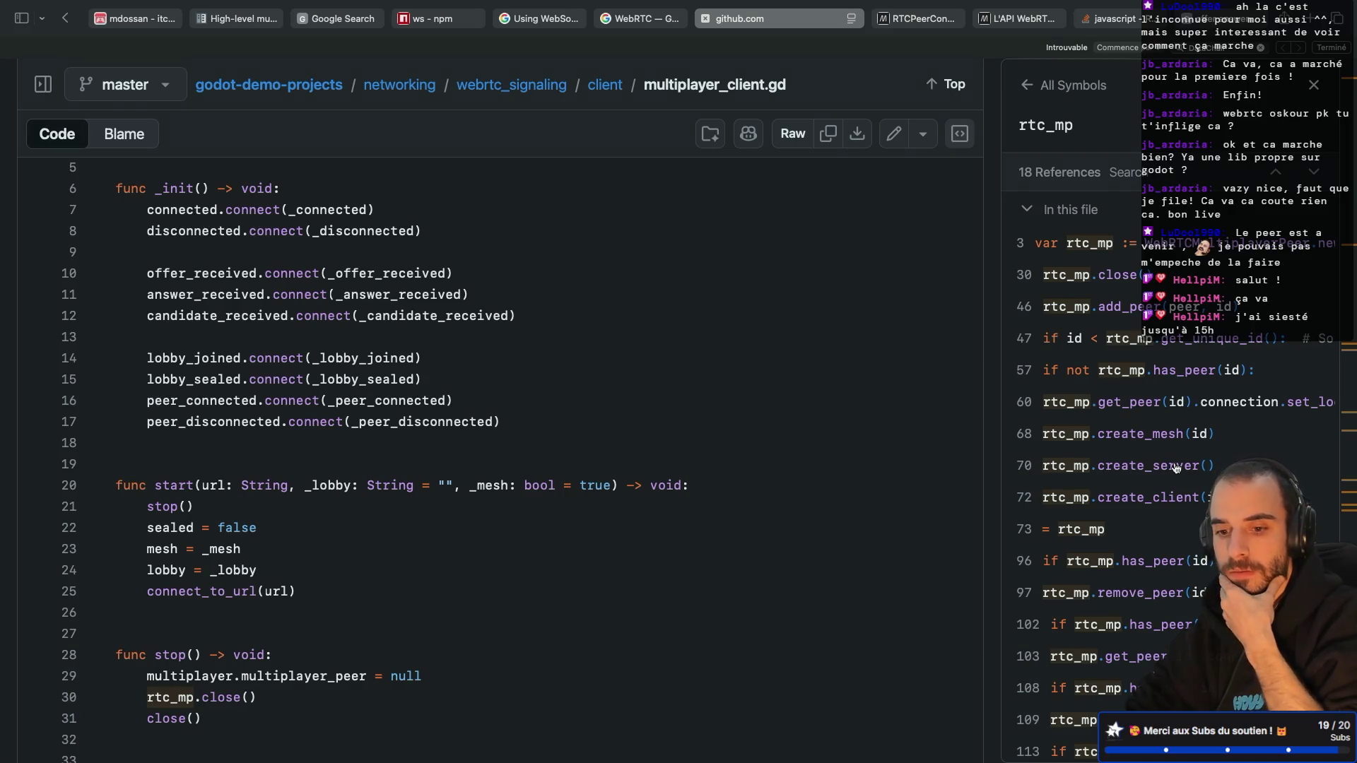
Step: Scroll multiplayer_client.gd to the _create_peer and _offer_created functions around lines 34–62
scroll(621, 371, "up", 2)
scroll(621, 371, "up", 2)
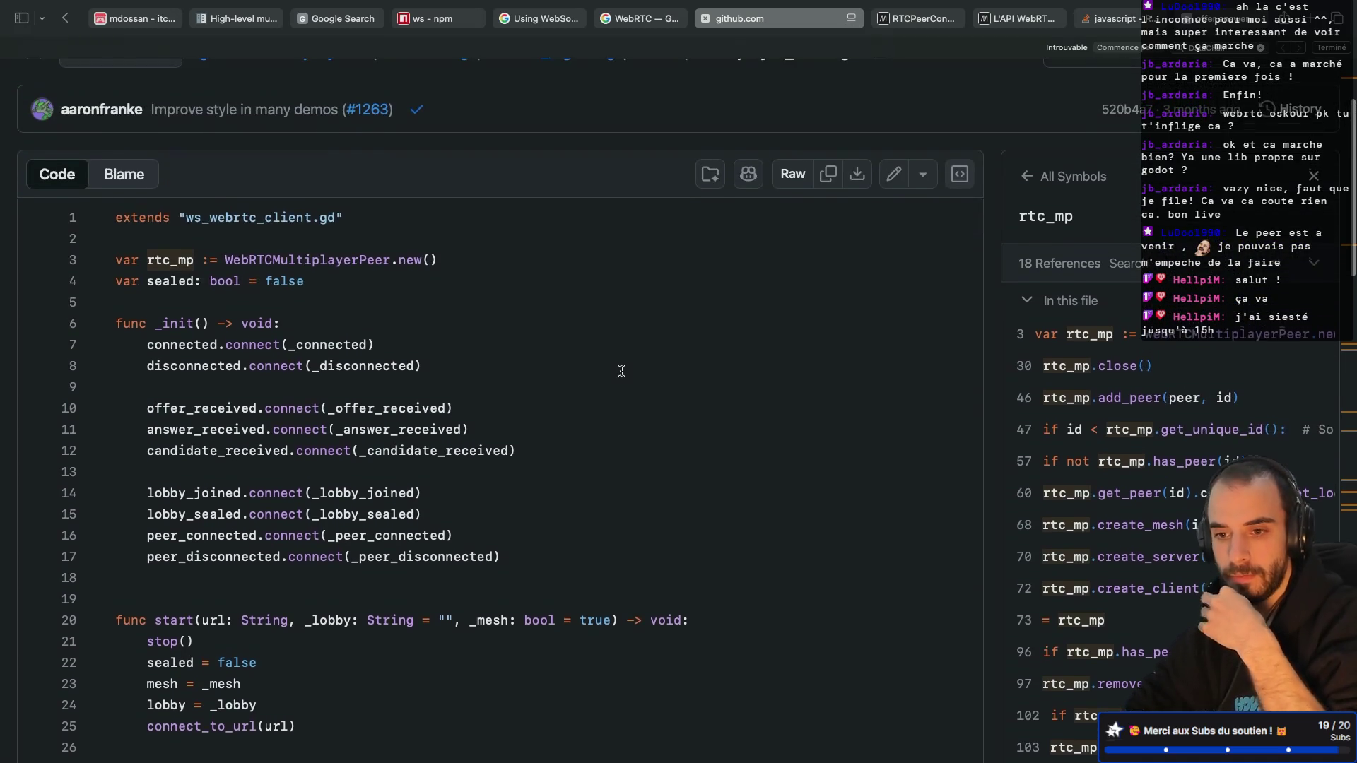
scroll(621, 371, "down", 10)
scroll(621, 371, "down", 3)
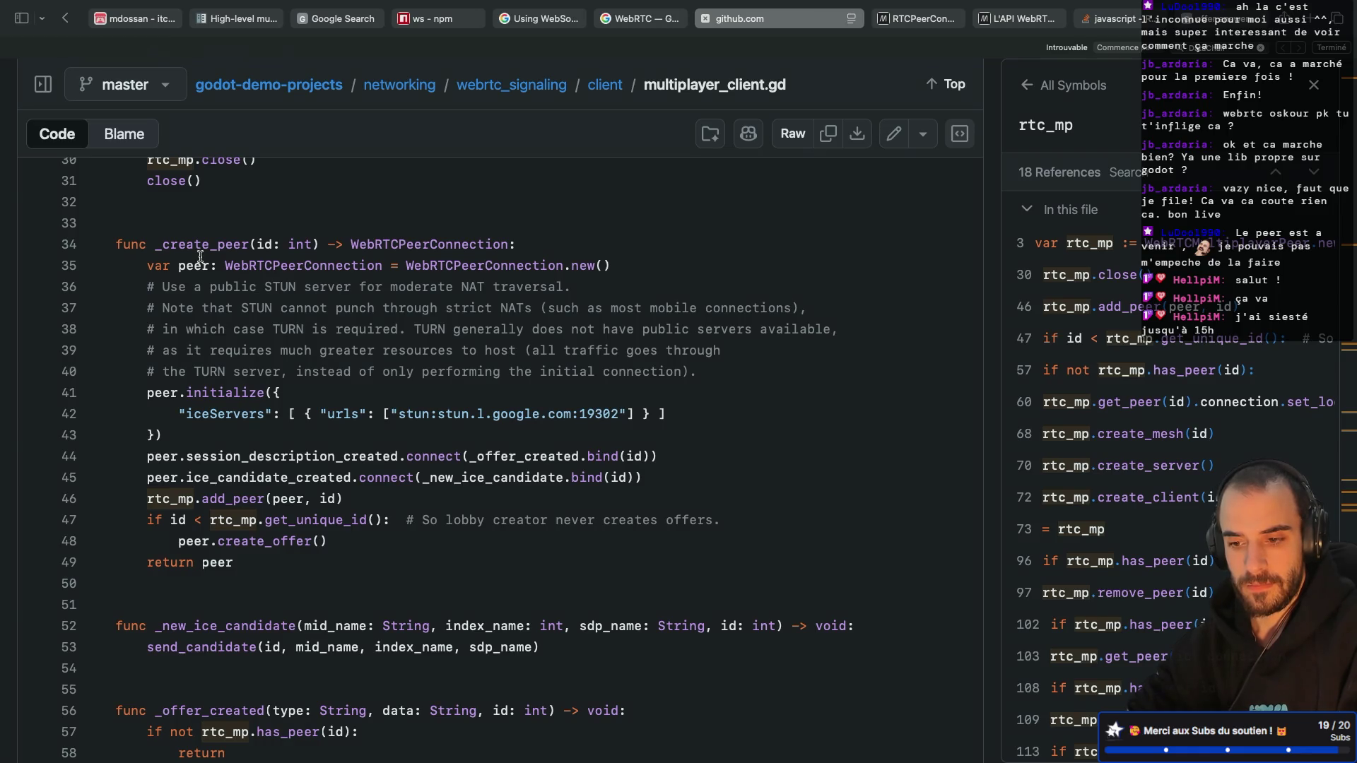
scroll(201, 257, "down", 3)
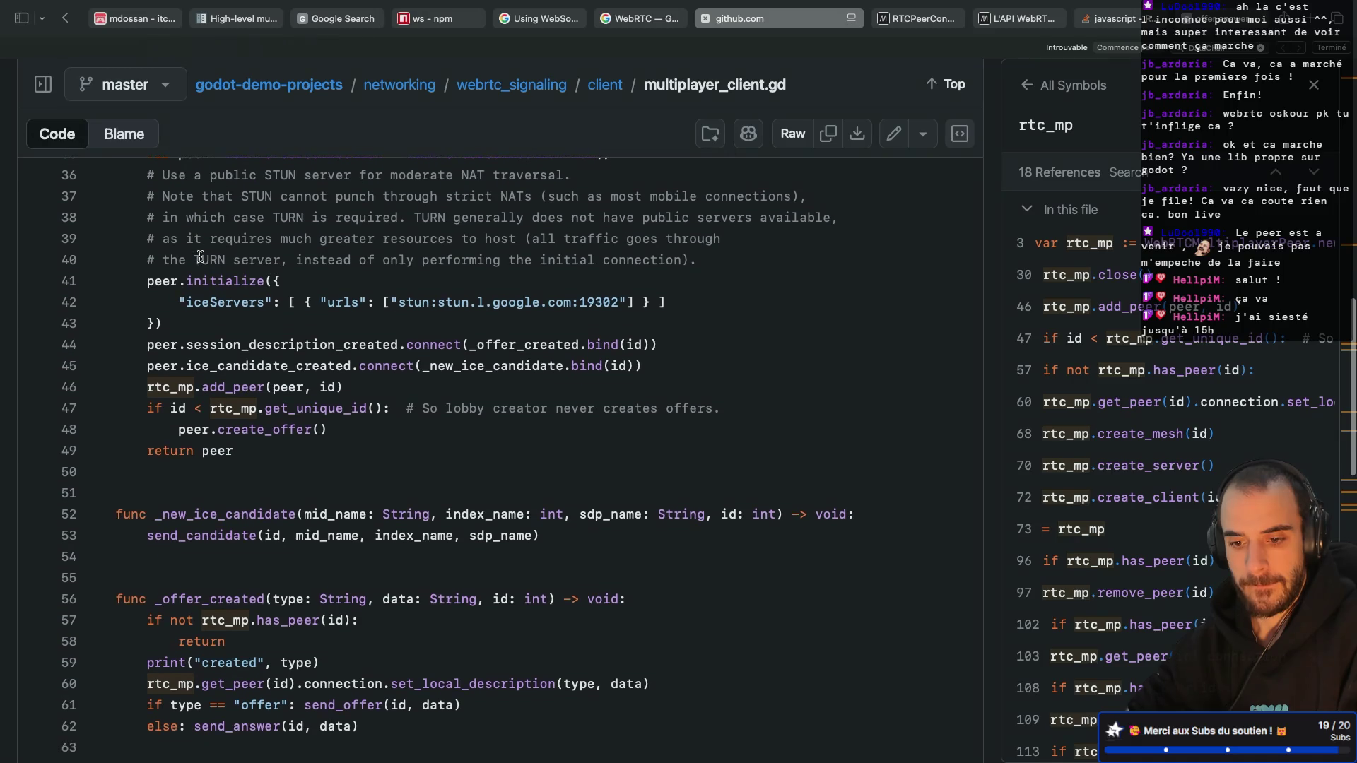
scroll(201, 256, "down", 4)
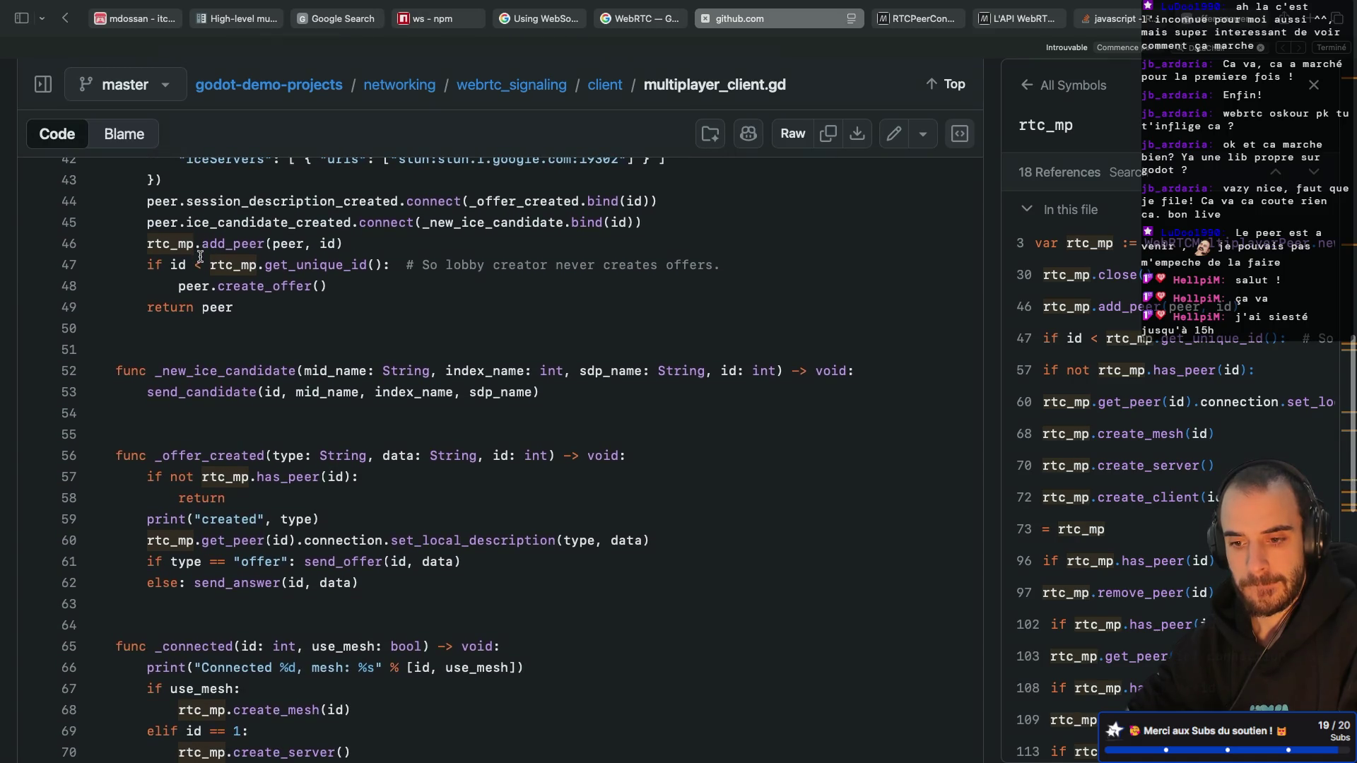
scroll(200, 257, "down", 1)
scroll(200, 256, "up", 3)
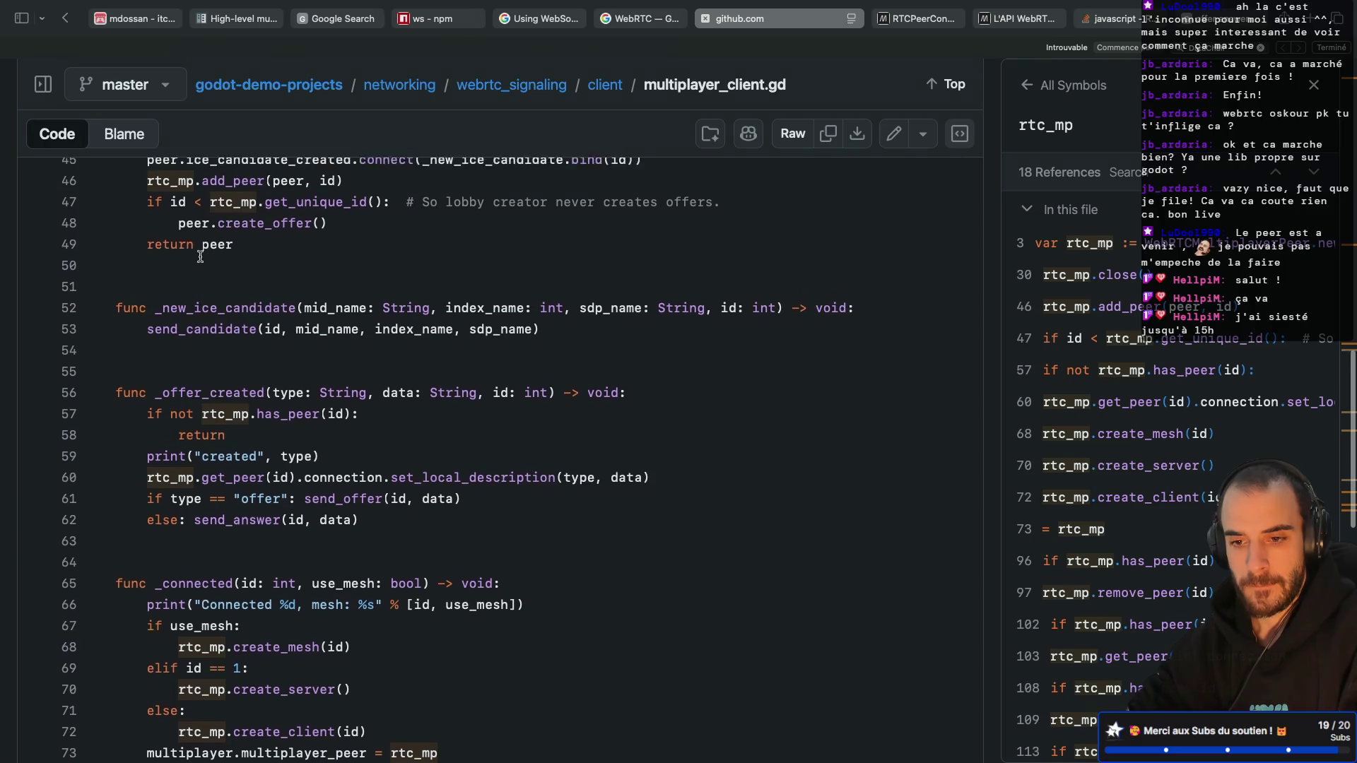
scroll(200, 257, "up", 2)
key("super+Tab")
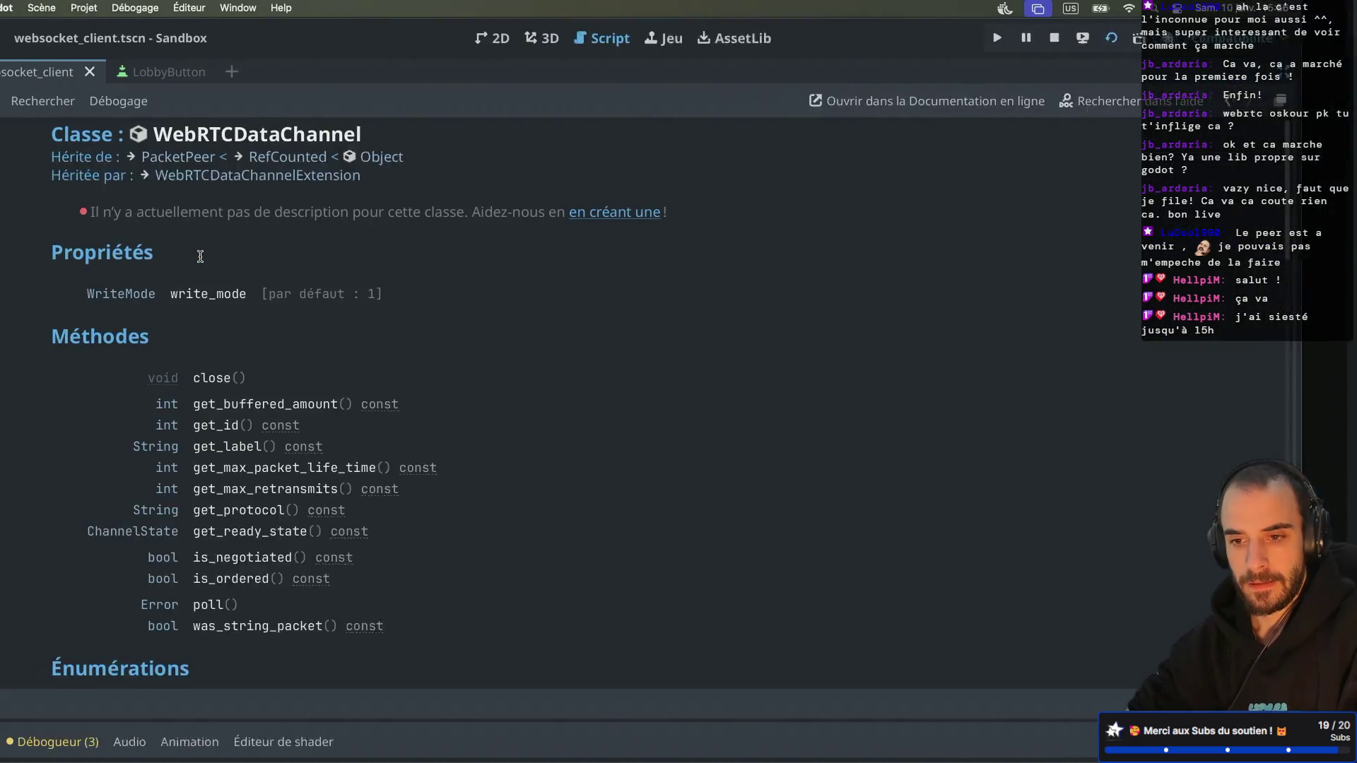
Step: Review Godot's WebRTCPeerConnection create_offer help, then close that documentation tab
key("alt+Left")
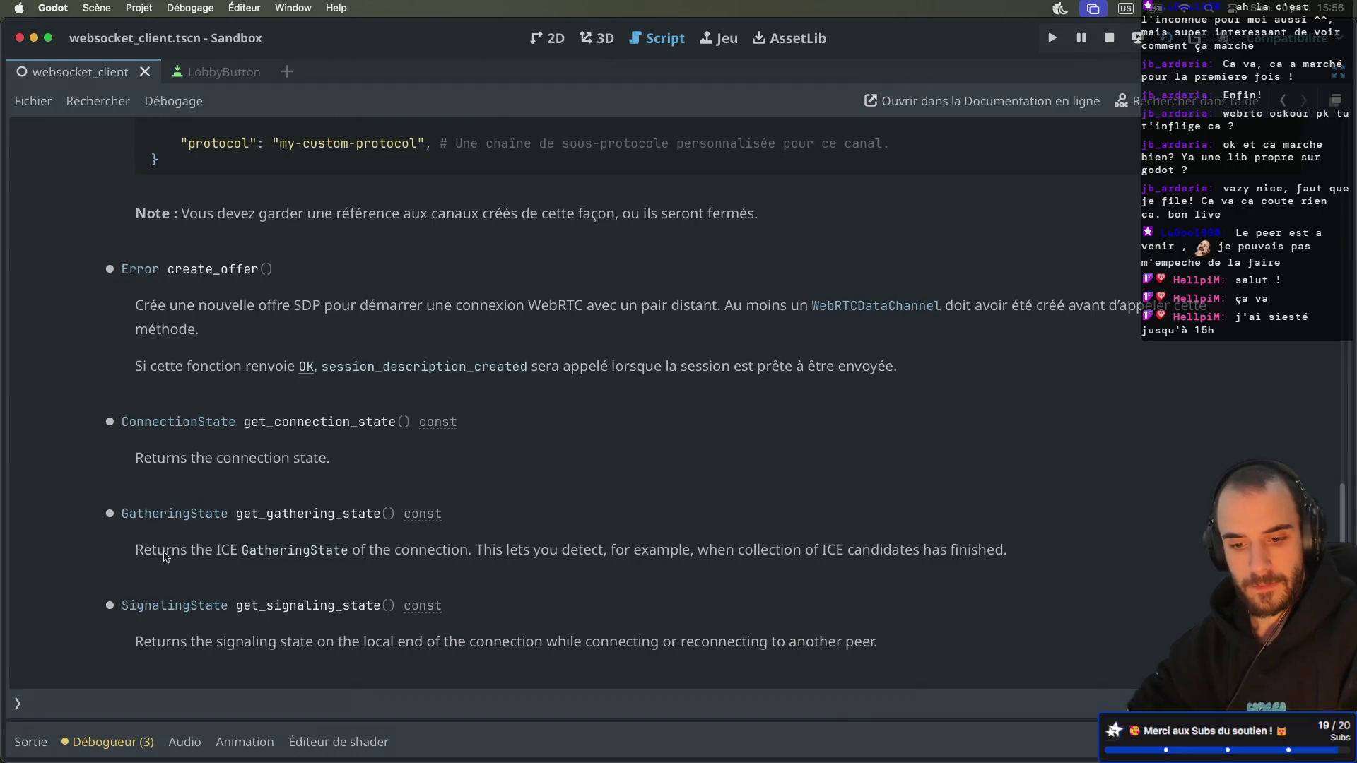
left_click(17, 703)
scroll(597, 302, "up", 10)
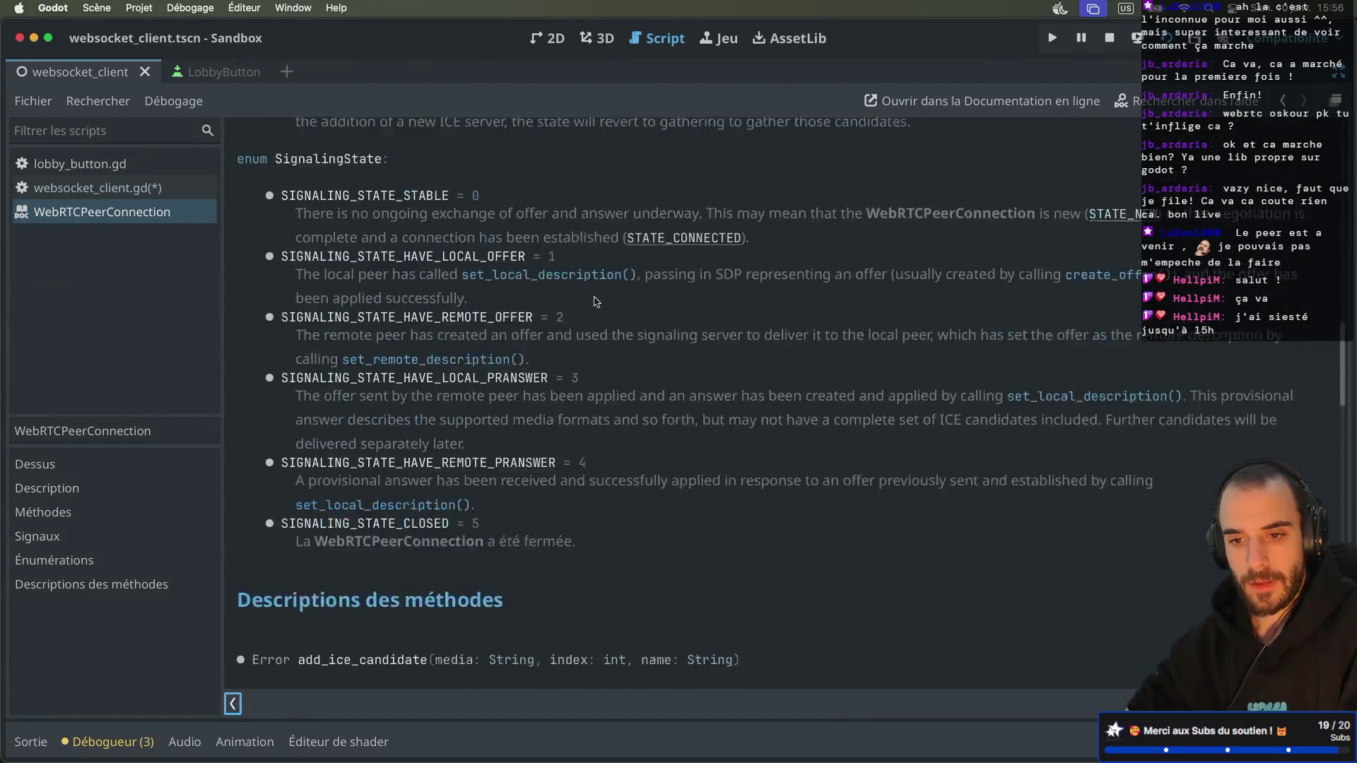
key("super+w")
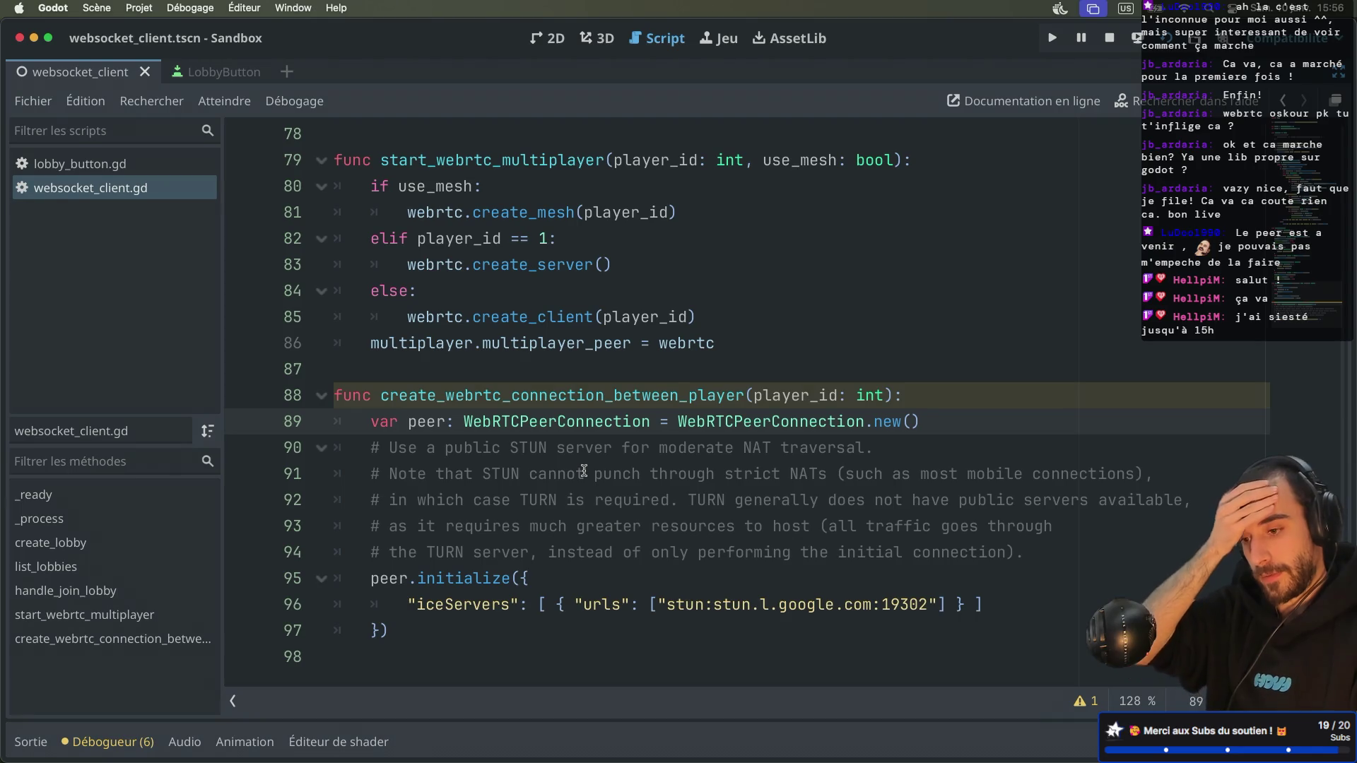
key("super+Tab")
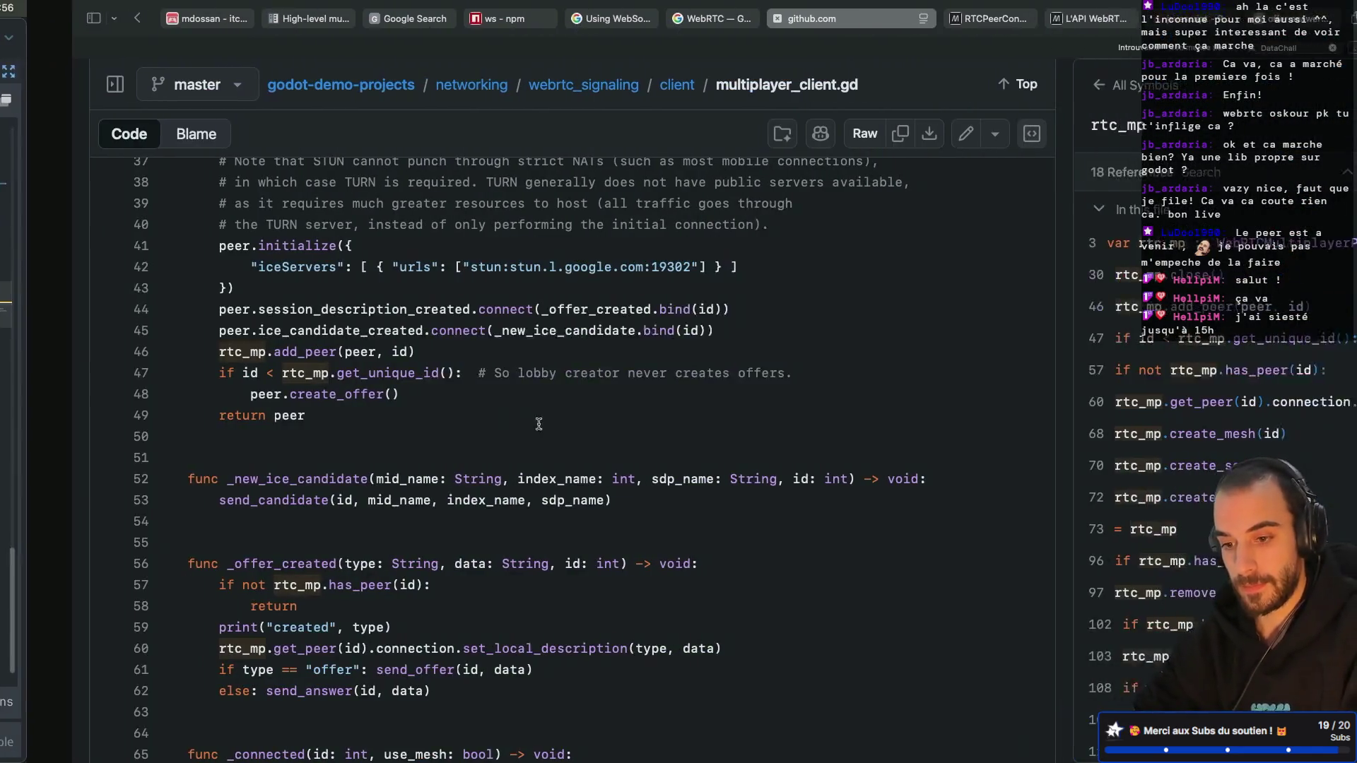
Step: Look up references to session_description_created and its _offer_created callback on line 44
scroll(340, 439, "up", 4)
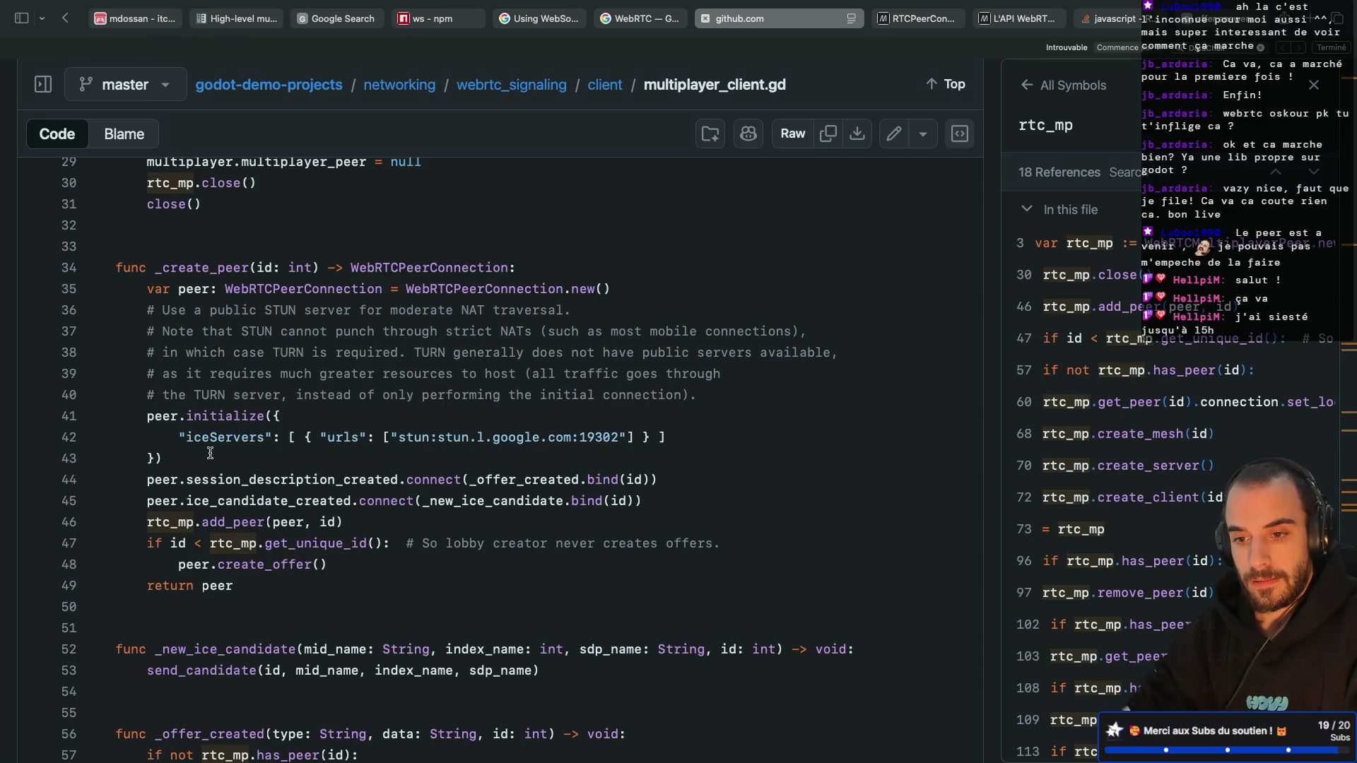
double_click(497, 480)
scroll(322, 516, "down", 2)
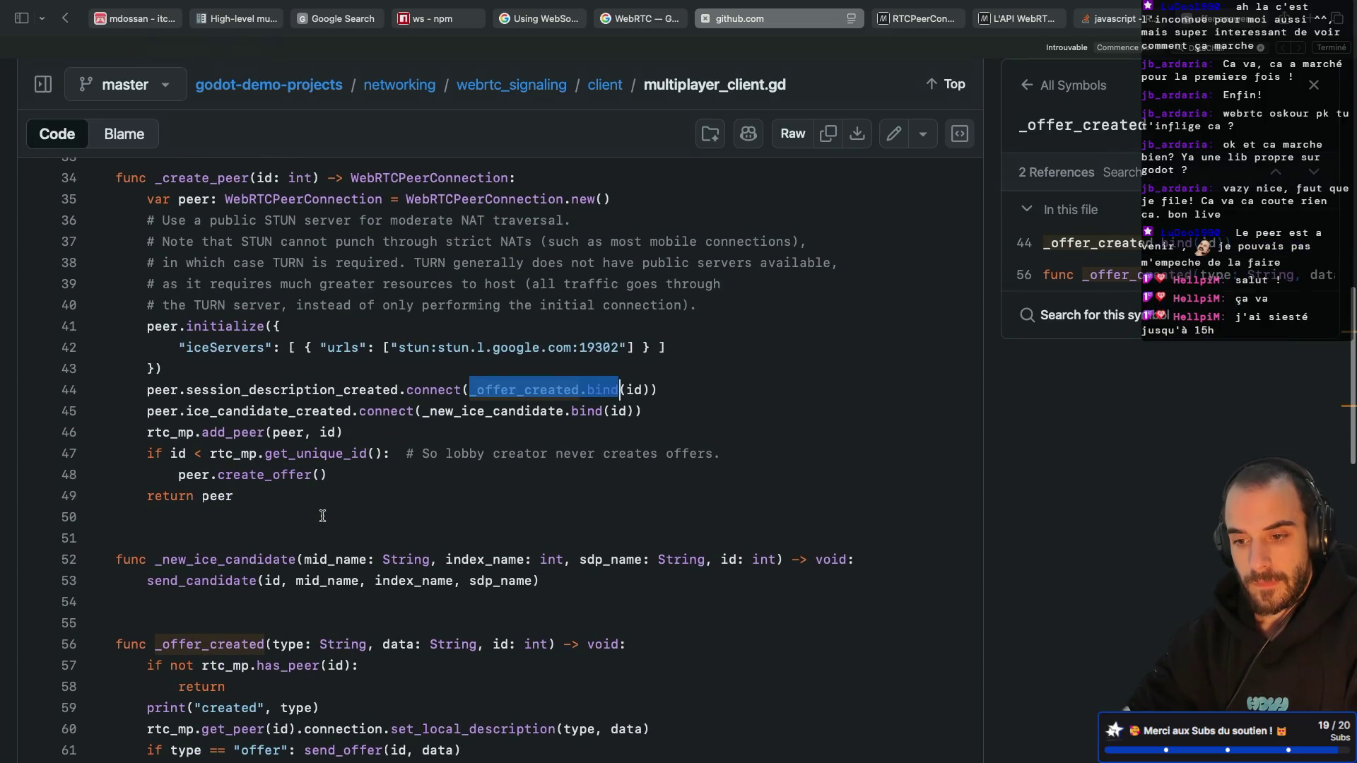
scroll(323, 516, "down", 4)
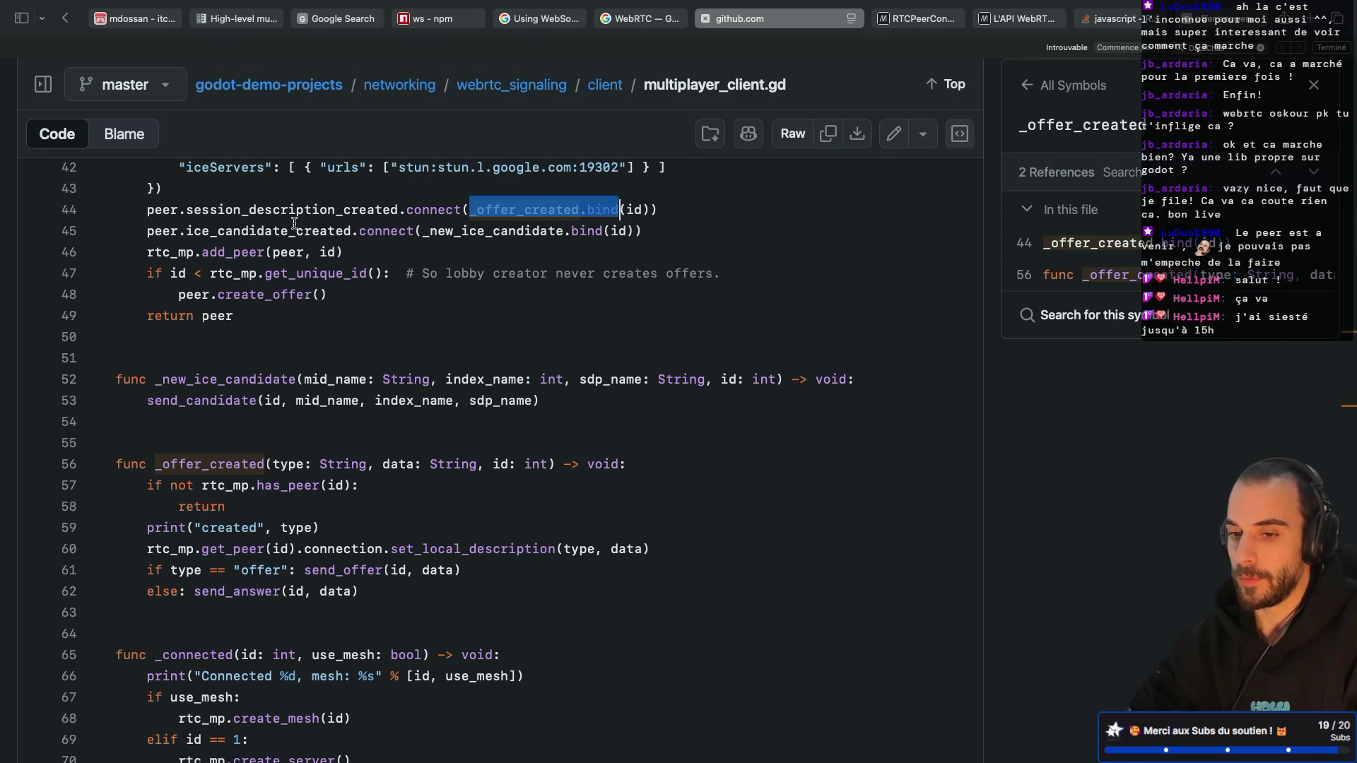
left_click(249, 210)
left_click(219, 231)
left_click_drag(187, 210, 391, 209)
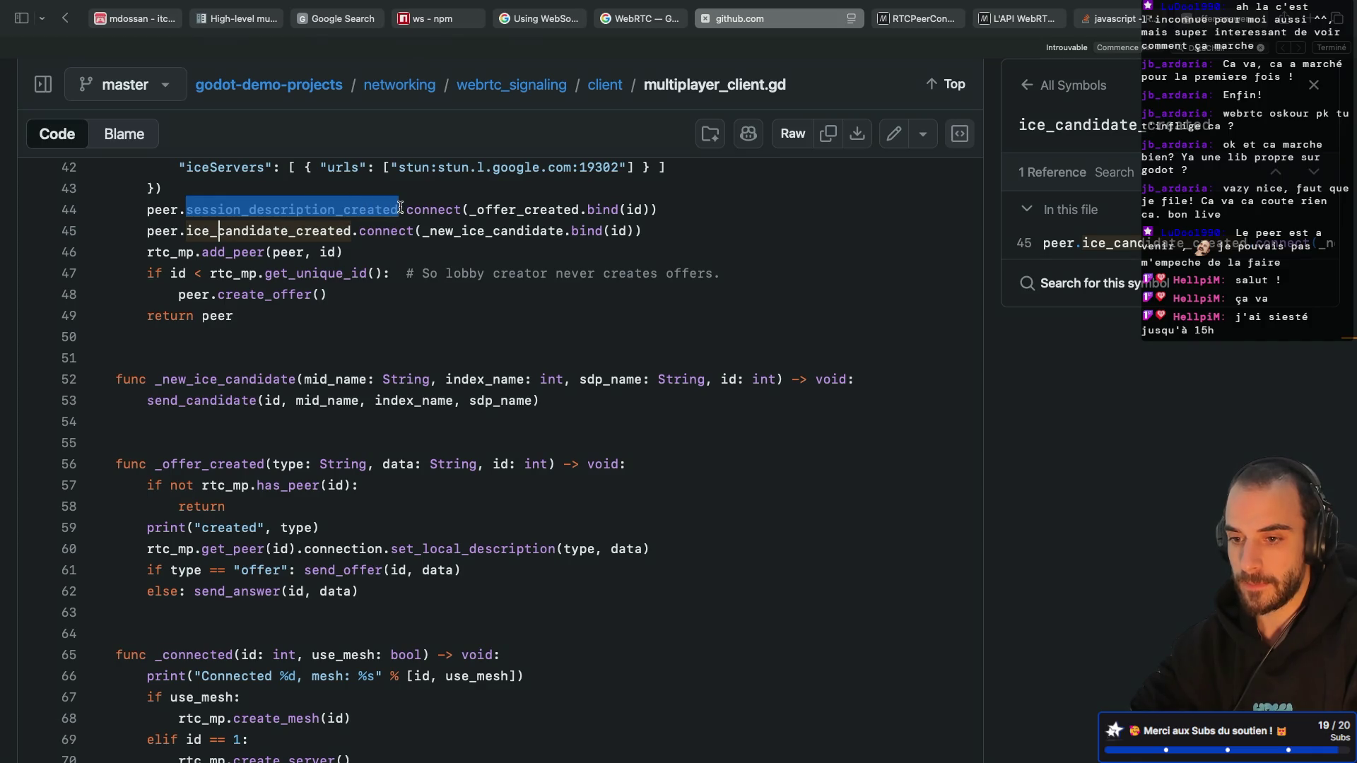
left_click_drag(470, 210, 549, 210)
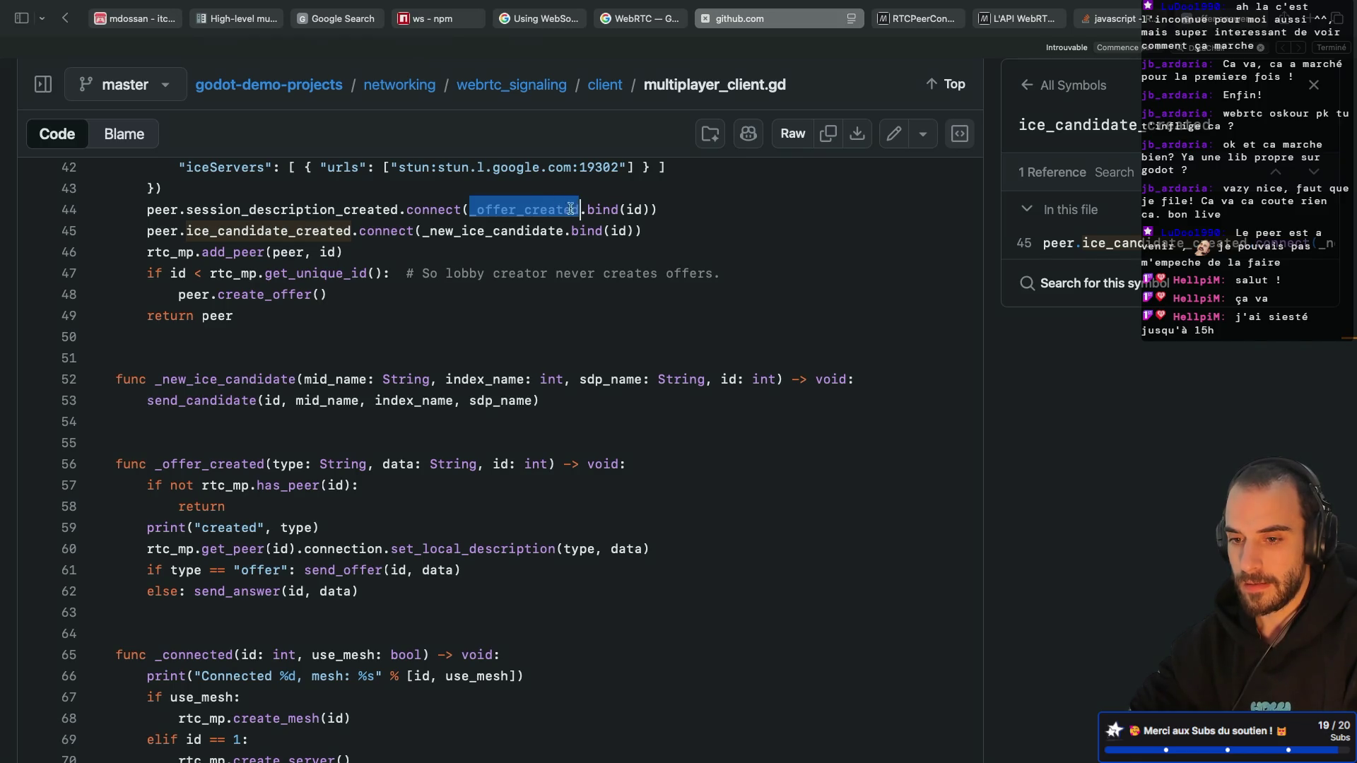
left_click(311, 210)
scroll(311, 210, "up", 5)
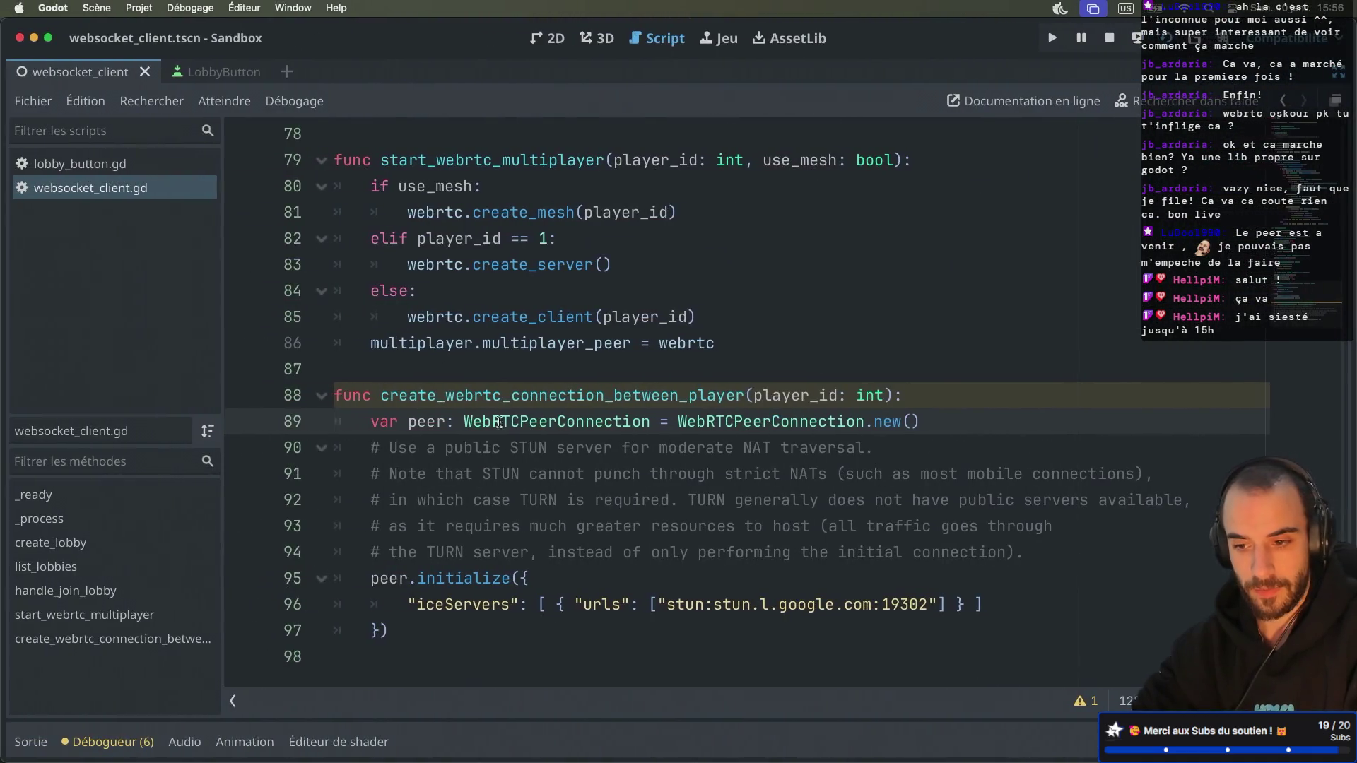
left_click(511, 430, "super")
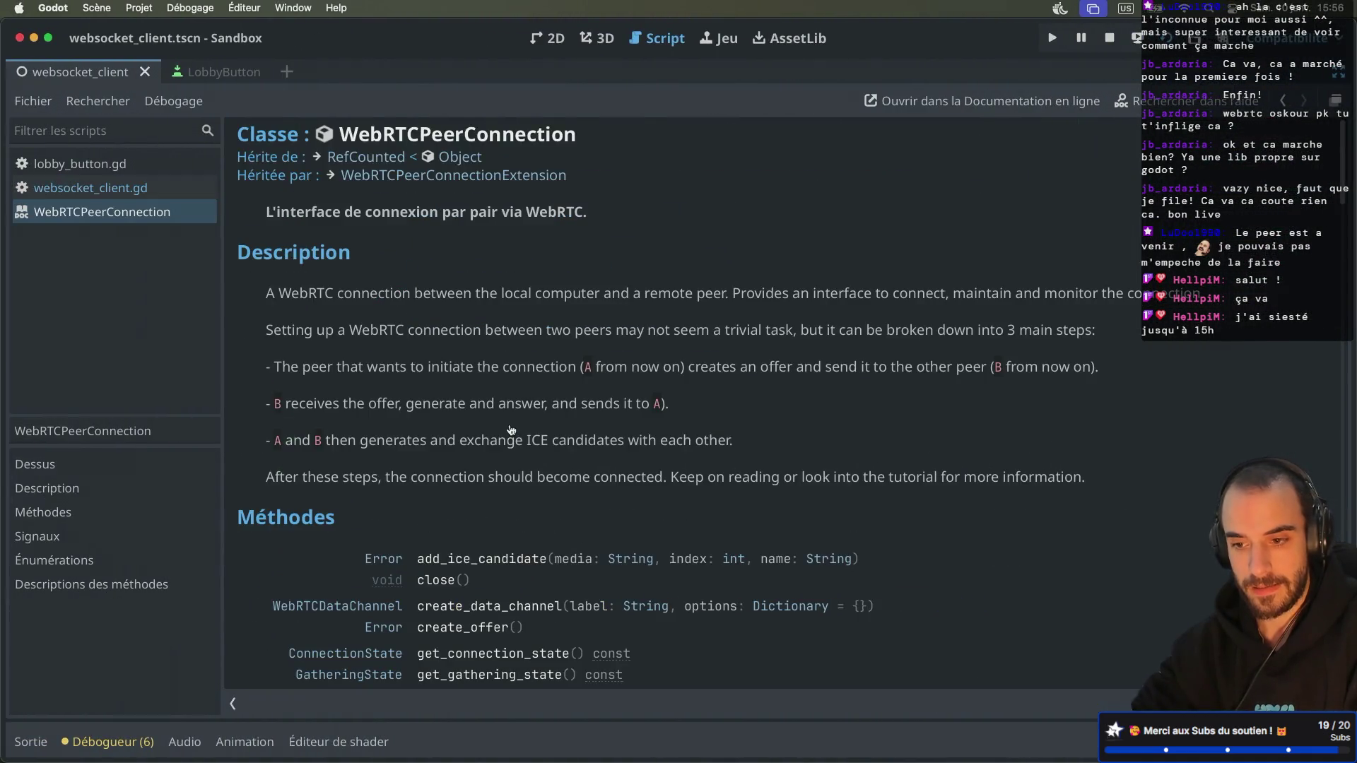
Step: Read the WebRTCPeerConnection class reference from its signals down to the create_offer description
scroll(390, 304, "up", 5)
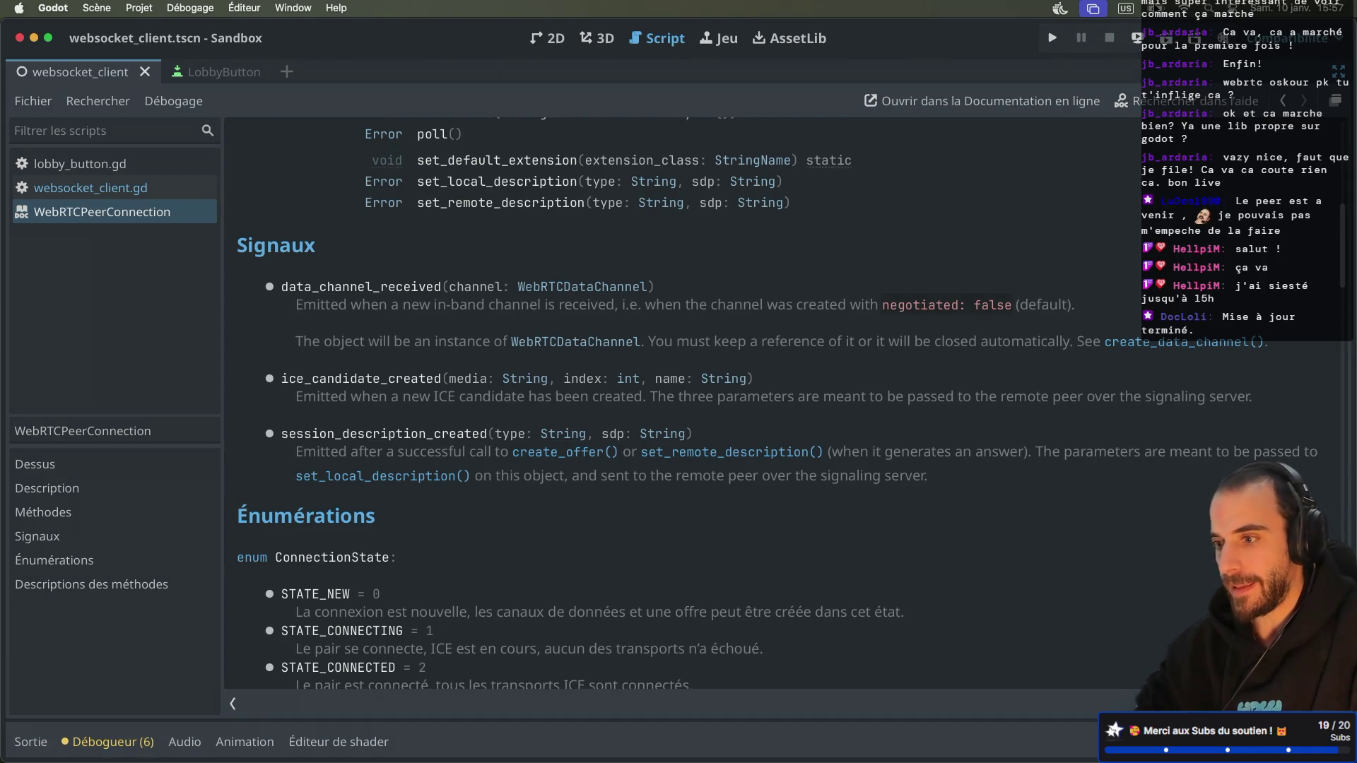
left_click(1159, 8)
key("Escape")
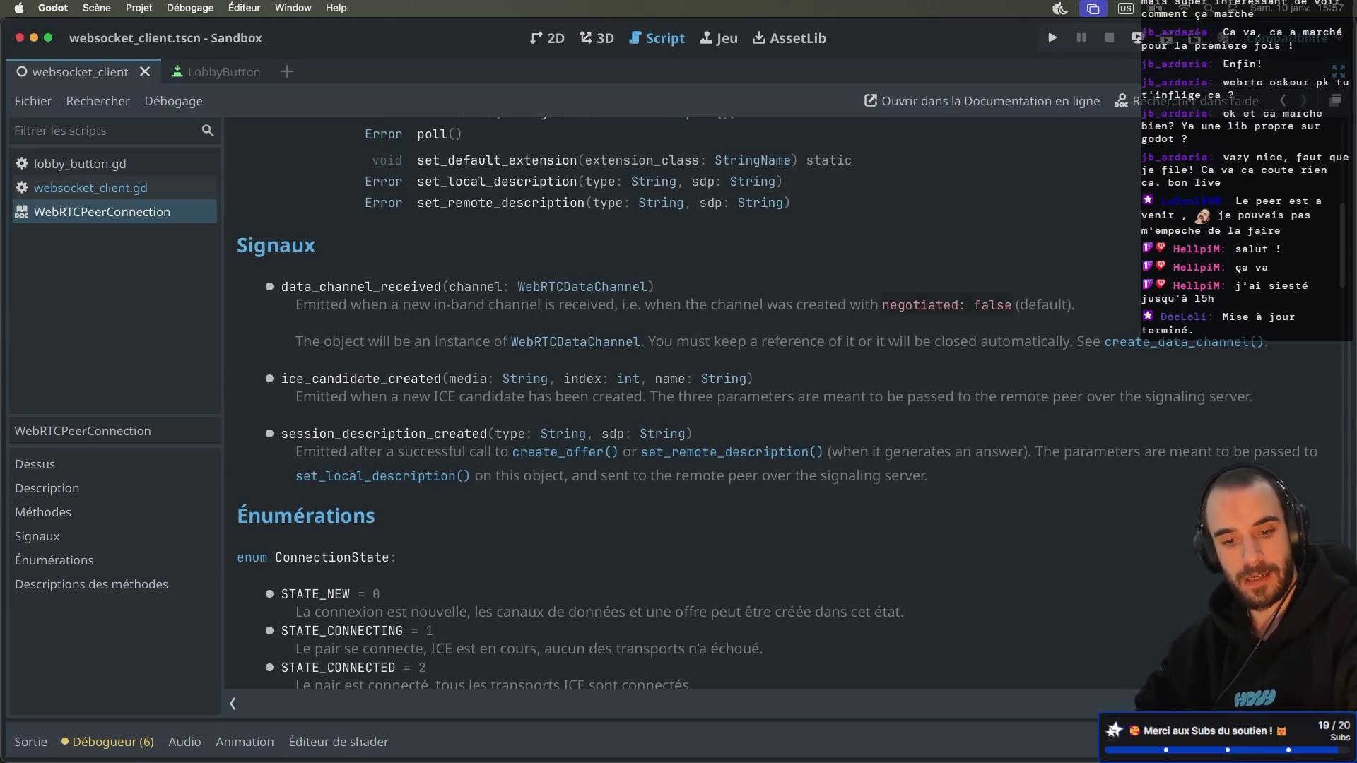
key("XF86MonBrightnessDown")
key("XF86MonBrightnessUp")
key("XF86MonBrightnessUp")
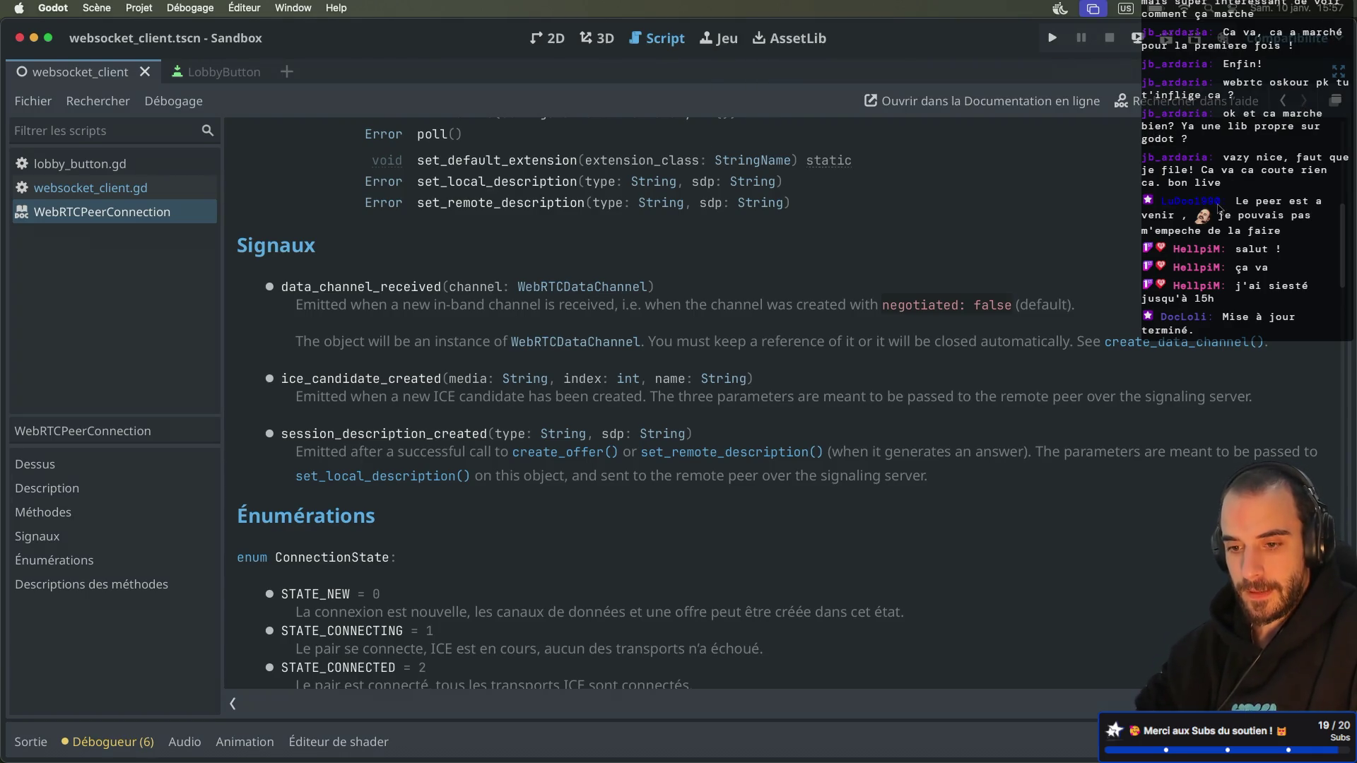
scroll(768, 402, "down", 3)
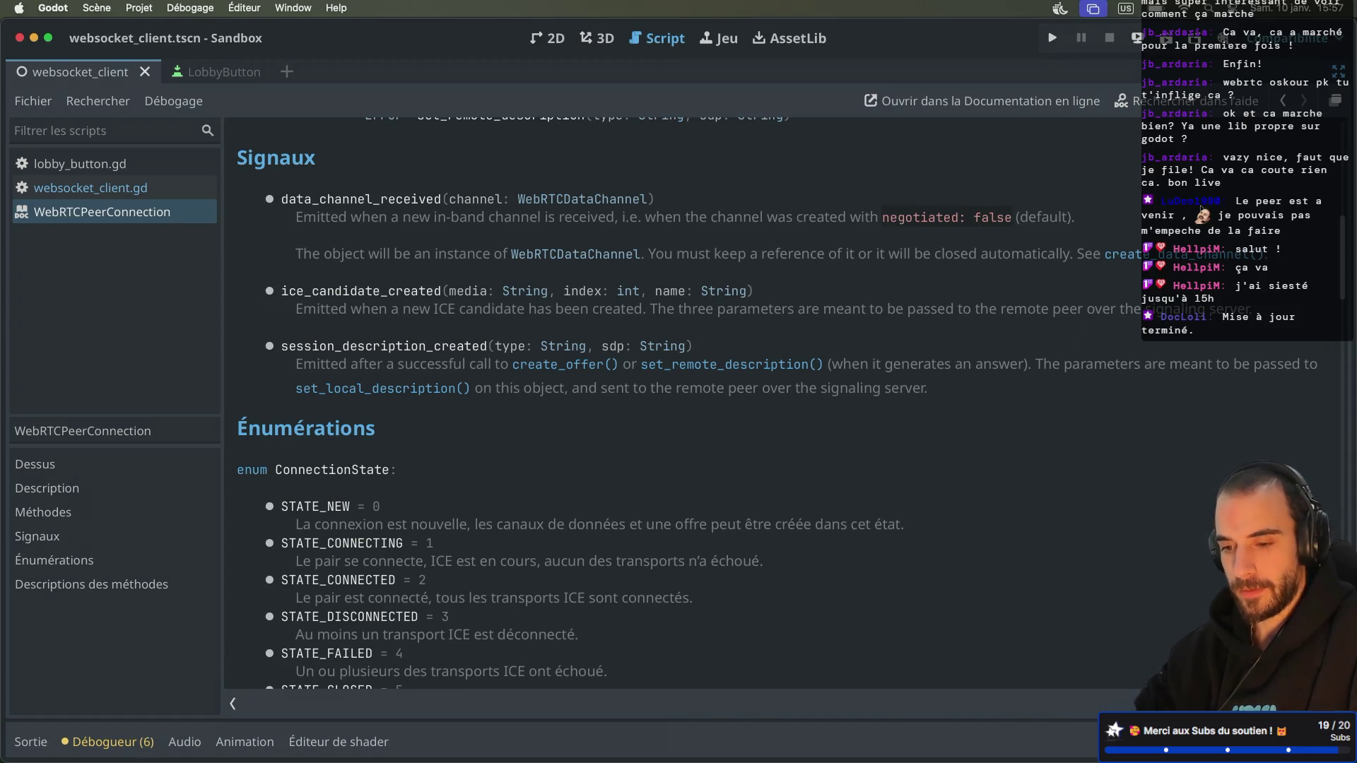
scroll(566, 369, "down", 10)
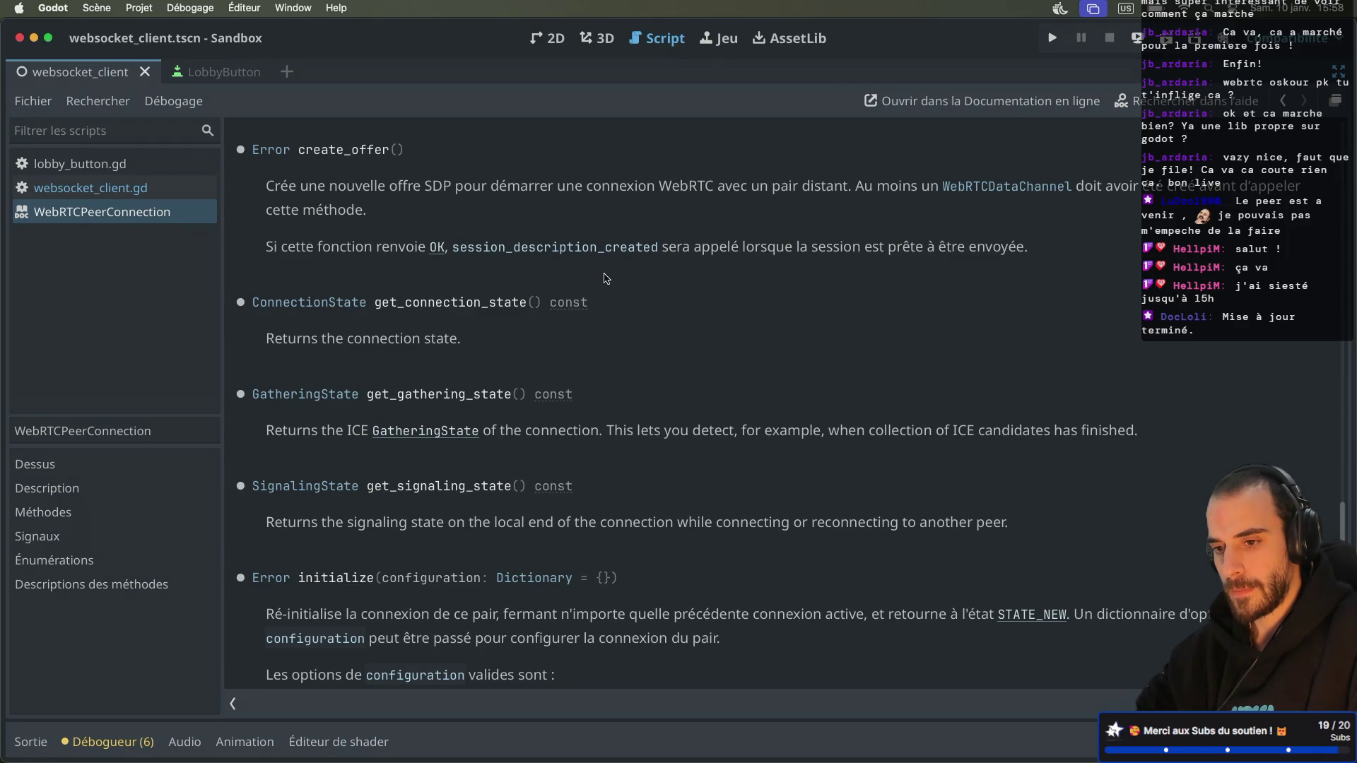
left_click(199, 198)
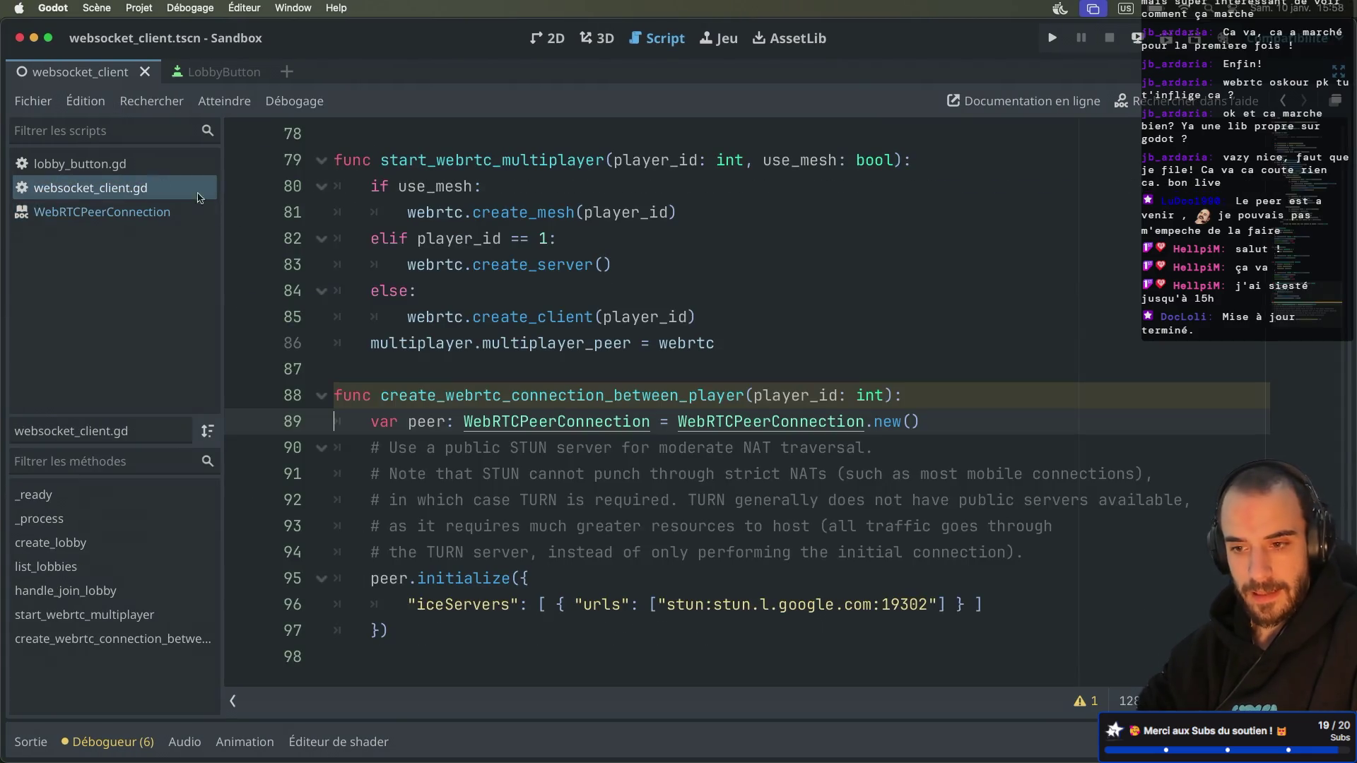
Step: Select the line near line 89 of websocket_client.gd that creates a new WebRTCPeerConnection
scroll(582, 446, "up", 3)
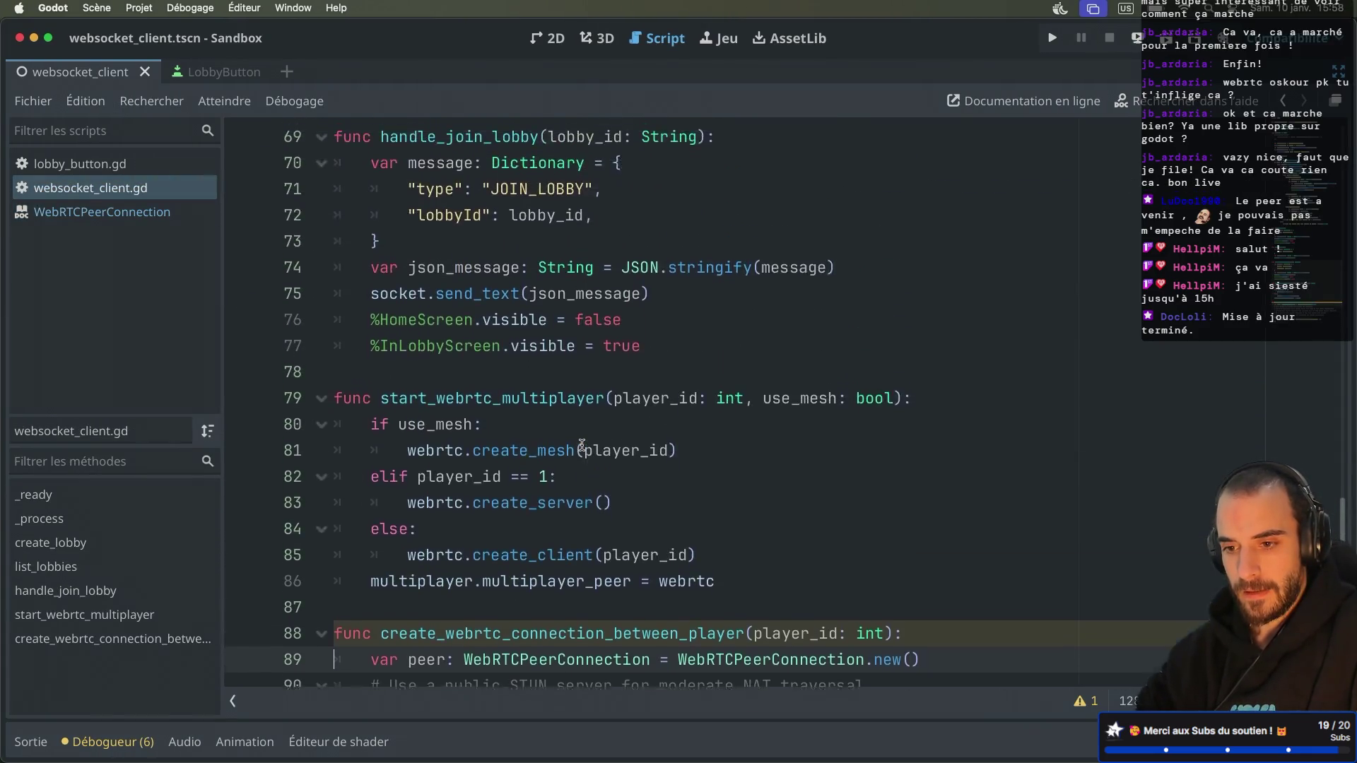
scroll(582, 445, "up", 1)
scroll(581, 446, "down", 1)
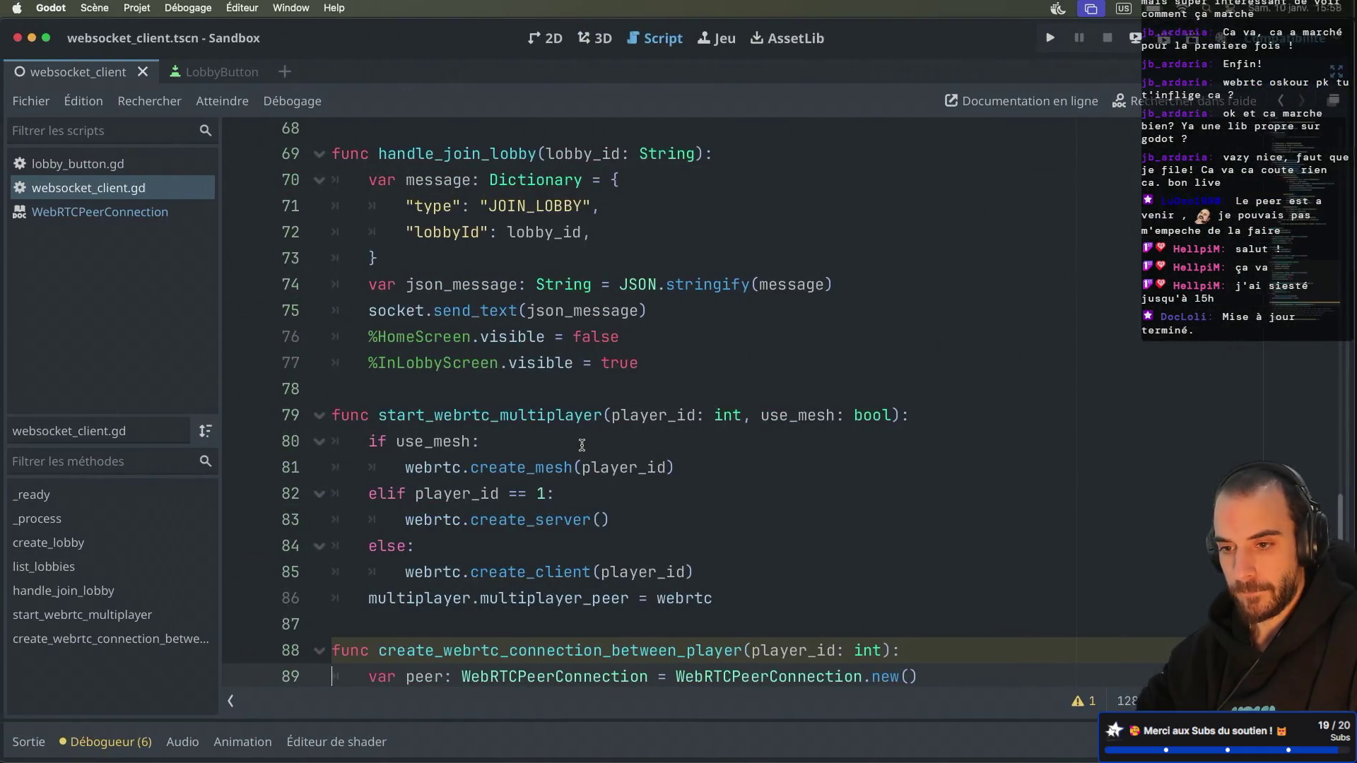
scroll(583, 449, "up", 2)
scroll(582, 448, "up", 10)
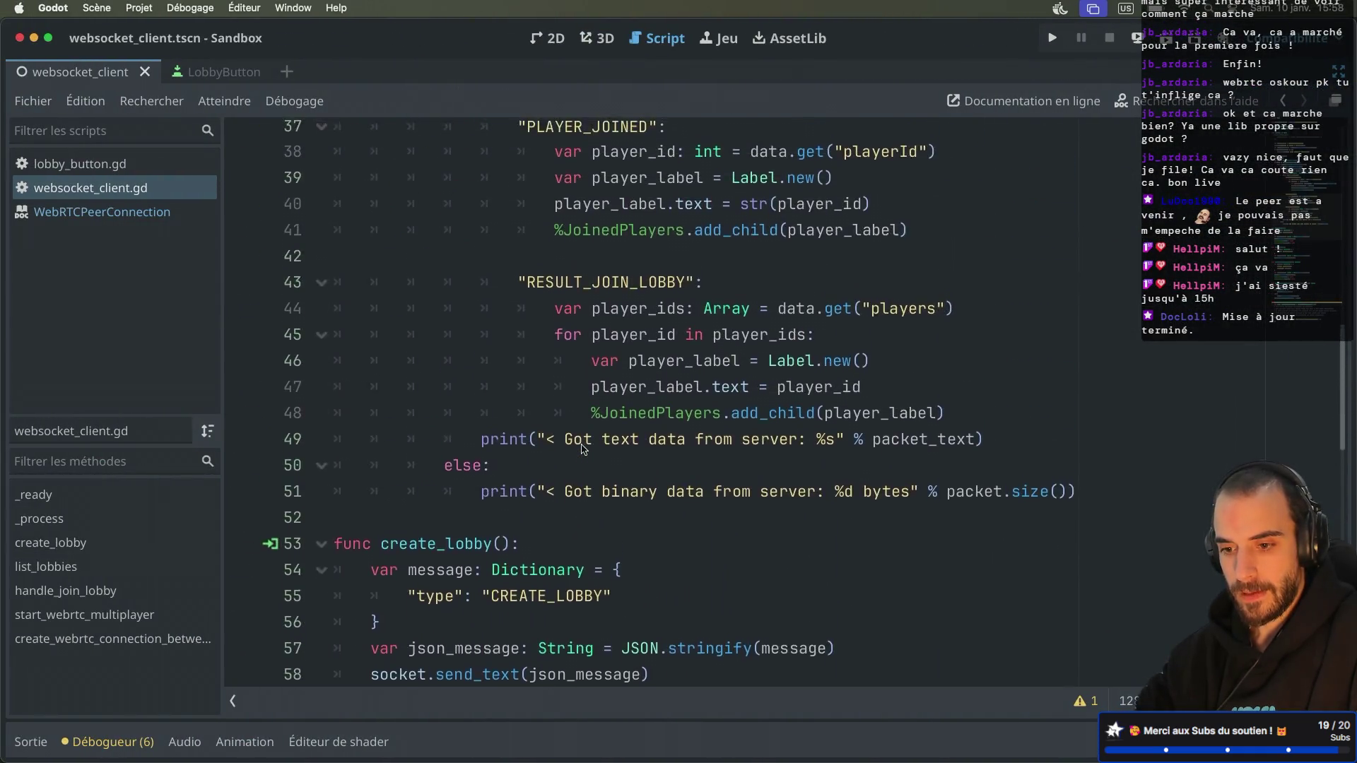
scroll(582, 450, "down", 1)
scroll(582, 450, "up", 1)
scroll(582, 449, "down", 5)
scroll(582, 450, "down", 3)
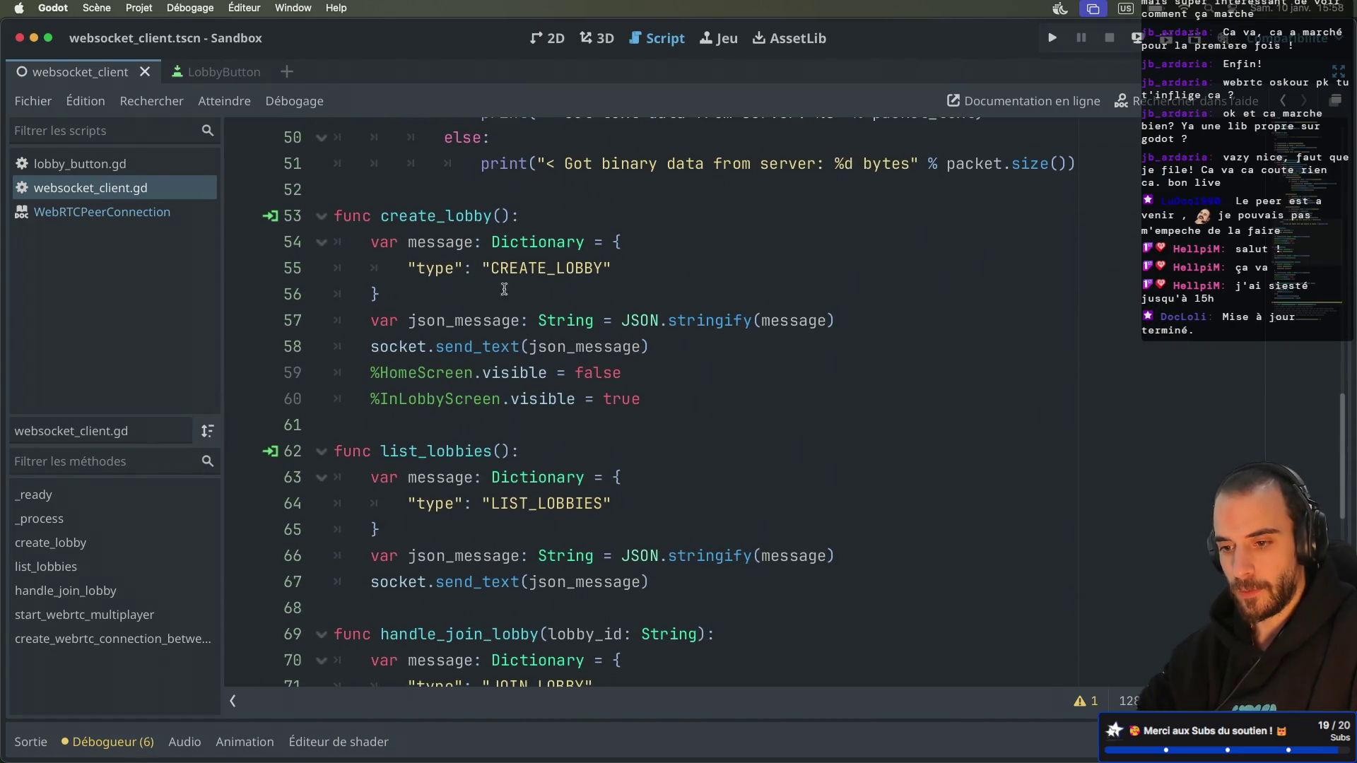
scroll(534, 366, "down", 1)
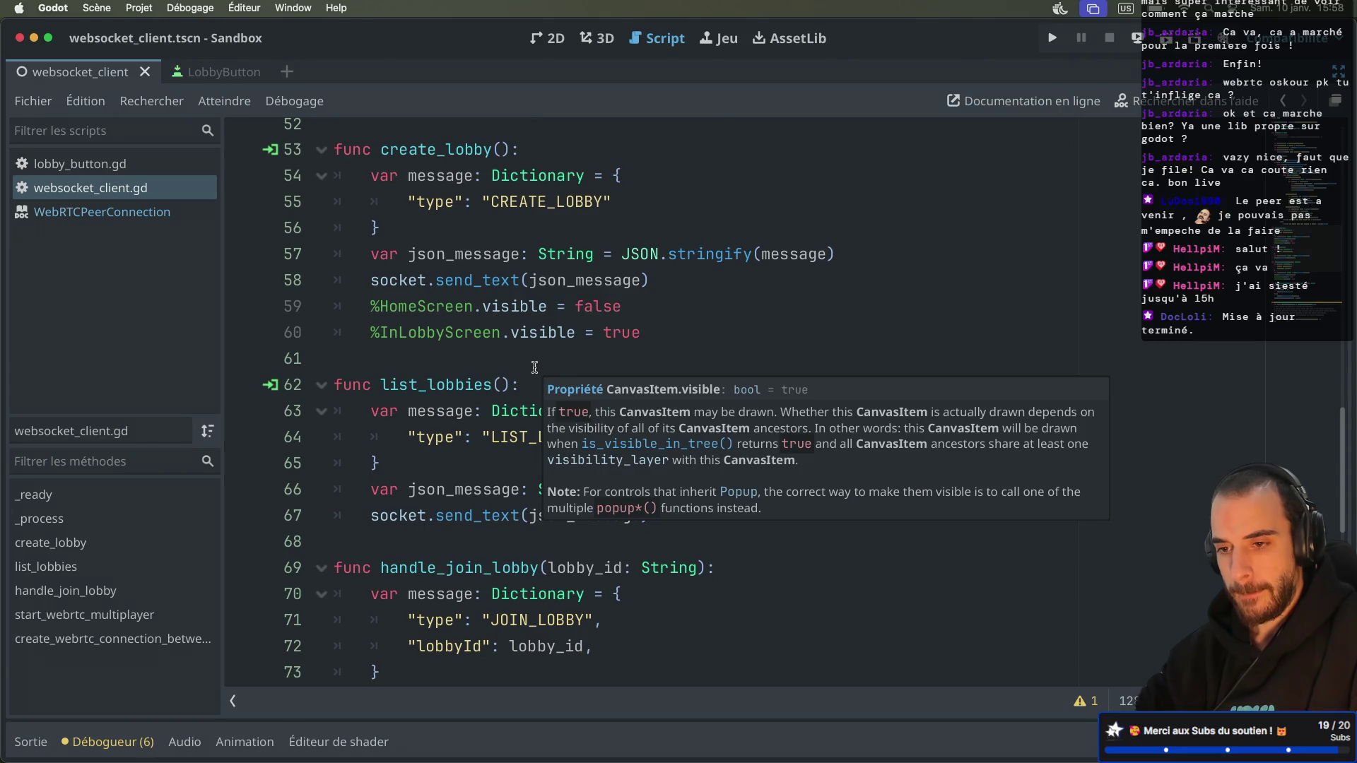
scroll(535, 367, "down", 9)
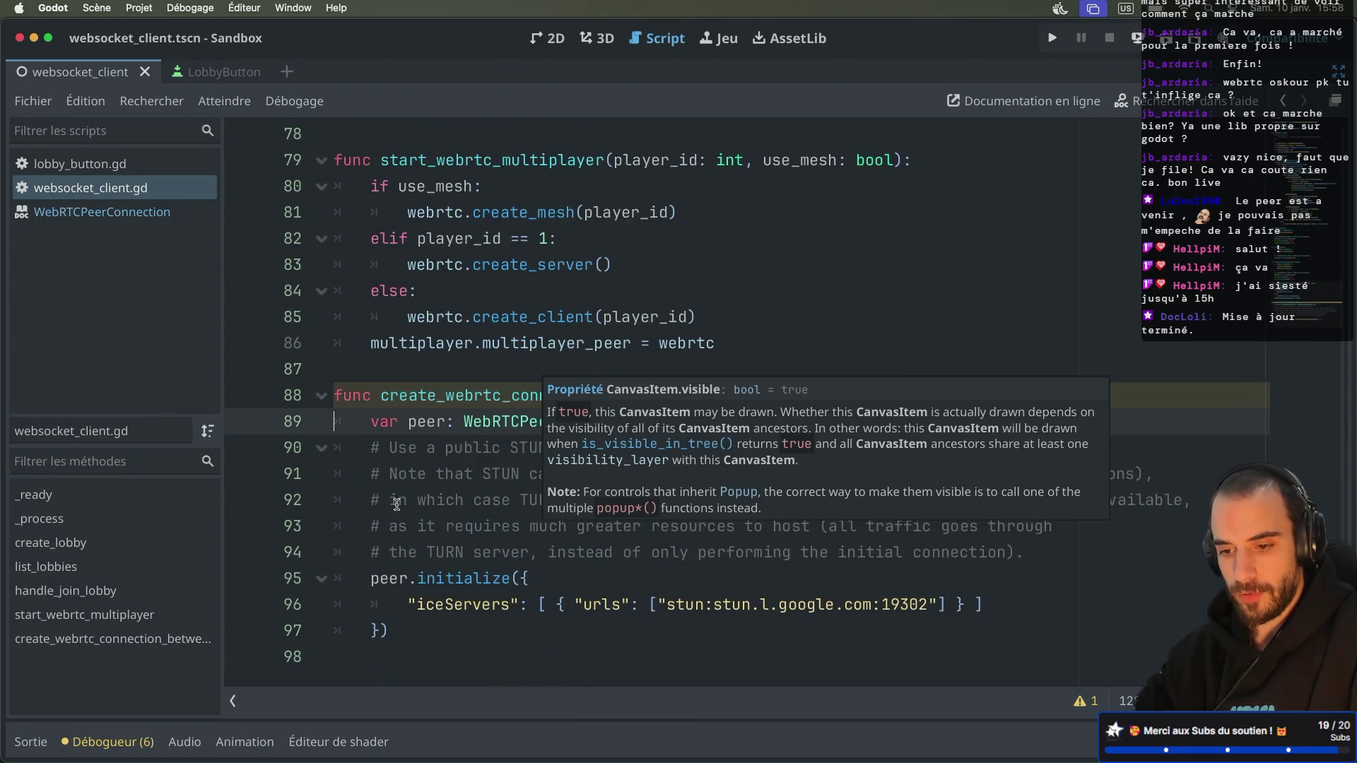
left_click_drag(929, 421, 936, 405)
key("ctrl+c")
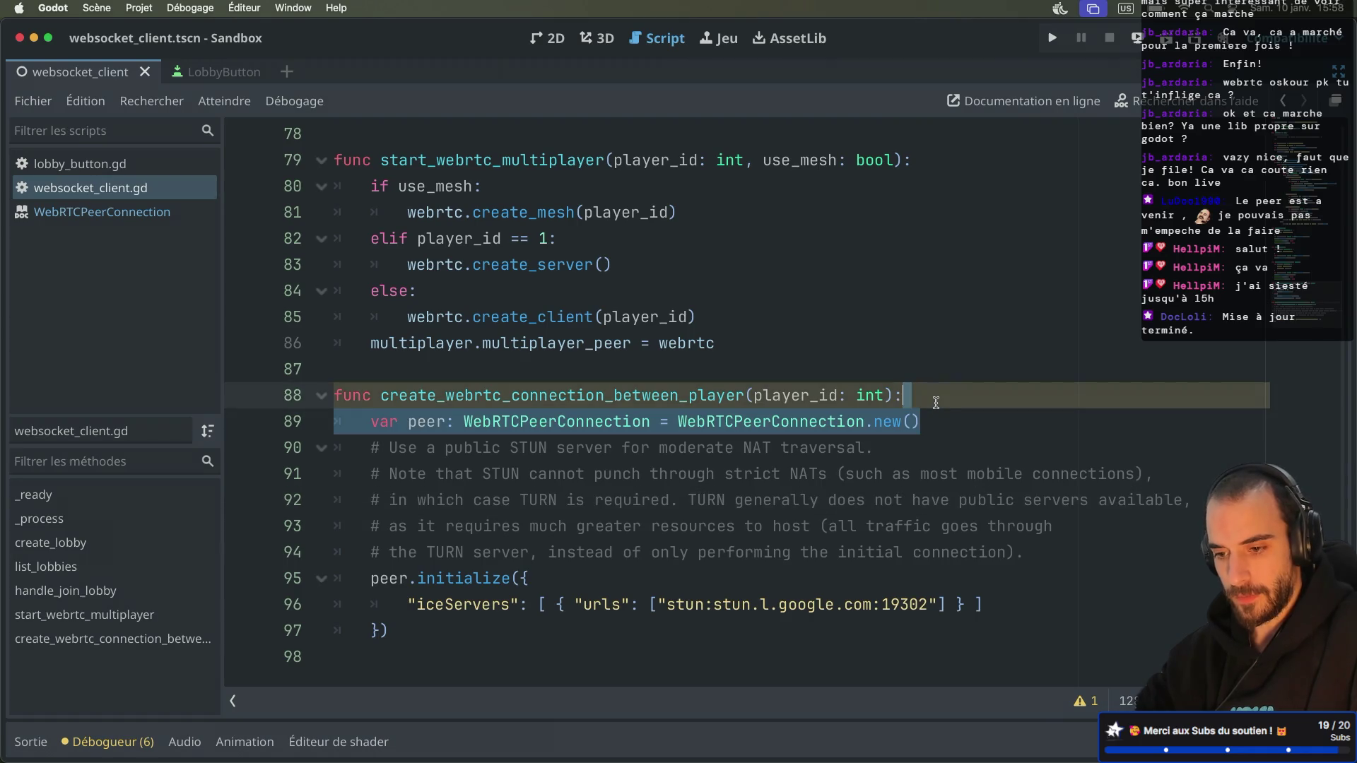
scroll(936, 402, "up", 8)
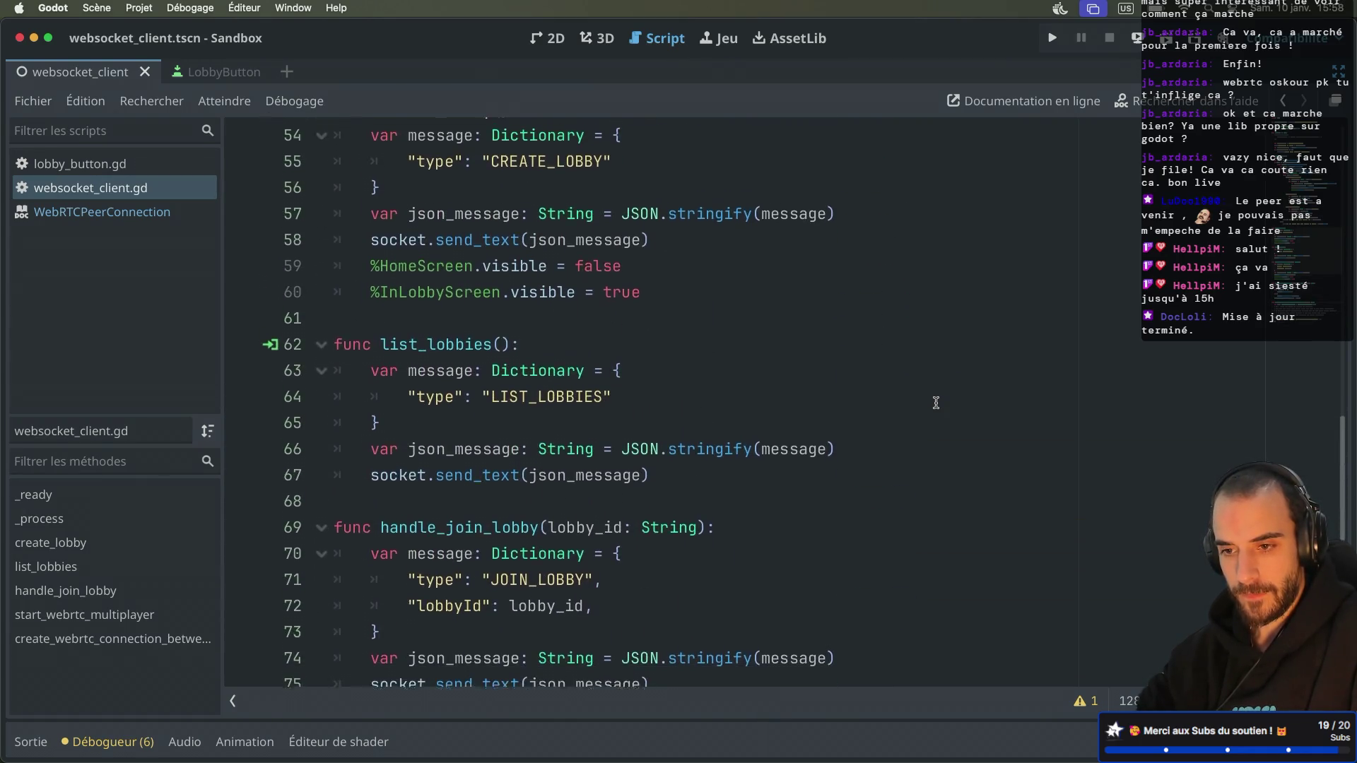
Step: Paste the WebRTCPeerConnection line into create_lobby and add var res = peer.create_offer()
scroll(935, 403, "up", 2)
left_click(707, 382)
key("Return")
key("ctrl+v")
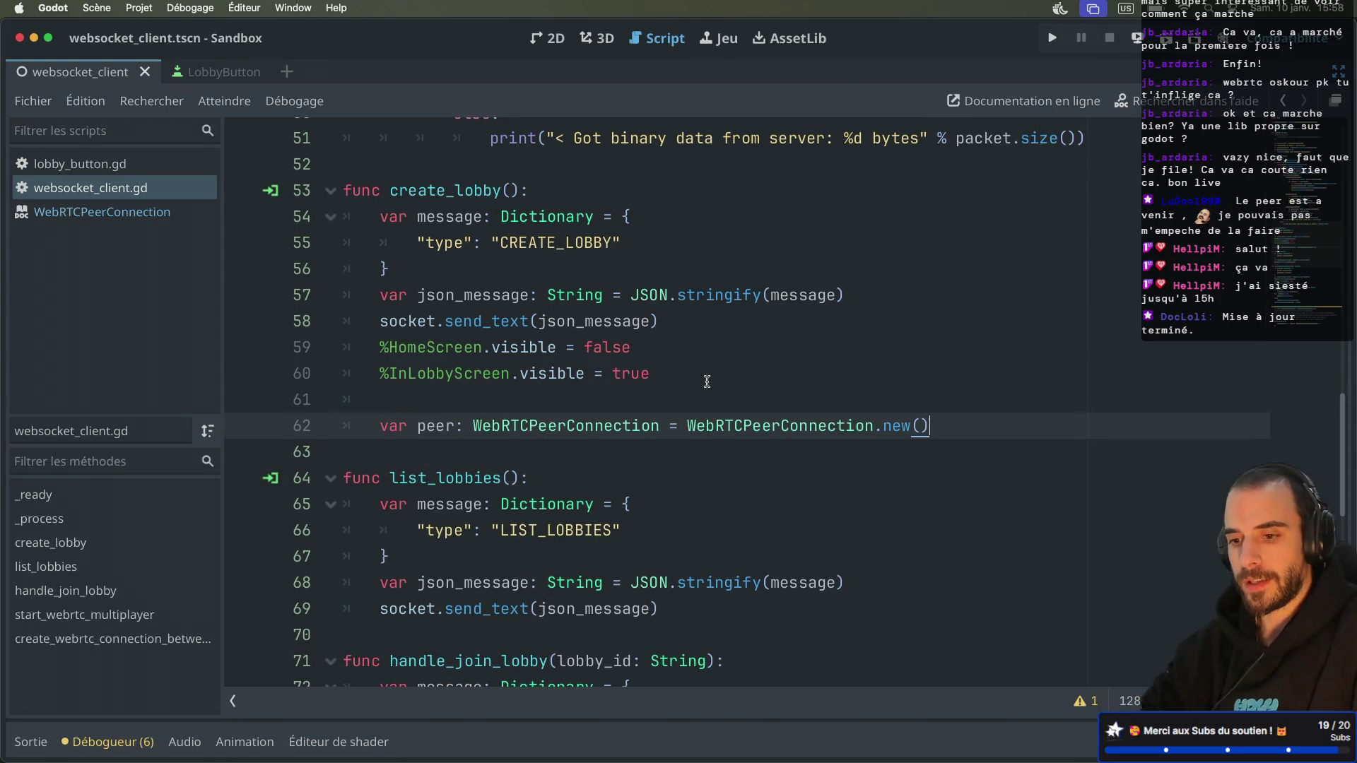
key("Return")
type("peer.c")
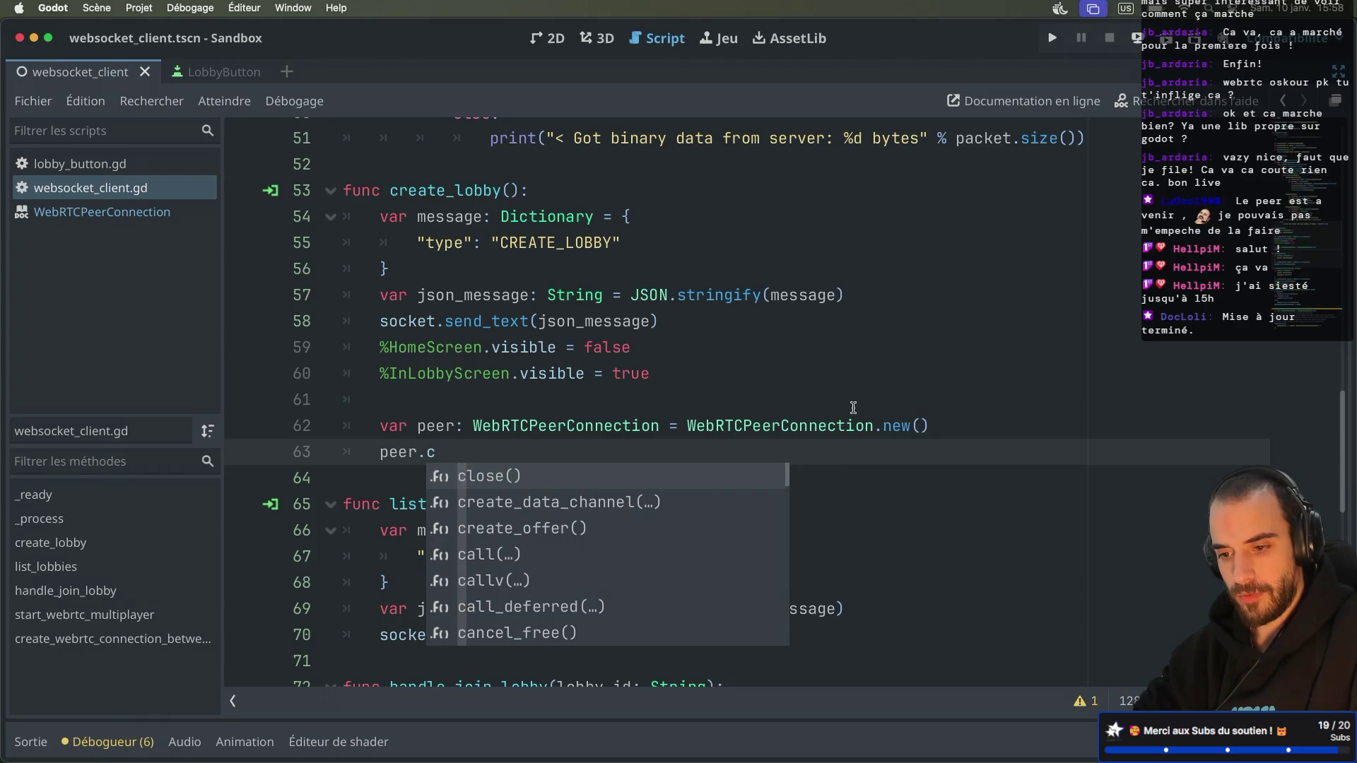
type("reate")
key("Down")
key("Return")
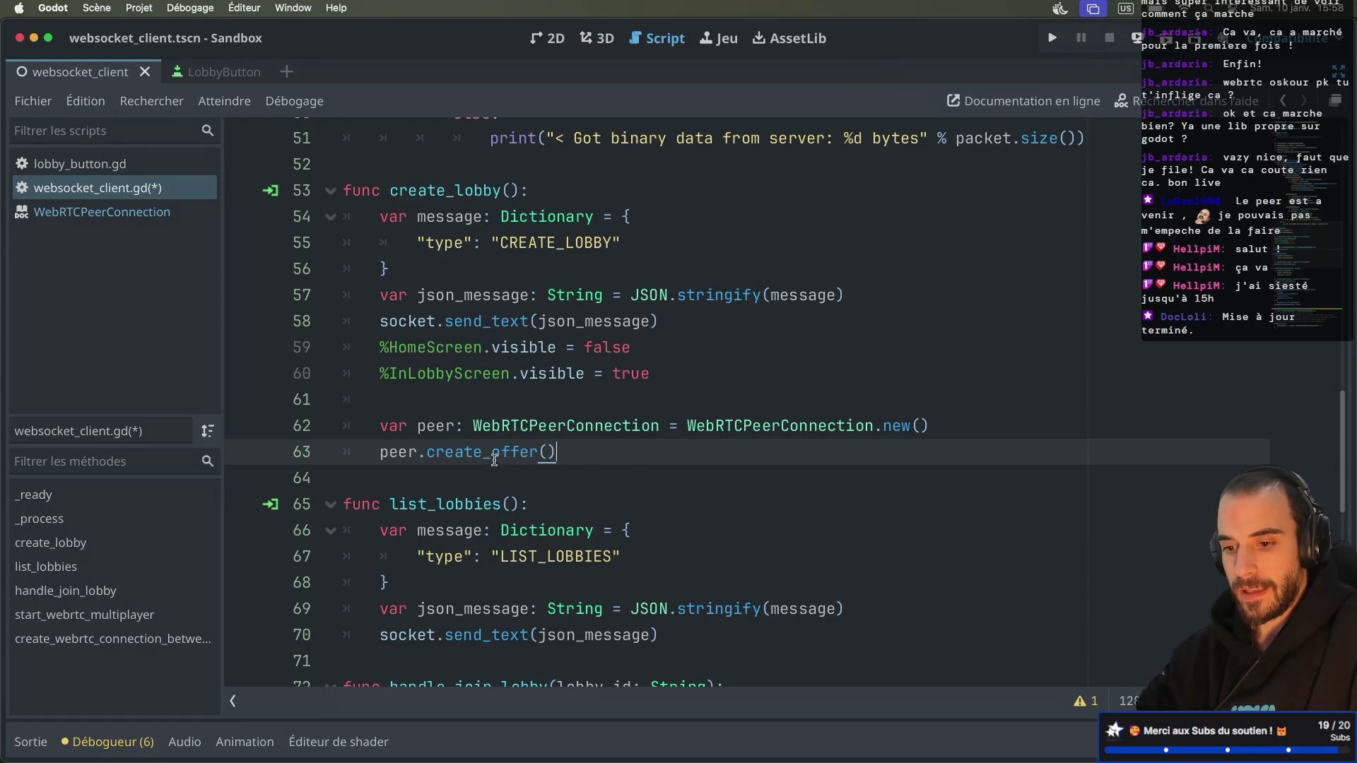
left_click(377, 455)
type("var r")
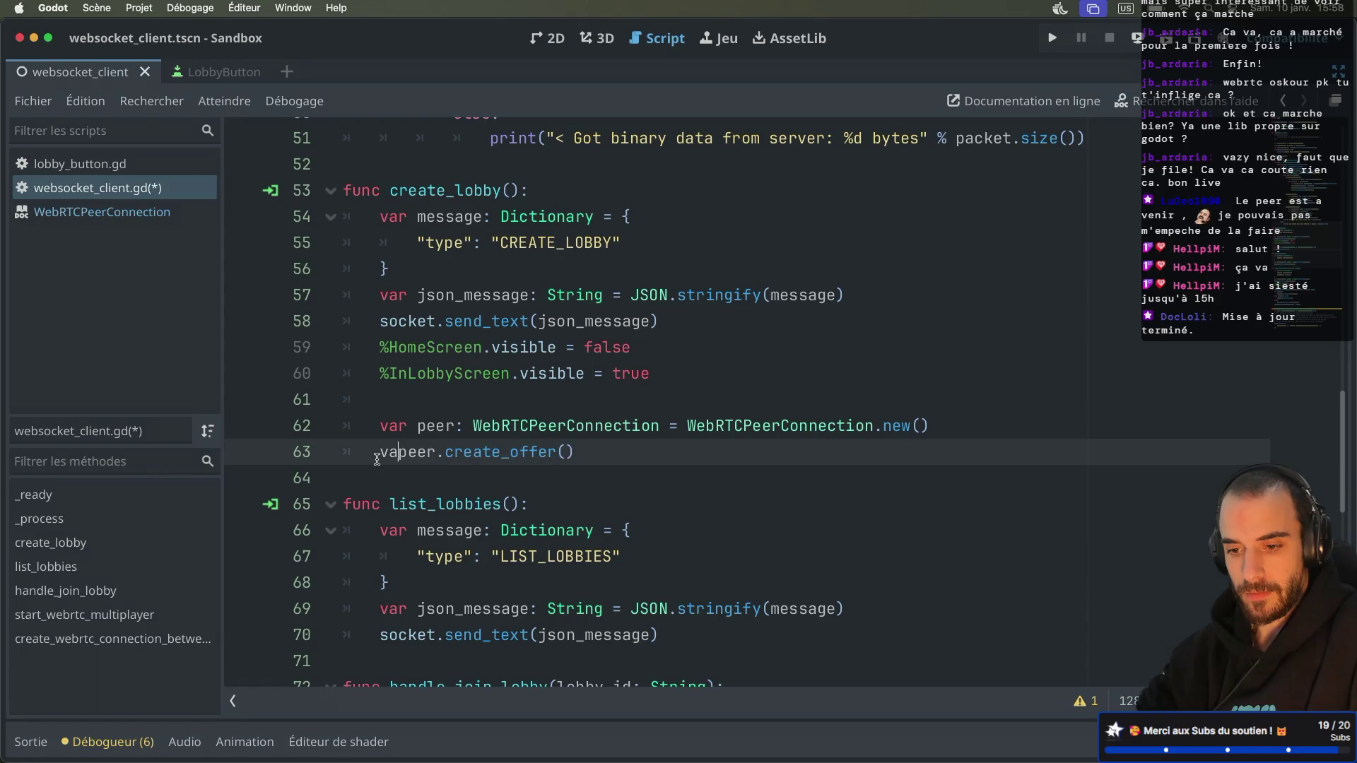
type("es =")
Step: Add an if res == OK / else block printing "Offer created" or "offer failed", then save
left_click(689, 447)
key("Return")
type("if ")
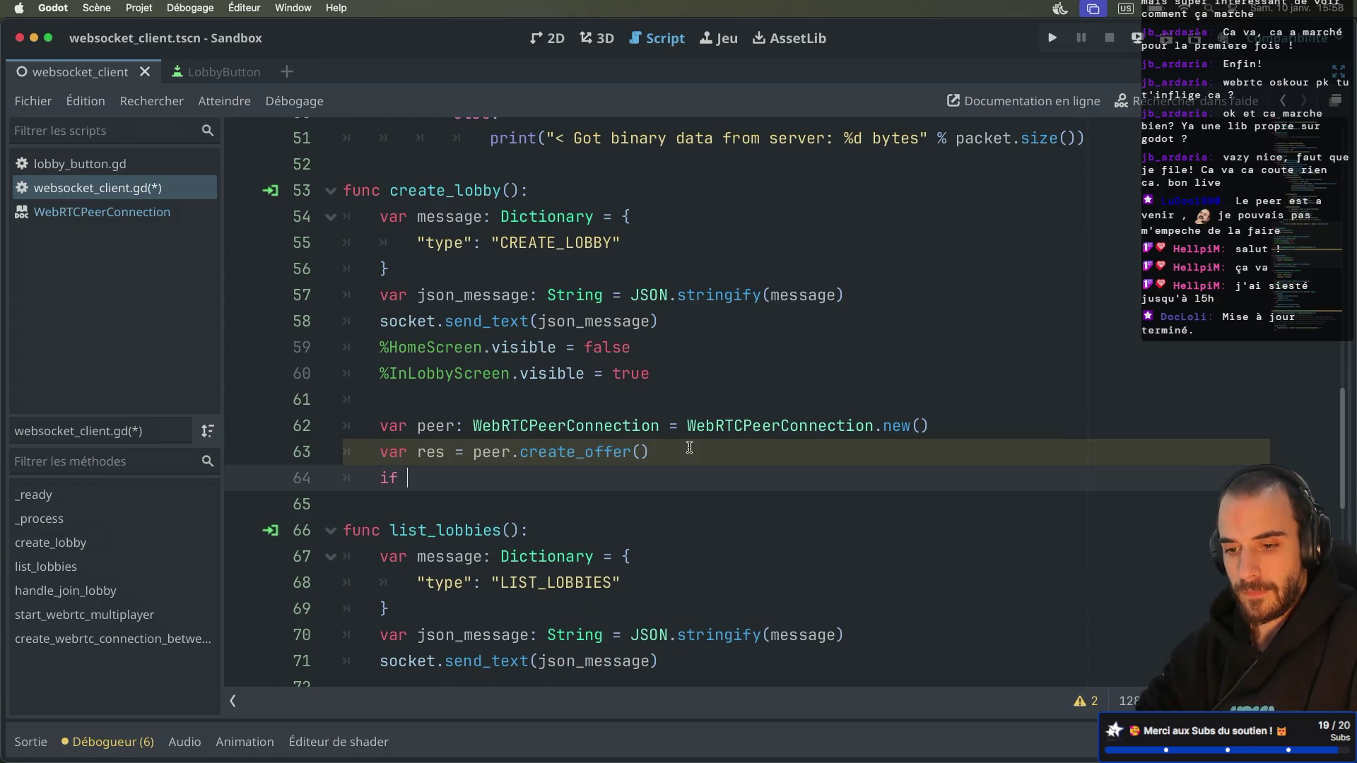
type("res == ")
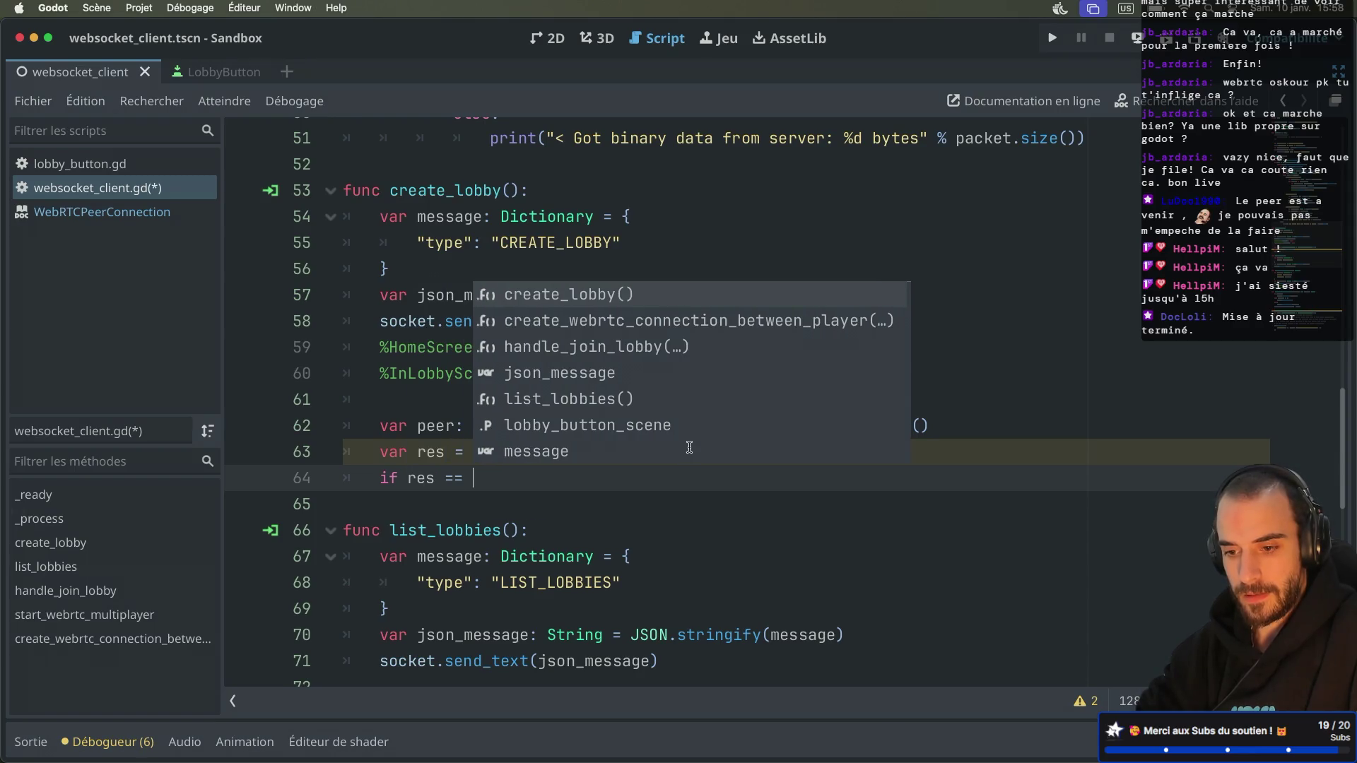
type("OK")
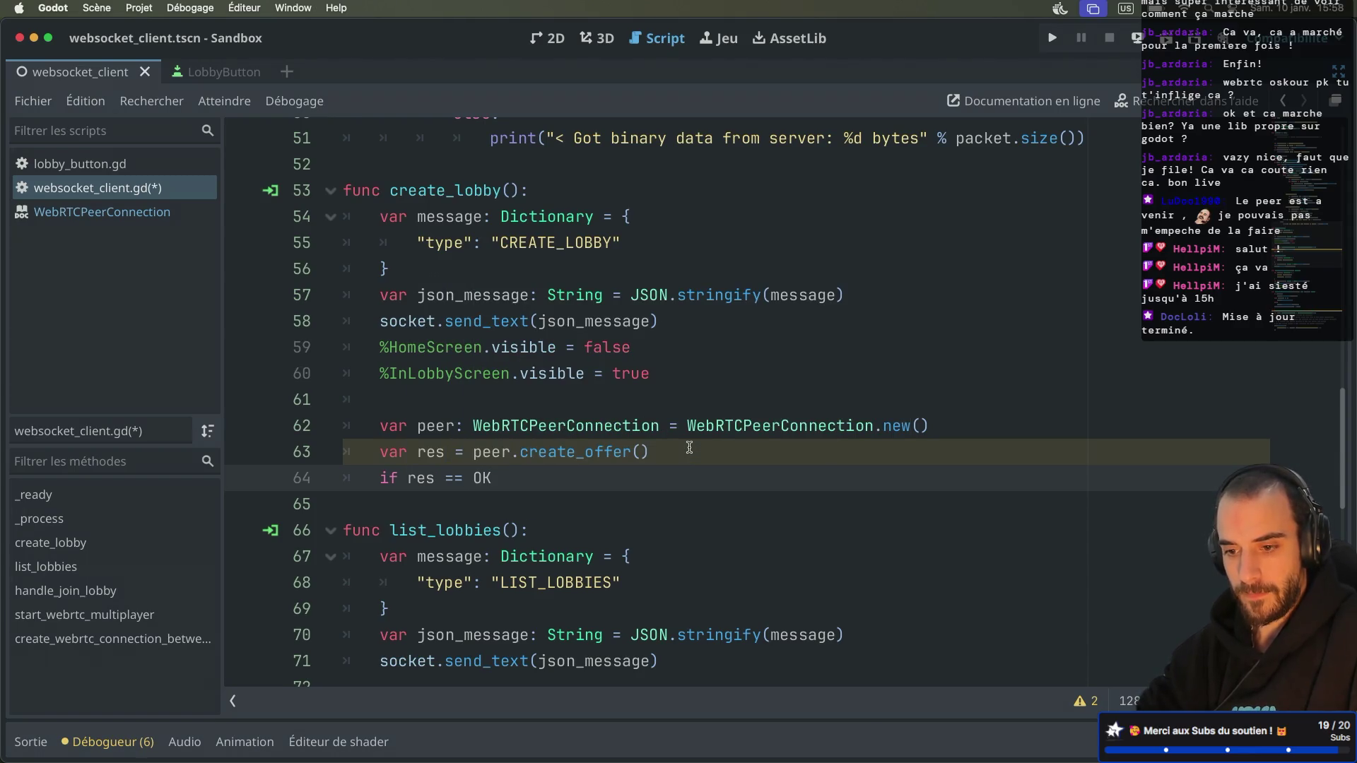
key("Return")
type("print(")
type("\"Offer cr")
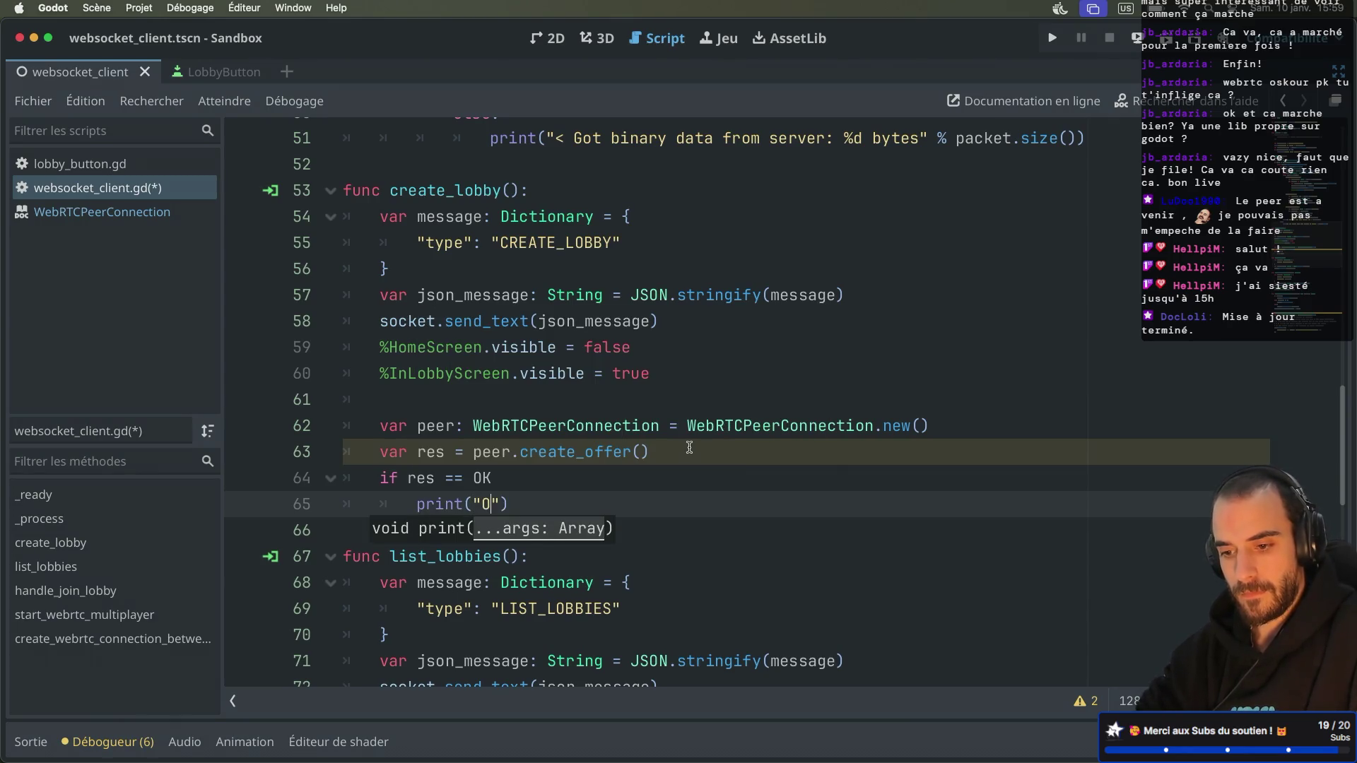
type("eated")
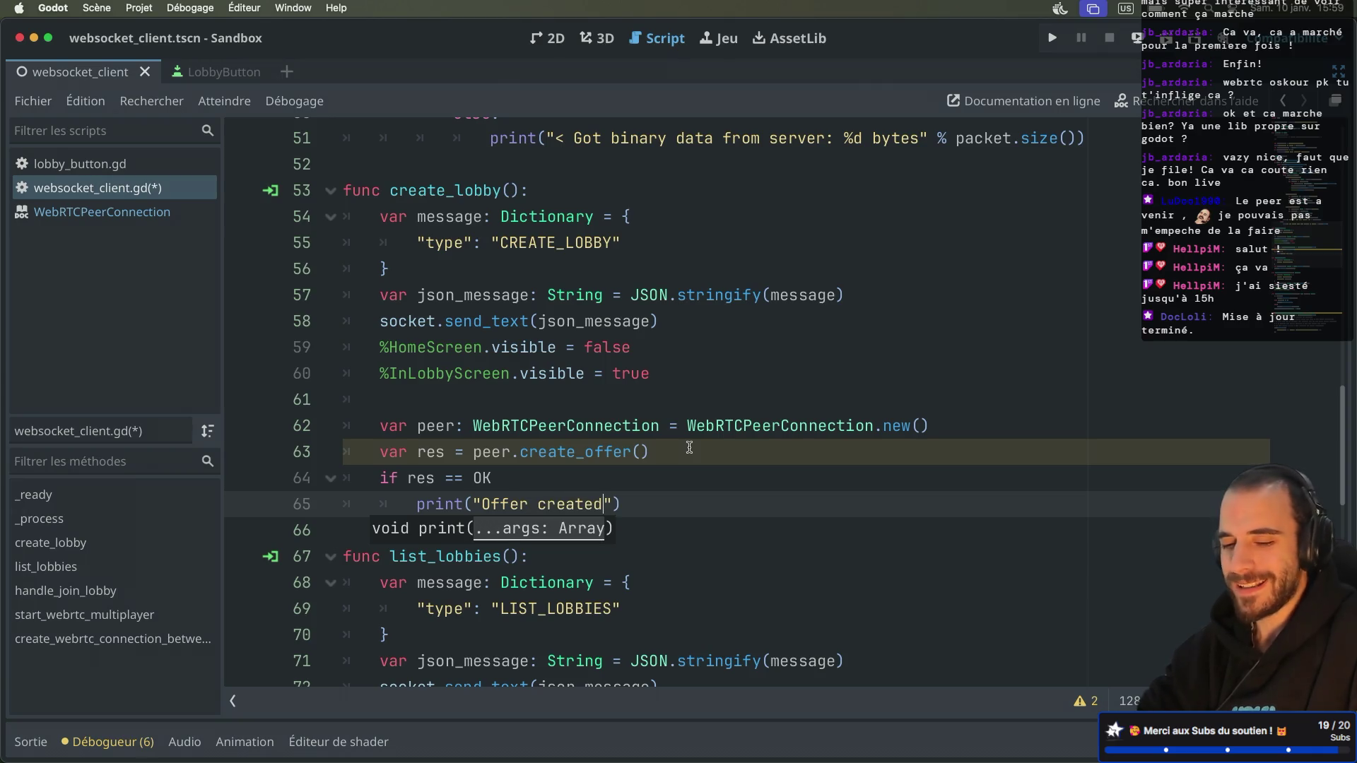
left_click(653, 501)
key("Return")
left_click(526, 473)
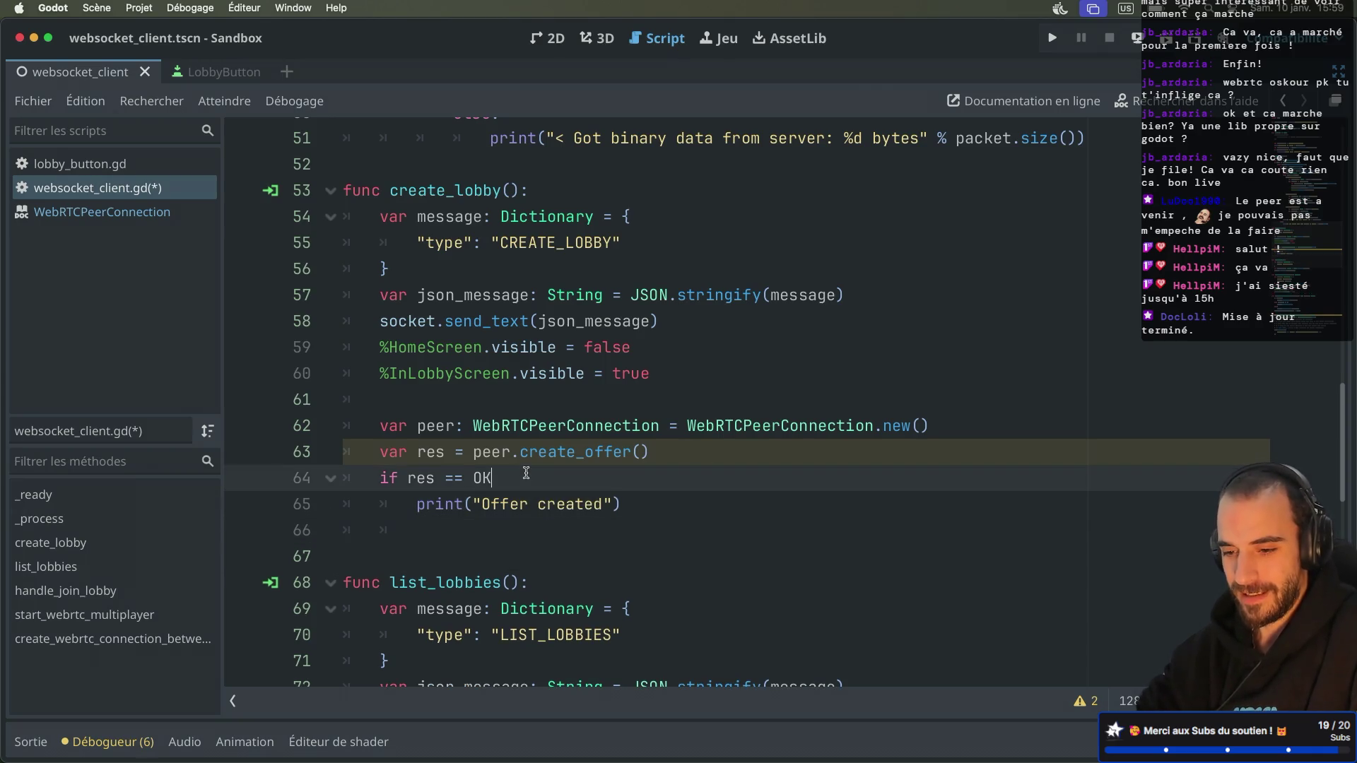
type(":")
left_click(466, 531)
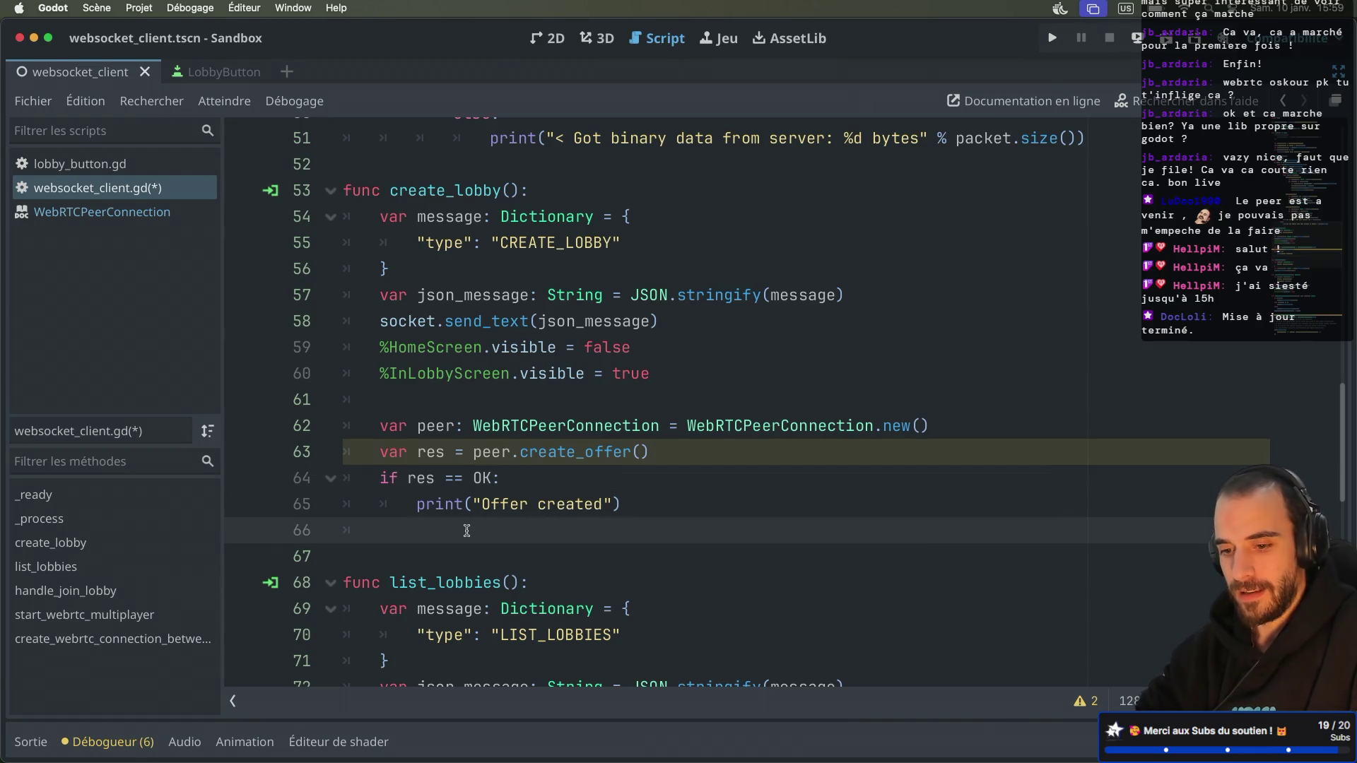
type("else:")
key("Return")
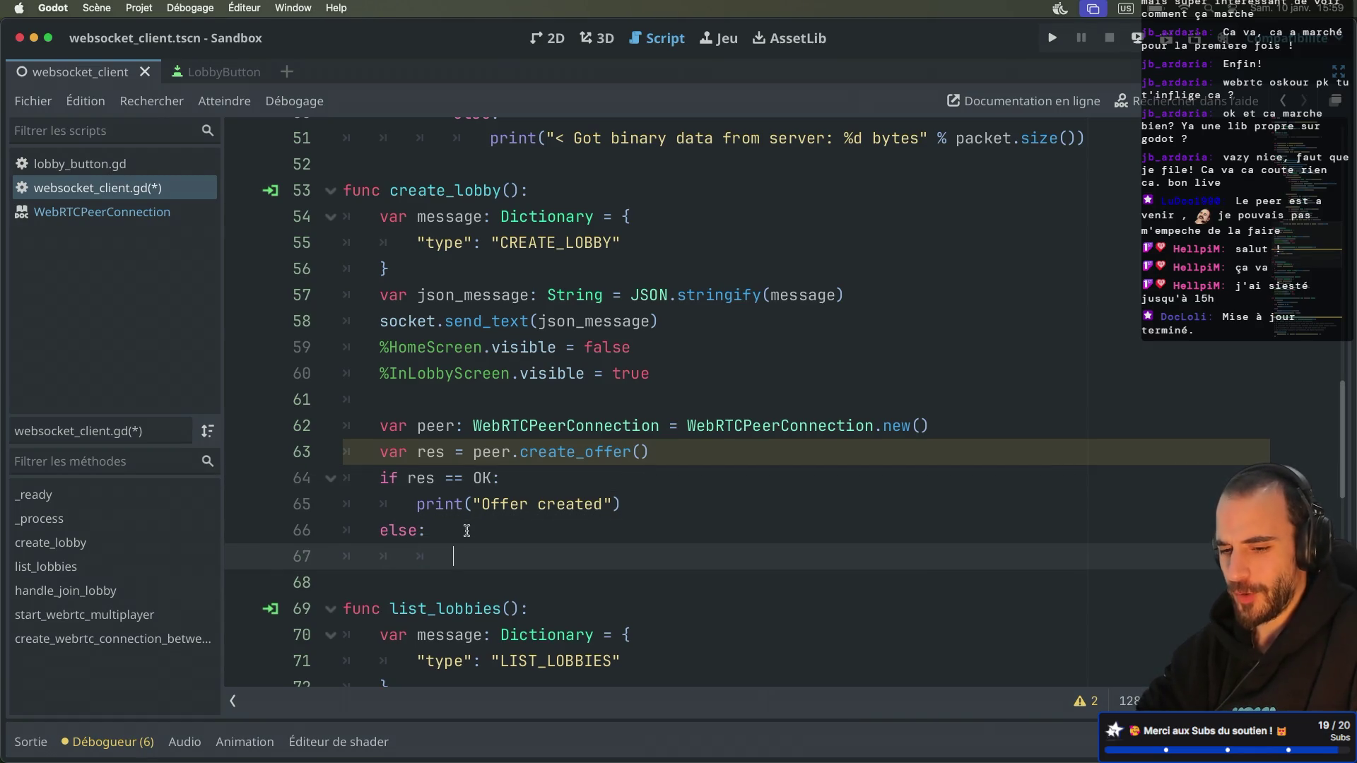
type("print")
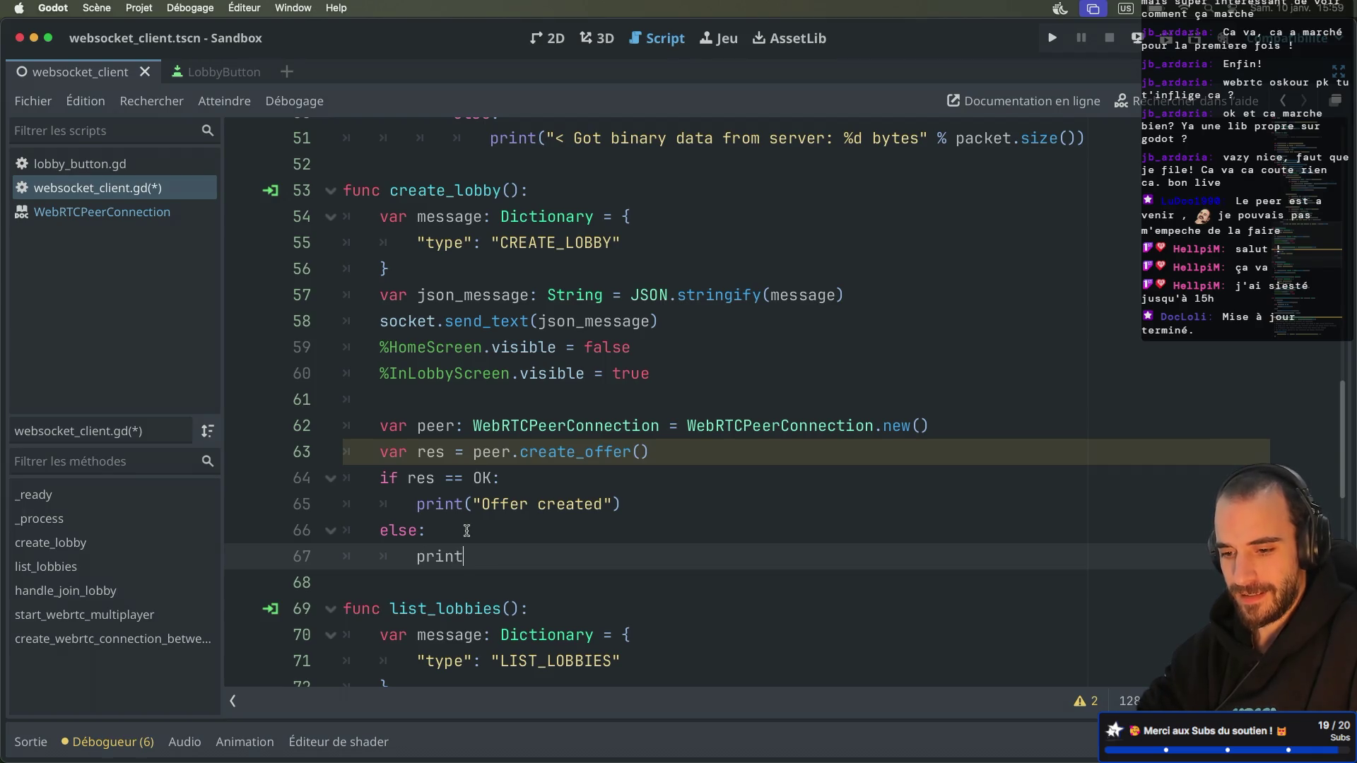
type("(\"offer failed")
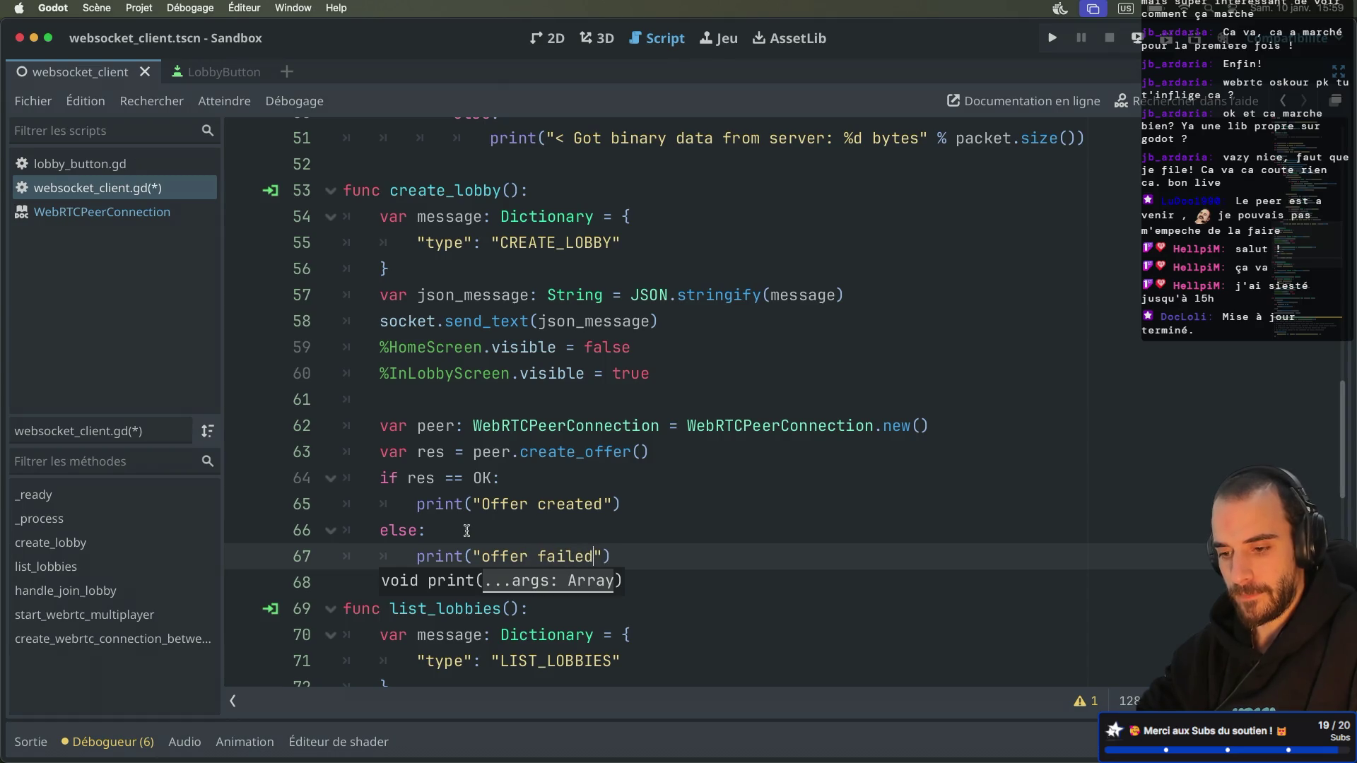
left_click(547, 474)
key("super+s")
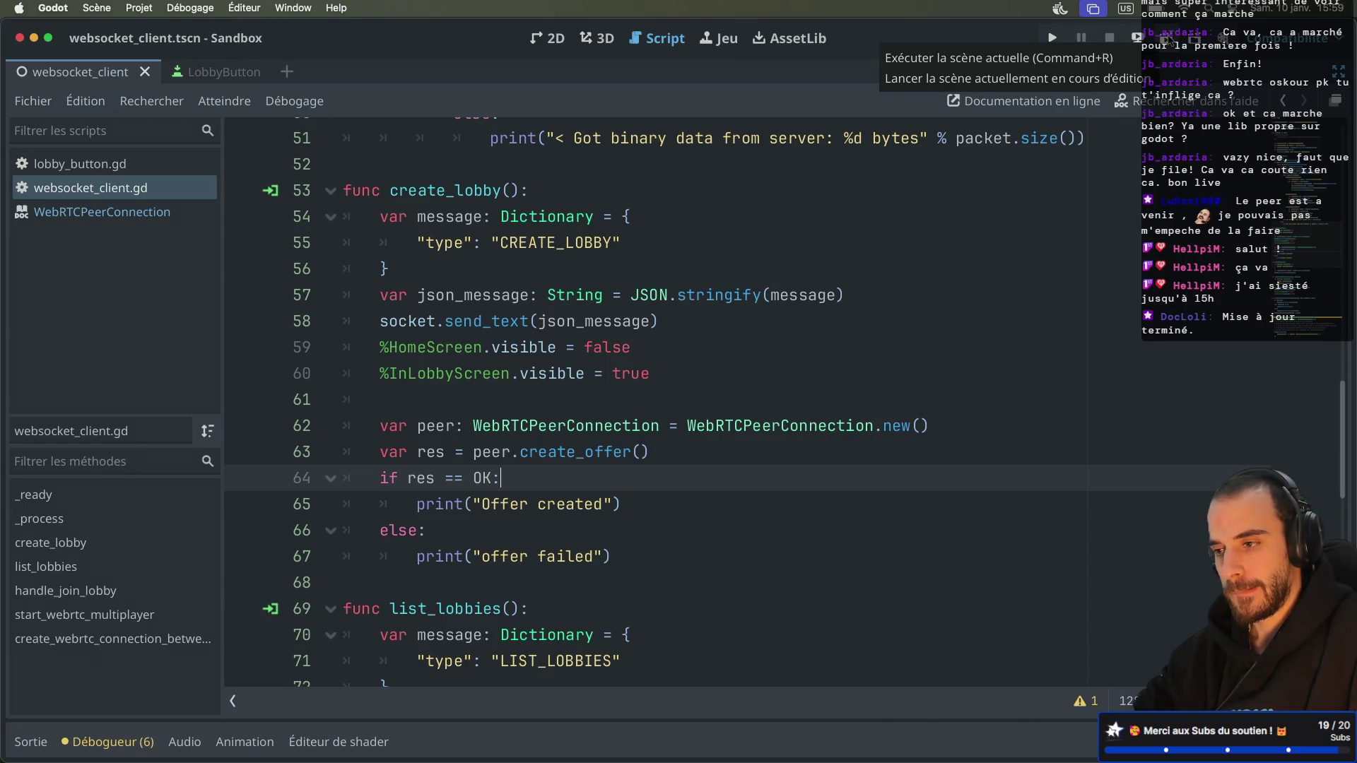
Step: Run the game and create a lobby in the second game window
left_click(1167, 39)
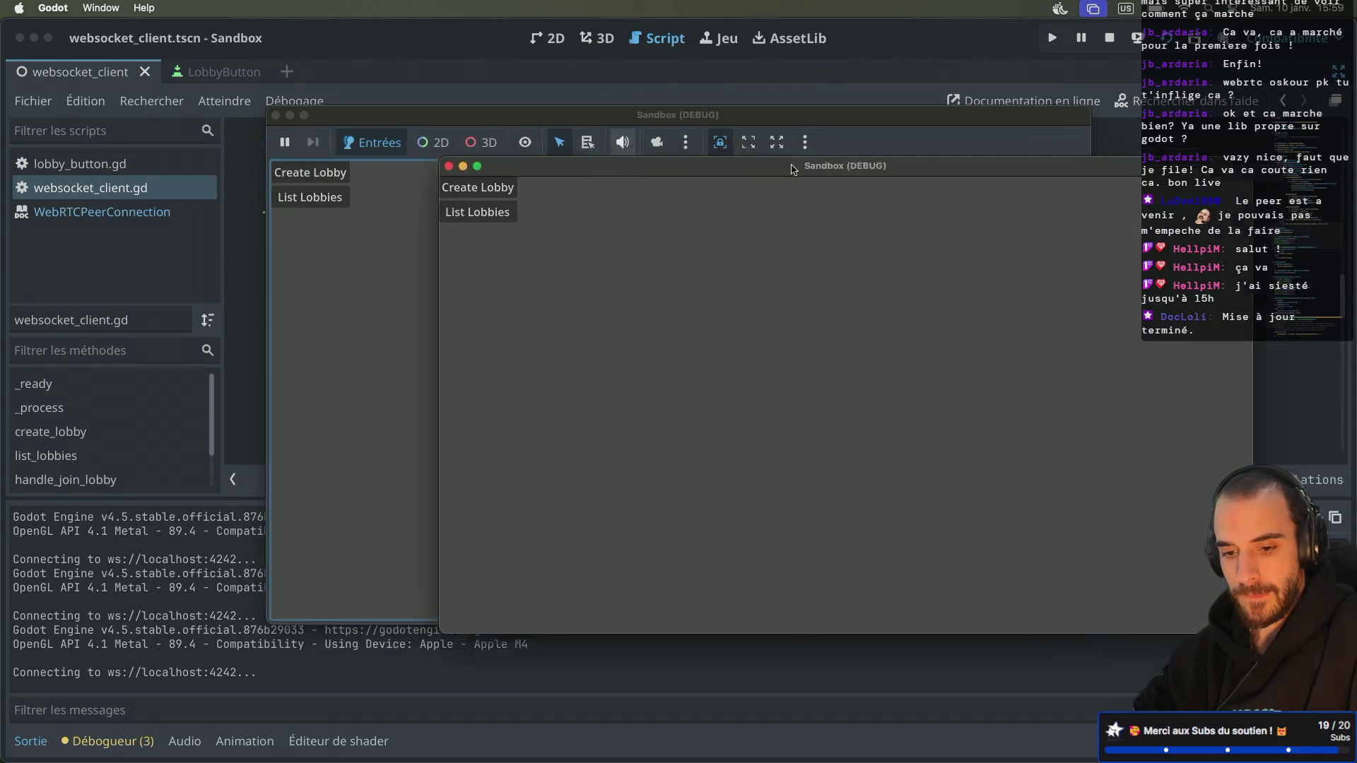
left_click_drag(792, 170, 893, 210)
left_click(596, 232)
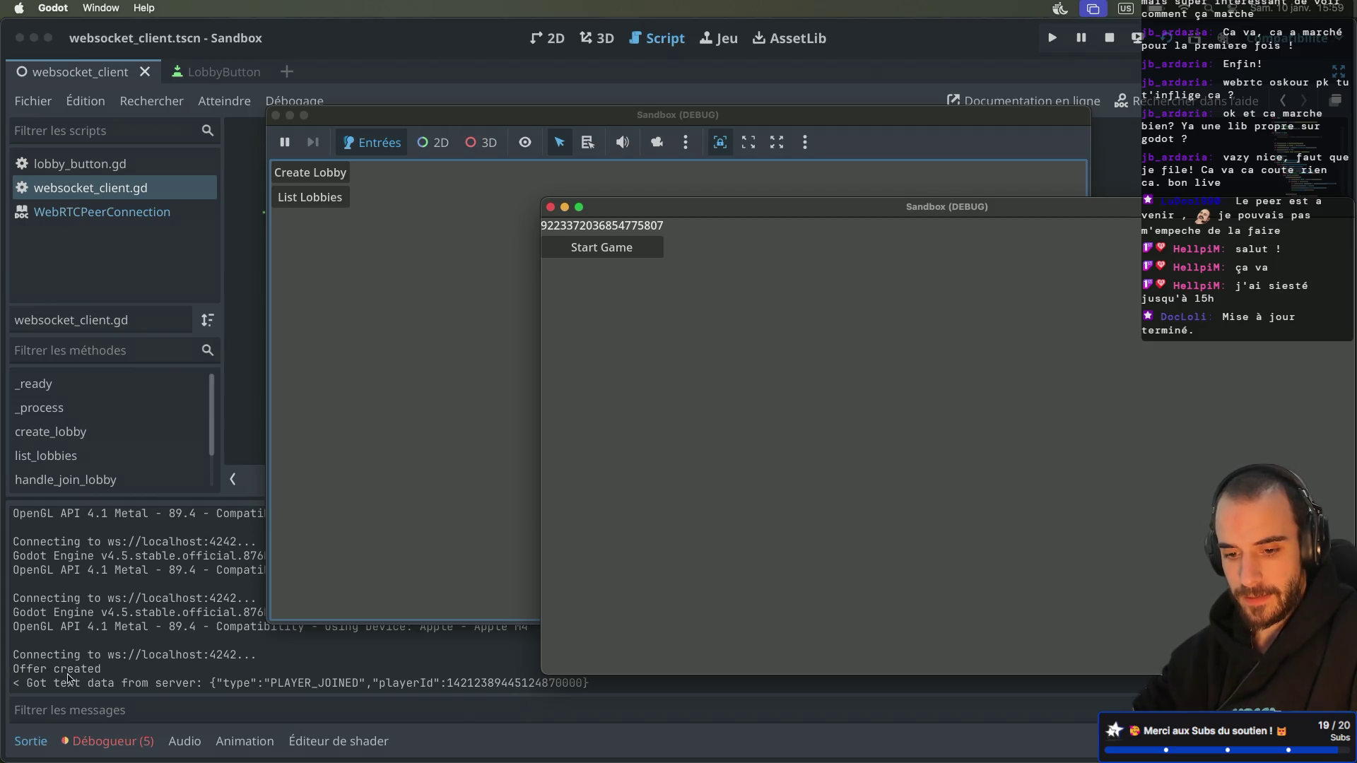
Step: Review the three debugger errors, including 'No default WebRTC extension configured'
left_click(113, 740)
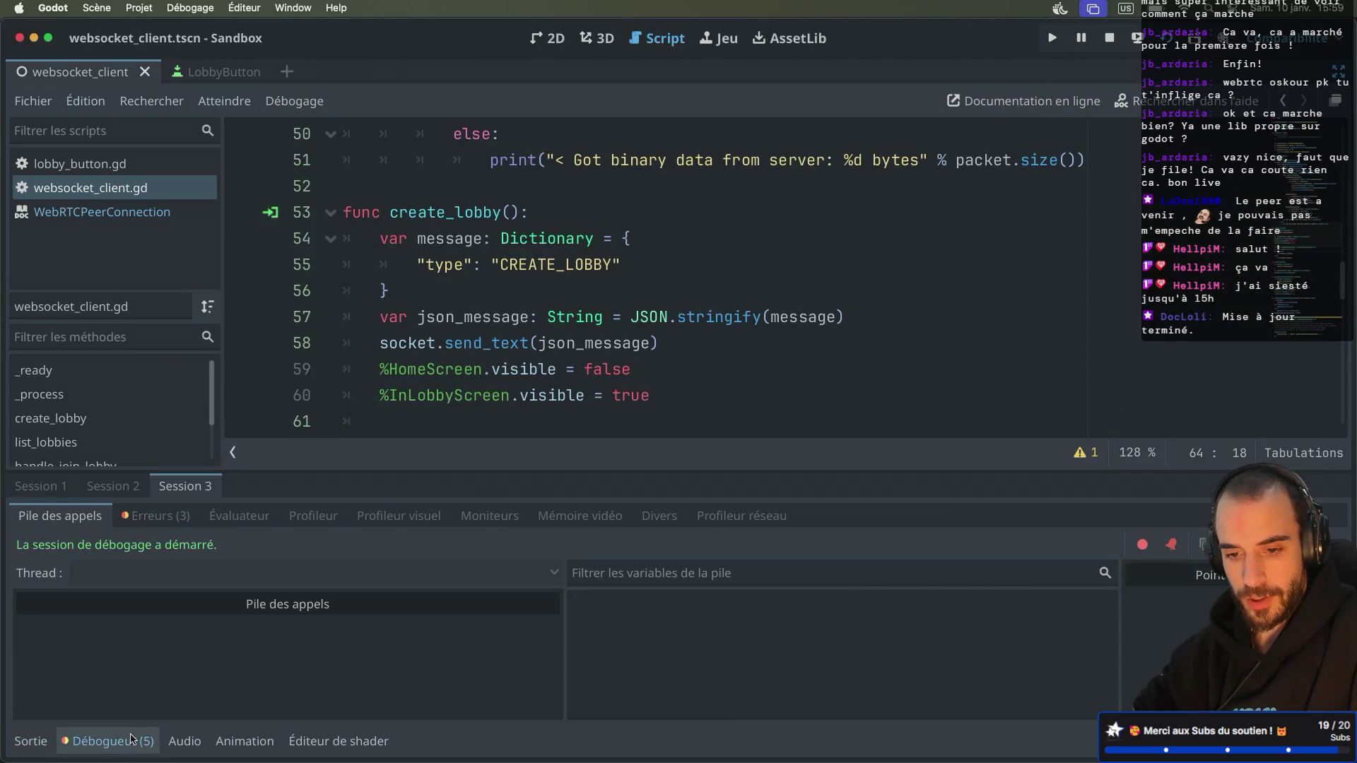
left_click(163, 522)
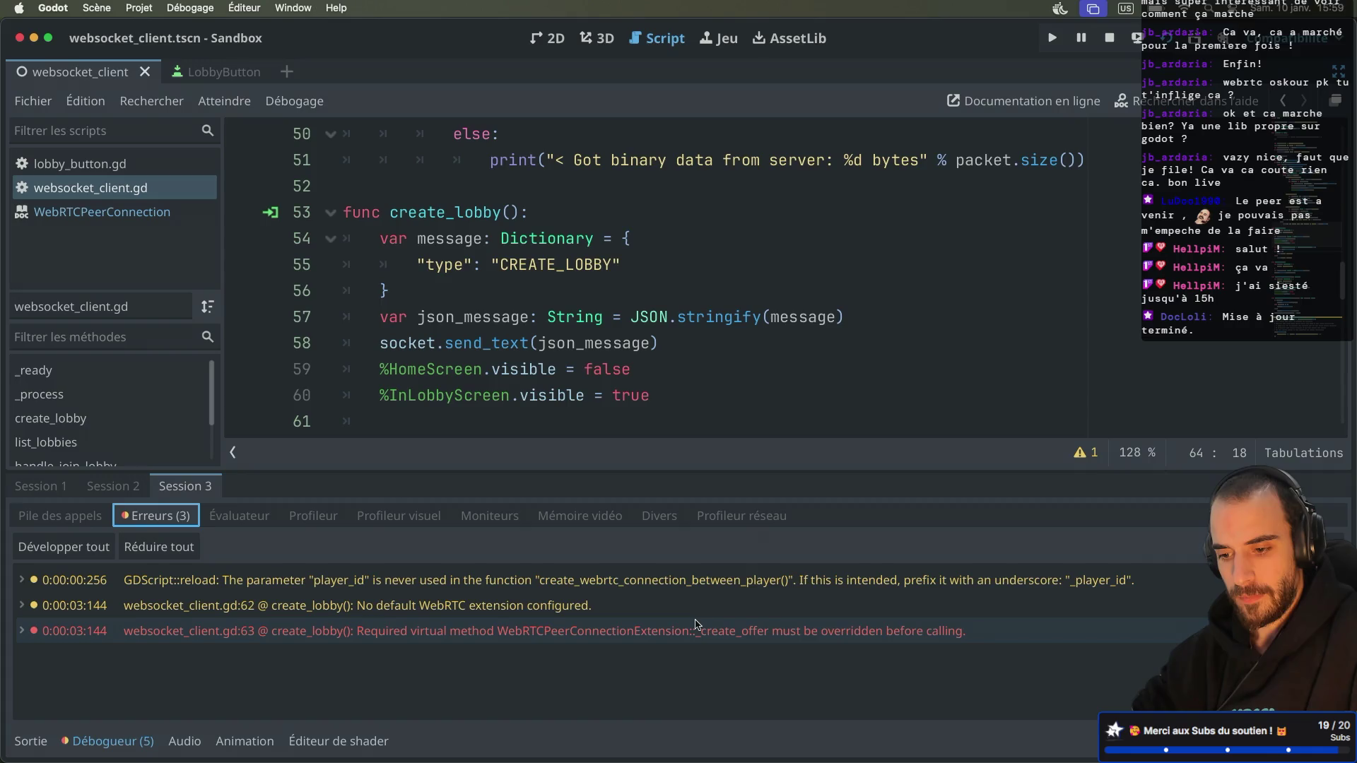
mouse_move(697, 624)
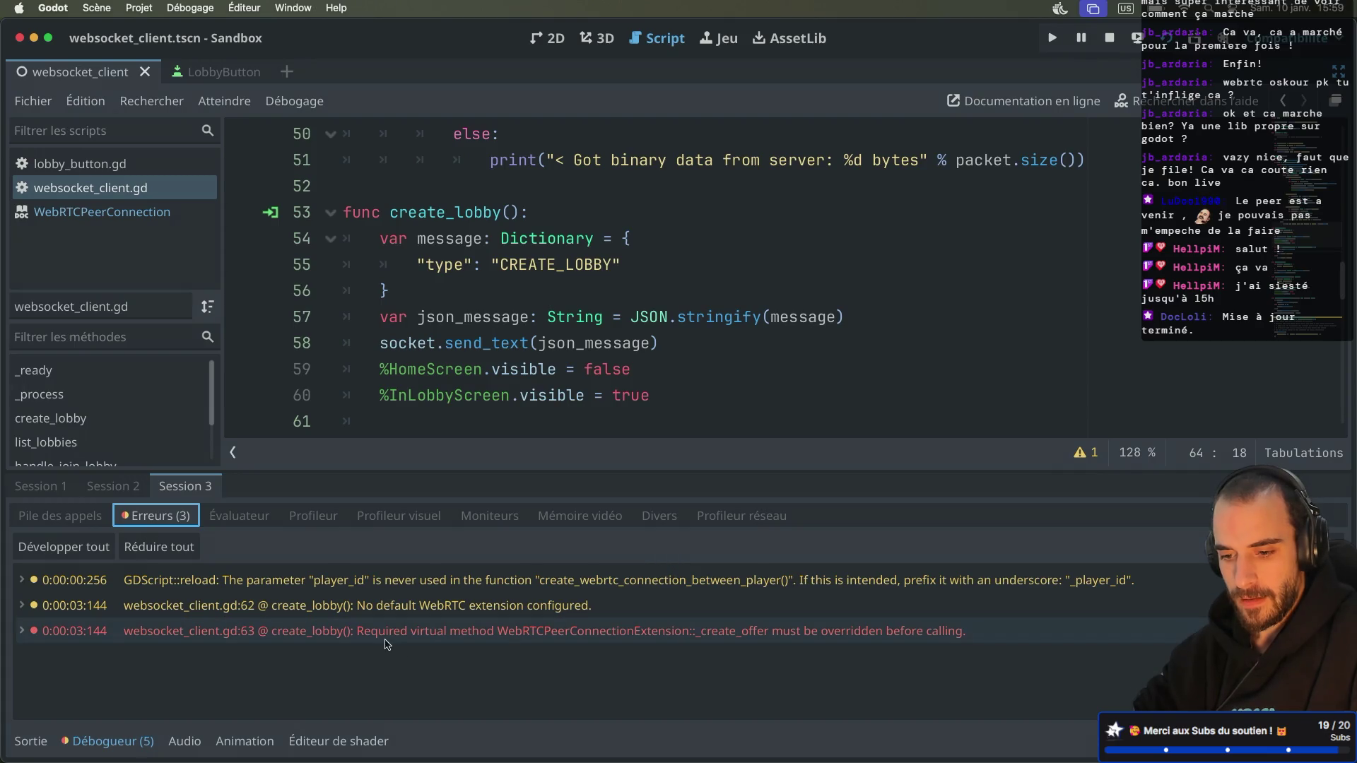
mouse_move(386, 644)
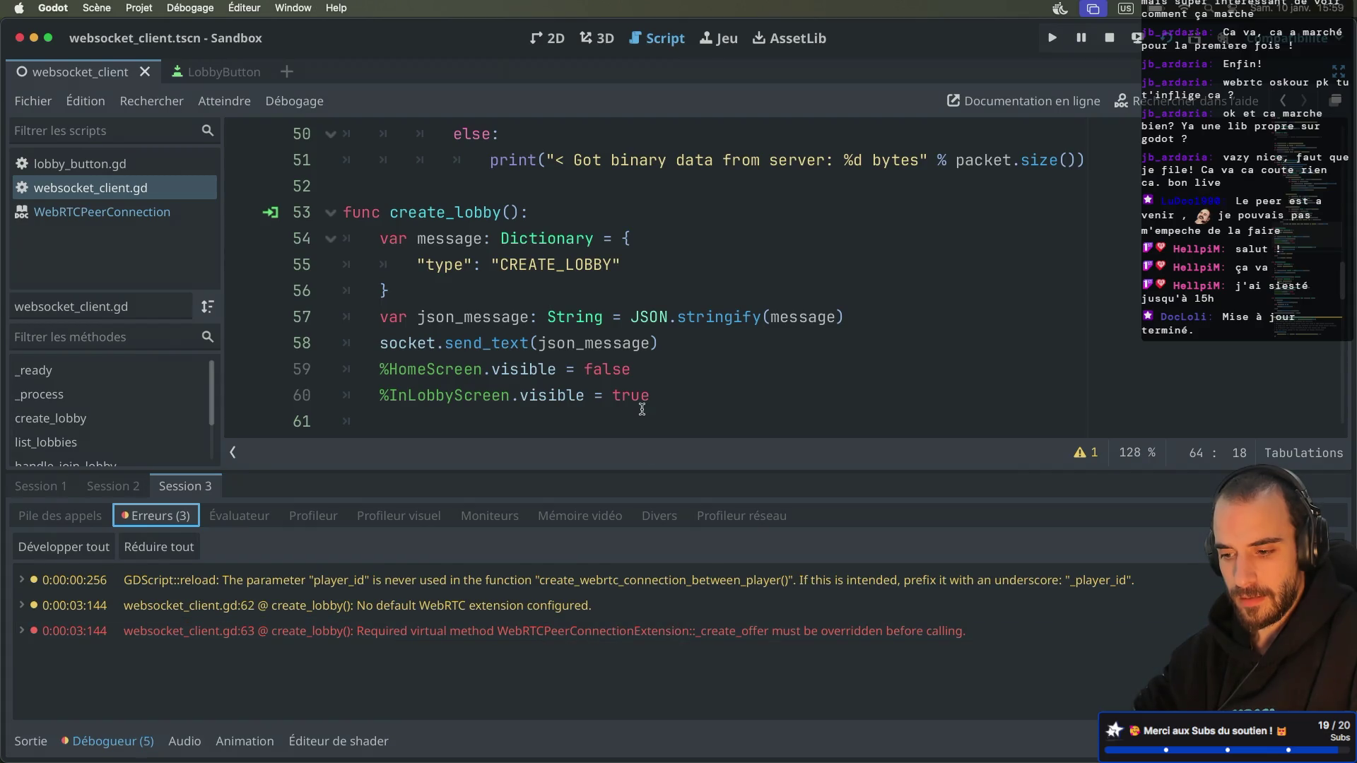
scroll(642, 409, "down", 3)
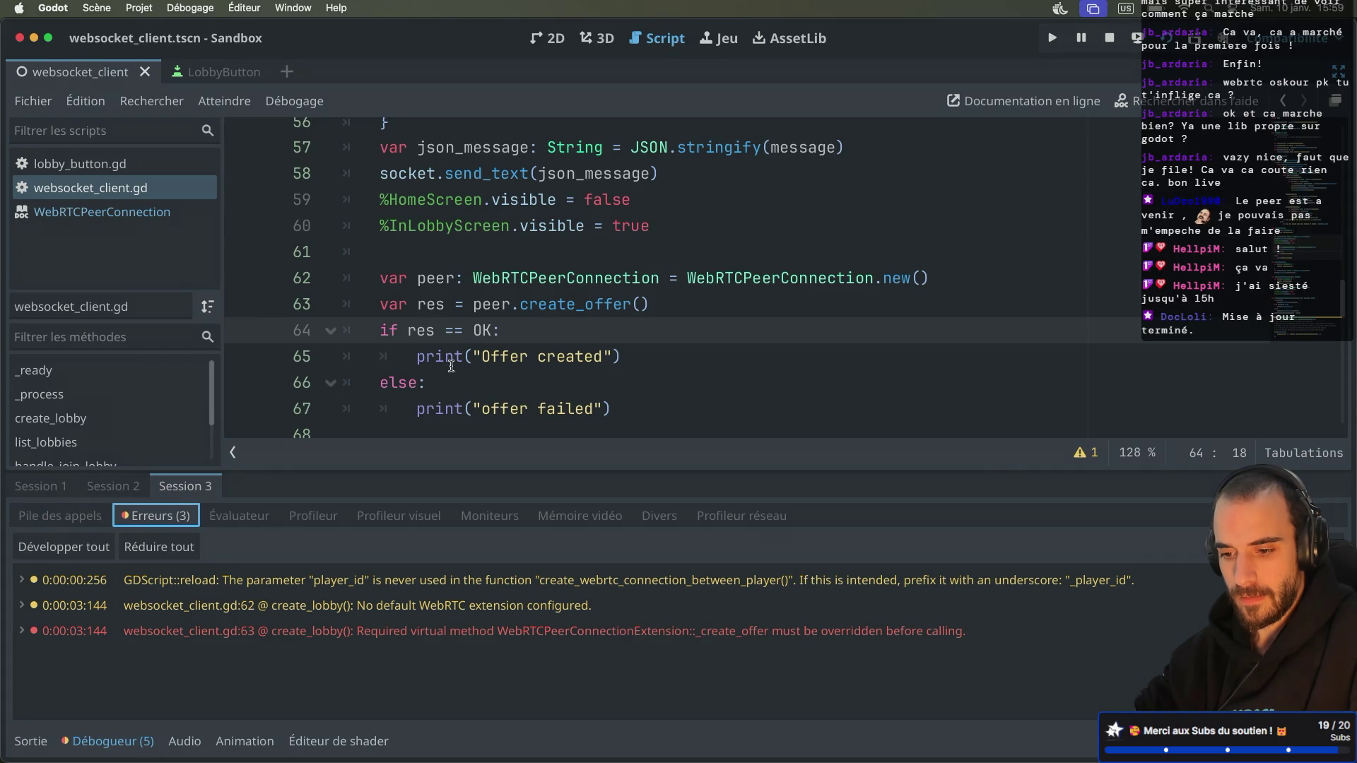
mouse_move(538, 305)
scroll(539, 305, "up", 1)
scroll(539, 305, "down", 2)
scroll(538, 306, "up", 1)
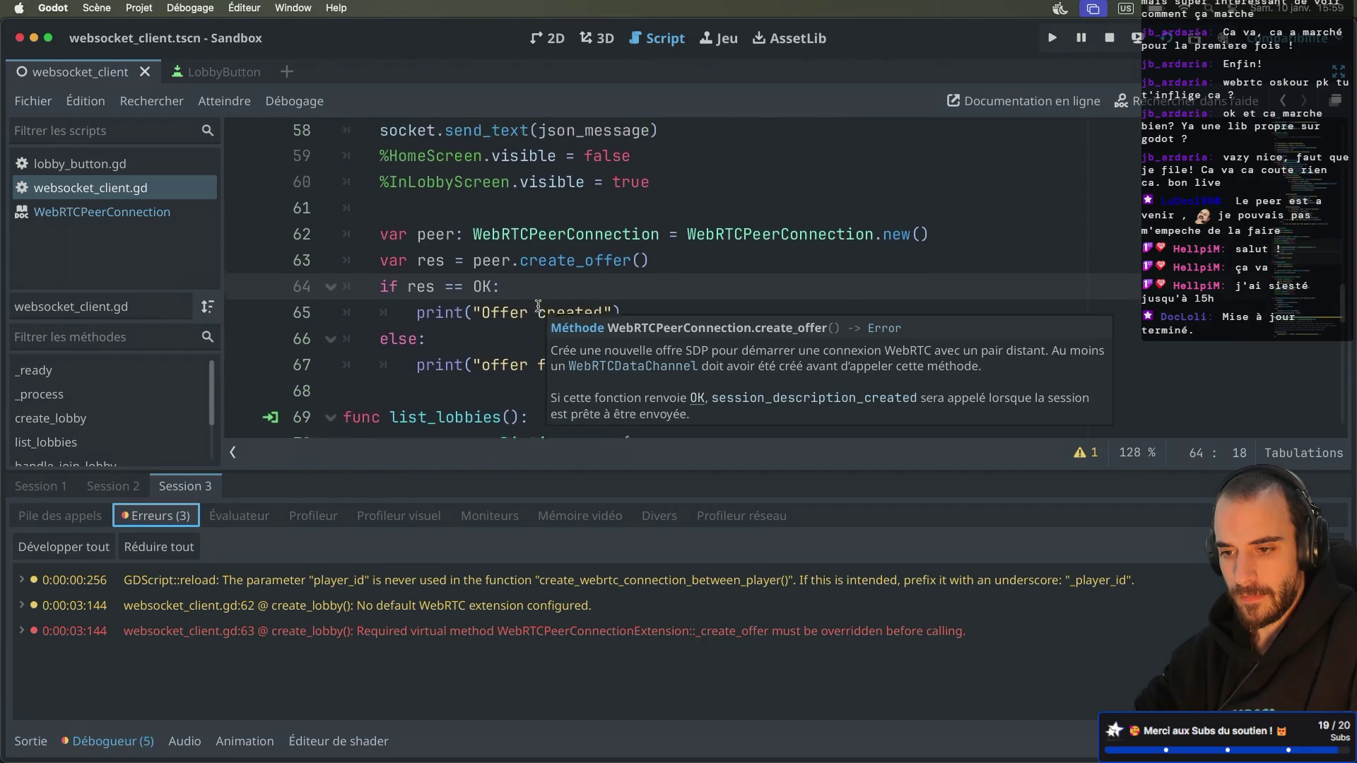
key("super+Tab")
scroll(518, 399, "up", 3)
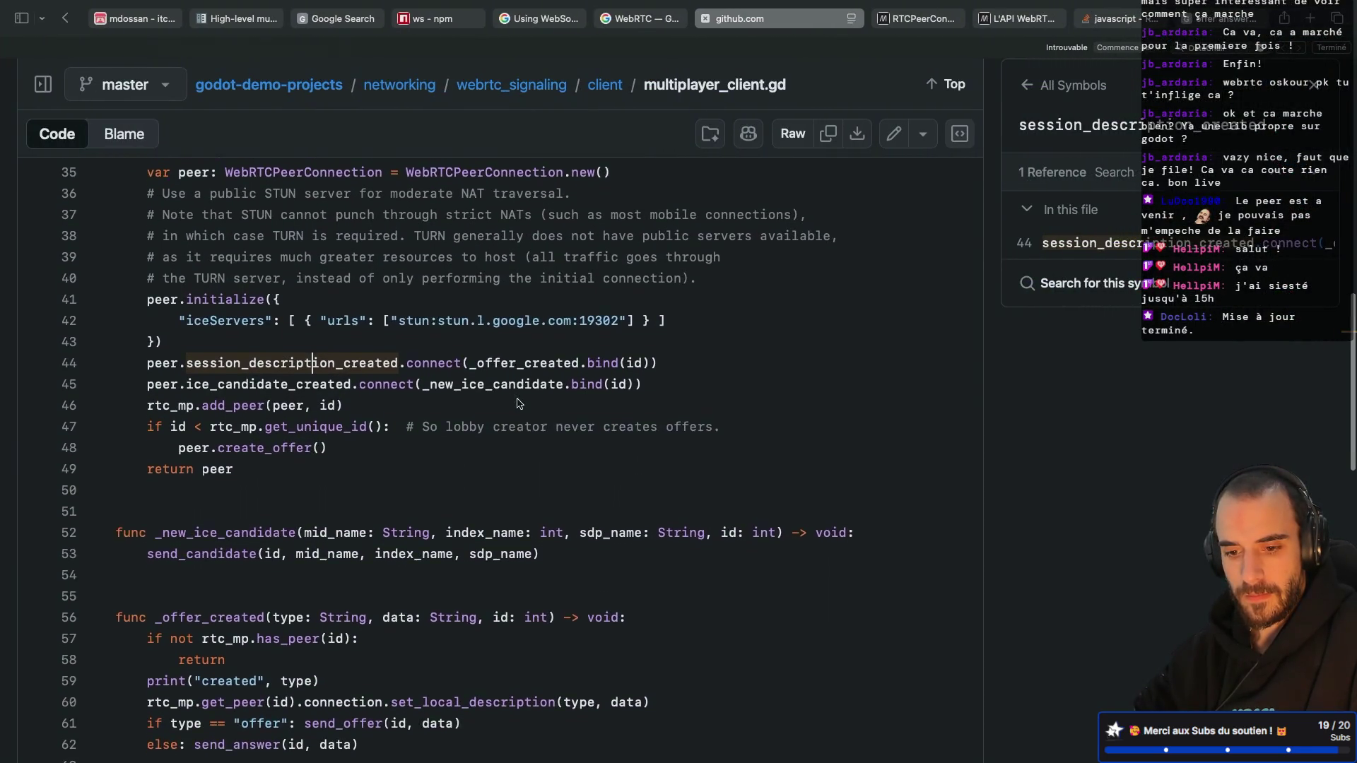
Step: Read through multiplayer_client.gd on GitHub to see how the demo creates WebRTC peers
scroll(518, 400, "down", 9)
scroll(518, 399, "down", 7)
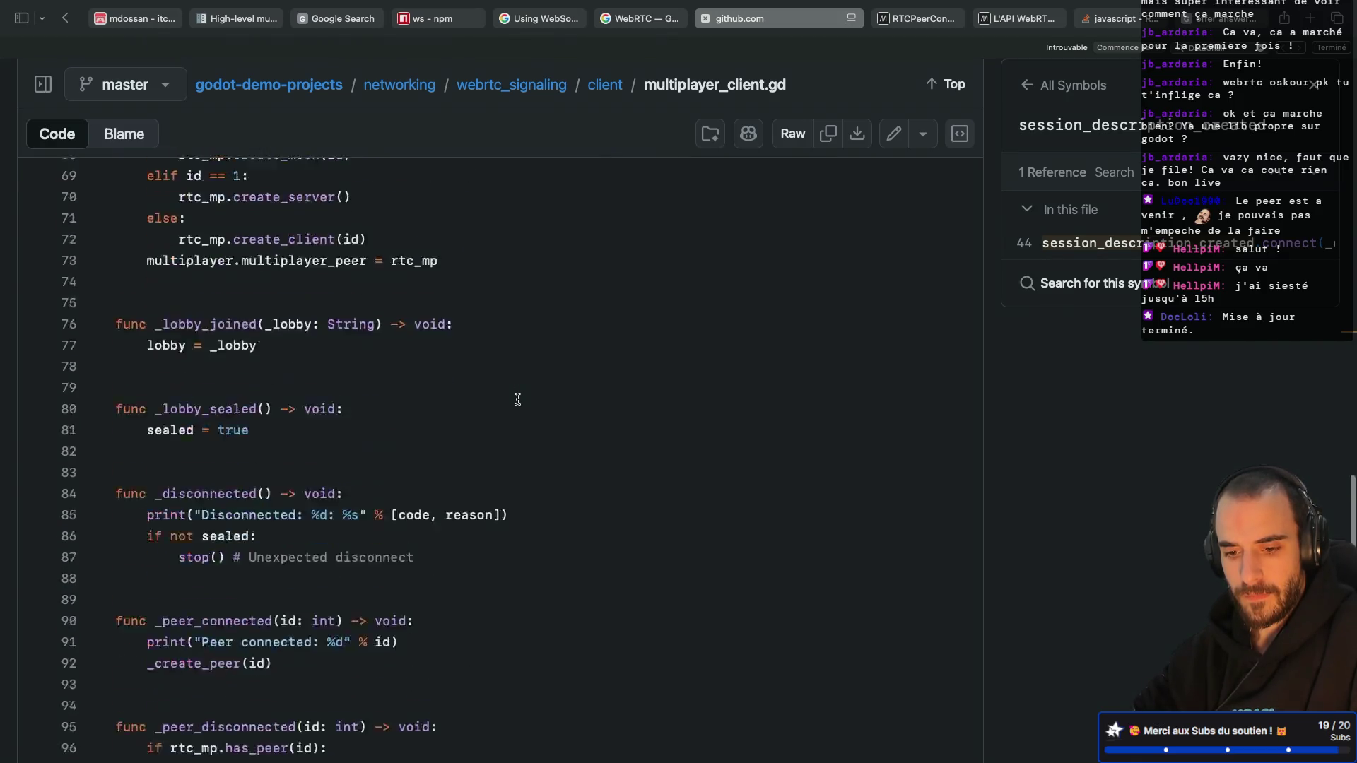
scroll(518, 400, "up", 5)
scroll(518, 399, "up", 20)
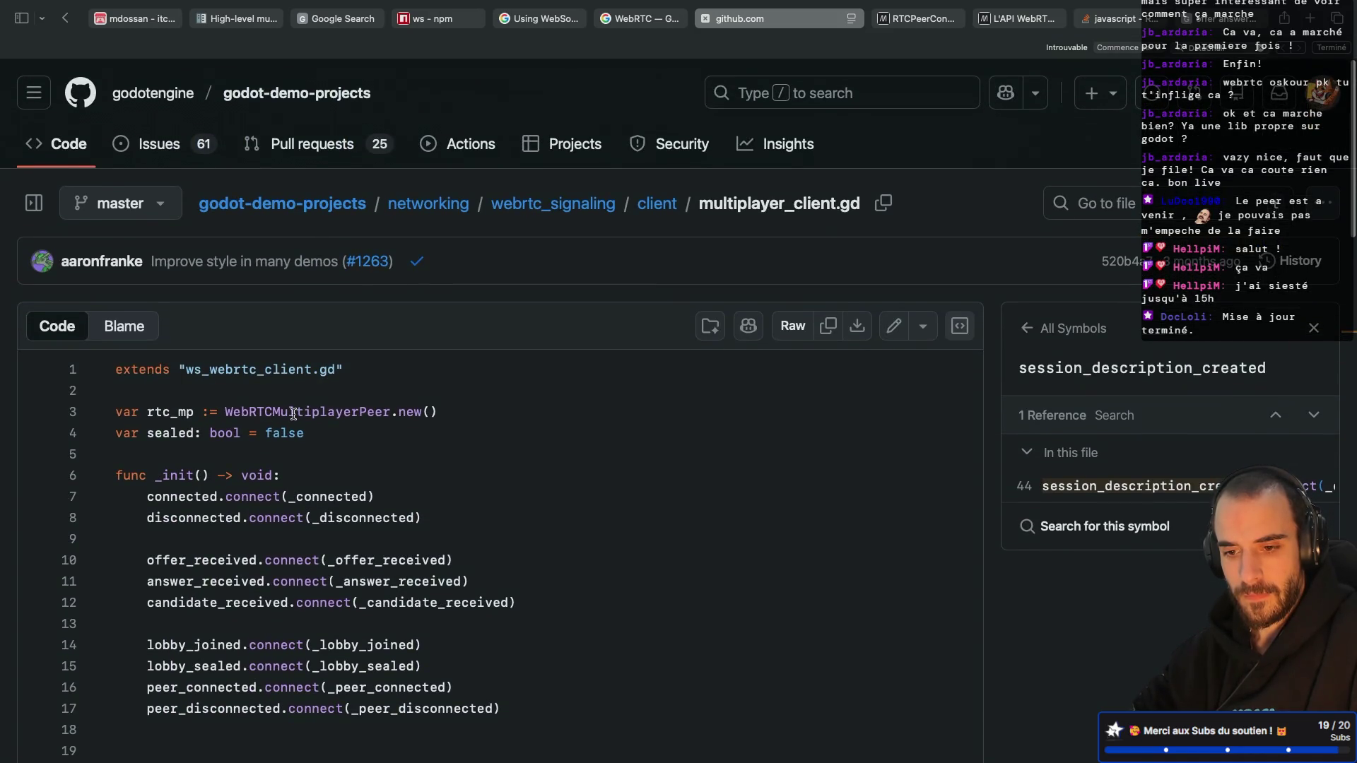
scroll(293, 414, "down", 1)
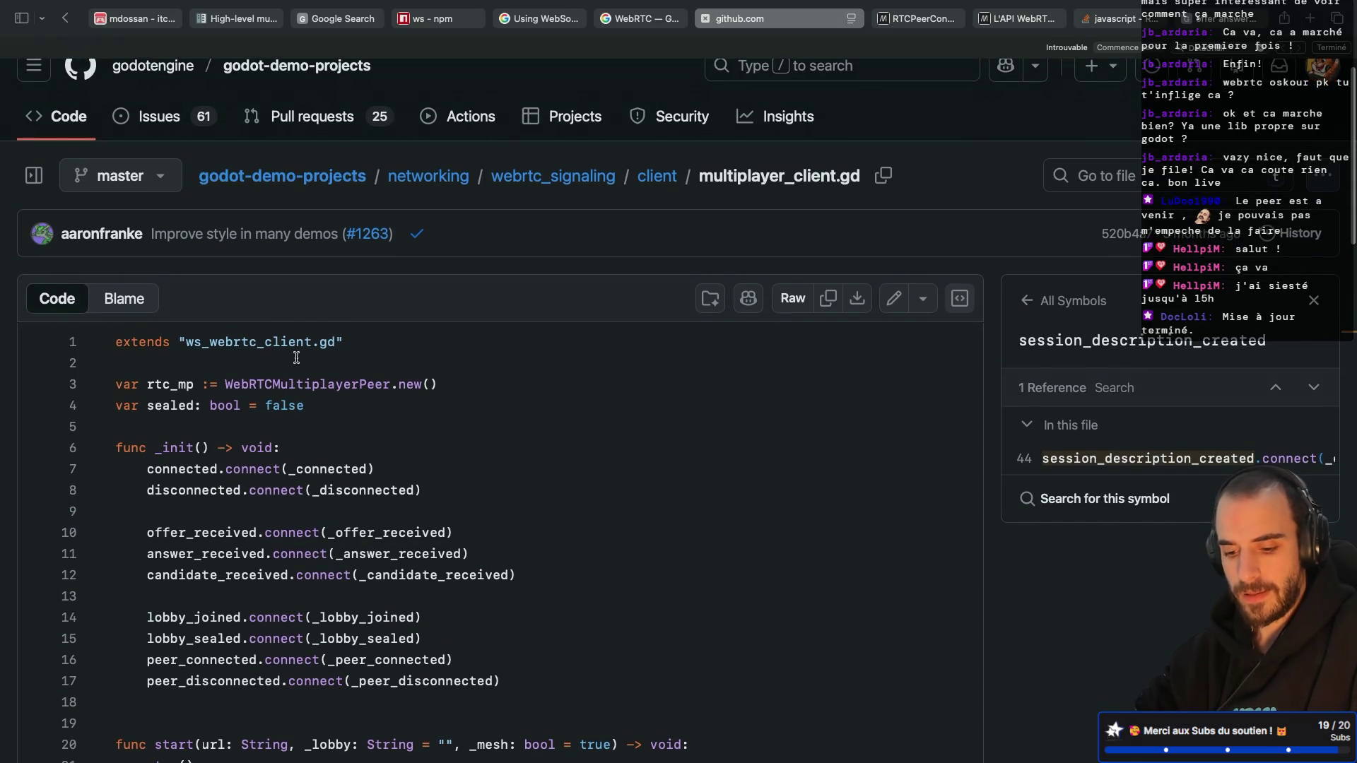
Step: Open the parent script ws_webrtc_client.gd from the repository file tree and read through it
left_click(34, 185)
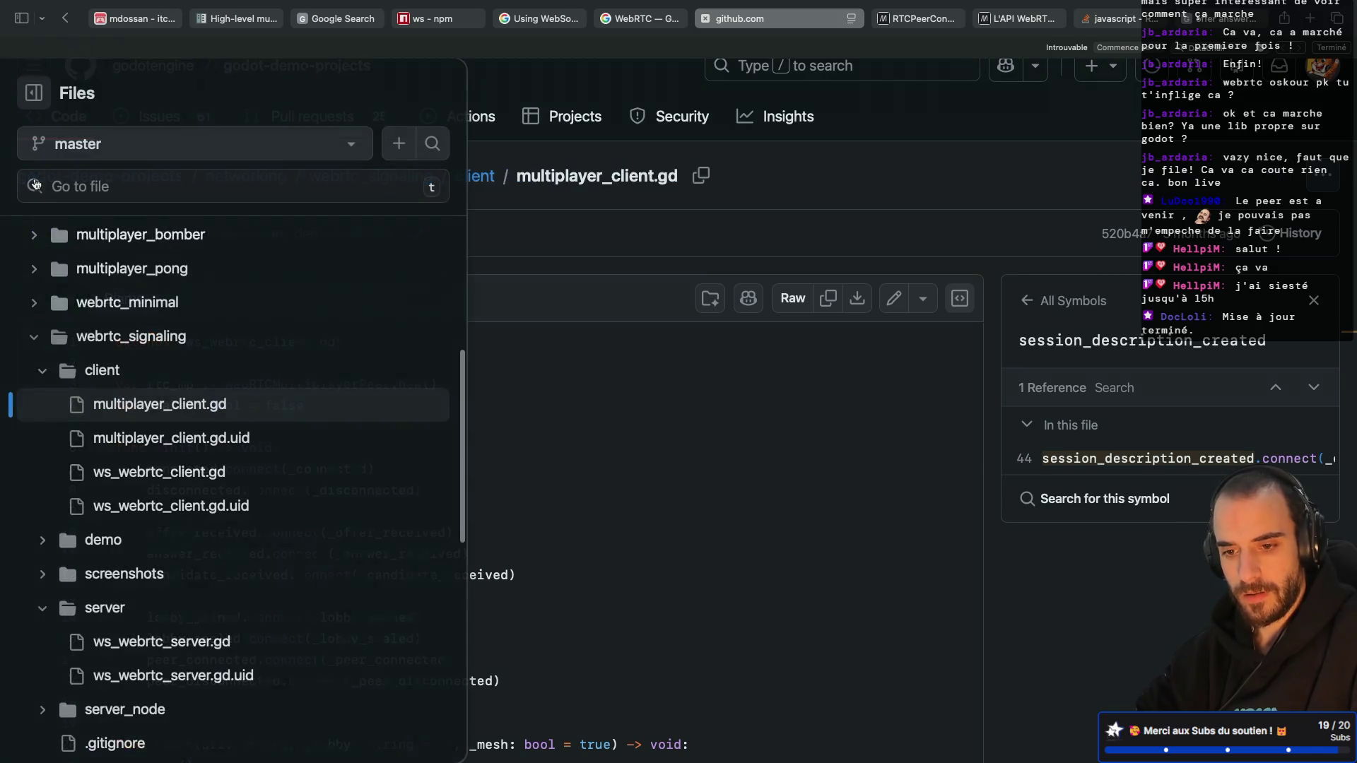
left_click(229, 478)
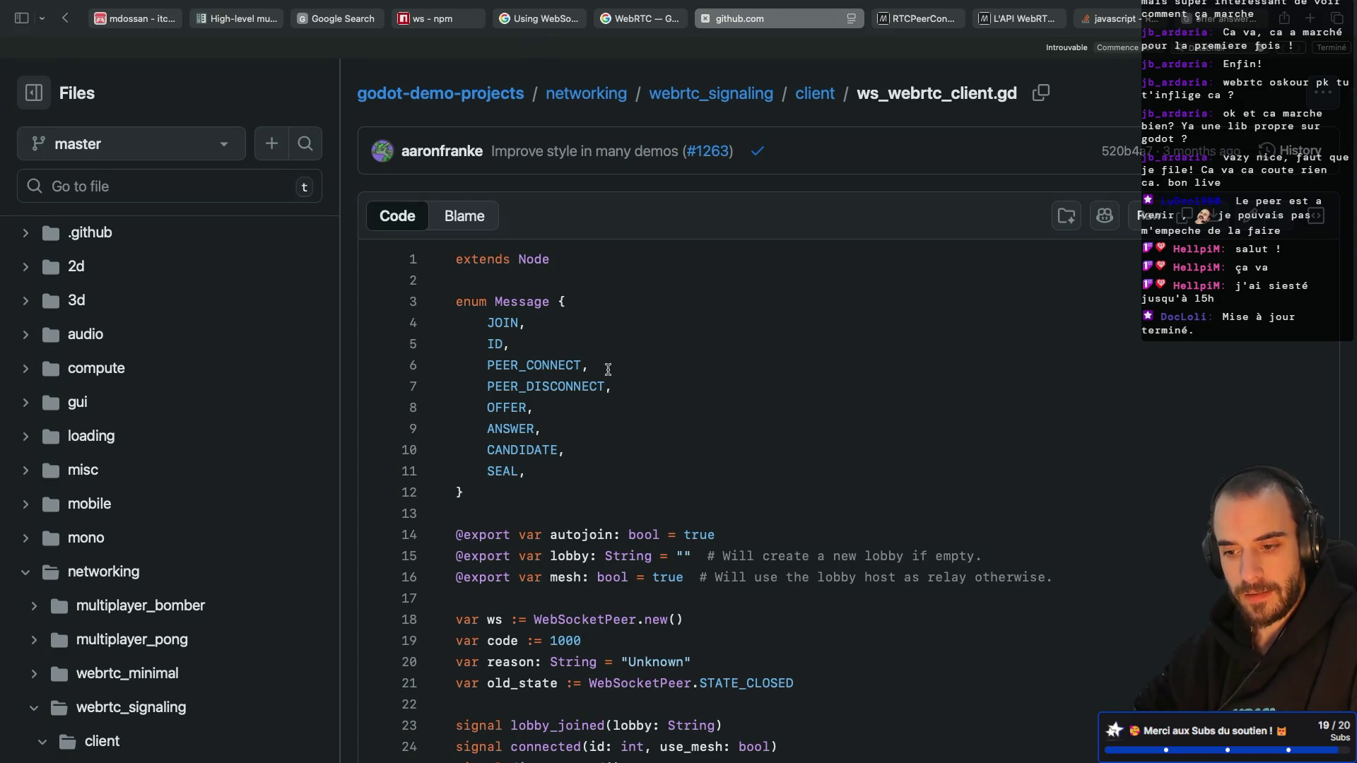
scroll(608, 369, "down", 10)
scroll(608, 369, "down", 15)
scroll(607, 369, "down", 15)
scroll(608, 369, "left", 5)
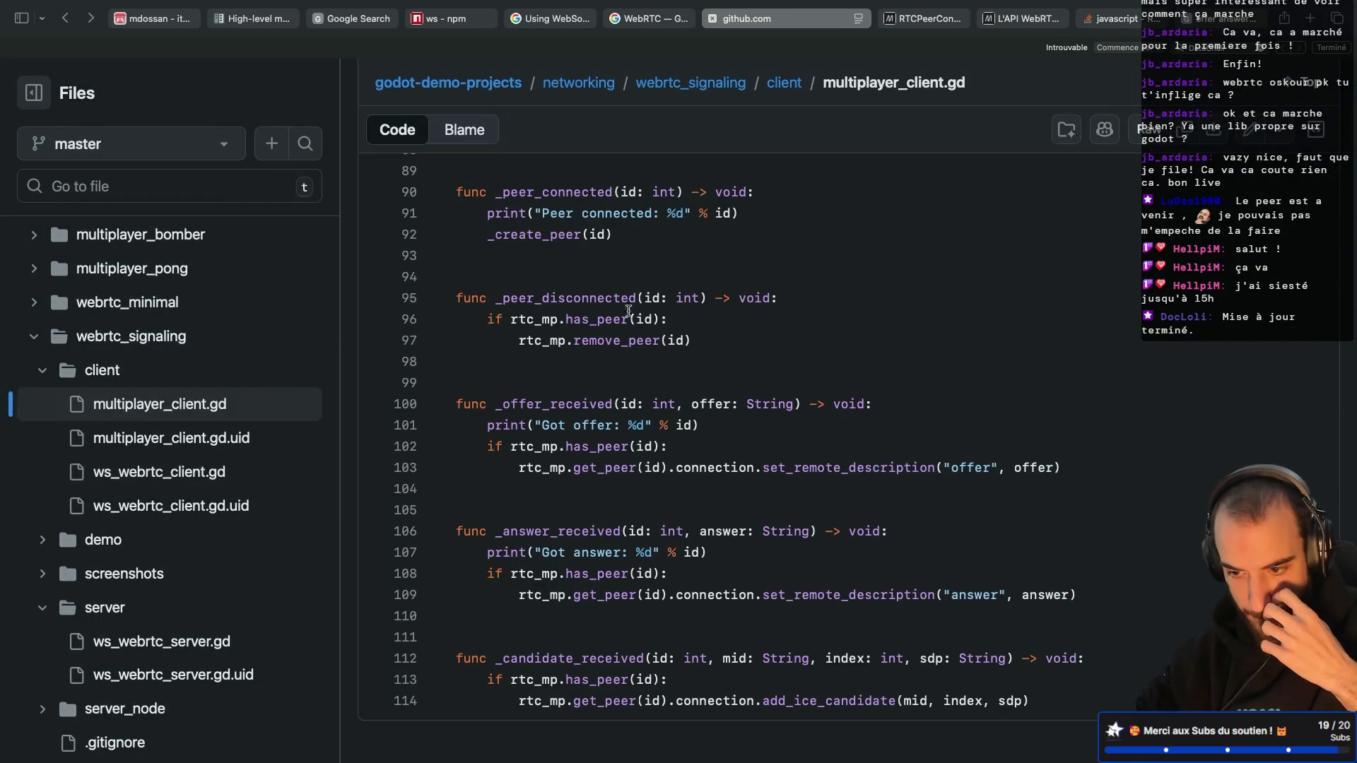
scroll(629, 353, "up", 4)
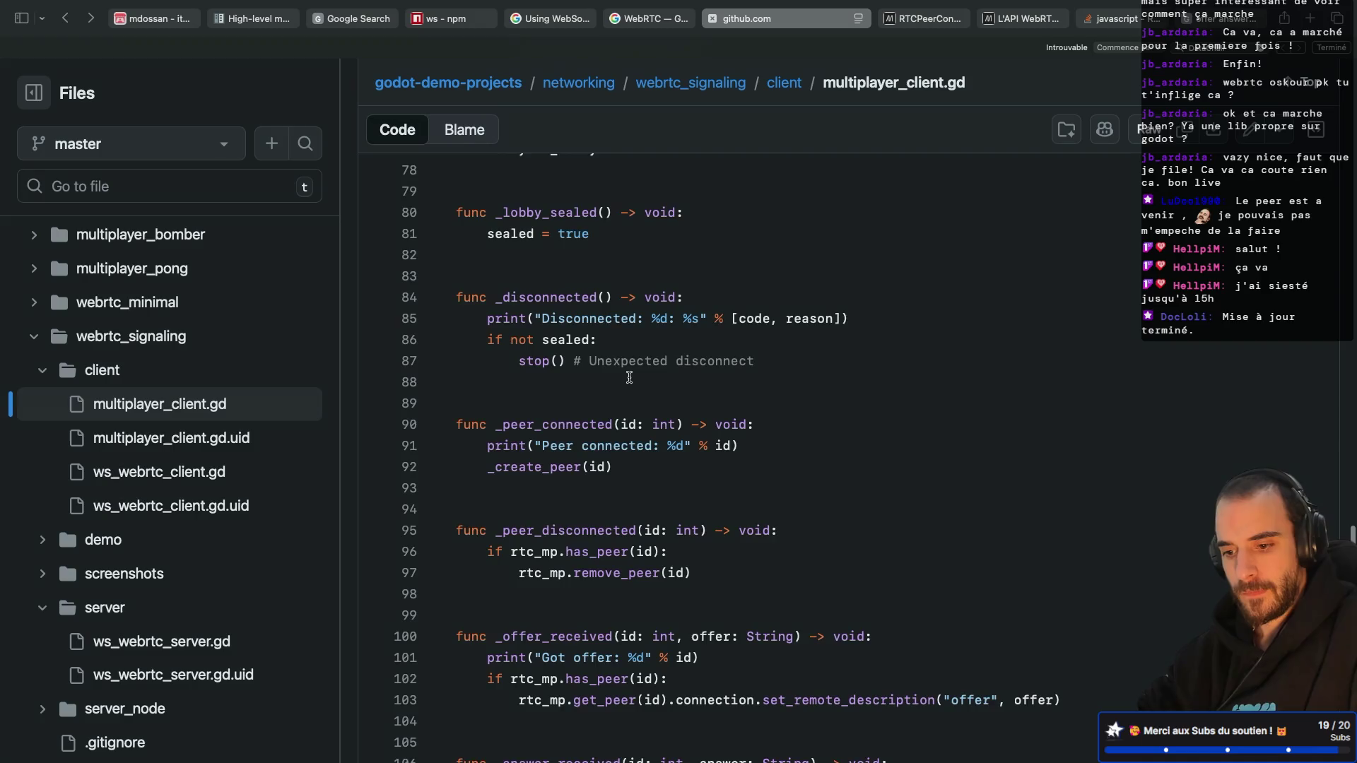
scroll(629, 377, "down", 4)
scroll(554, 494, "up", 12)
Step: Review _create_peer, then return to Godot's debugger showing the create_offer error
scroll(555, 494, "up", 3)
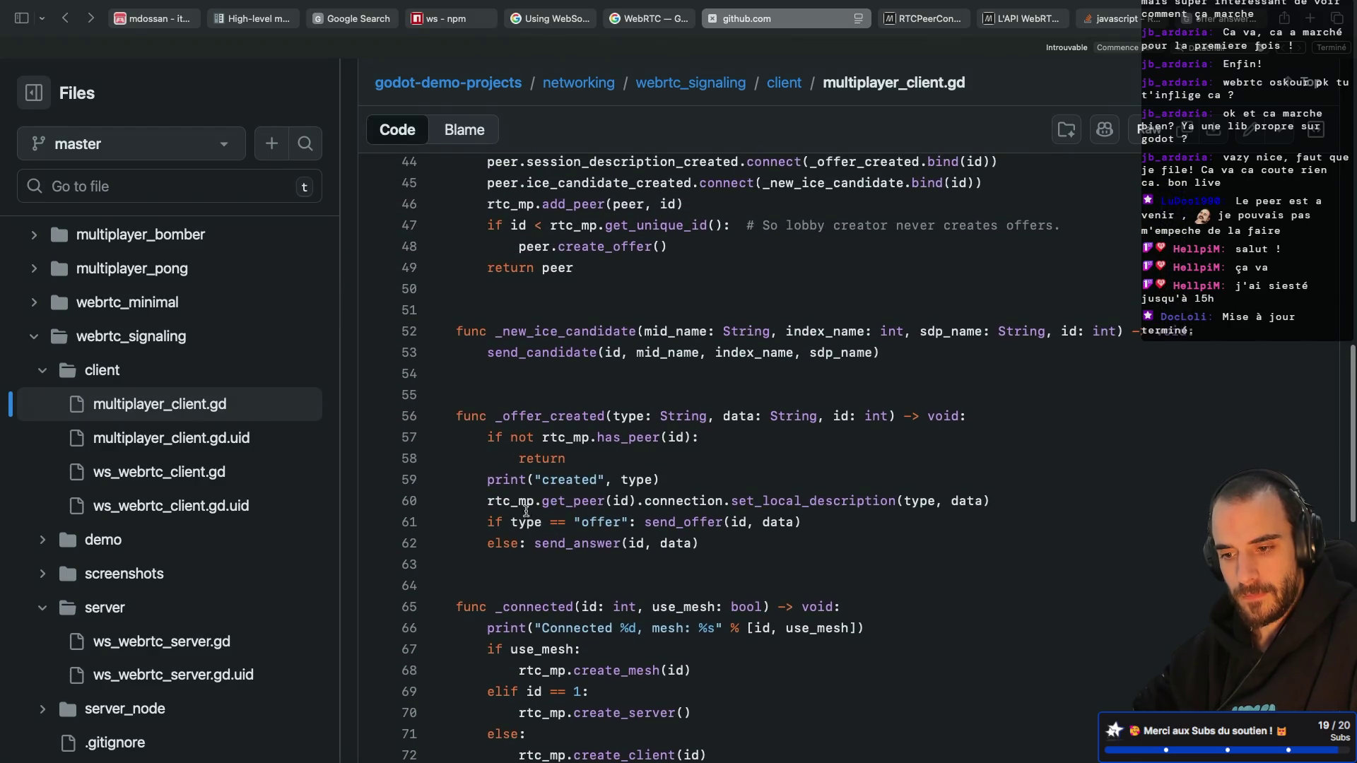
scroll(513, 475, "up", 4)
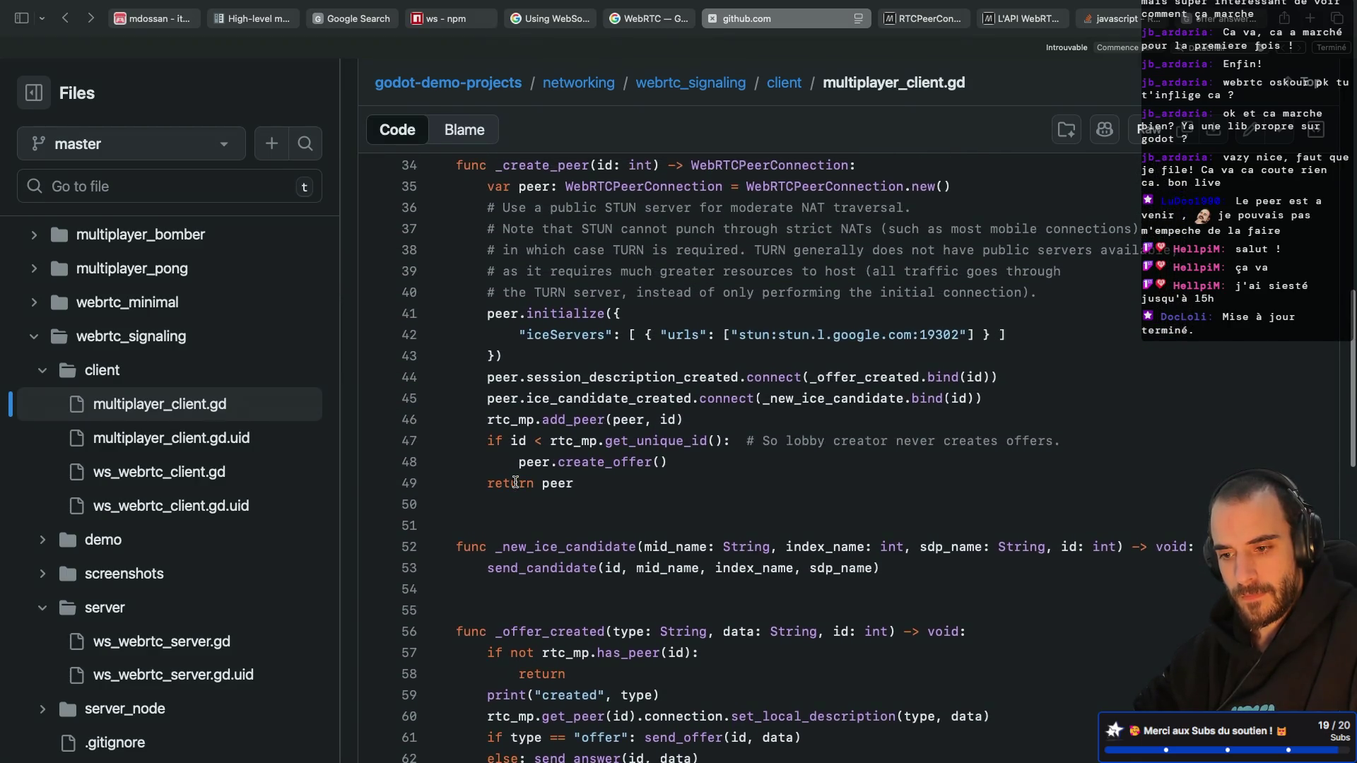
scroll(516, 482, "up", 2)
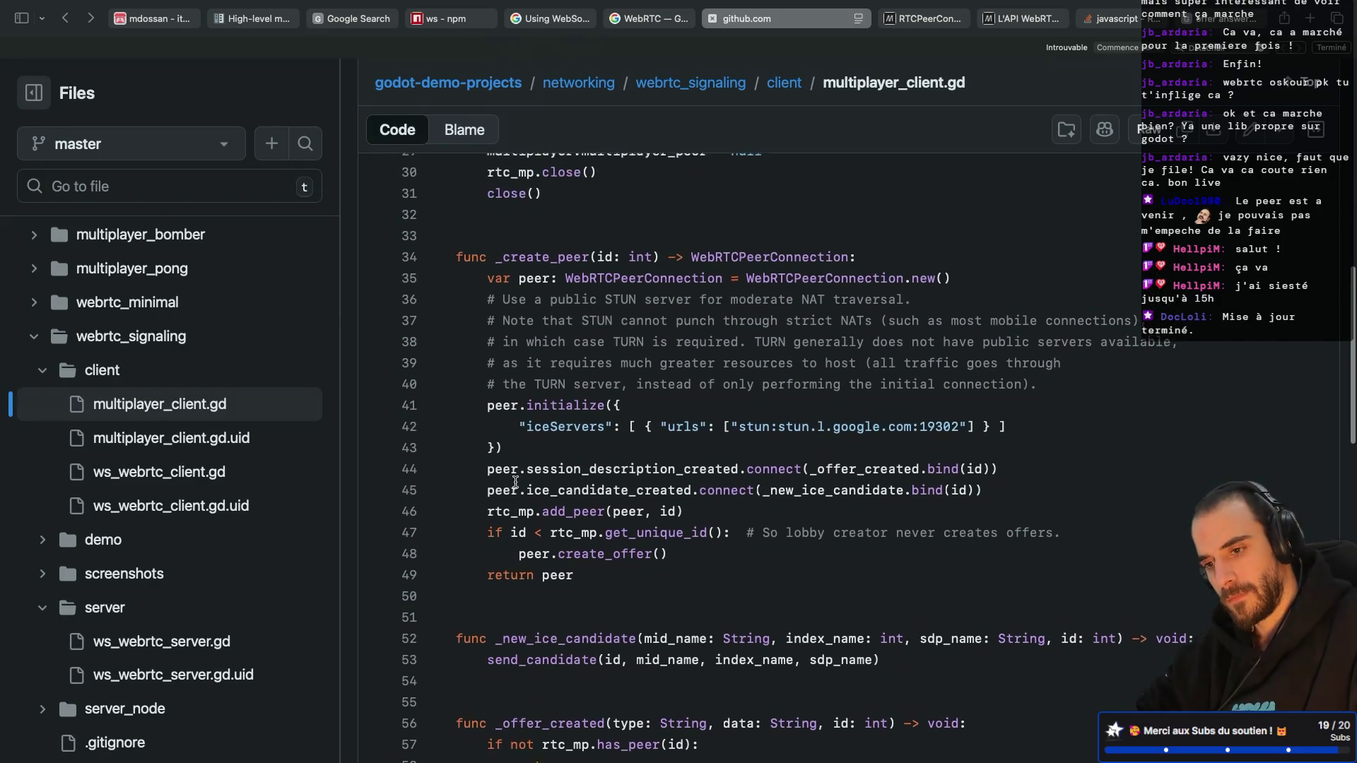
scroll(515, 482, "up", 2)
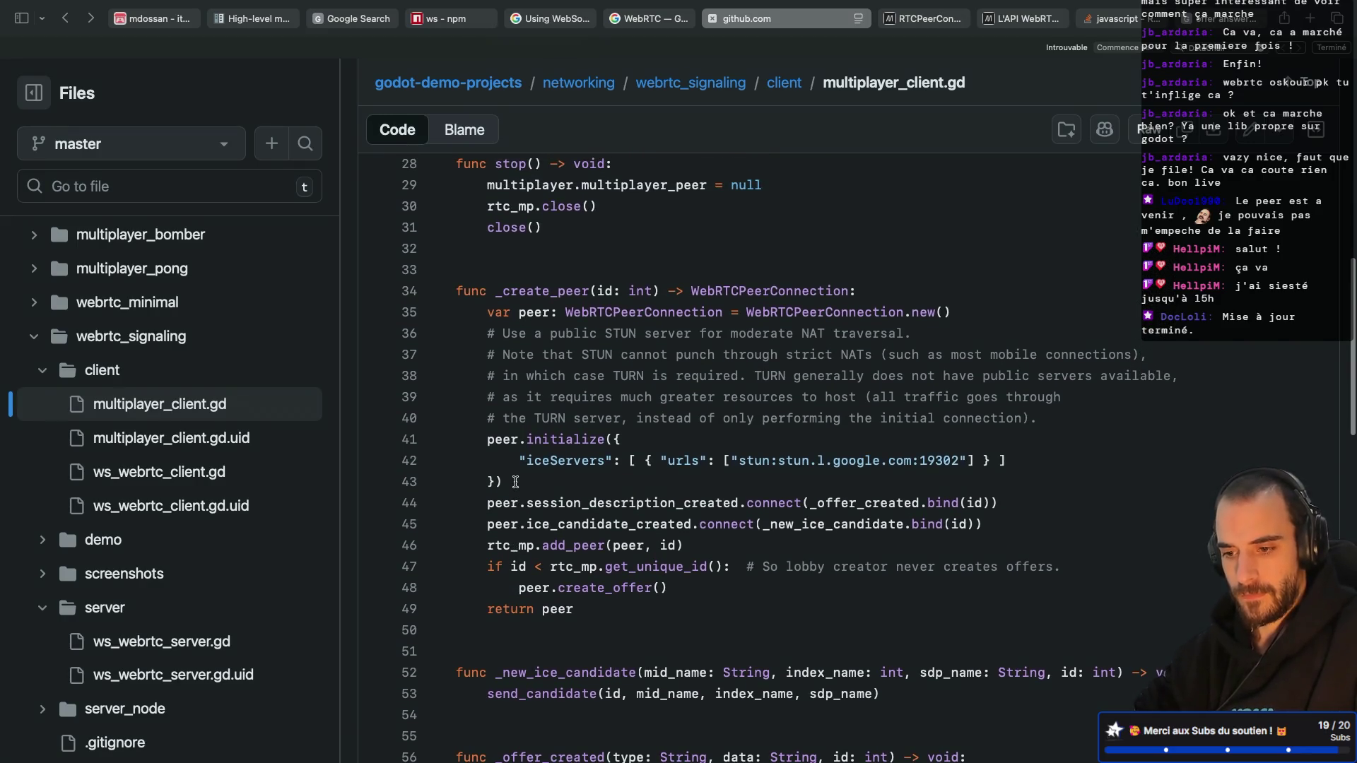
scroll(516, 482, "up", 1)
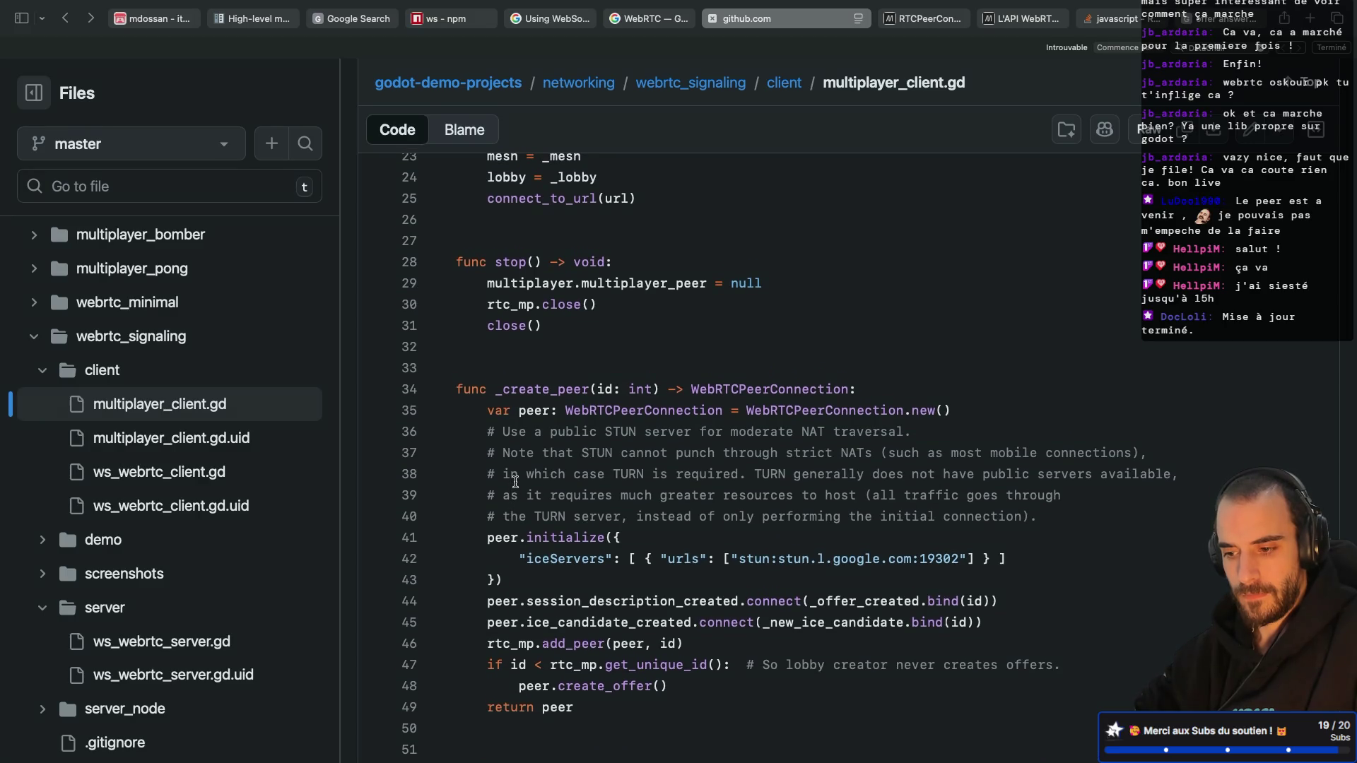
scroll(530, 505, "up", 2)
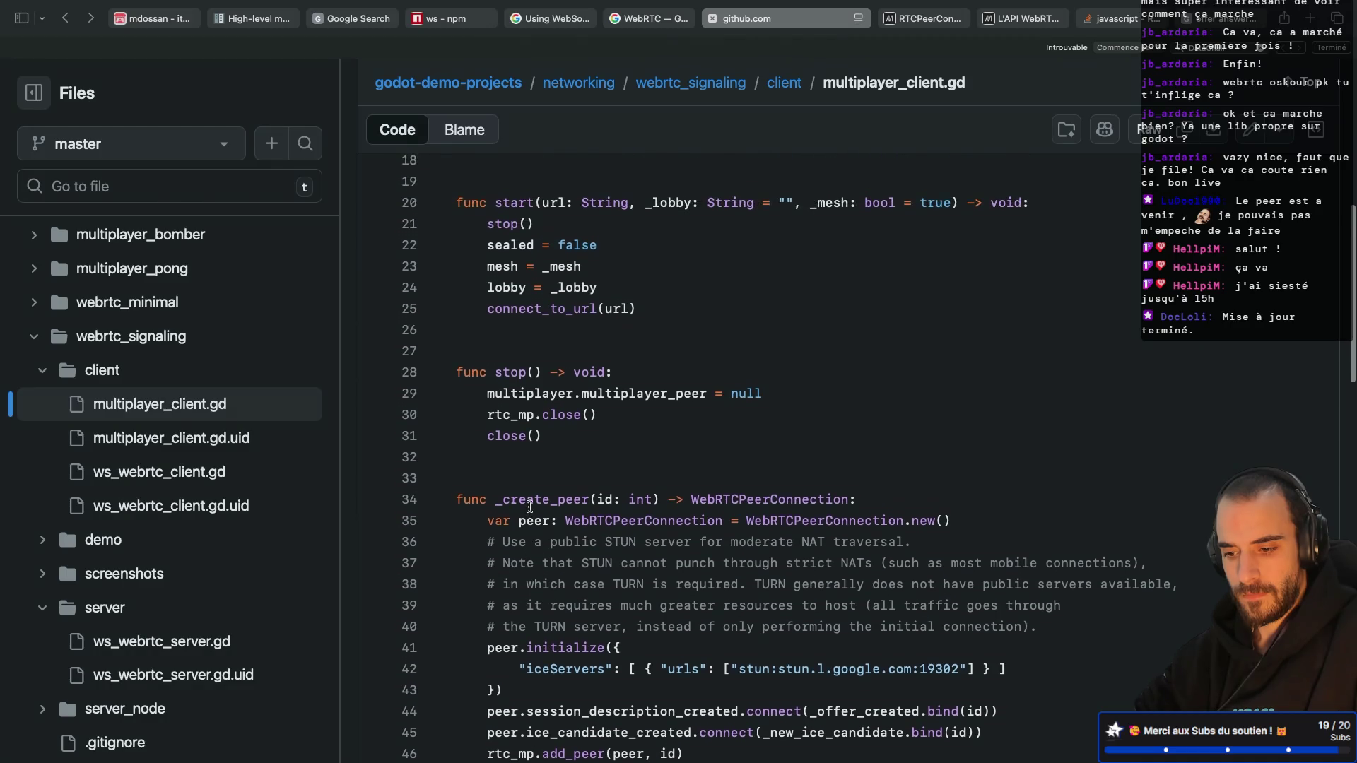
scroll(530, 506, "up", 2)
scroll(530, 506, "up", 1)
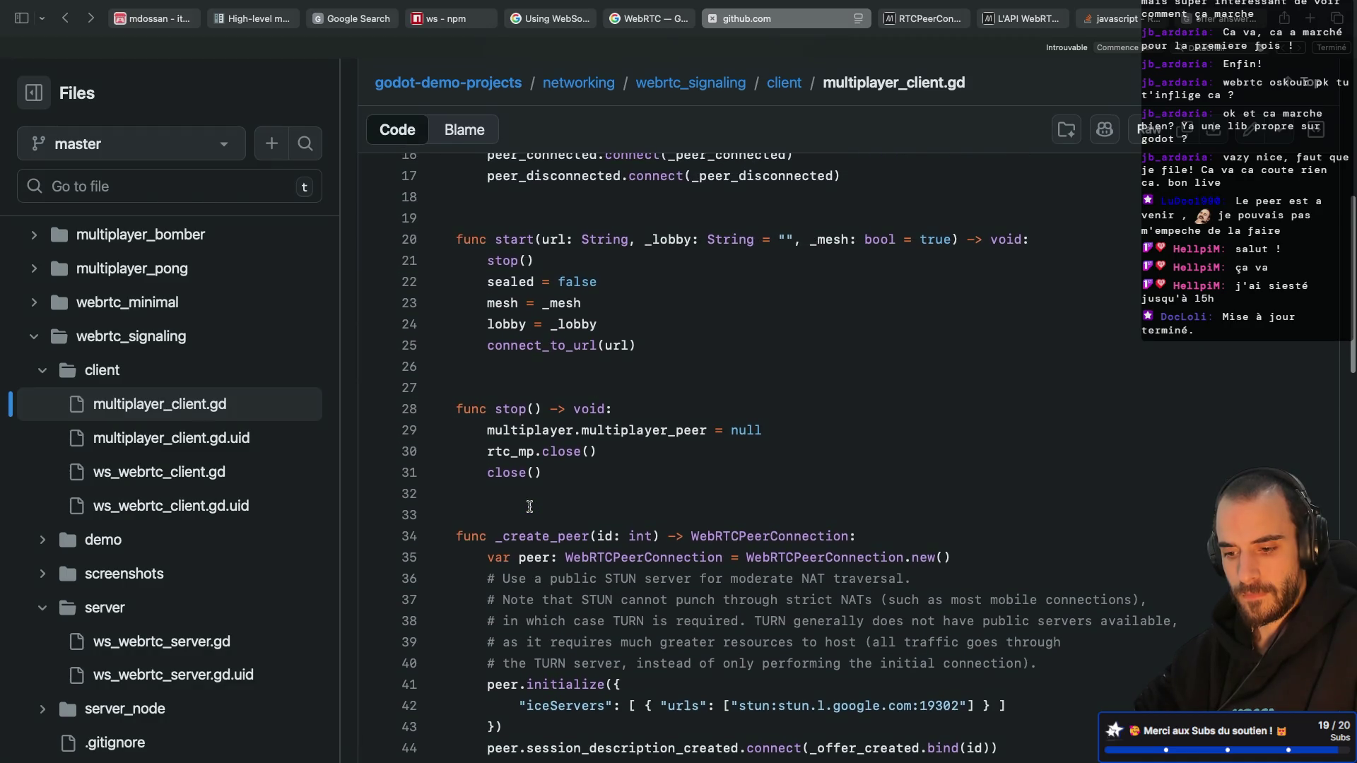
scroll(529, 507, "up", 6)
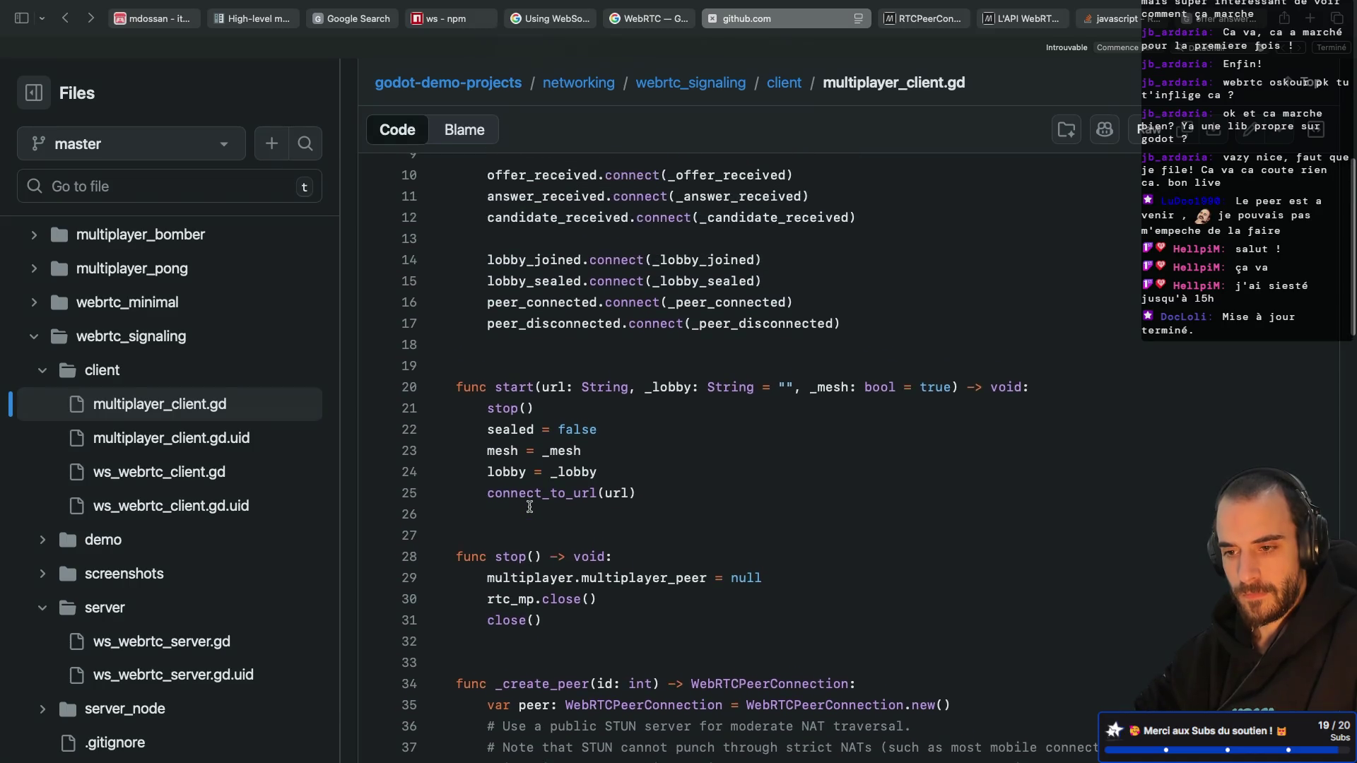
scroll(529, 506, "up", 3)
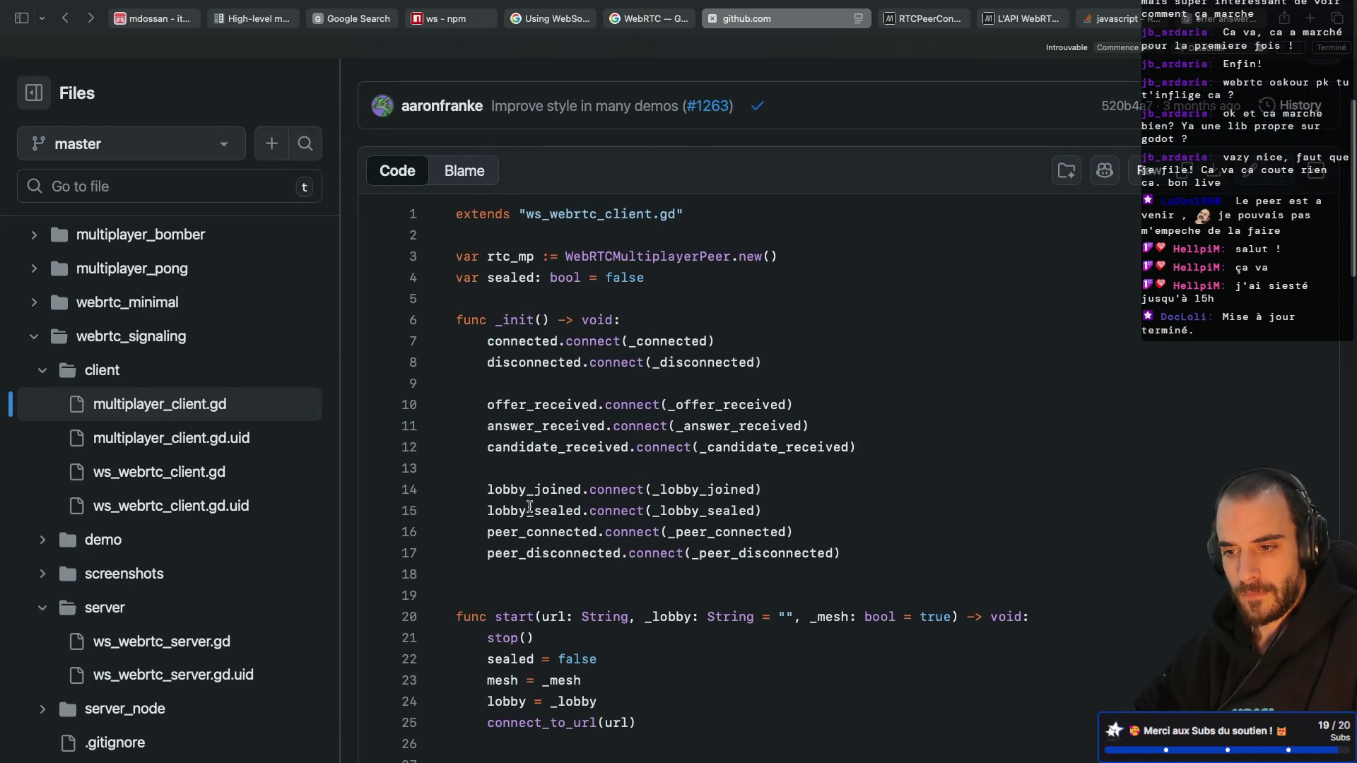
scroll(530, 507, "down", 10)
scroll(529, 507, "down", 3)
key("super+Tab")
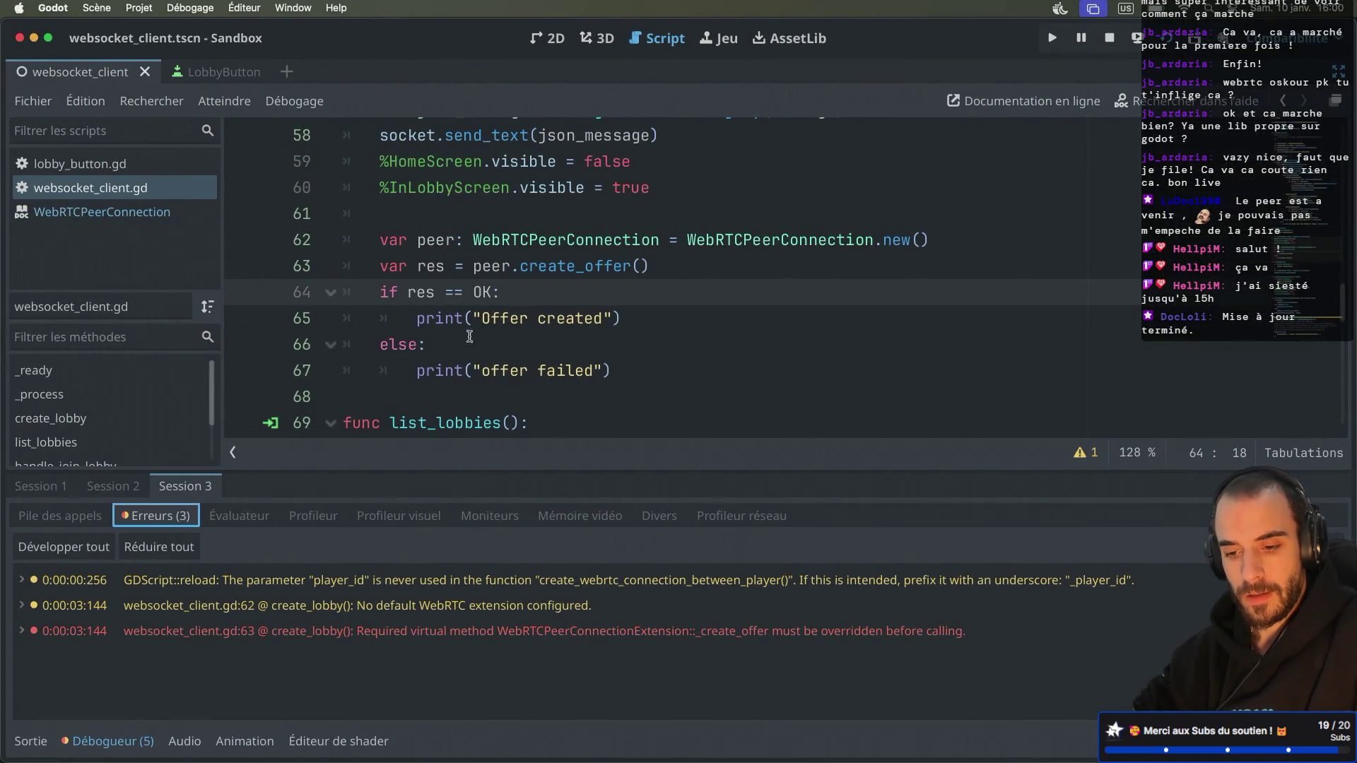
mouse_move(335, 637)
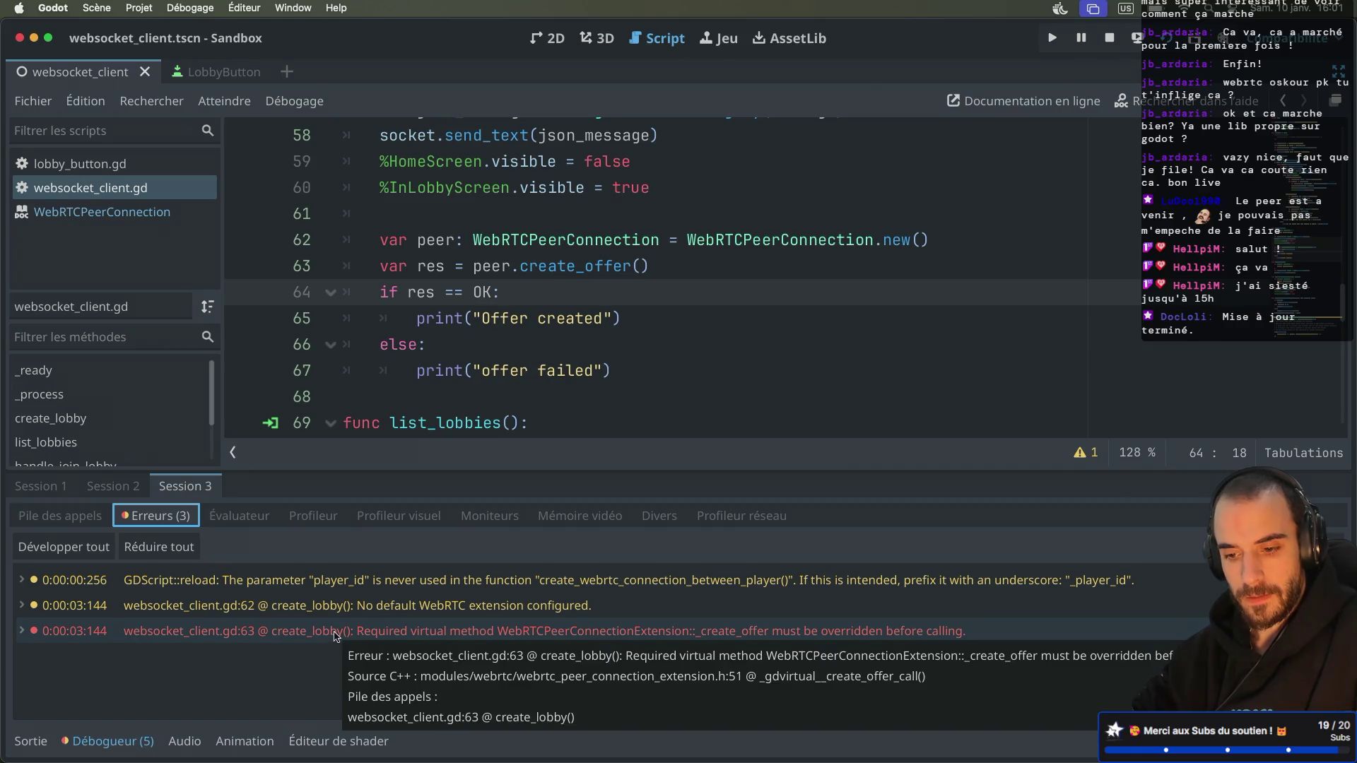
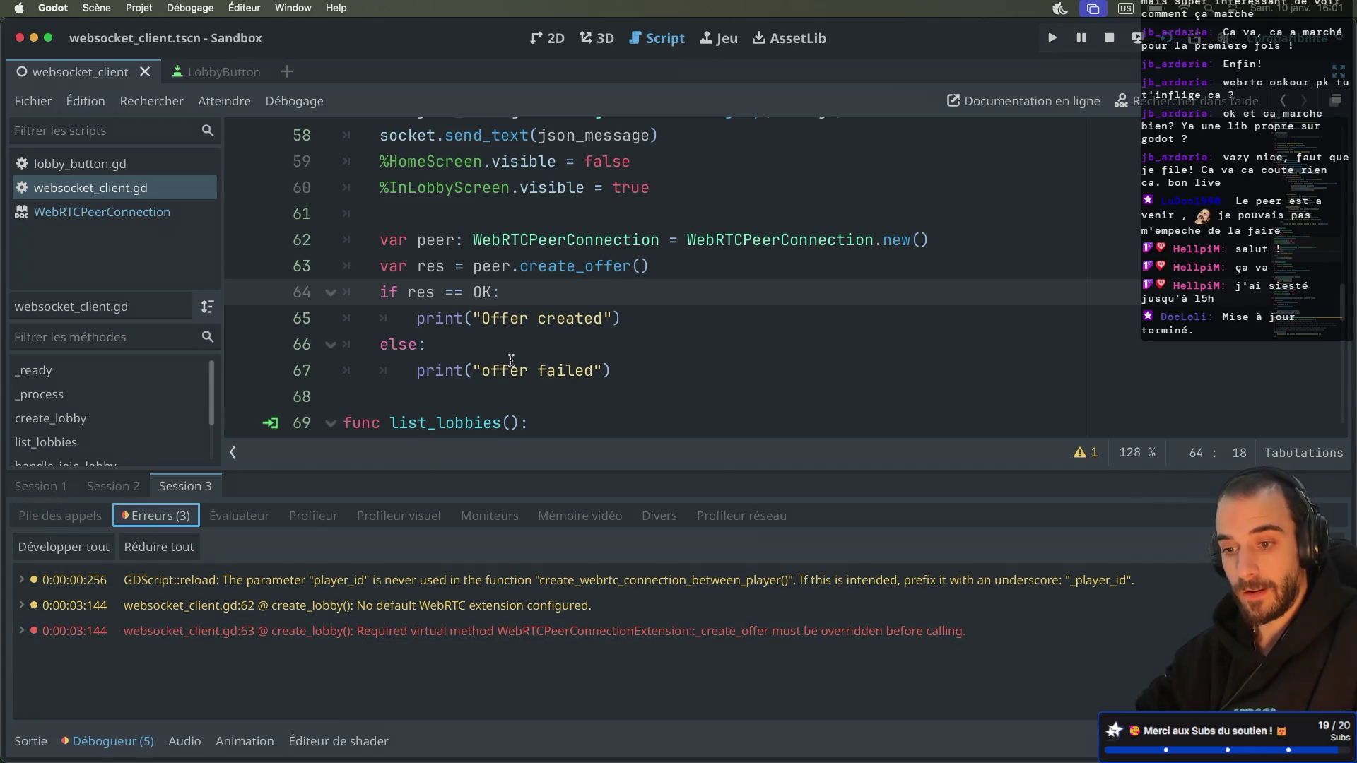
Step: Look up create_offer in the docs and select the session_description_created signal name
scroll(531, 321, "up", 1)
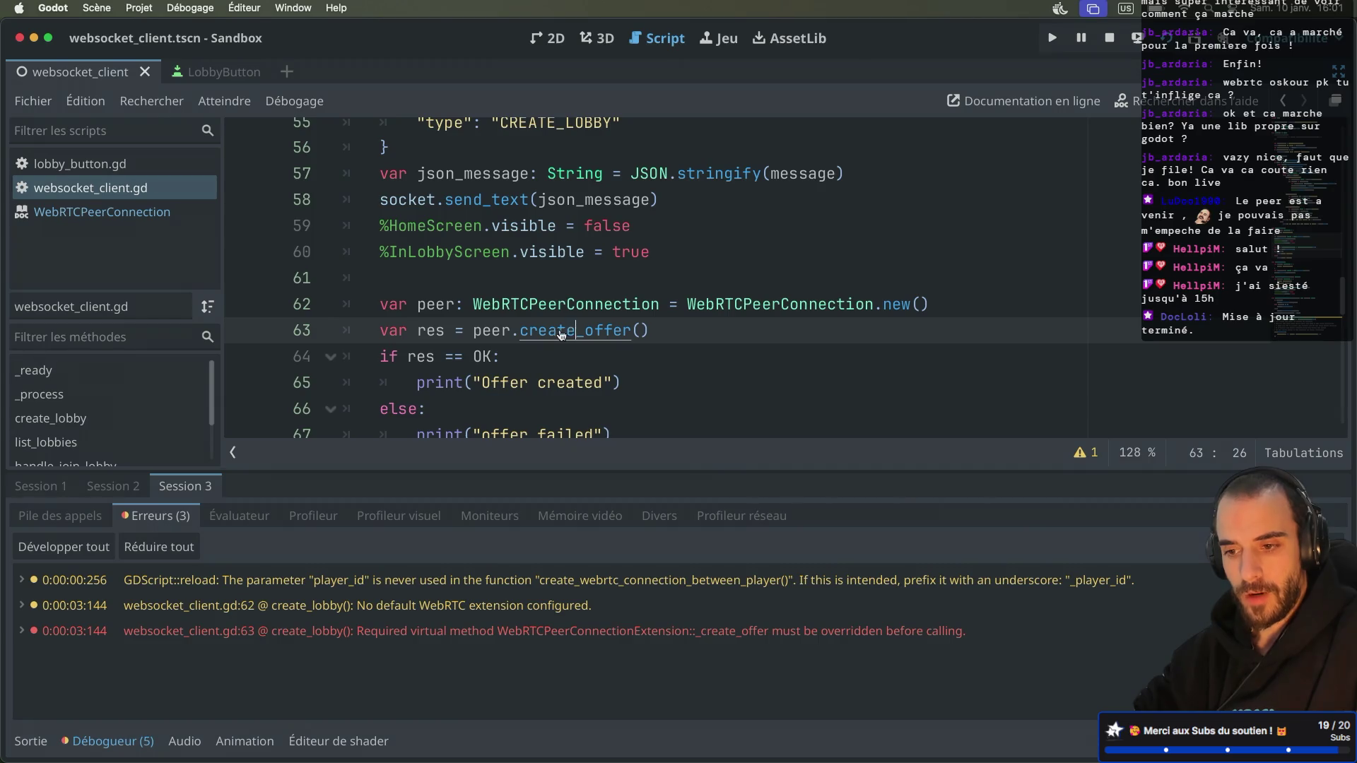
left_click(571, 330, "super")
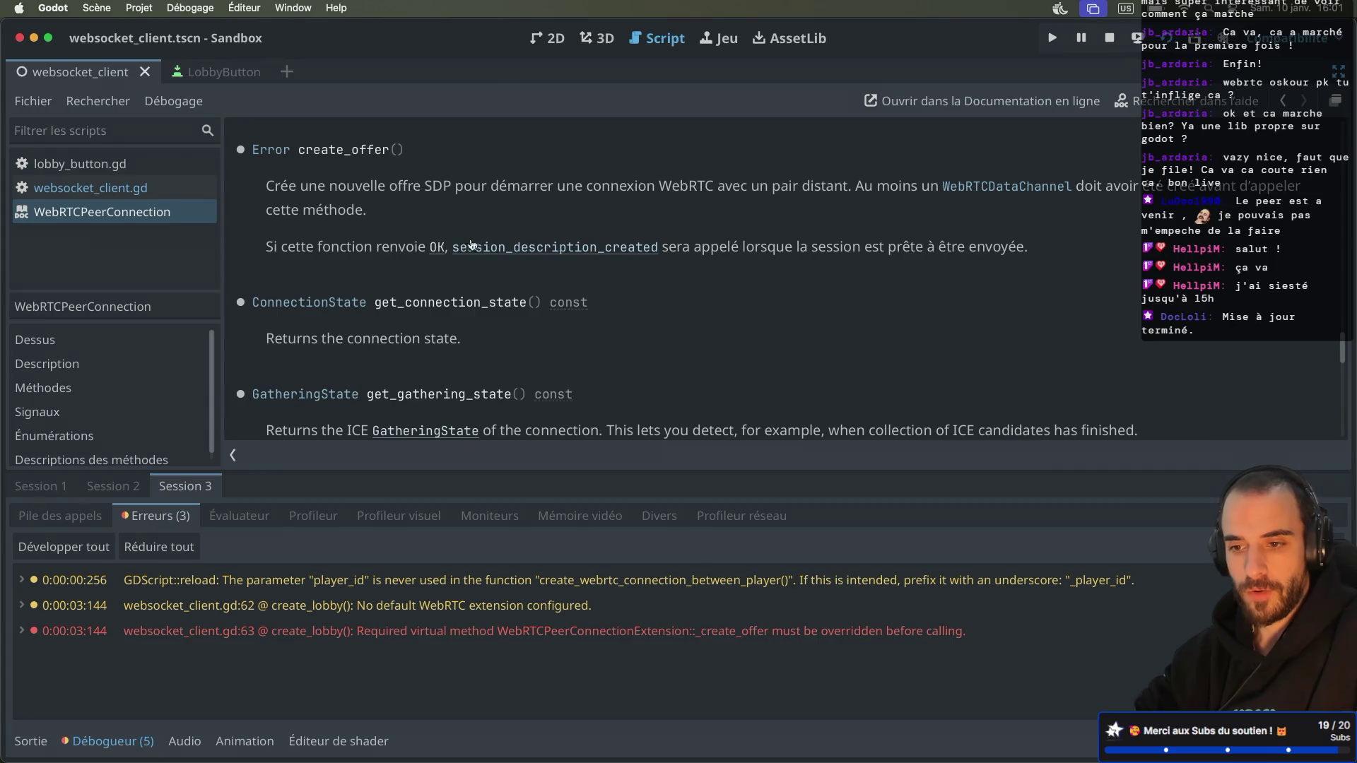
left_click(525, 251)
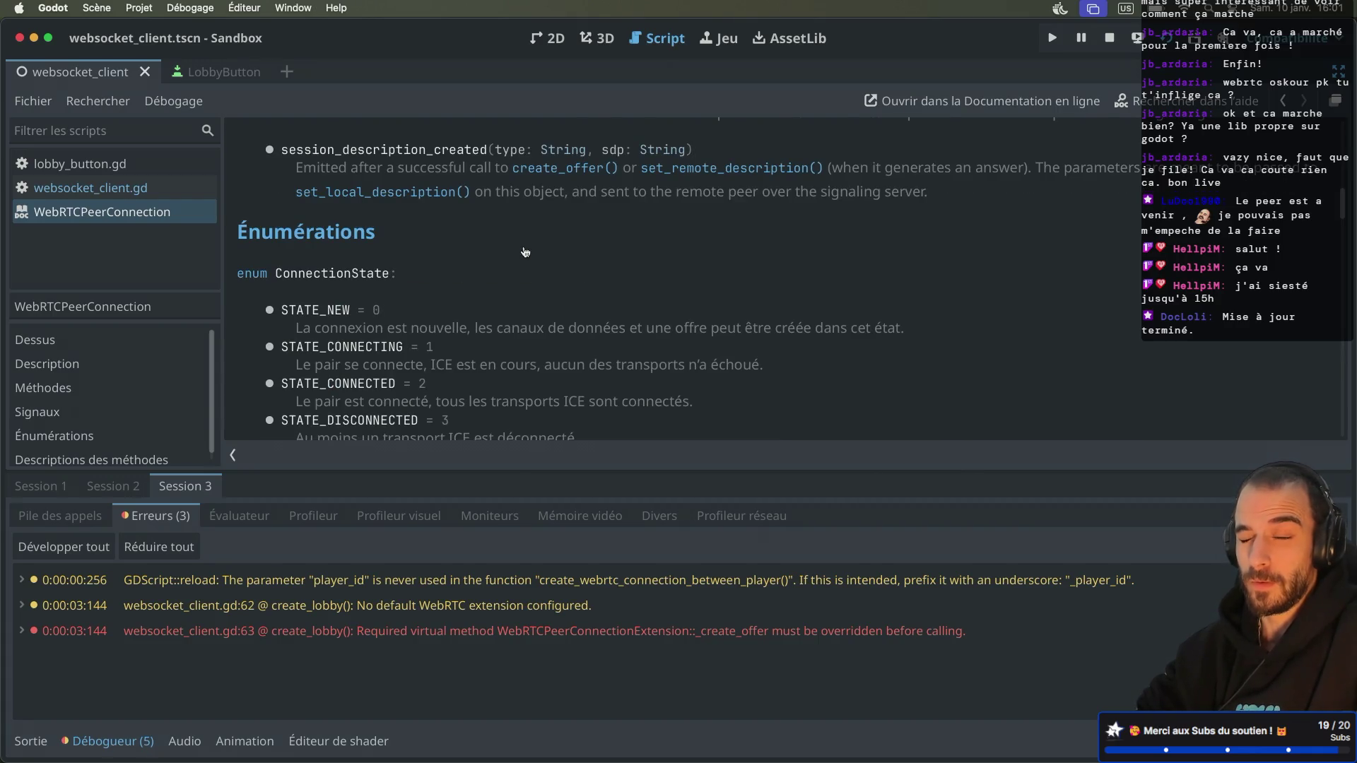
scroll(525, 252, "up", 3)
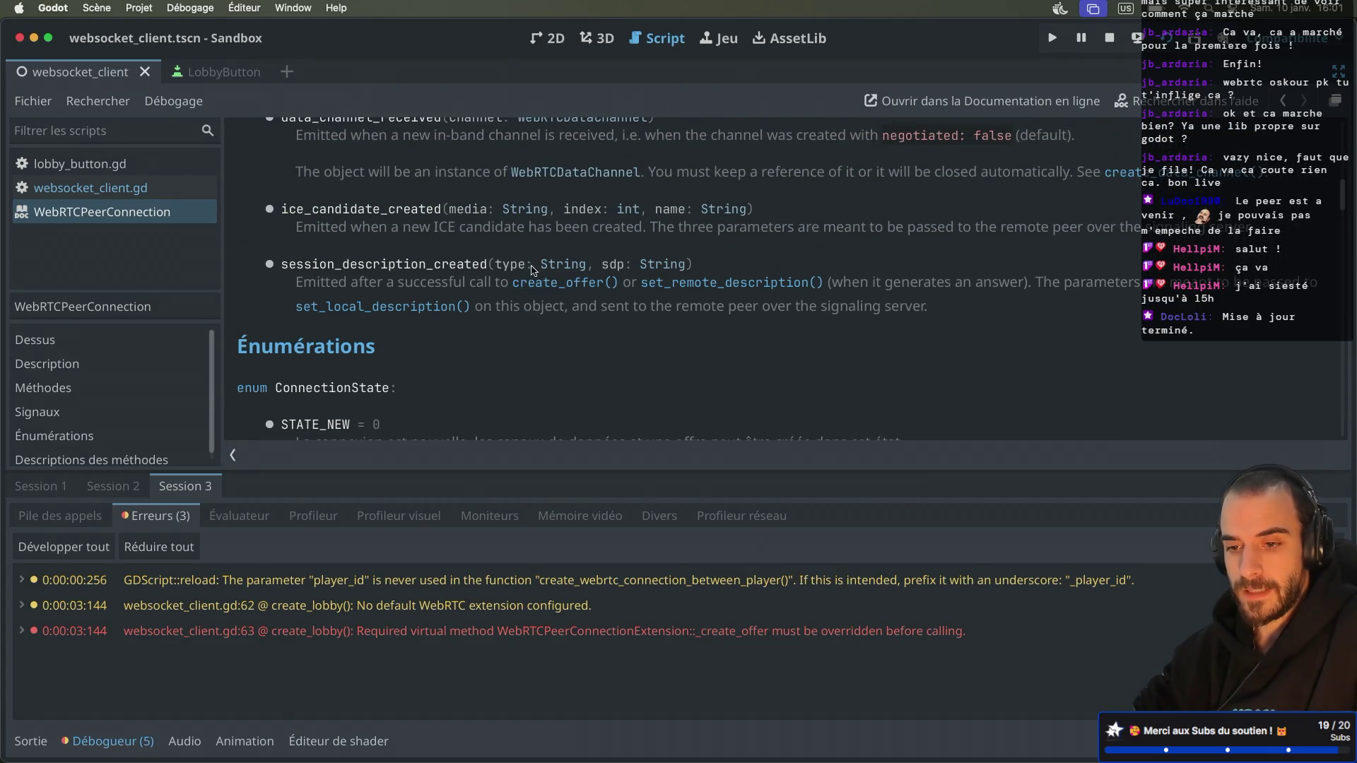
left_click_drag(283, 266, 489, 264)
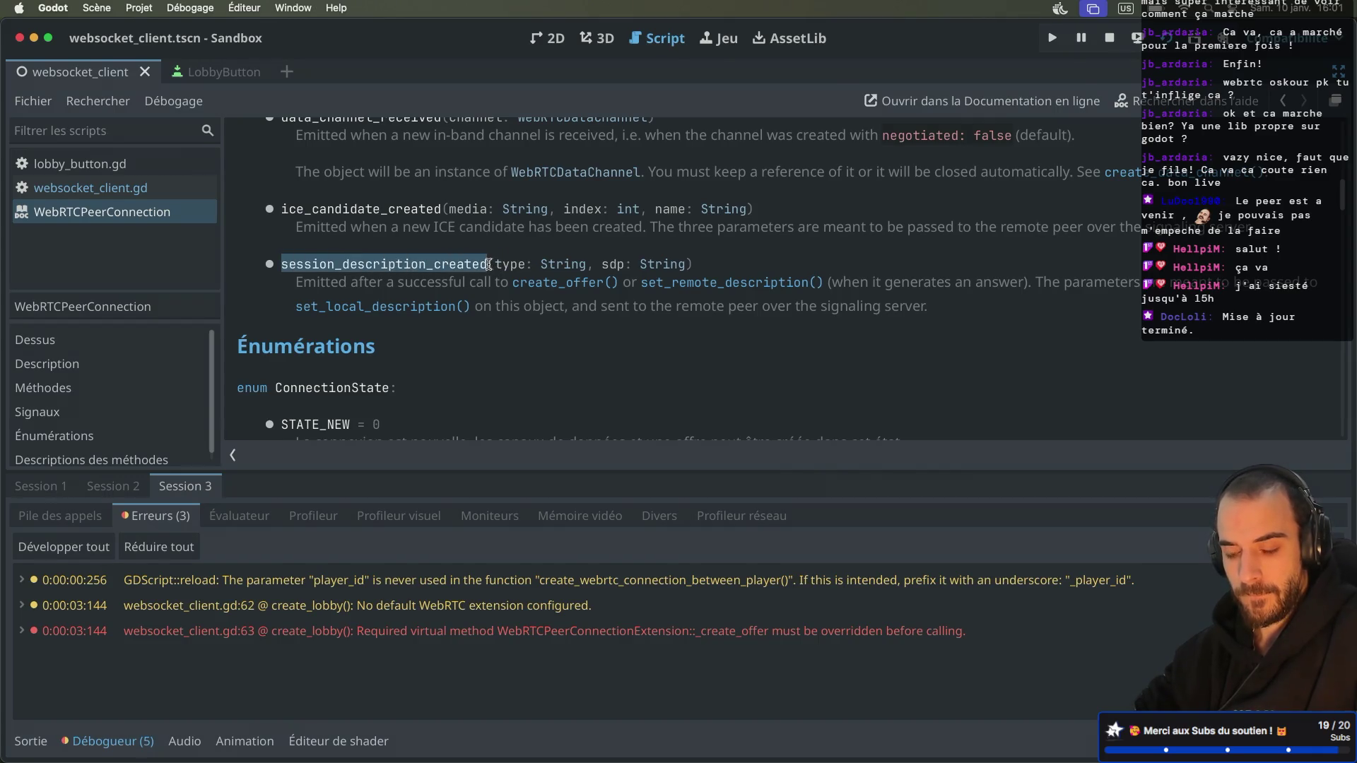
Step: After line 62, connect peer.session_description_created to handle_session_description_created
left_click(116, 188)
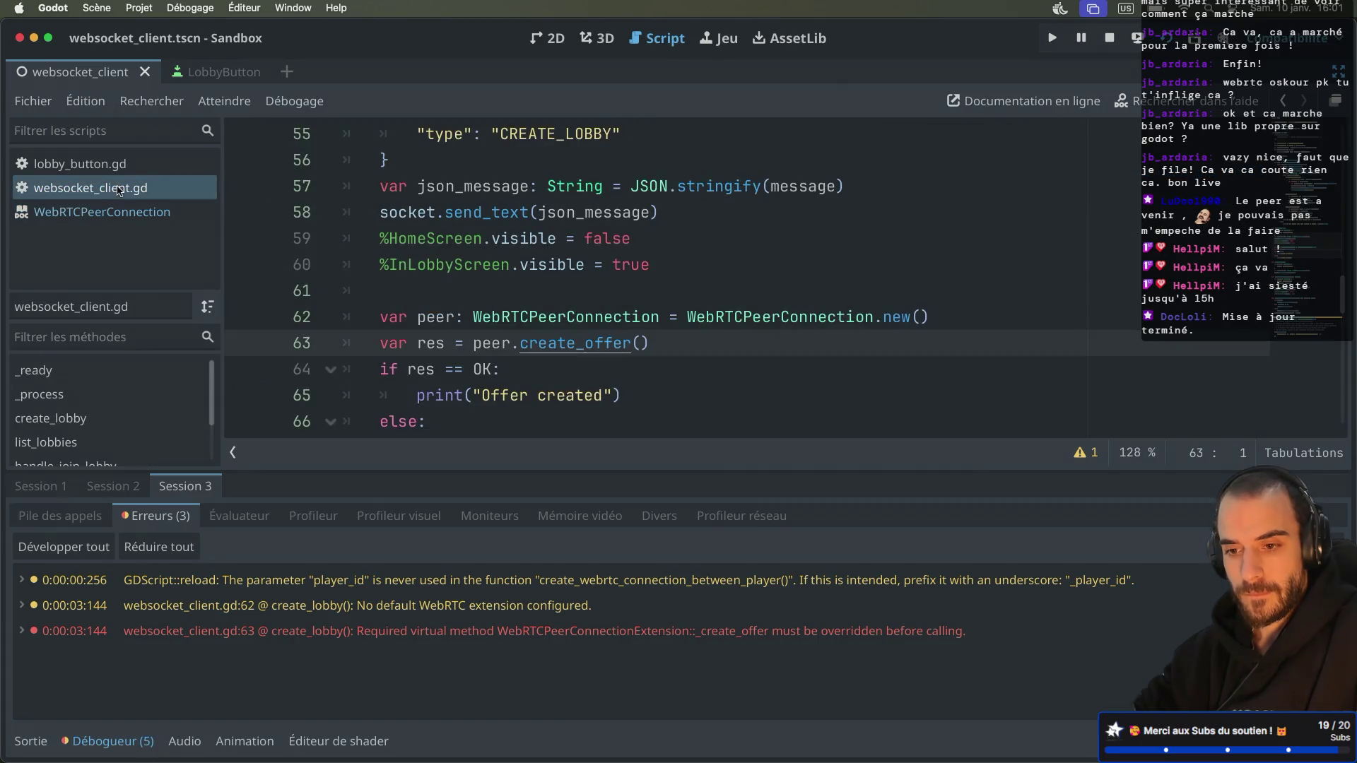
scroll(610, 357, "down", 3)
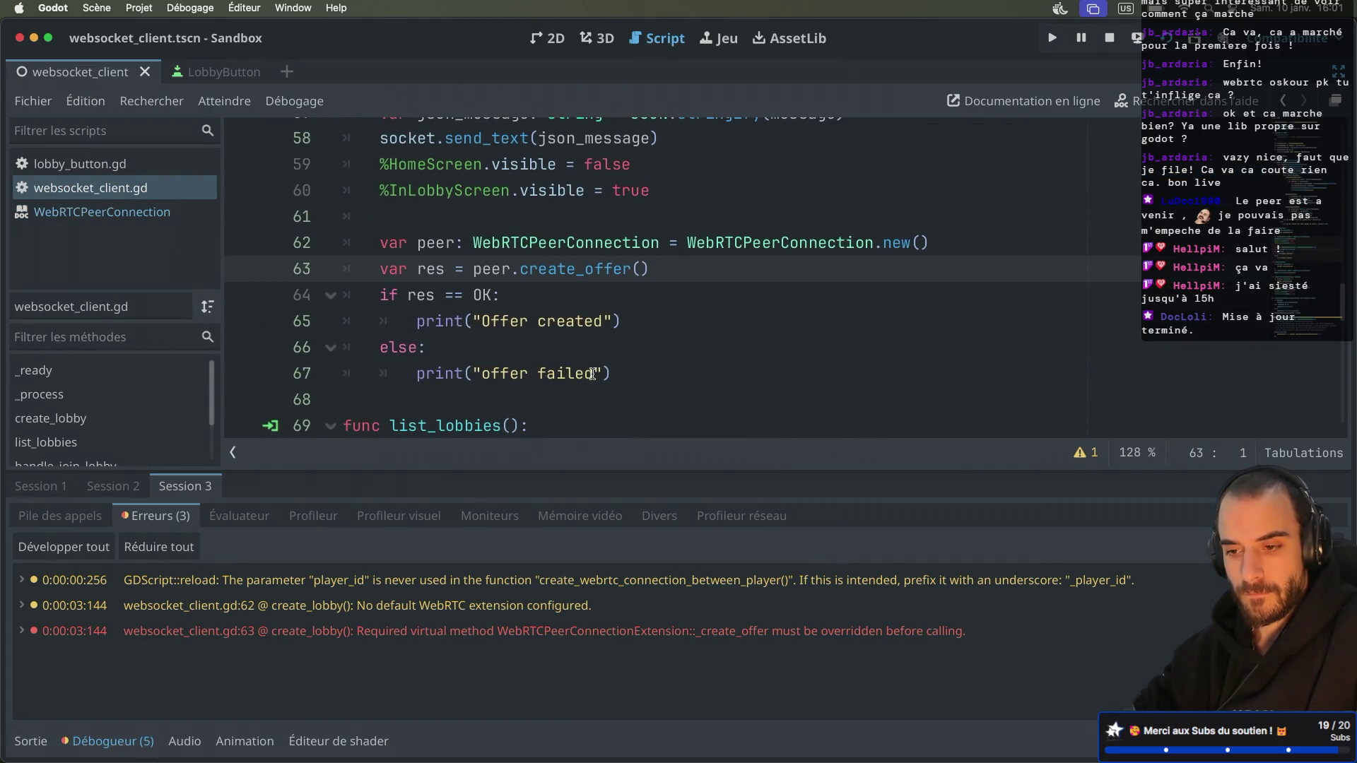
left_click(964, 239)
key("Return")
type("p")
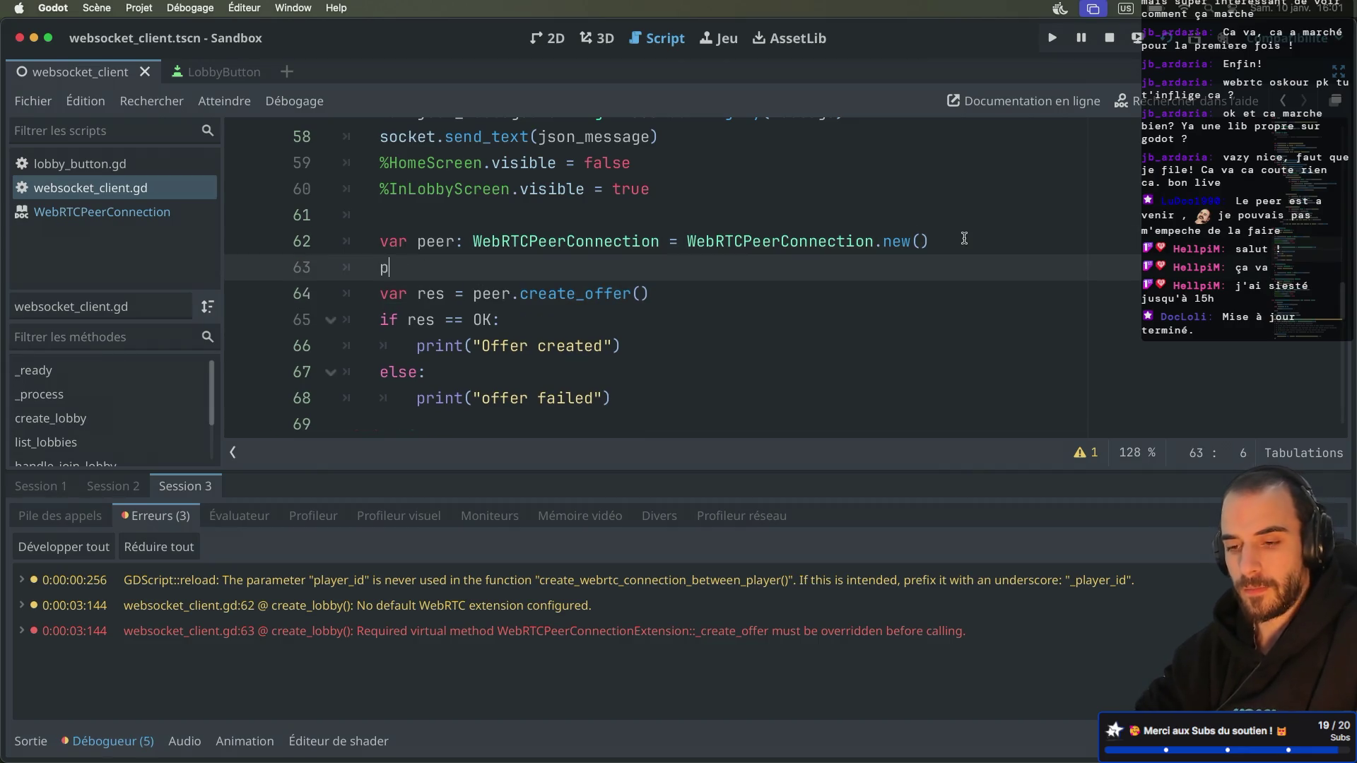
type("eer.se")
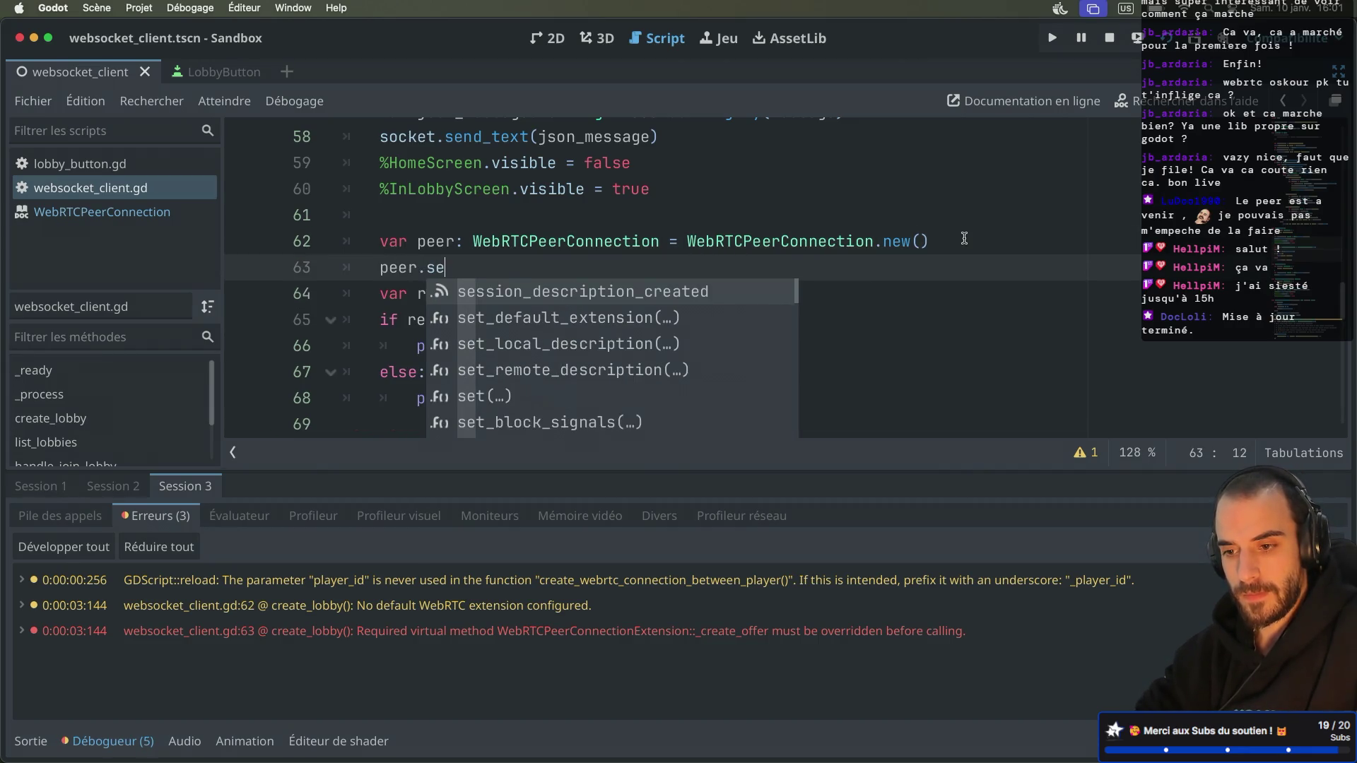
type("esion")
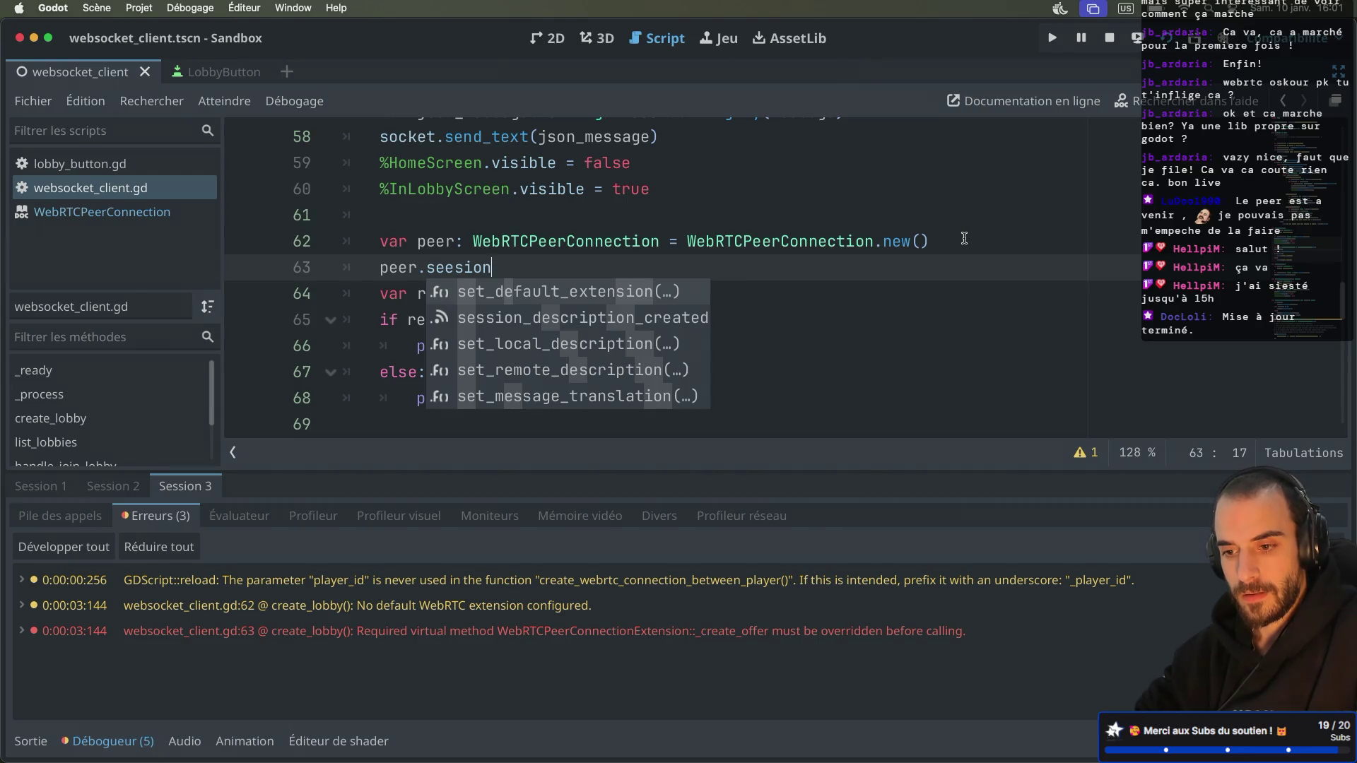
key("Down")
key("Return")
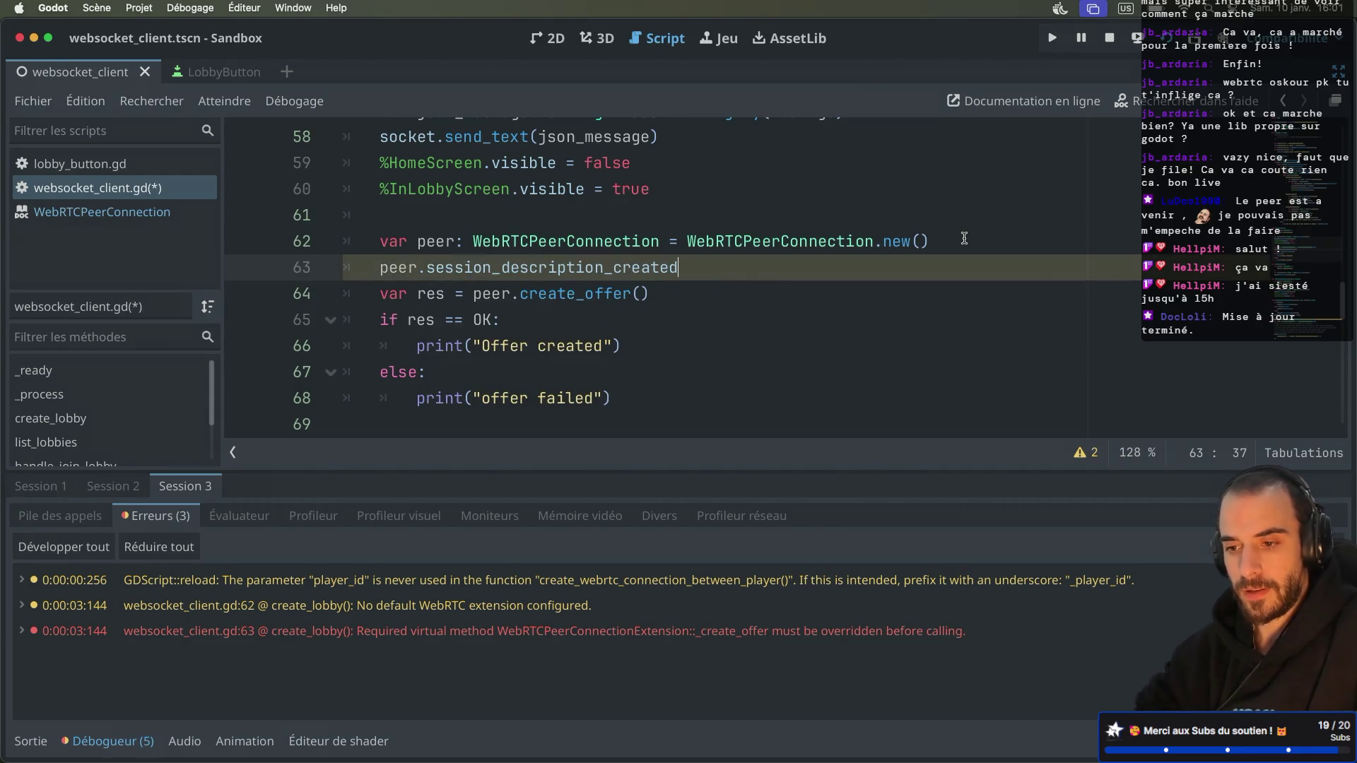
type(".")
key("Return")
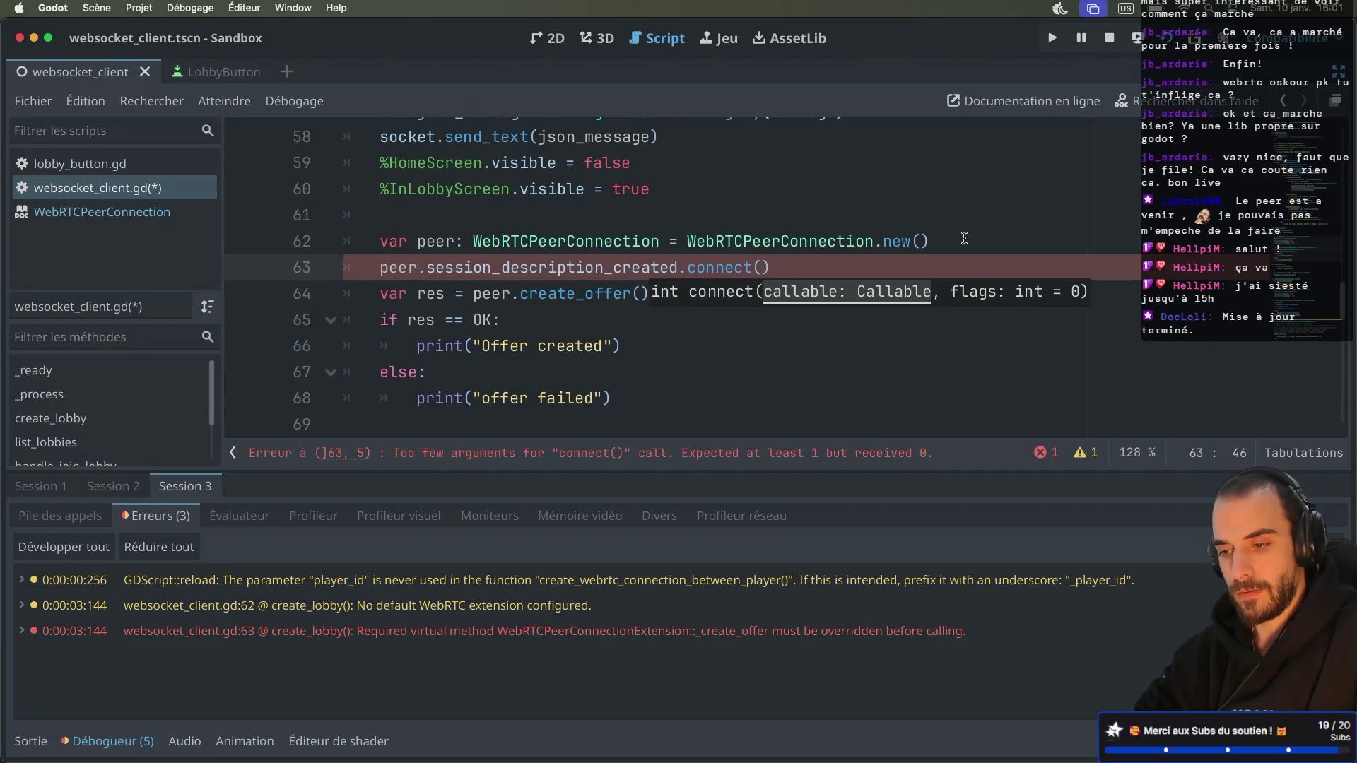
type("handle_ses")
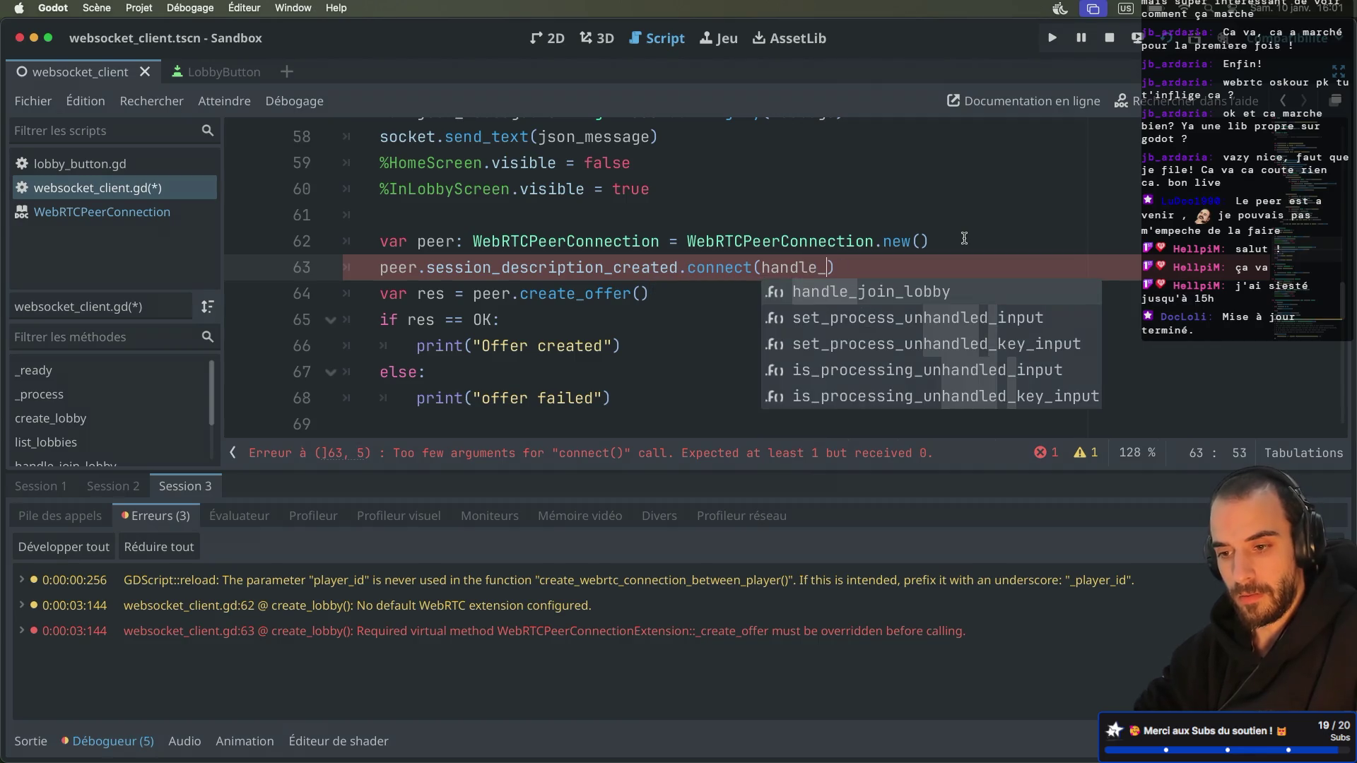
type("sion_descripti")
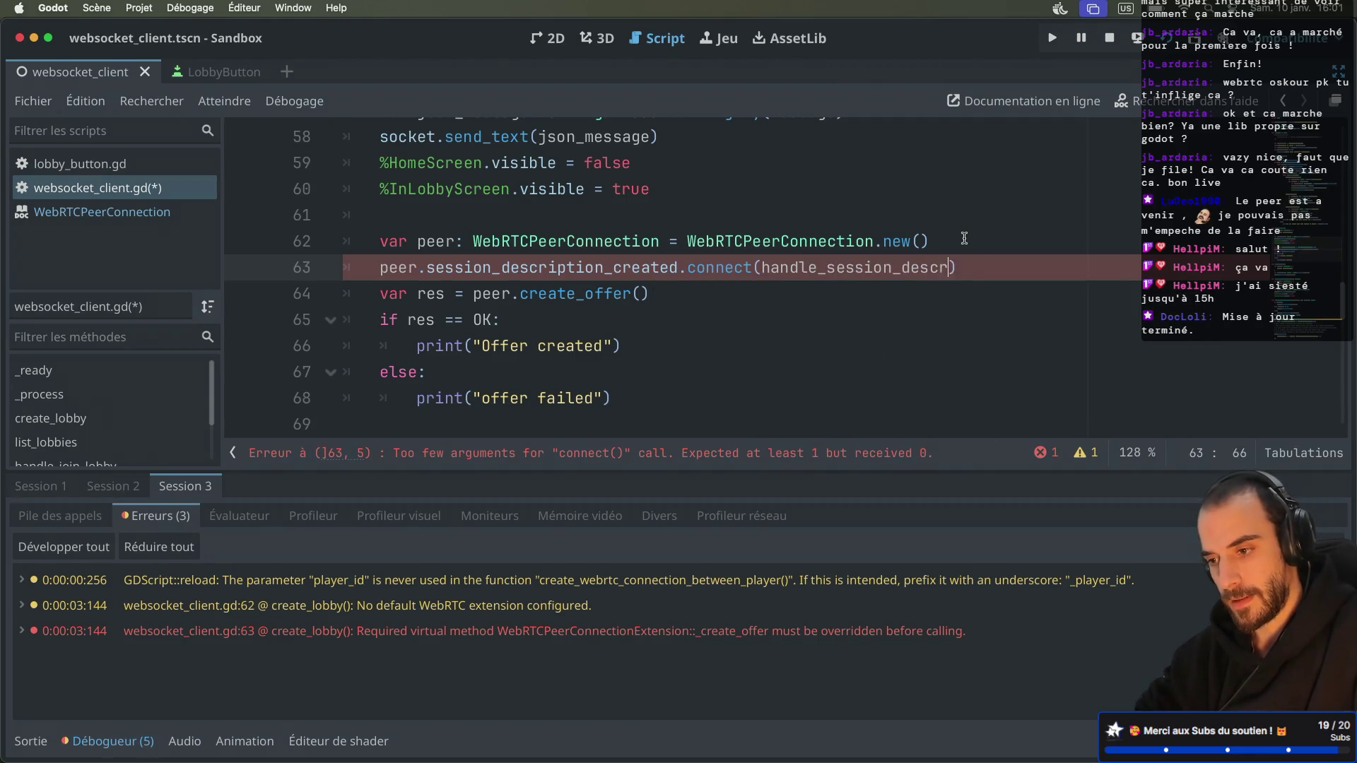
type("on_created")
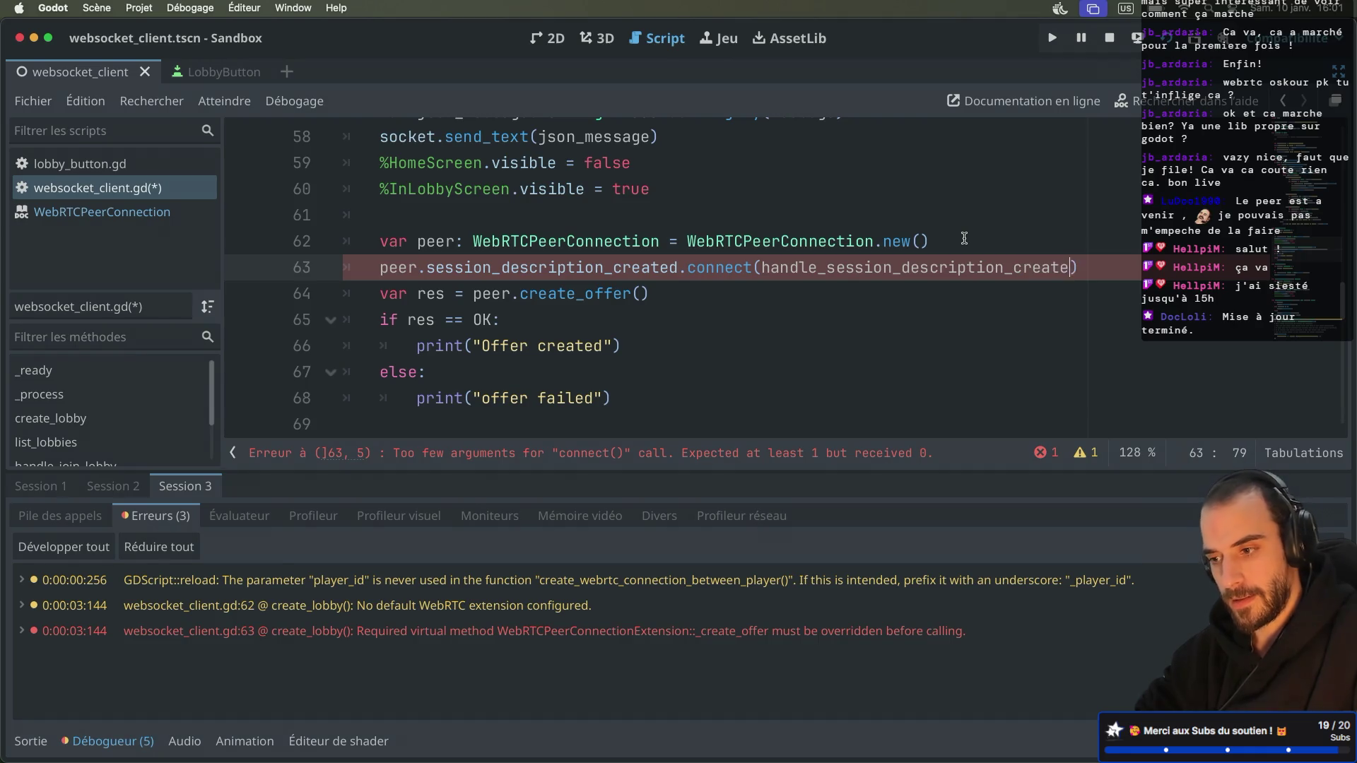
Step: Add func handle_session_description_created(): with a pass body below the create_offer block
scroll(759, 341, "down", 2)
left_click(421, 308)
key("Return")
type("func ")
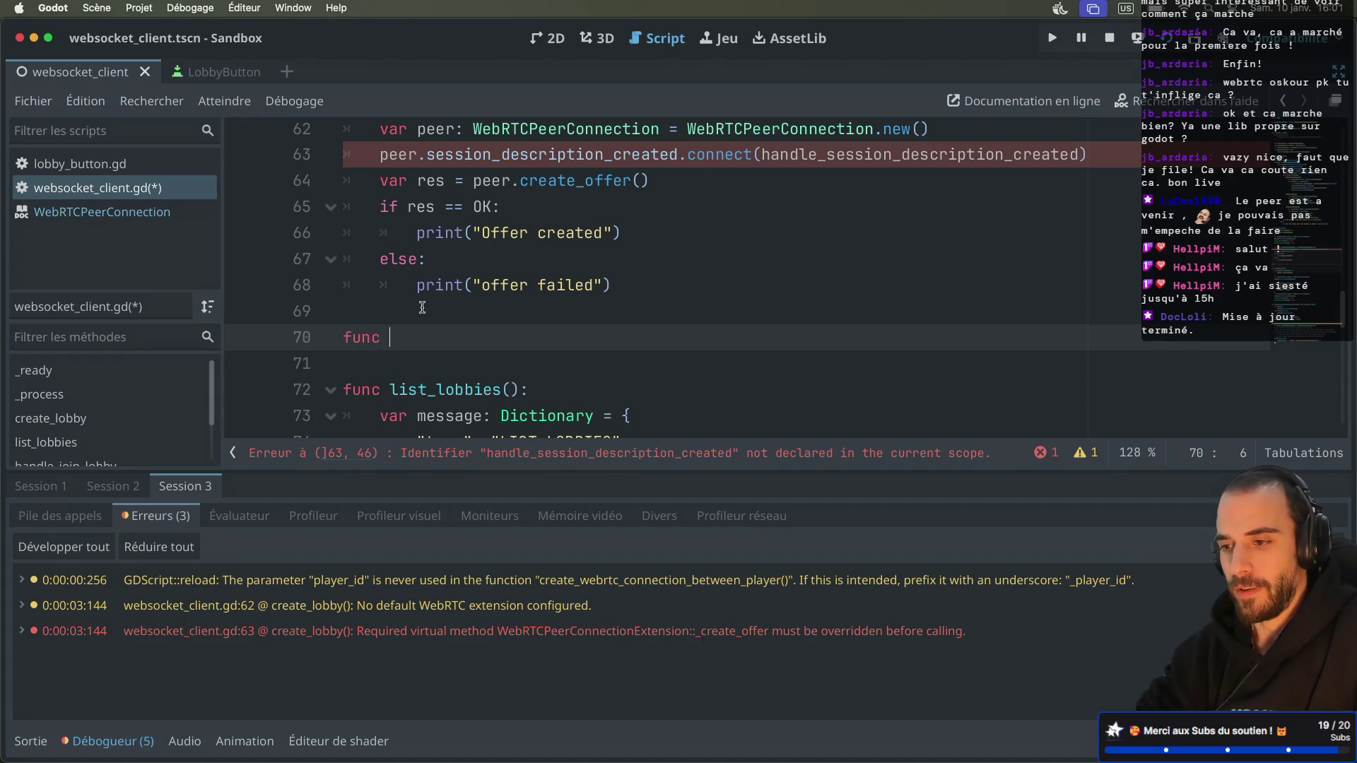
type("han")
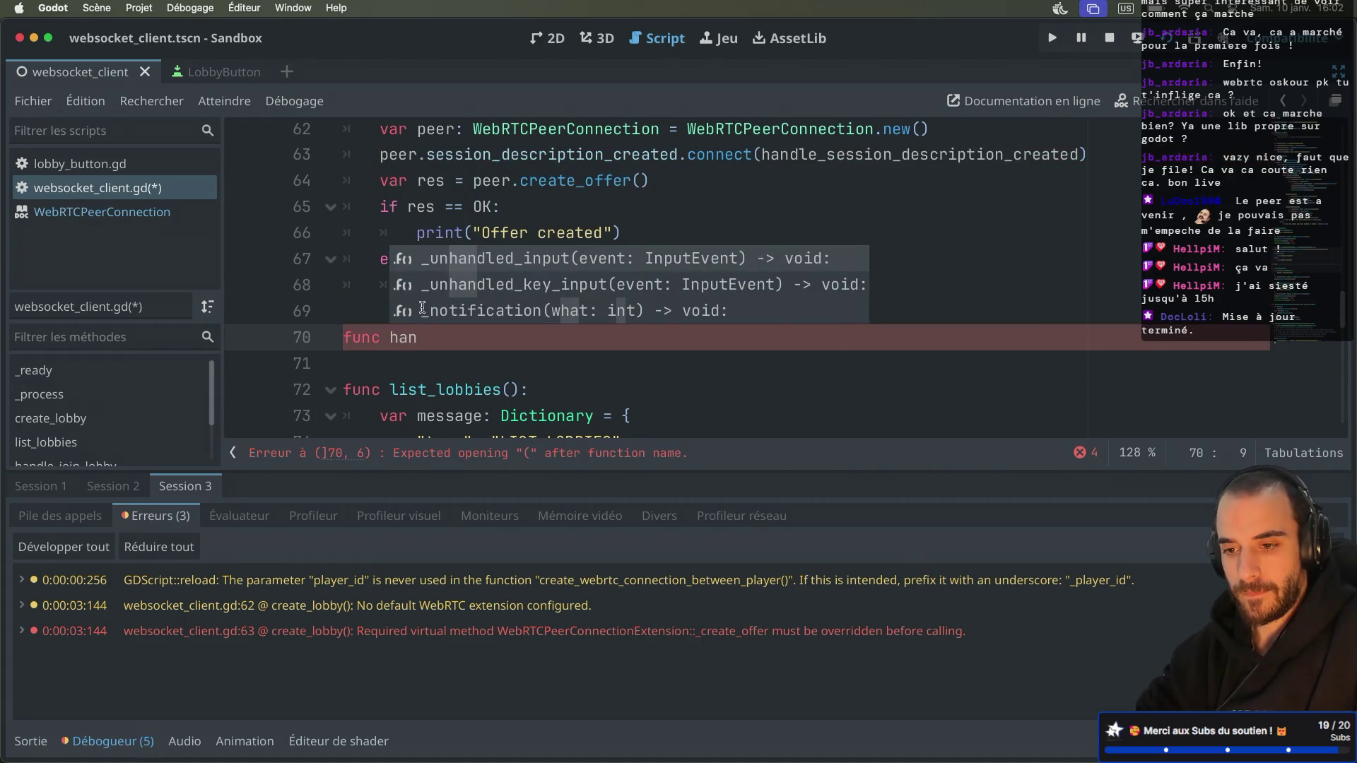
type("dle_session_description_created():")
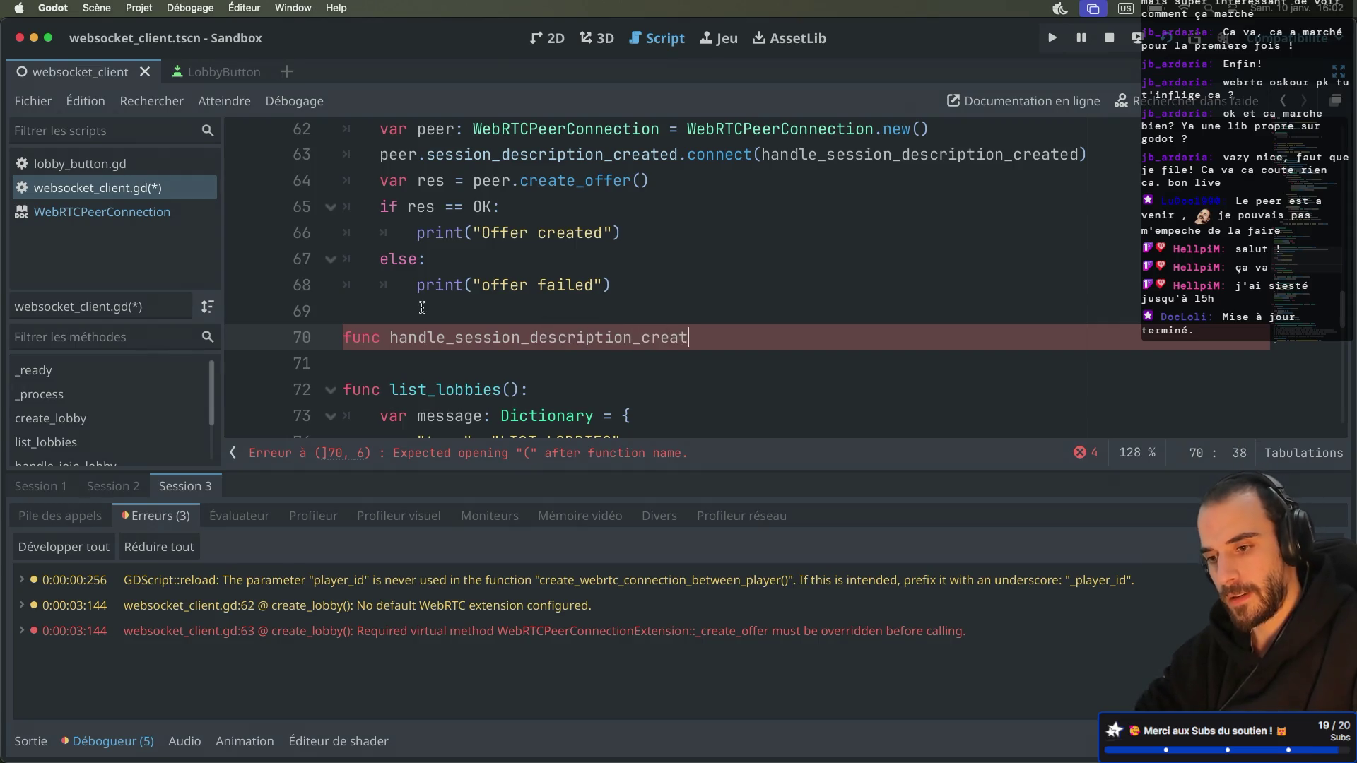
key("Return")
type("pass")
left_click(717, 336)
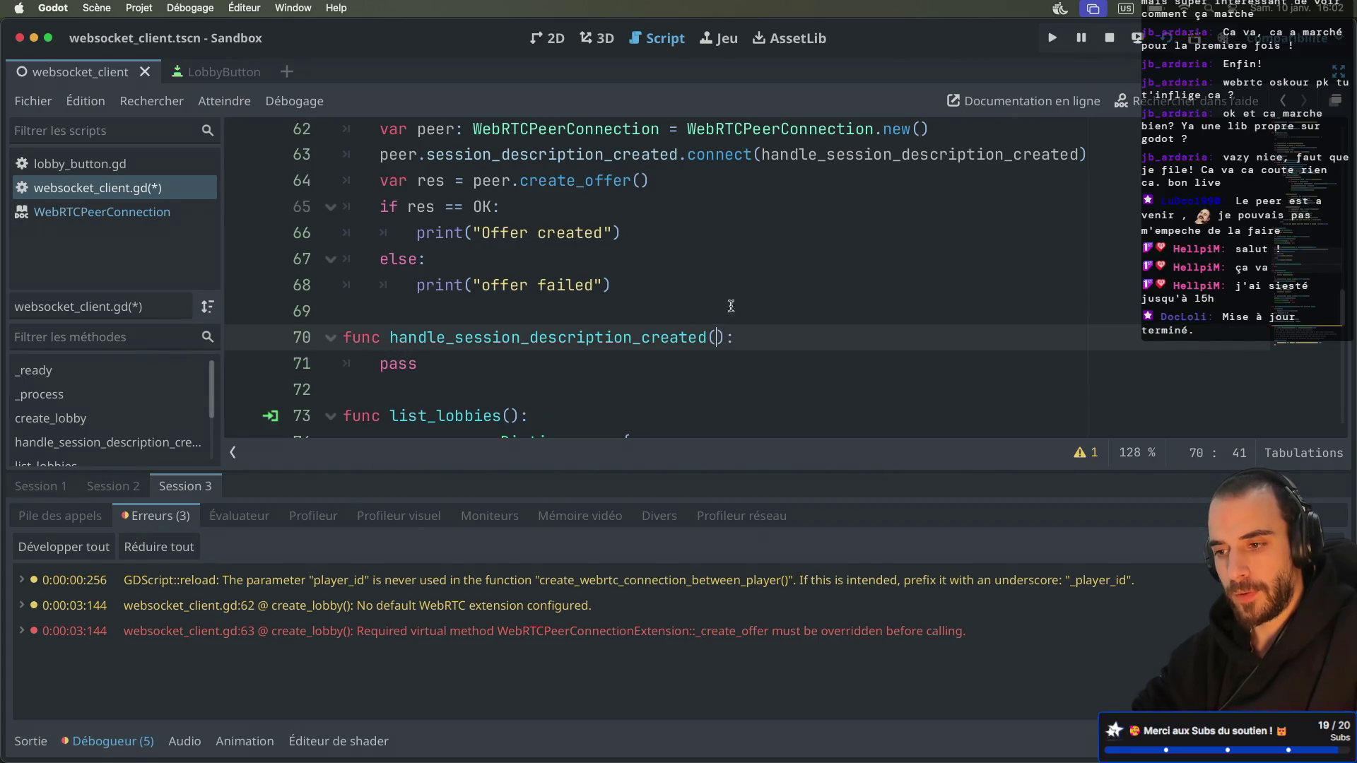
Step: Copy the signal's type and sdp parameters from its docs into the handler's signature
left_click(619, 161, "super")
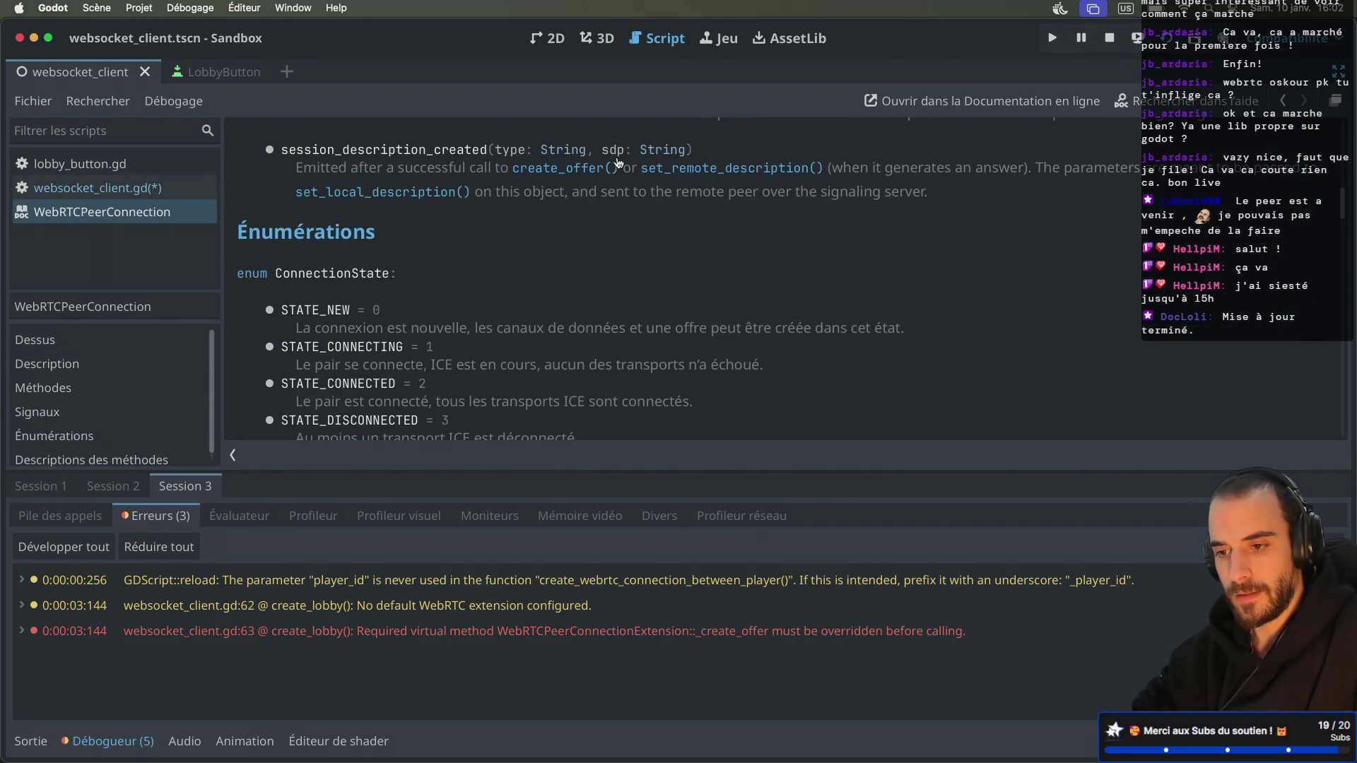
left_click_drag(496, 150, 684, 152)
key("ctrl+c")
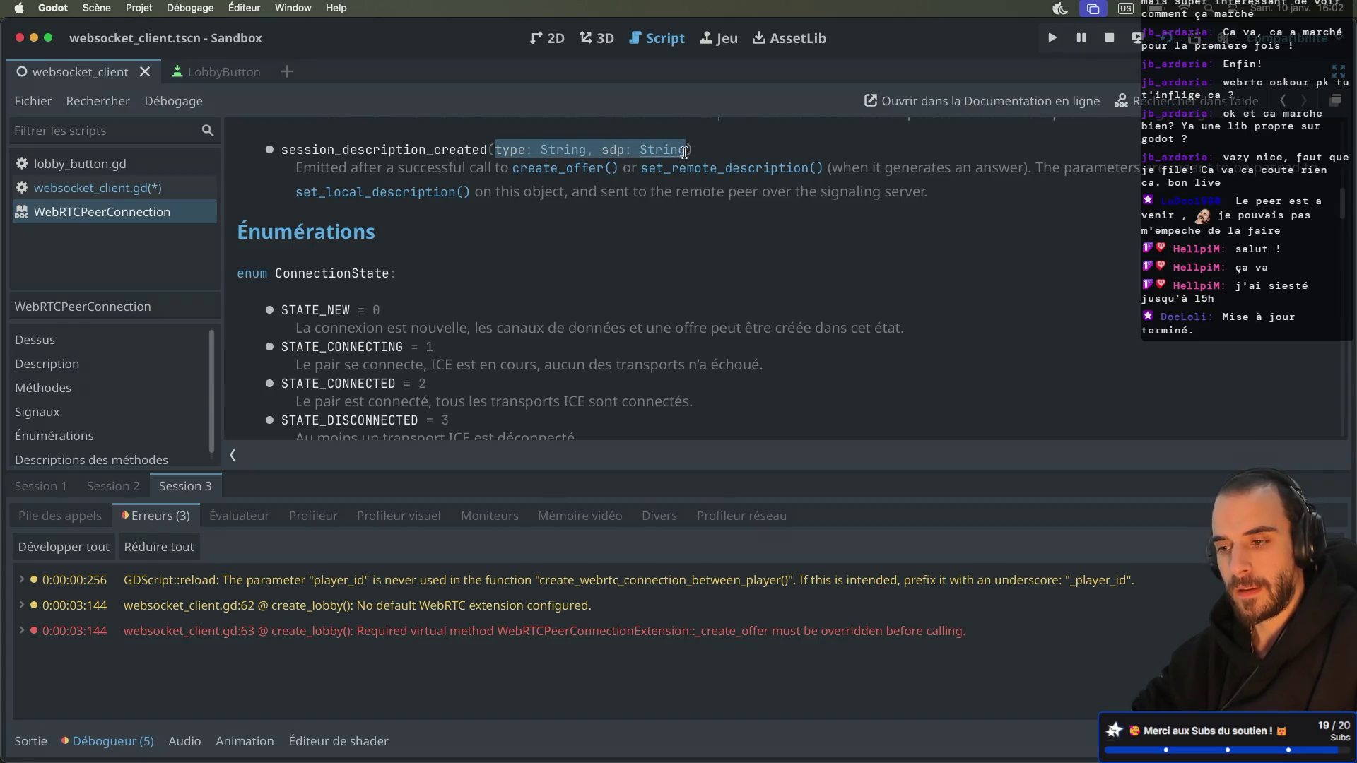
key("alt+Left")
double_click(403, 368)
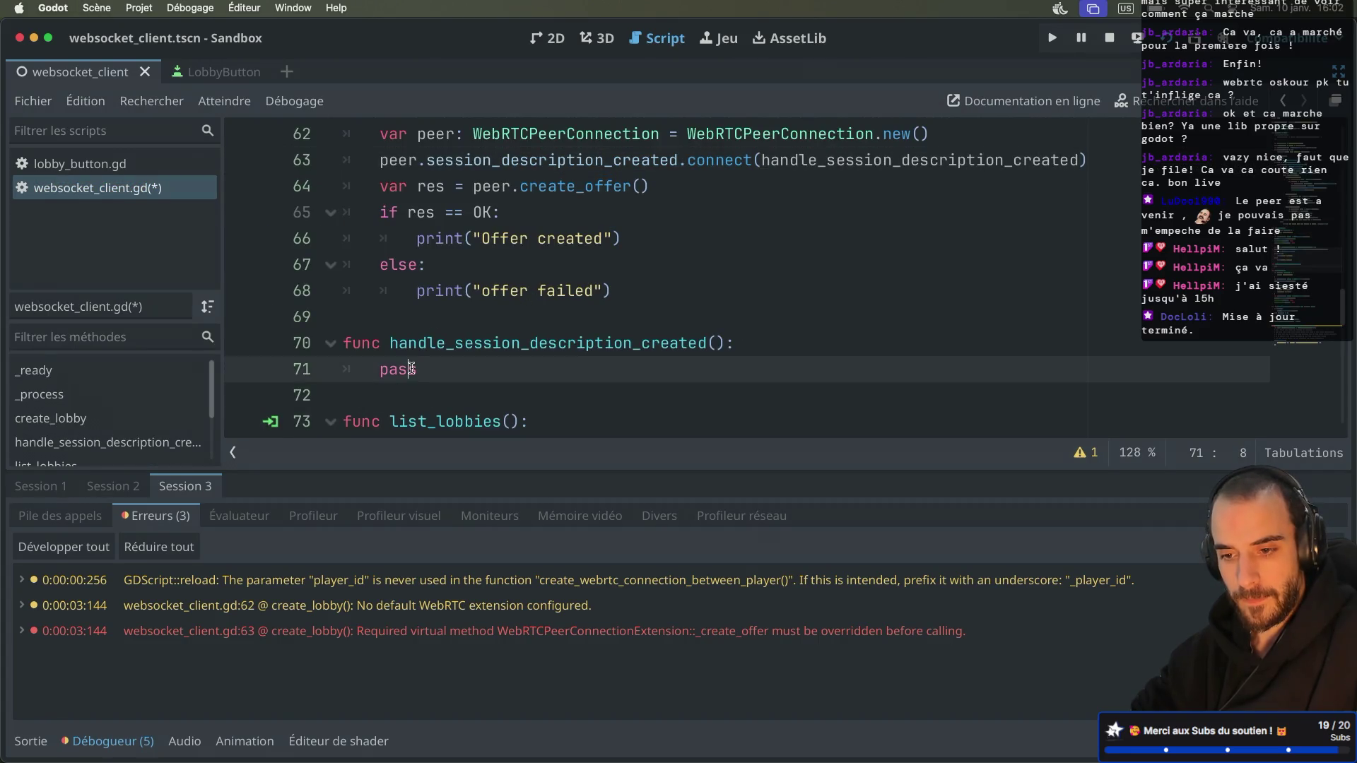
type("print")
key("Escape")
left_click(714, 343)
key("ctrl+v")
Step: Replace pass with a print of 'SESSION CREATED: Type %s | SDP %s'
left_click(548, 369)
type("(")
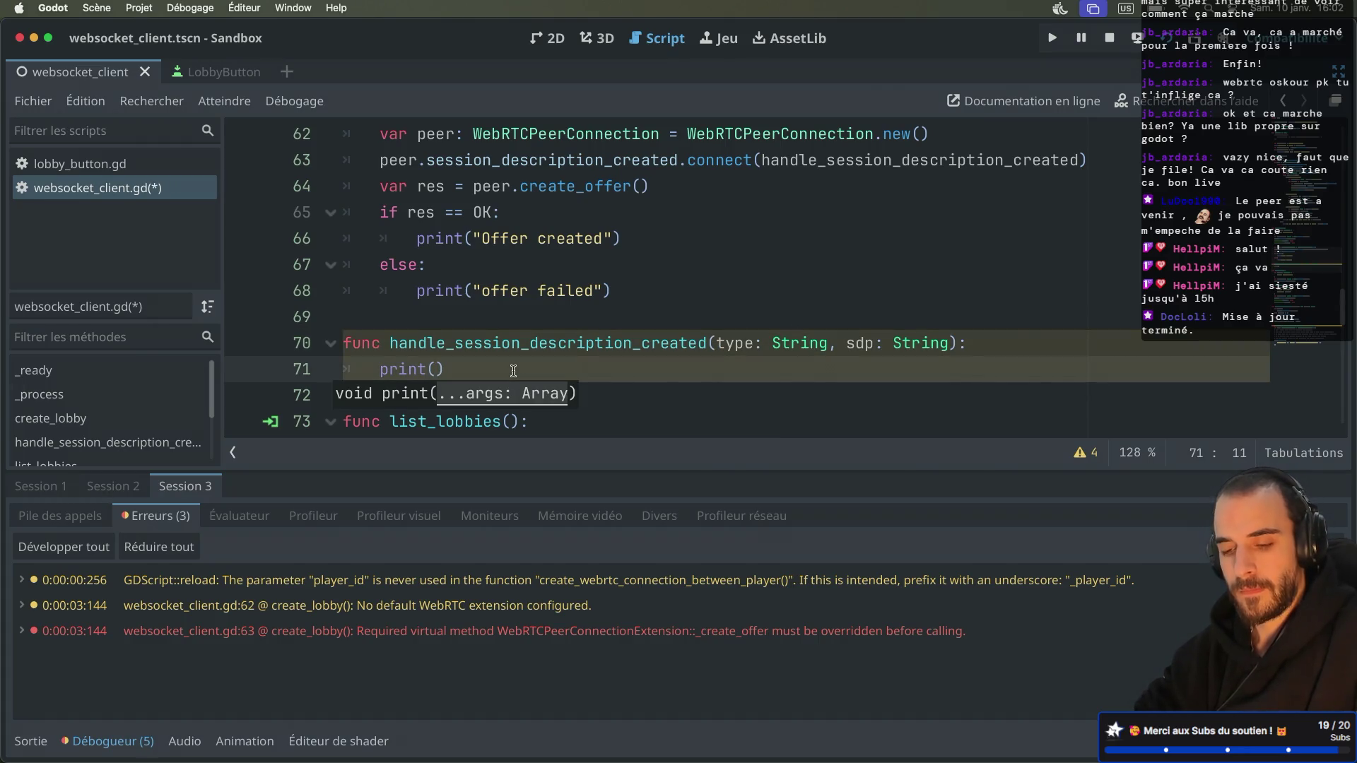
type("\"Type:")
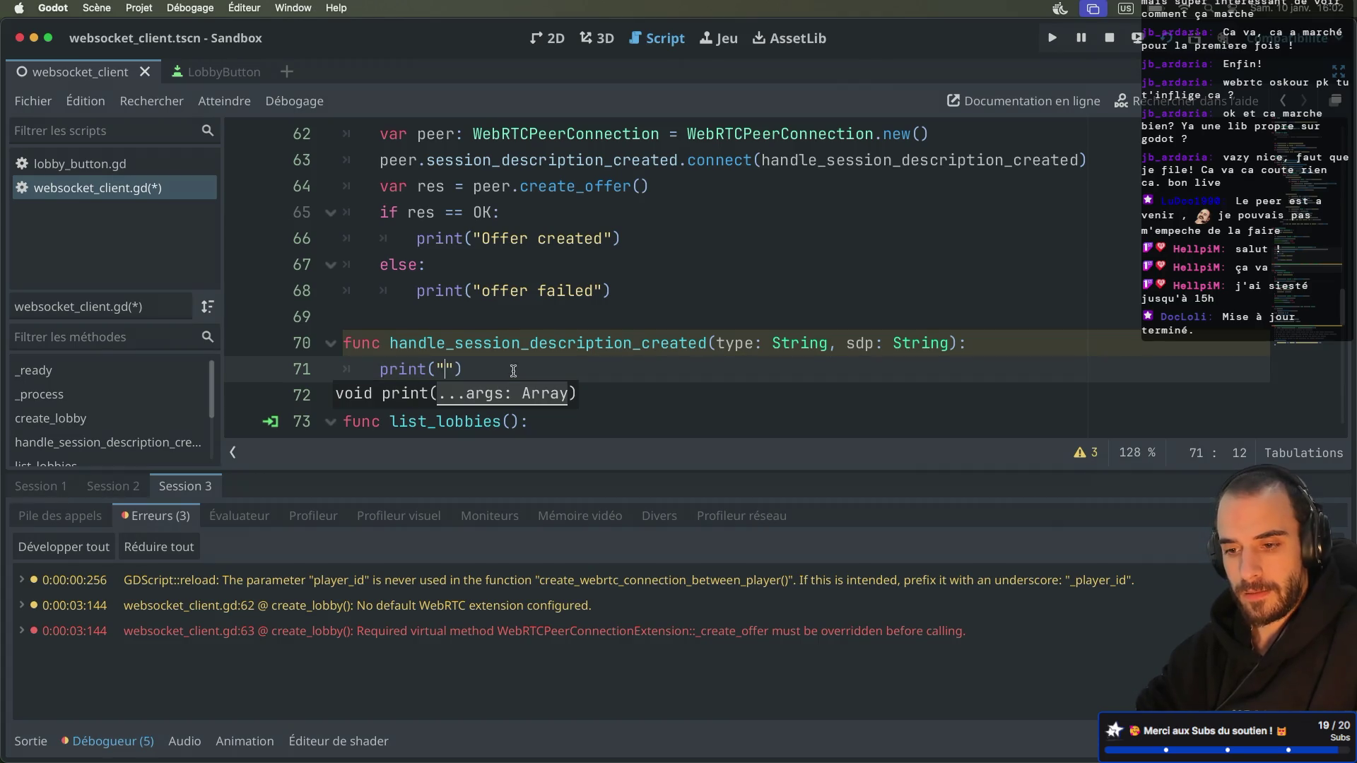
left_click(447, 369)
type("SESSION CREATED")
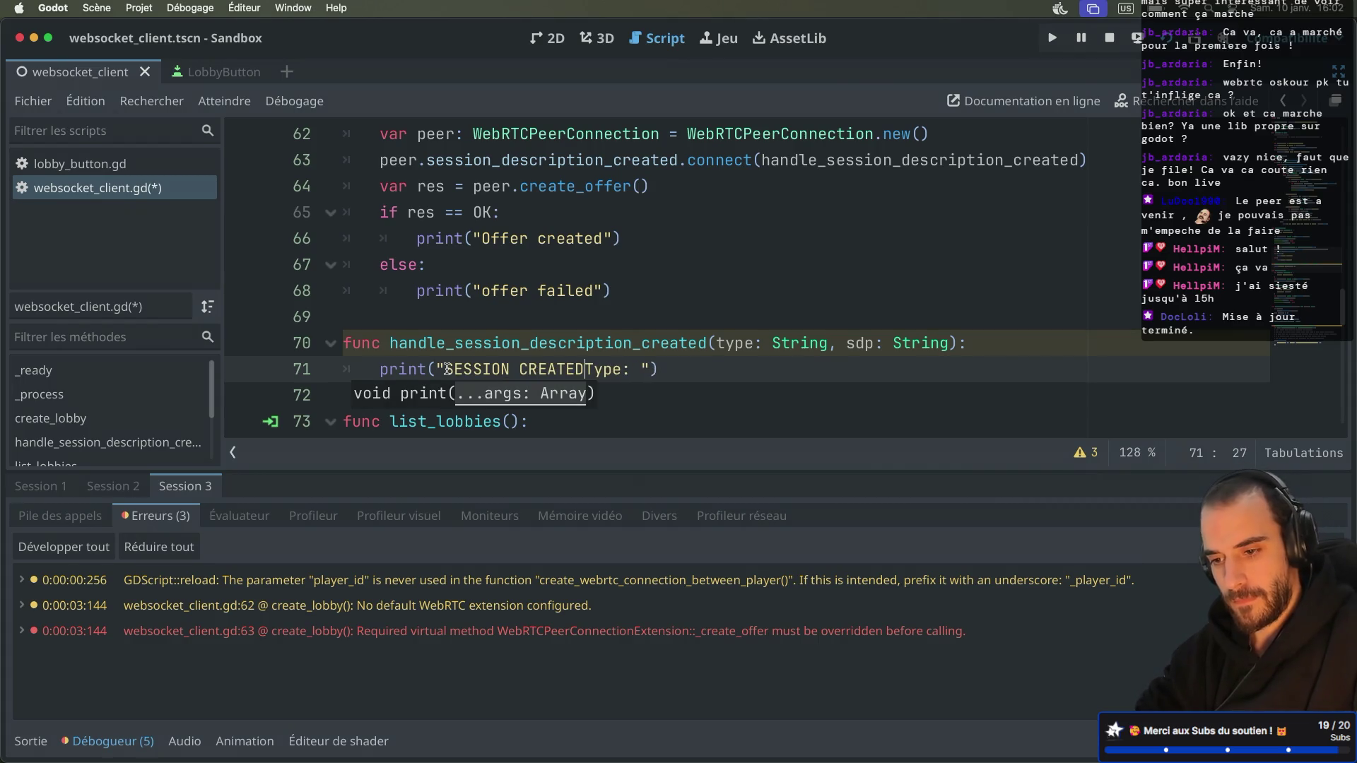
type(": Type: %s")
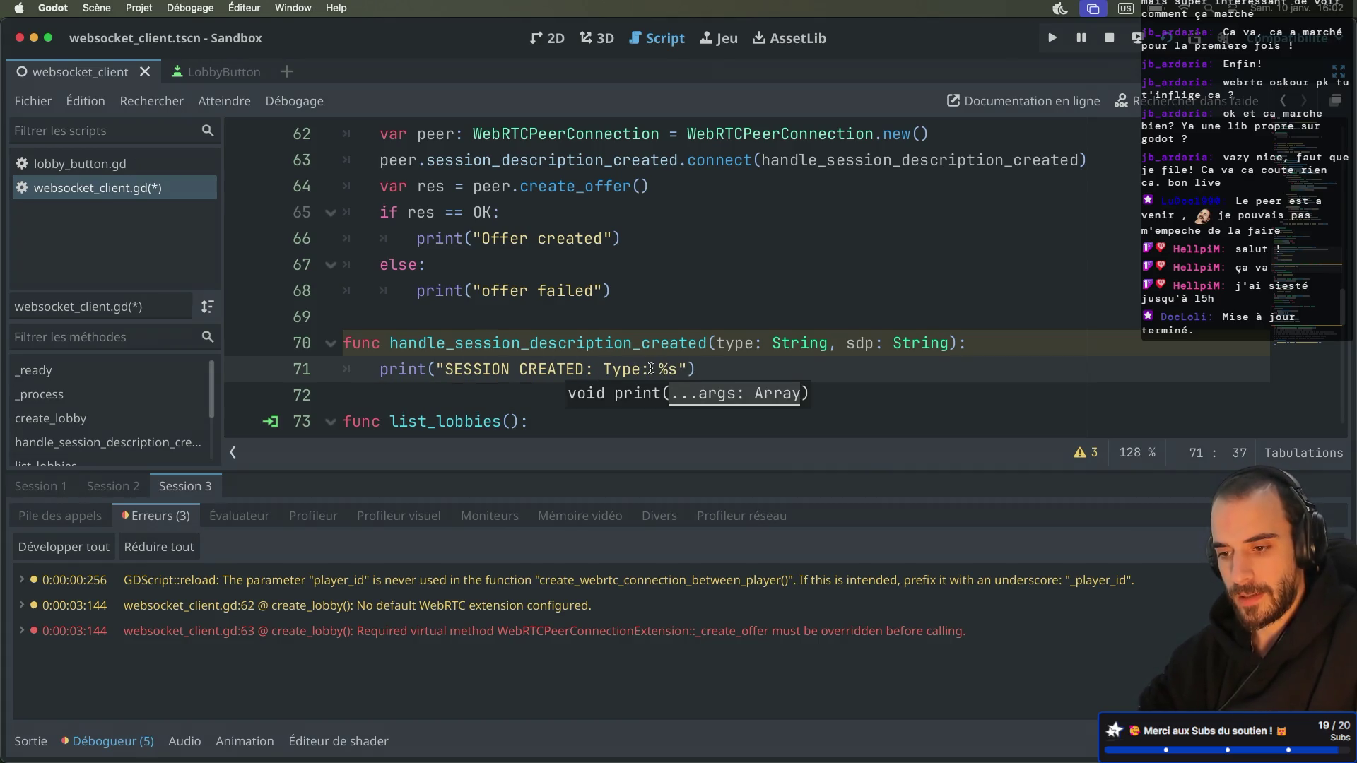
type(" SDP ")
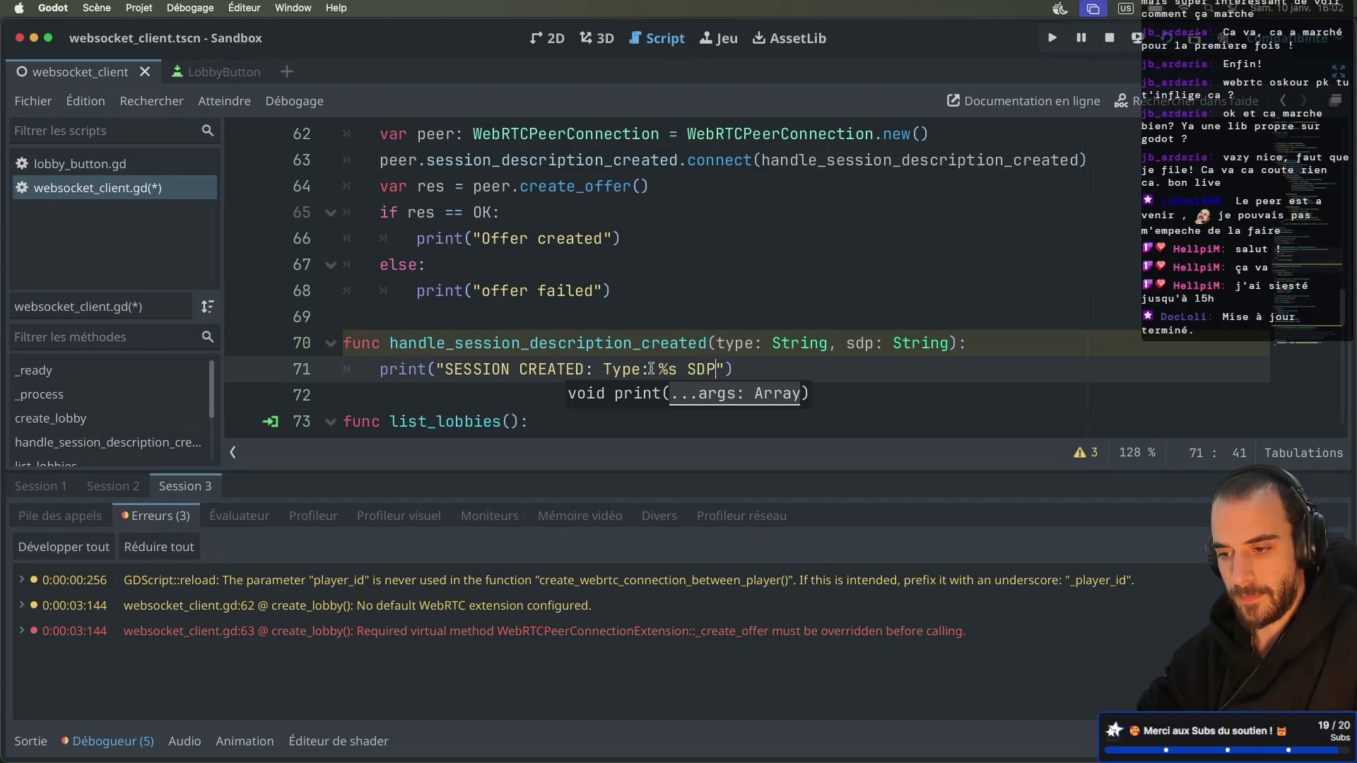
type("%s")
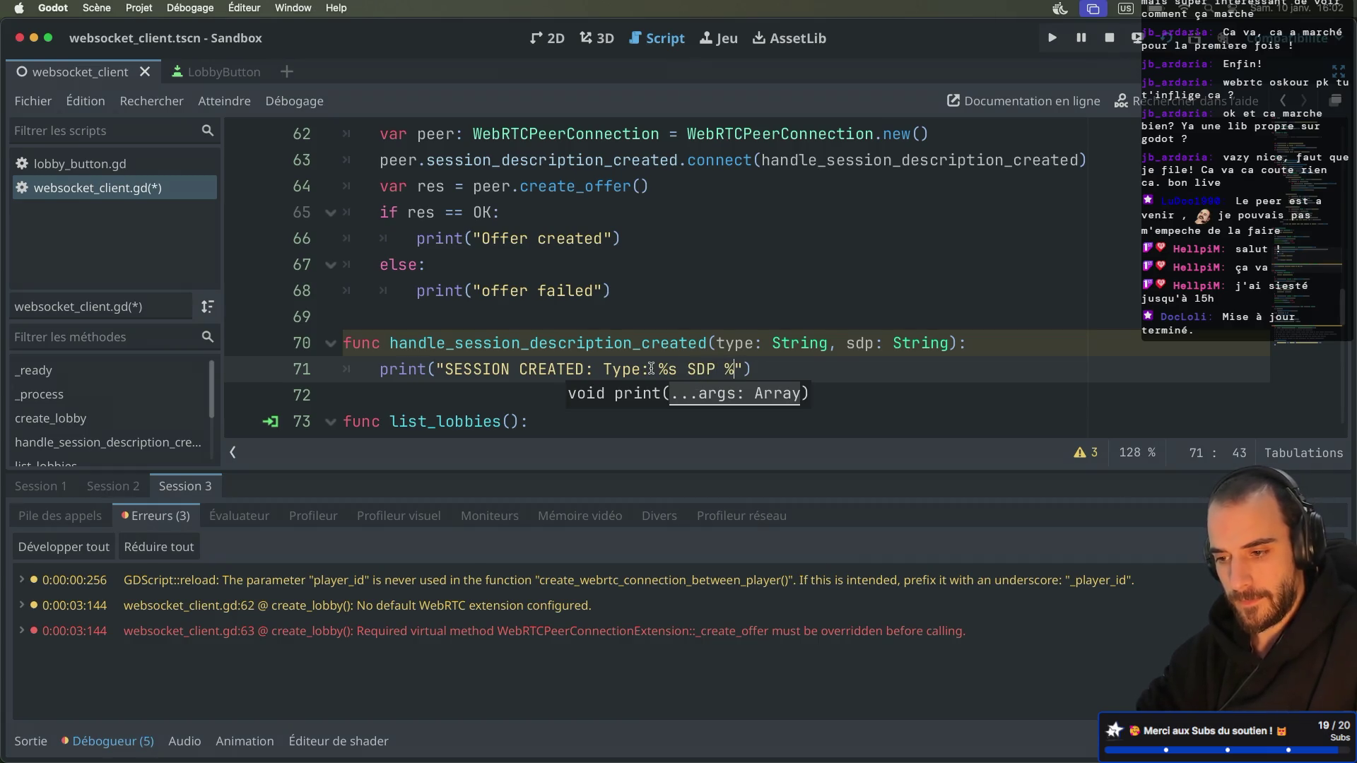
left_click(684, 369)
type("|")
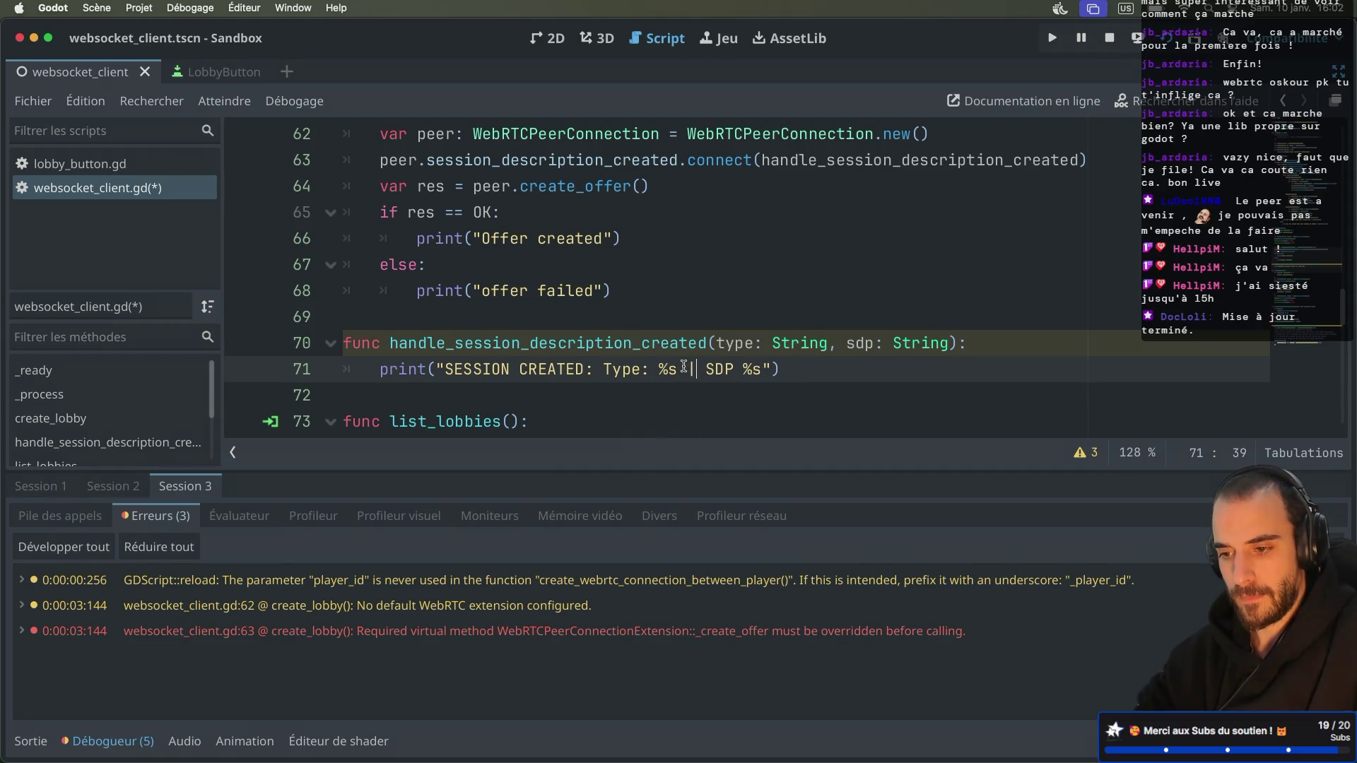
Step: Format the message with [type, sdp] and save the script
left_click(654, 361)
key("BackSpace")
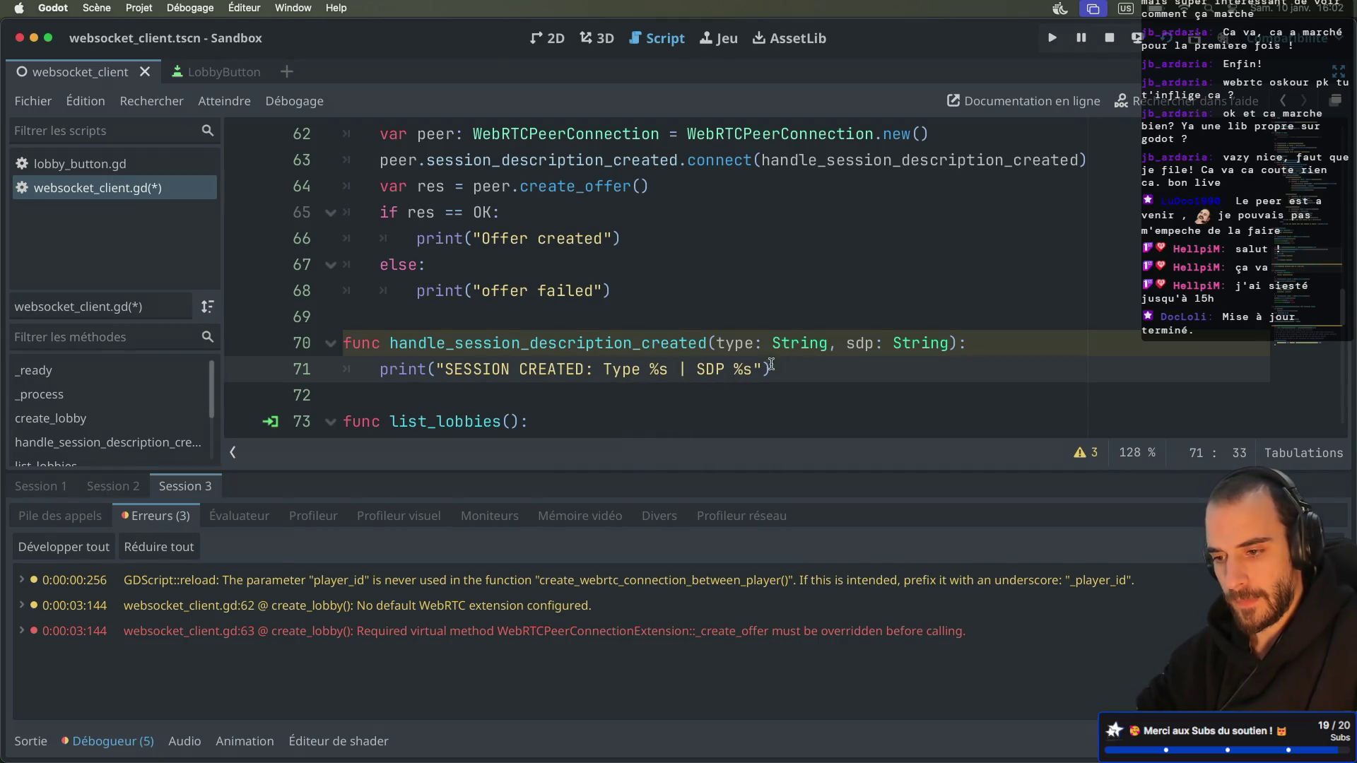
type(",%")
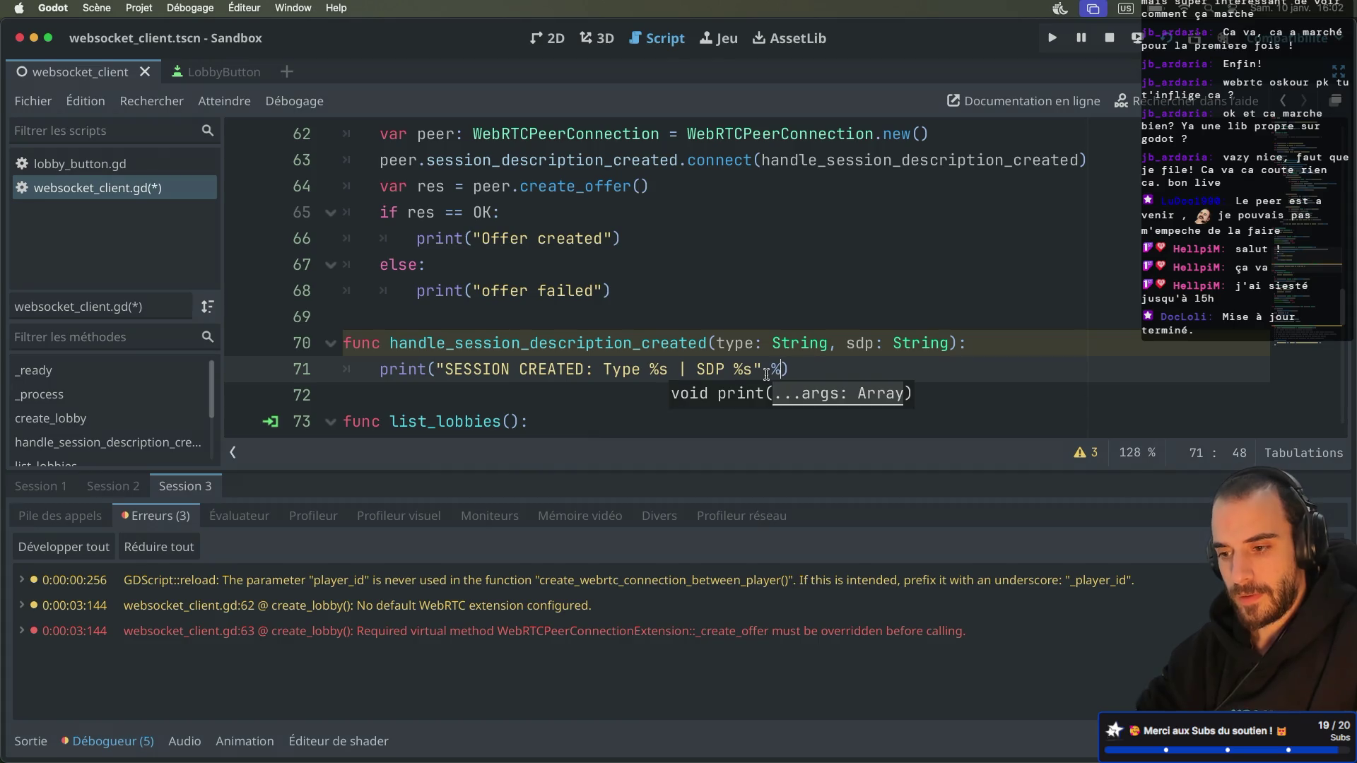
type("[]type, d")
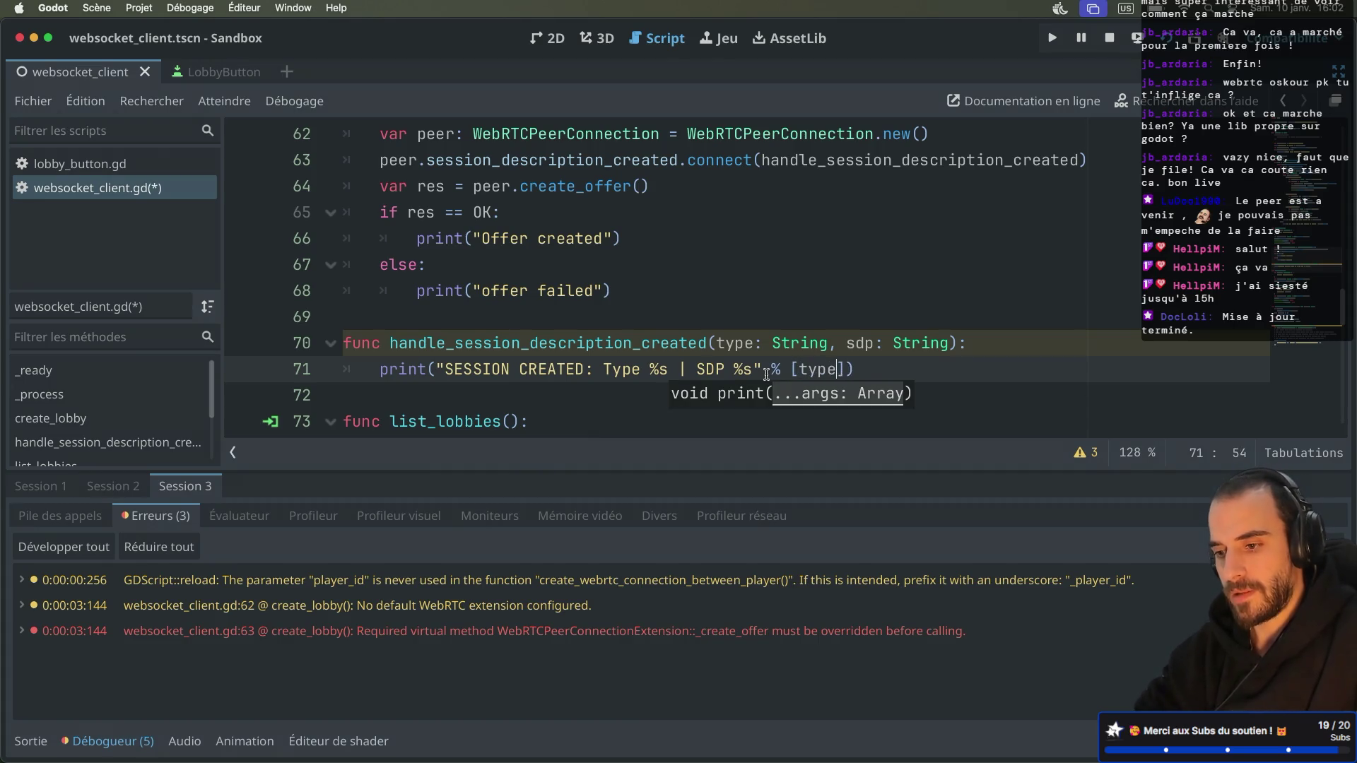
key("BackSpace")
type("sdp")
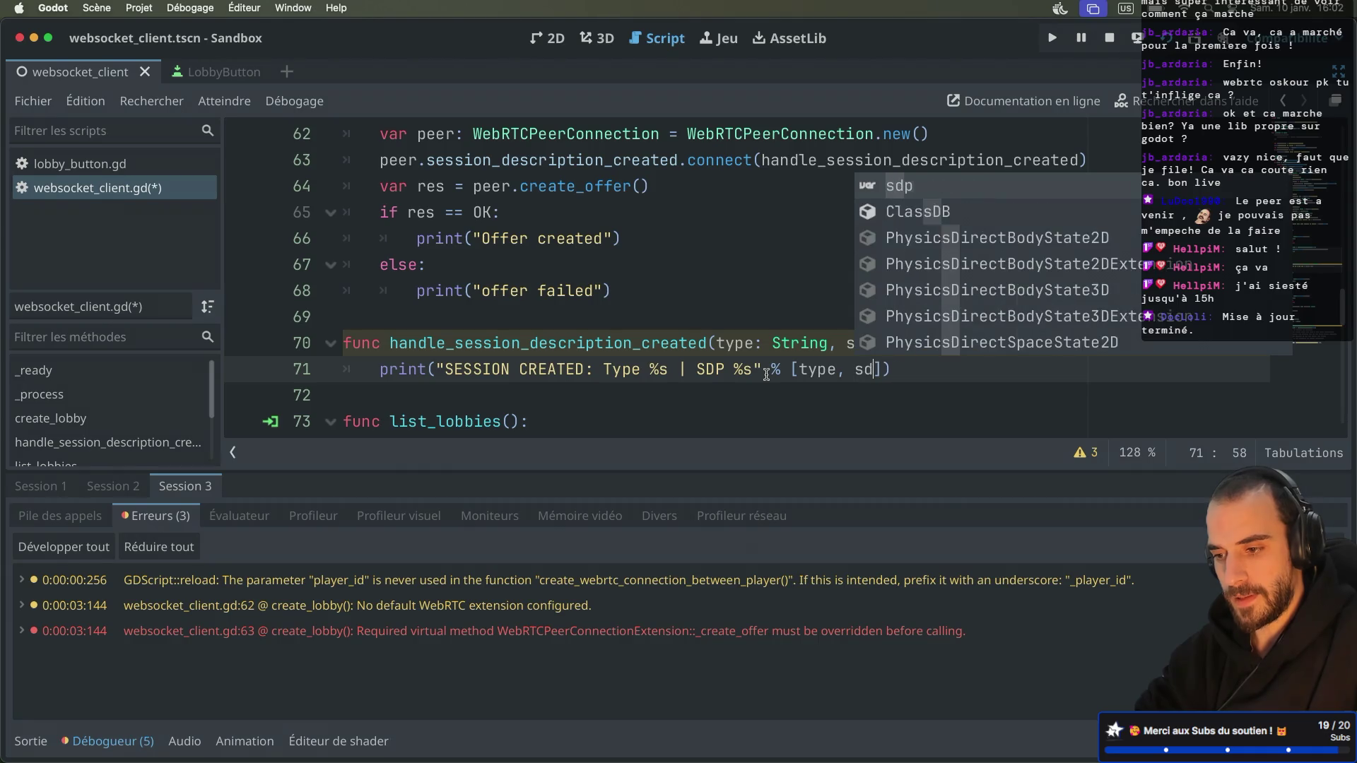
key("super+s")
scroll(827, 287, "up", 1)
scroll(827, 287, "down", 1)
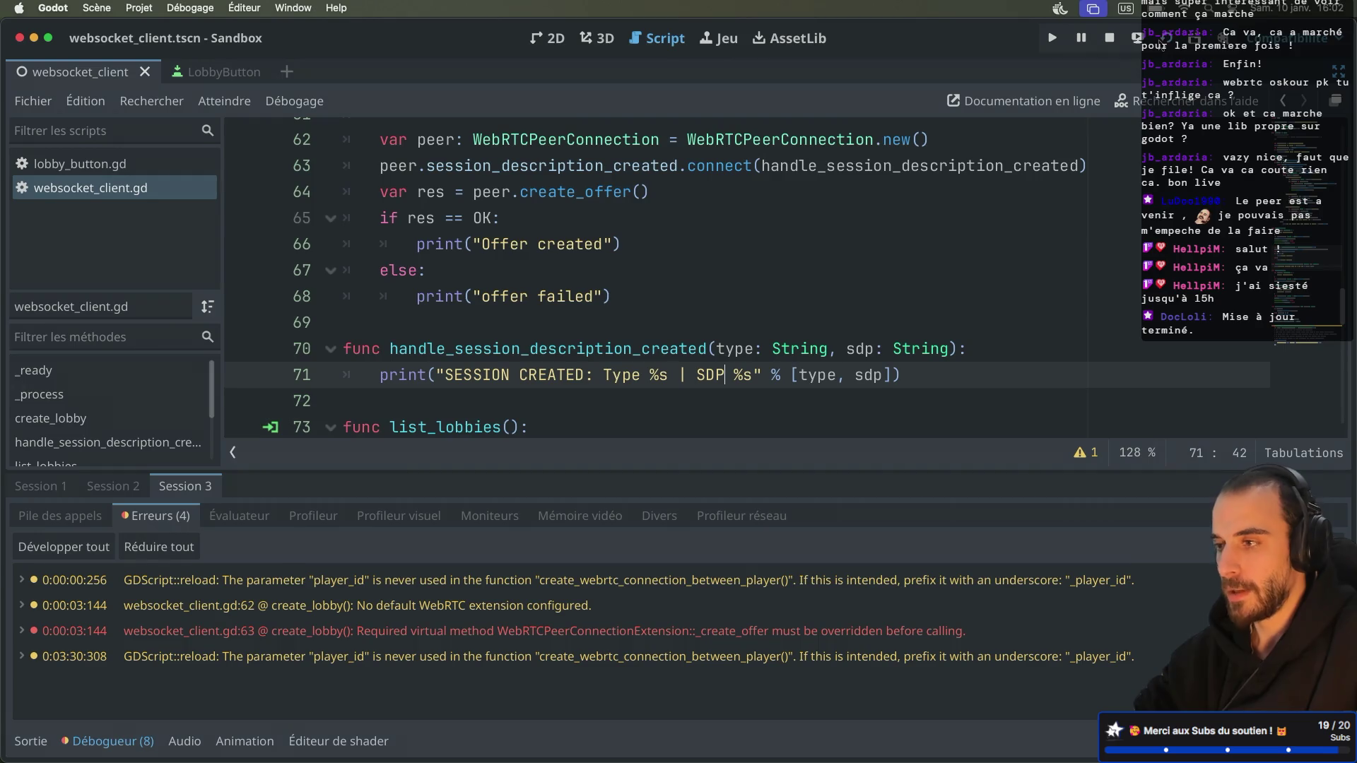
Step: Run the game, create a lobby, and review the missing WebRTC extension and _create_offer errors
key("super+b")
left_click_drag(521, 151, 648, 151)
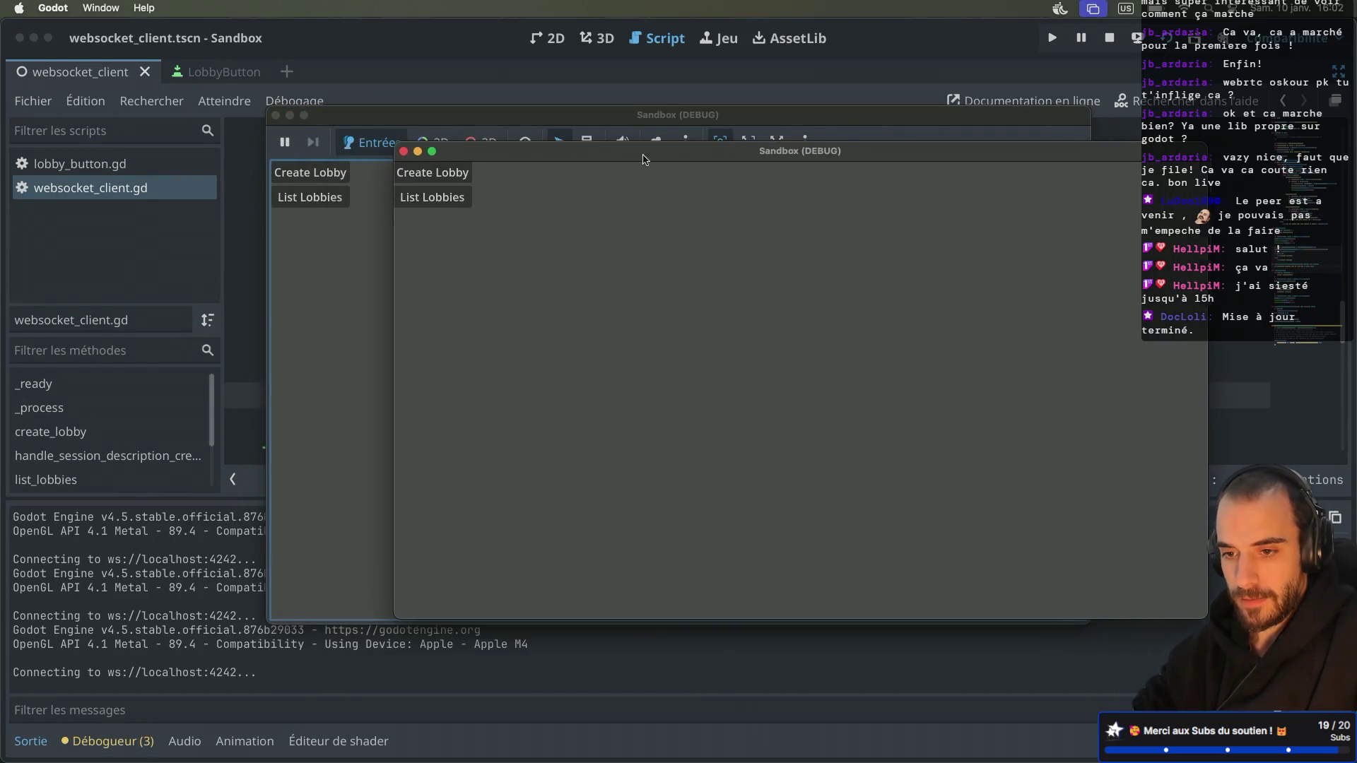
left_click(436, 173)
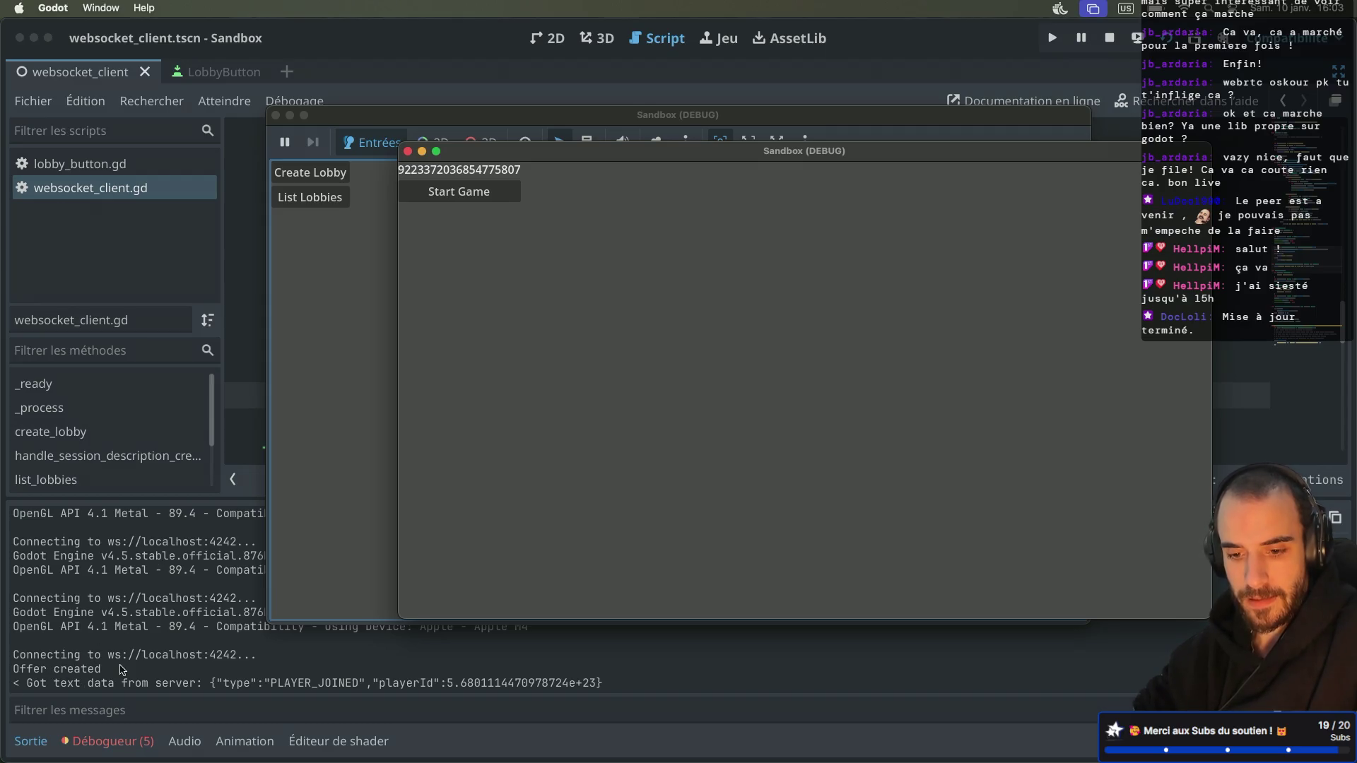
left_click(113, 740)
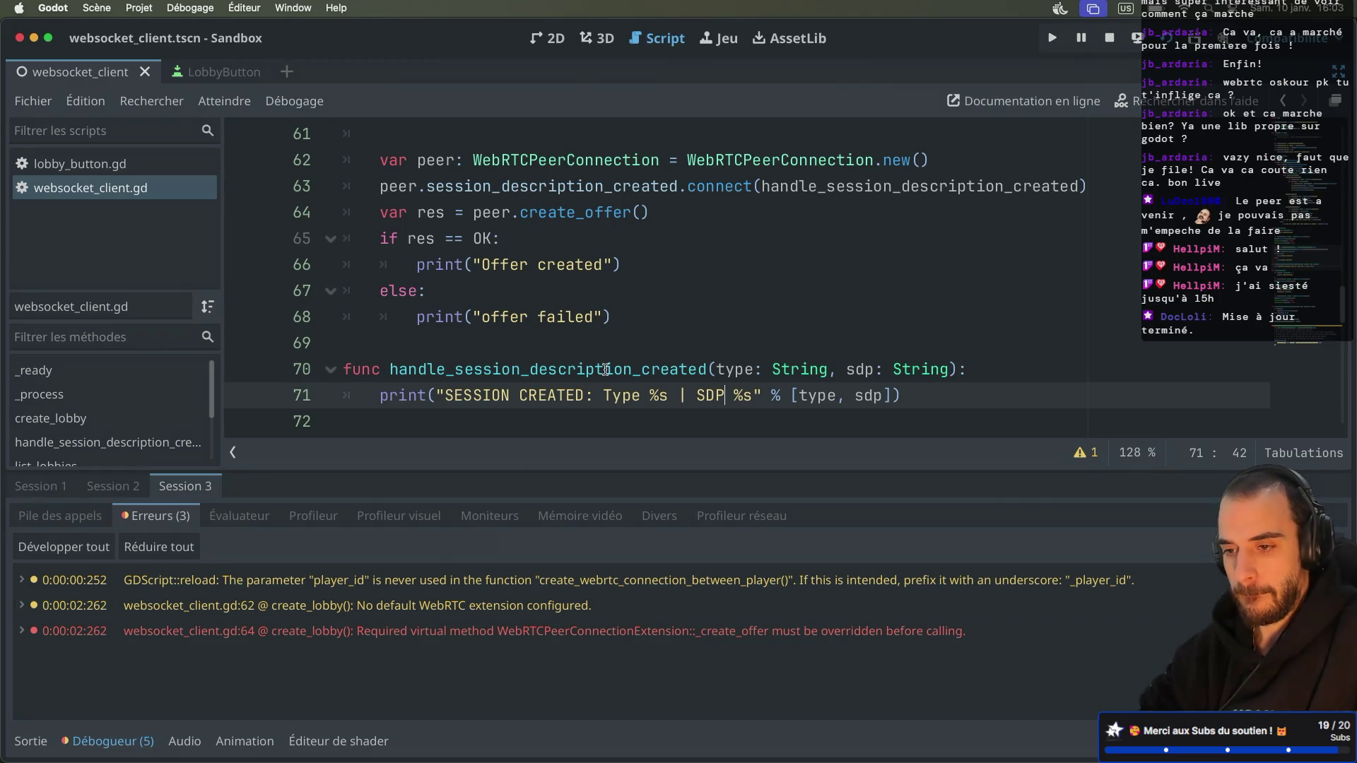
scroll(605, 369, "up", 3)
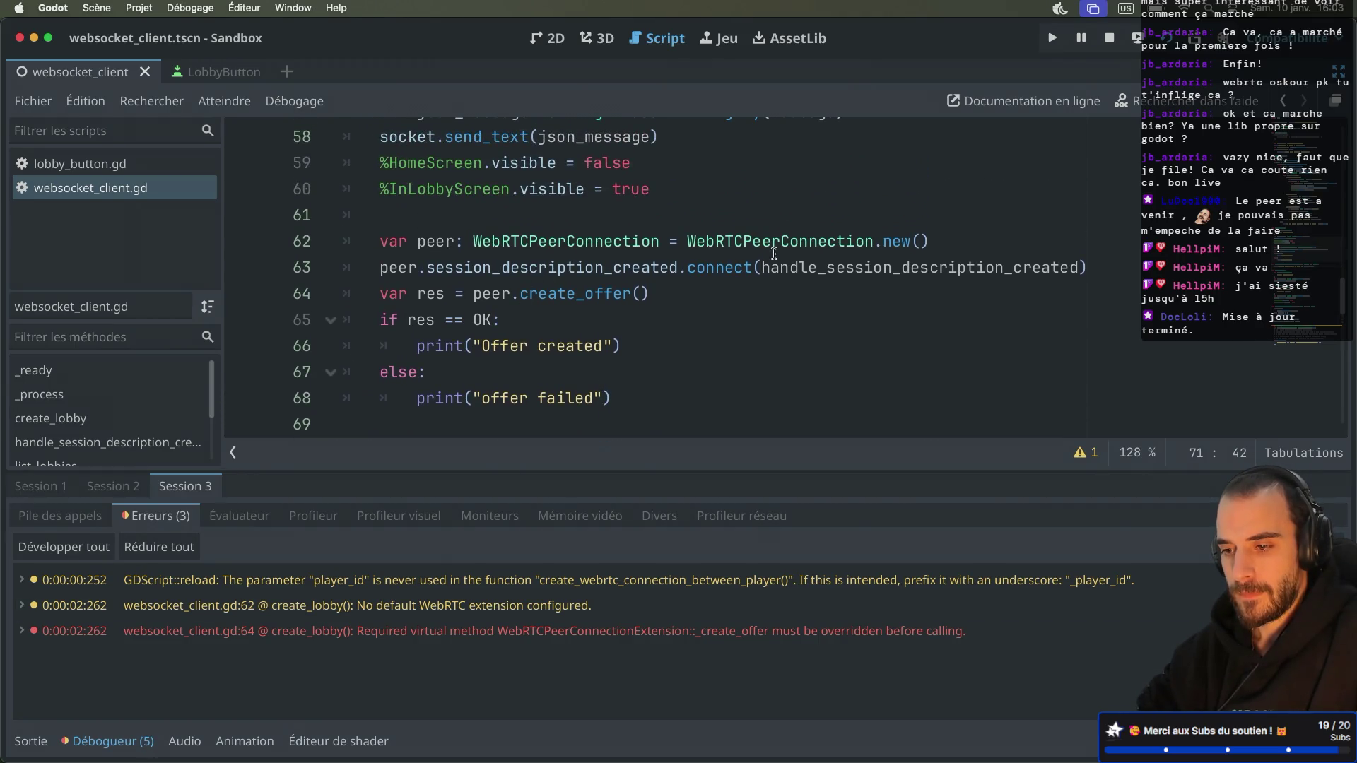
key("super+Tab")
Step: Copy the demo's peer.initialize block with the stun:stun.l.google.com:19302 ICE server to after line 62
scroll(757, 387, "up", 8)
scroll(756, 387, "down", 2)
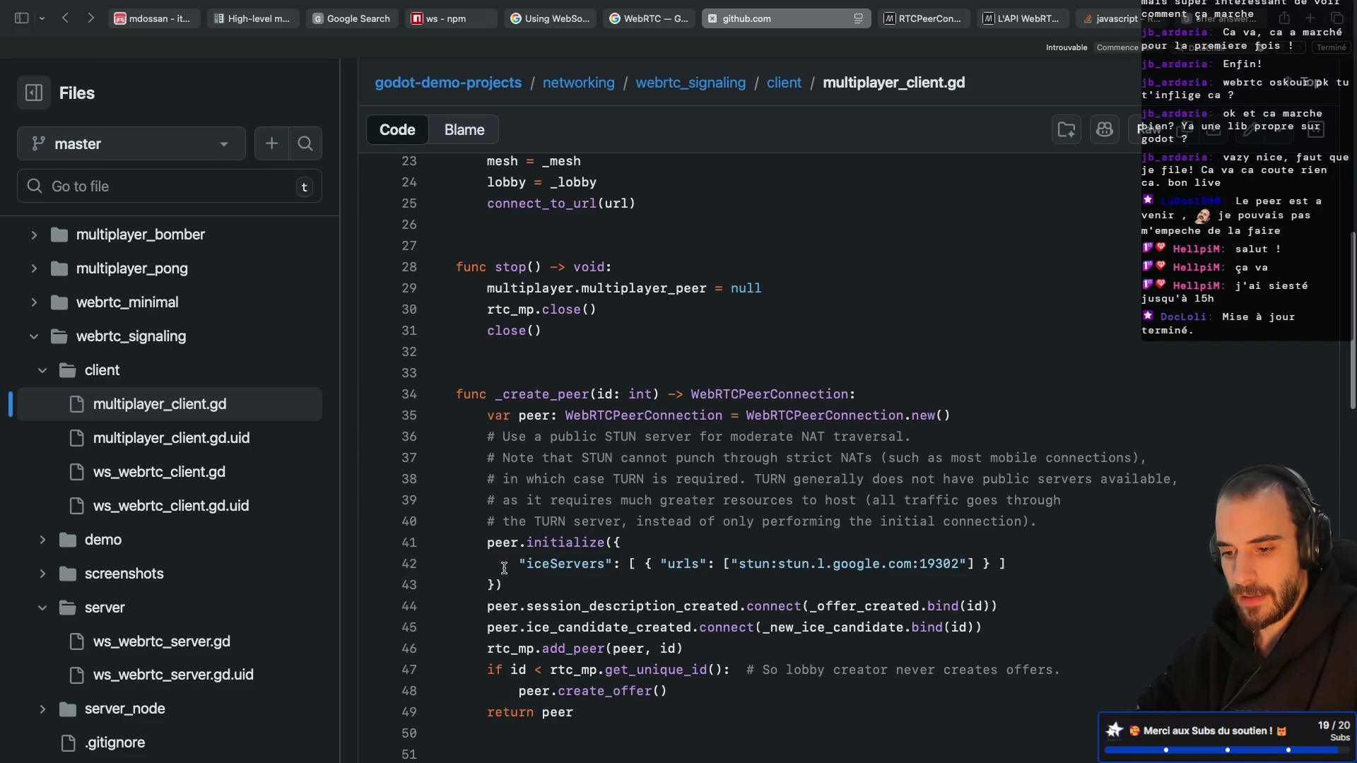
mouse_move(503, 585)
left_mouse_down()
mouse_move(410, 556)
mouse_move(453, 532)
left_mouse_up()
key("ctrl+c")
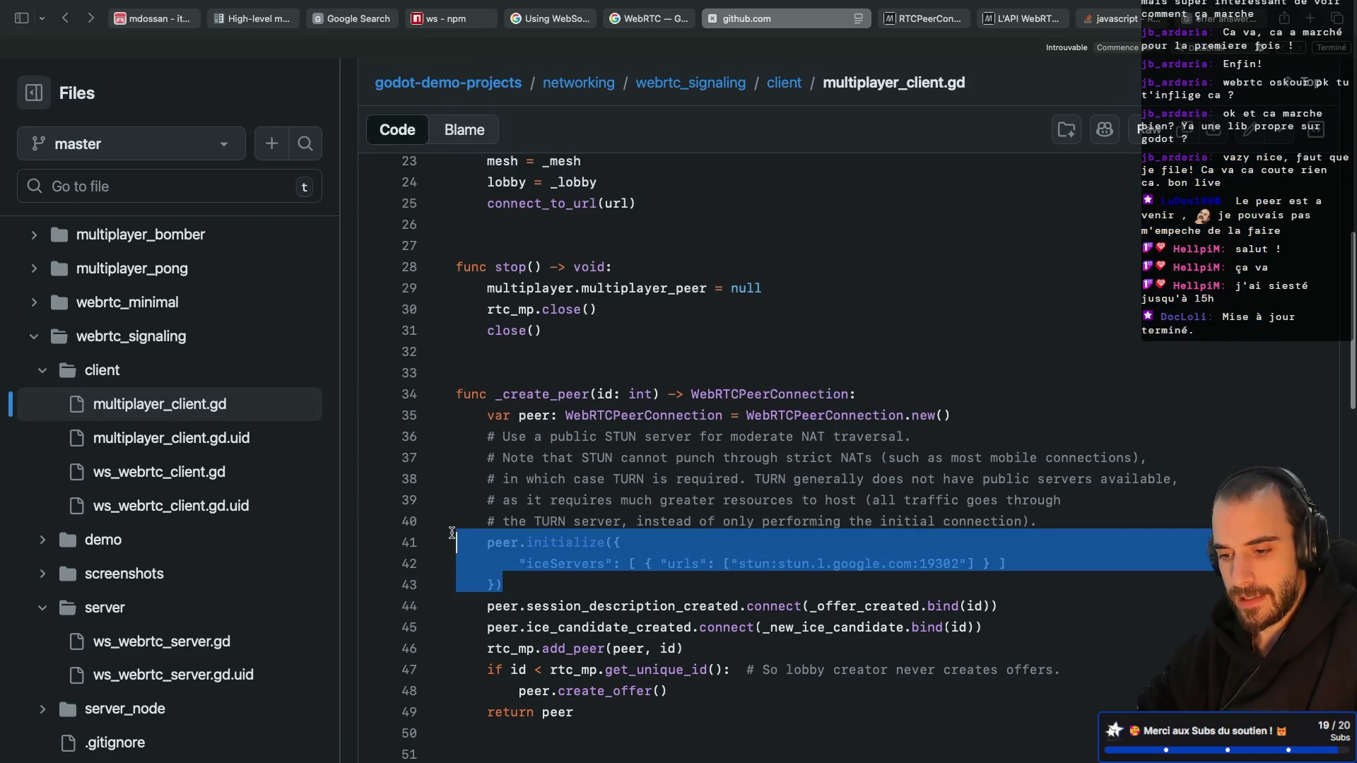
key("ctrl+Left")
left_click(701, 300)
left_click(937, 245)
key("Return")
key("ctrl+v")
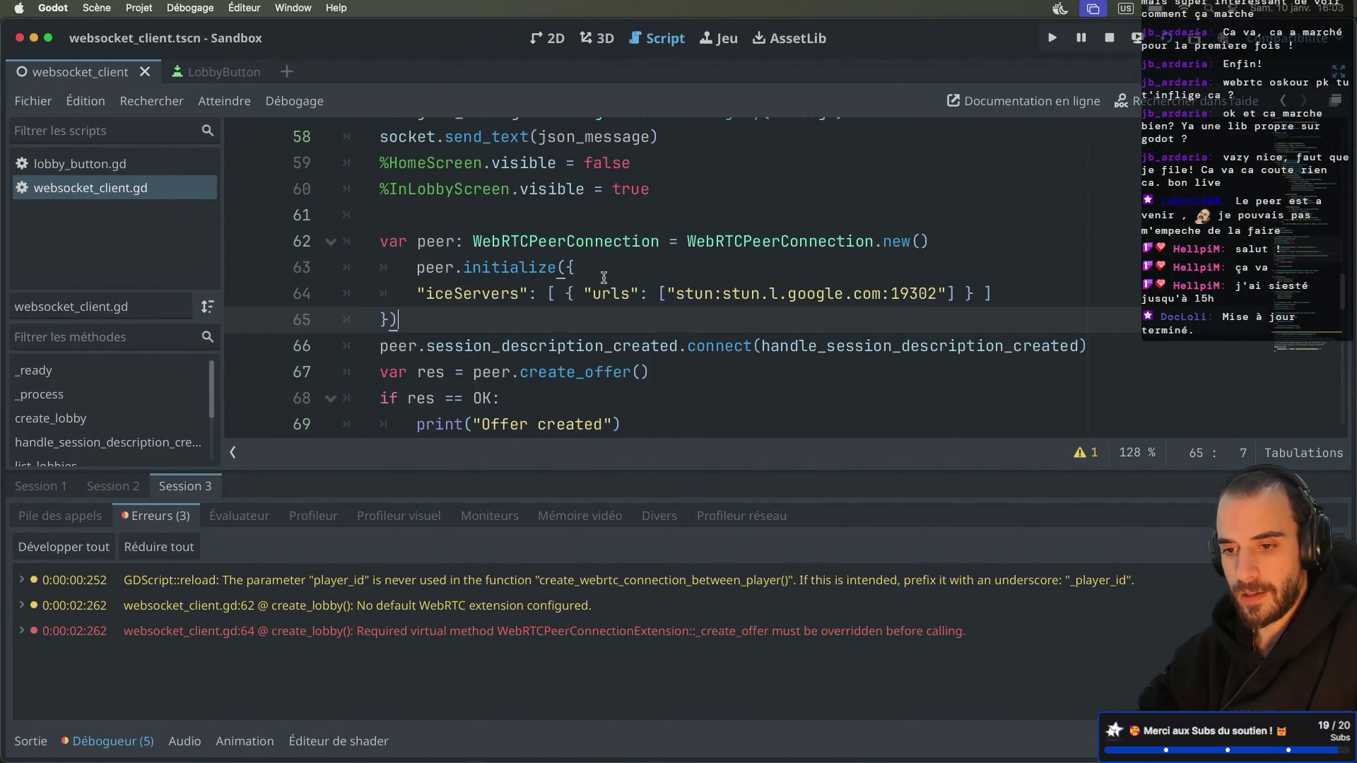
left_click(422, 265)
Step: Fix the pasted line's indentation, rerun the game, create a lobby, and check the debugger errors
type("p")
left_click(608, 215)
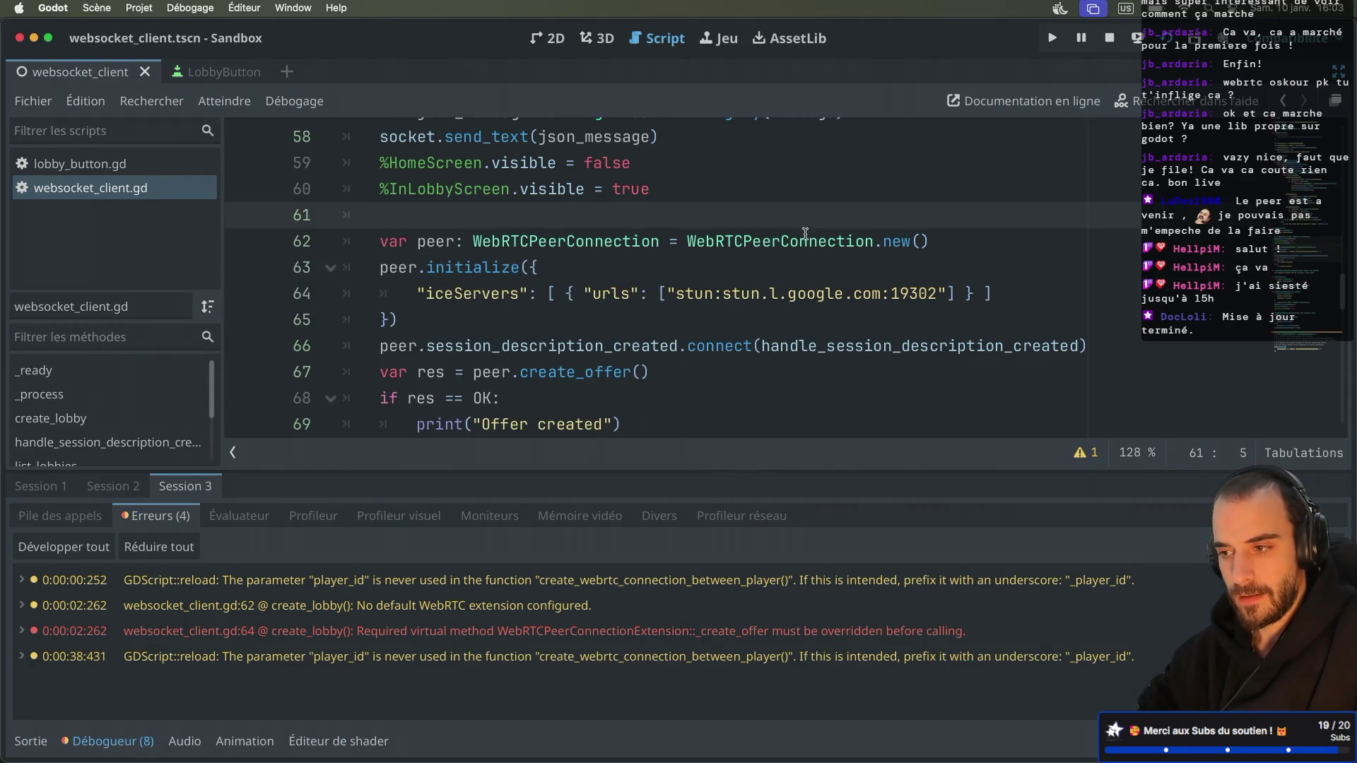
left_click(1167, 40)
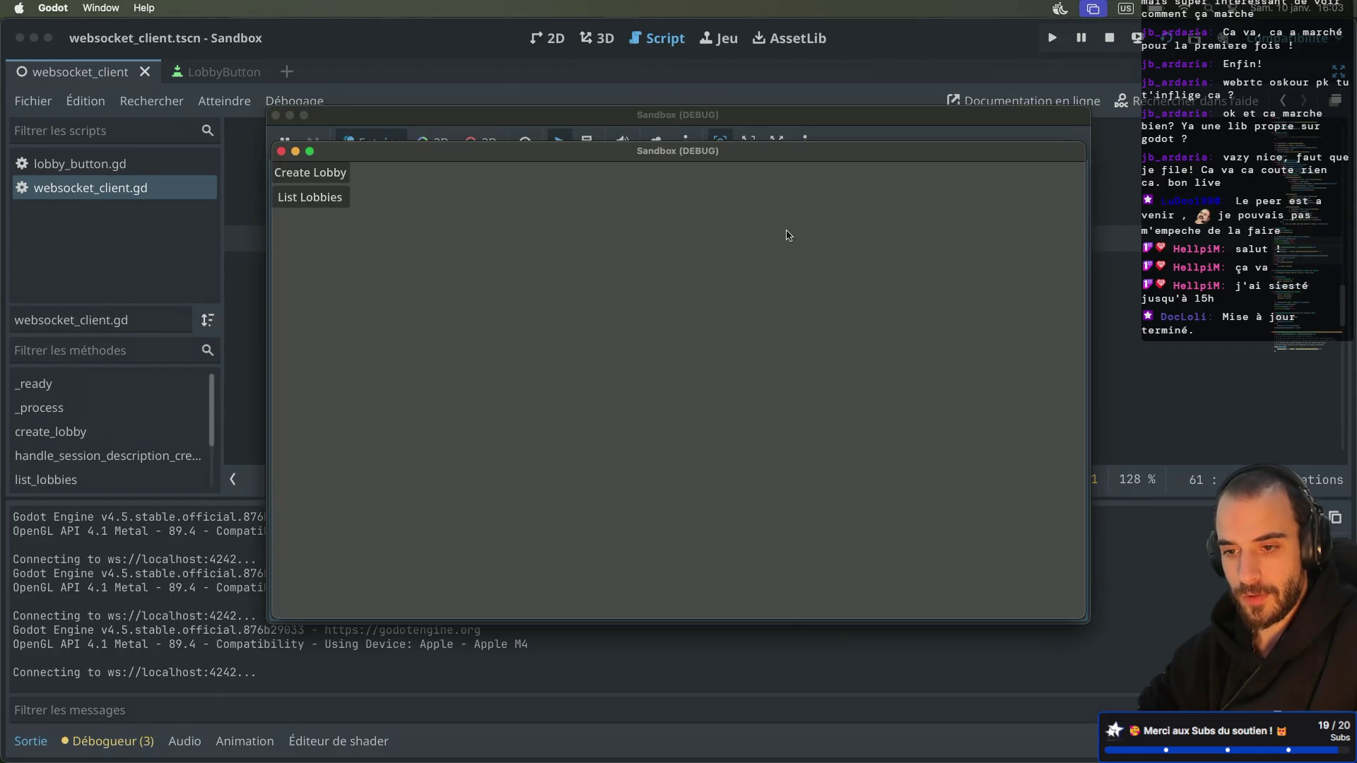
left_click(315, 202)
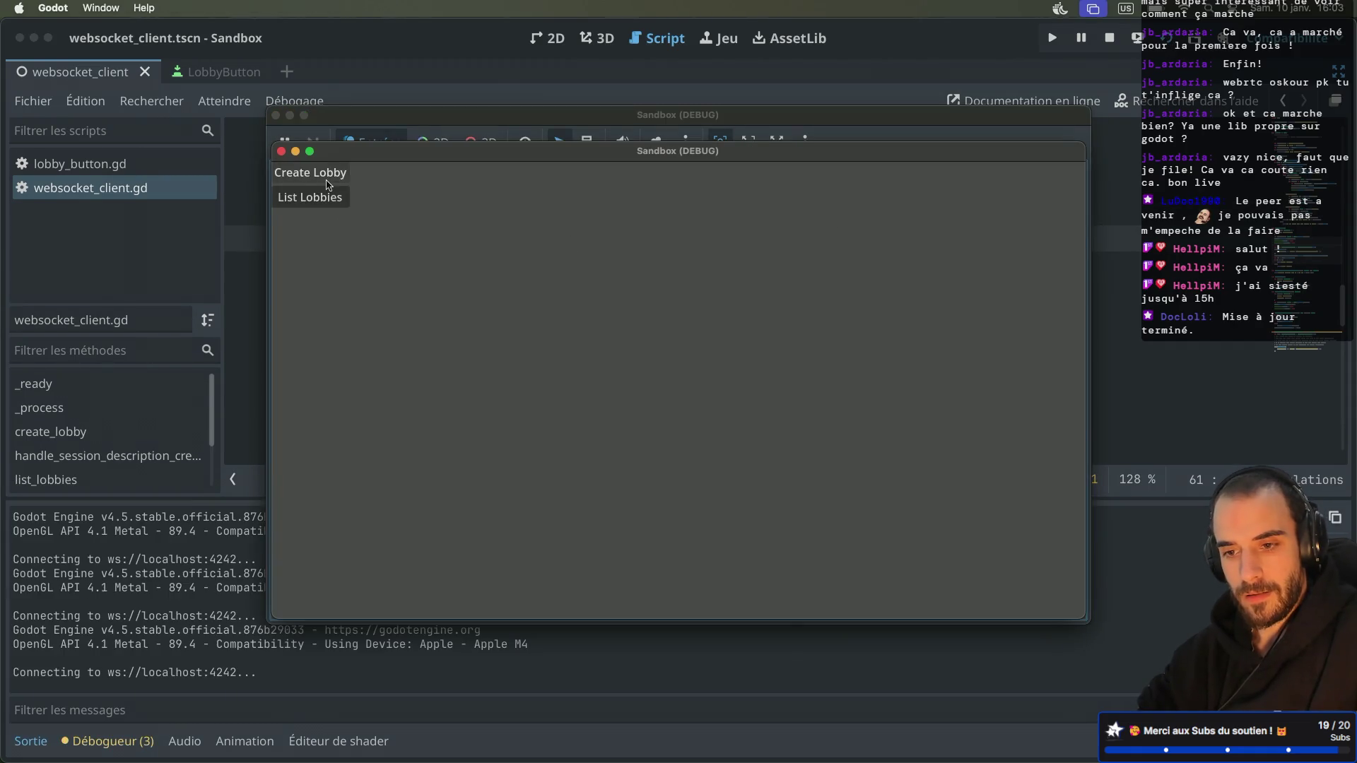
left_click(117, 741)
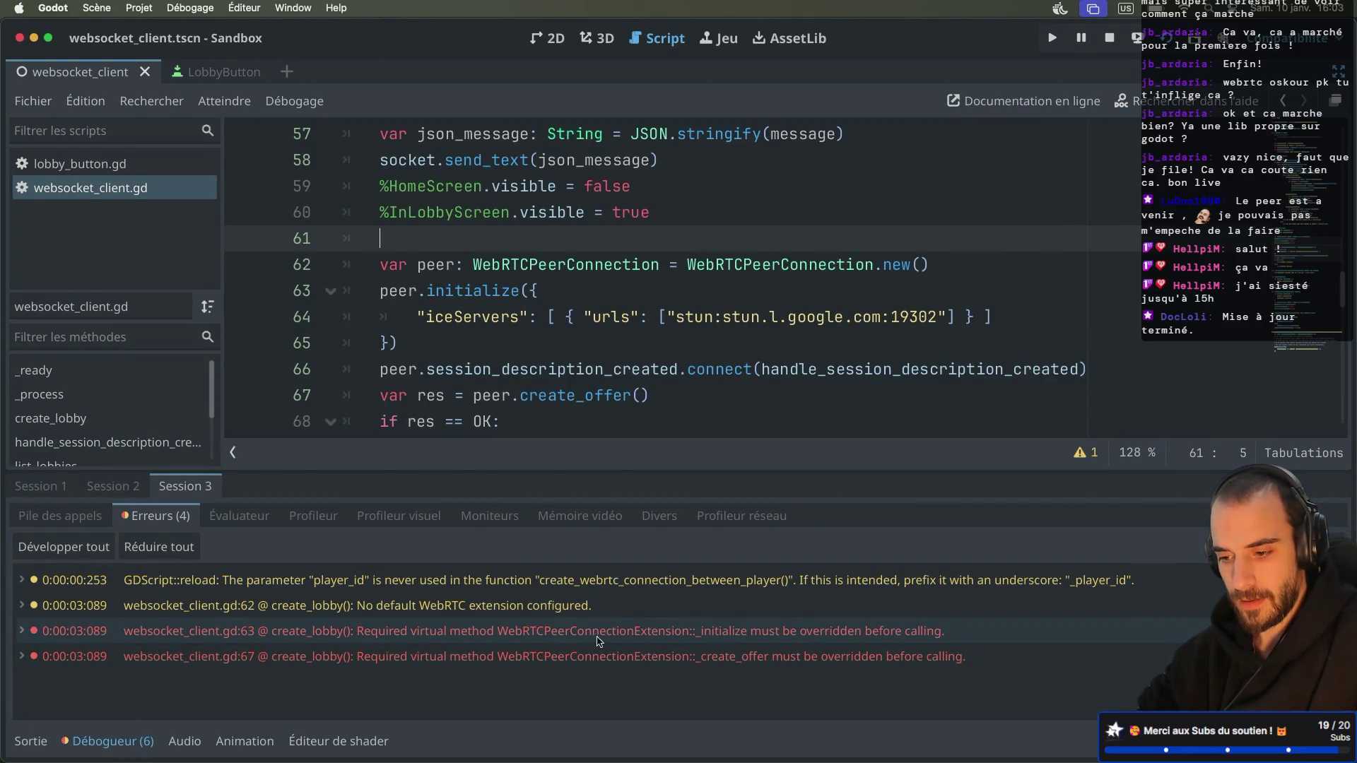
Step: Inspect the _initialize error, compare with the GitHub demo, and select WebRTCPeerConnection on line 62
mouse_move(748, 643)
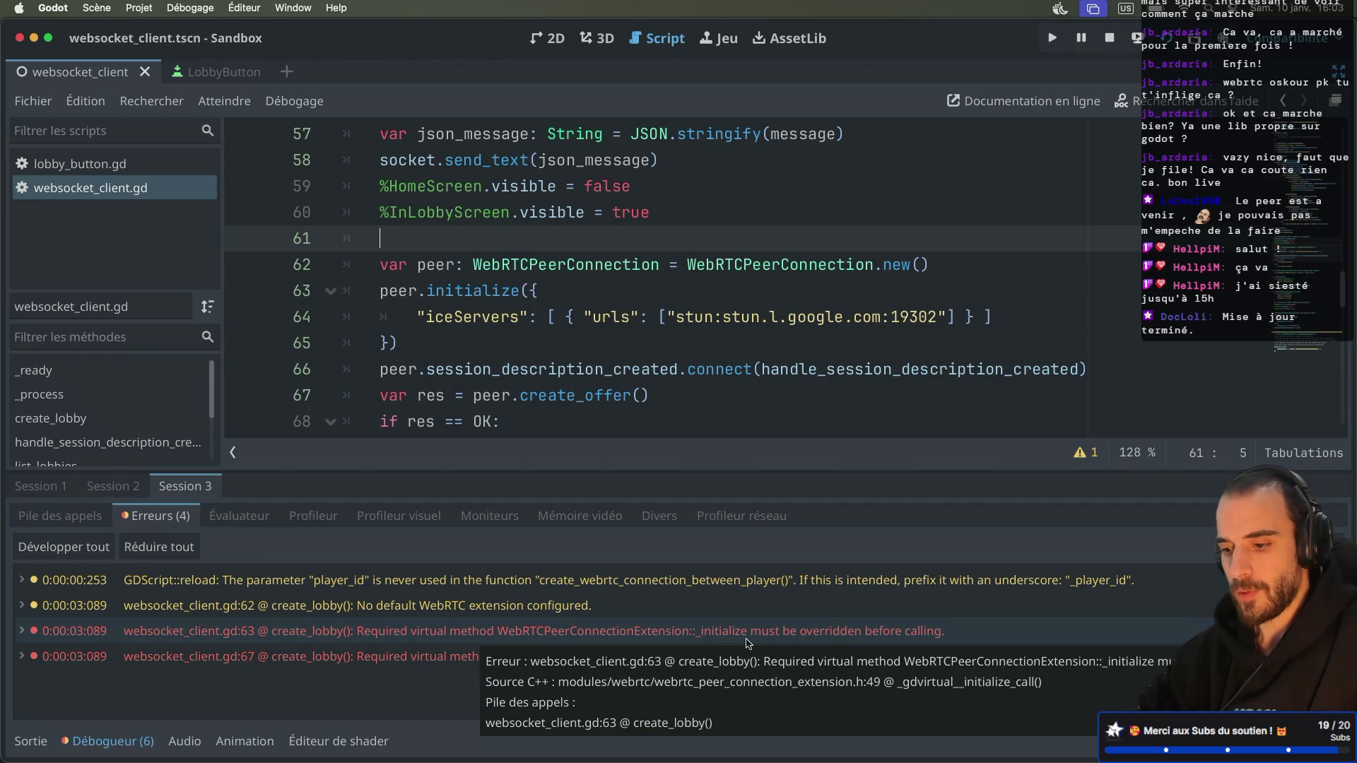
key("ctrl+Right")
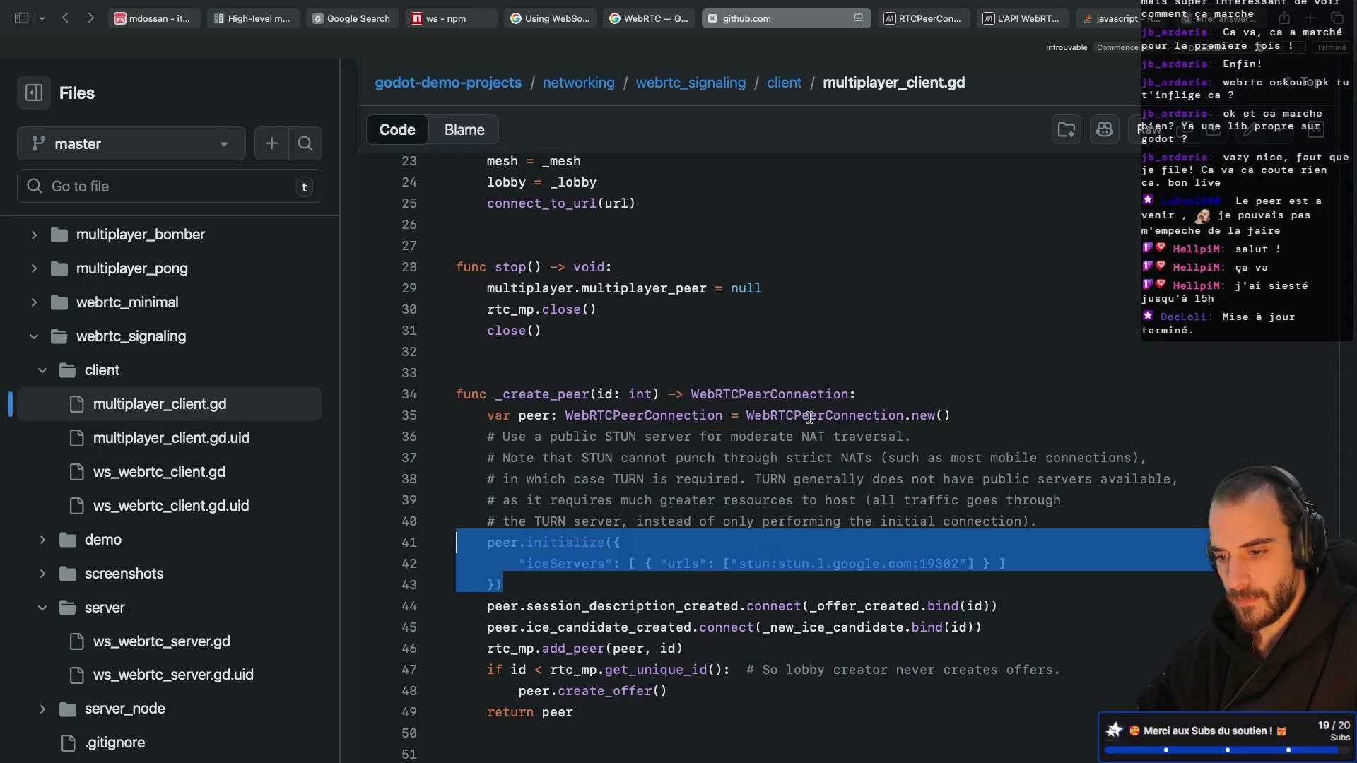
key("ctrl+Left")
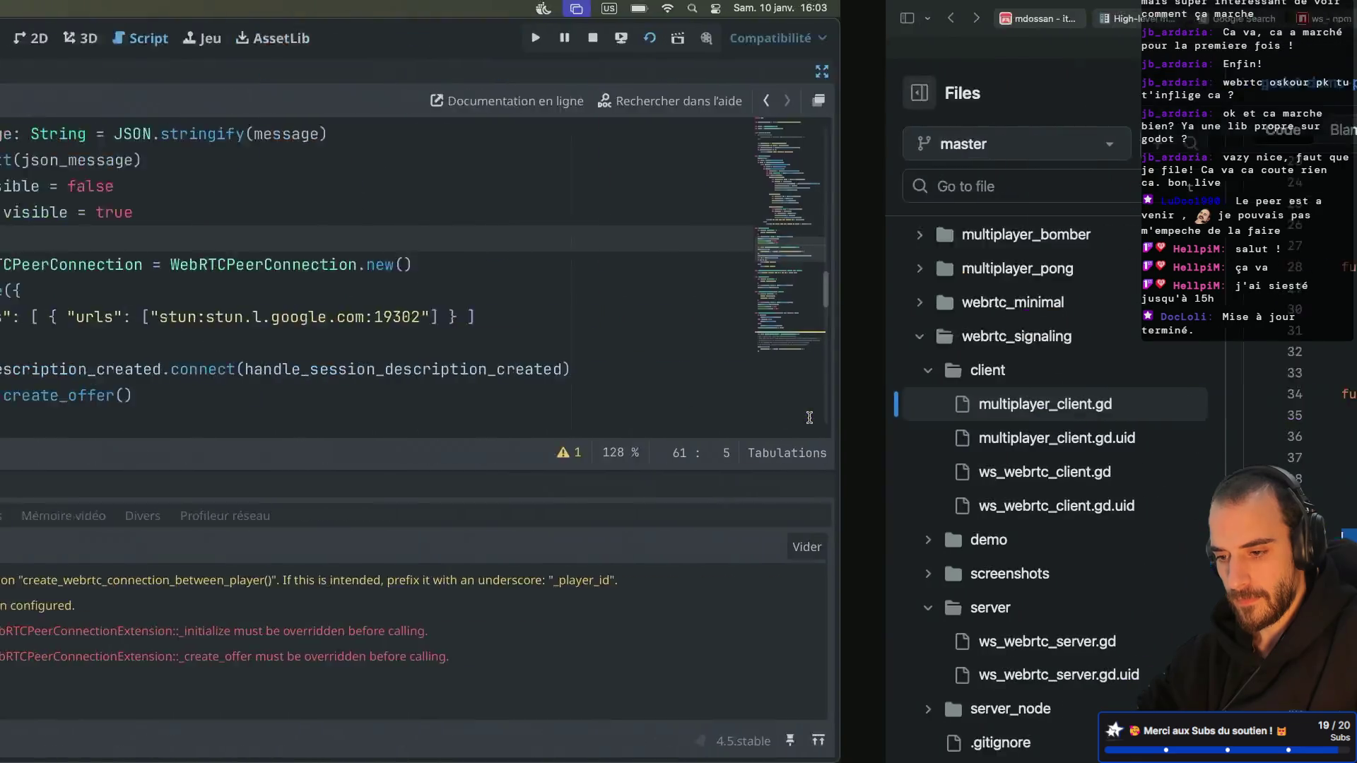
left_click(759, 267)
double_click(759, 269)
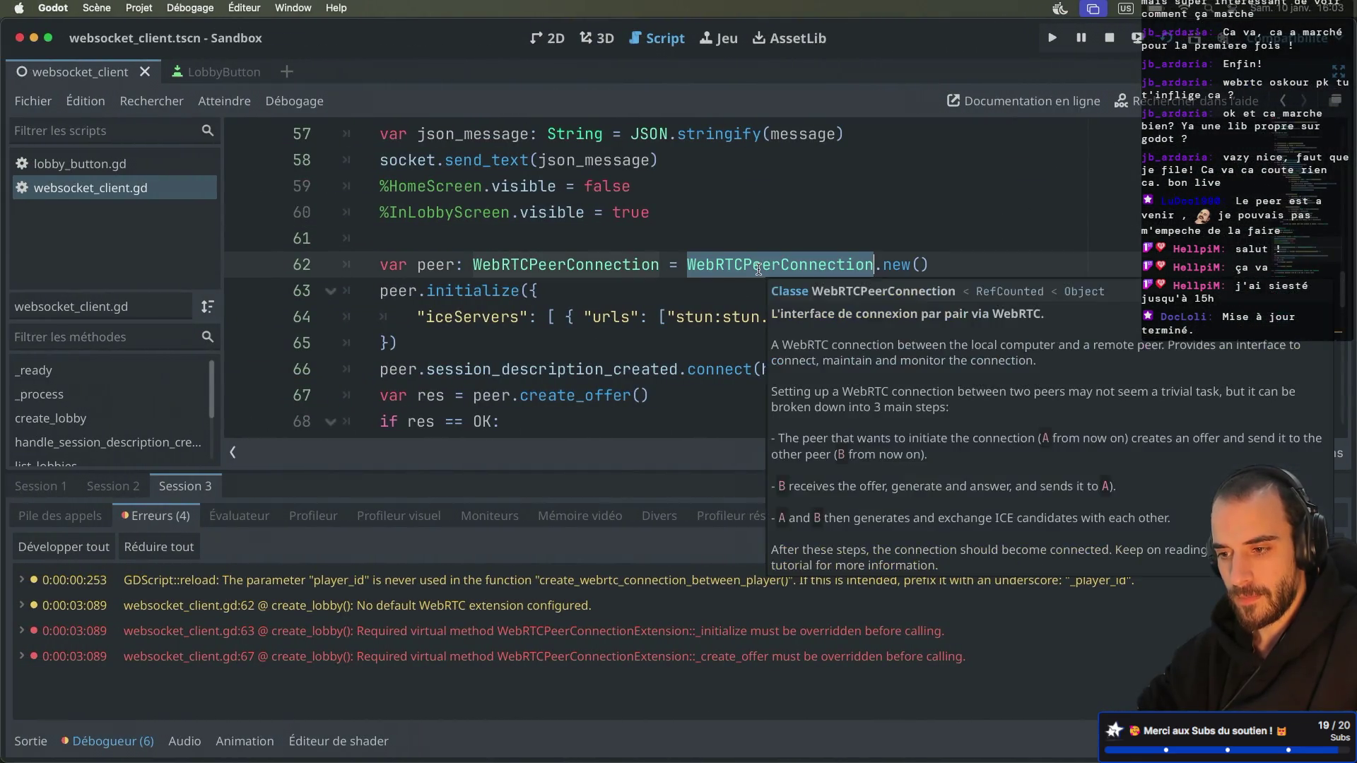
Step: Browse the WebRTCPeerConnection reference's methods, state enums and method descriptions
left_click(738, 269, "super")
scroll(597, 266, "down", 5)
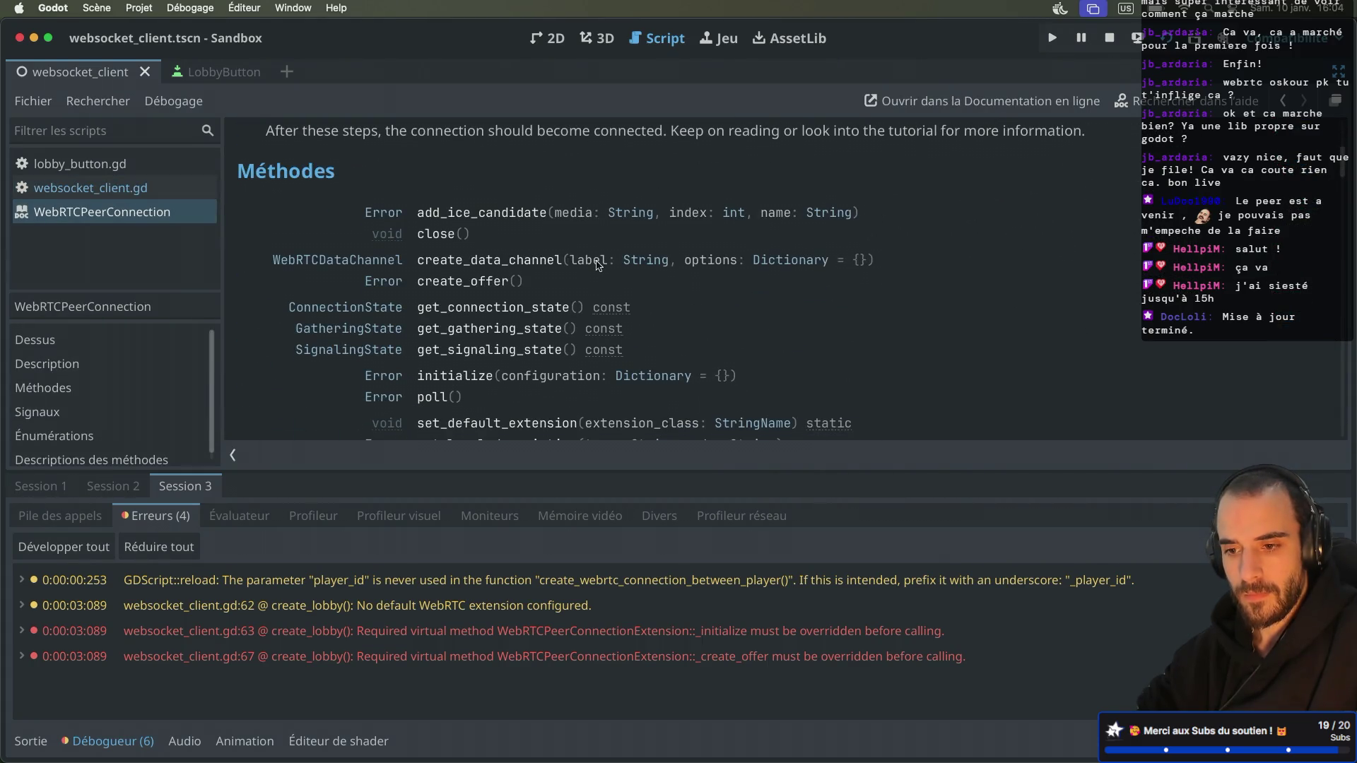
scroll(597, 266, "up", 6)
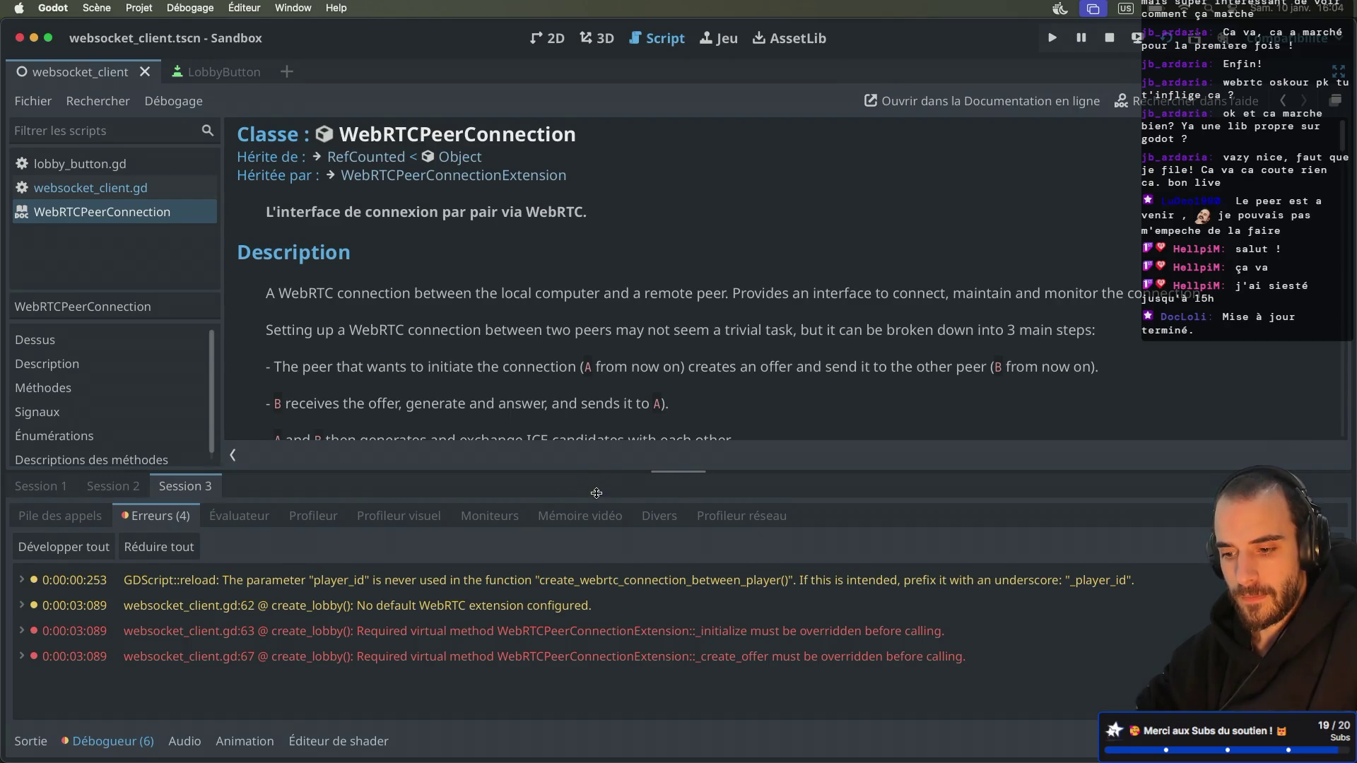
left_click(696, 472)
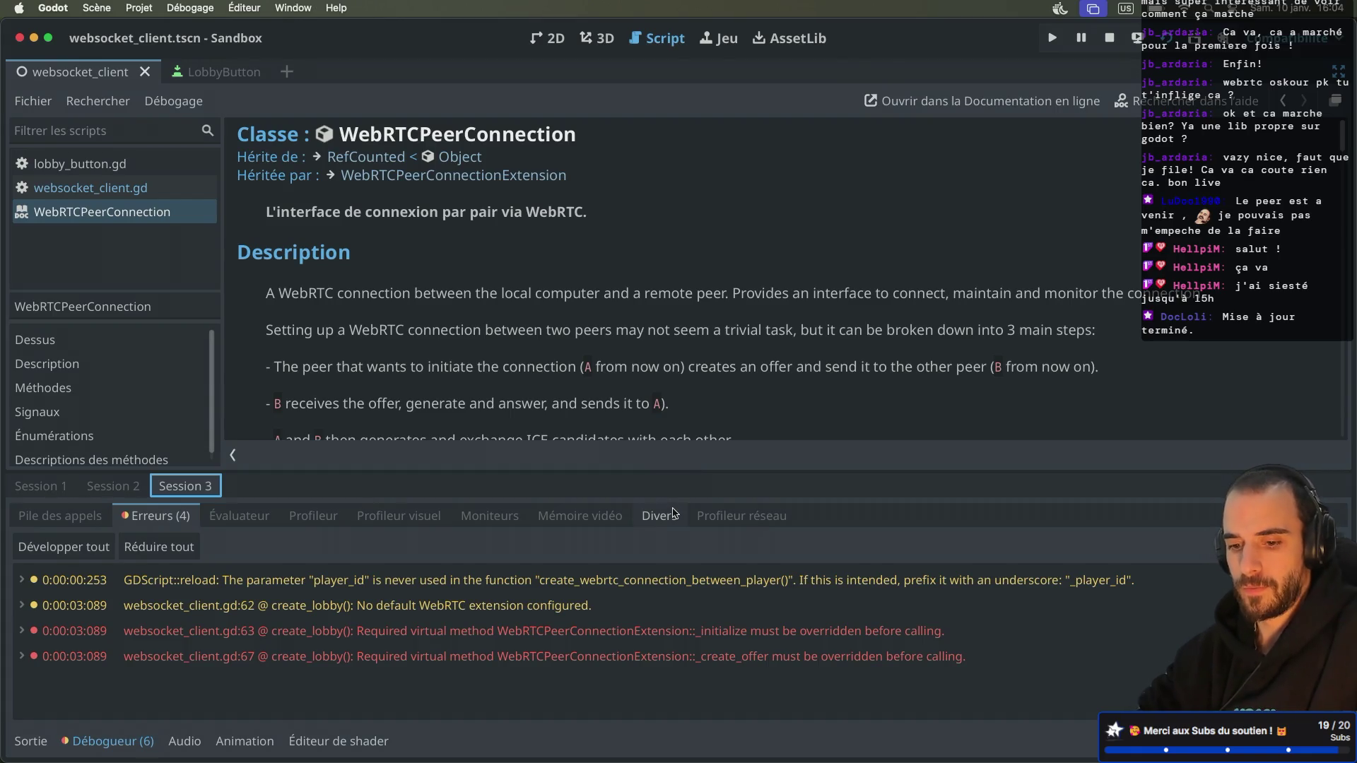
scroll(666, 334, "down", 2)
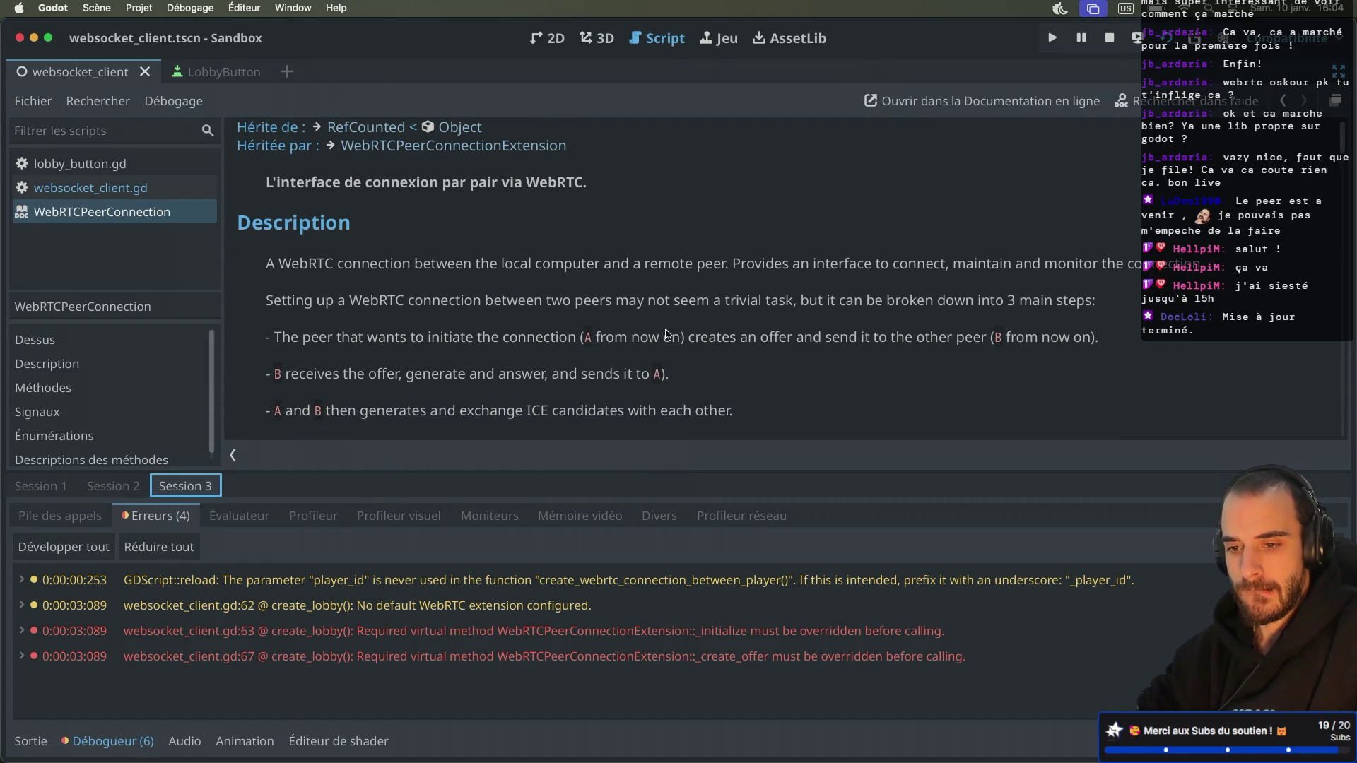
scroll(666, 334, "down", 2)
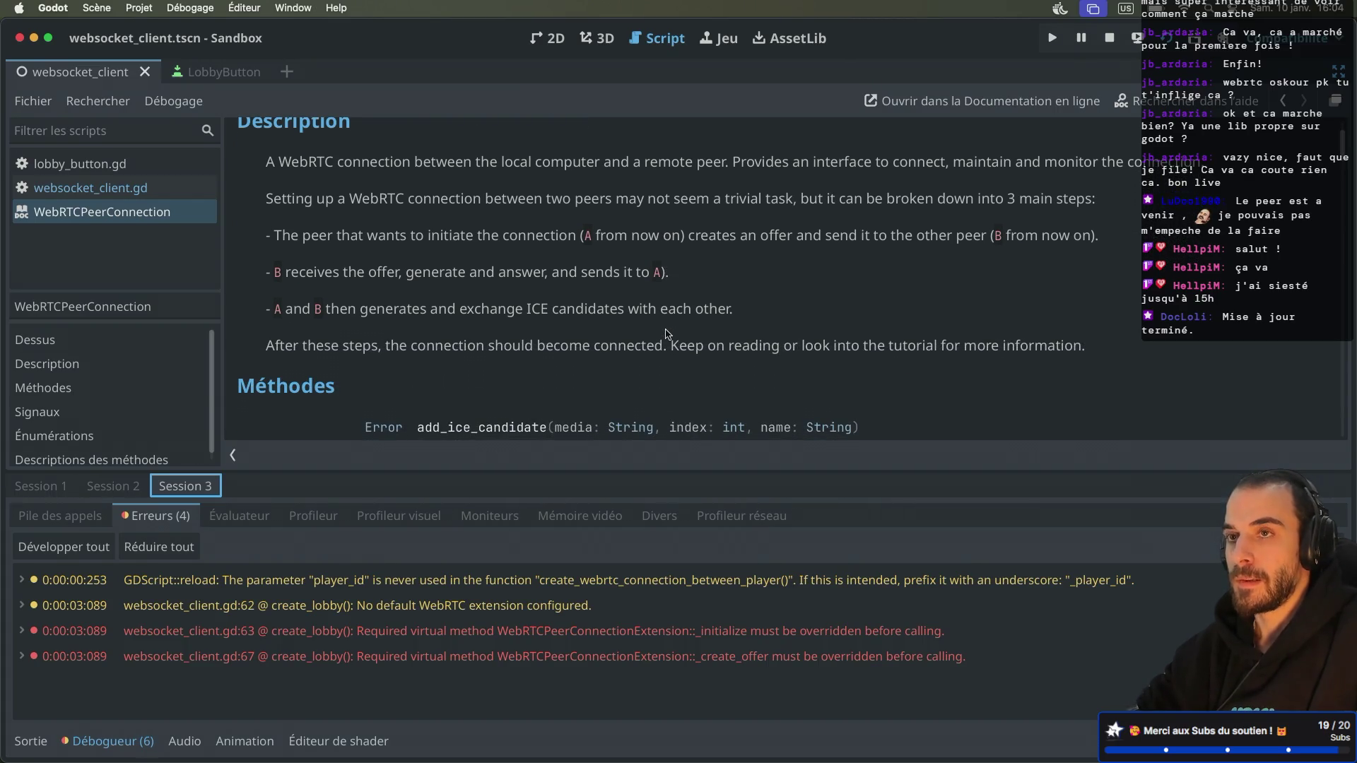
scroll(665, 334, "down", 3)
scroll(666, 332, "down", 8)
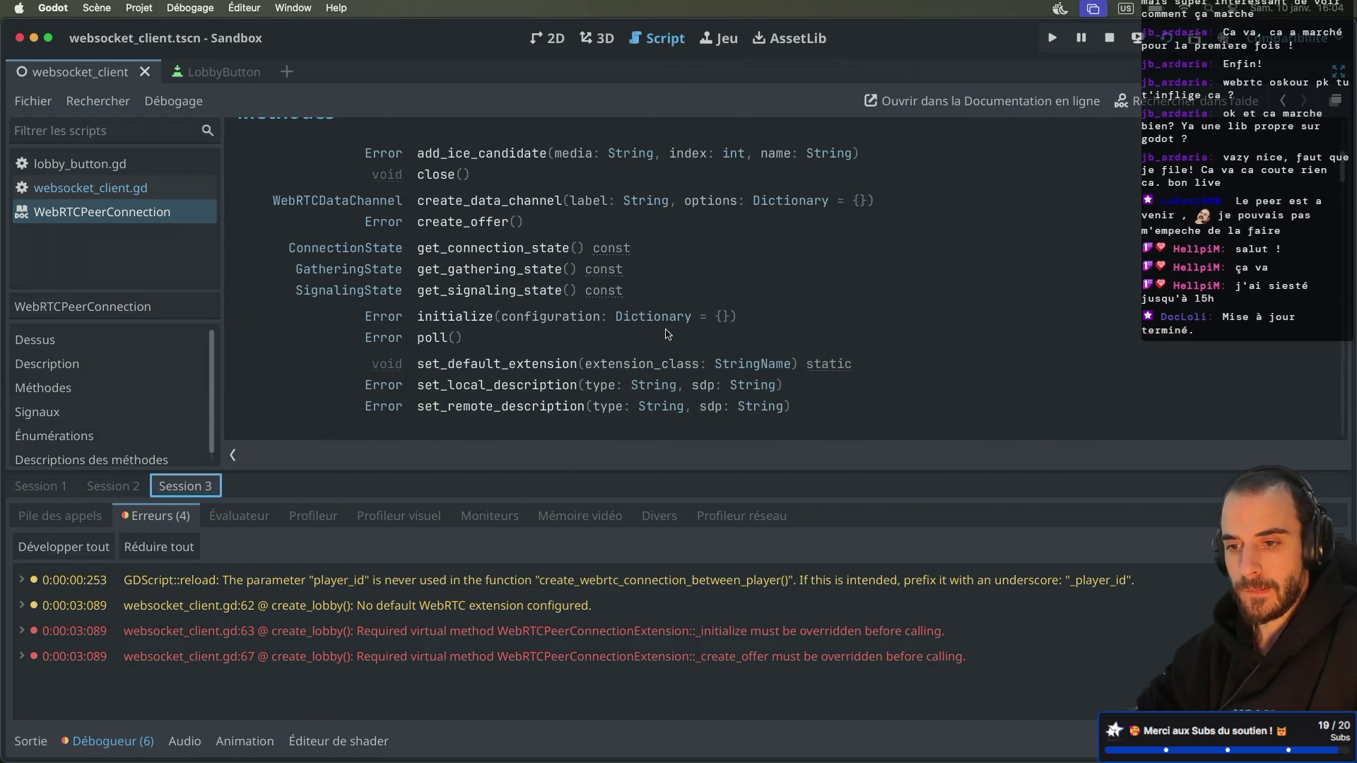
scroll(666, 334, "down", 15)
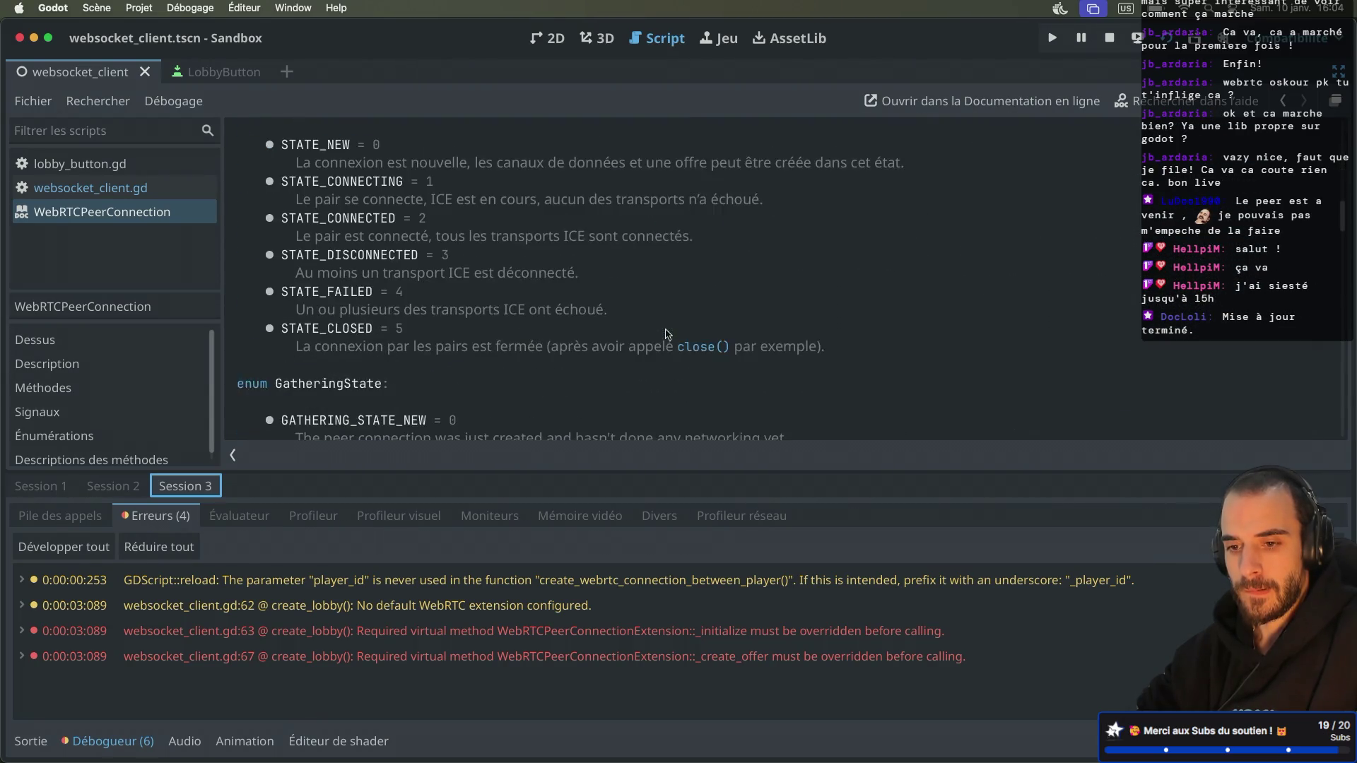
scroll(666, 334, "down", 15)
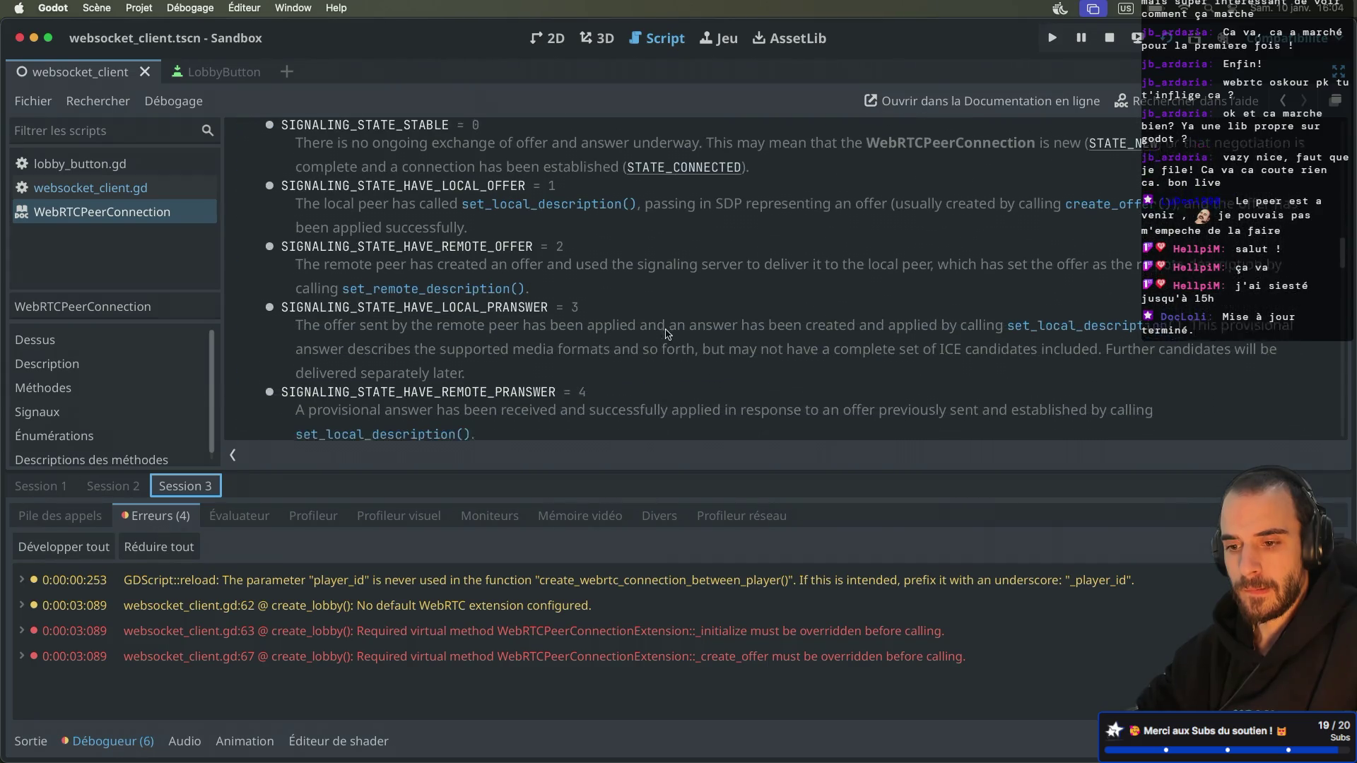
scroll(666, 334, "down", 10)
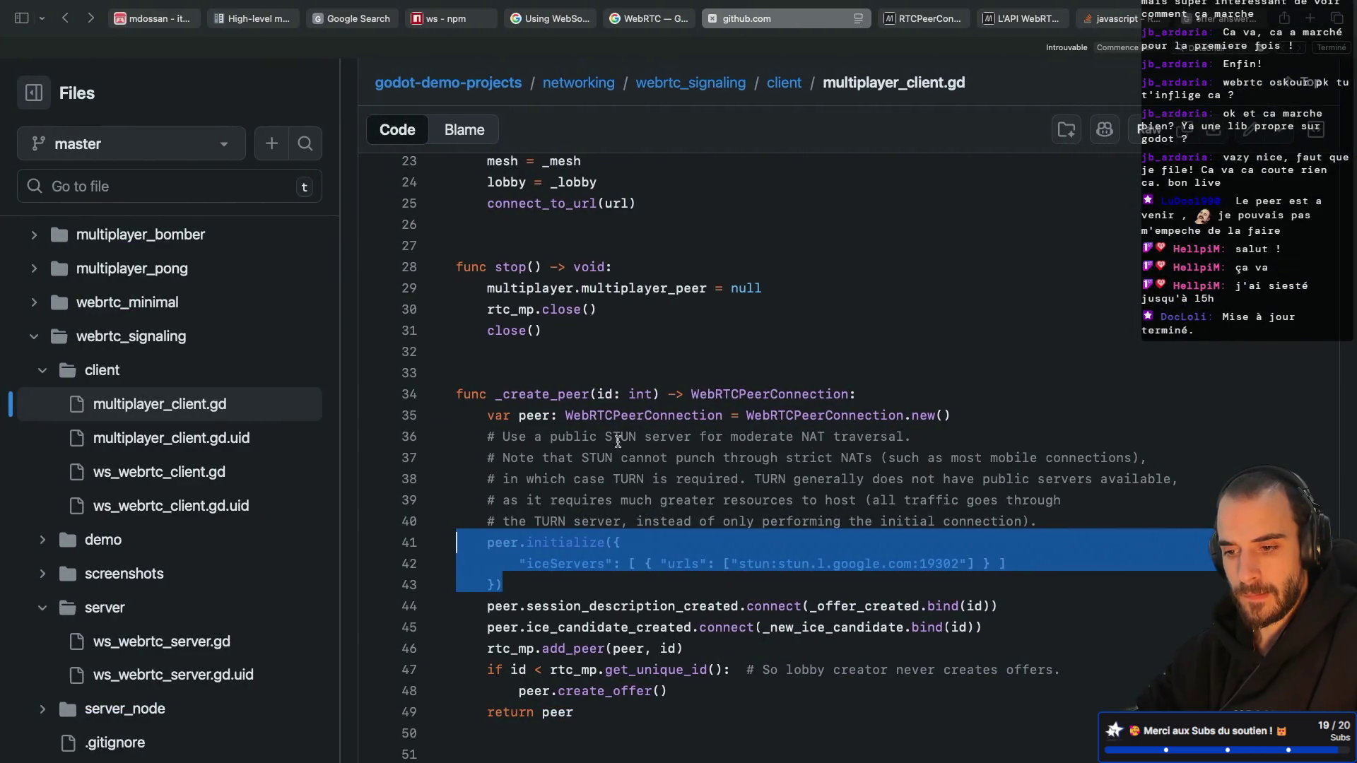
left_click(605, 436)
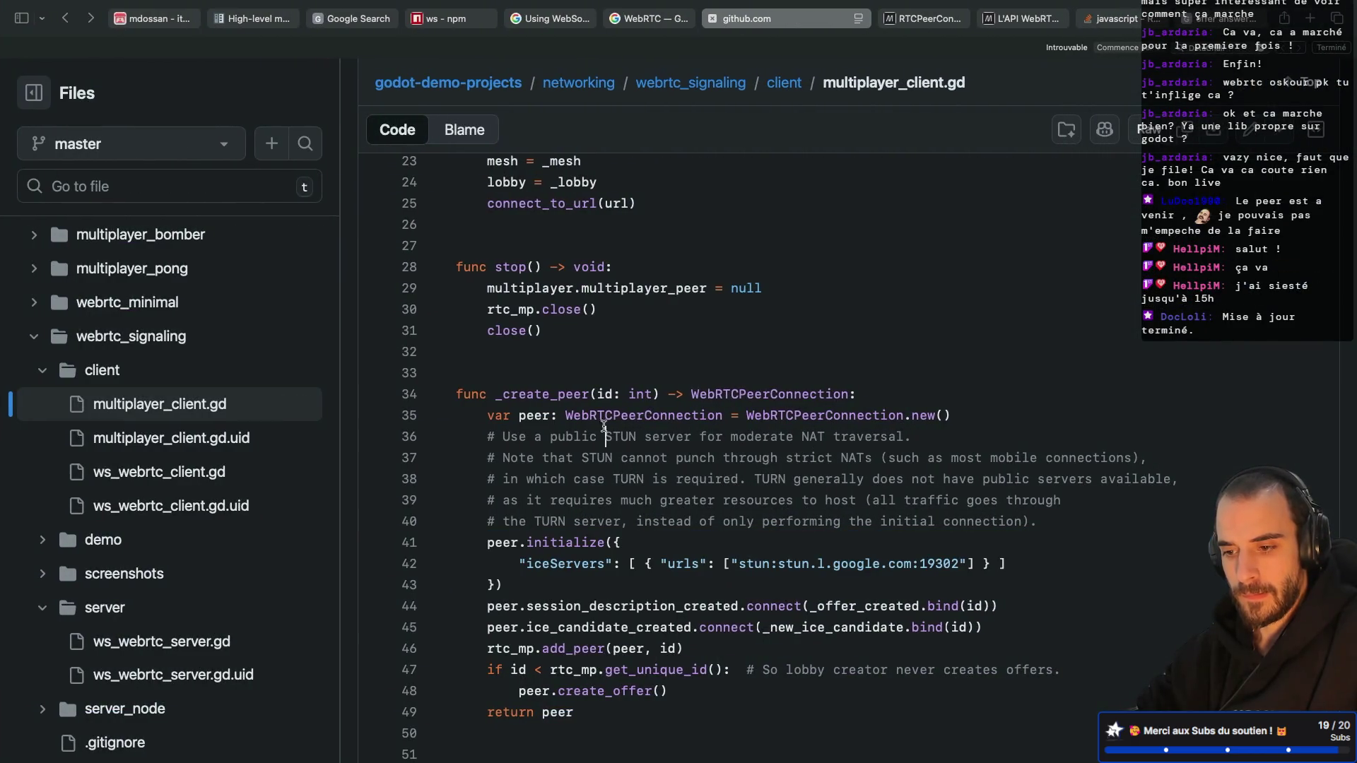
Step: List all 18 rtc_mp references in multiplayer_client.gd and read its _create_peer function
scroll(650, 416, "up", 5)
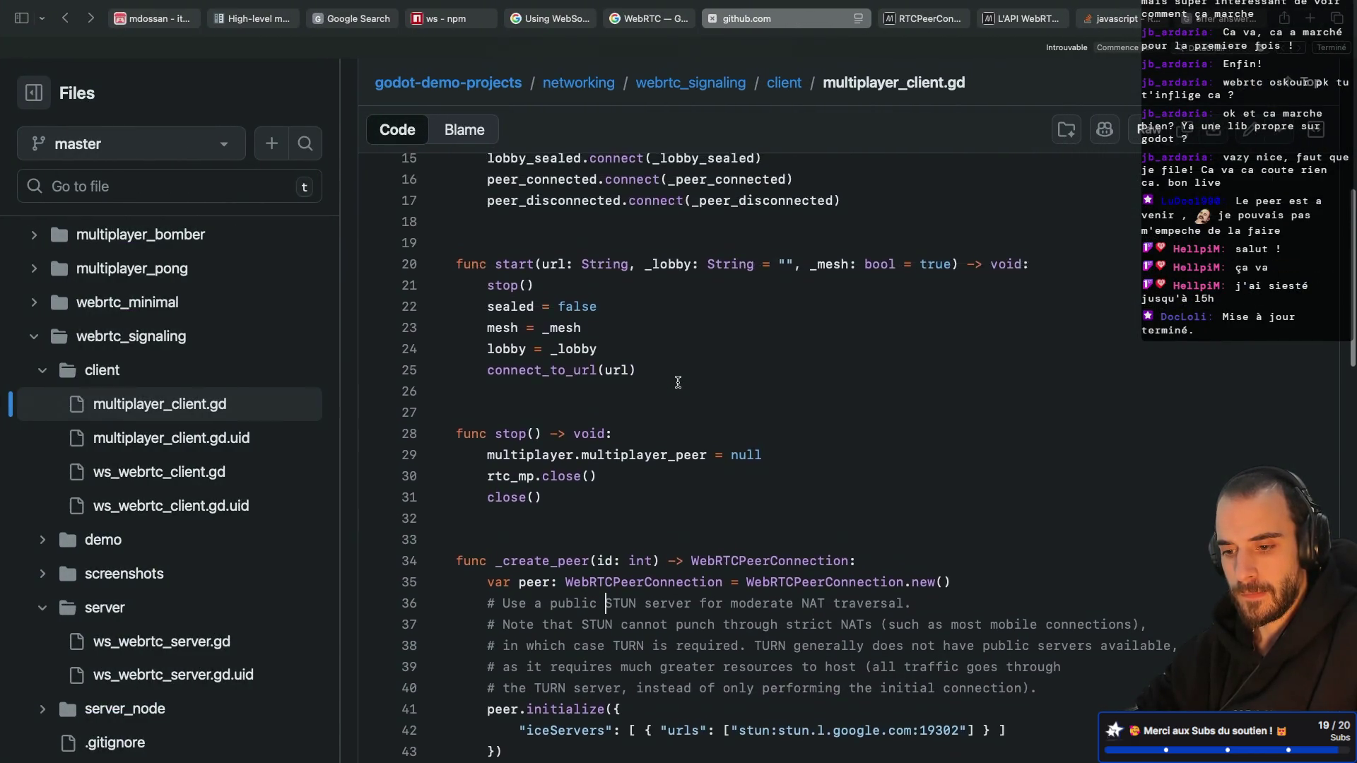
scroll(675, 380, "up", 5)
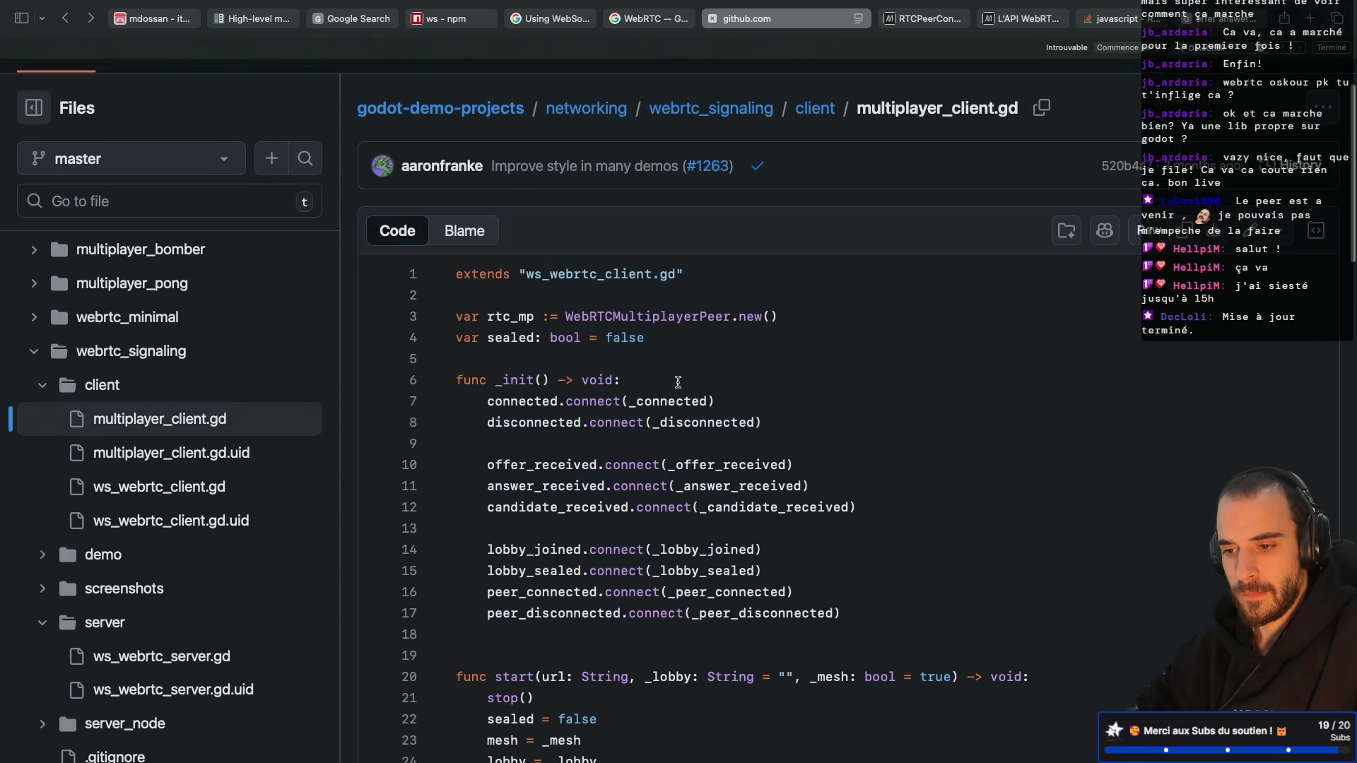
scroll(669, 378, "down", 2)
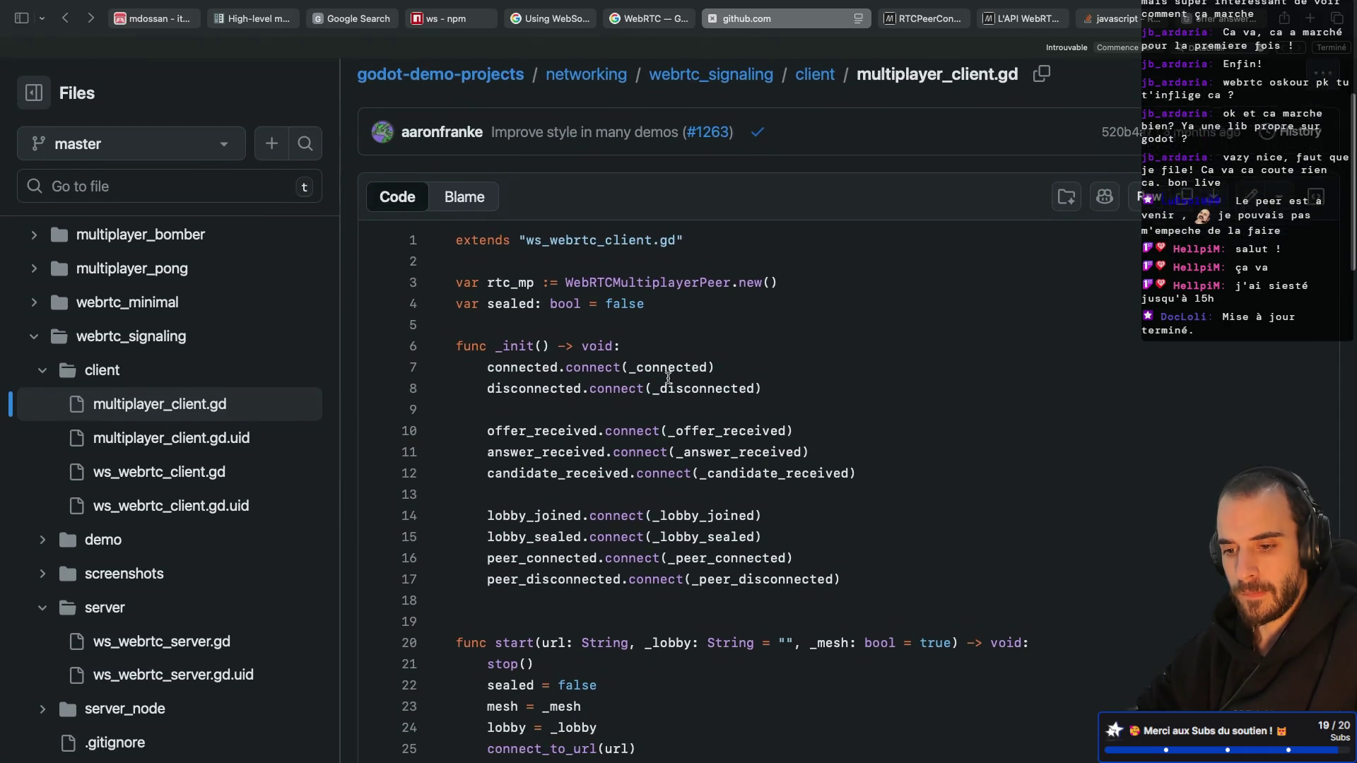
left_click(516, 254)
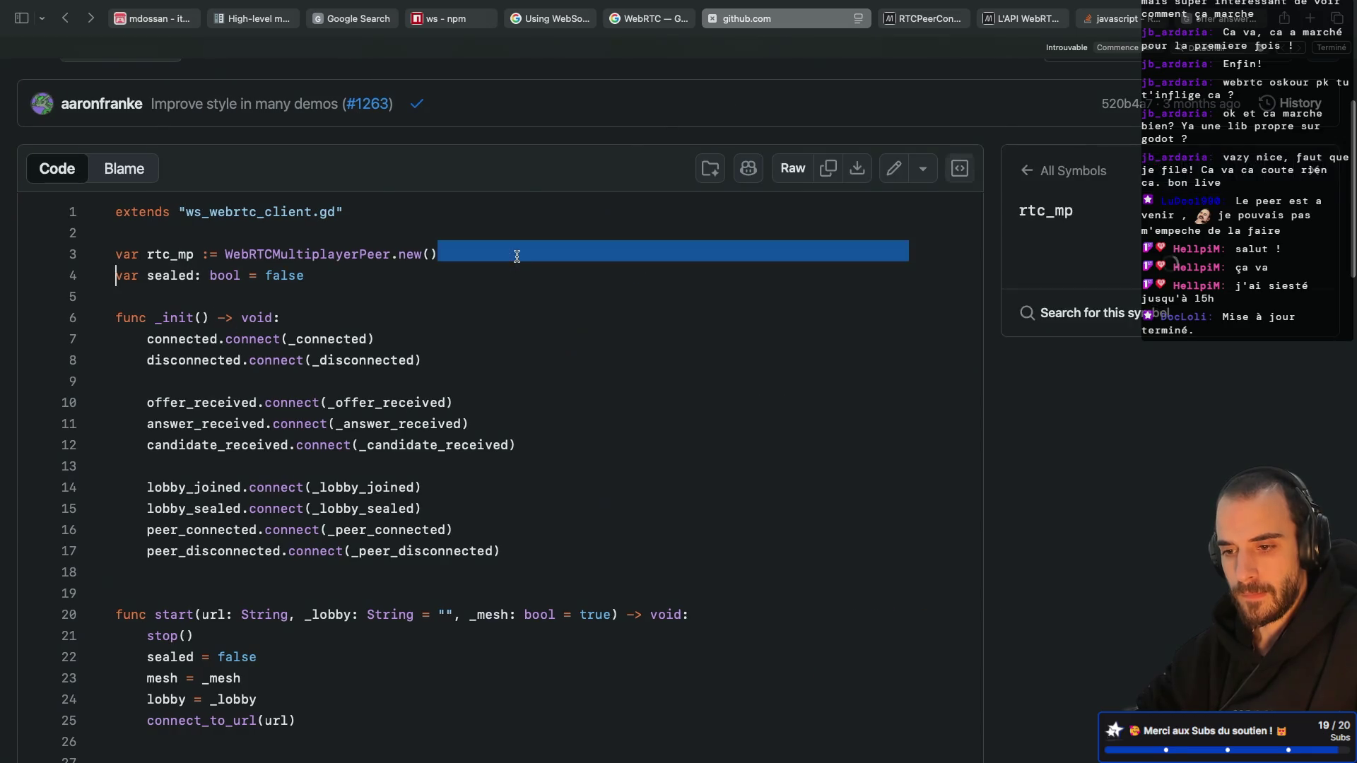
left_click(182, 256)
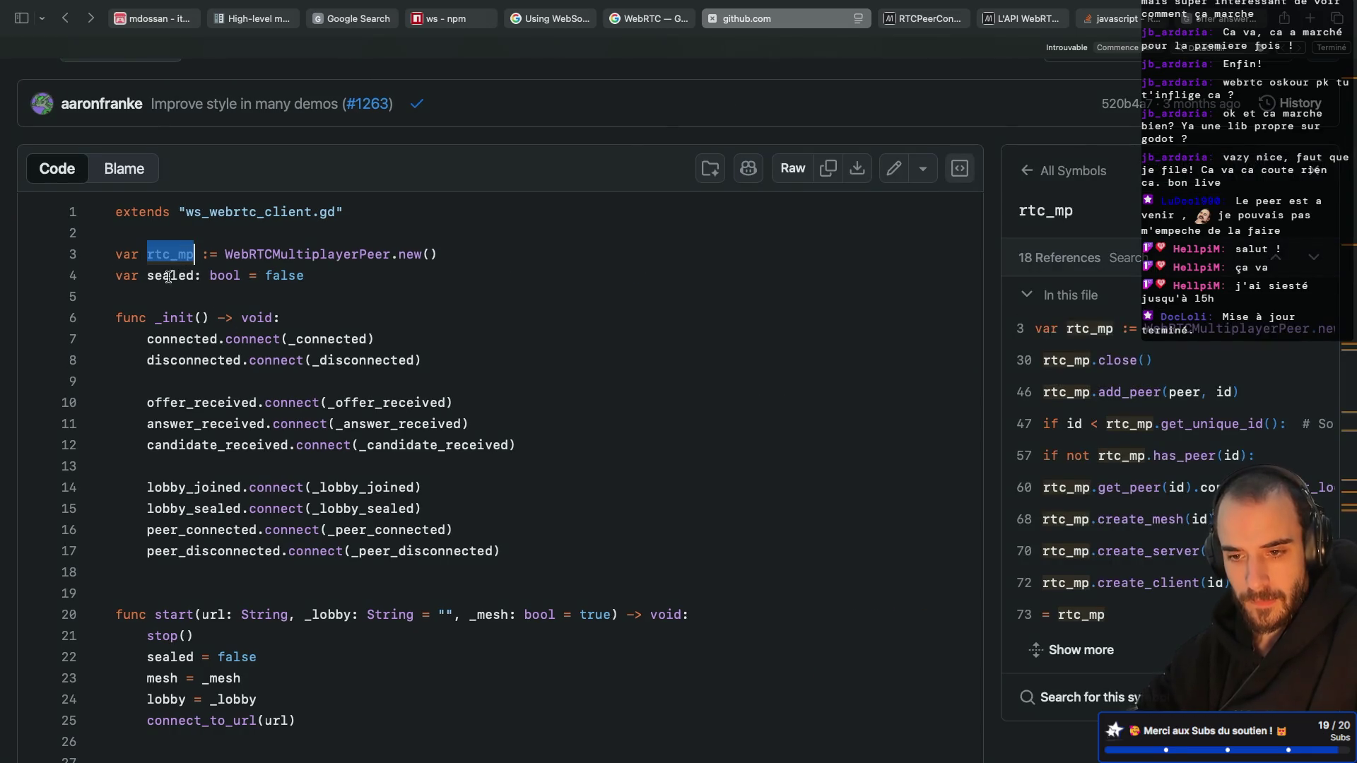
scroll(242, 394, "down", 2)
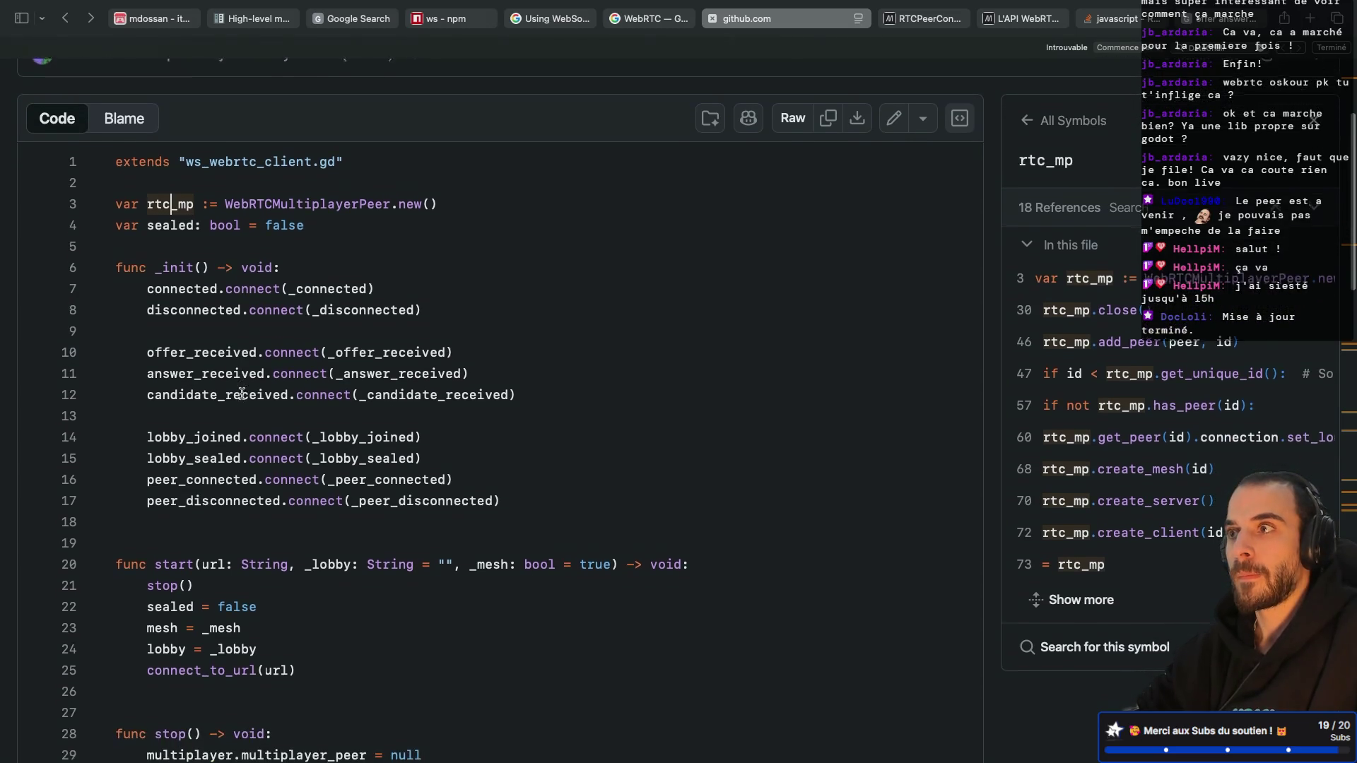
scroll(241, 393, "down", 6)
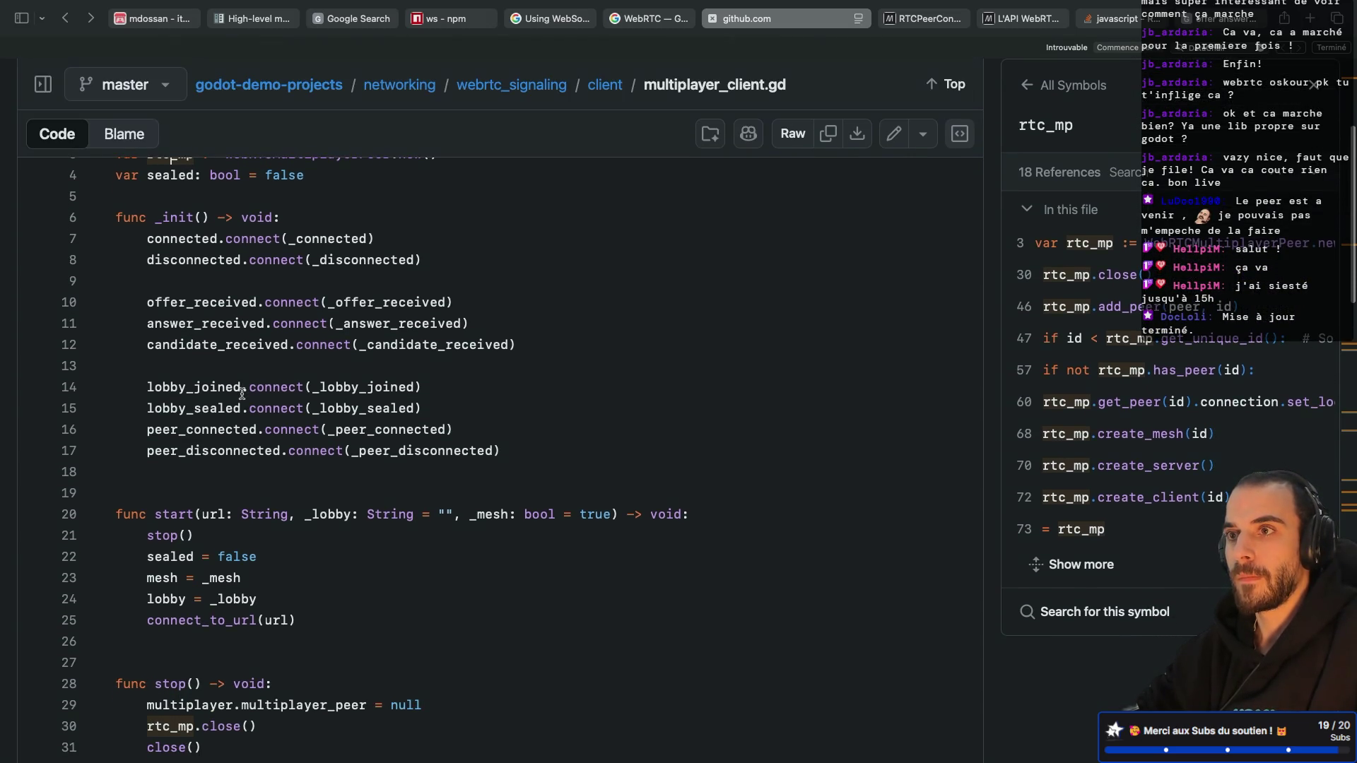
scroll(242, 394, "down", 8)
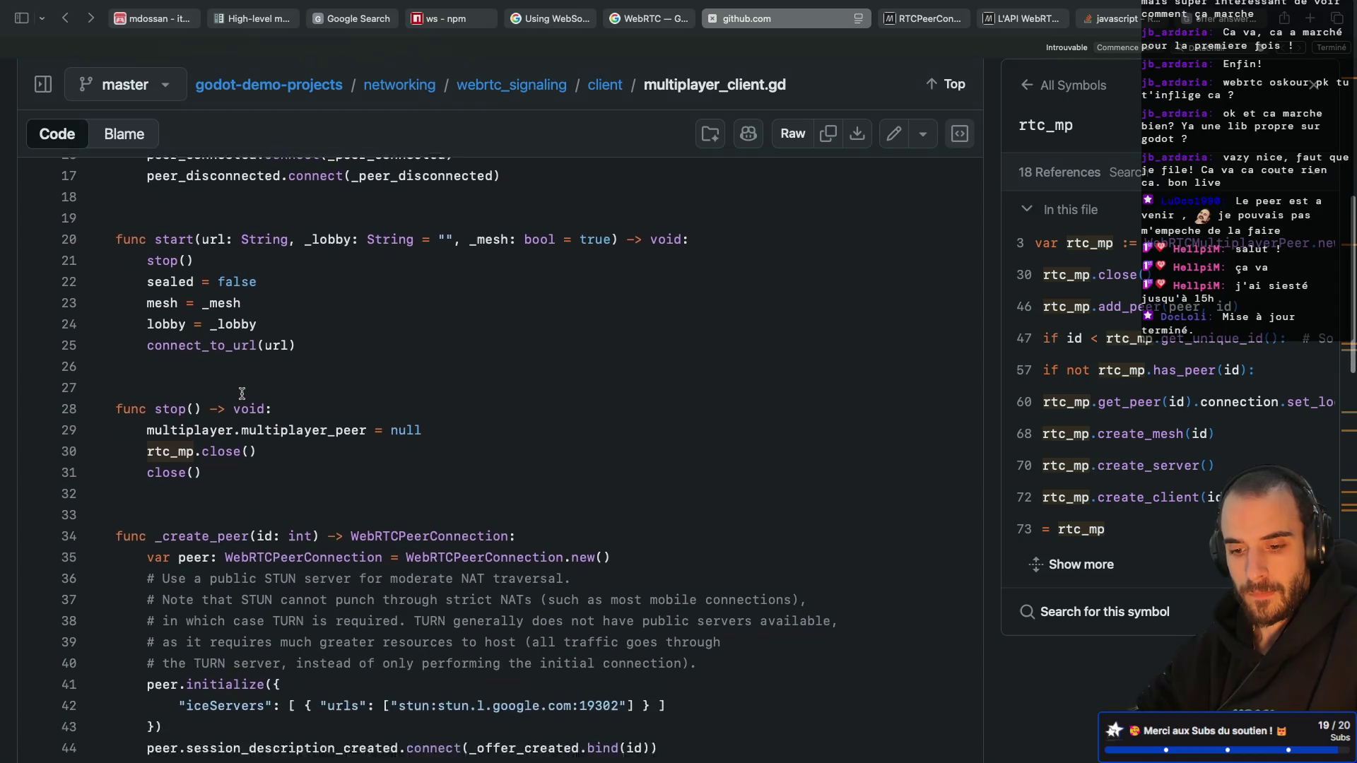
scroll(241, 394, "down", 2)
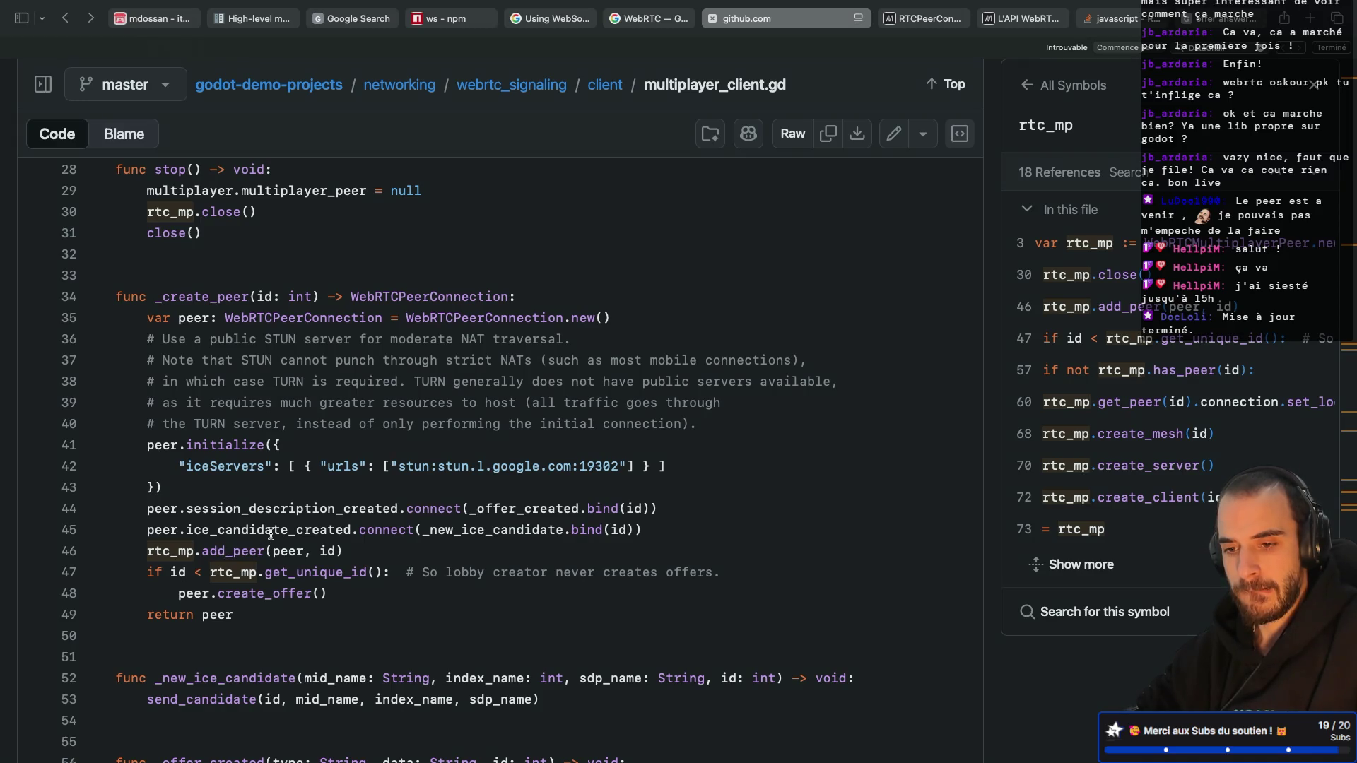
key("ctrl+Left")
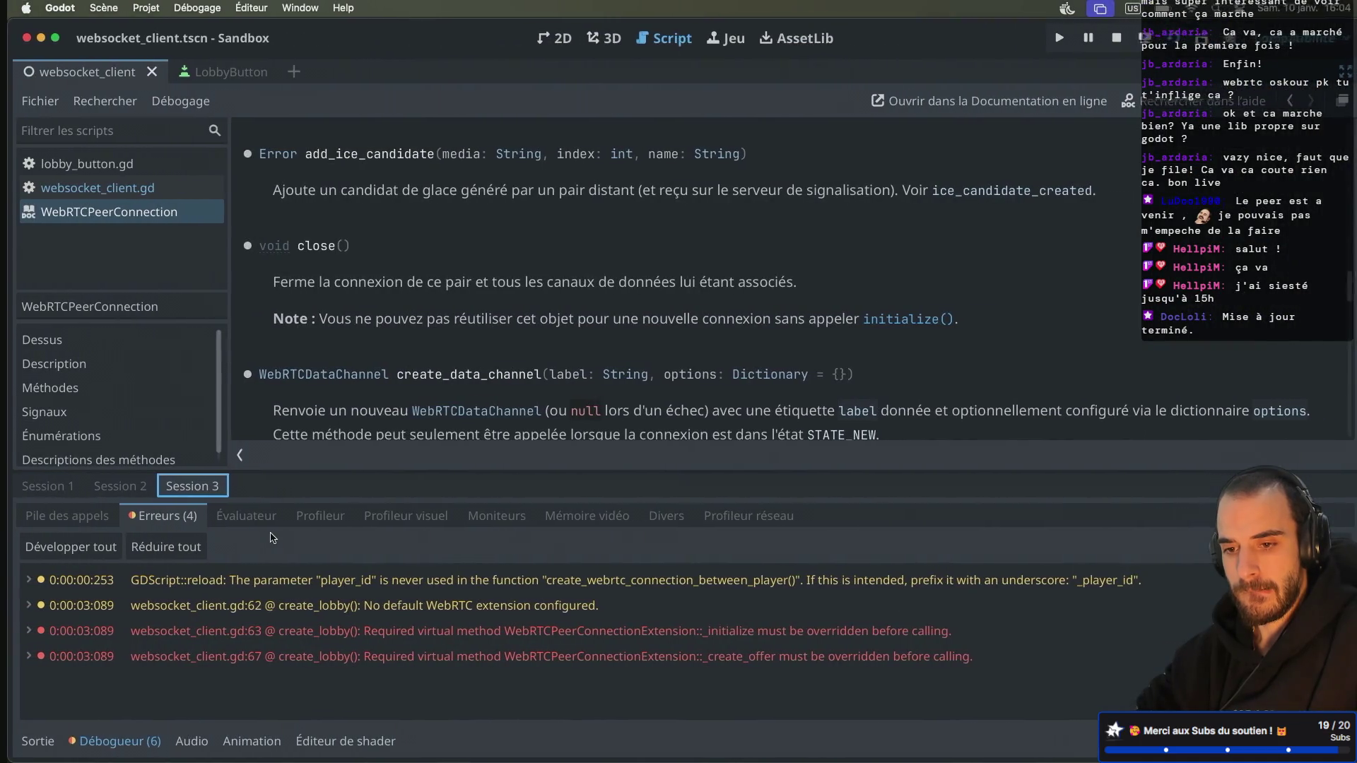
Step: Add a webrtc.add_peer() line after the peer creation on line 62 and view add_peer's docs
key("super+w")
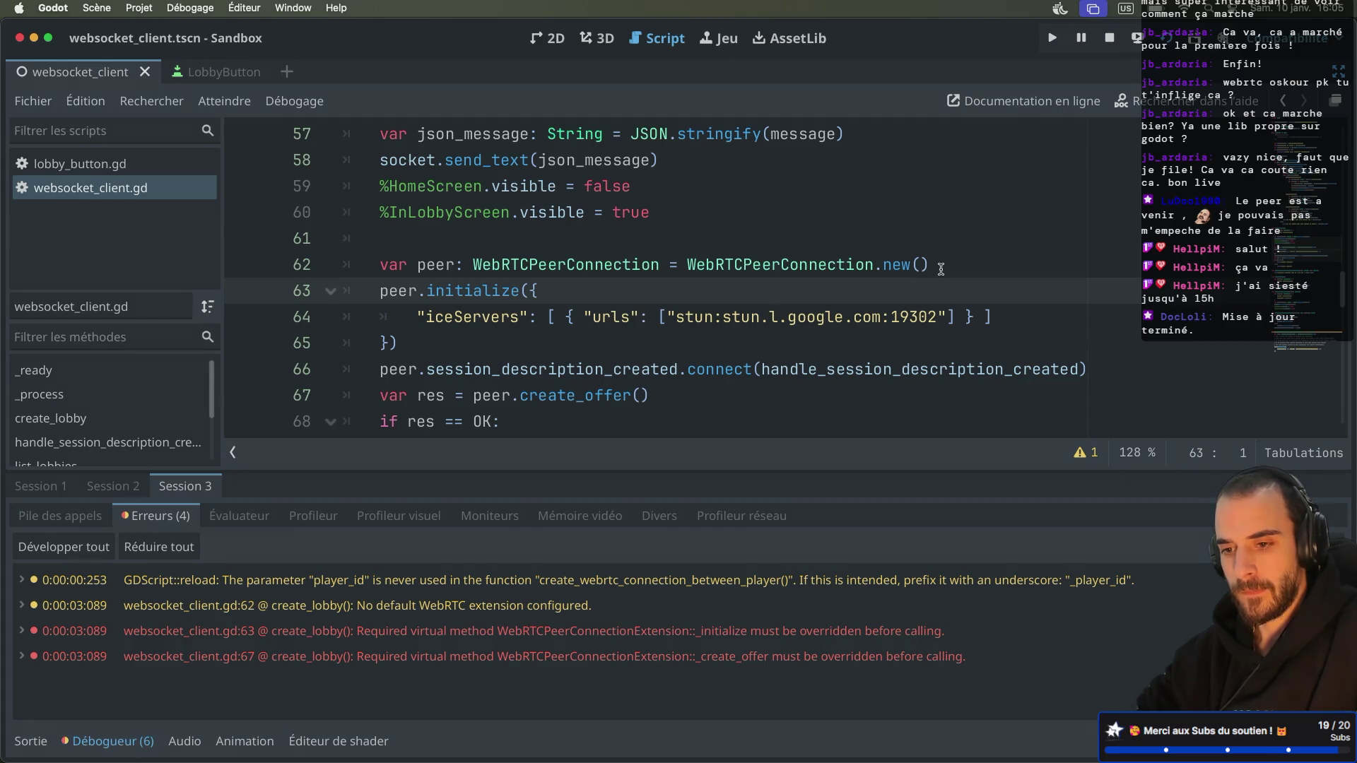
key("ctrl+Right")
key("ctrl+Left")
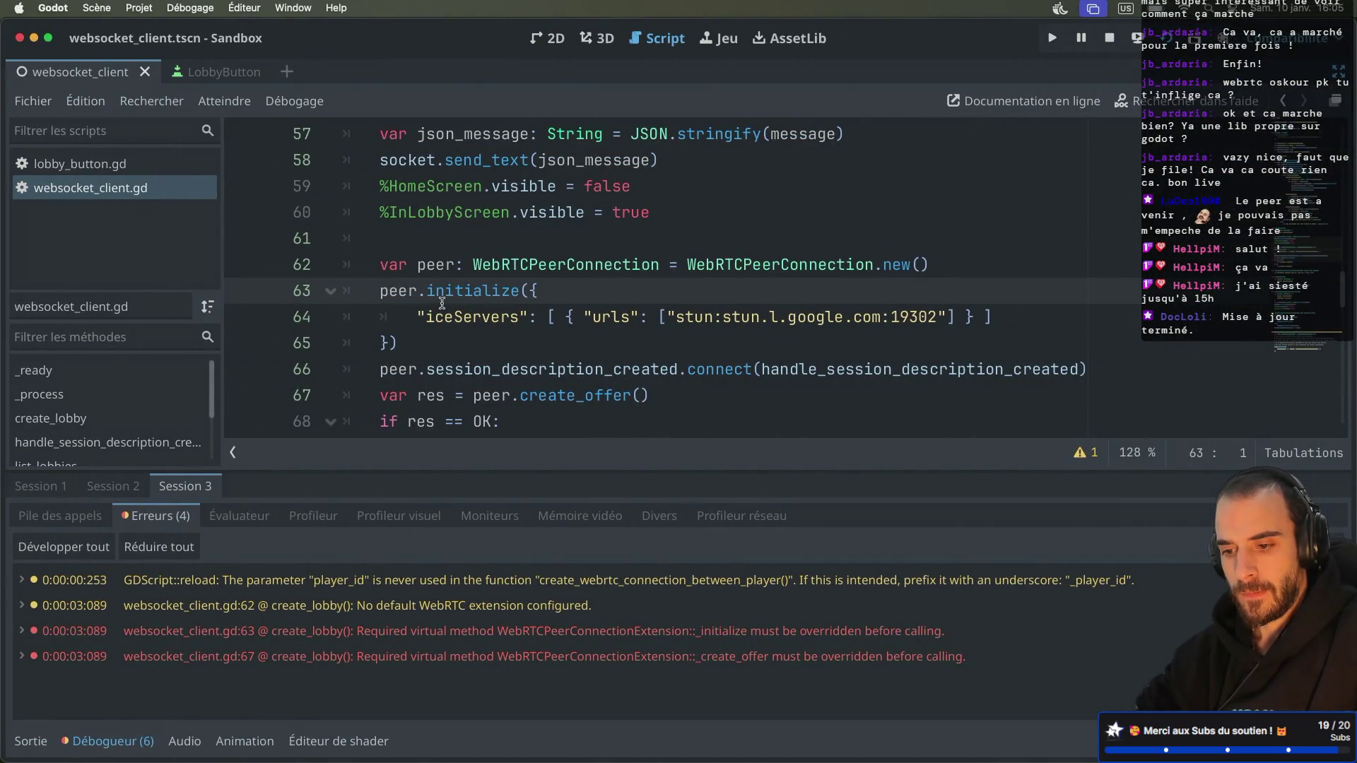
left_click(922, 267)
key("Return")
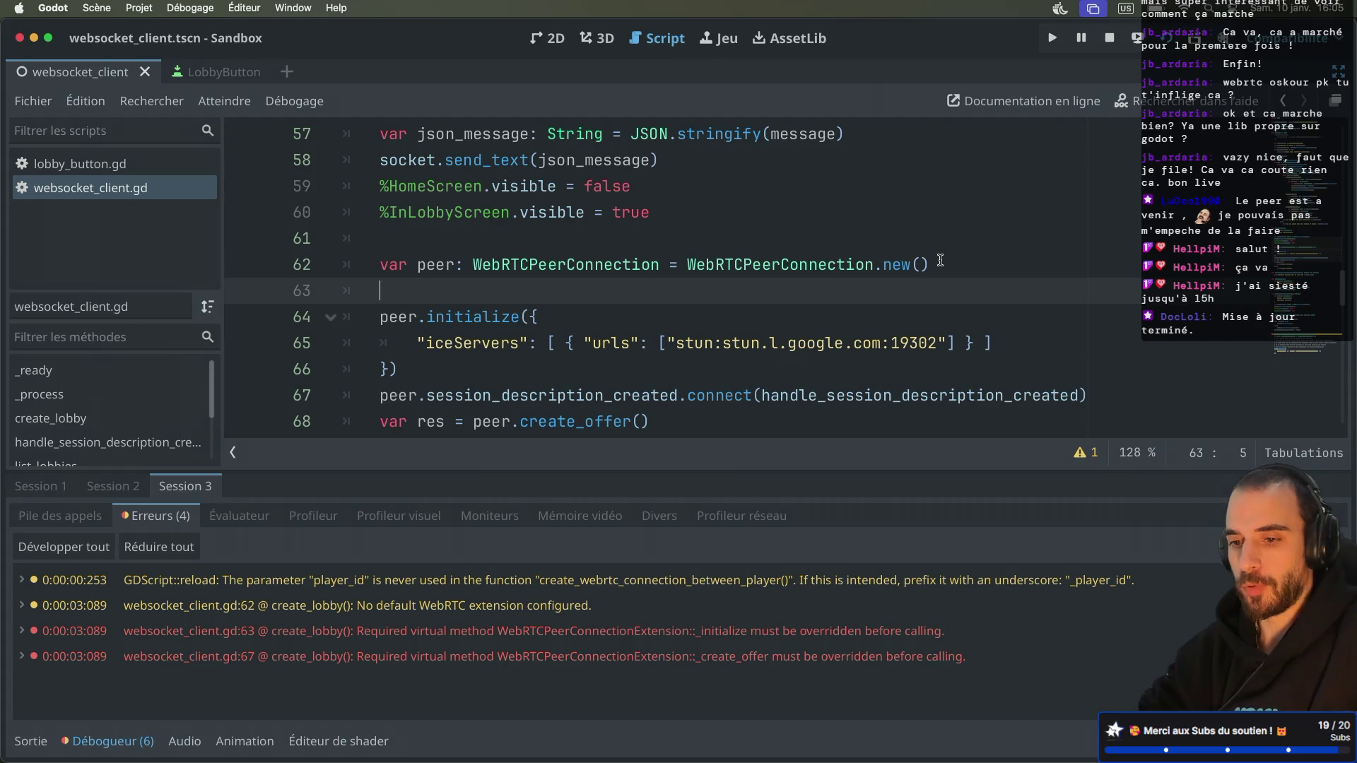
type("peer")
key("BackSpace")
key("BackSpace")
key("BackSpace")
type("webrtc.")
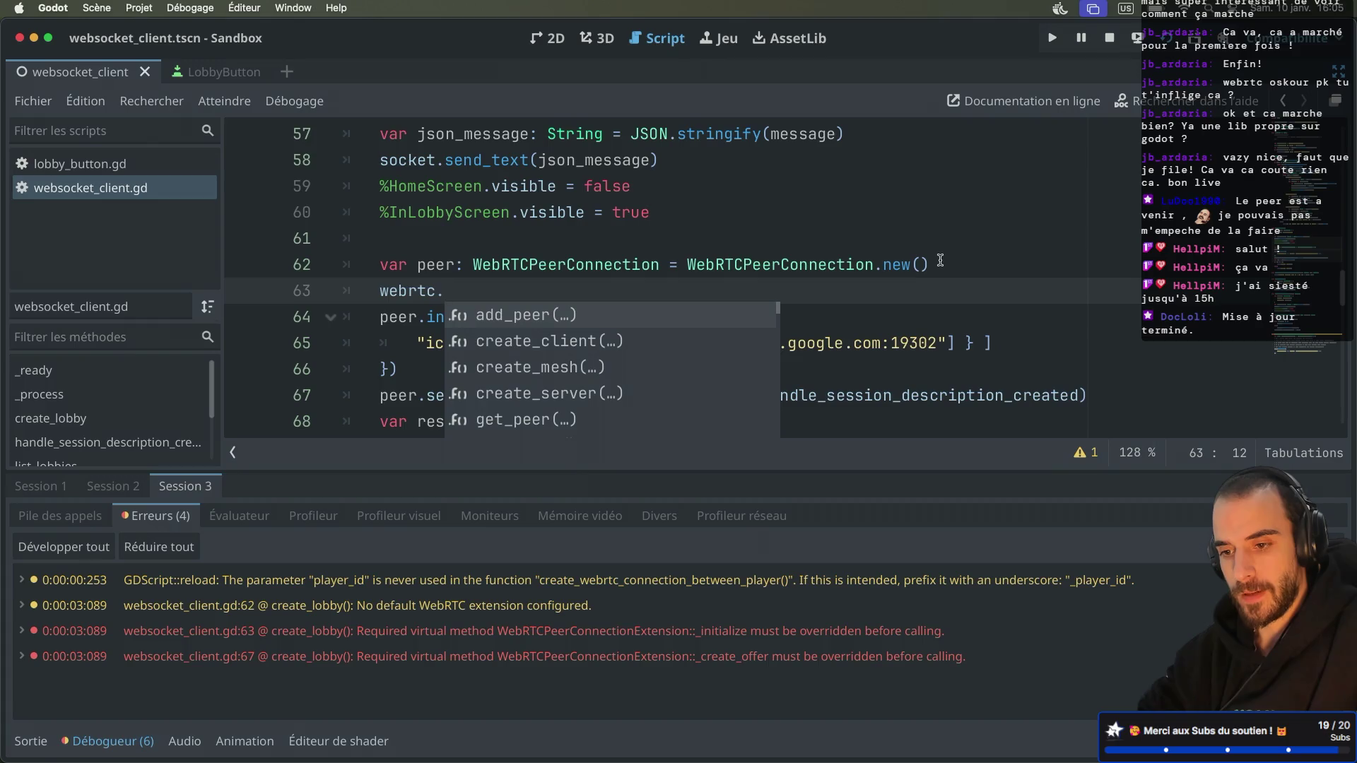
key("Return")
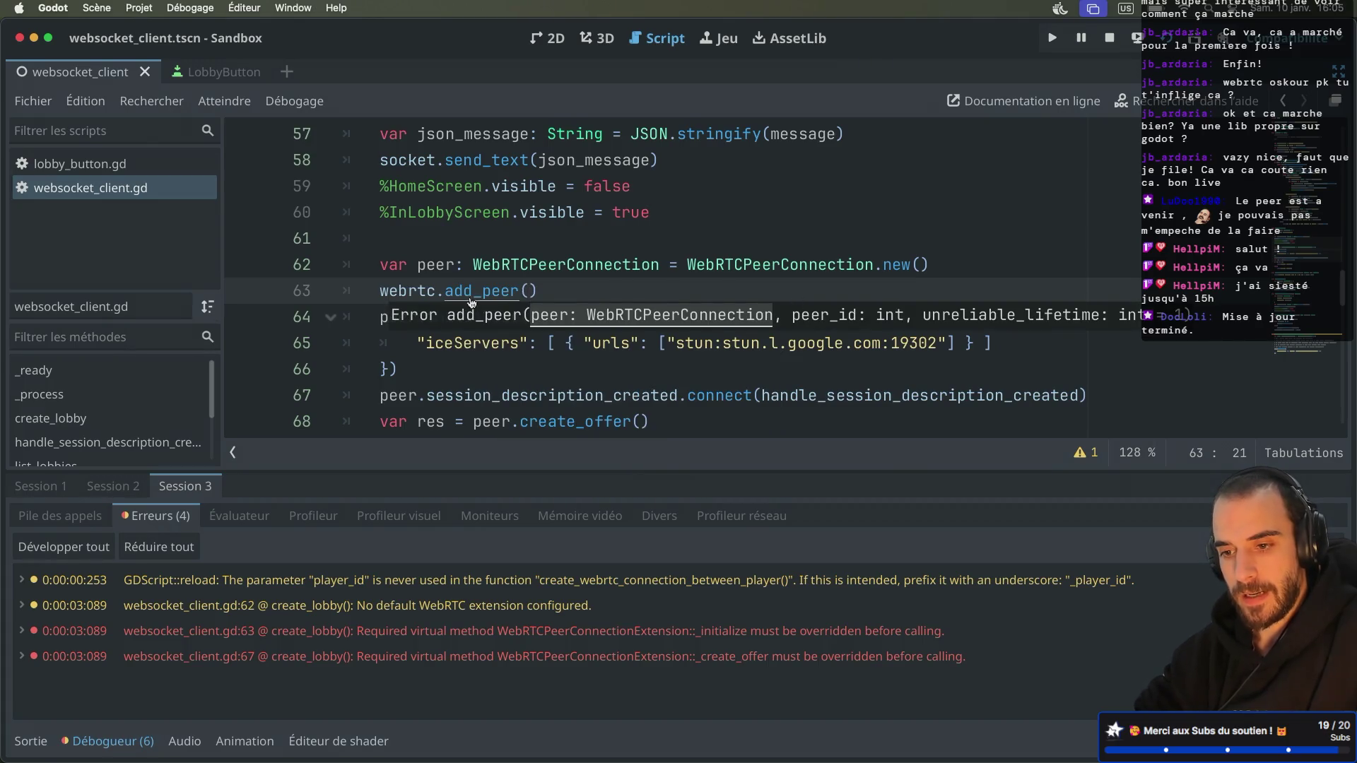
left_click(467, 296, "super")
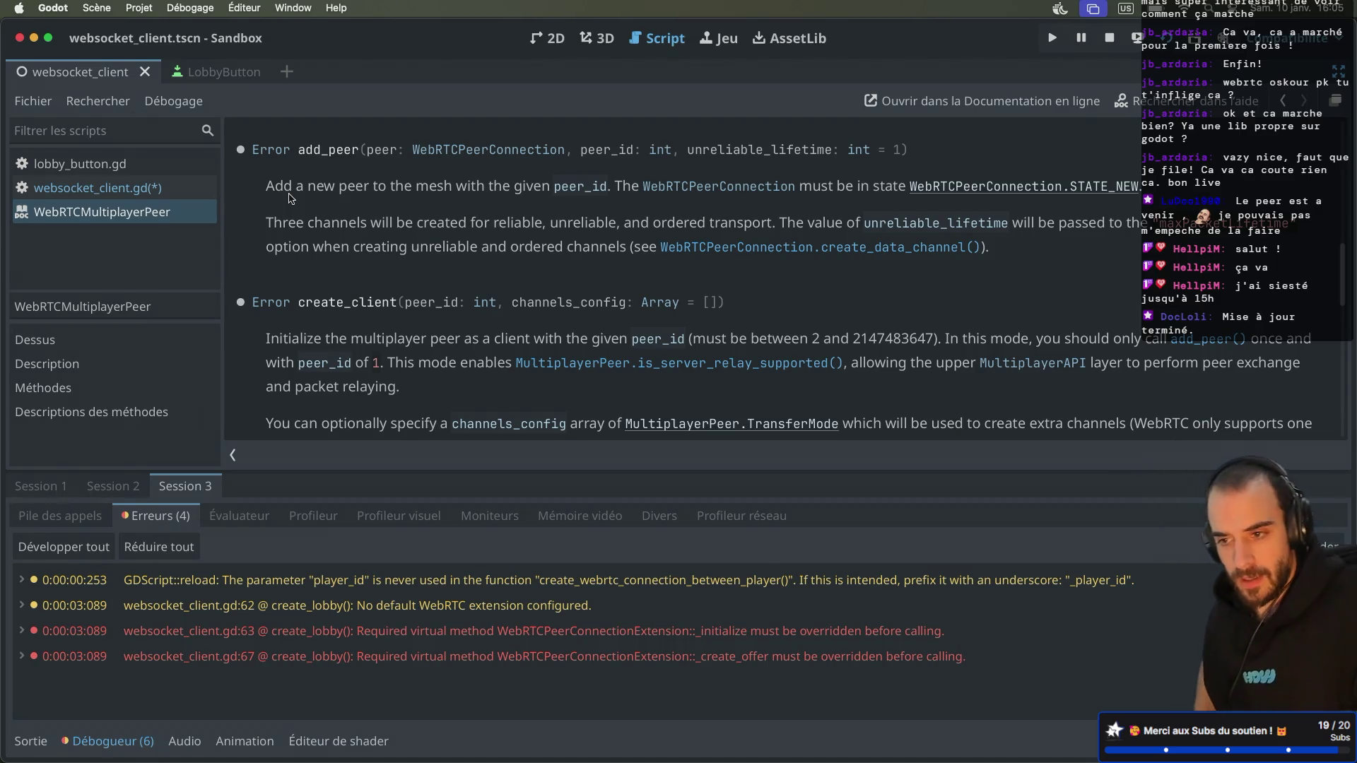
Step: Read the WebRTCPeerConnection reference, including the get_connection_state() description
left_click(670, 187)
scroll(614, 255, "down", 2)
scroll(613, 255, "down", 3)
scroll(614, 255, "up", 4)
scroll(612, 255, "down", 3)
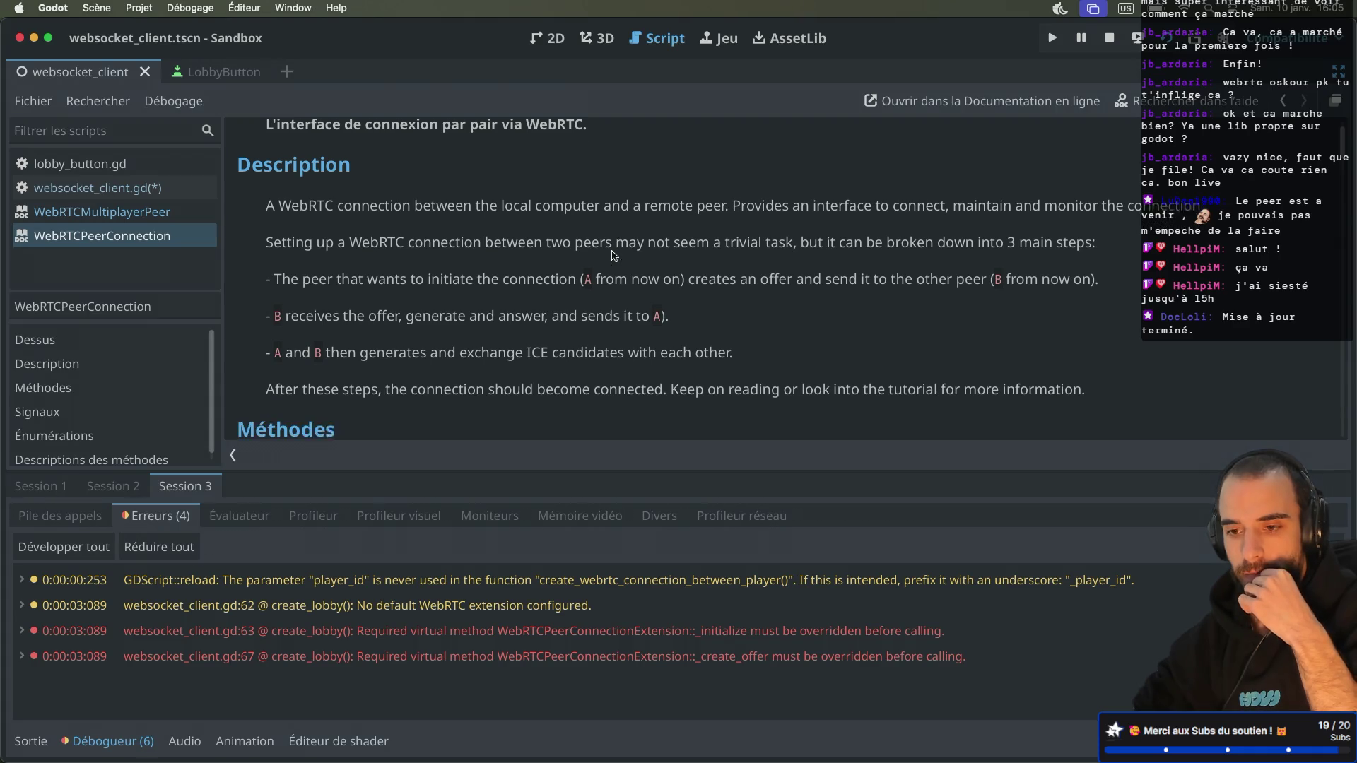
scroll(612, 255, "down", 1)
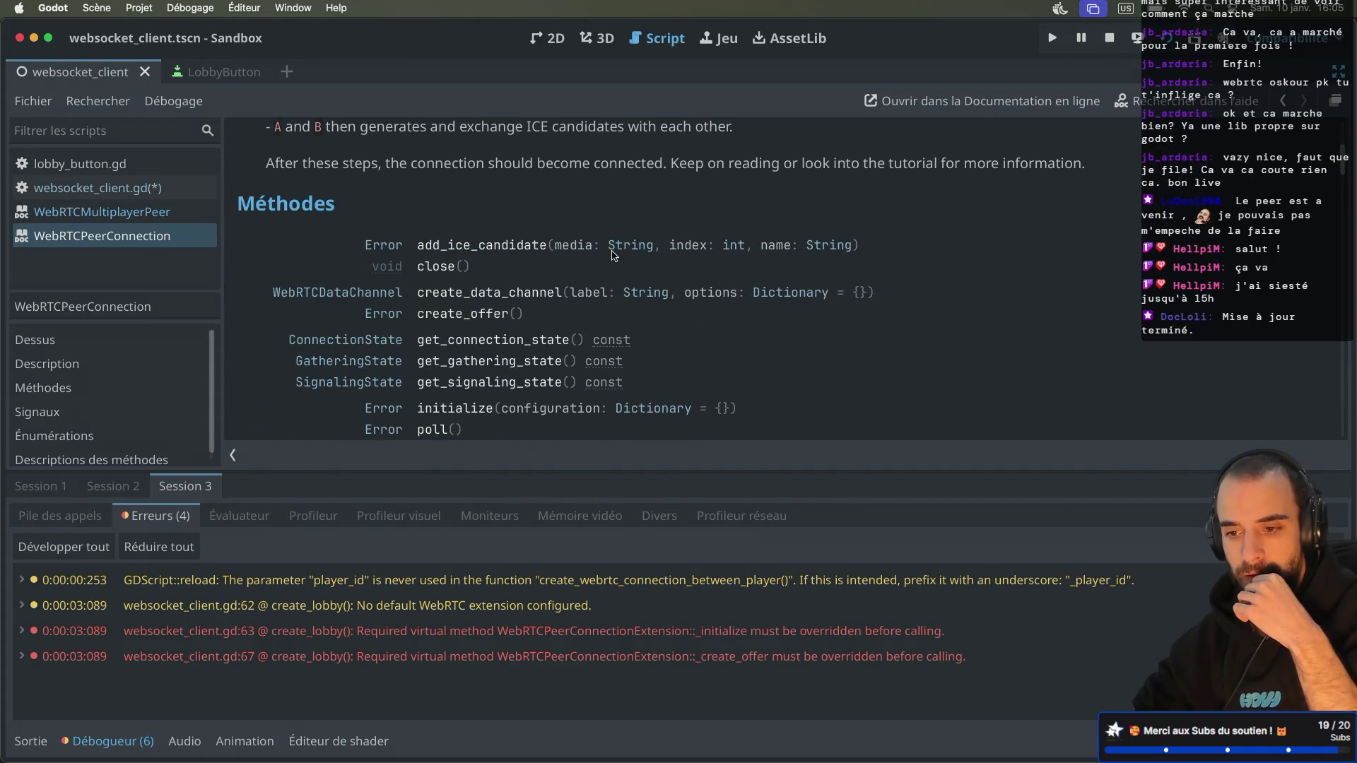
scroll(612, 256, "down", 2)
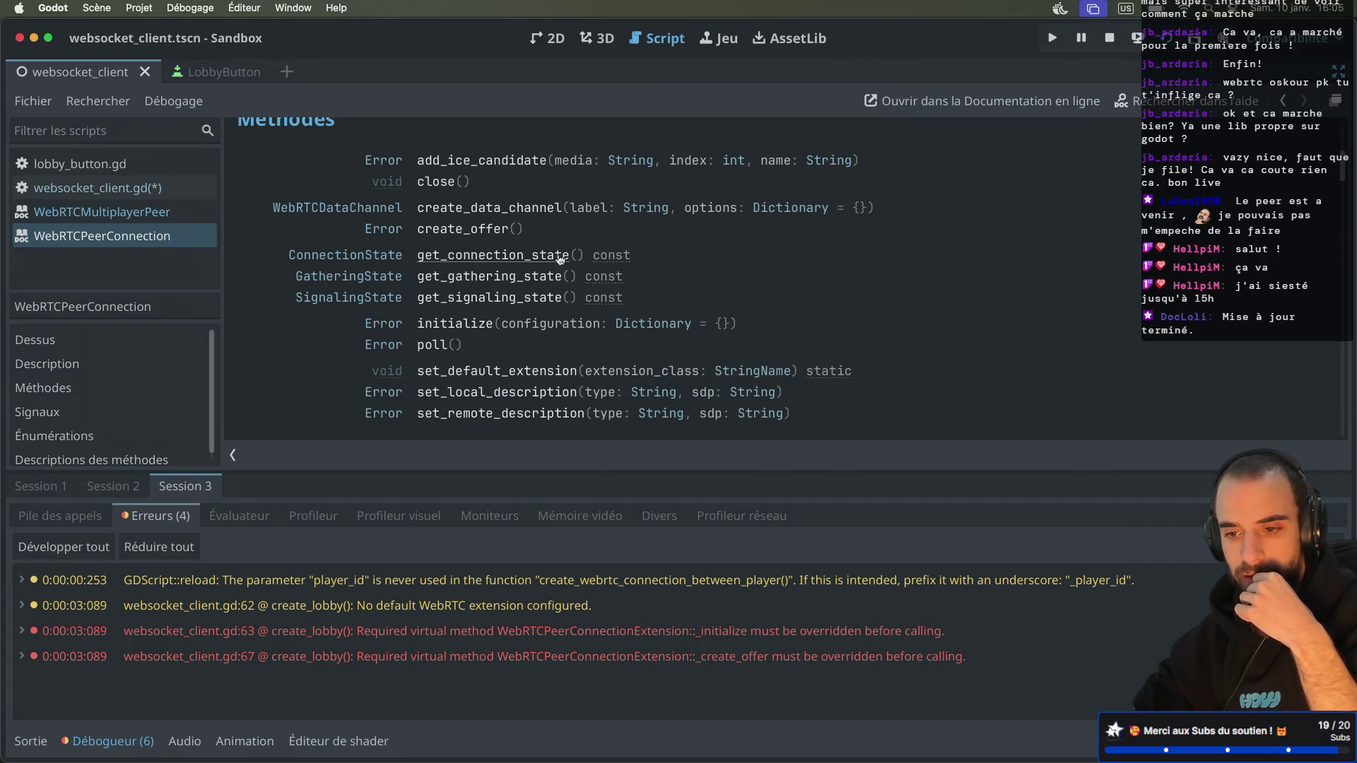
left_click(533, 256)
scroll(466, 225, "up", 10)
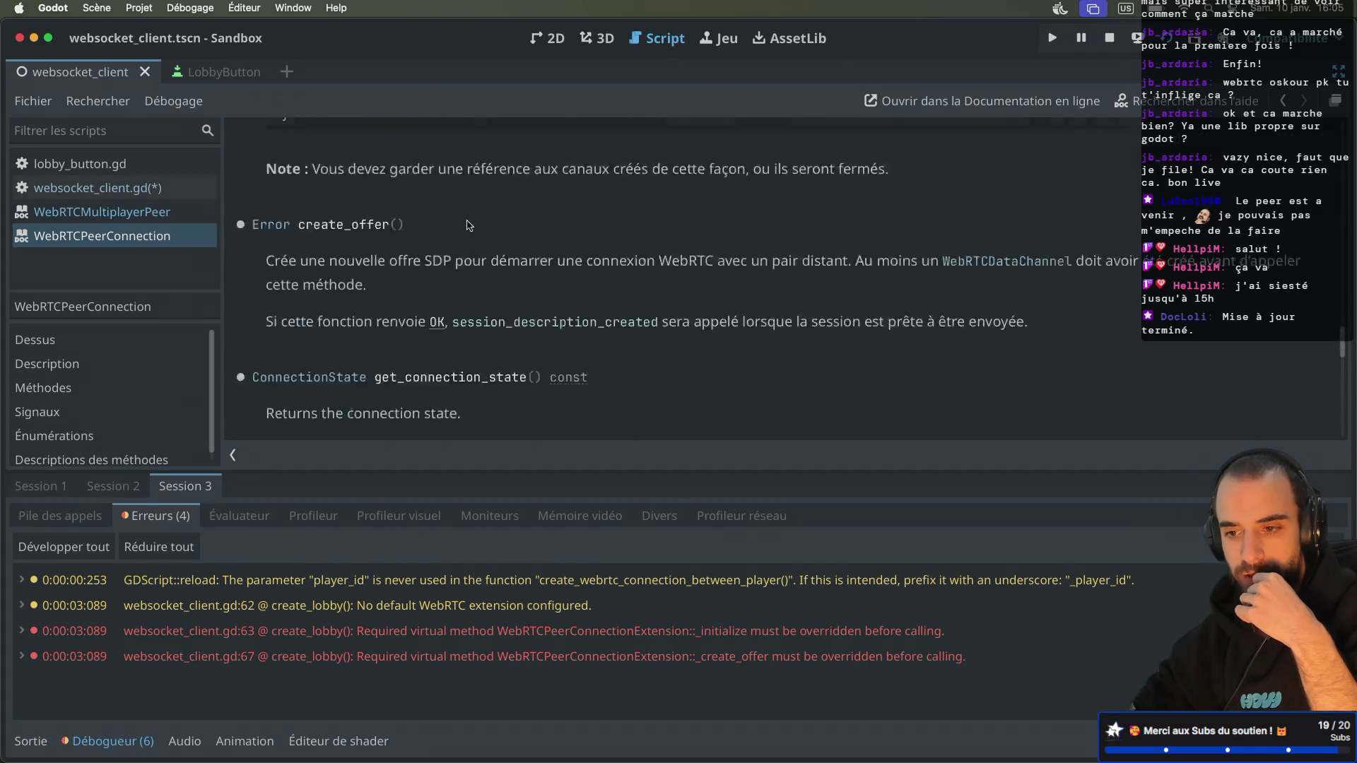
scroll(467, 225, "up", 15)
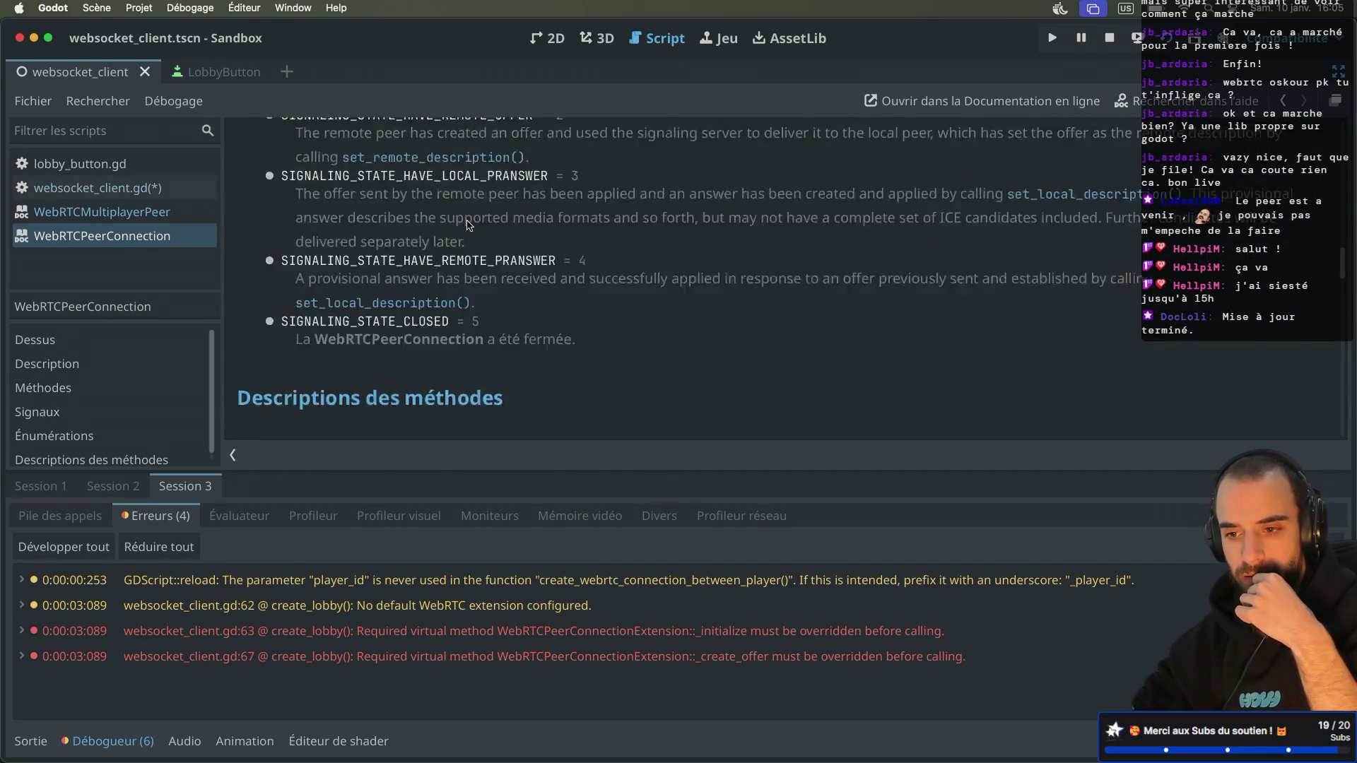
scroll(466, 225, "down", 1)
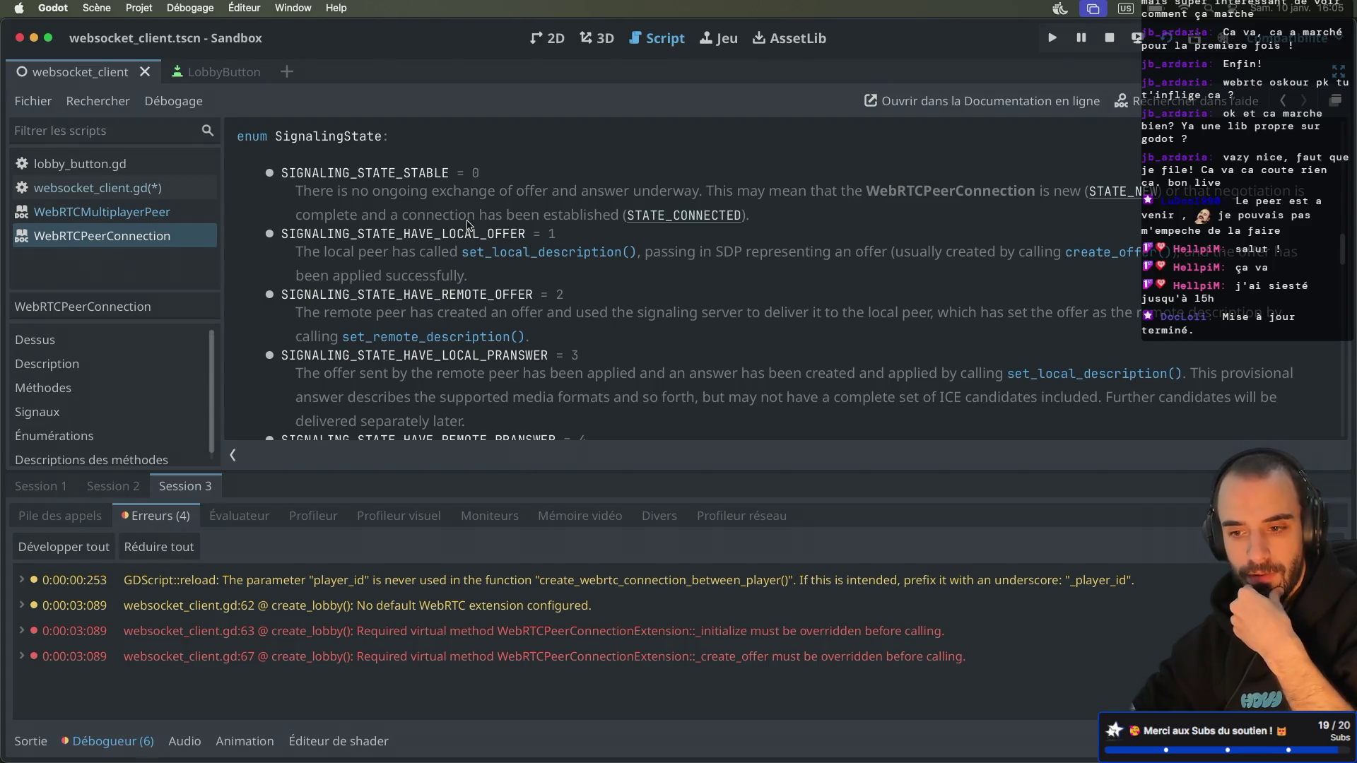
scroll(466, 225, "down", 1)
scroll(467, 224, "up", 10)
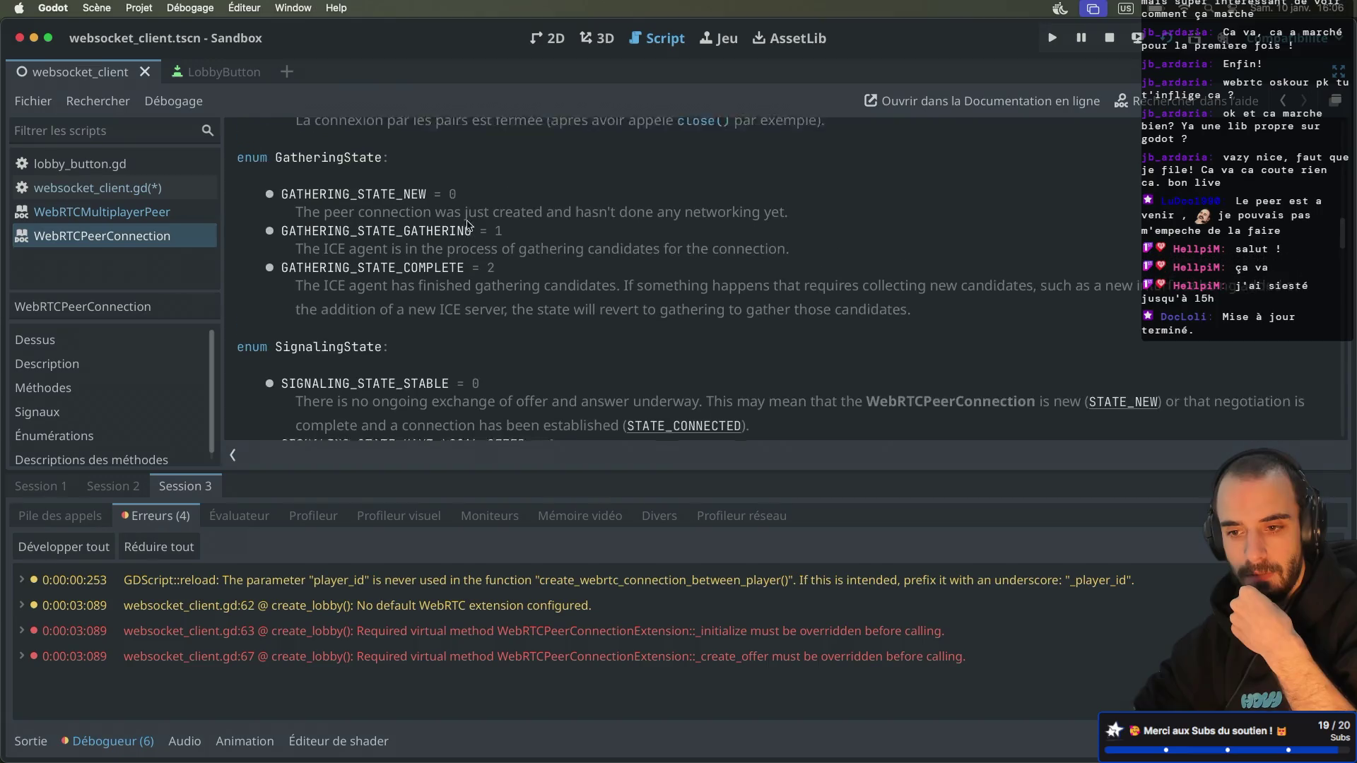
scroll(466, 225, "up", 5)
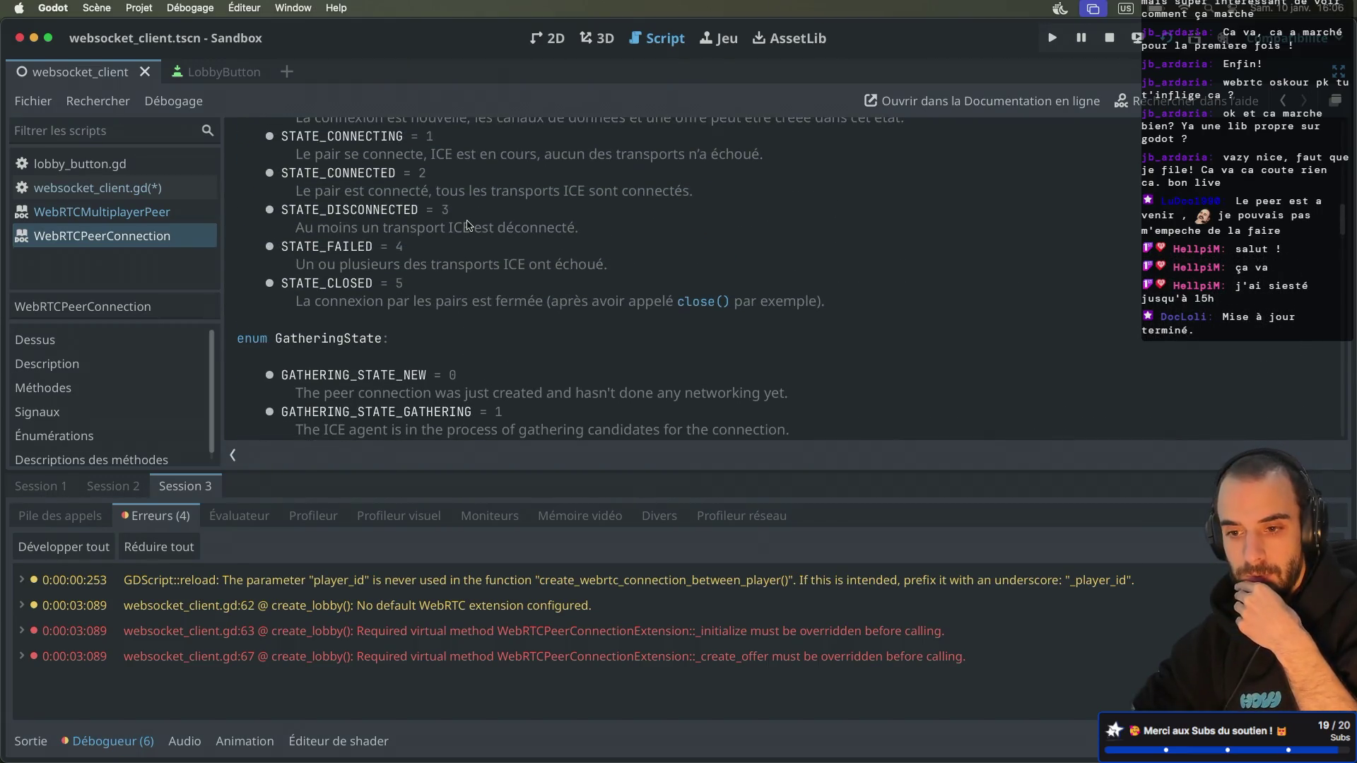
scroll(466, 225, "up", 20)
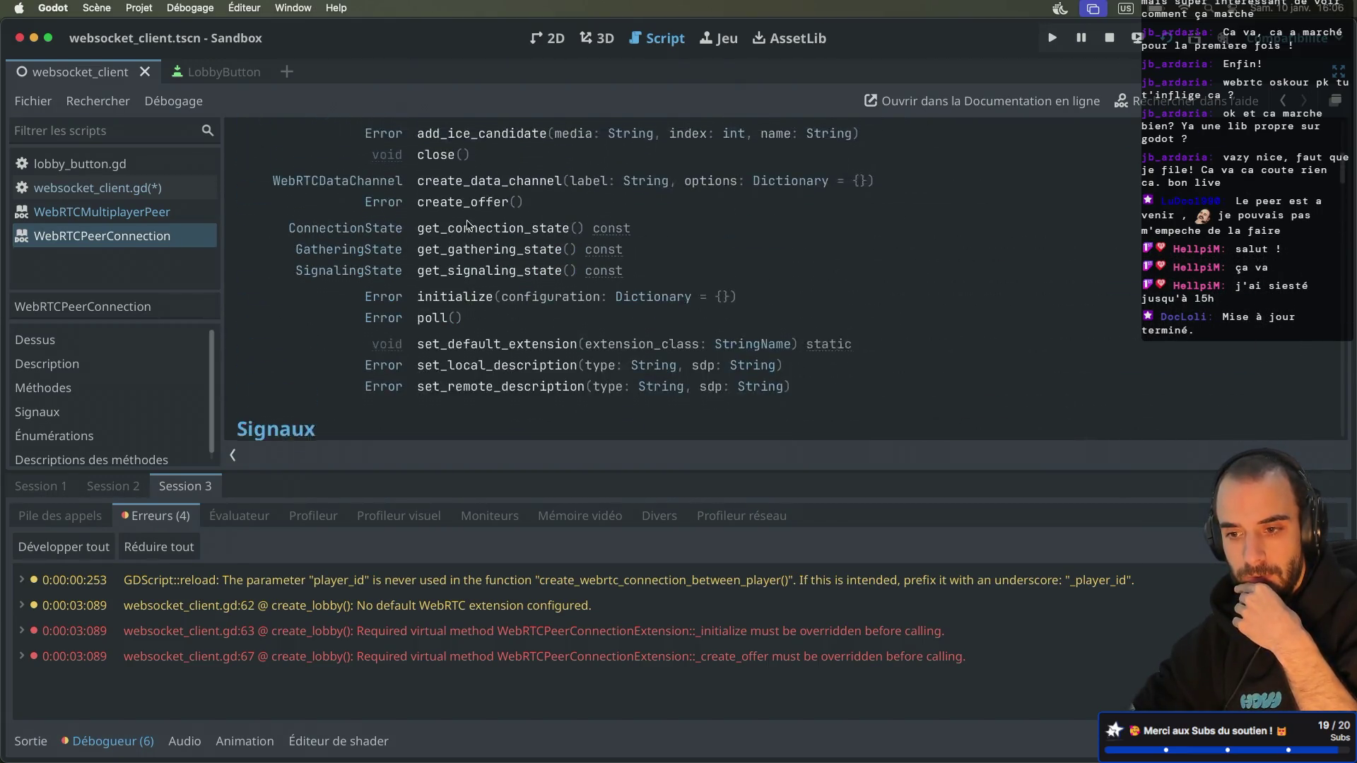
Step: With the debugger collapsed, read the initialize() method description
left_click(89, 742)
scroll(505, 417, "down", 10)
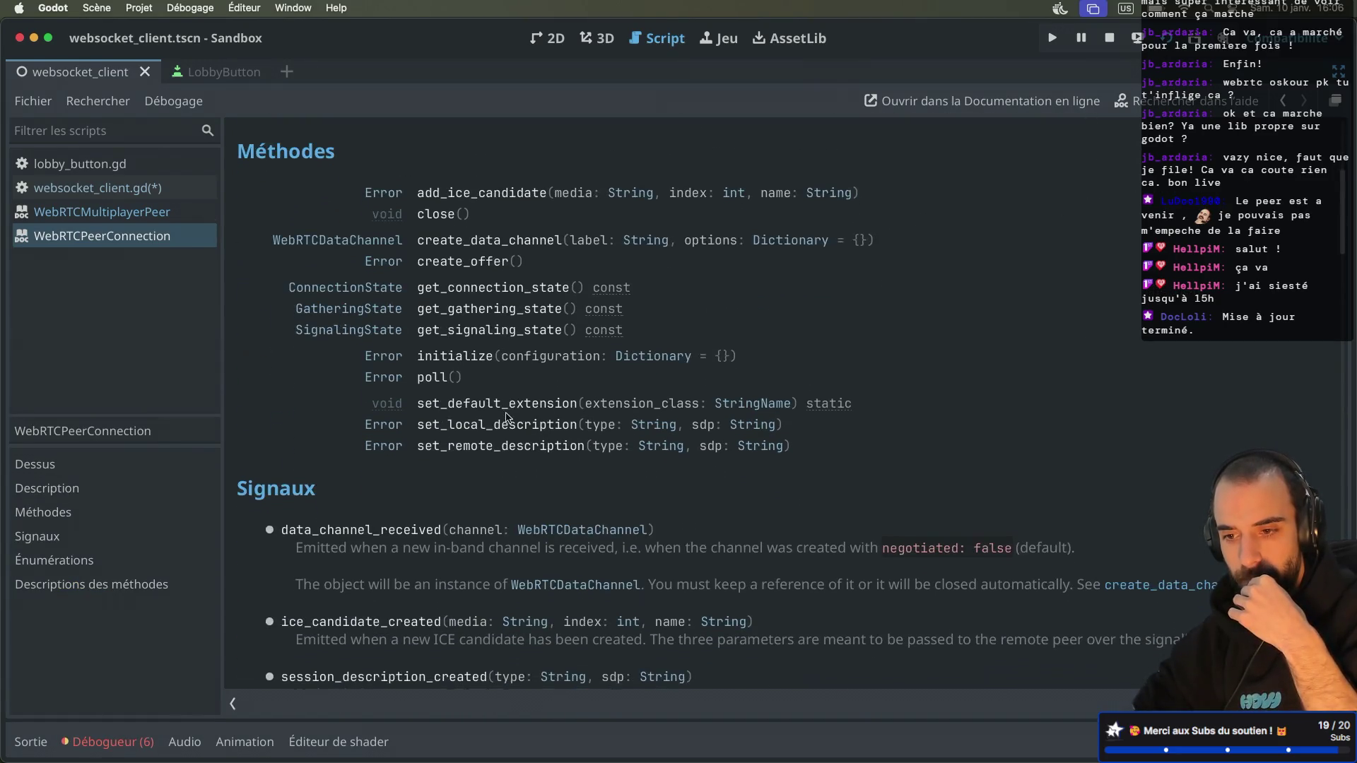
scroll(506, 417, "up", 1)
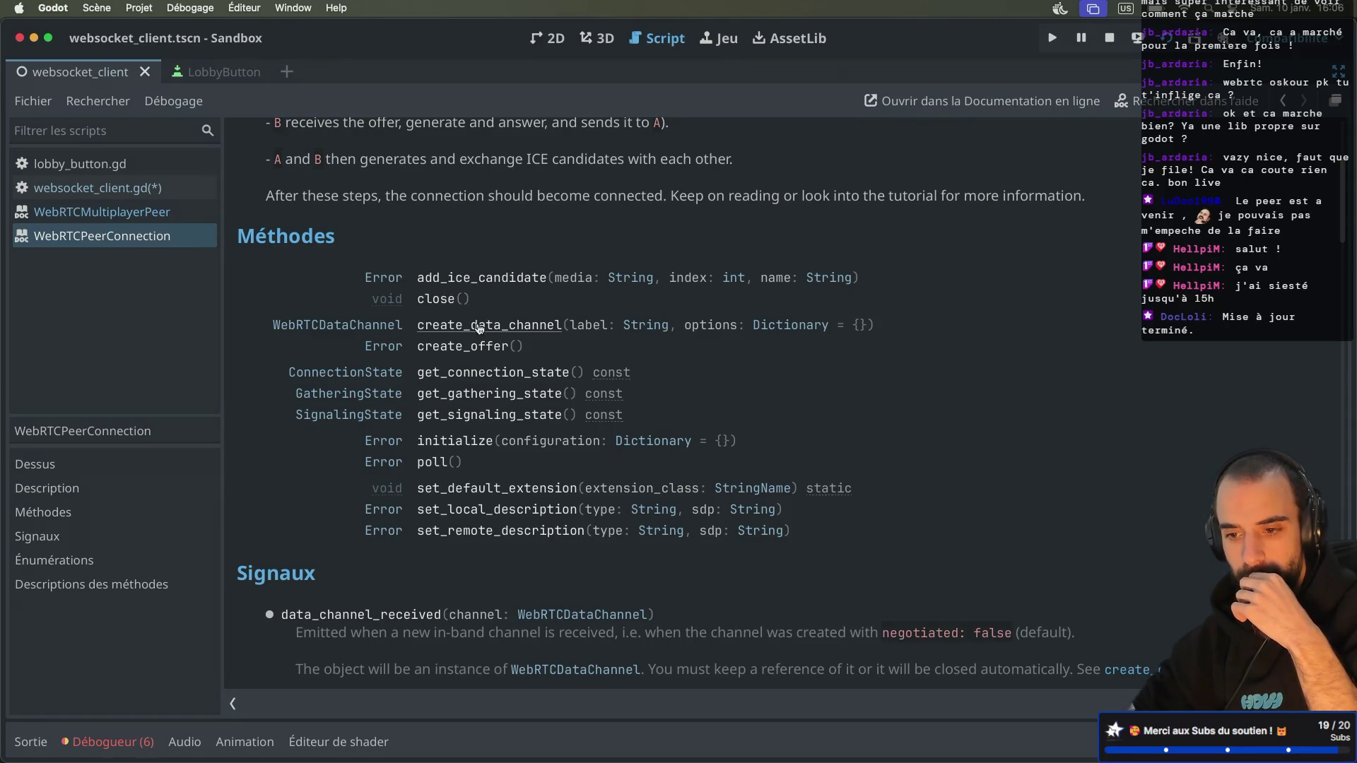
scroll(479, 327, "down", 3)
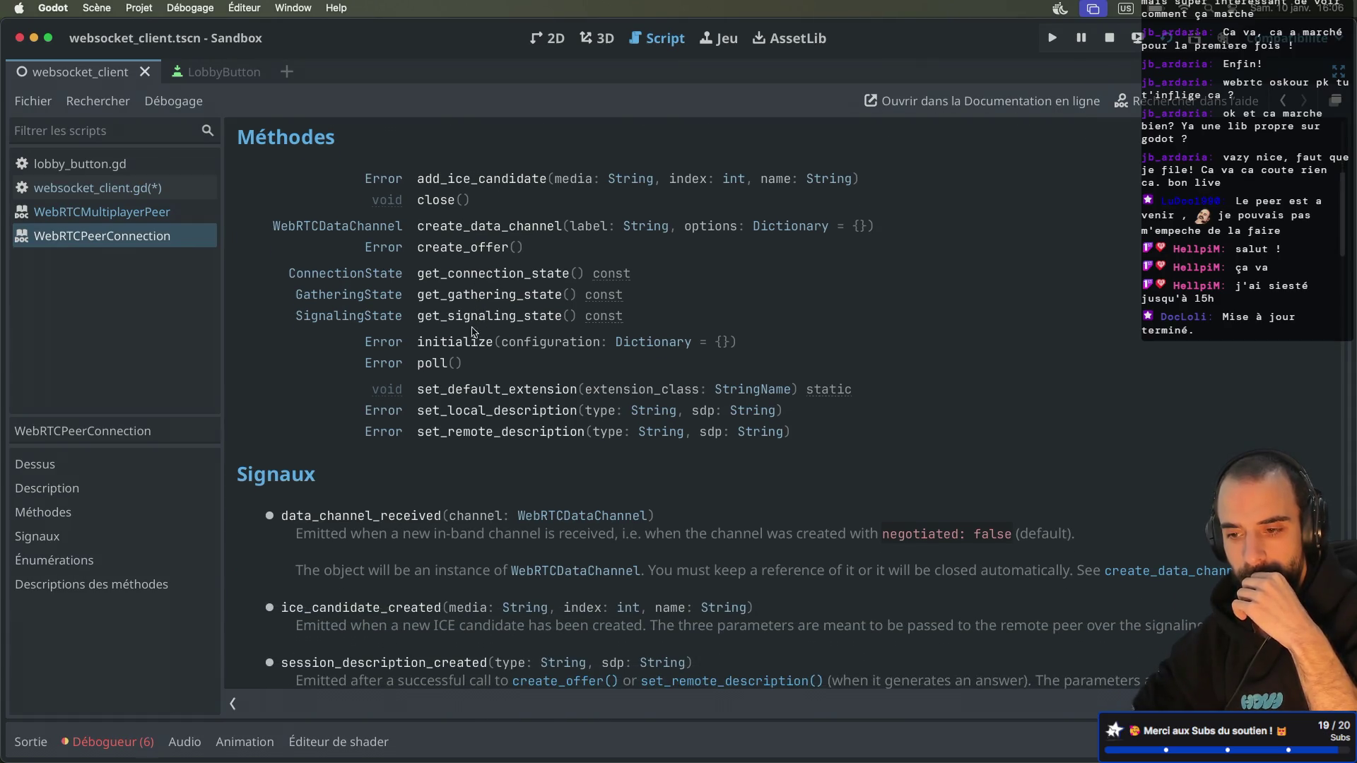
left_click(456, 342)
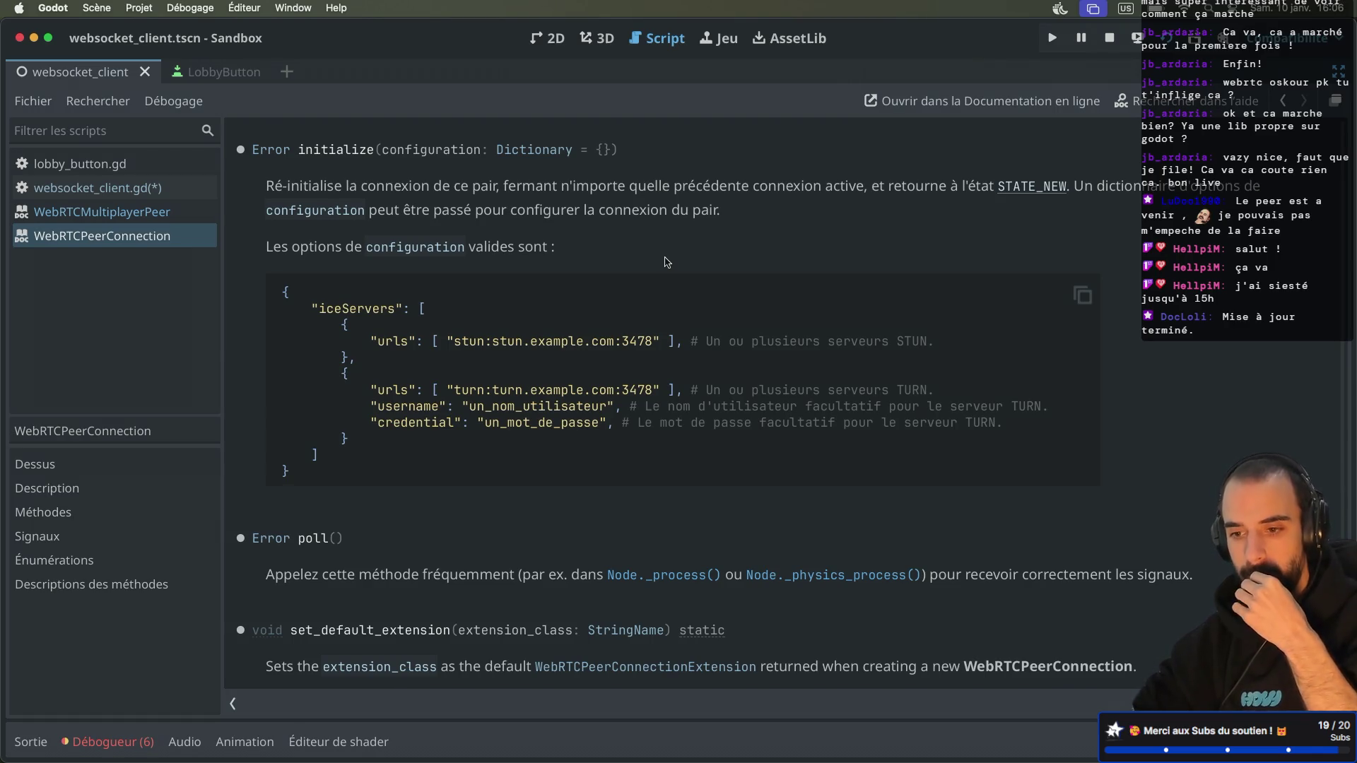
scroll(664, 263, "down", 3)
scroll(664, 262, "up", 2)
scroll(664, 262, "down", 5)
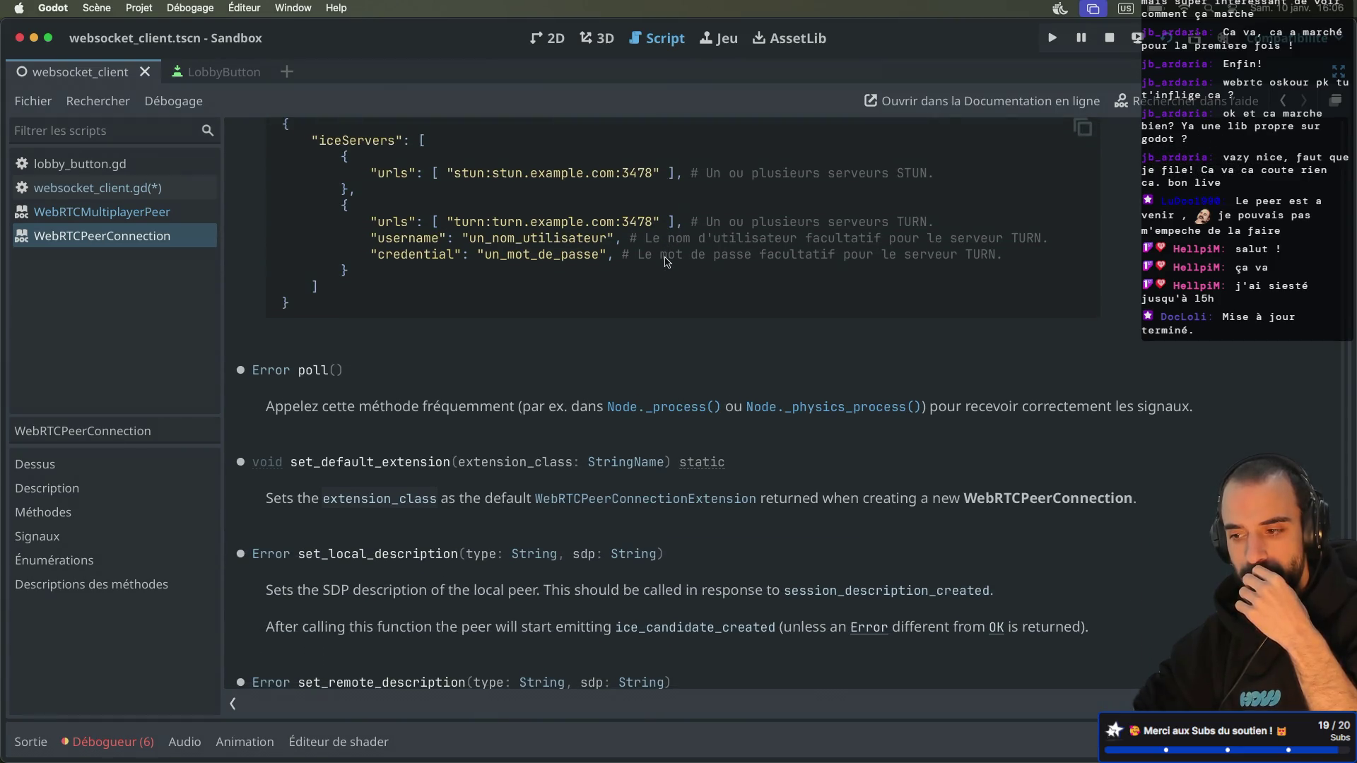
scroll(664, 262, "down", 4)
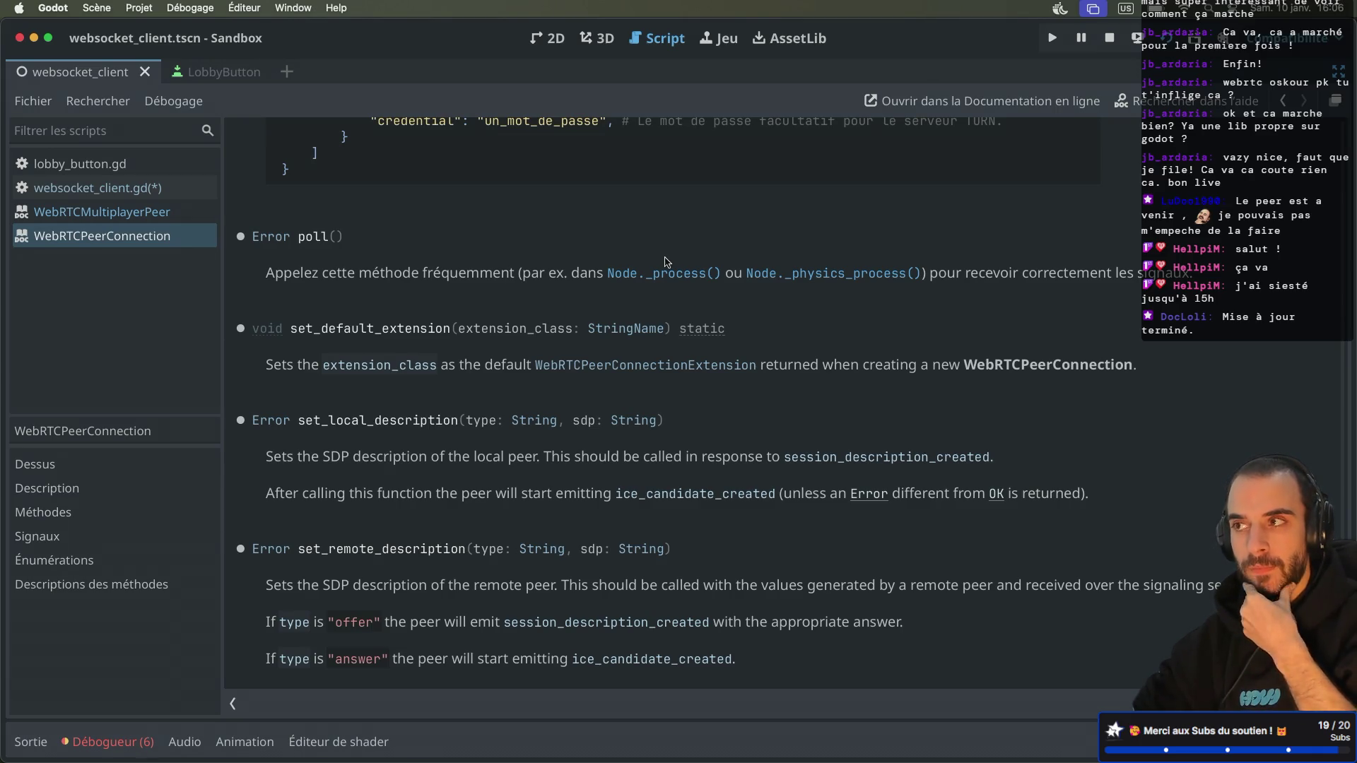
Step: Glance at the debugger's WebRTC extension errors and scroll back through the class docs
left_click(116, 741)
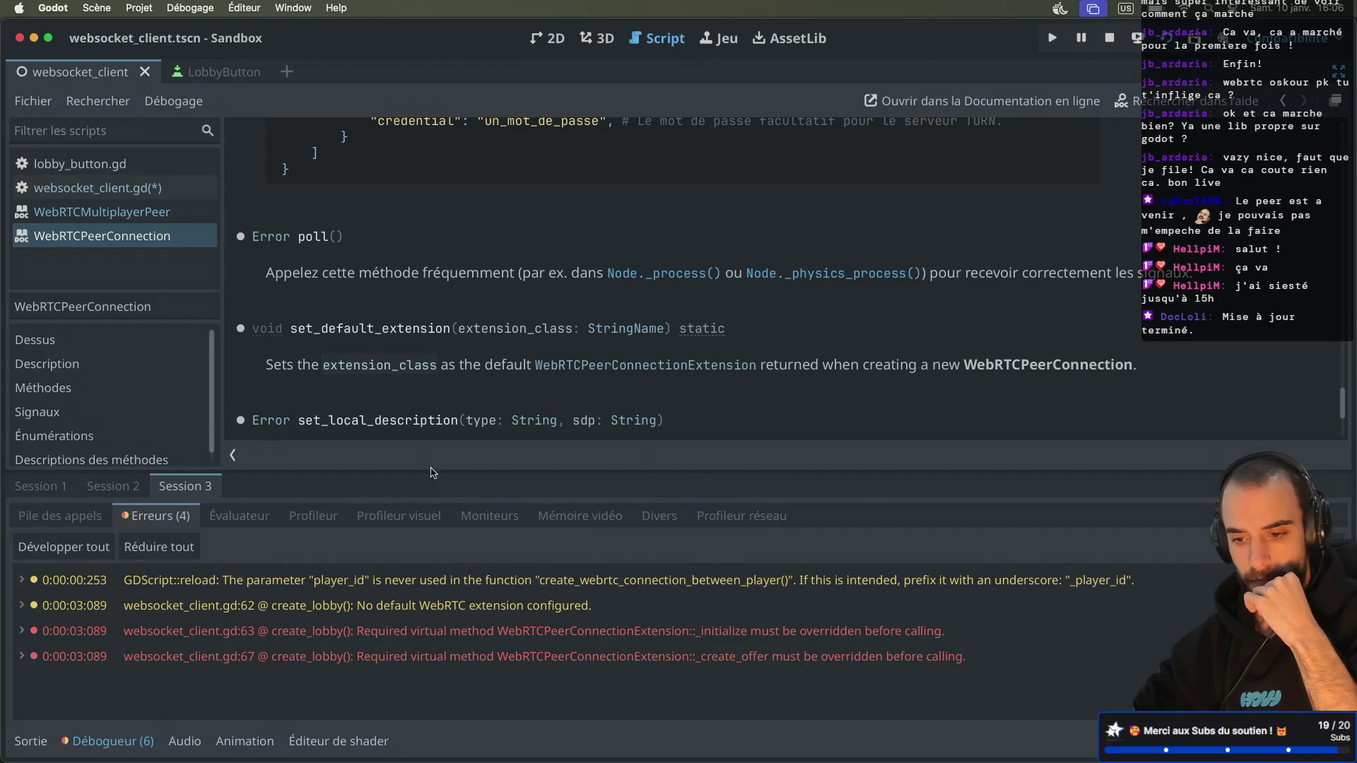
left_click(116, 741)
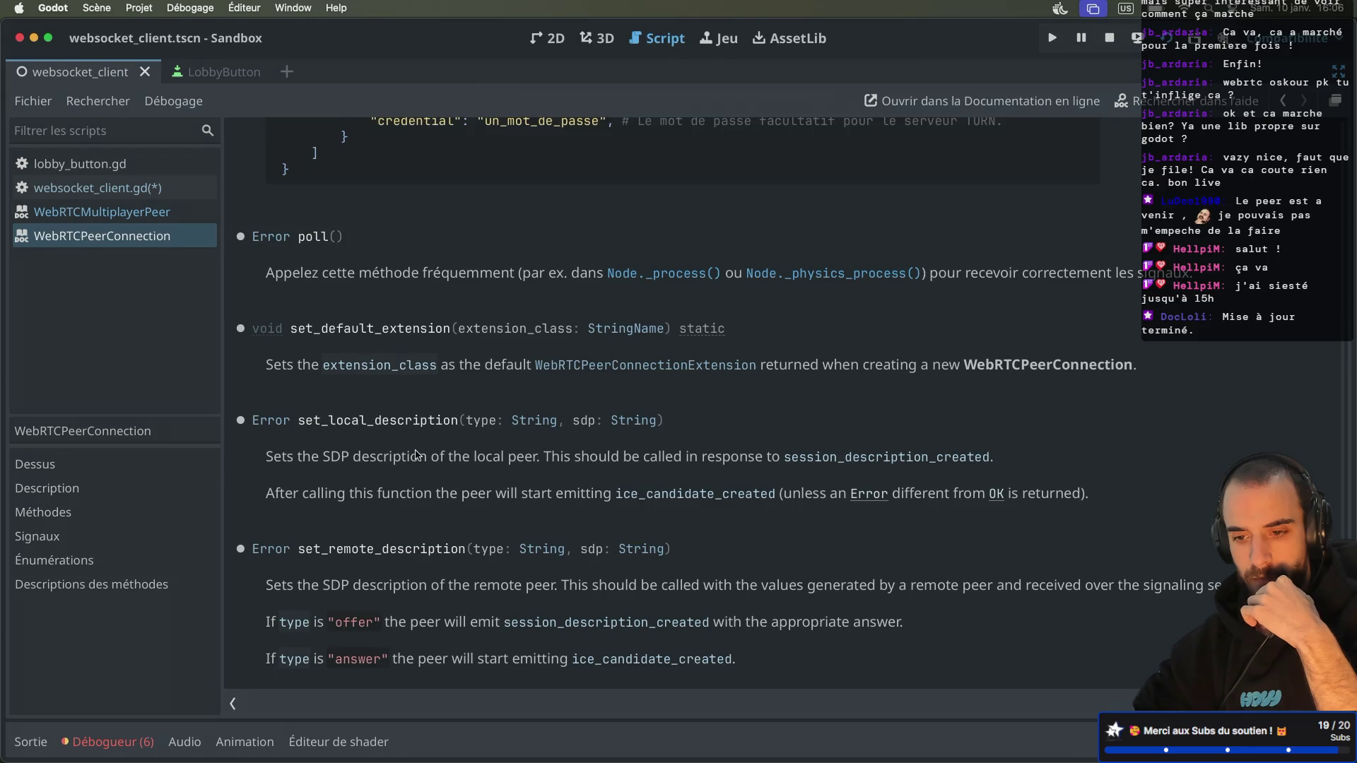
scroll(417, 454, "up", 20)
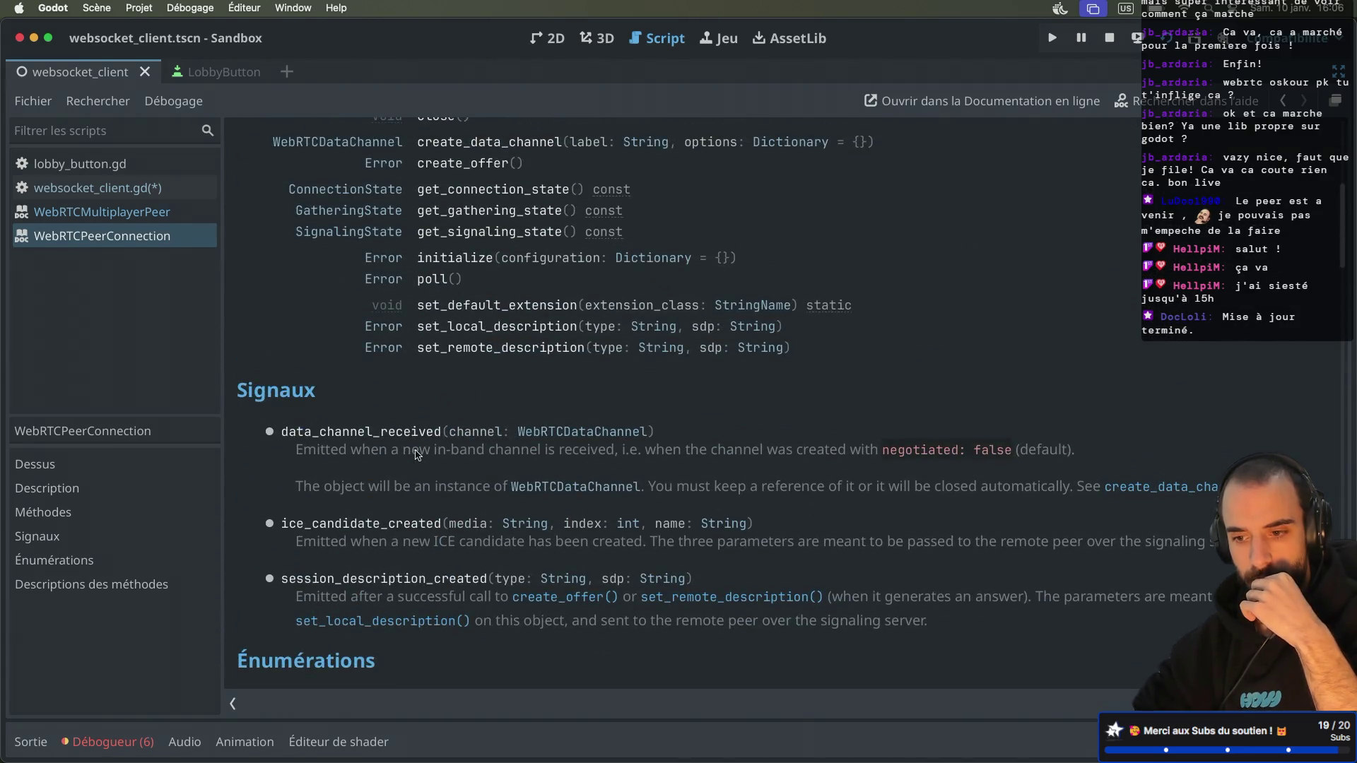
scroll(417, 454, "up", 1)
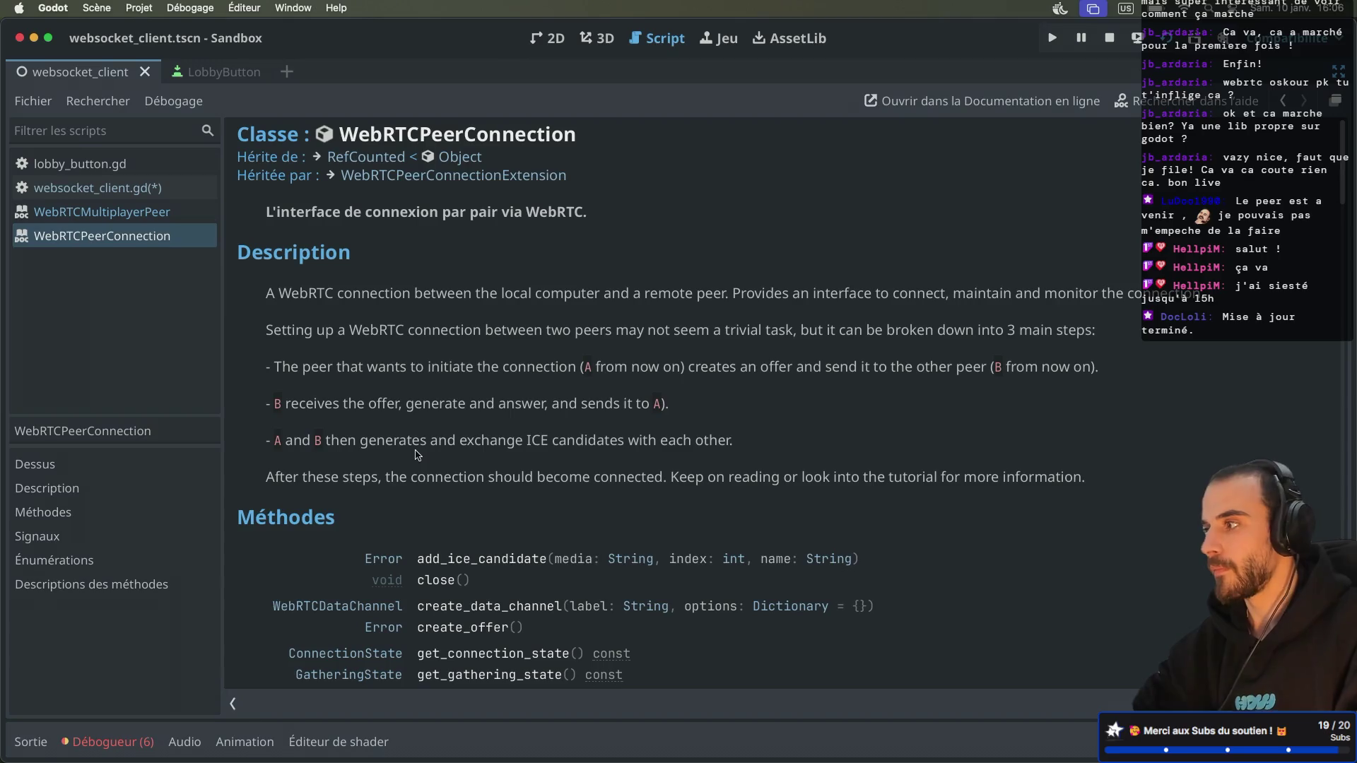
scroll(438, 452, "down", 5)
key("super+Tab")
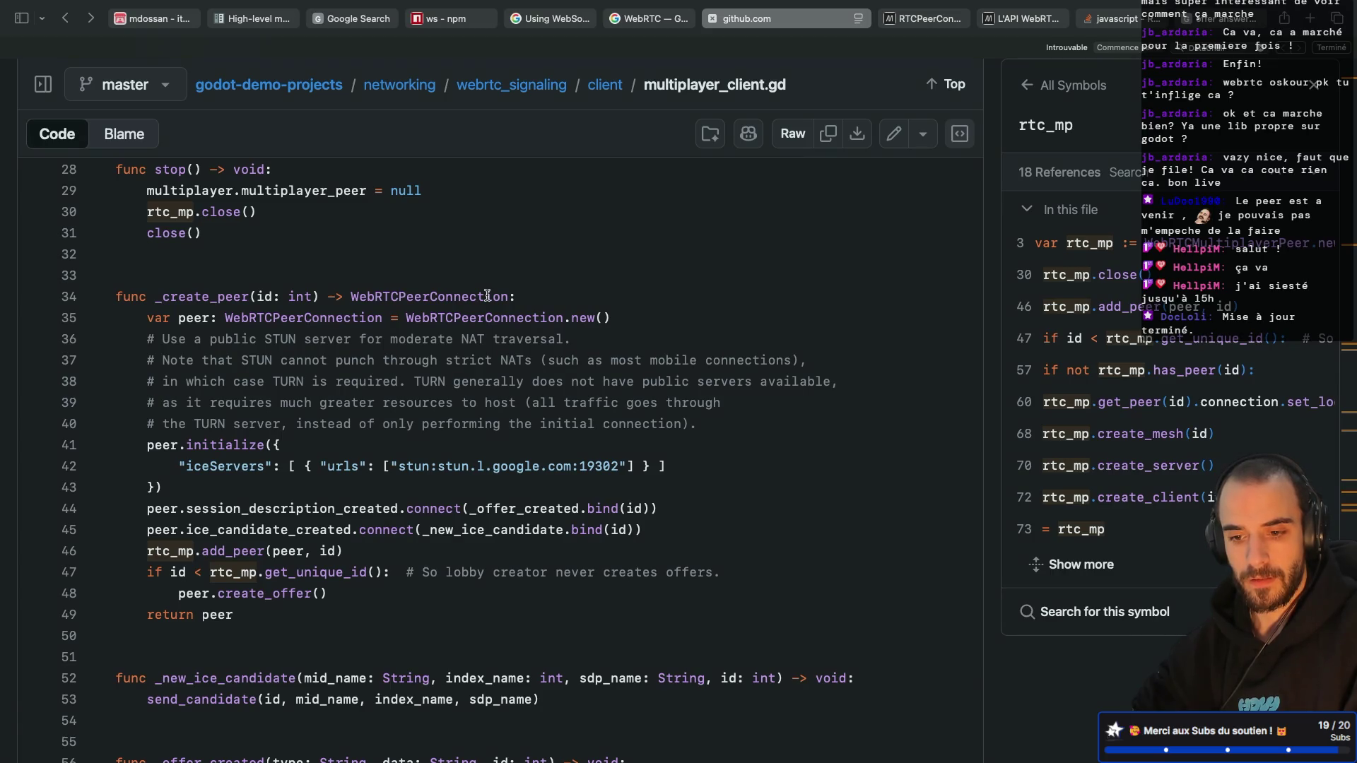
scroll(448, 350, "down", 2)
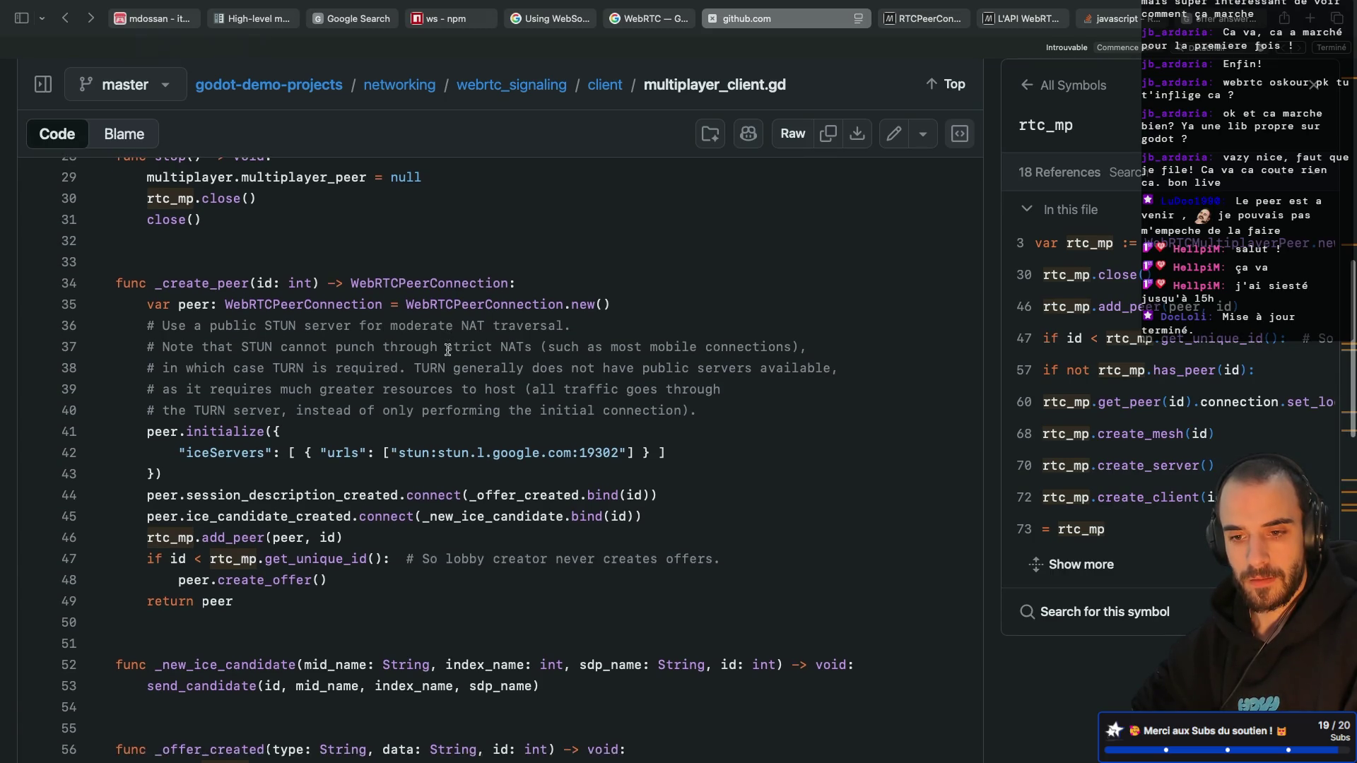
scroll(448, 350, "down", 1)
scroll(447, 350, "up", 2)
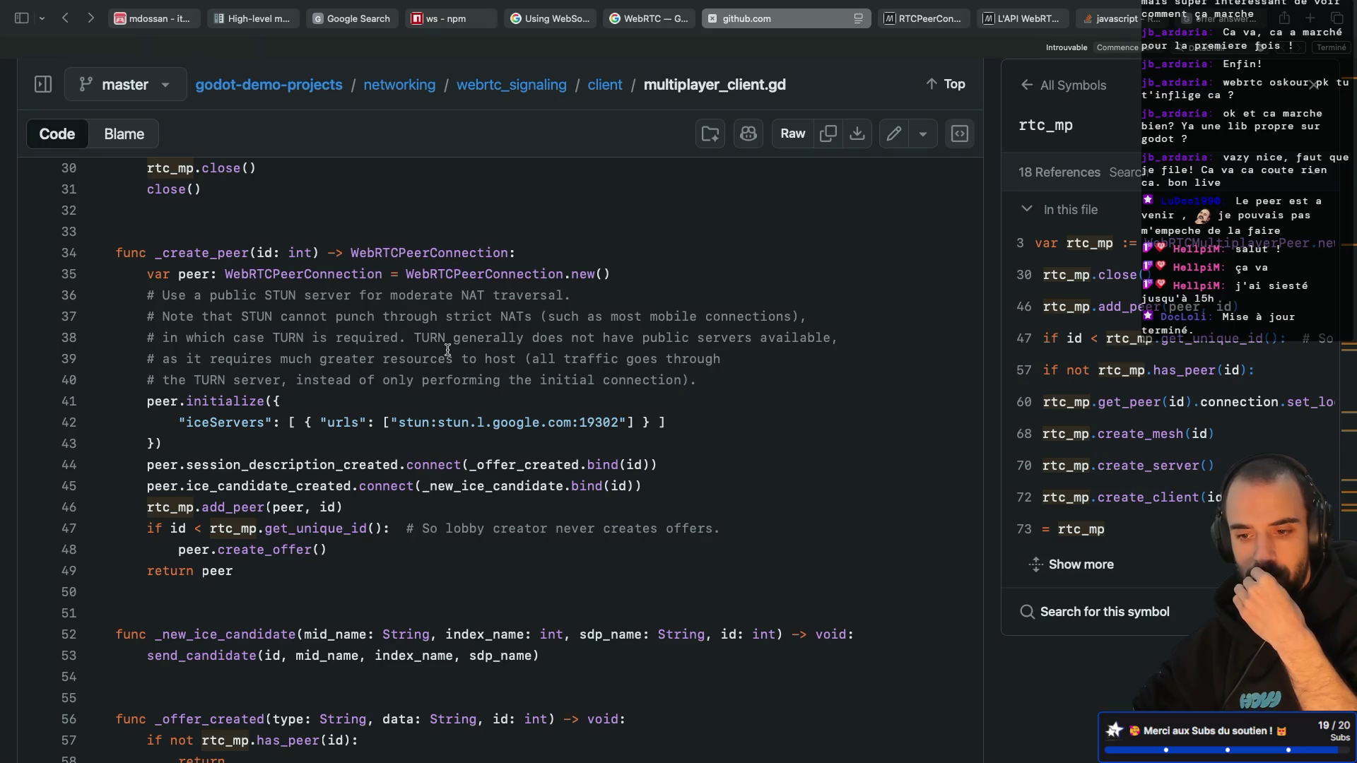
scroll(447, 349, "down", 5)
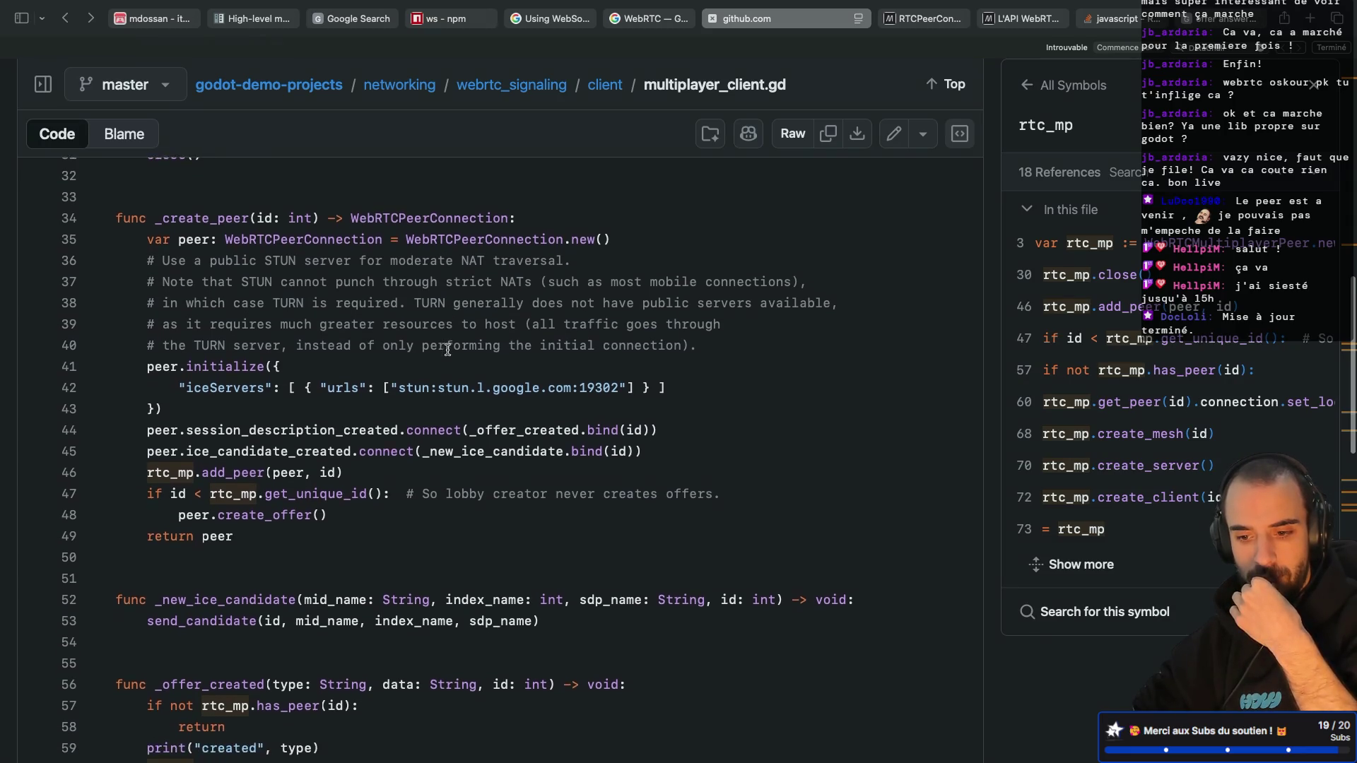
scroll(447, 349, "down", 2)
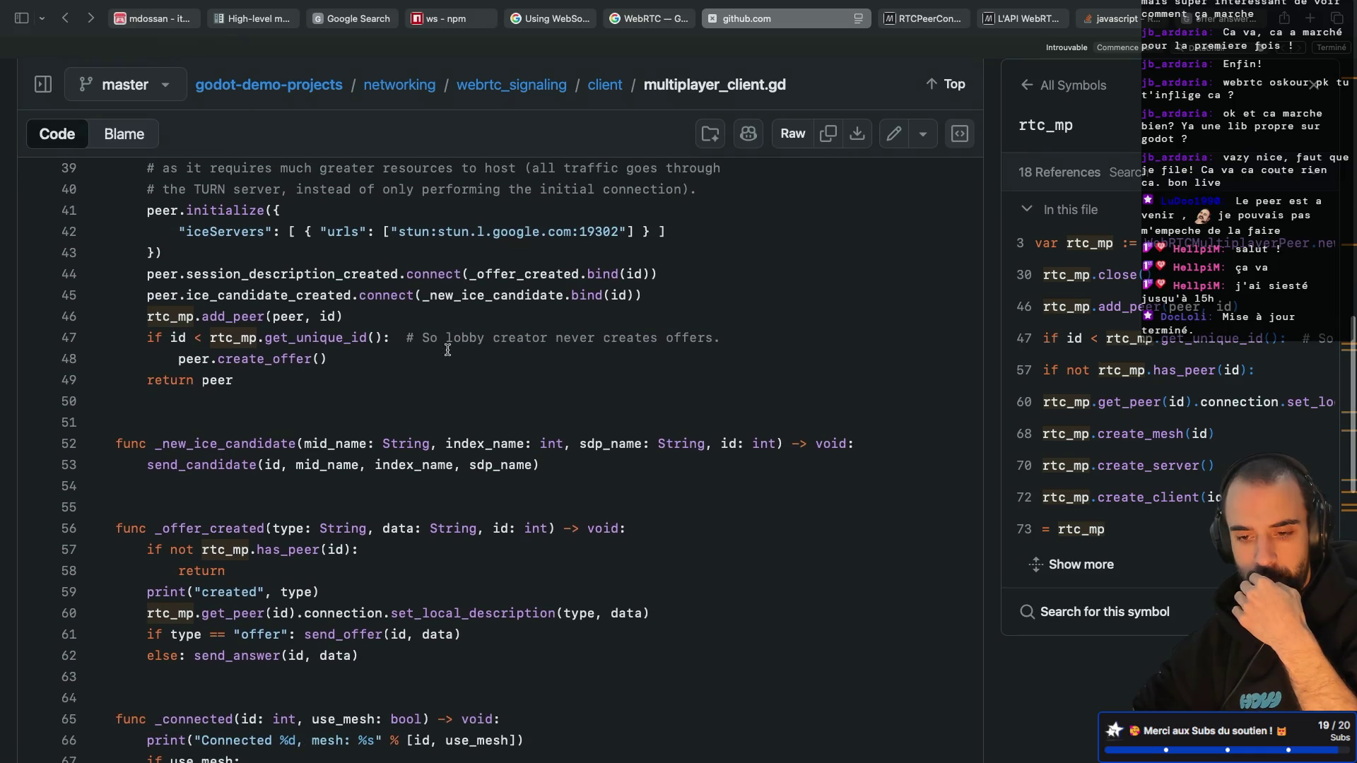
scroll(448, 349, "up", 8)
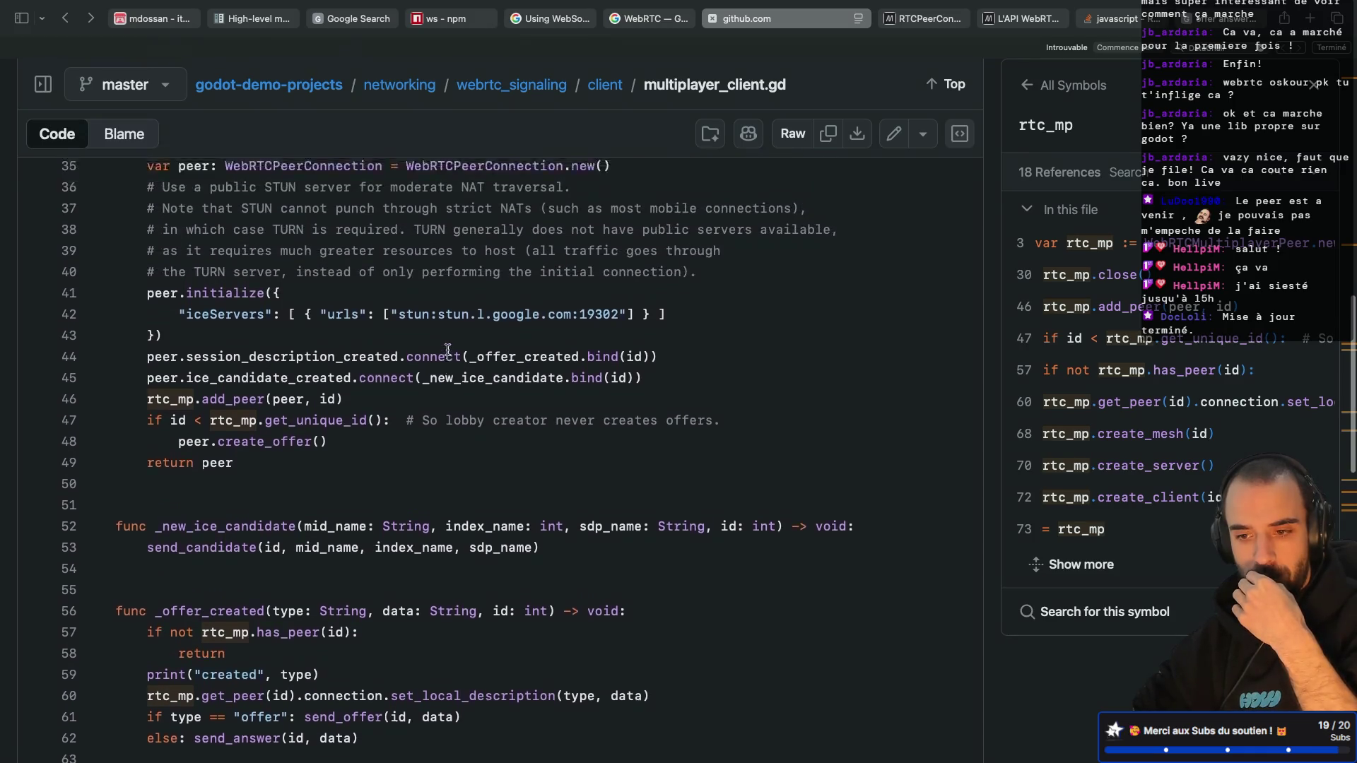
scroll(448, 349, "up", 2)
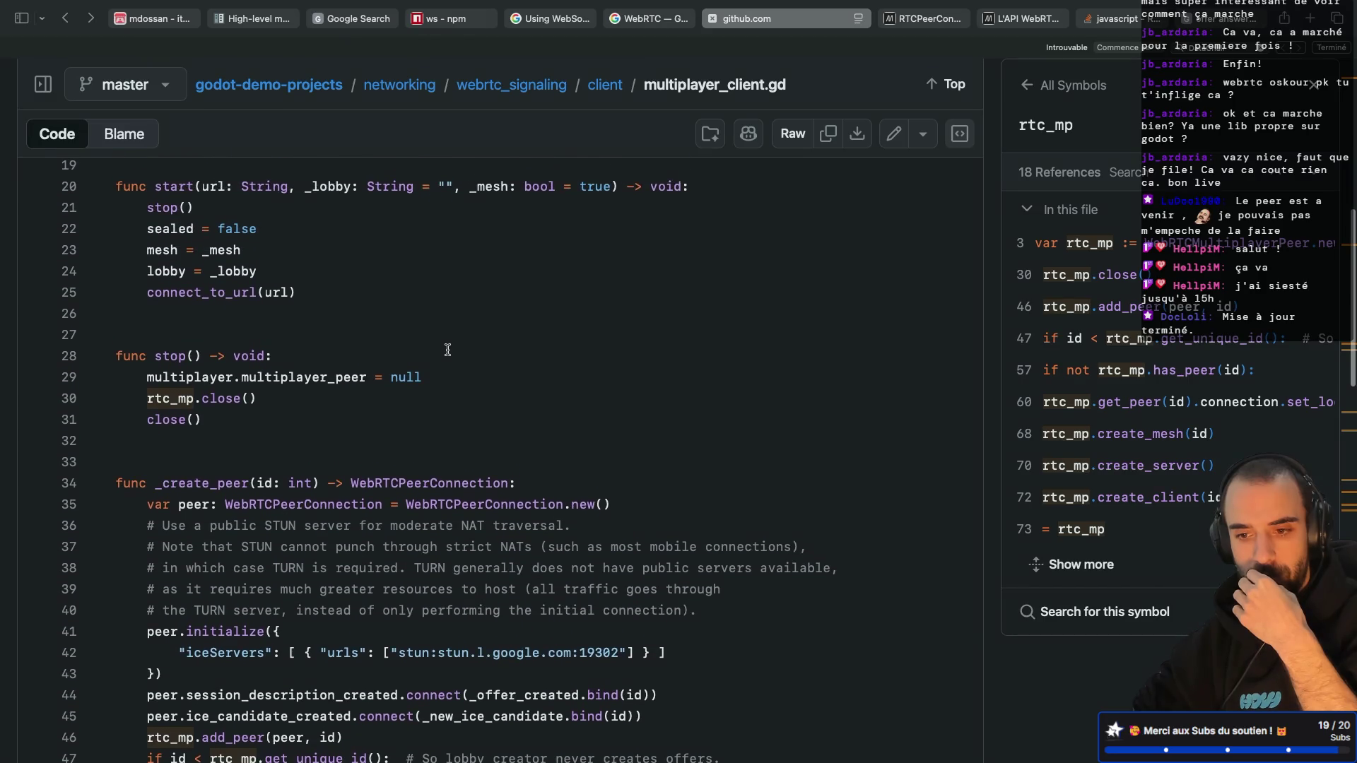
key("ctrl+Left")
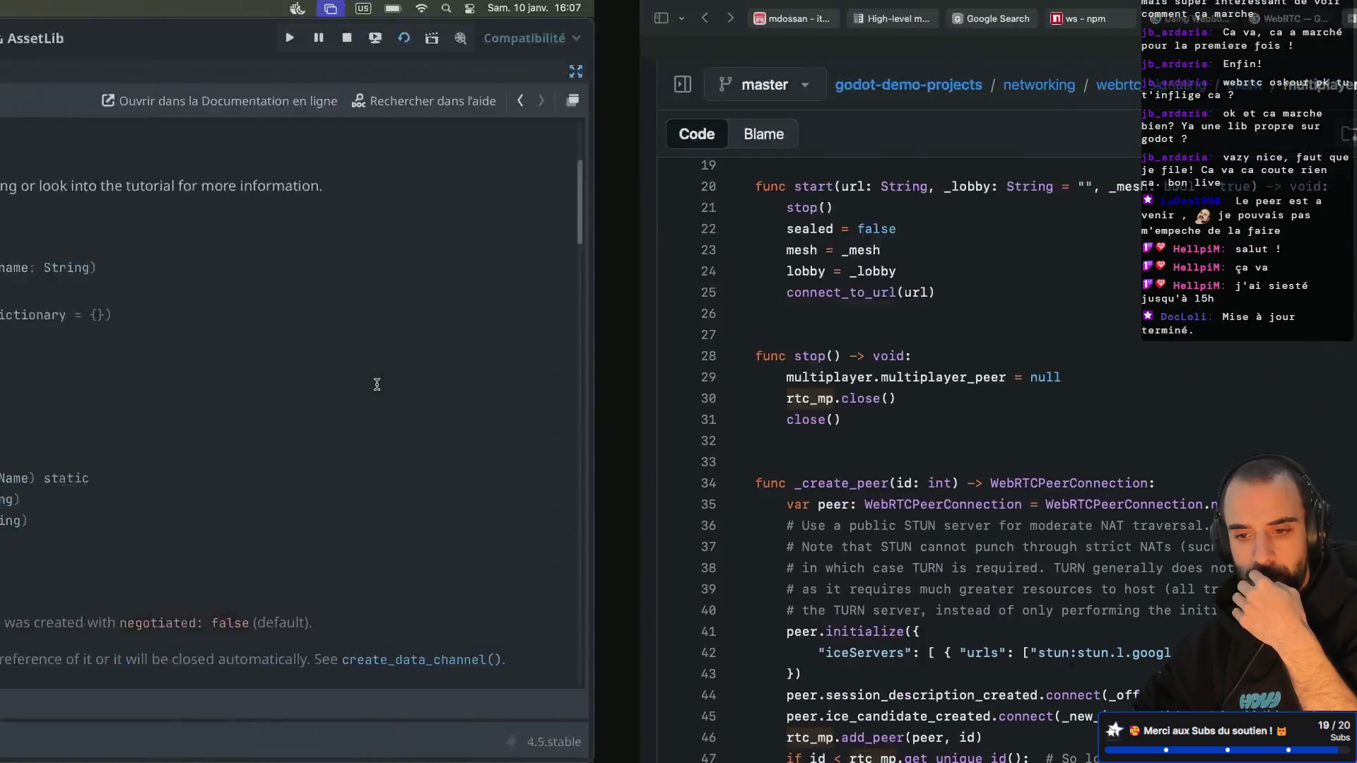
Step: Close the WebRTCPeerConnection reference and open the WebRTCMultiplayerPeer class docs from line 6 of websocket_client.gd
key("ctrl+w")
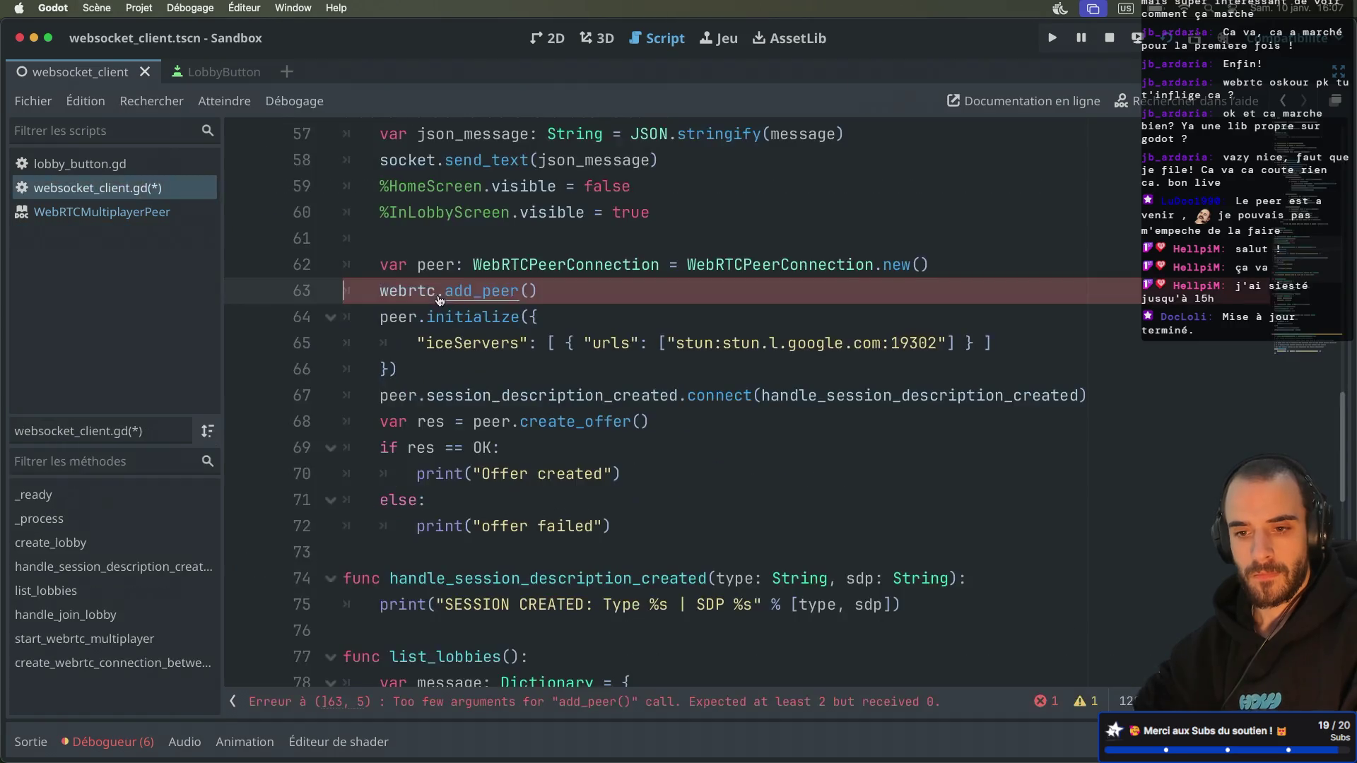
left_click(102, 211)
key("ctrl+w")
scroll(523, 248, "up", 15)
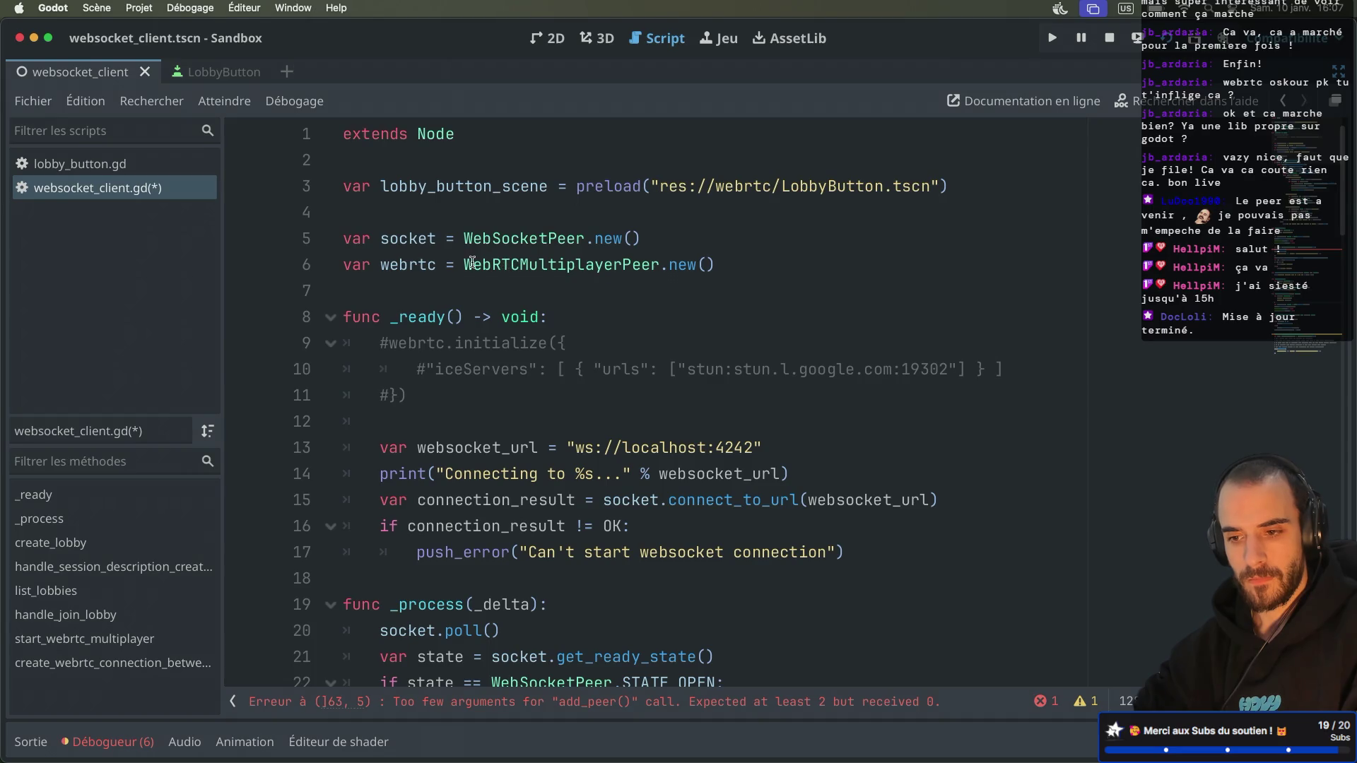
left_click(501, 263, "ctrl")
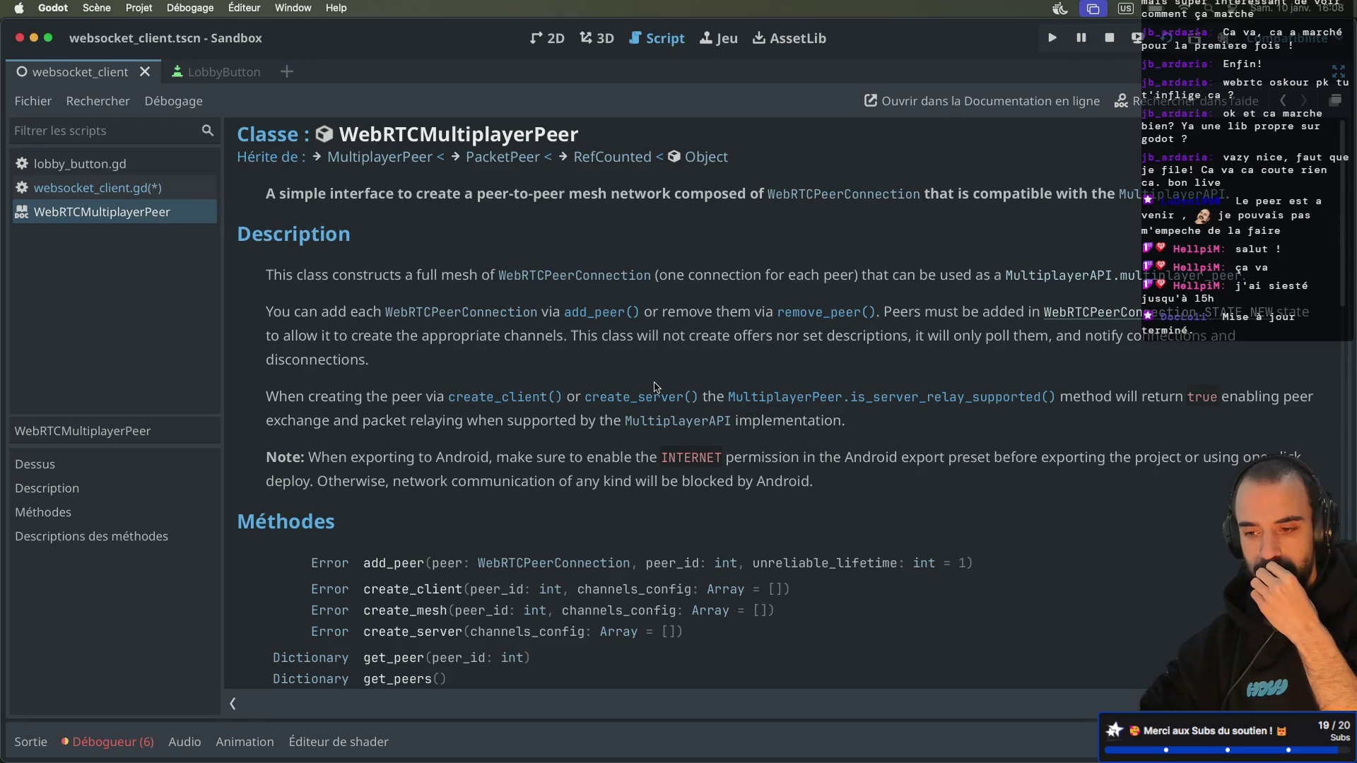
Step: Read the create_server and create_mesh method descriptions in the WebRTCMultiplayerPeer docs
scroll(443, 445, "down", 3)
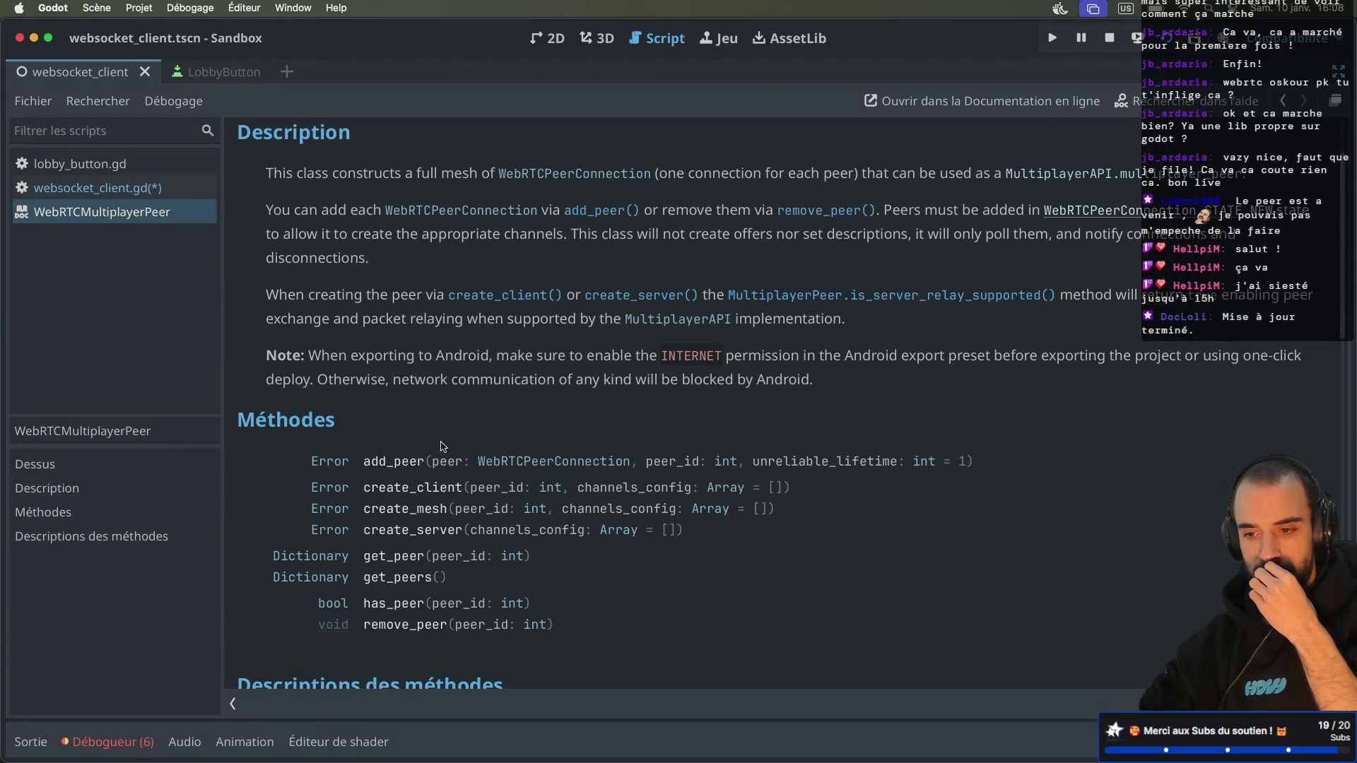
scroll(516, 378, "down", 4)
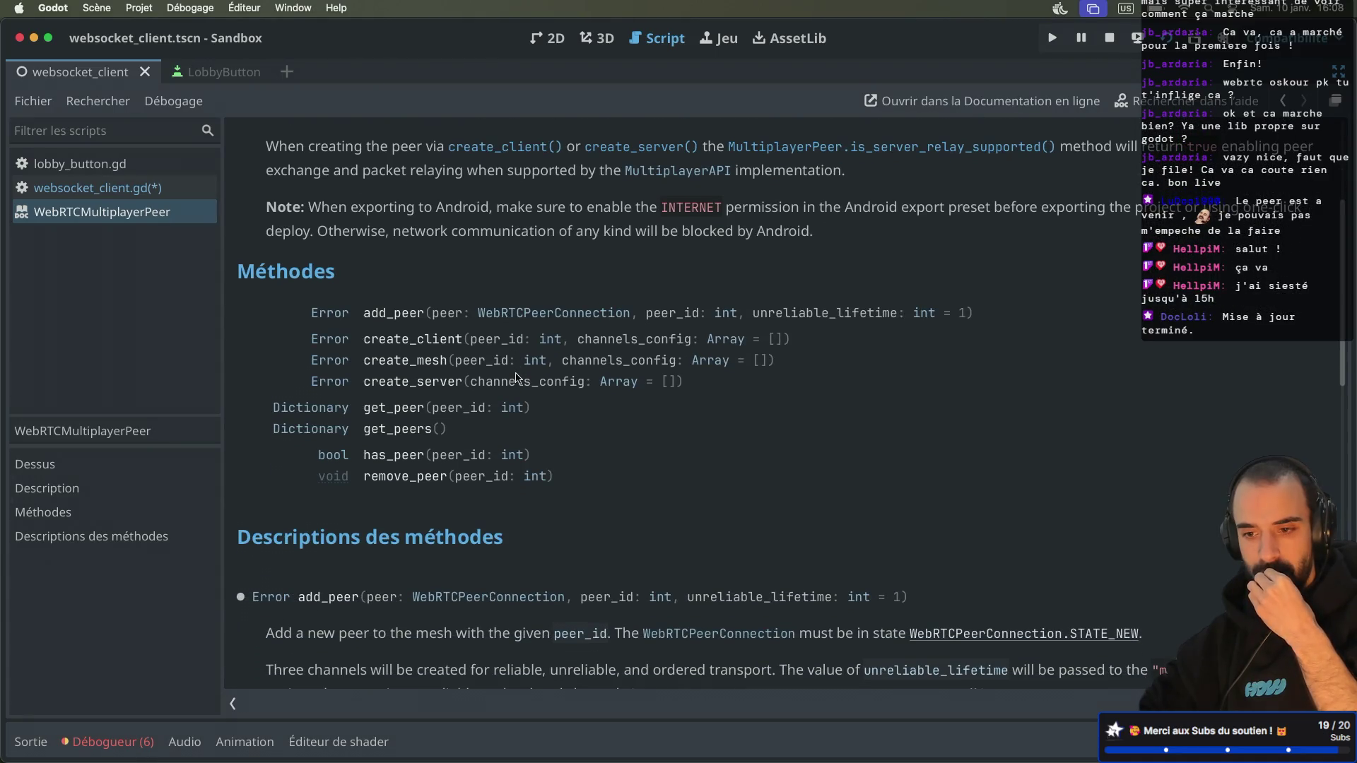
scroll(516, 378, "up", 4)
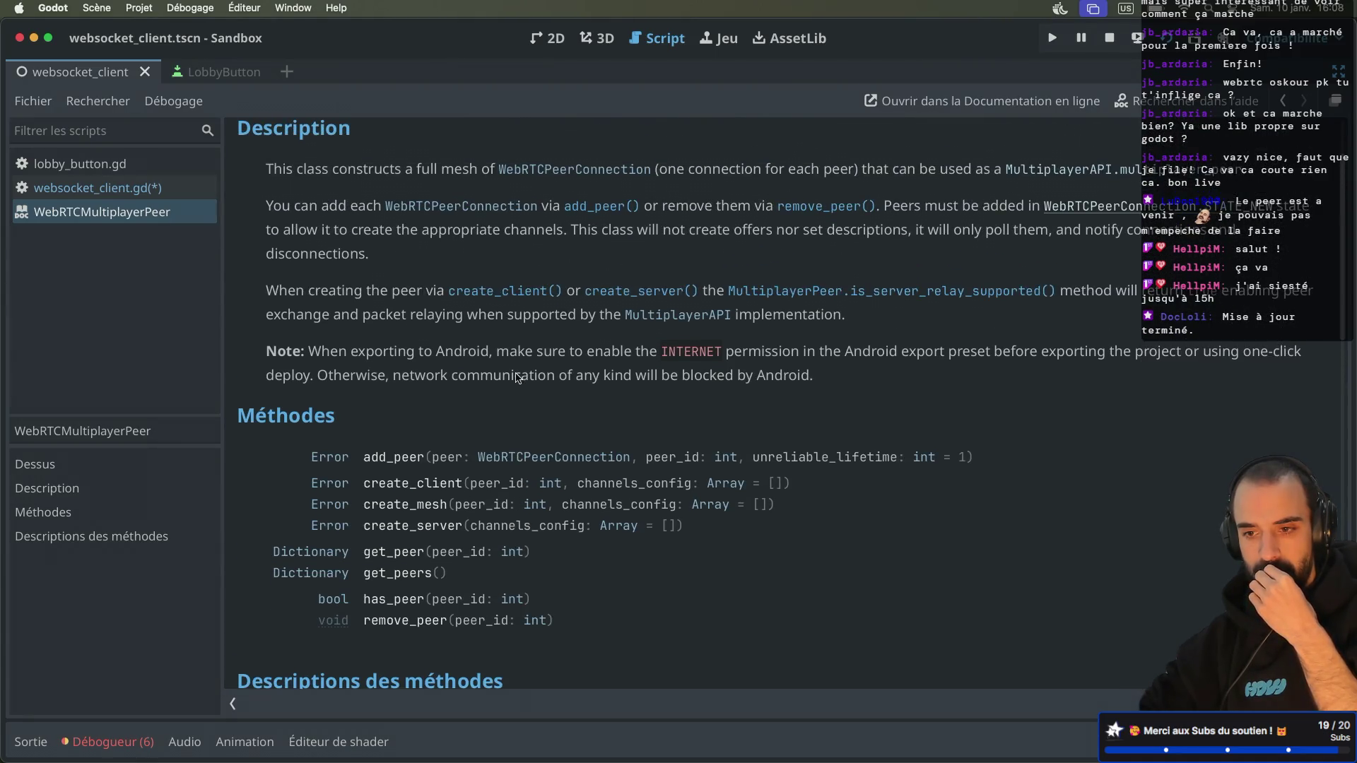
scroll(518, 378, "up", 3)
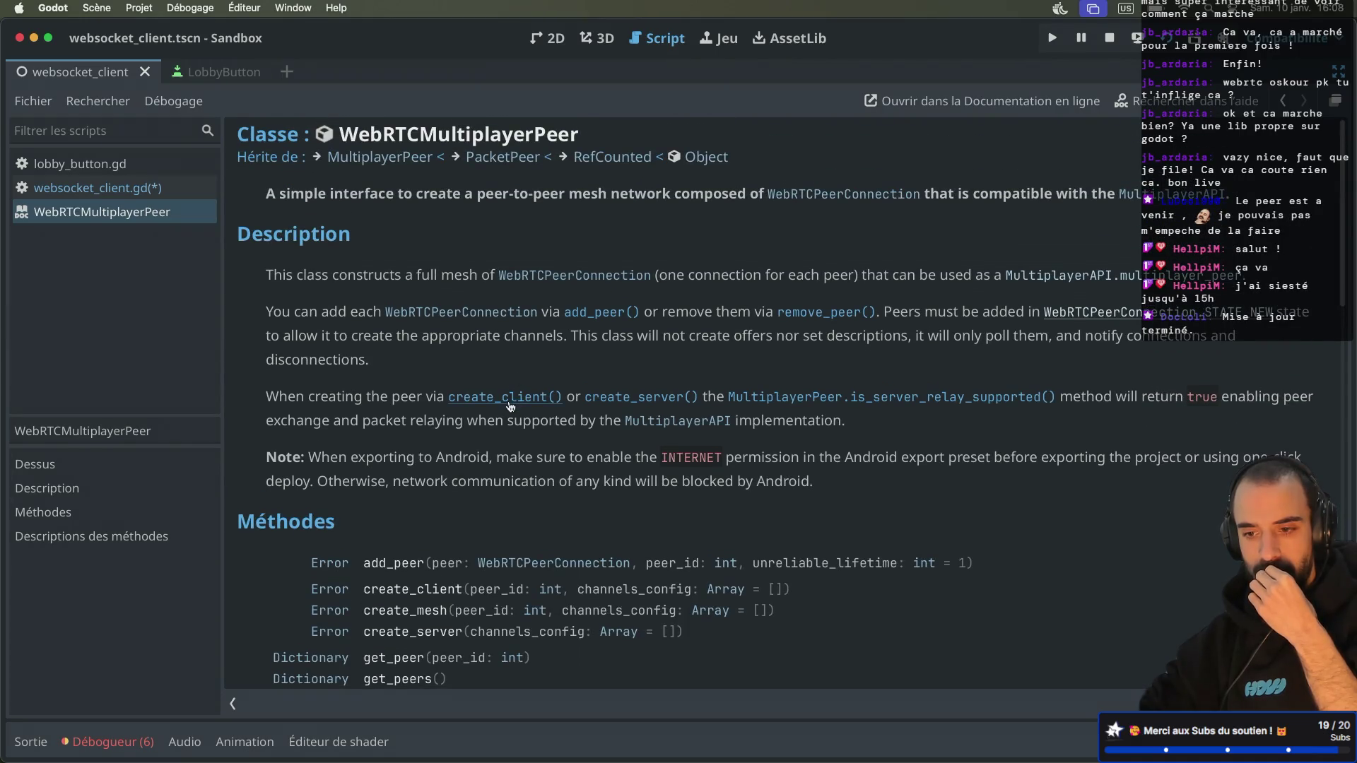
left_click(602, 400)
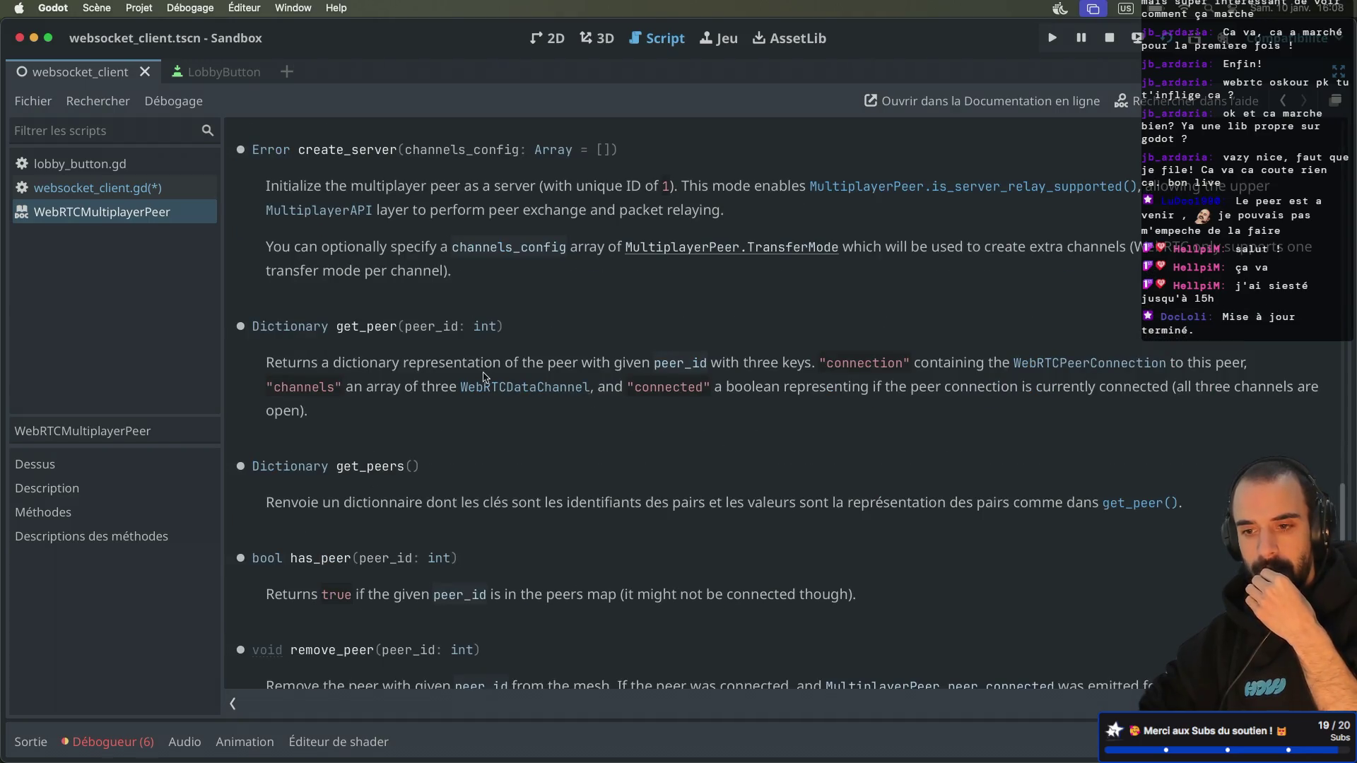
scroll(485, 376, "up", 2)
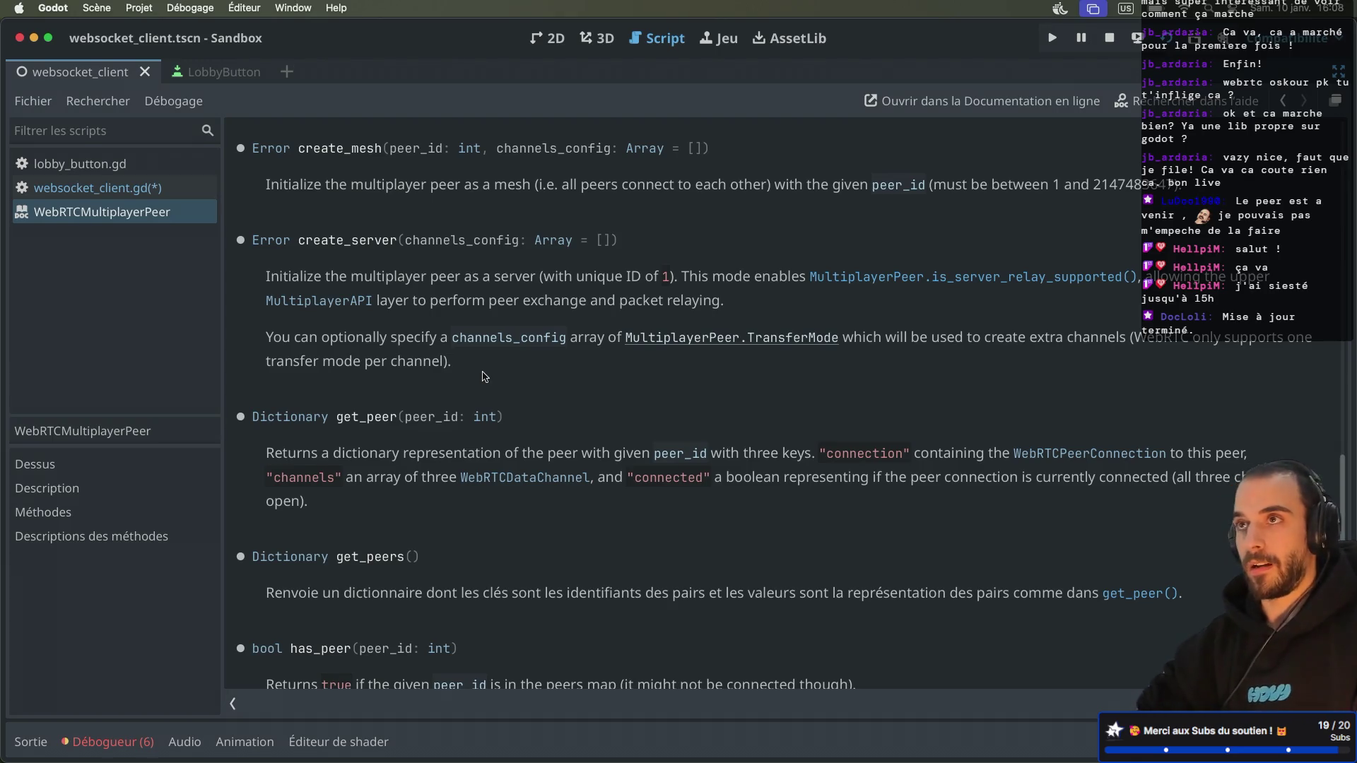
Step: Return to websocket_client.gd, where add_peer() is flagged as needing at least 2 arguments
key("F2")
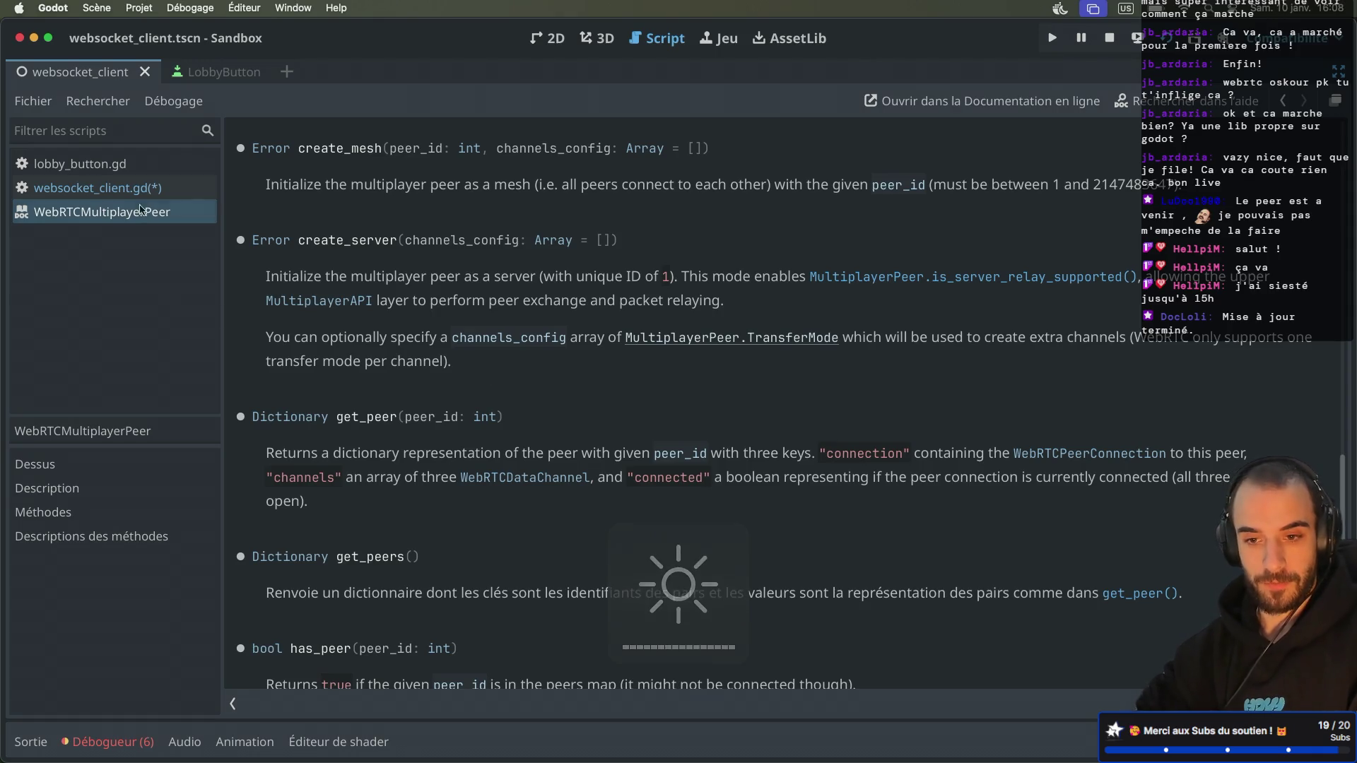
left_click(99, 187)
scroll(337, 367, "down", 1)
Step: Cut the WebRTC peer setup block on lines 63–72 out of create_lobby
scroll(337, 367, "up", 1)
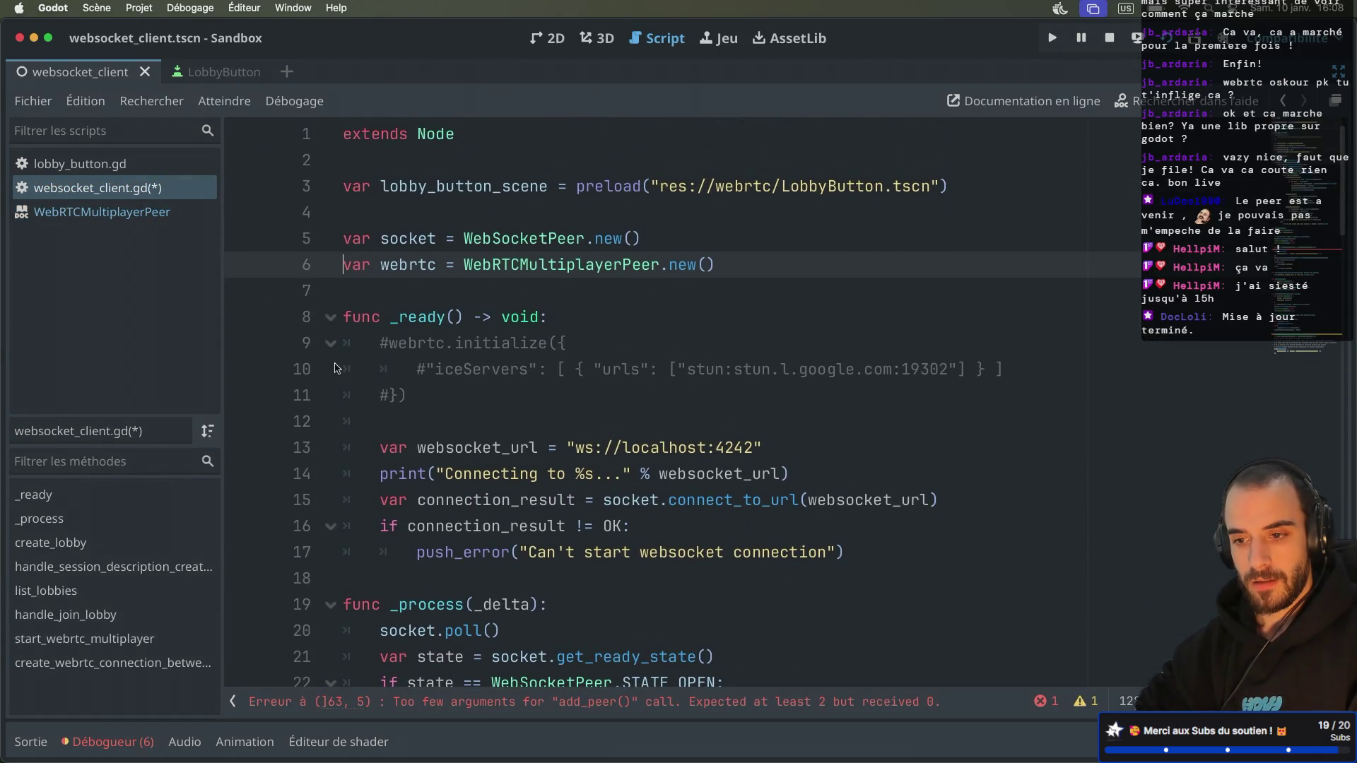
scroll(337, 368, "down", 15)
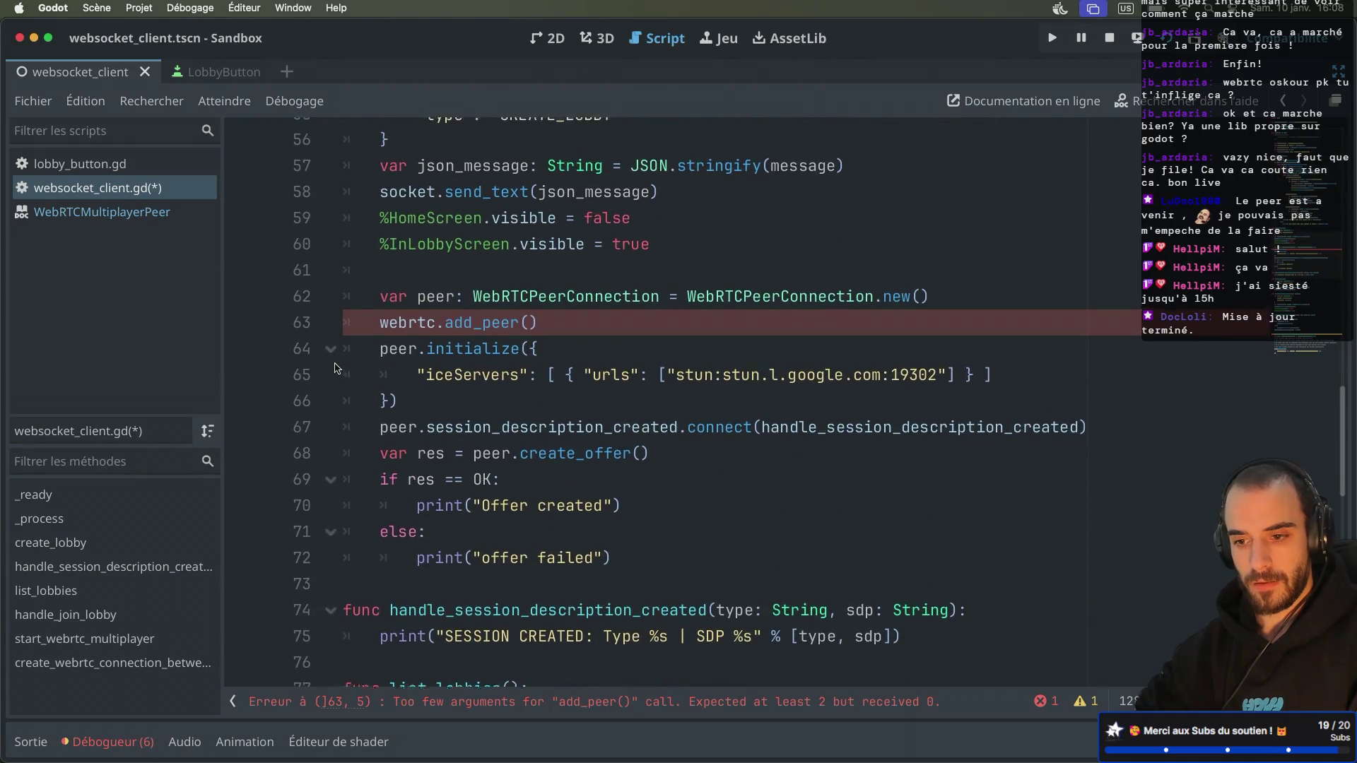
scroll(337, 368, "up", 1)
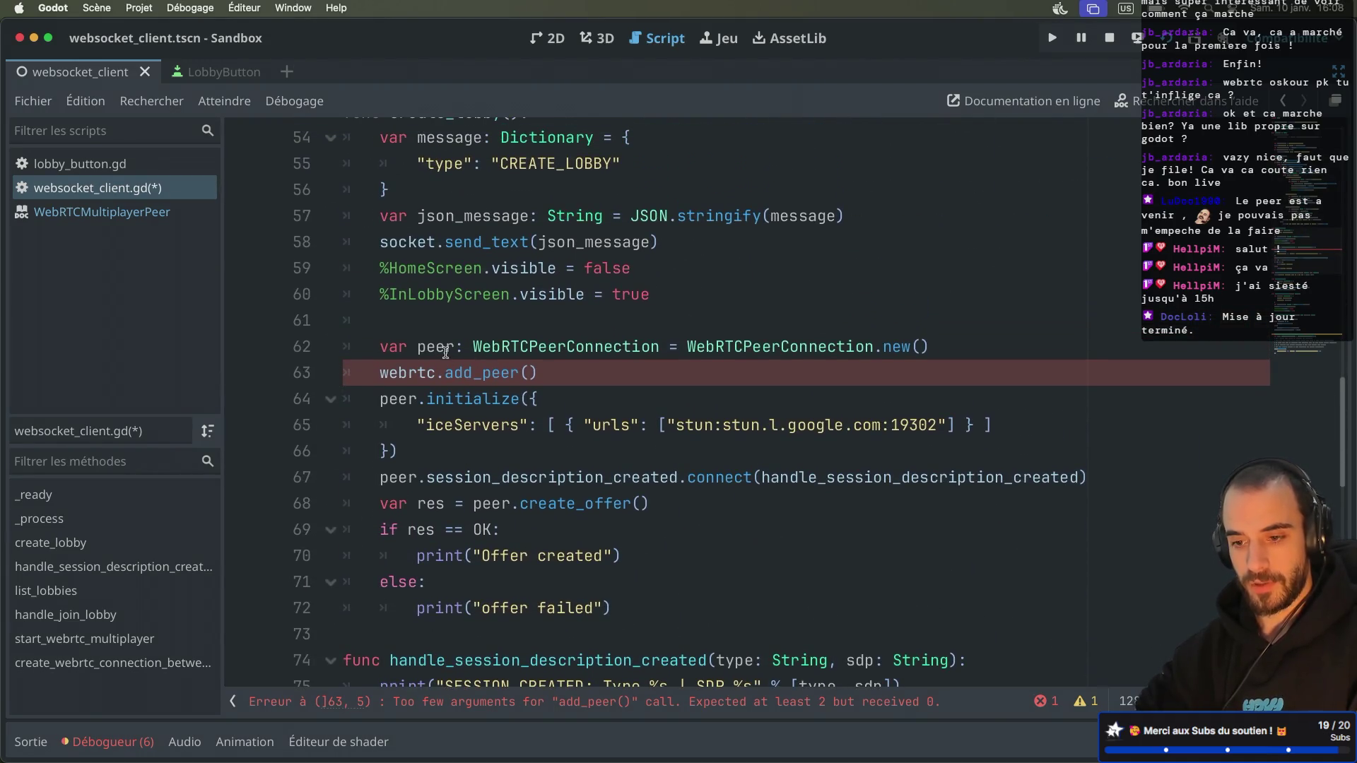
scroll(519, 378, "up", 1)
scroll(519, 378, "up", 2)
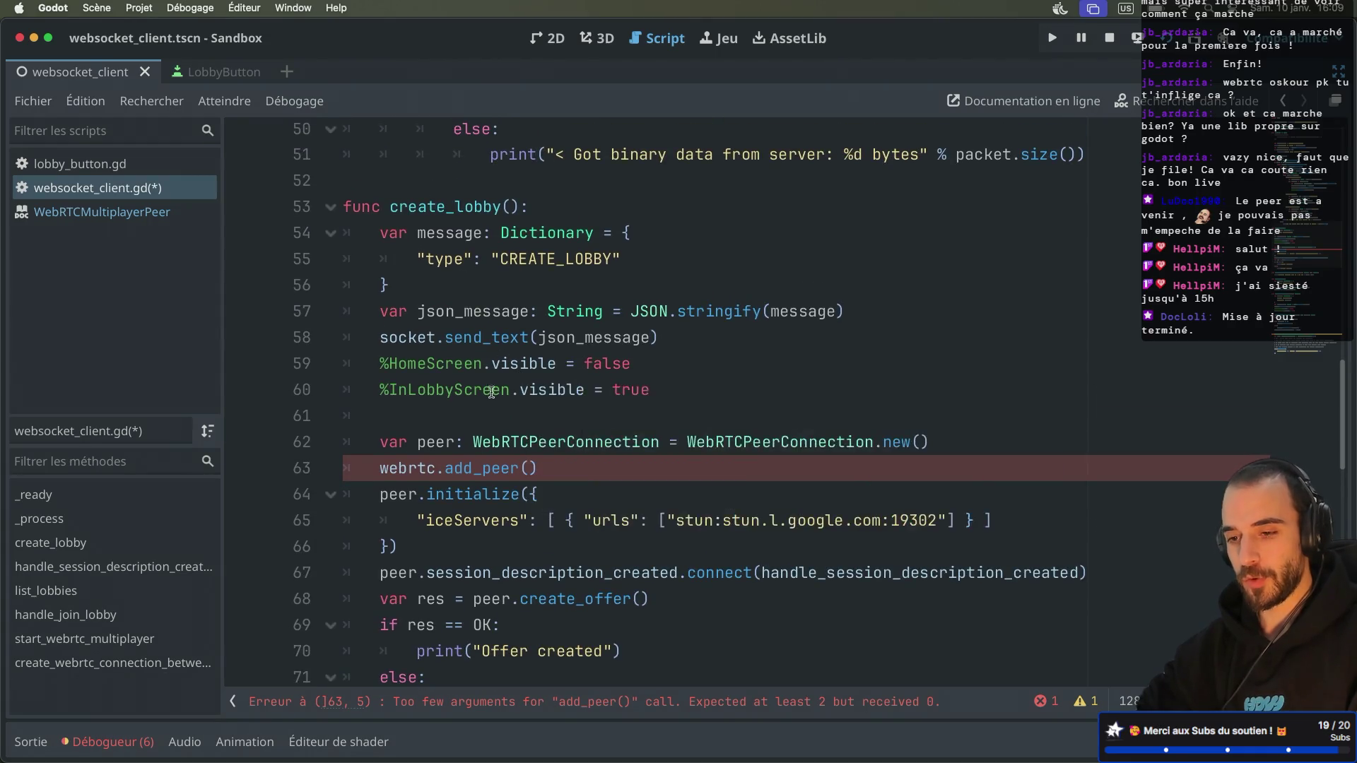
scroll(565, 424, "down", 5)
mouse_move(612, 471)
left_mouse_down()
mouse_move(396, 260)
mouse_move(378, 223)
left_mouse_up()
key("ctrl+x")
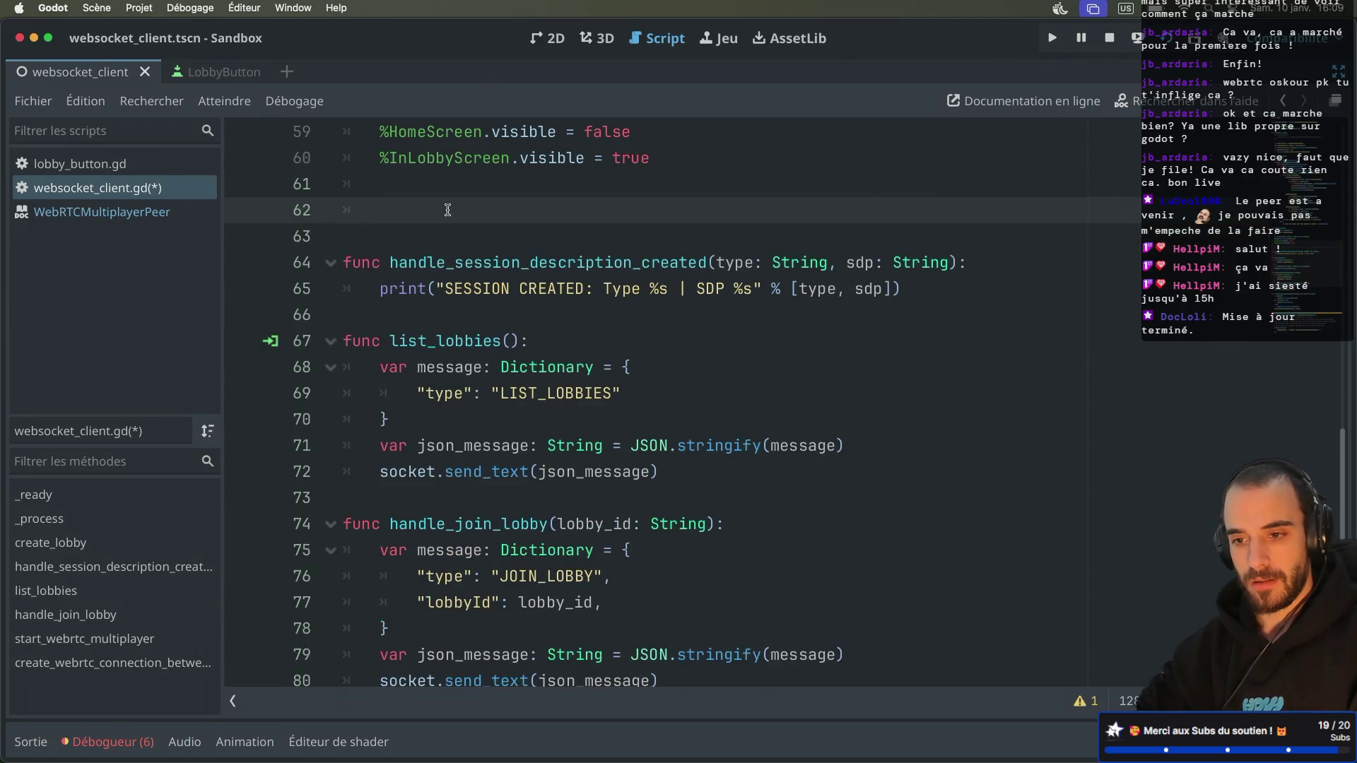
Step: Show the WebRTCMultiplayerPeer class summary tooltip above the _ready function
scroll(447, 209, "up", 5)
scroll(447, 210, "up", 15)
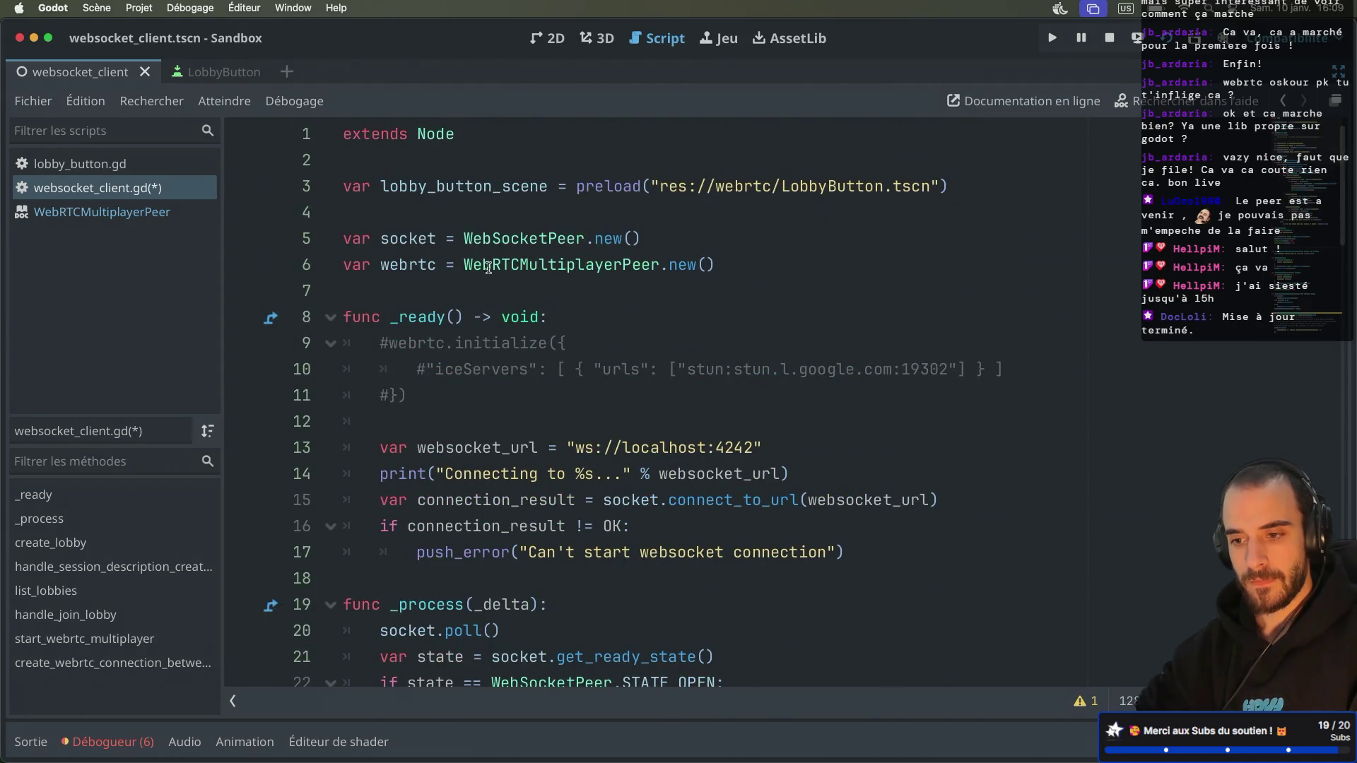
mouse_move(503, 265)
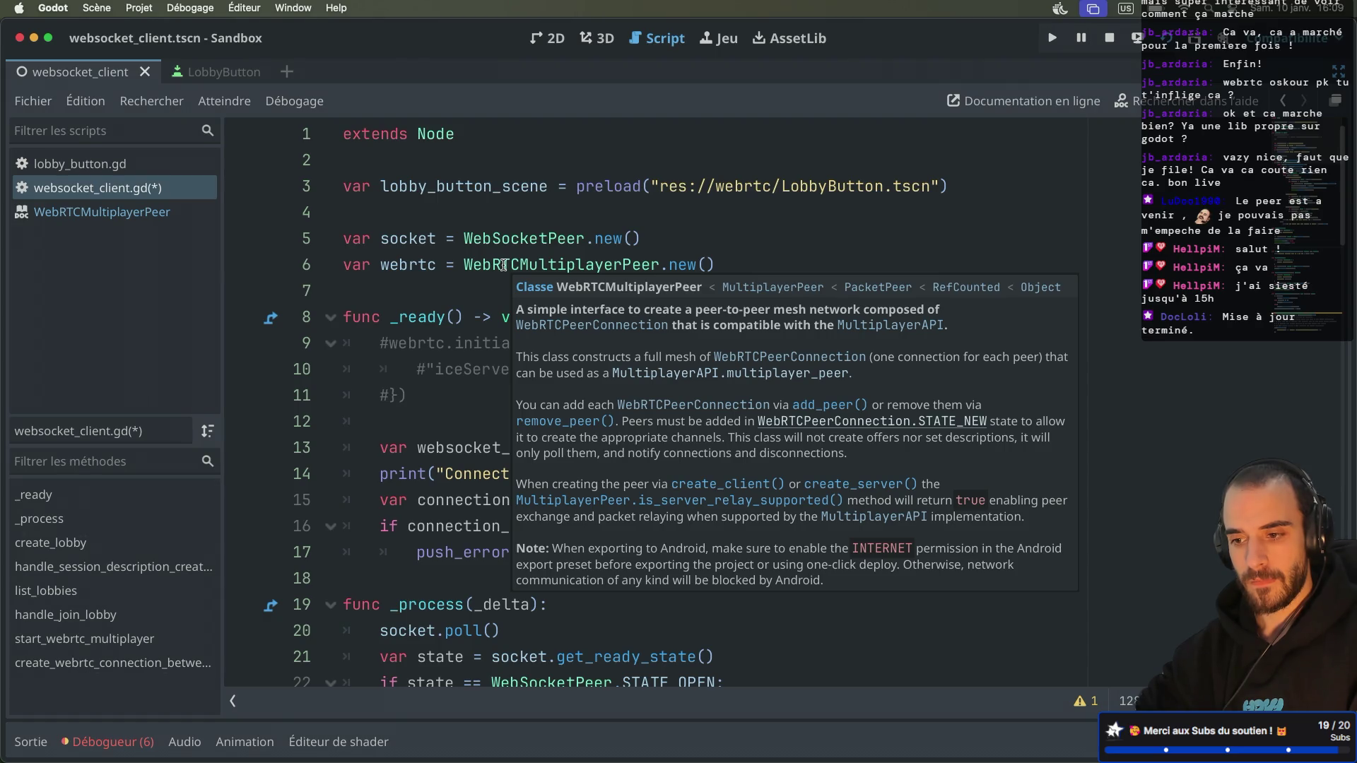
scroll(503, 265, "down", 1)
scroll(503, 265, "down", 16)
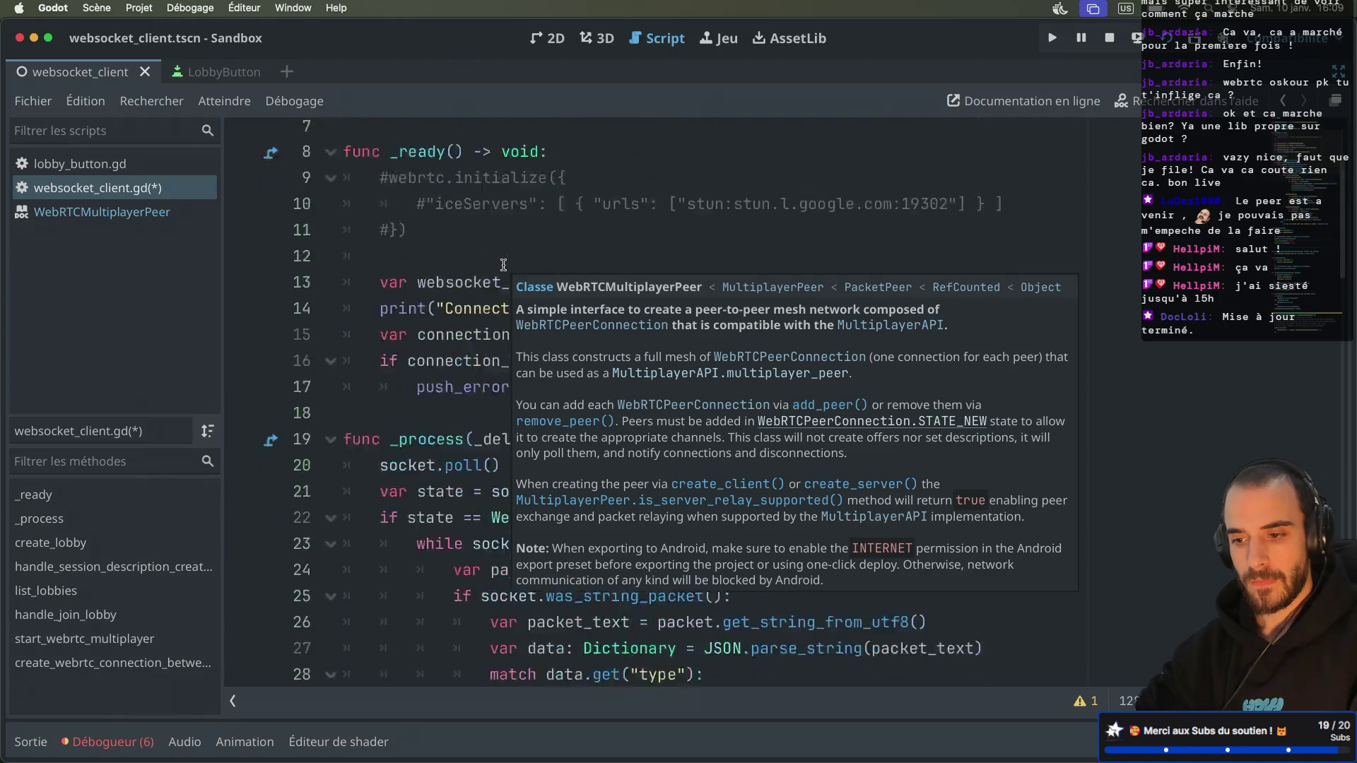
Step: Add webrtc.create_server() on line 62 of create_lobby and look up create_server's documentation
type("web")
key("Return")
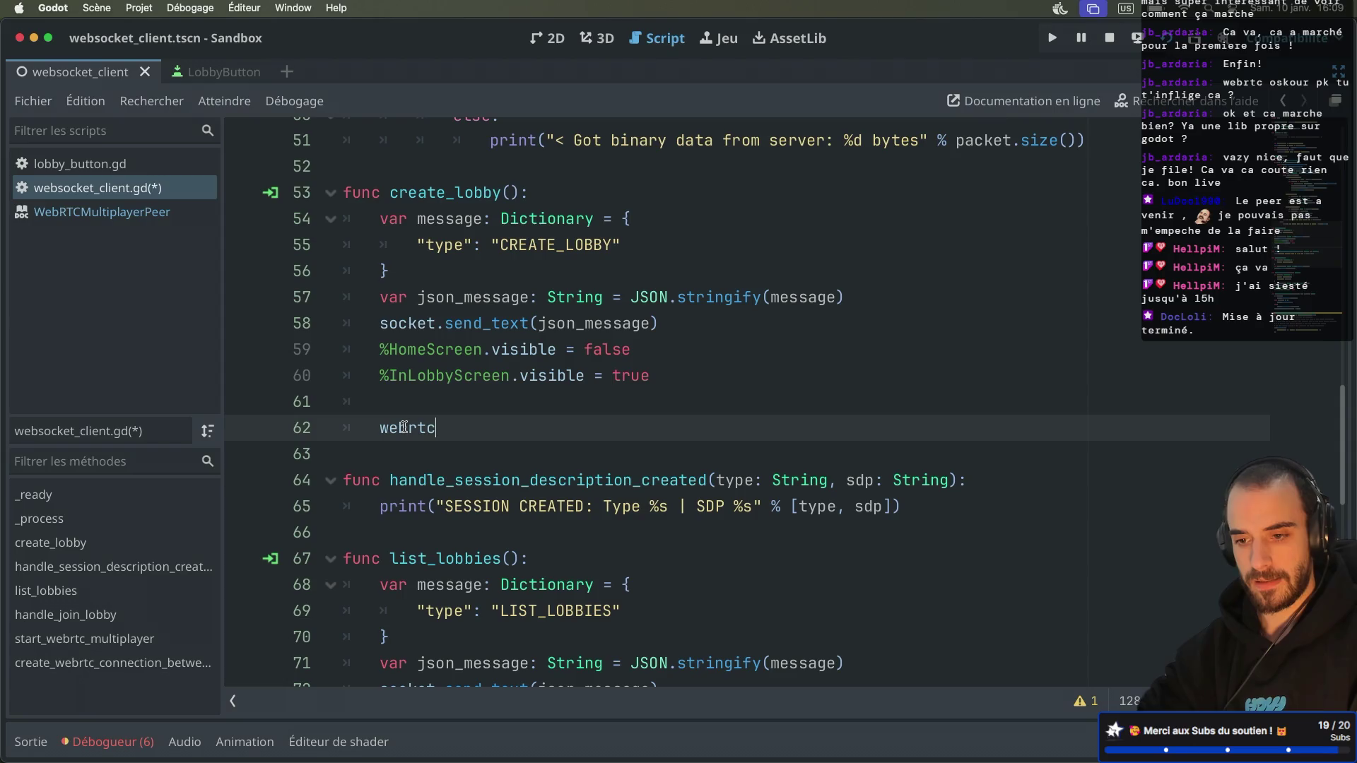
type("crate")
key("Down")
key("Down")
key("Return")
left_click(534, 413)
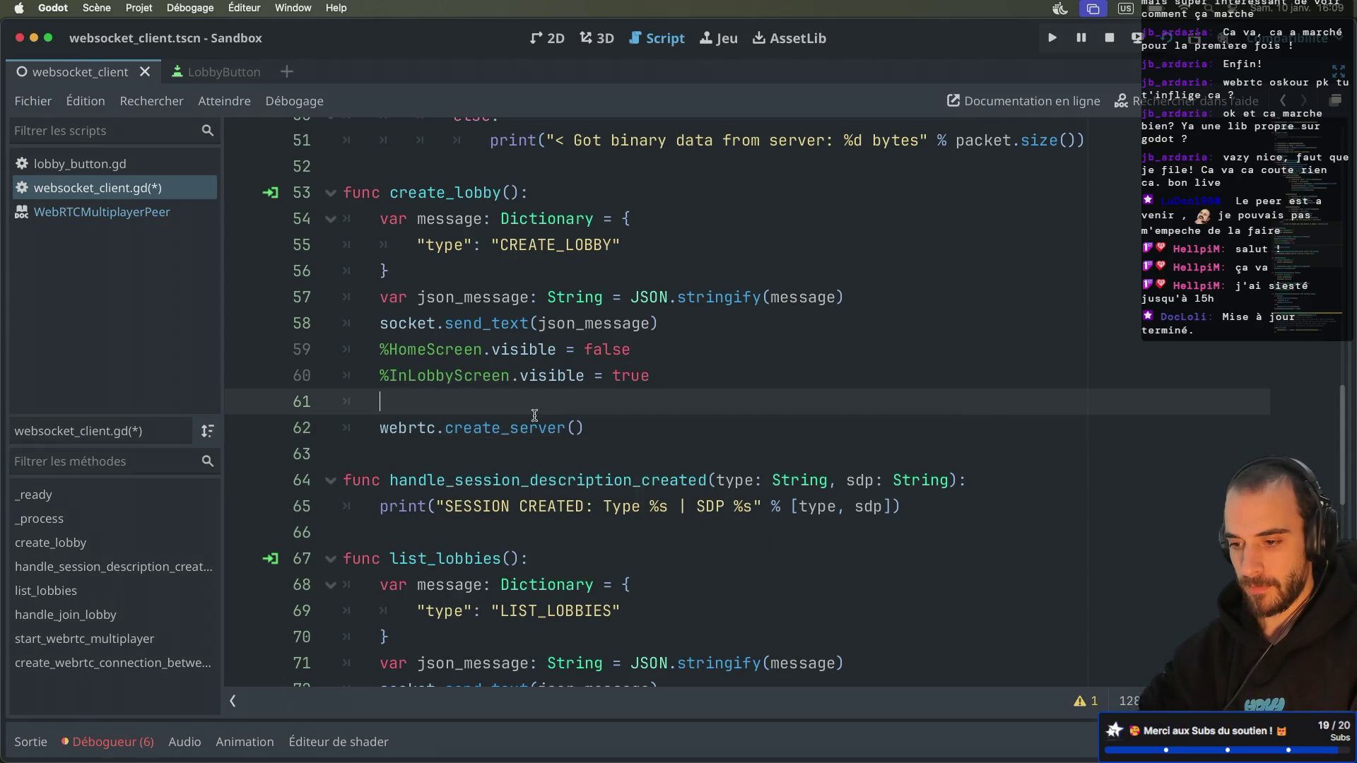
left_click(514, 429, "ctrl")
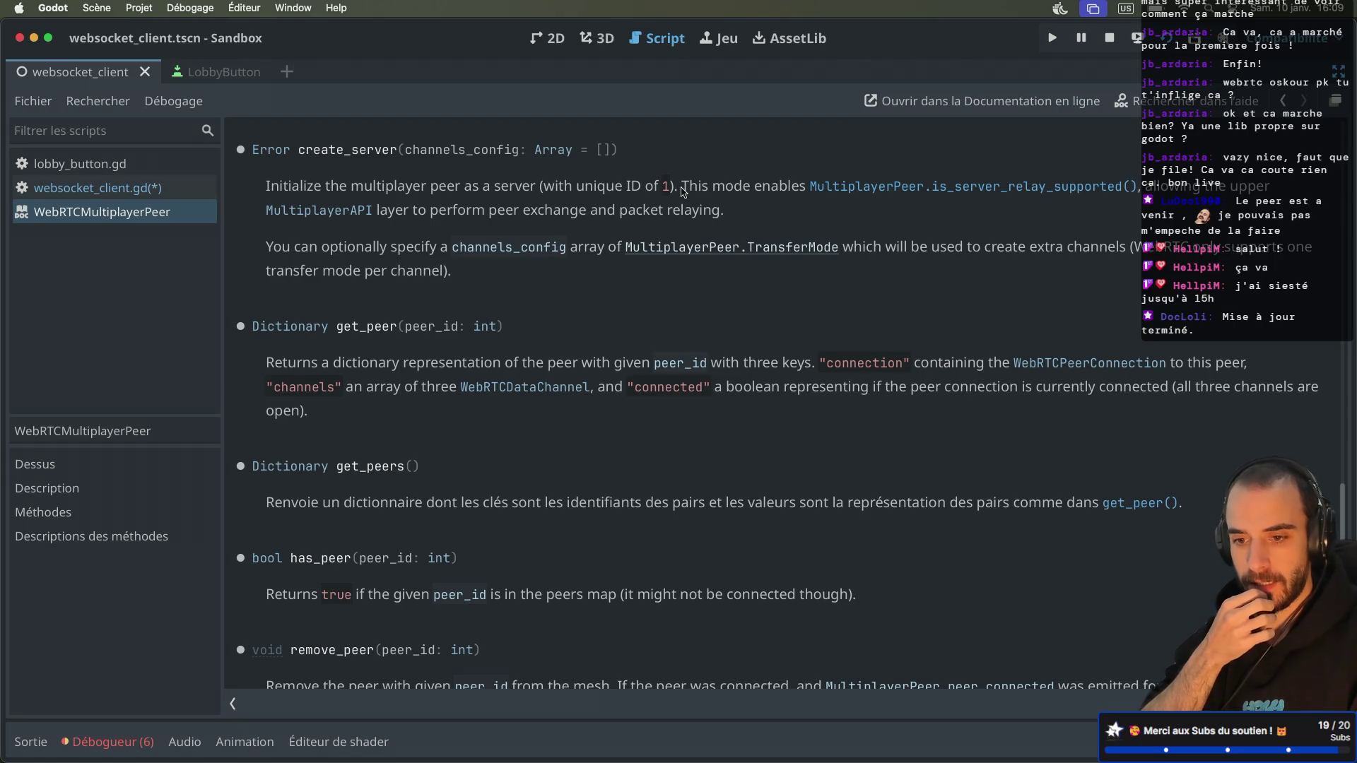
scroll(515, 268, "up", 5)
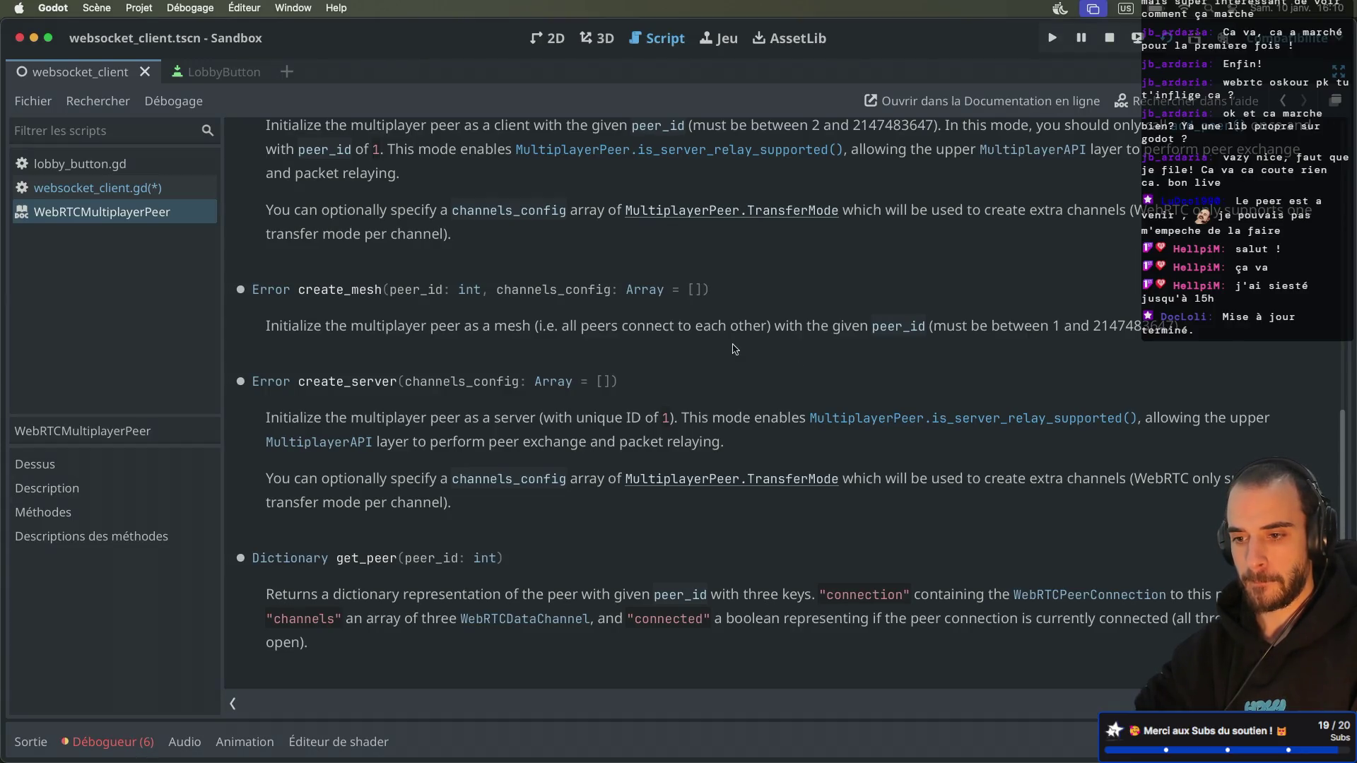
scroll(735, 349, "up", 5)
scroll(735, 349, "down", 5)
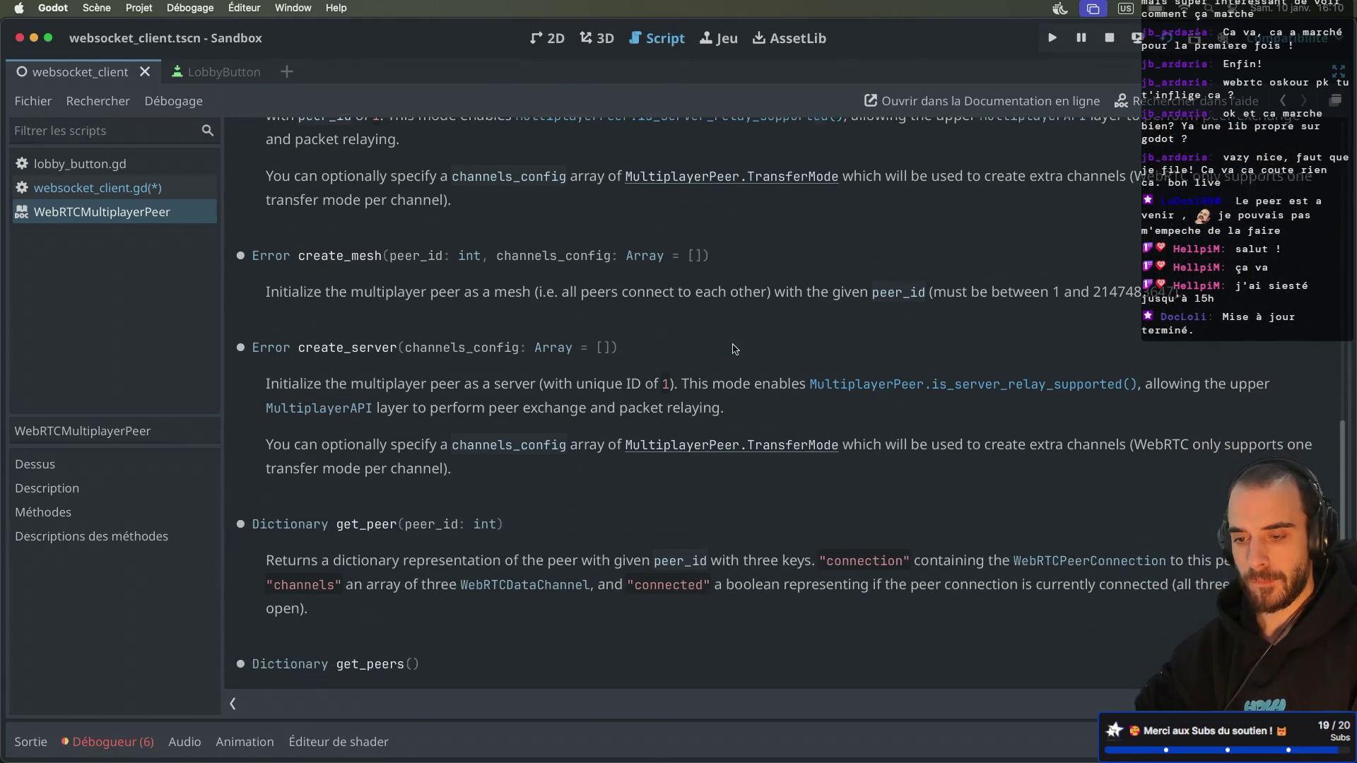
scroll(735, 349, "down", 1)
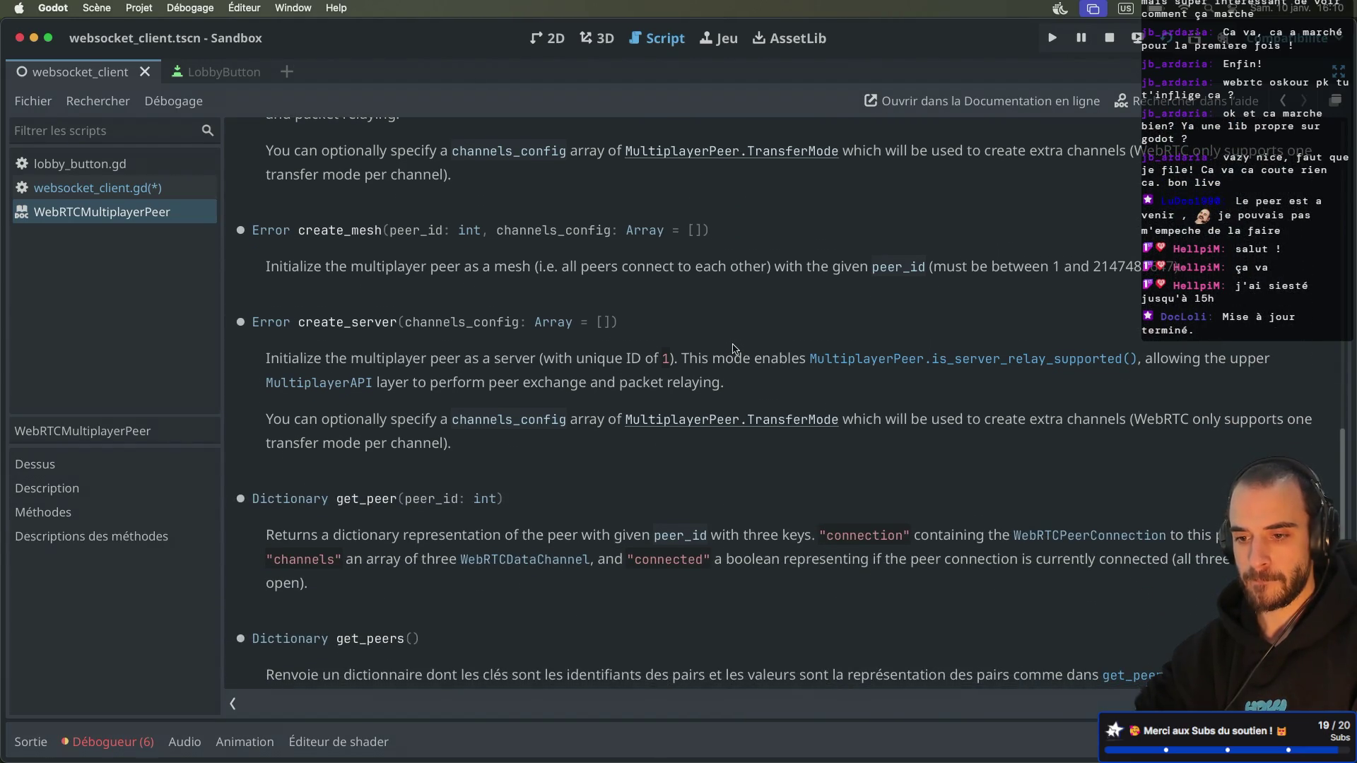
scroll(733, 350, "down", 5)
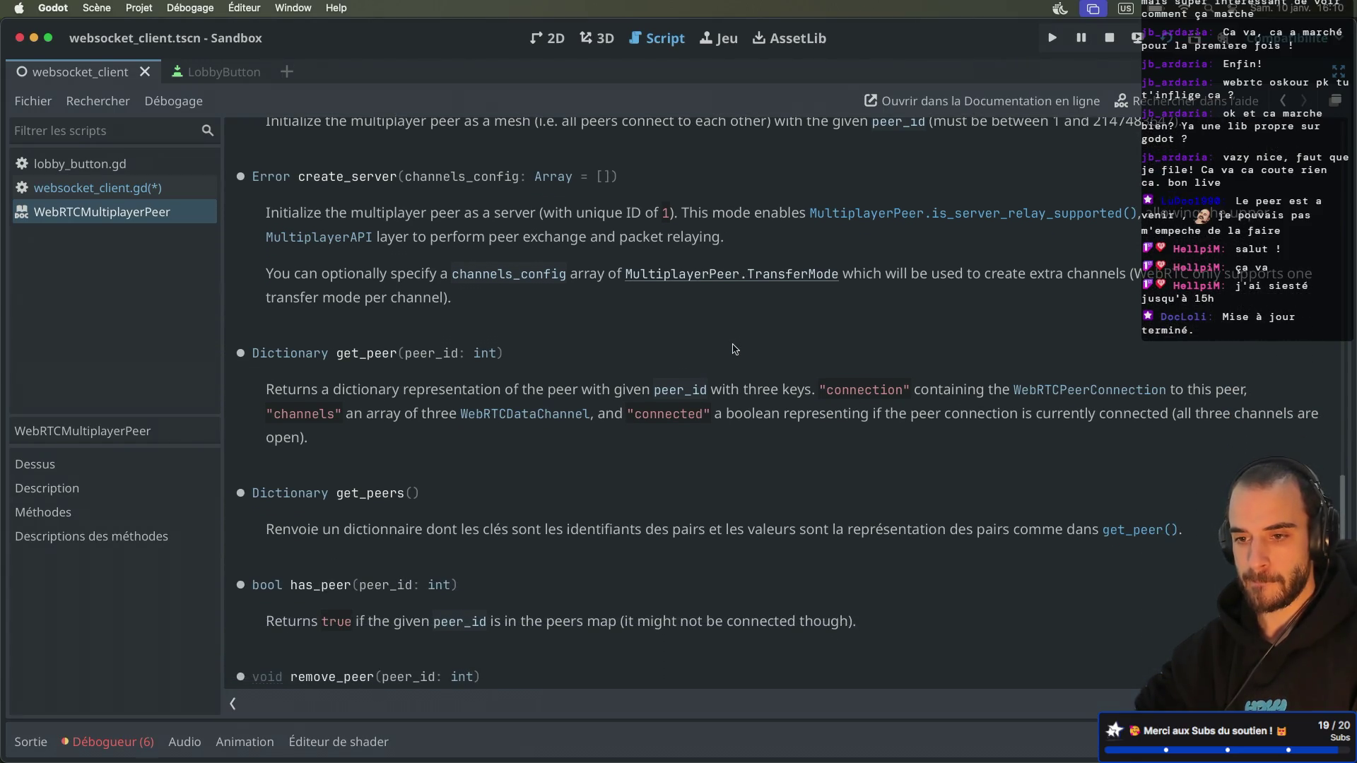
scroll(733, 350, "up", 5)
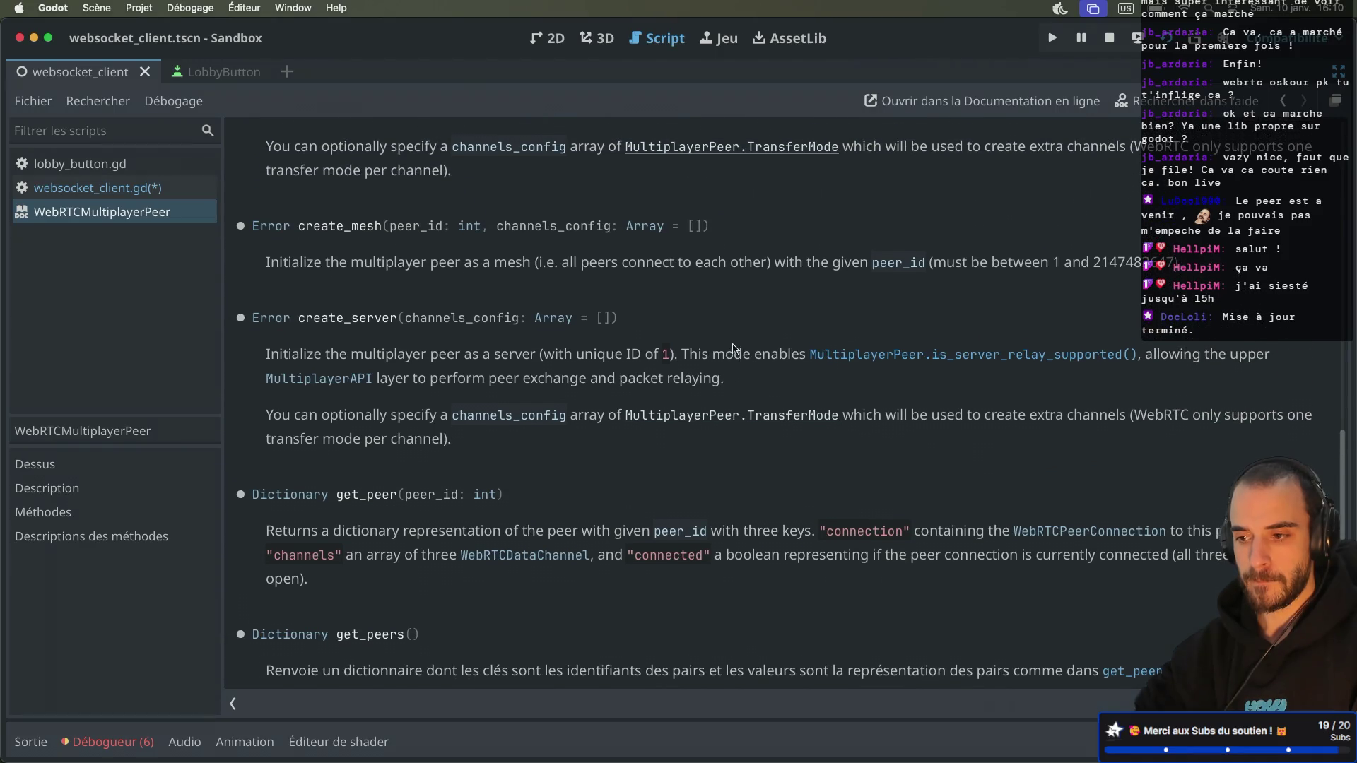
scroll(733, 349, "up", 1)
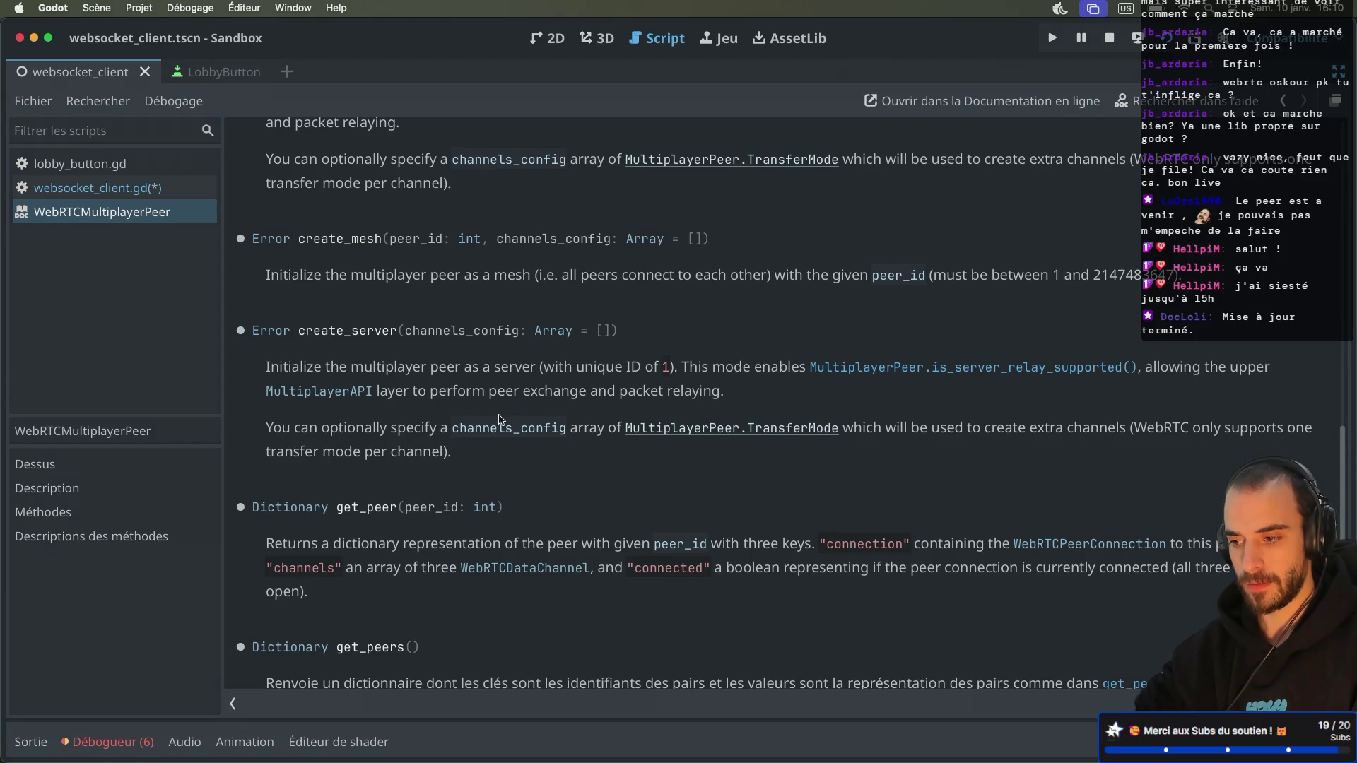
scroll(500, 420, "down", 2)
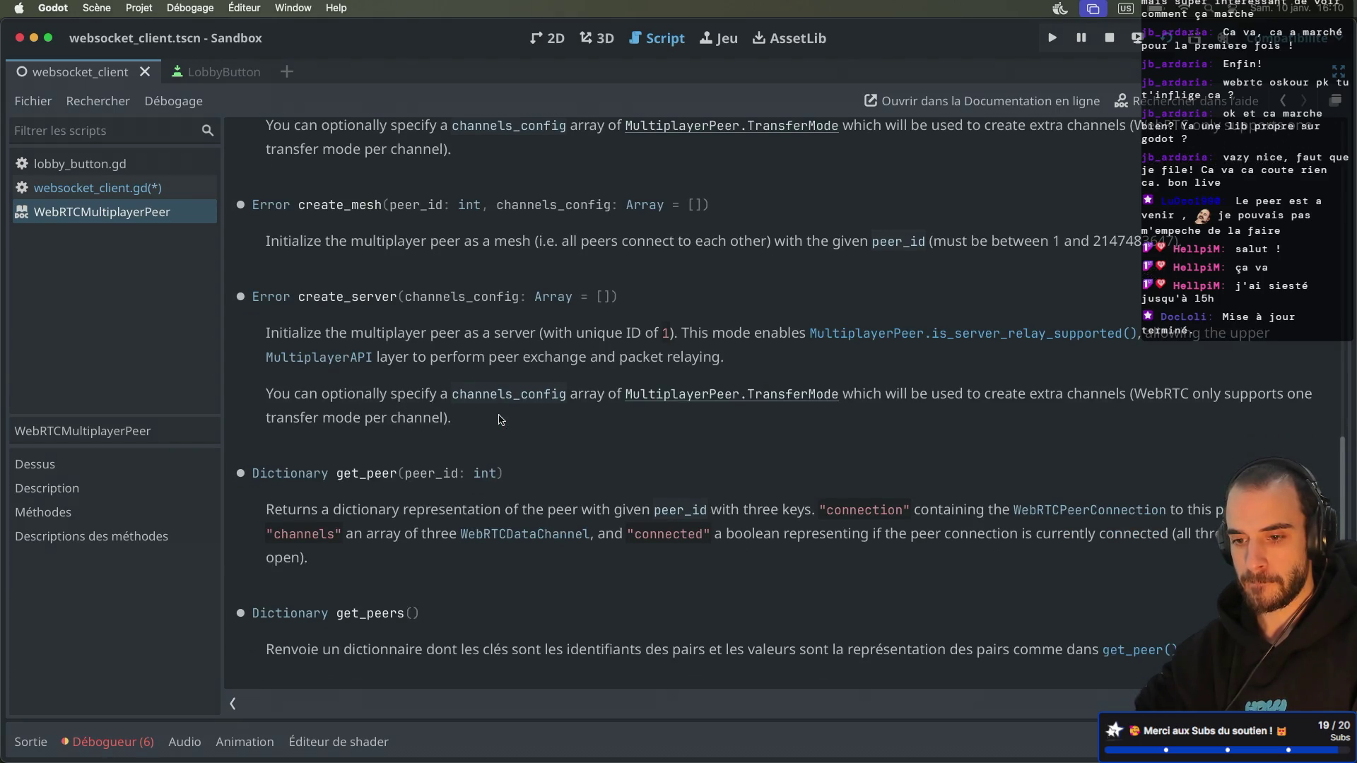
Step: Run the game, create a lobby to confirm PLAYER_JOINED is logged, then stop it
left_click(1173, 40)
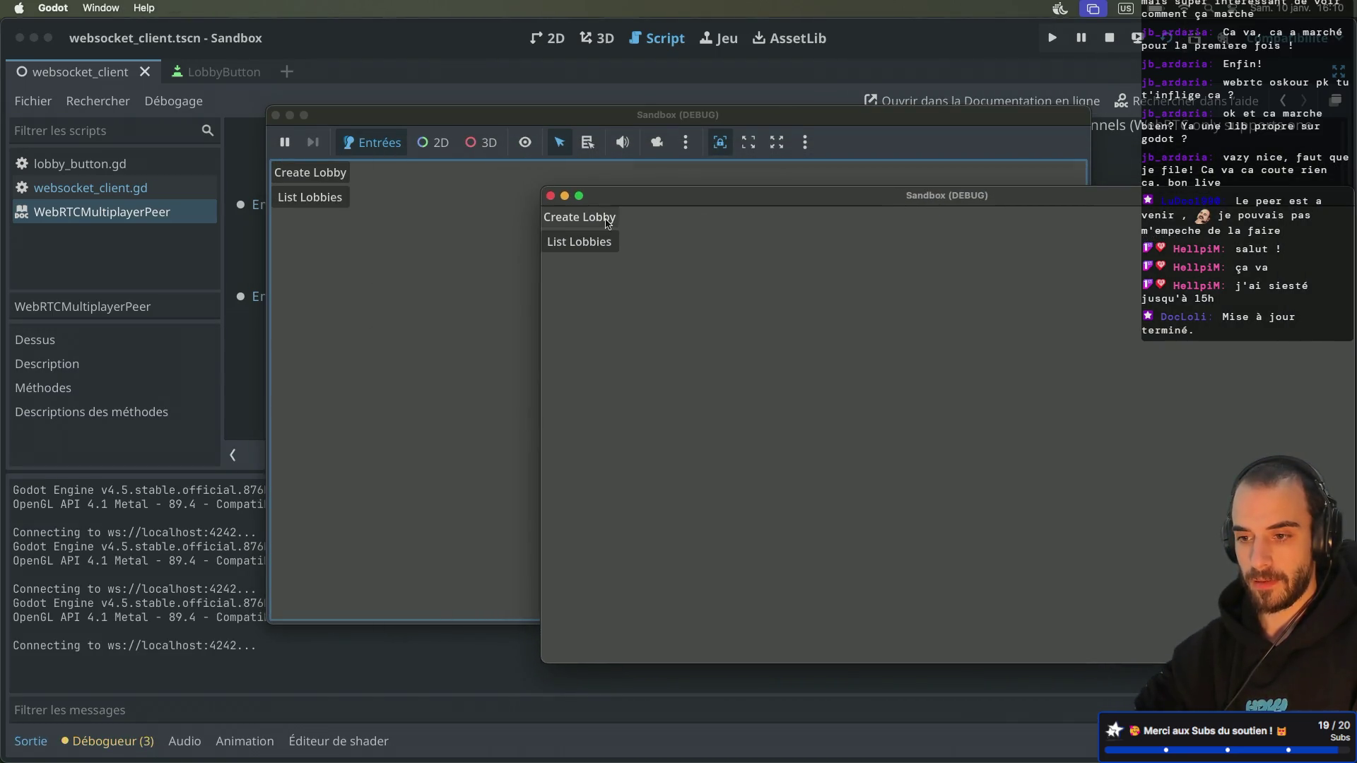
left_click(603, 219)
mouse_move(639, 197)
left_mouse_down()
mouse_move(736, 224)
mouse_move(595, 223)
left_mouse_up()
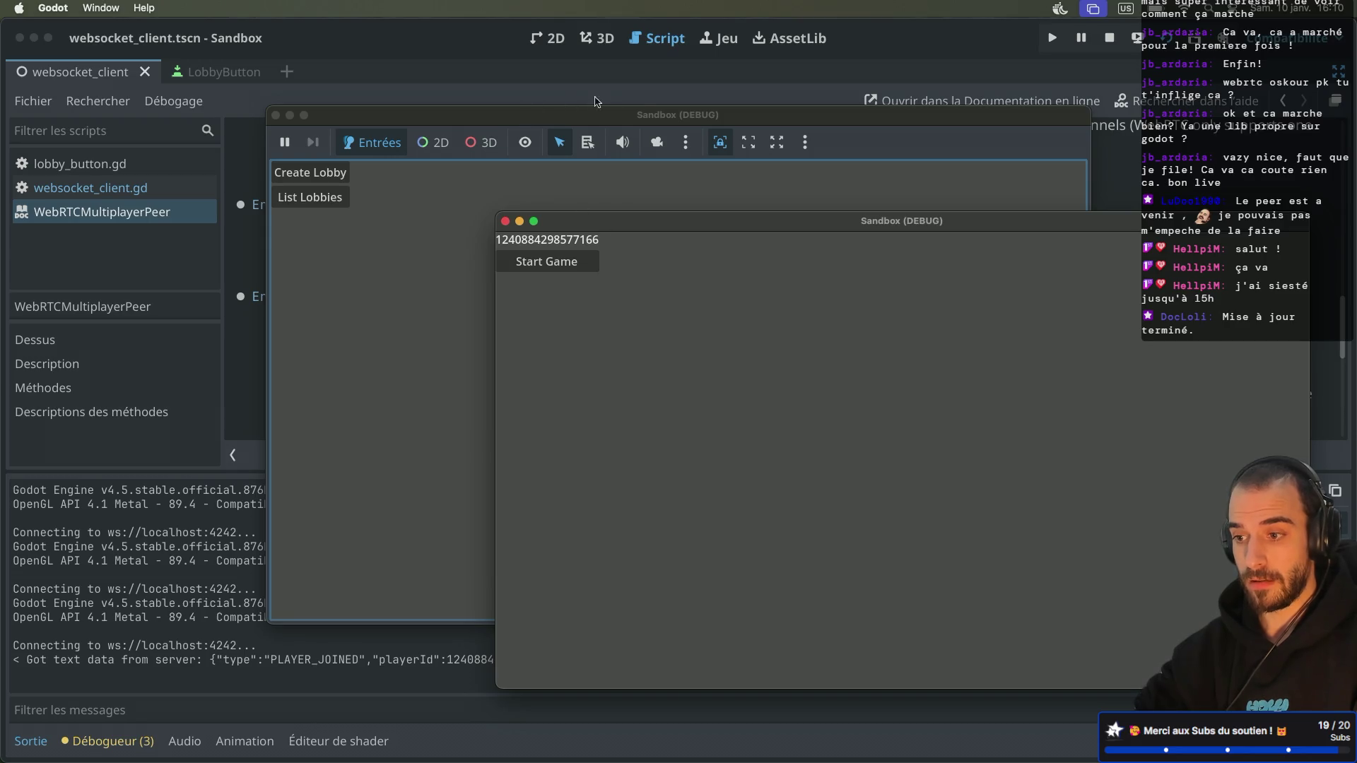
left_click(1111, 41)
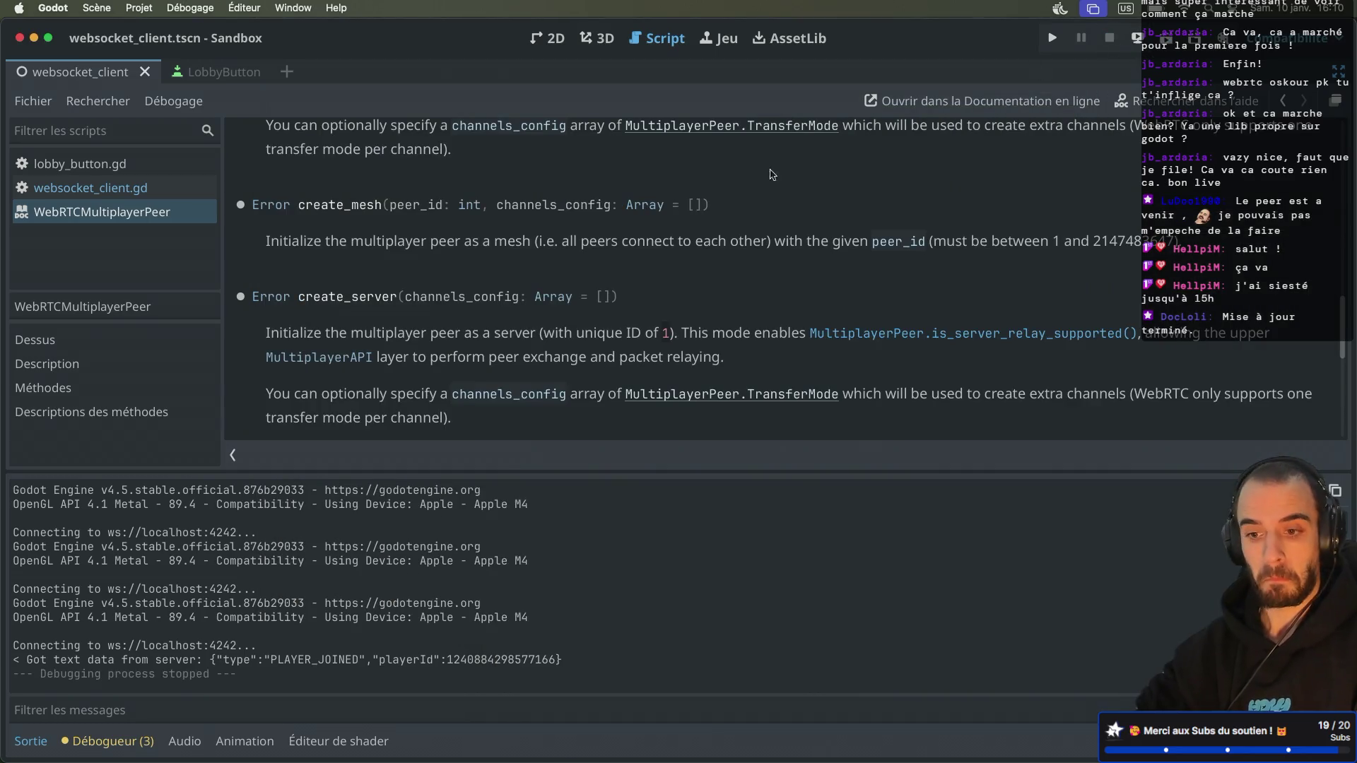
Step: Return to websocket_client.gd, then switch to the browser's Godot WebRTC docs tab
scroll(475, 278, "down", 3)
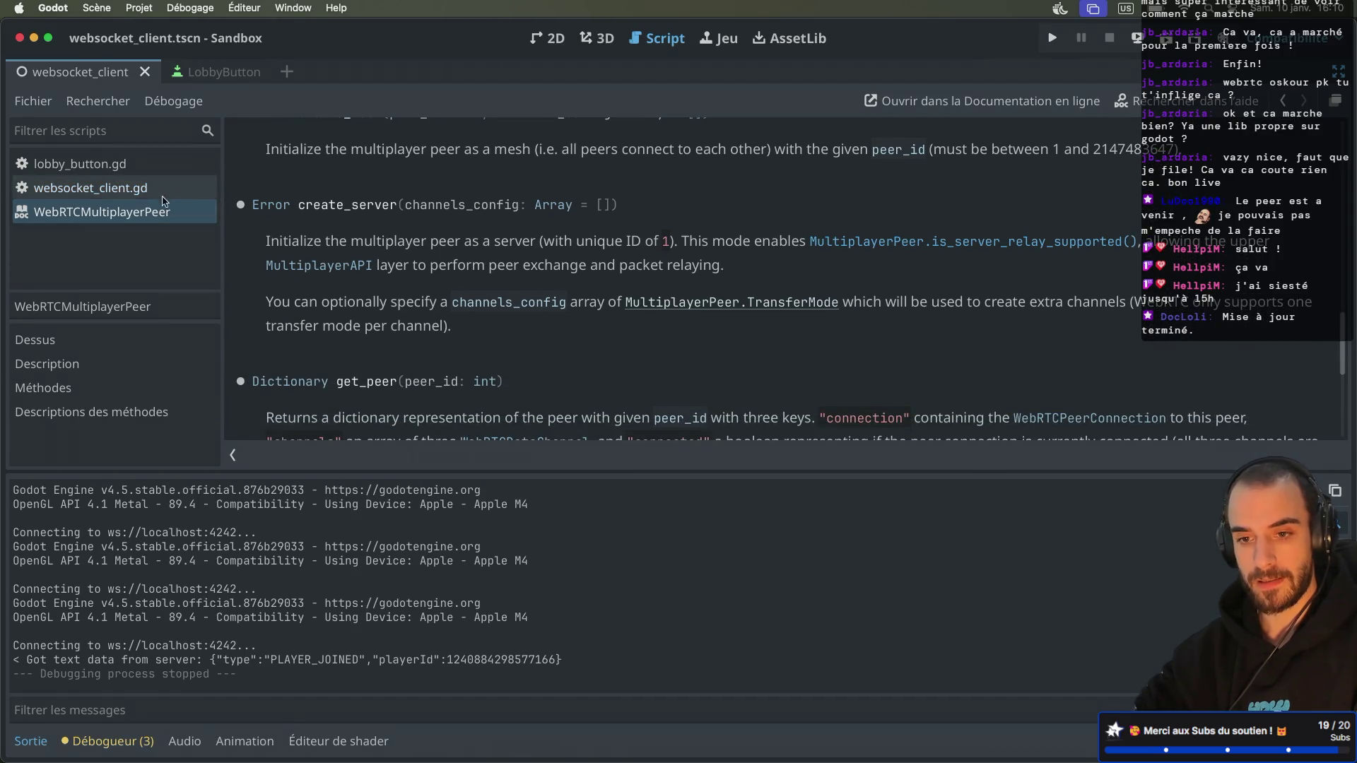
left_click(91, 187)
scroll(526, 379, "down", 5)
scroll(526, 380, "up", 1)
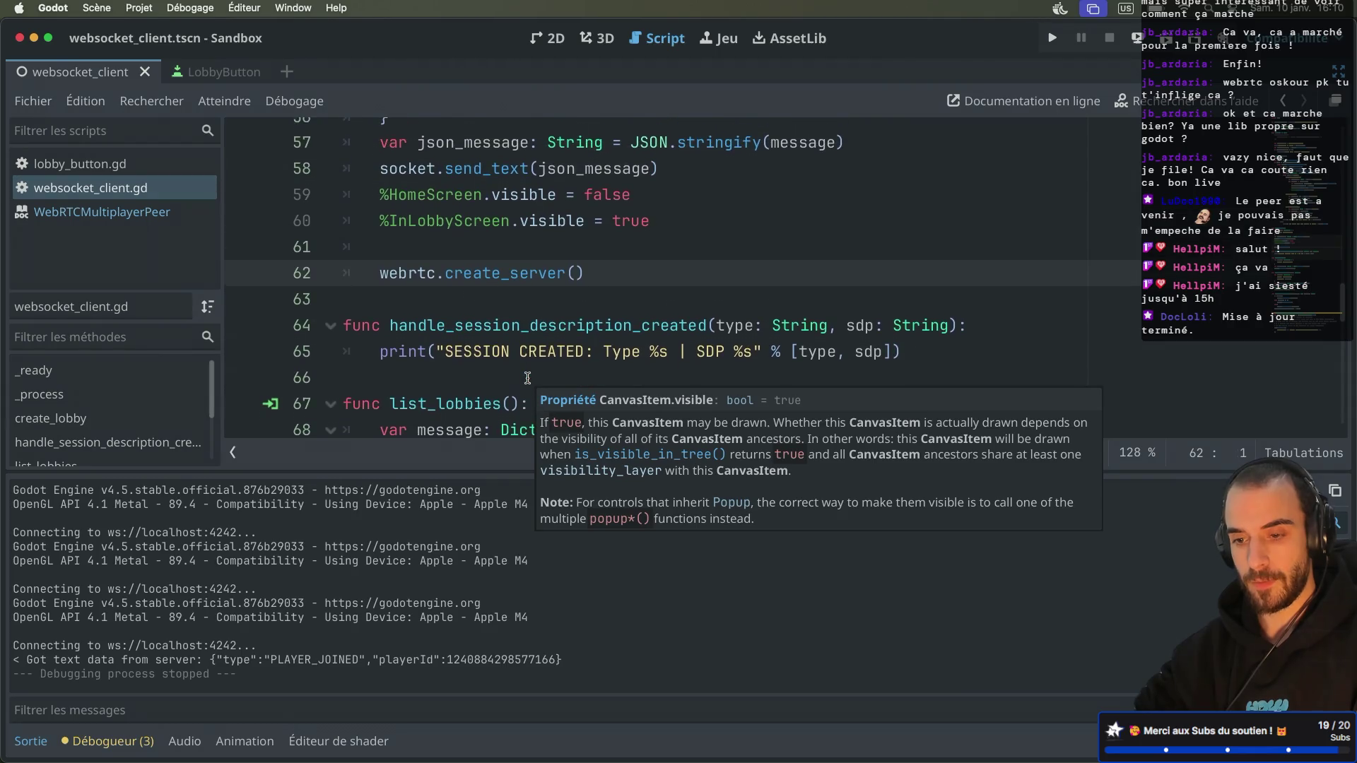
key("super+Tab")
left_click(676, 24)
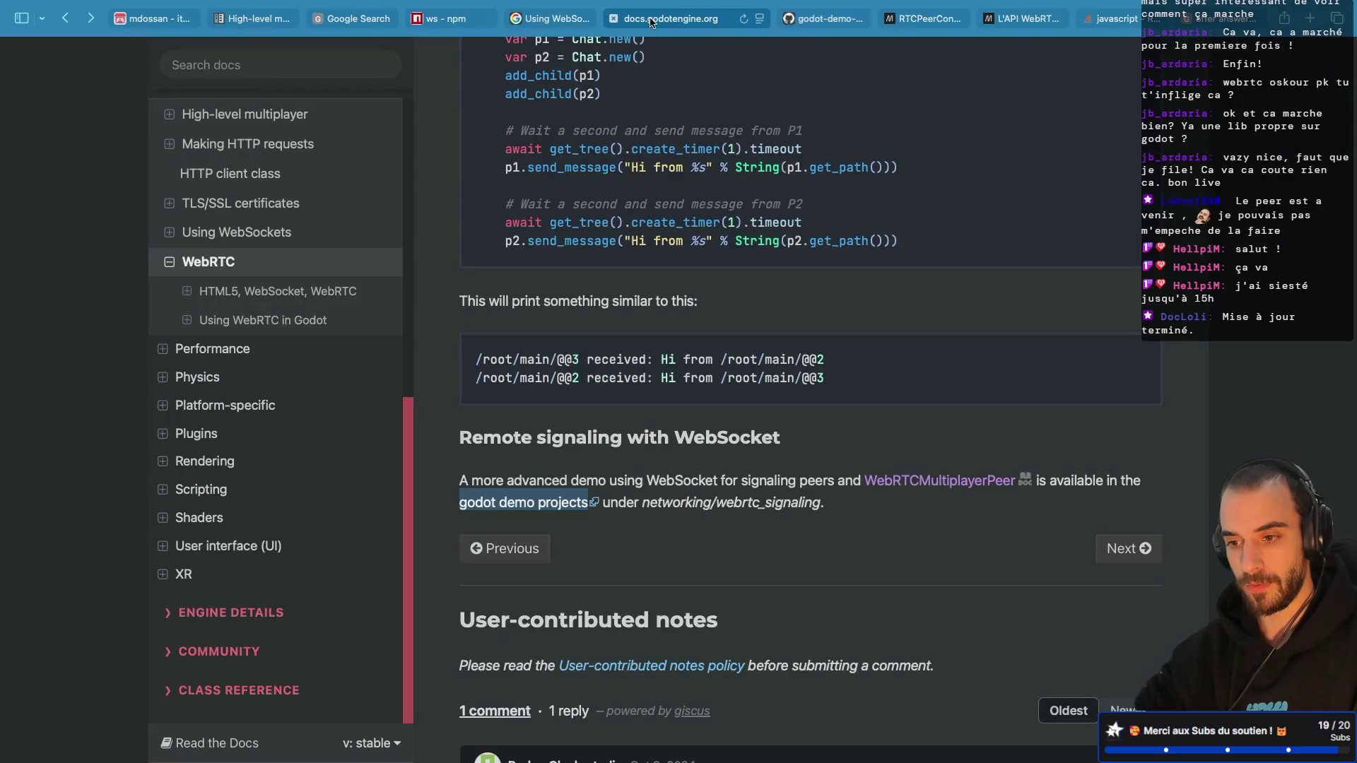
scroll(612, 182, "up", 5)
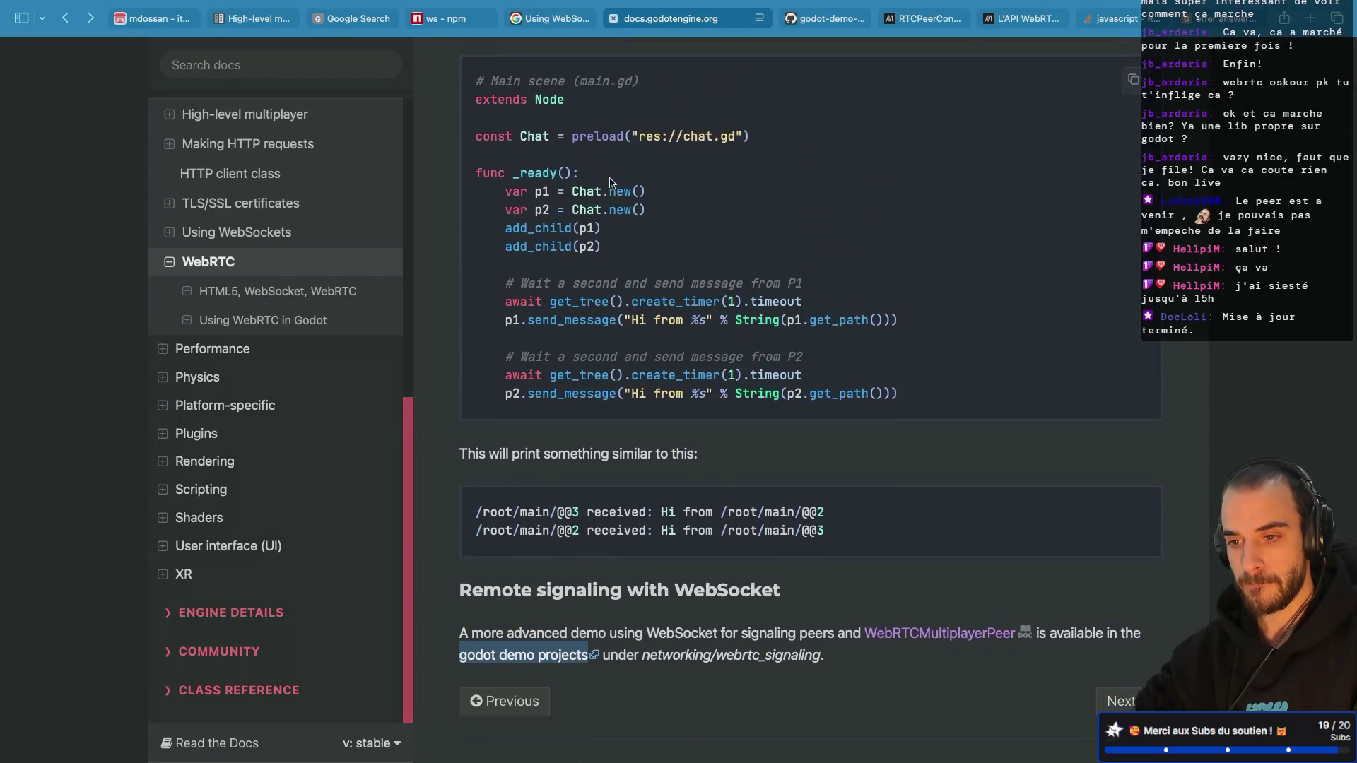
scroll(612, 182, "up", 3)
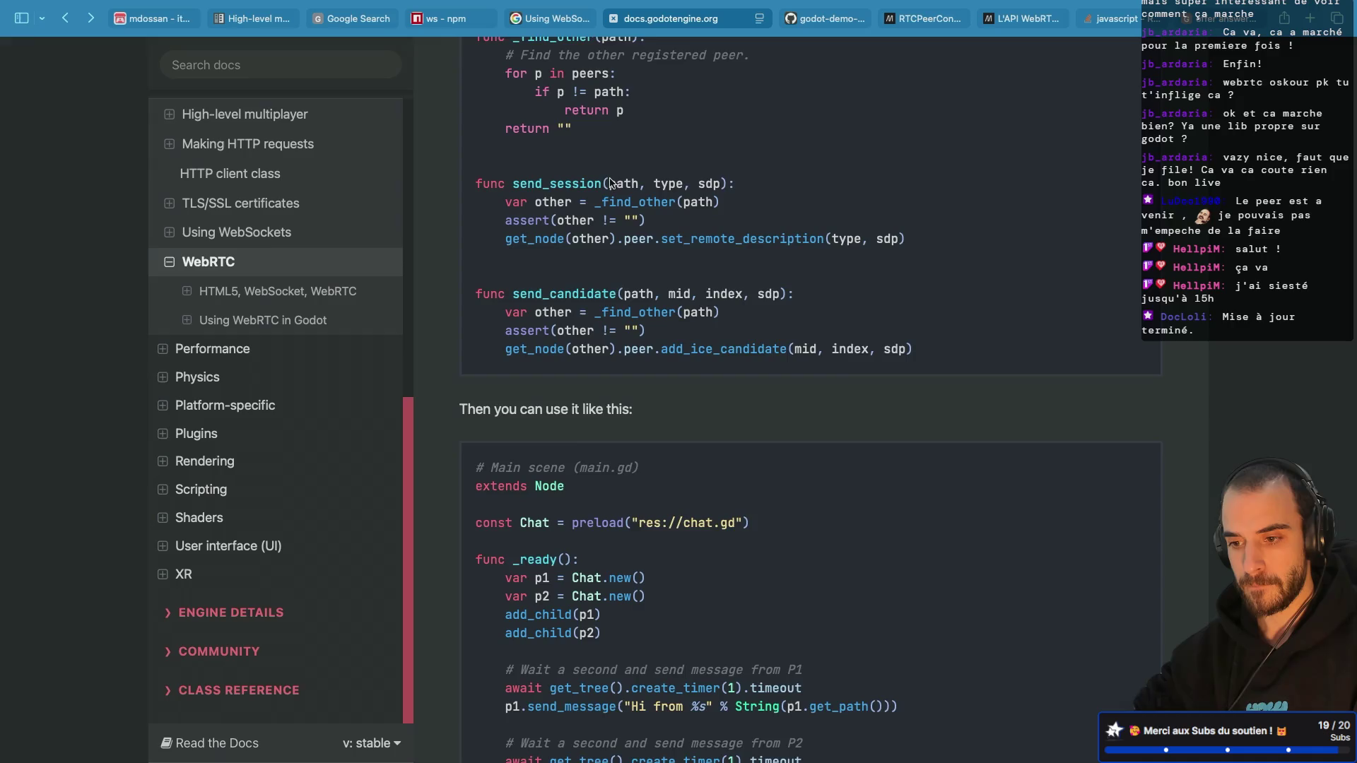
scroll(612, 183, "up", 2)
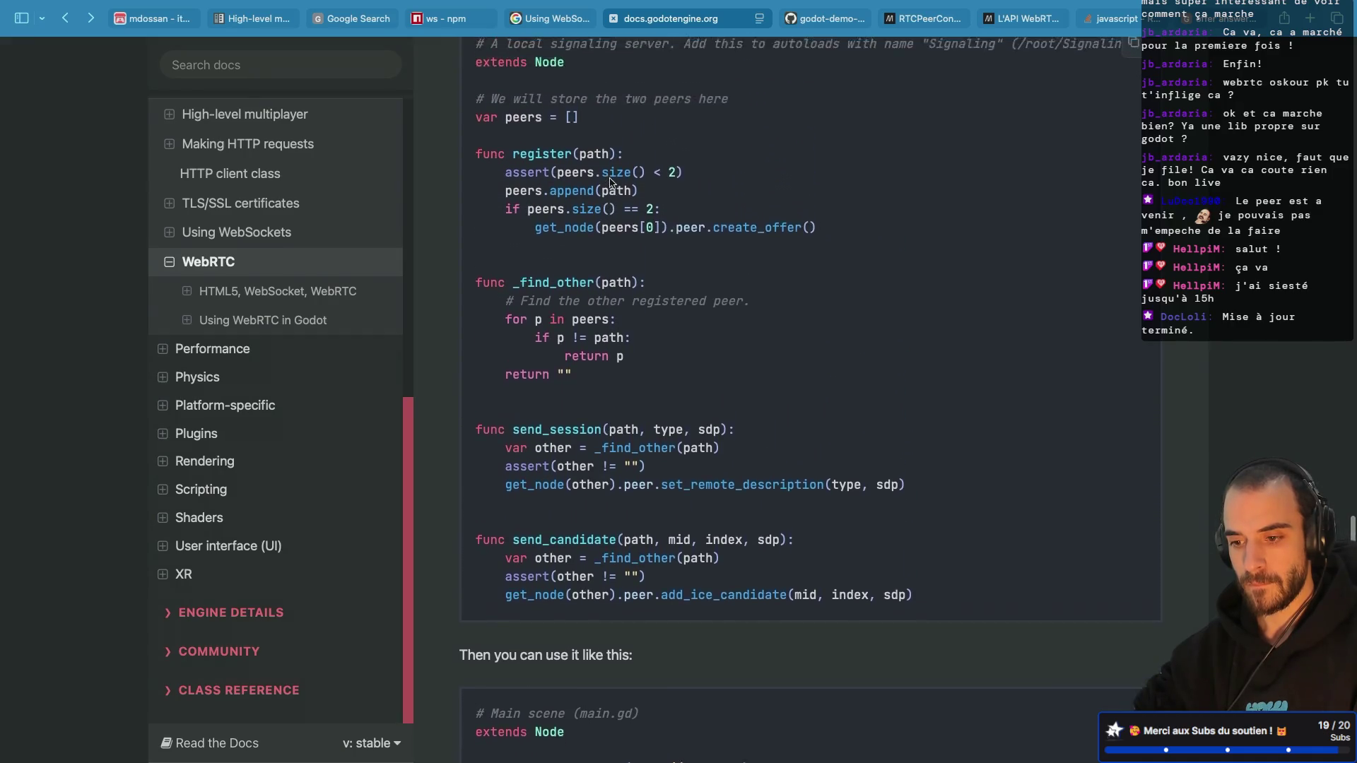
scroll(612, 182, "down", 10)
scroll(612, 183, "up", 20)
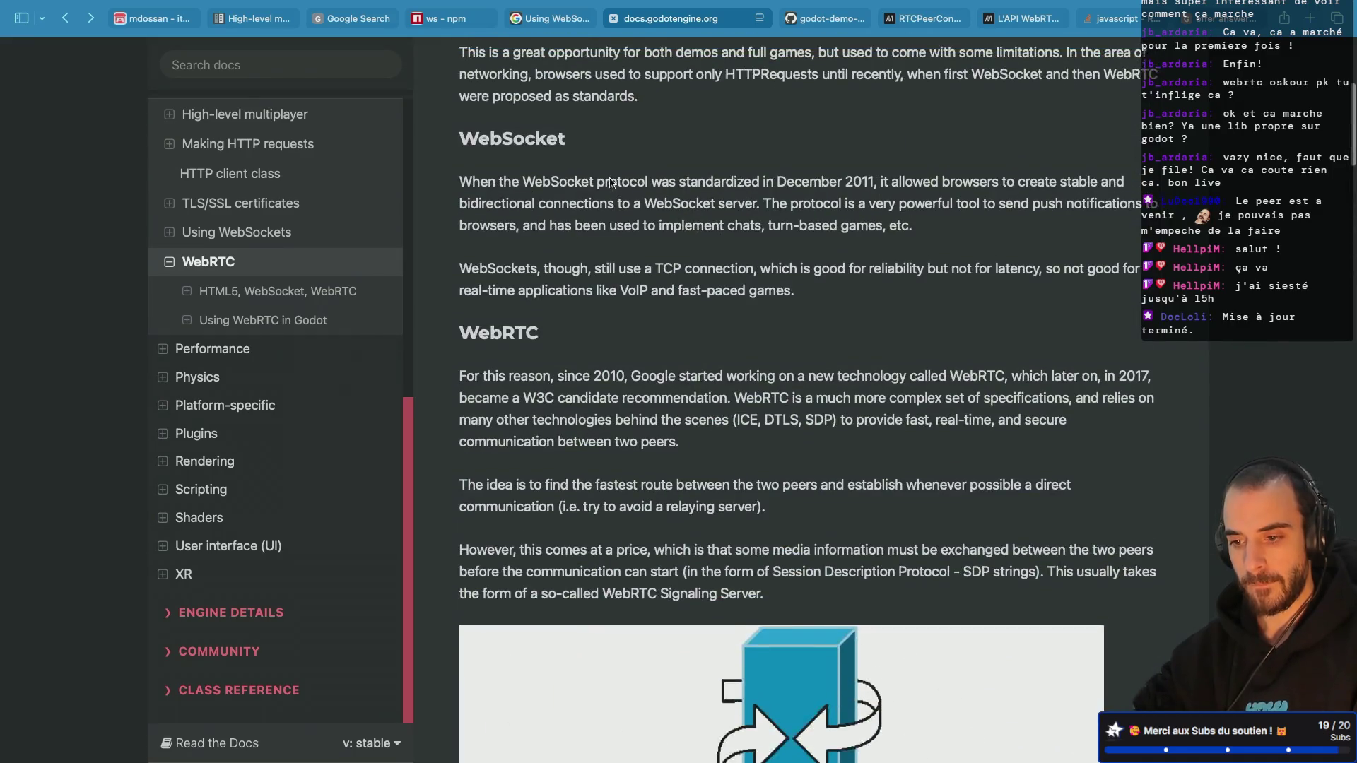
scroll(609, 183, "down", 10)
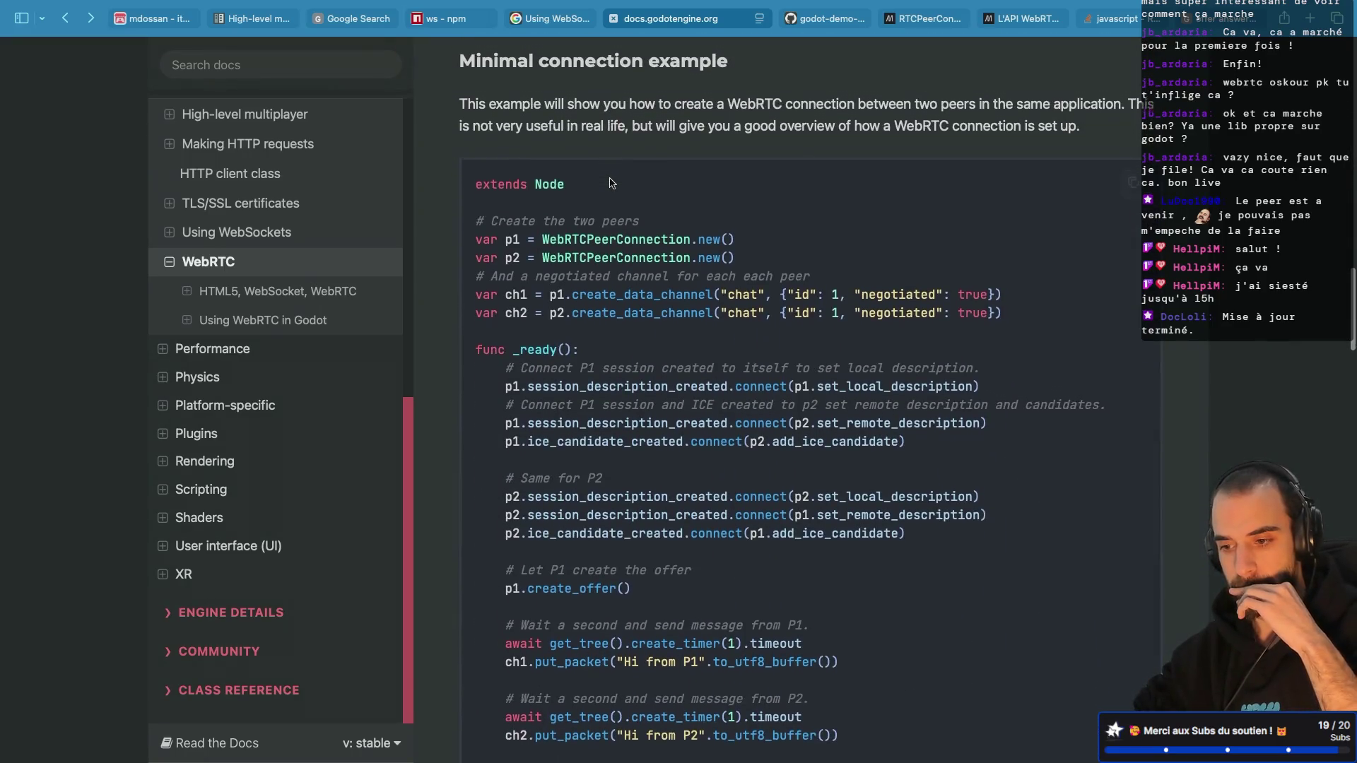
scroll(610, 178, "down", 1)
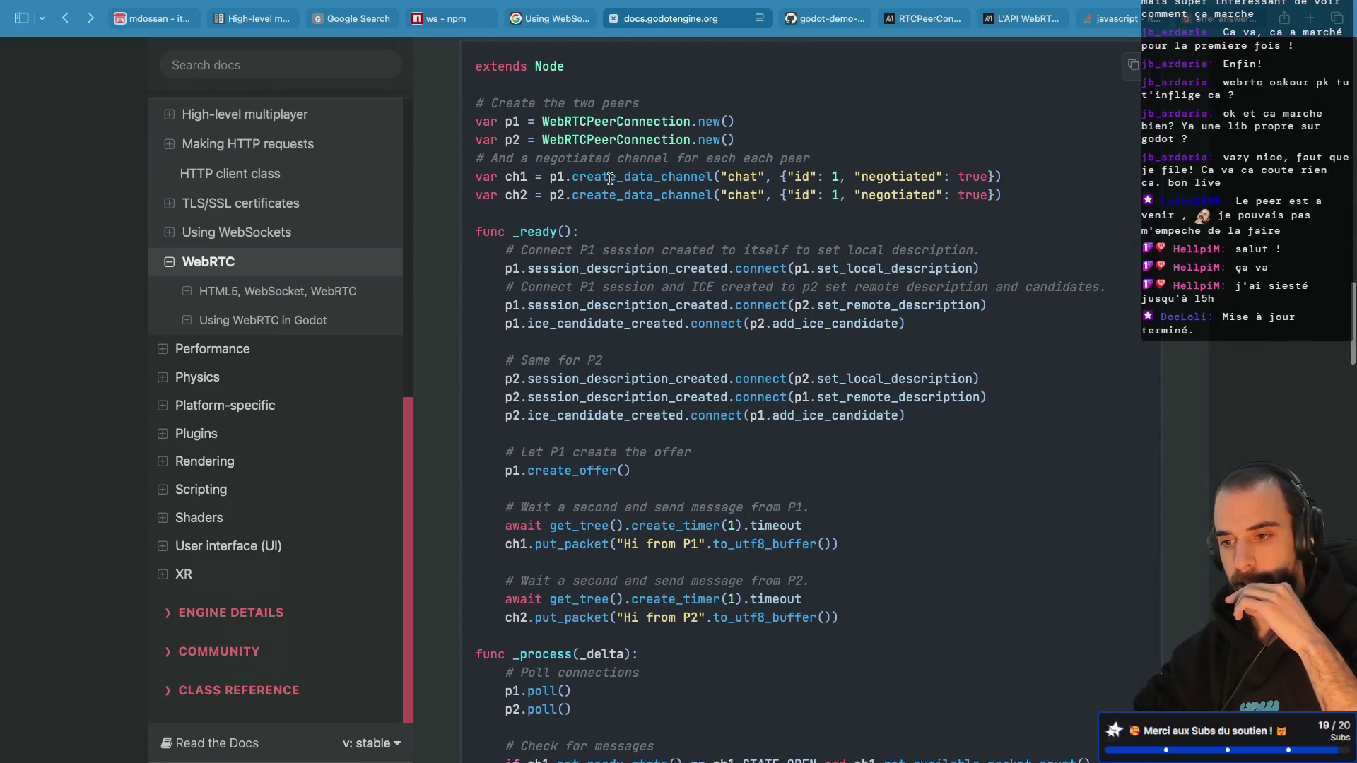
scroll(611, 178, "down", 3)
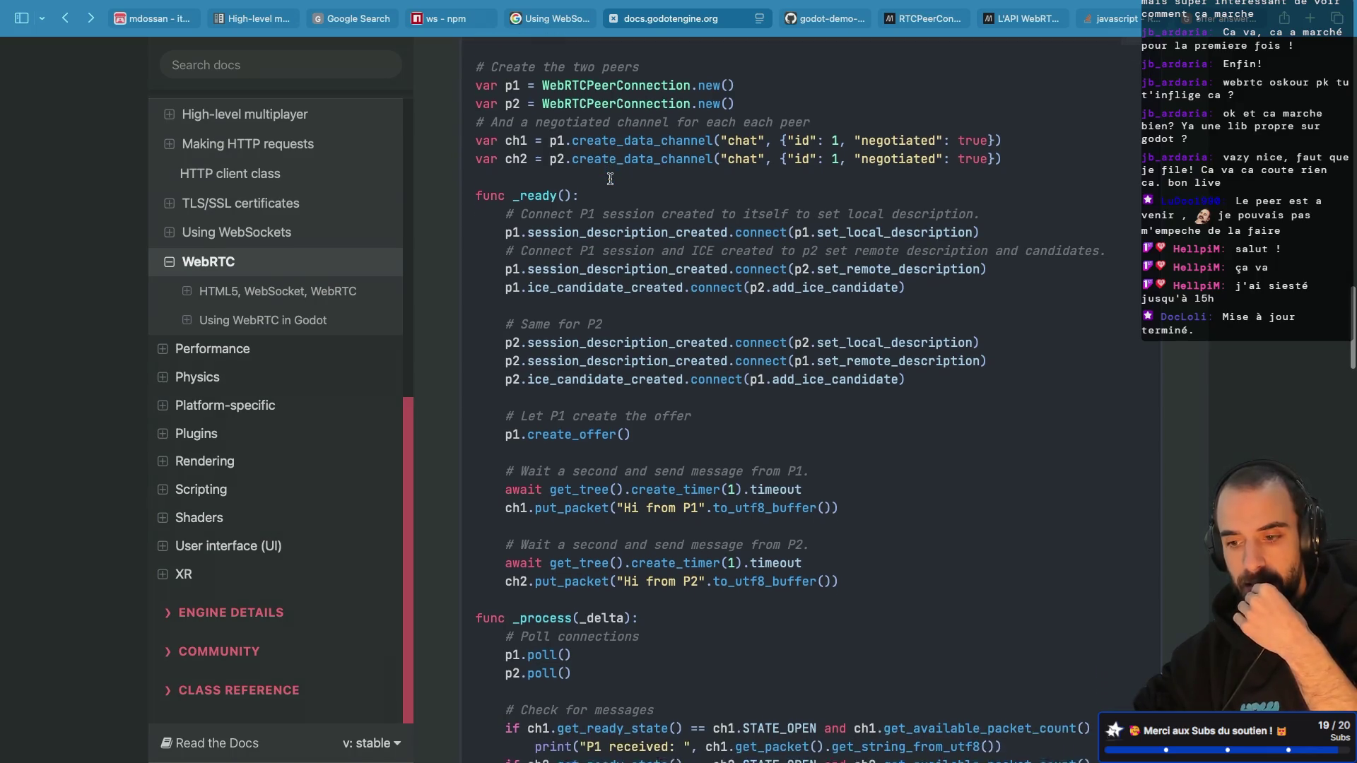
scroll(611, 178, "up", 2)
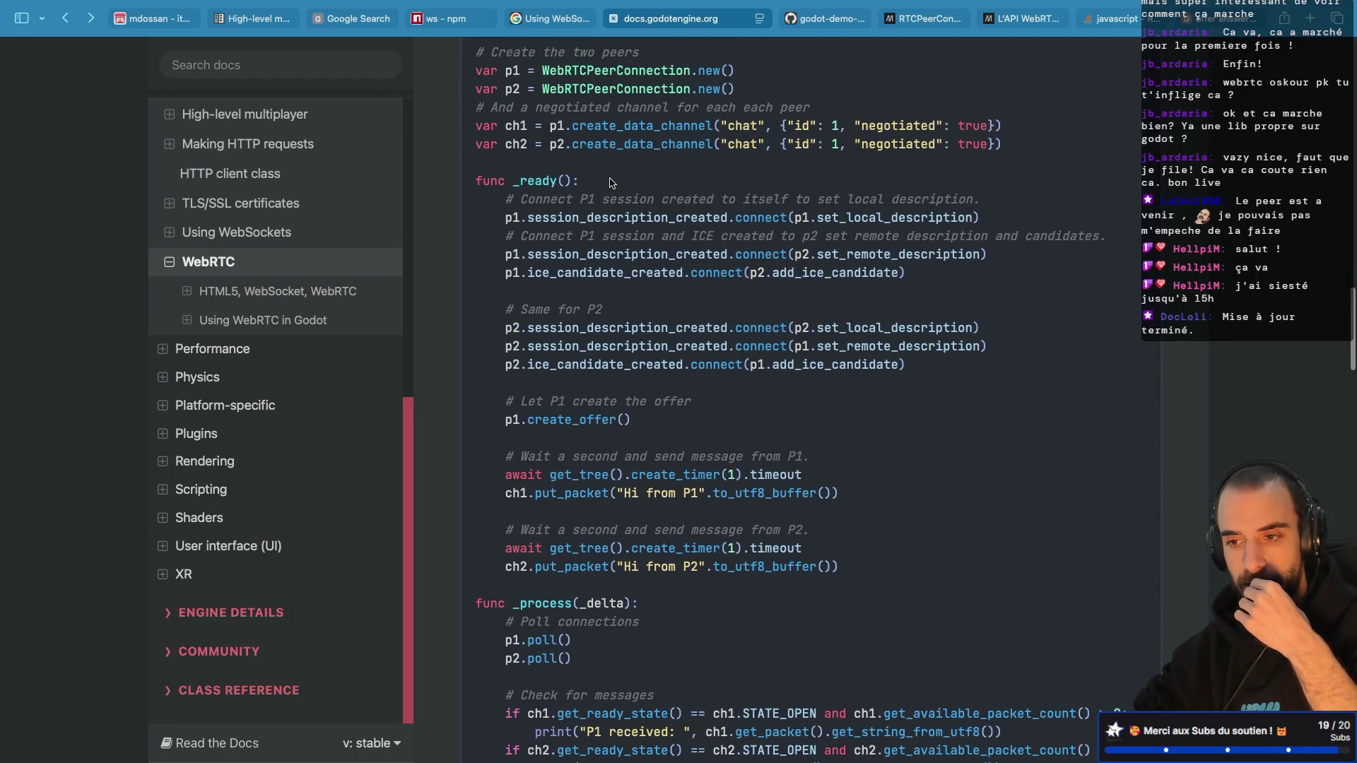
scroll(610, 178, "up", 2)
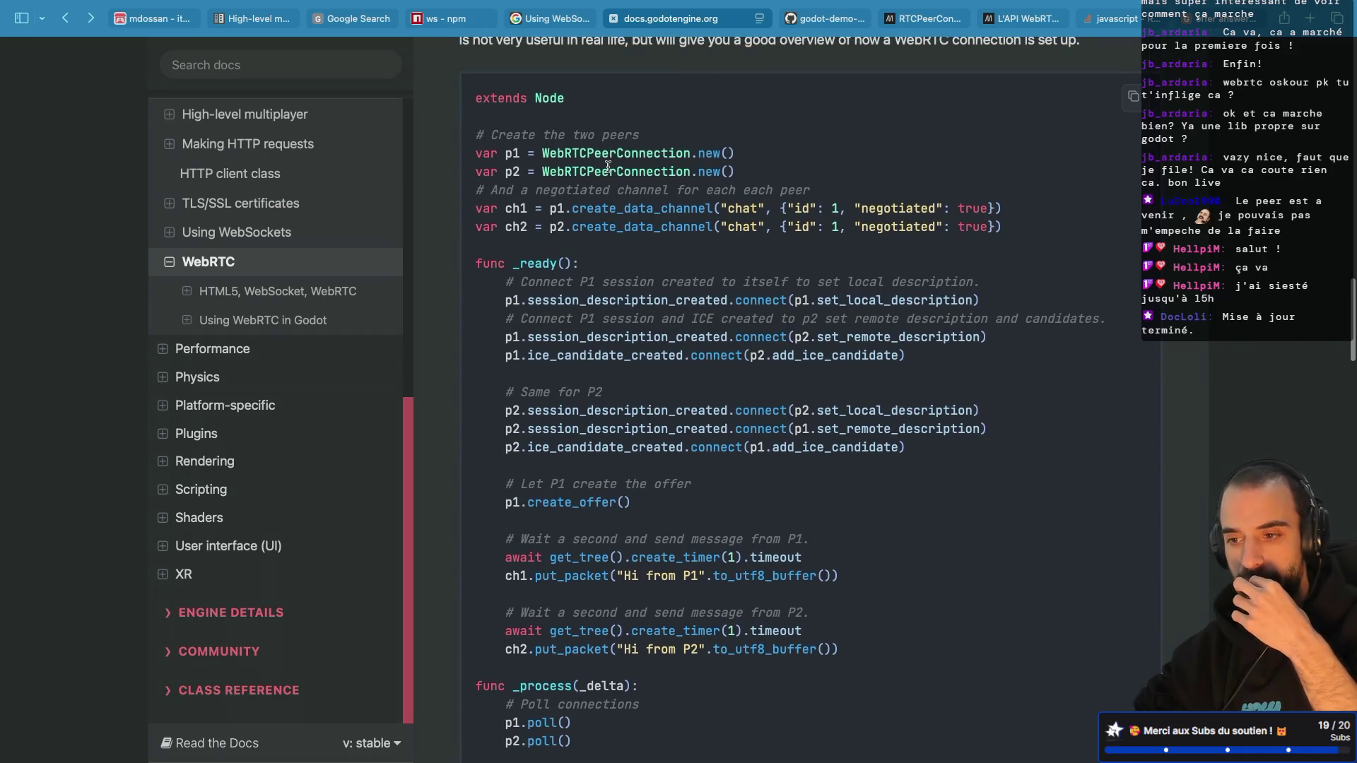
scroll(607, 166, "down", 2)
scroll(608, 166, "down", 1)
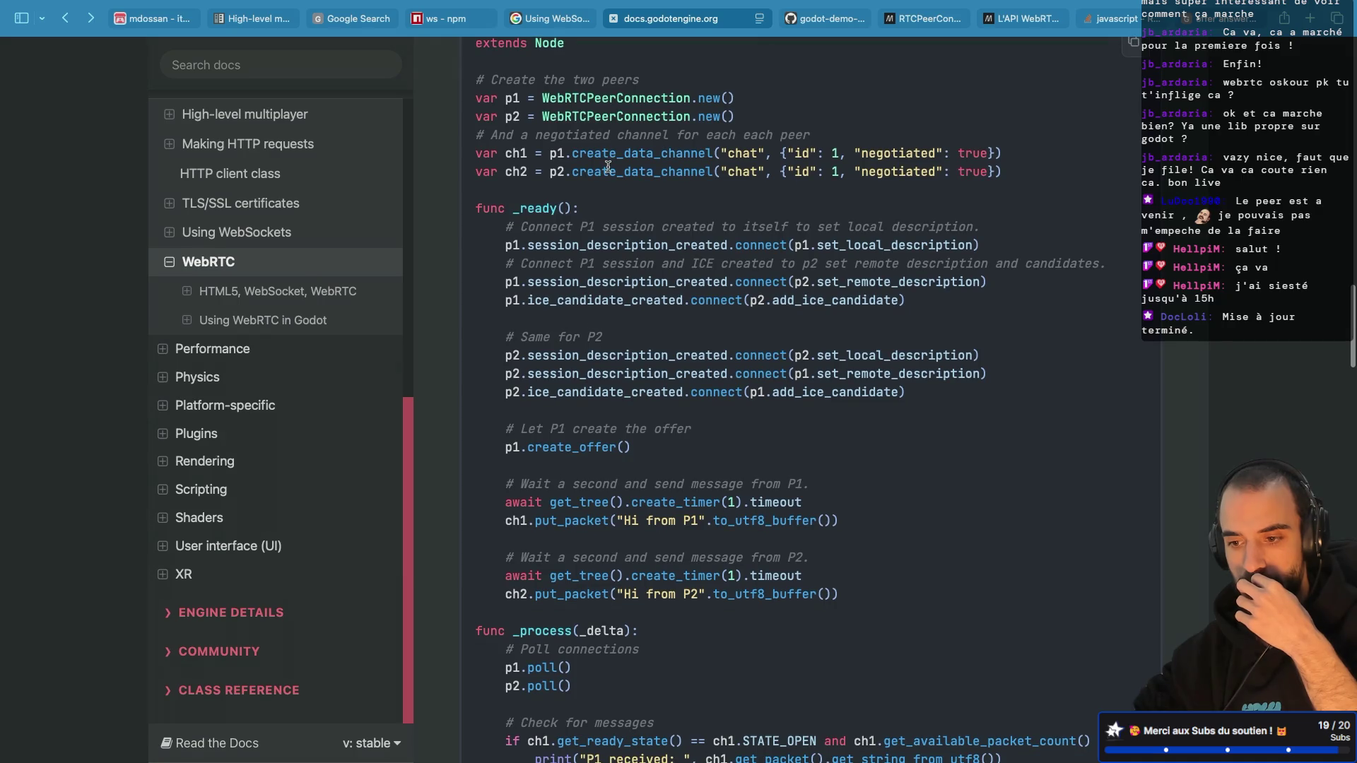
double_click(556, 447)
scroll(557, 447, "up", 3)
scroll(557, 447, "down", 10)
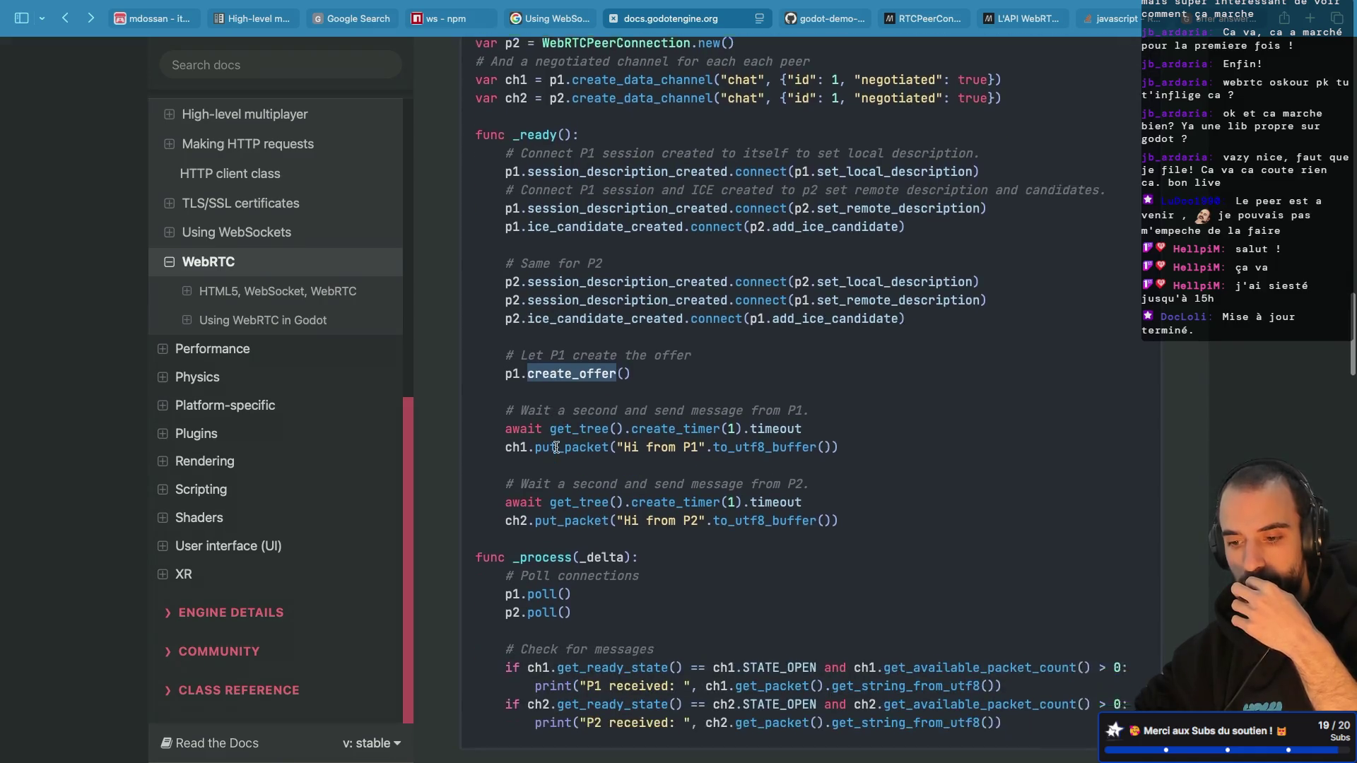
scroll(557, 447, "down", 3)
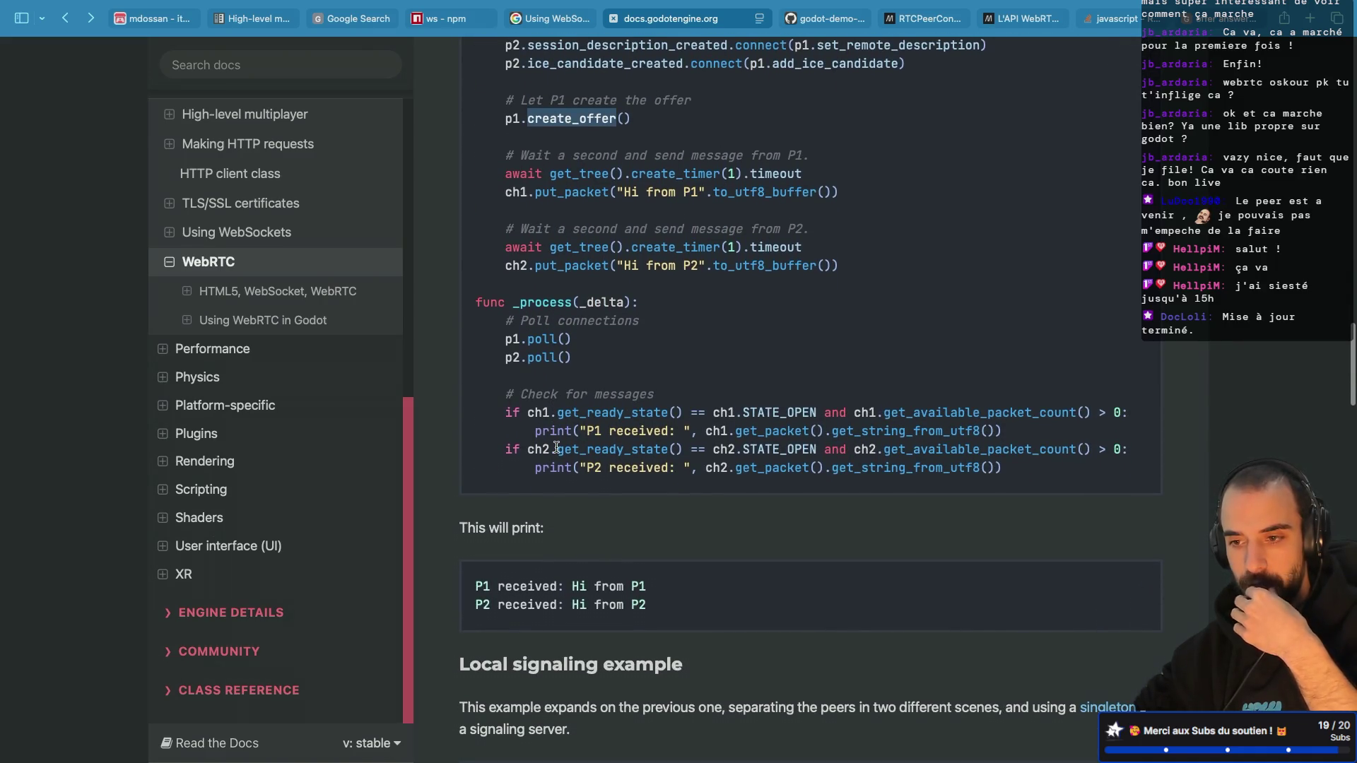
scroll(556, 447, "up", 10)
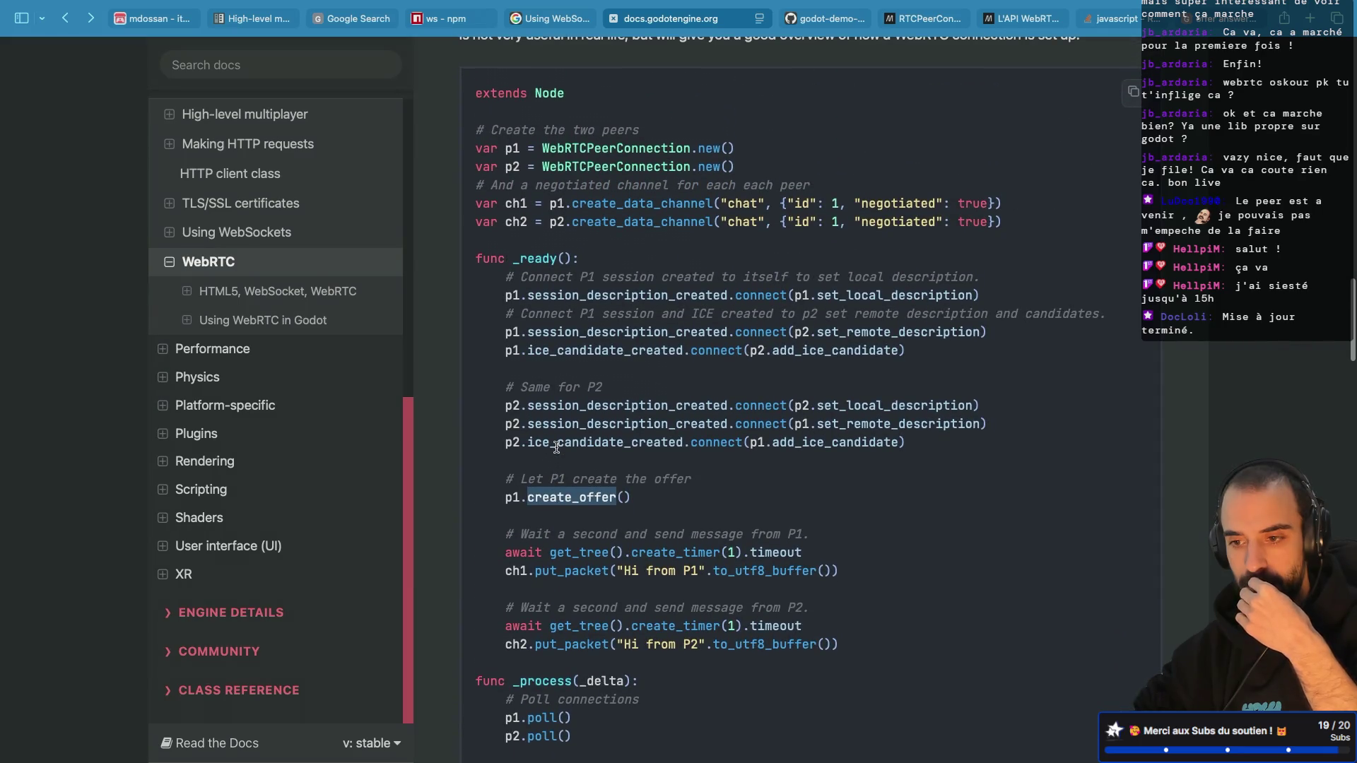
scroll(557, 448, "down", 15)
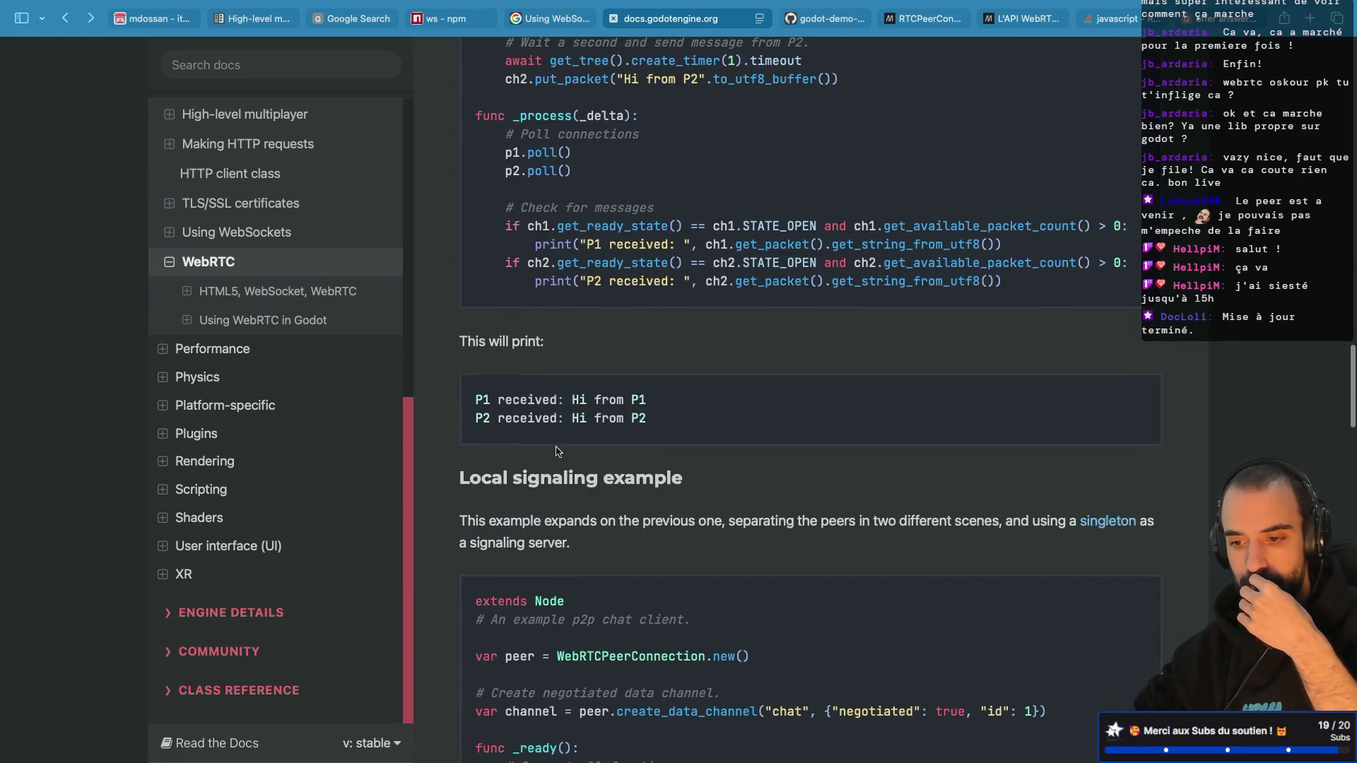
Step: Read through the local signaling example's chat client and signaling server code
scroll(557, 450, "down", 5)
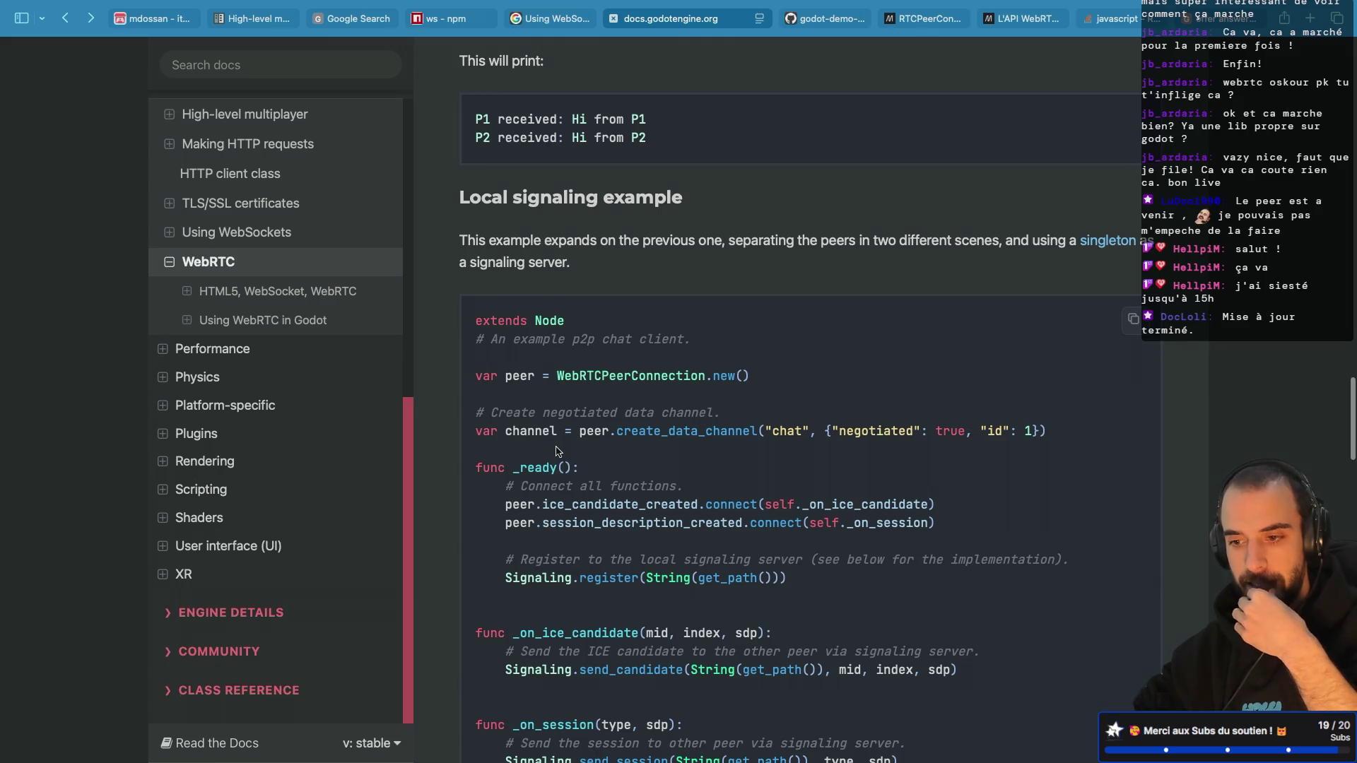
scroll(557, 451, "down", 13)
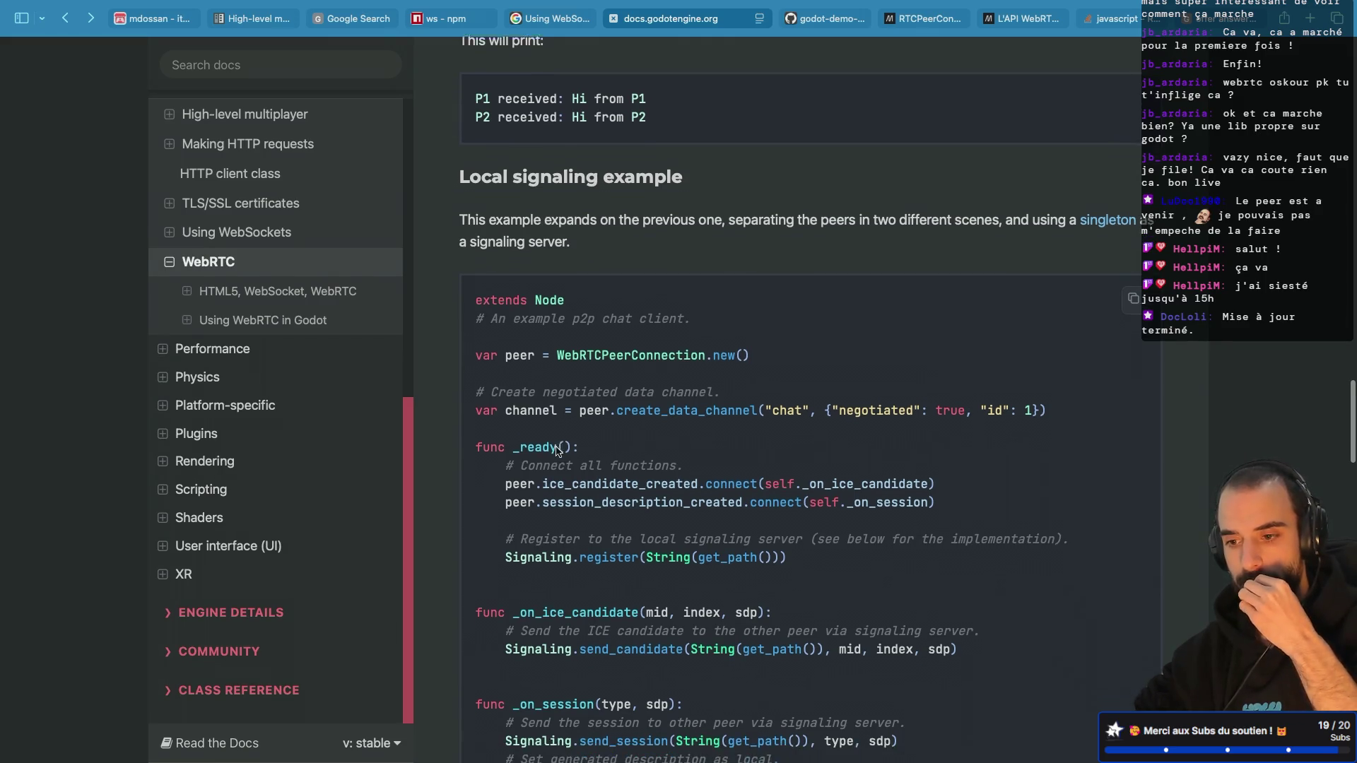
scroll(557, 448, "down", 8)
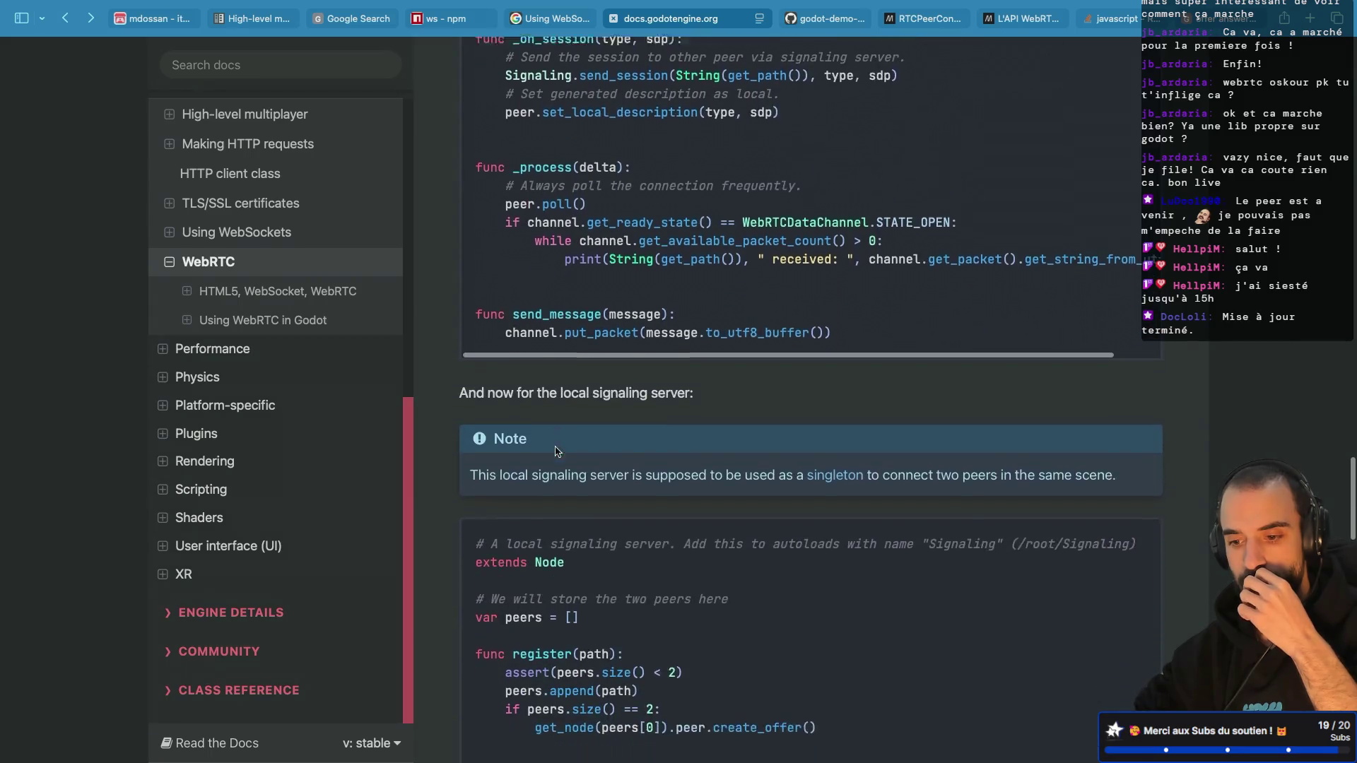
scroll(557, 451, "down", 10)
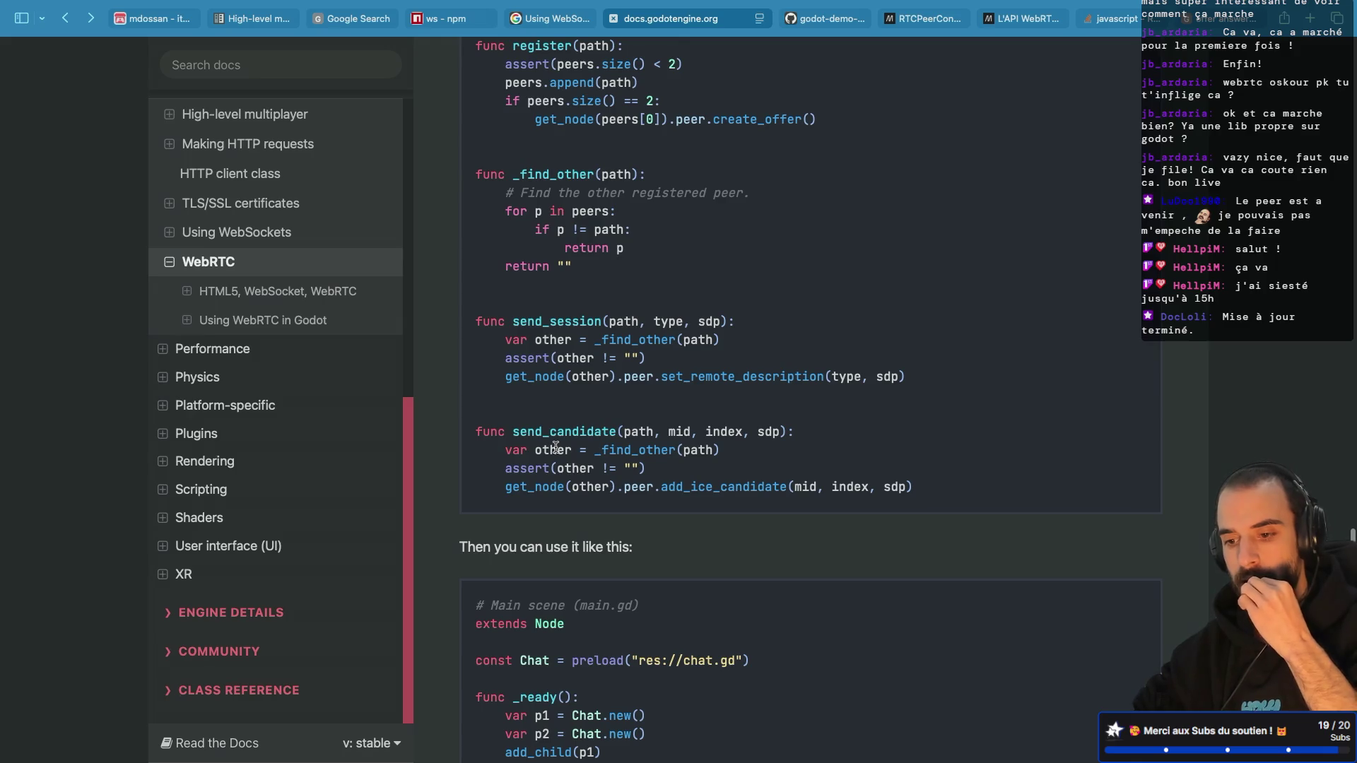
scroll(556, 448, "down", 9)
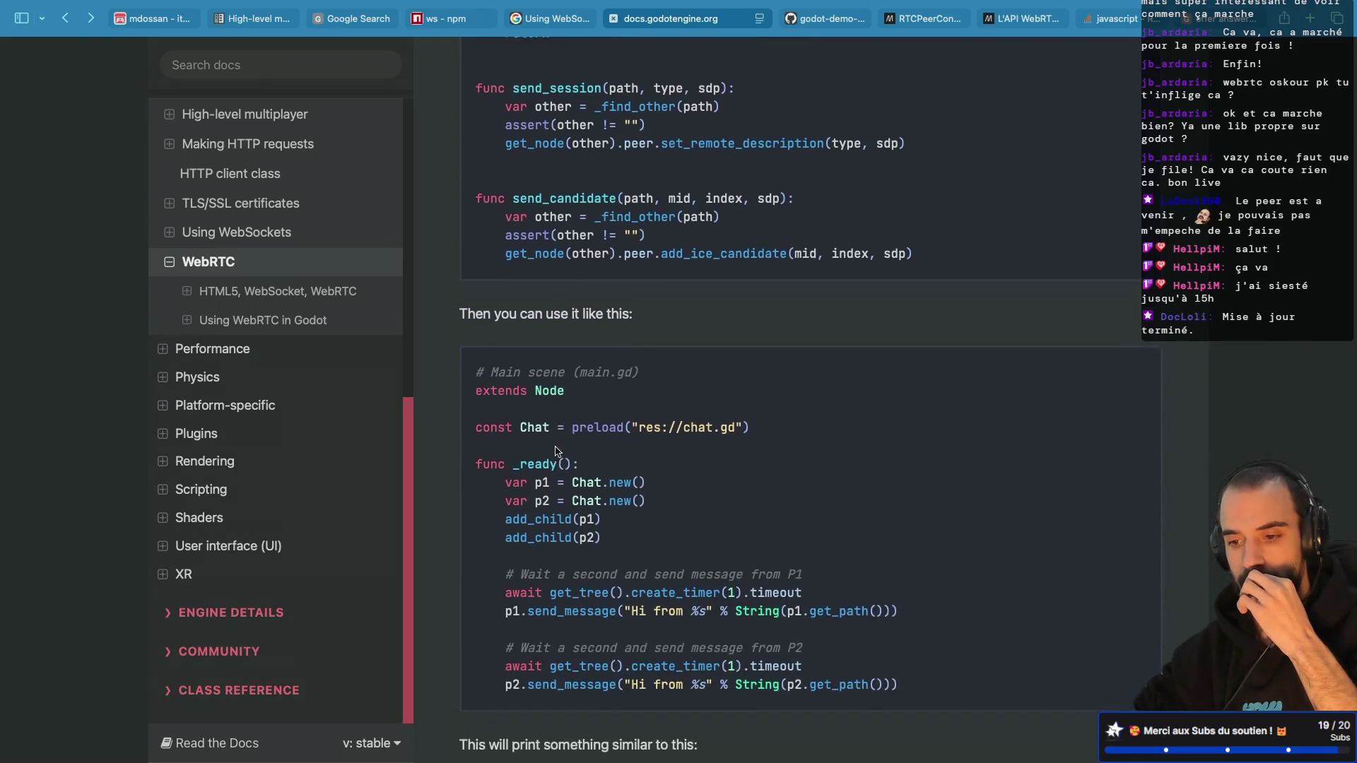
scroll(556, 451, "down", 5)
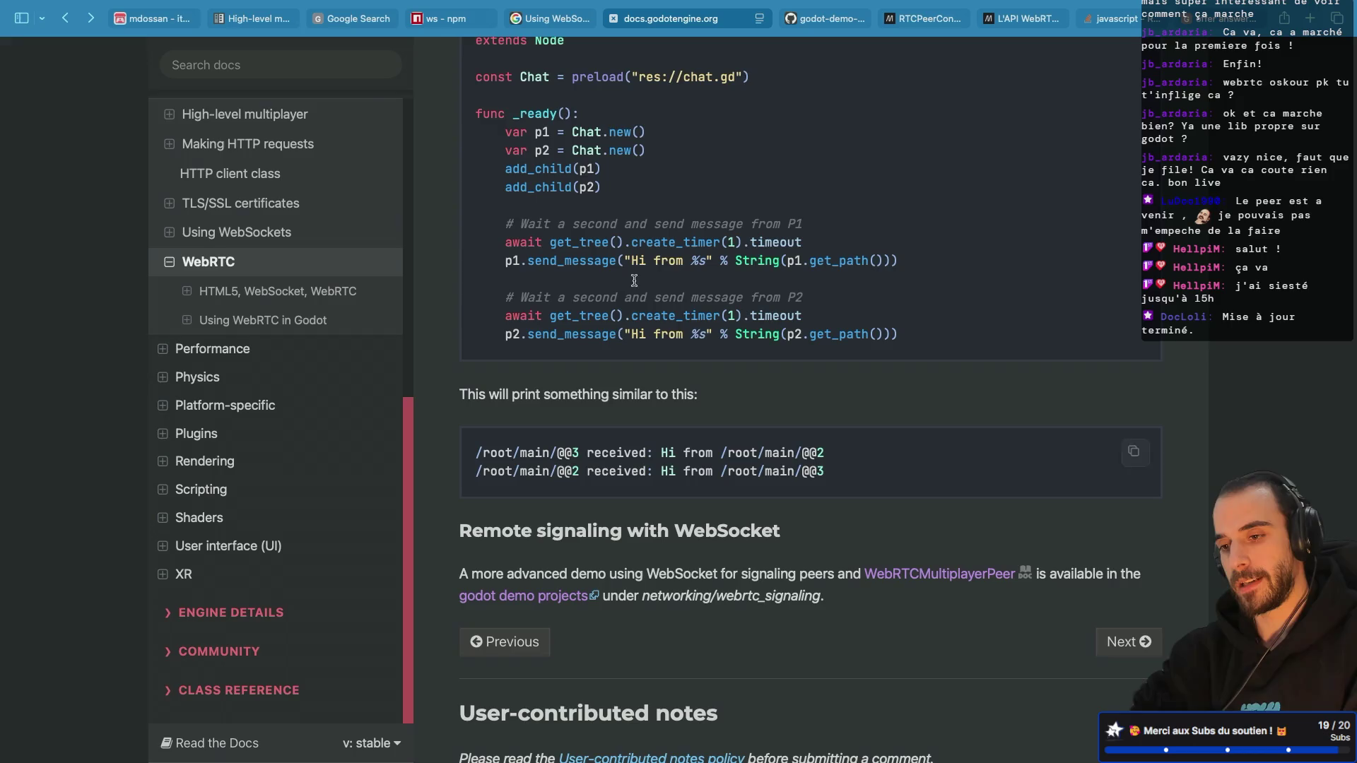
scroll(634, 280, "up", 5)
scroll(589, 351, "up", 10)
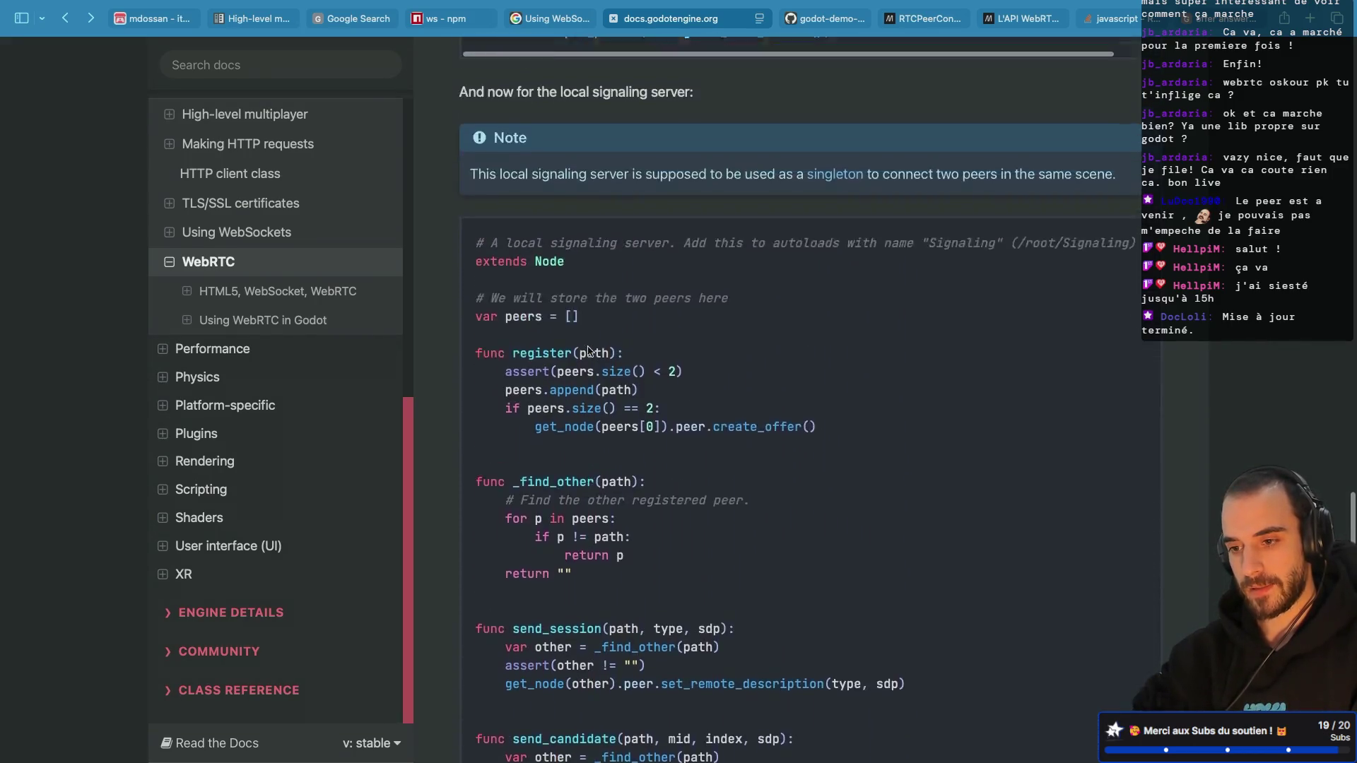
scroll(589, 351, "down", 10)
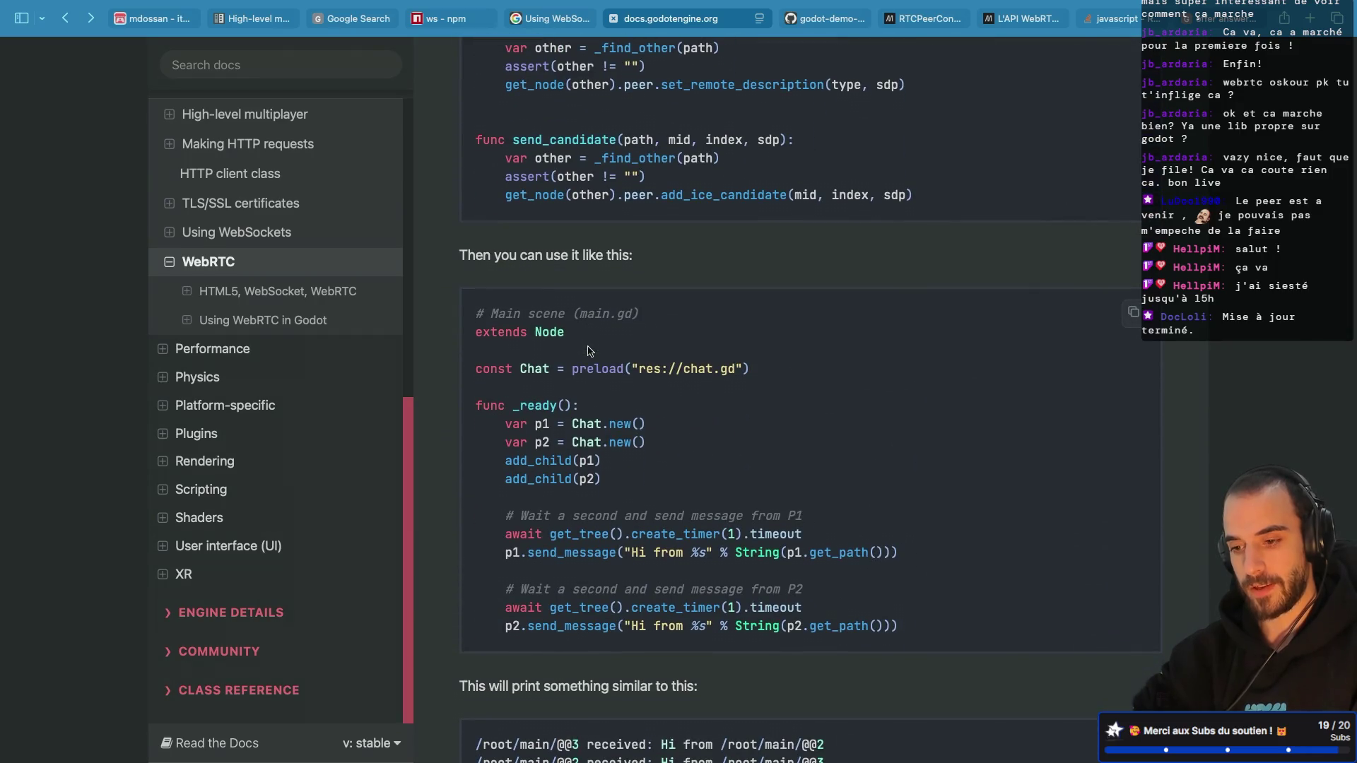
scroll(588, 351, "up", 8)
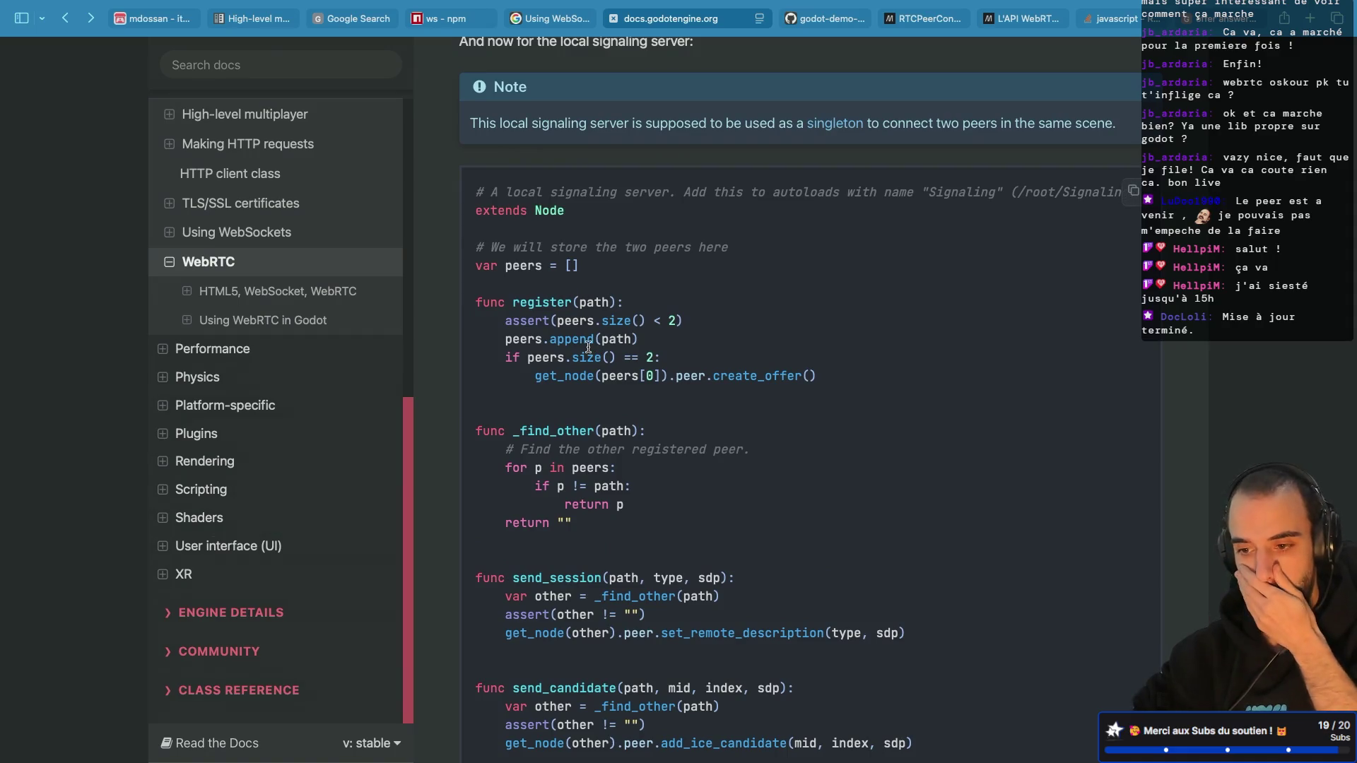
scroll(588, 347, "down", 1)
scroll(588, 351, "up", 1)
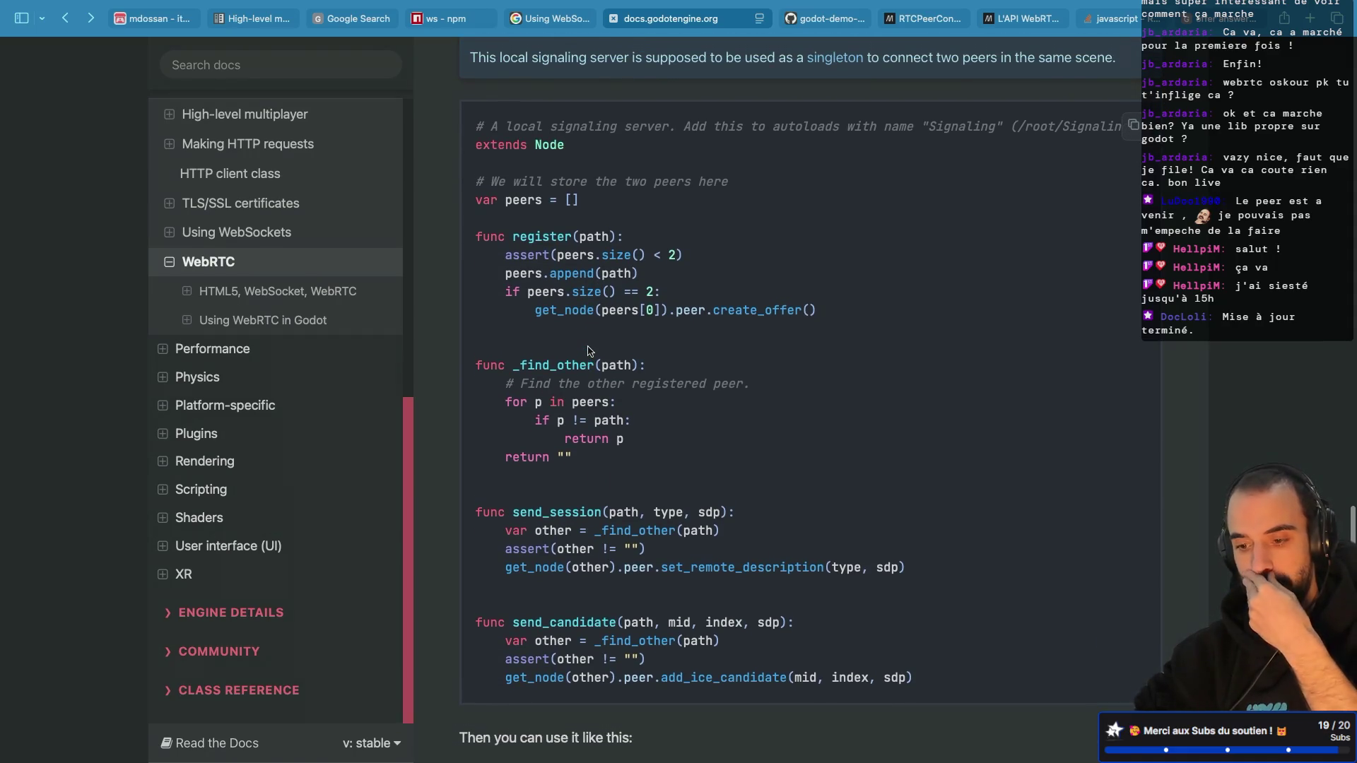
scroll(589, 352, "up", 13)
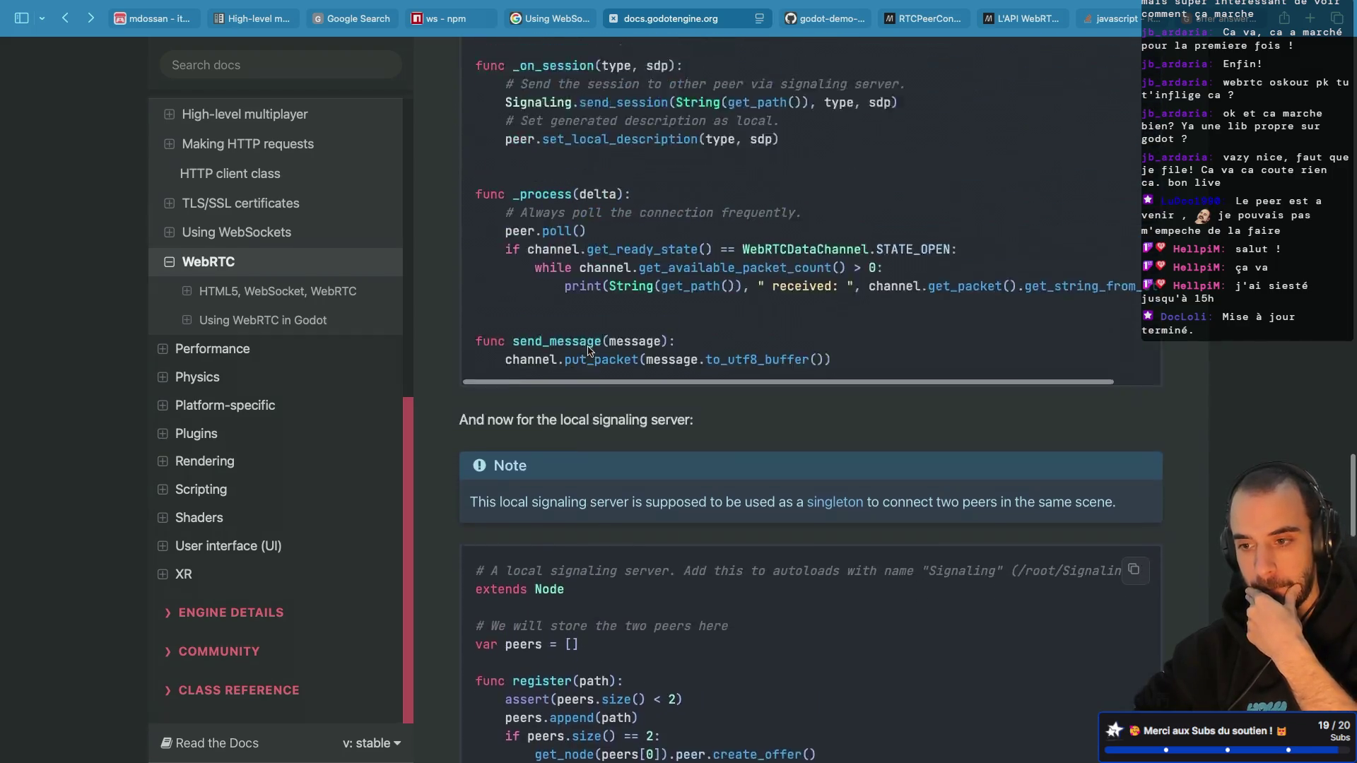
scroll(589, 351, "up", 1)
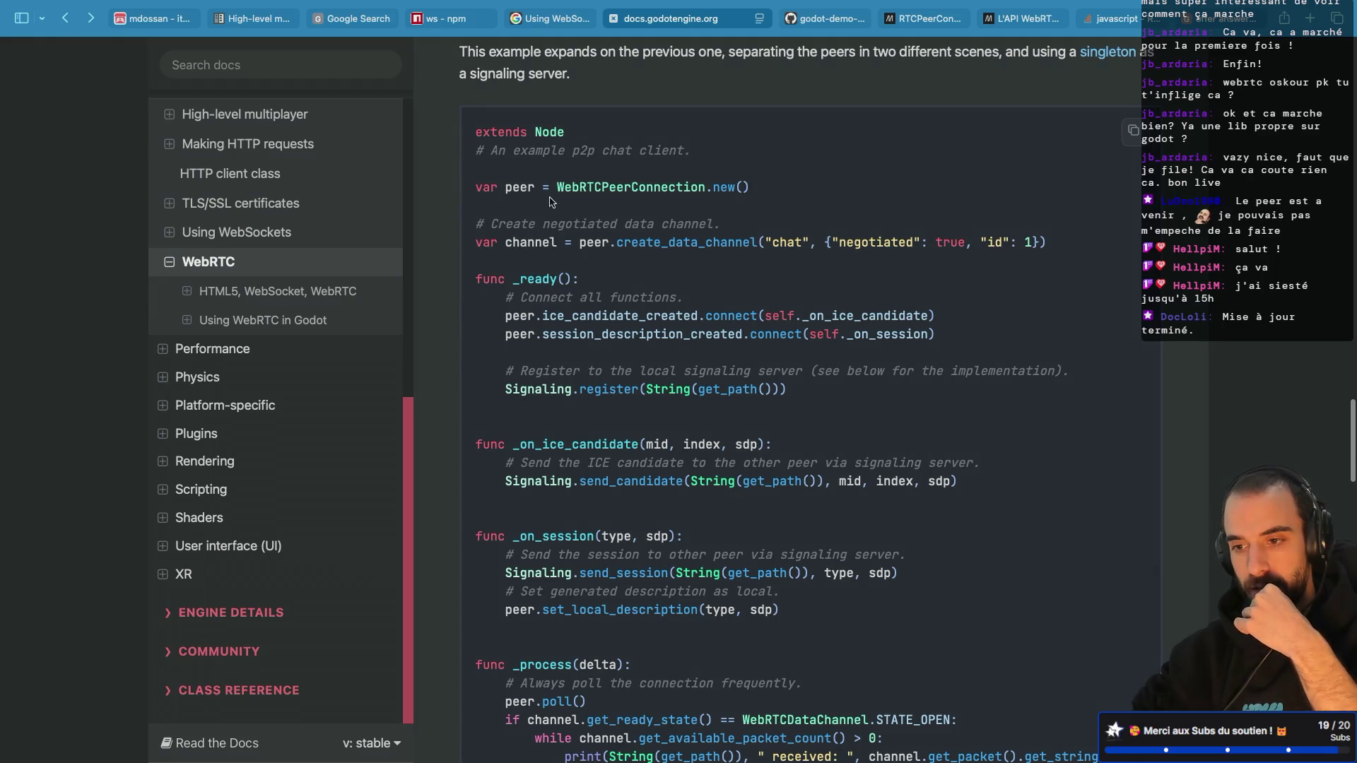
Step: Select WebRTCPeerConnection in the example, read on, then switch back to the Godot editor
double_click(604, 188)
double_click(538, 182)
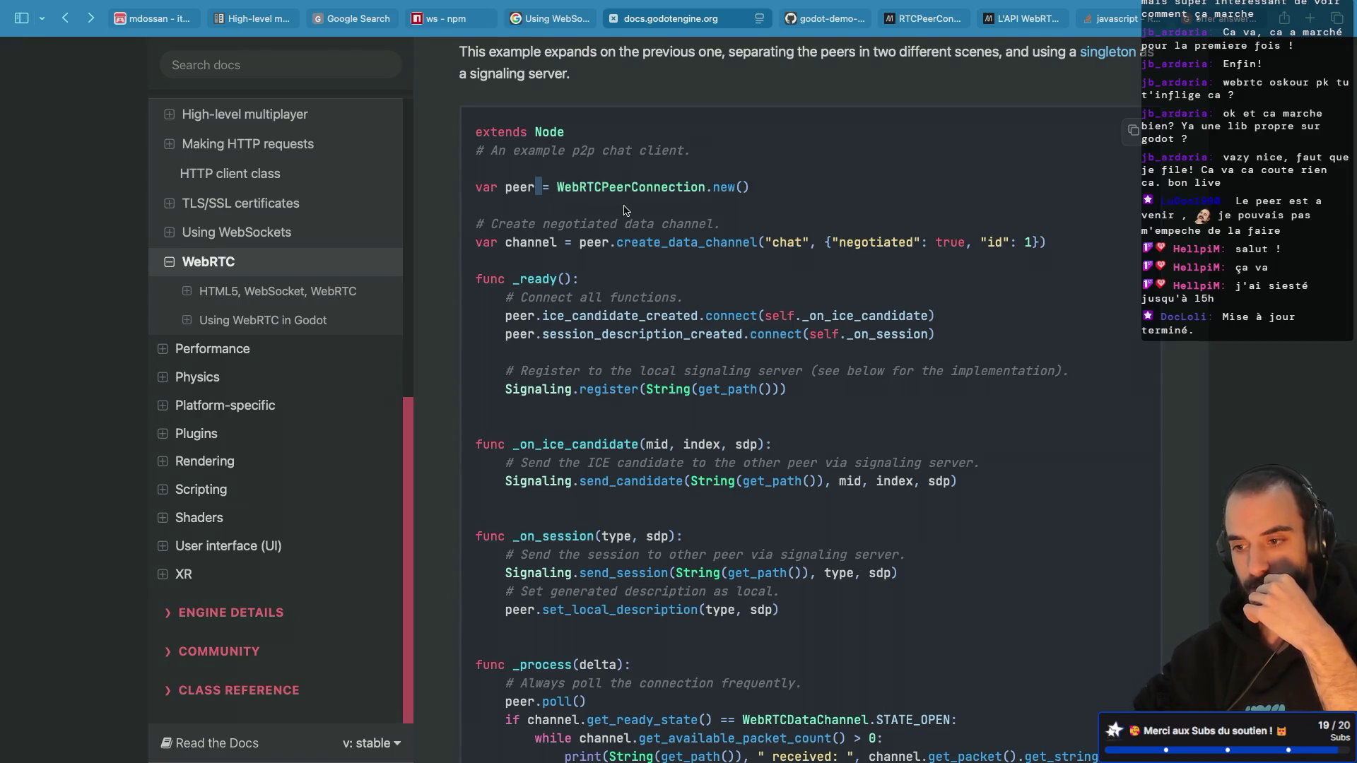
scroll(624, 210, "up", 3)
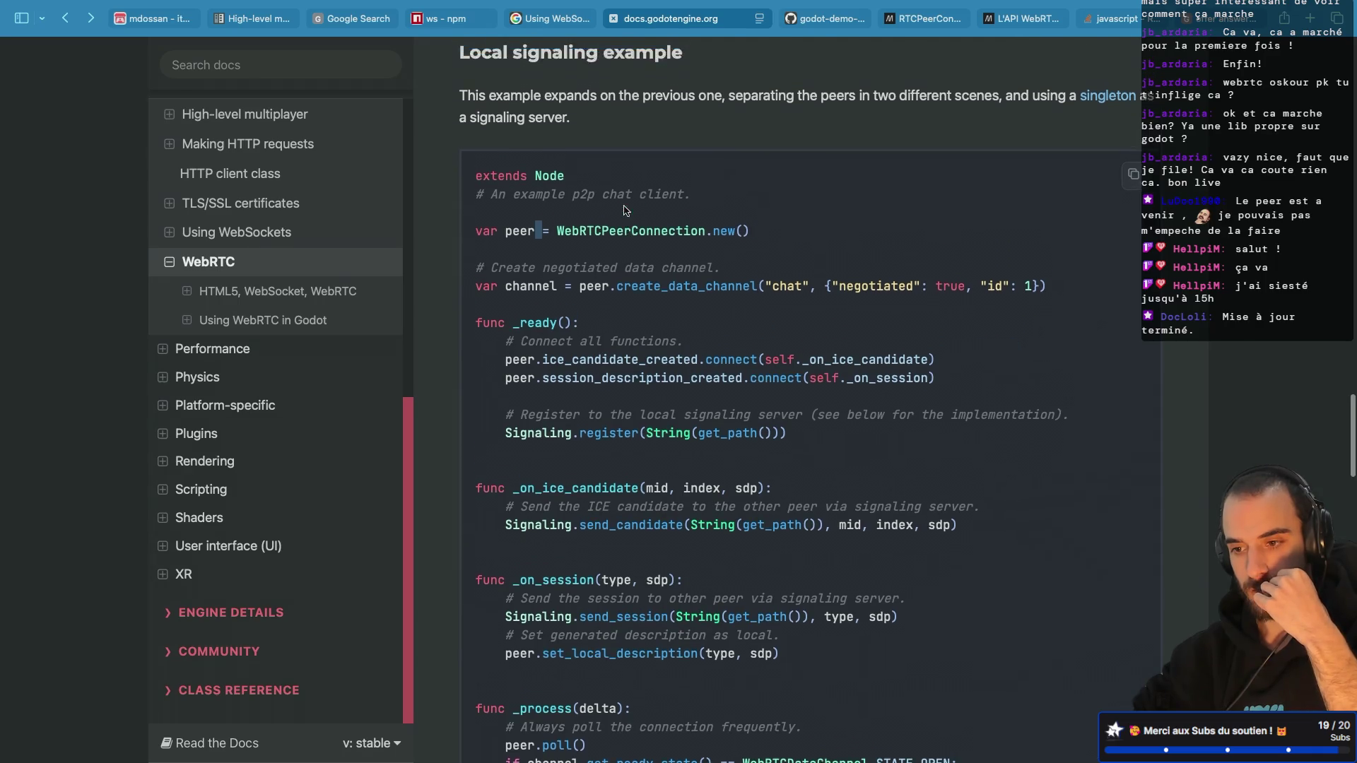
scroll(624, 206, "down", 2)
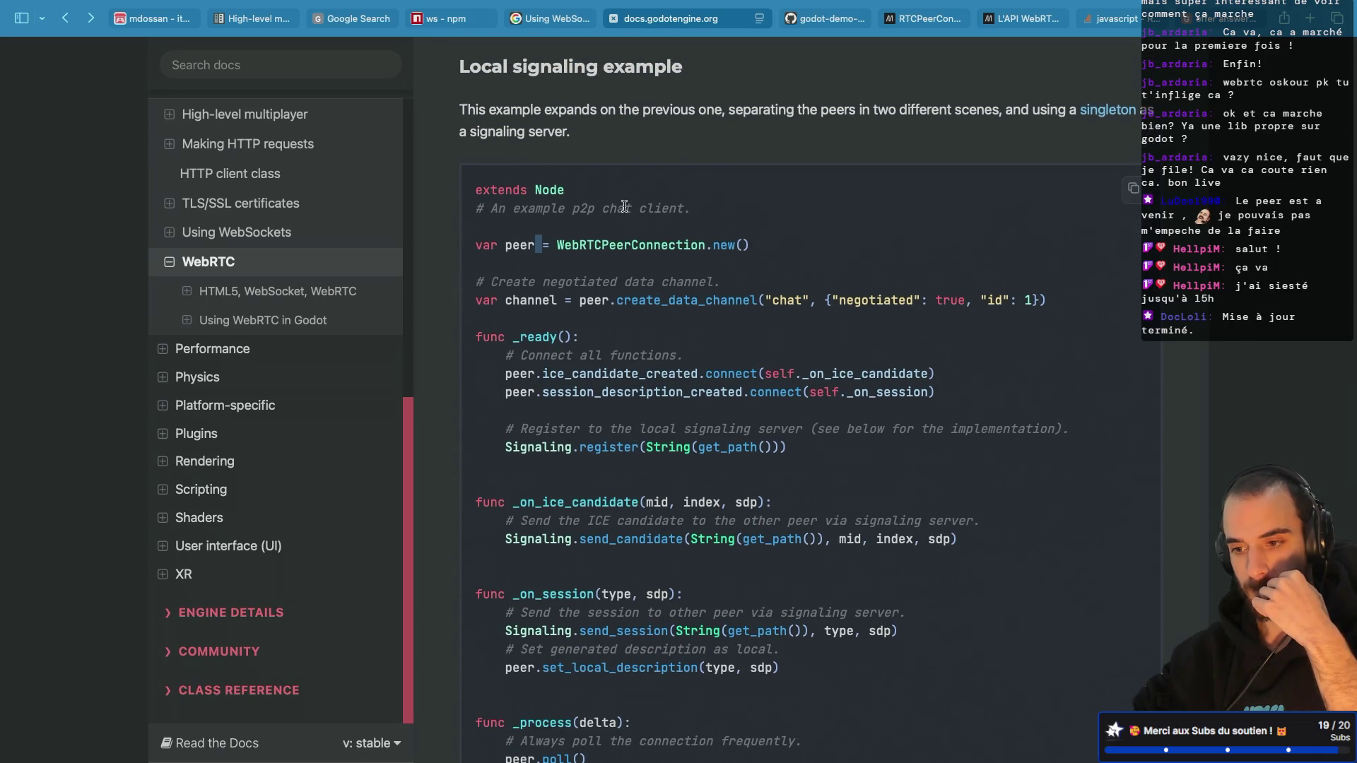
scroll(624, 205, "down", 3)
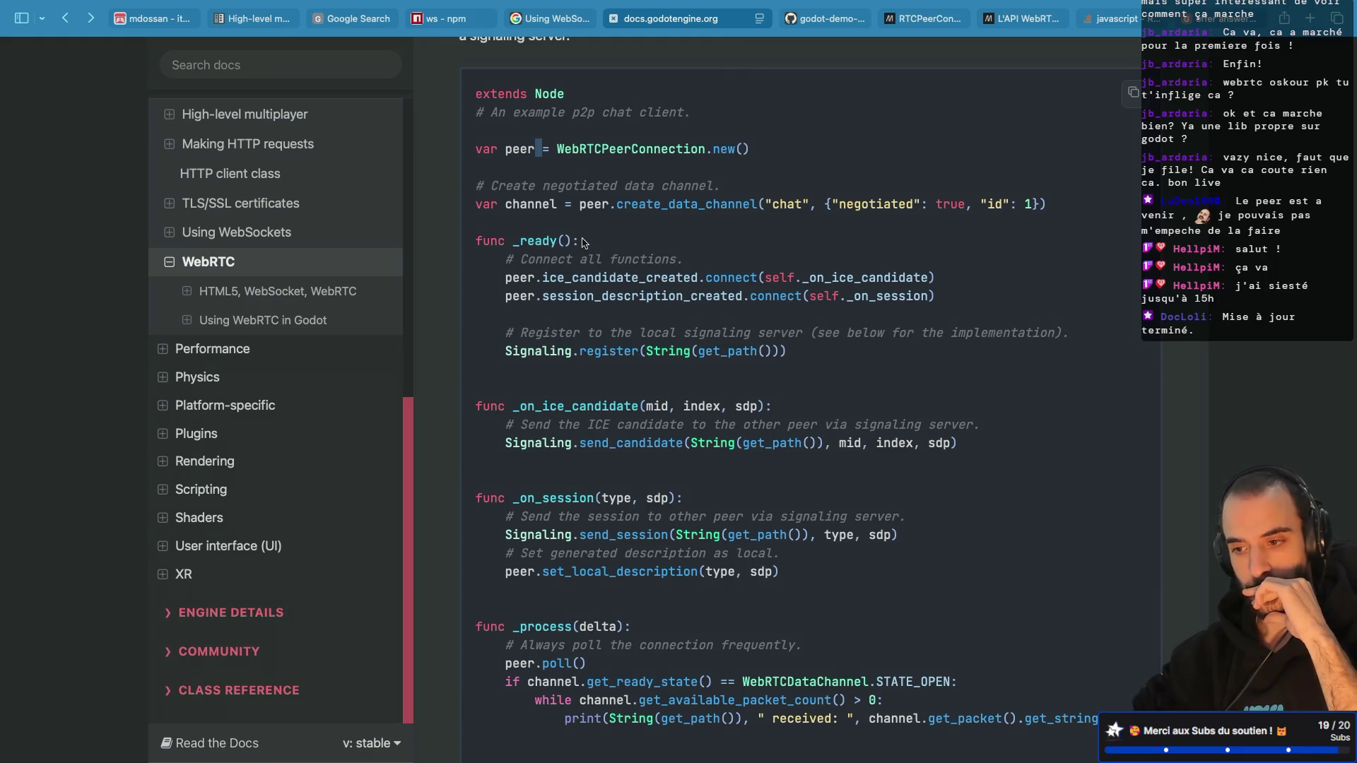
scroll(584, 242, "down", 2)
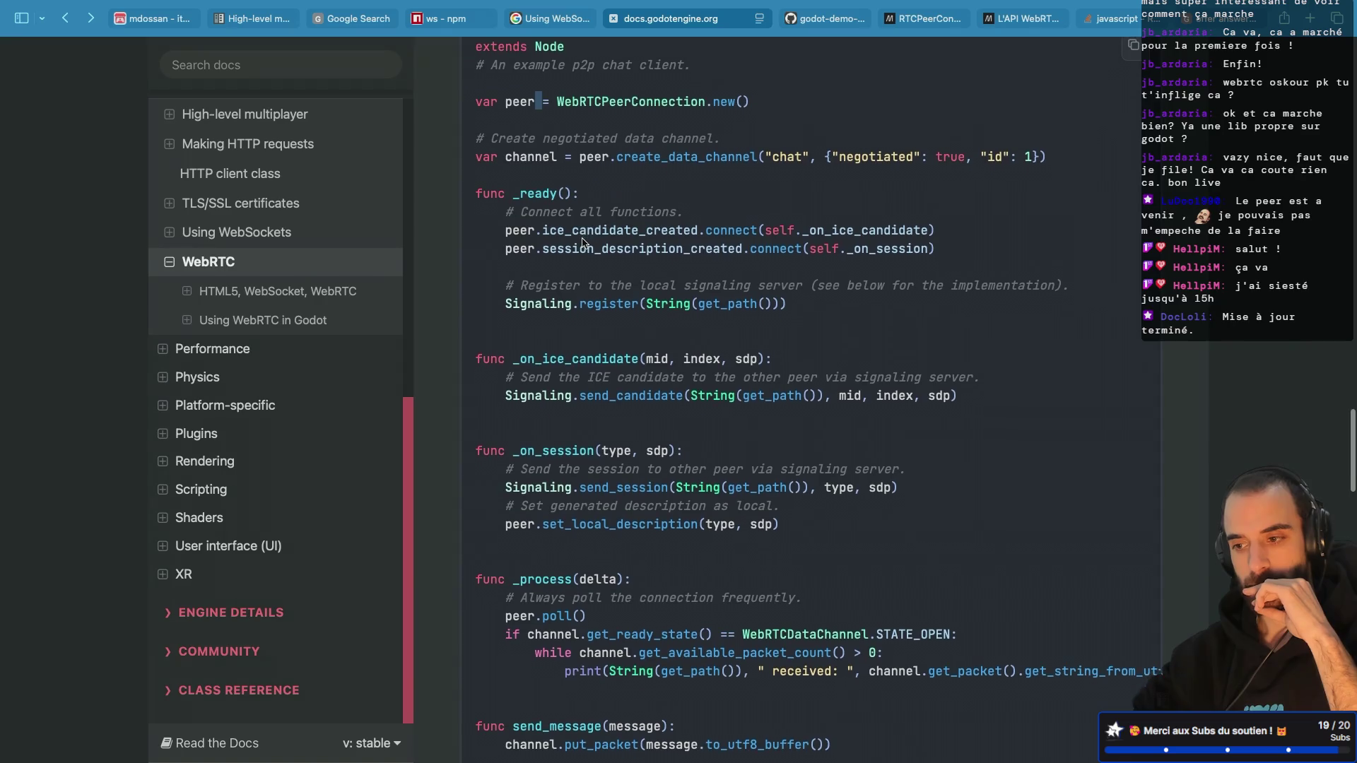
scroll(584, 242, "down", 2)
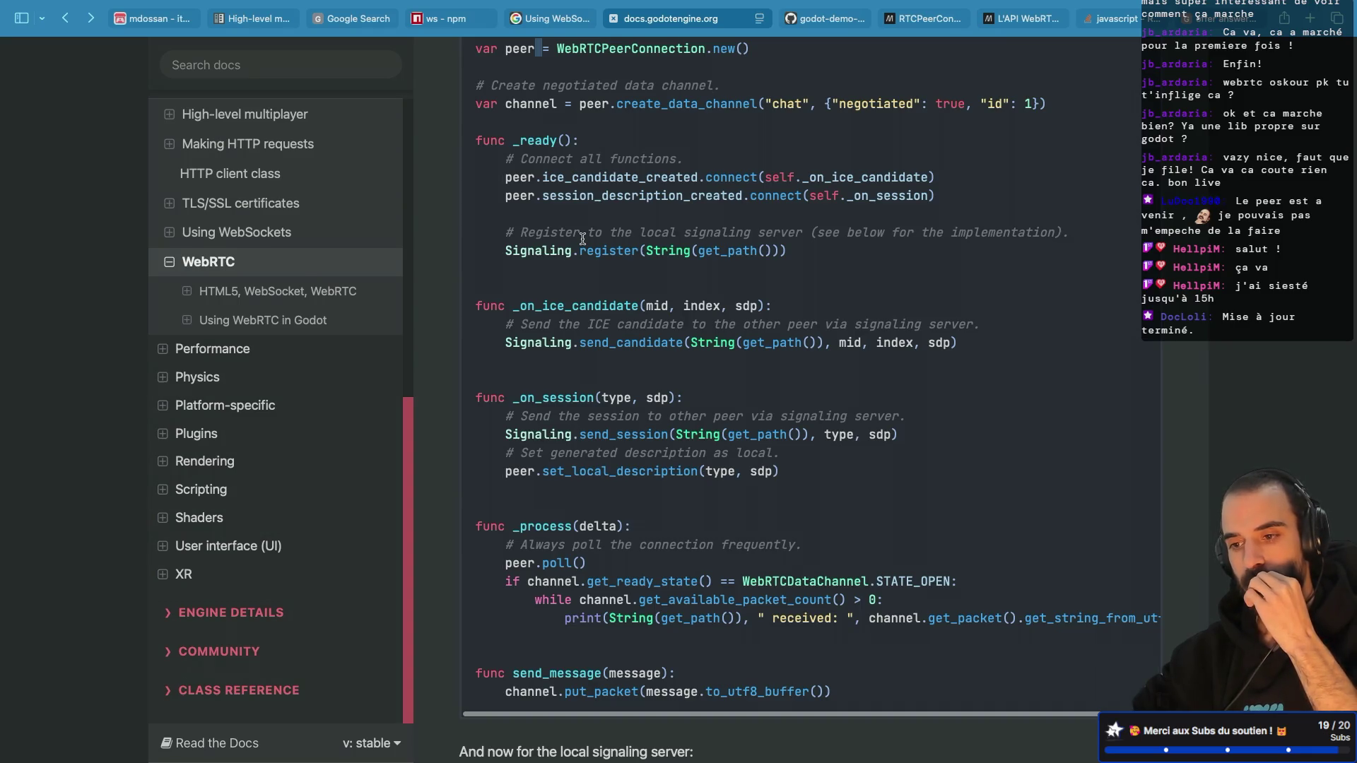
key("ctrl+Left")
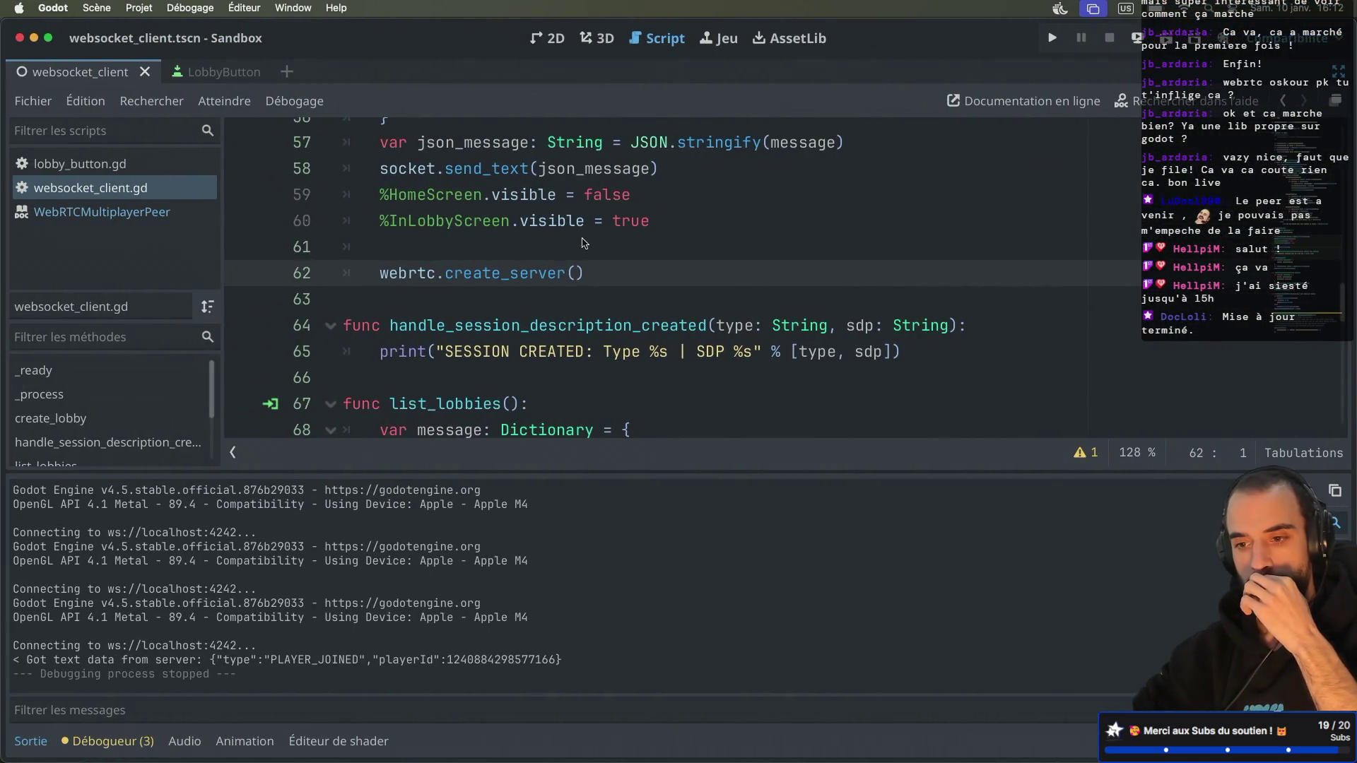
left_click(520, 277)
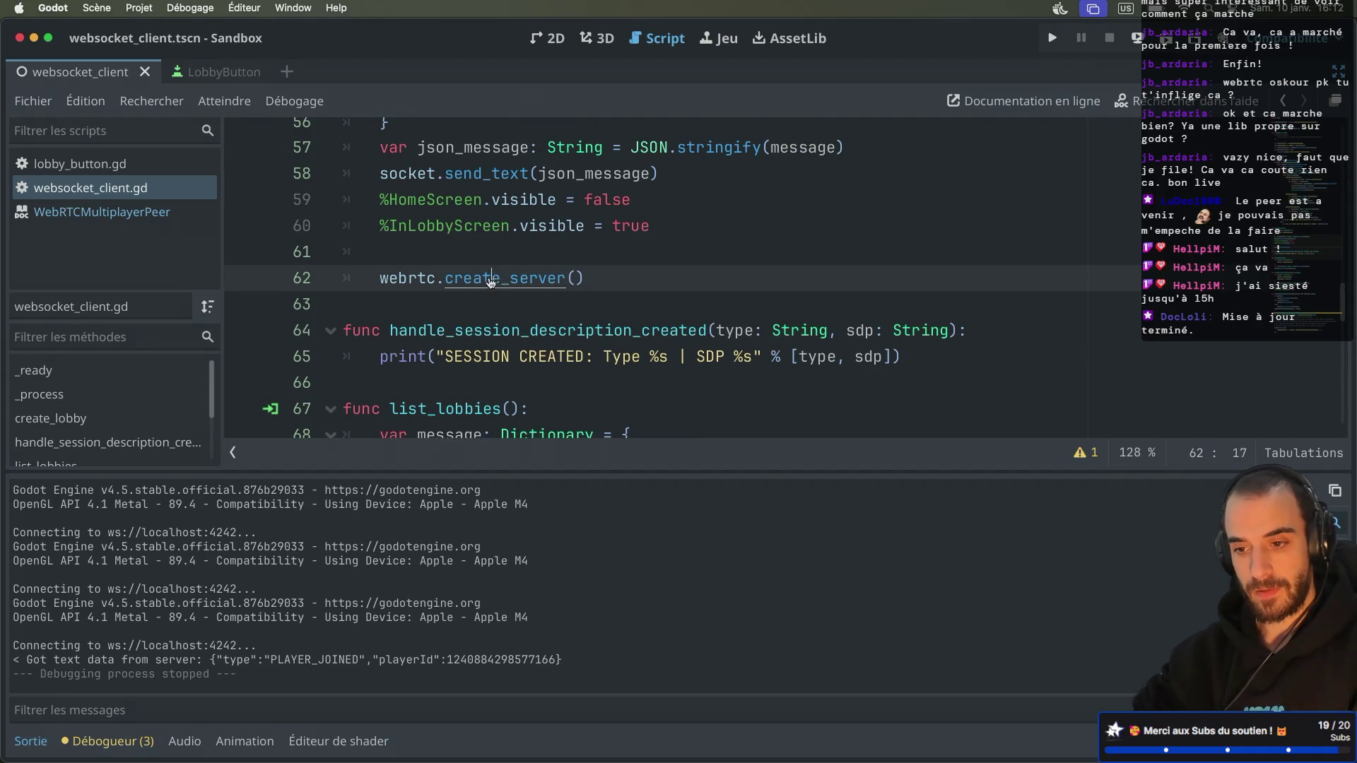
left_click(491, 280, "super")
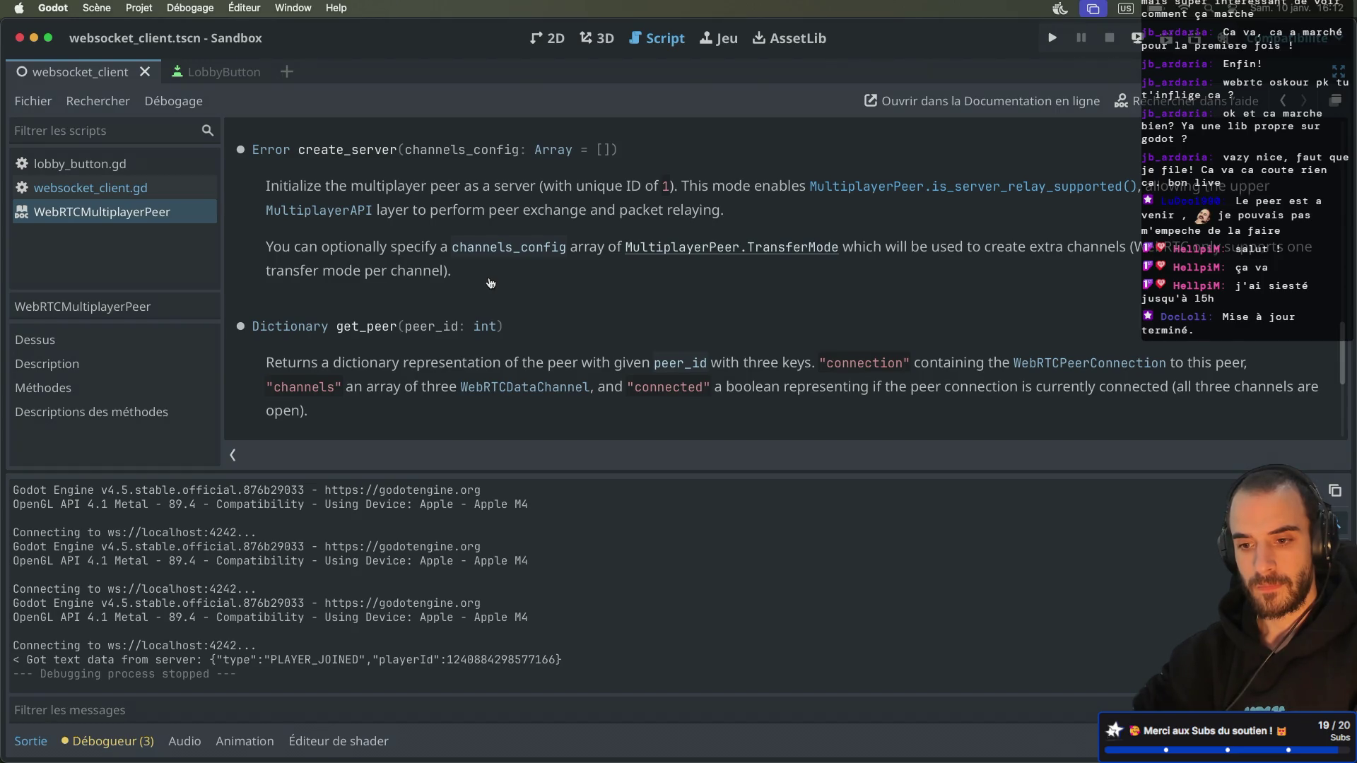
scroll(492, 283, "up", 15)
scroll(491, 284, "down", 1)
scroll(491, 283, "up", 3)
scroll(491, 283, "down", 2)
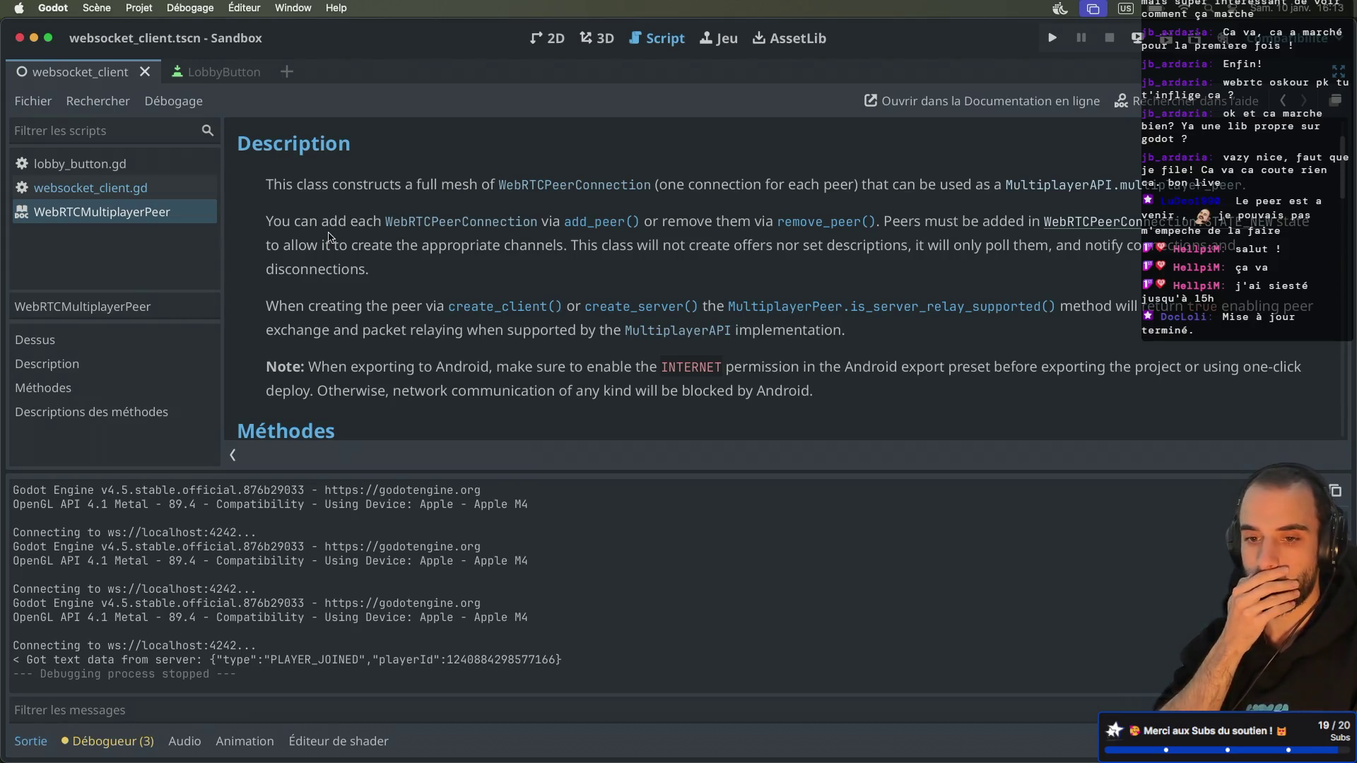
left_click(170, 188)
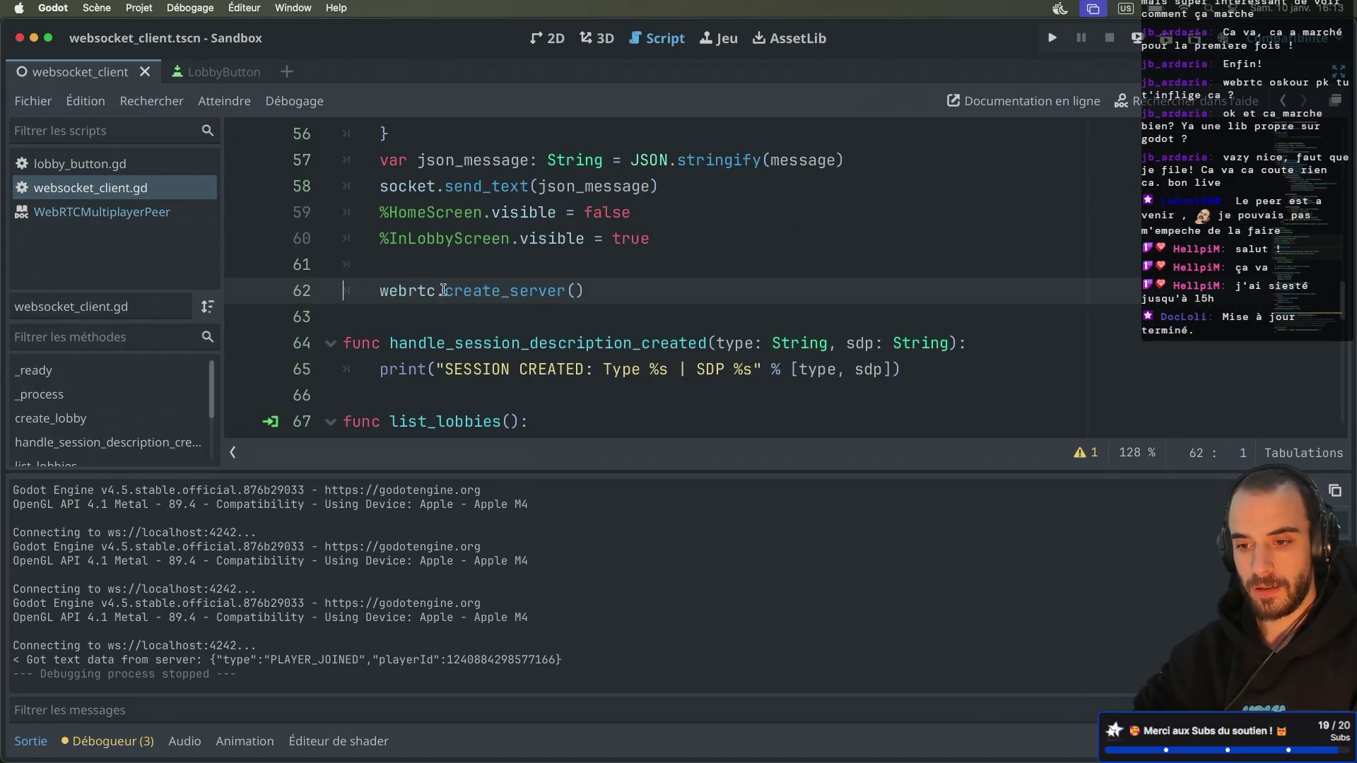
Step: Add multiplayer.multiplayer_peer = webrtc after webrtc.create_server() and save the script
left_click(602, 287)
key("Return")
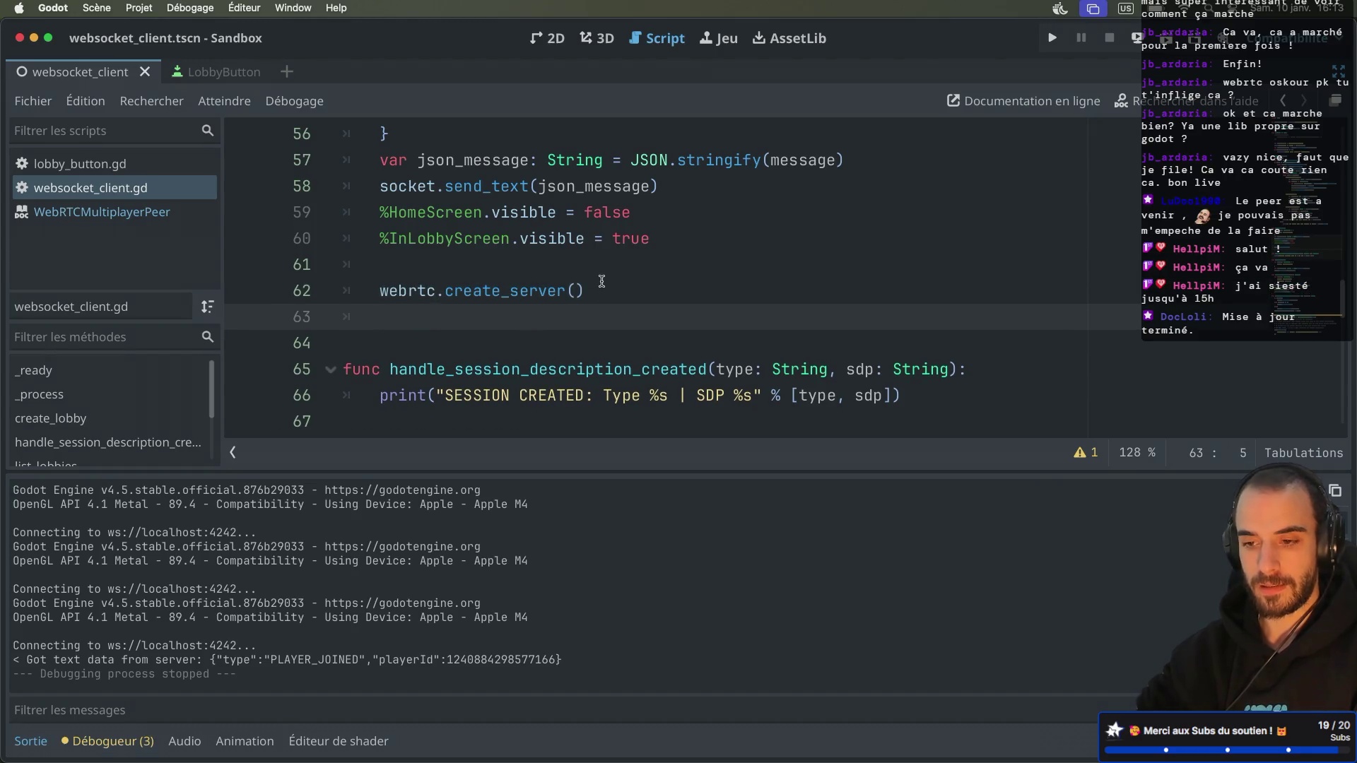
type("mul")
key("Return")
type(".mu")
key("Return")
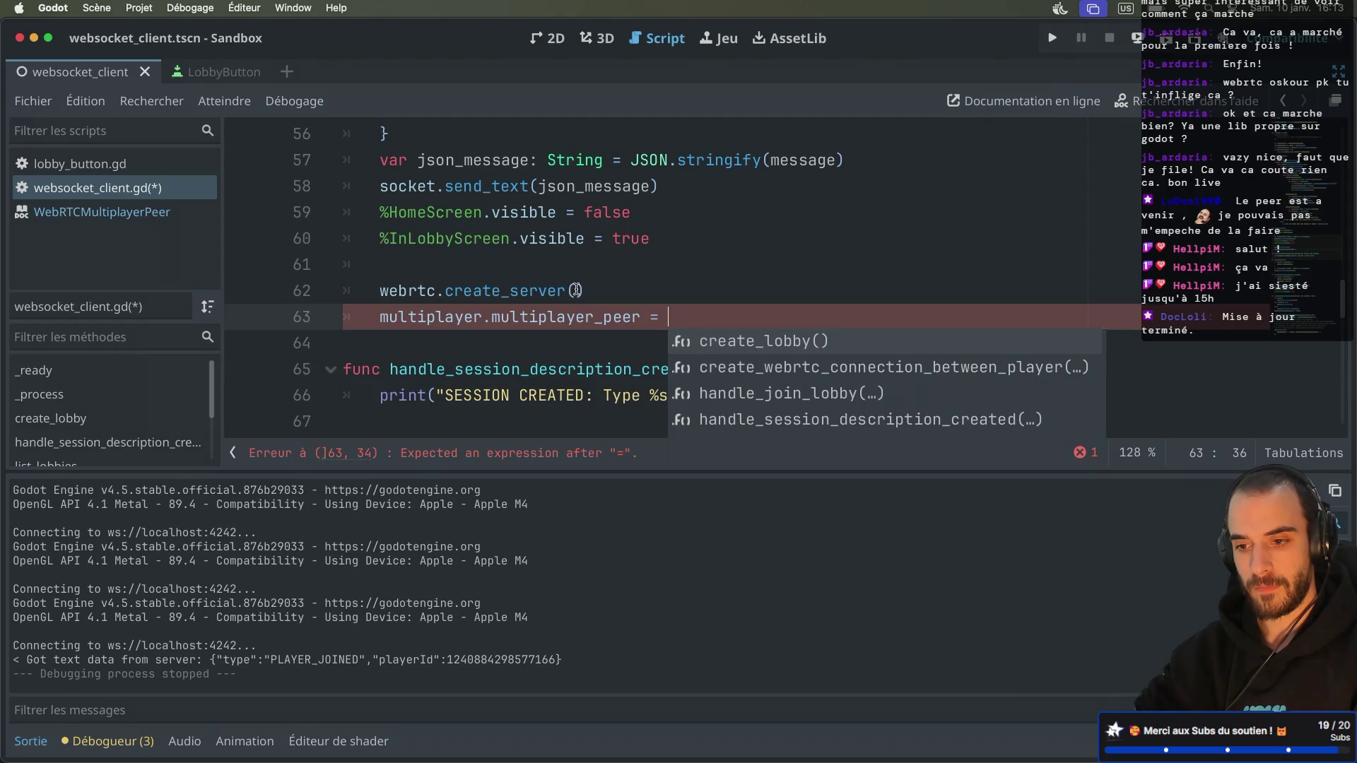
type("we")
key("Return")
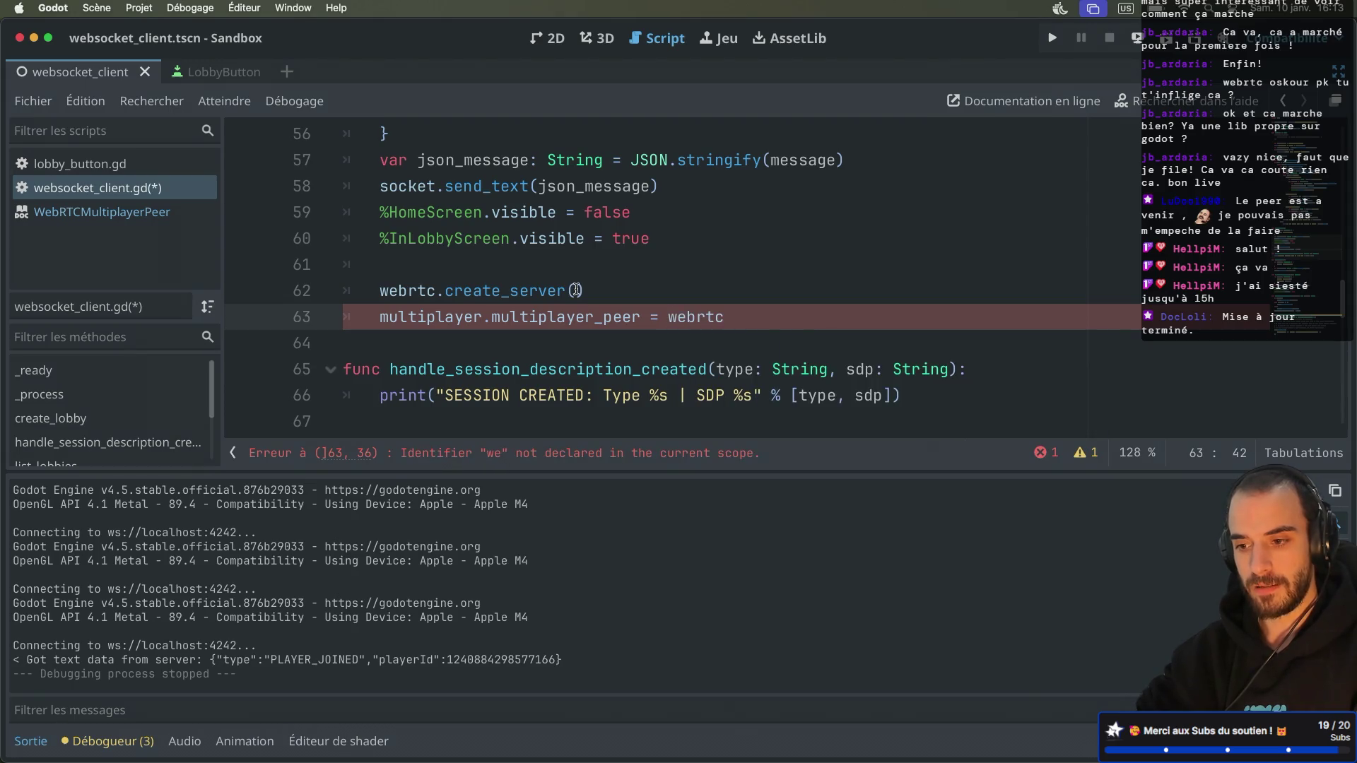
key("super+s")
Step: Run the game and create a new lobby
left_click(621, 297)
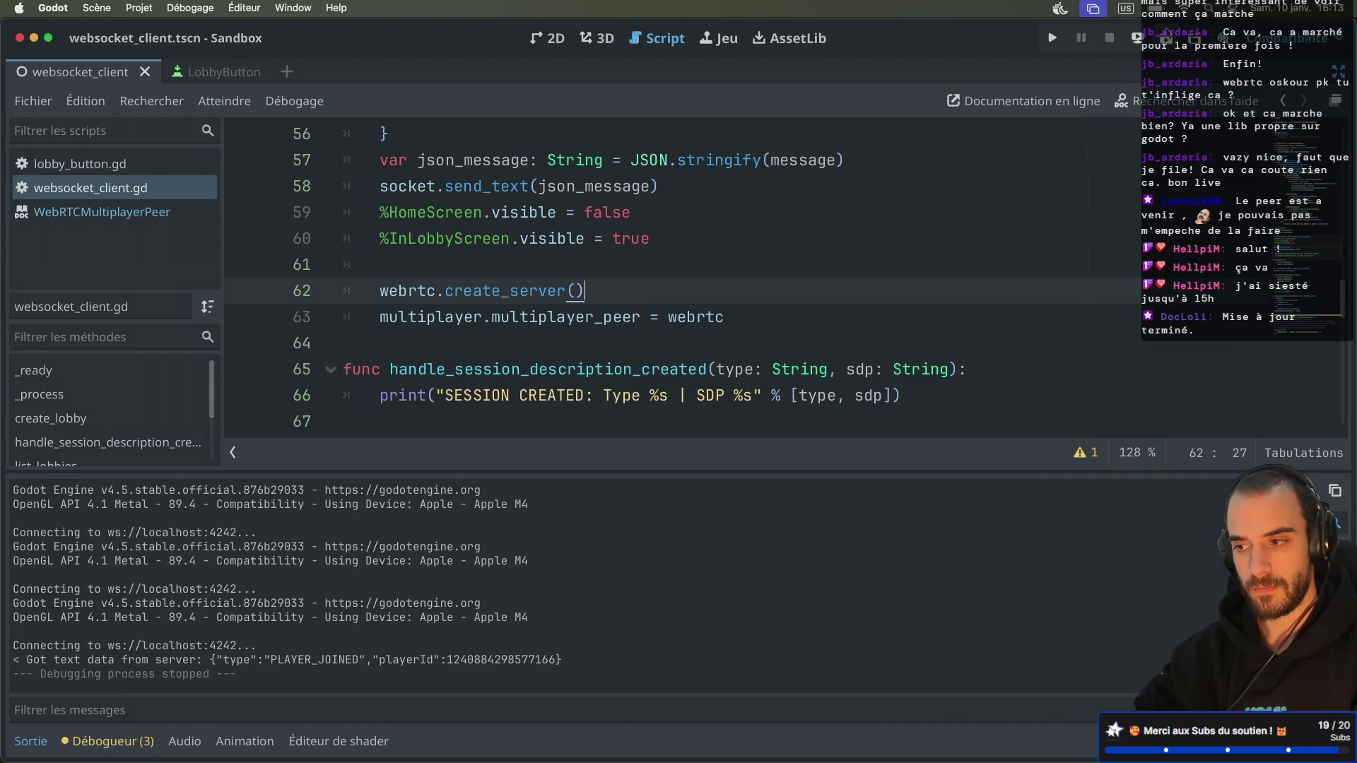
left_click(1166, 37)
left_click(311, 172)
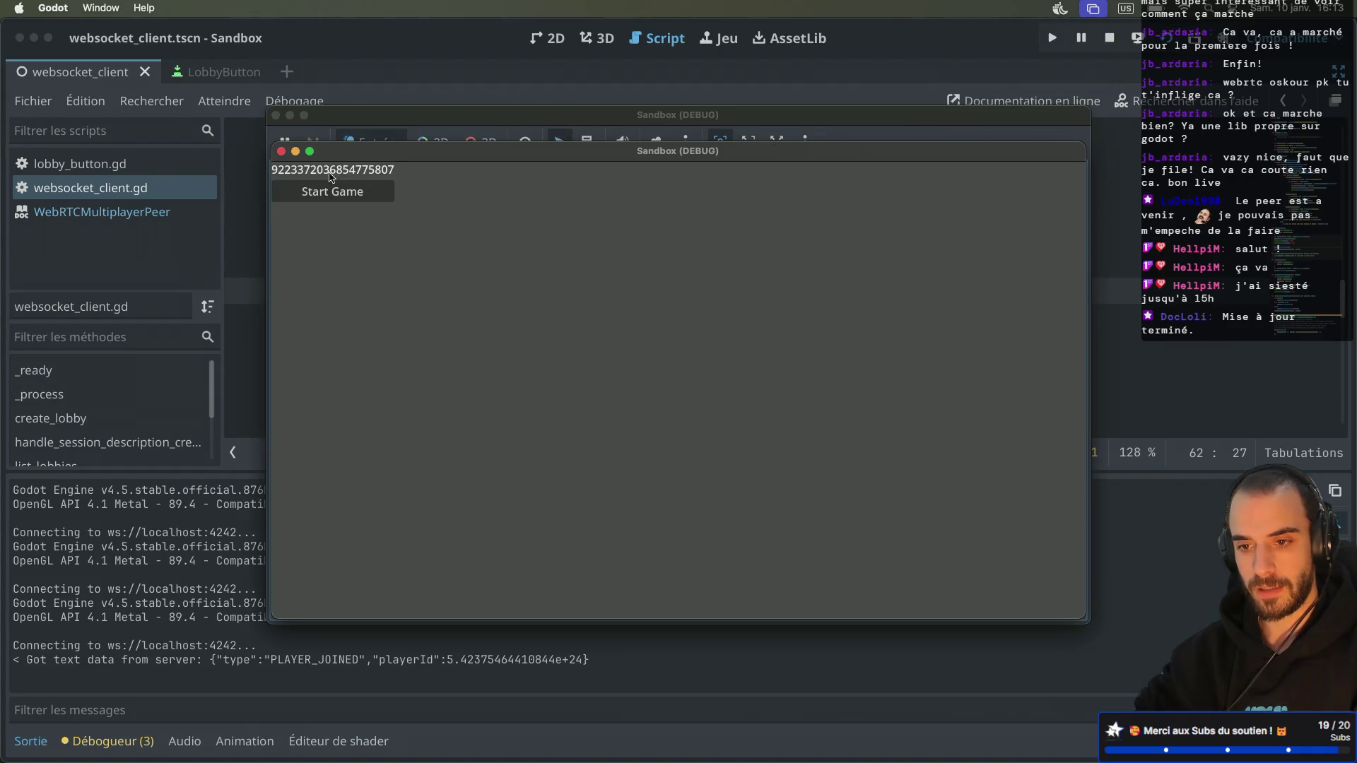
Step: Inspect the live tree's WebsocketClient, HomeScreen and InLobbyScreen nodes, then restore full-width code view
left_click_drag(398, 158, 576, 198)
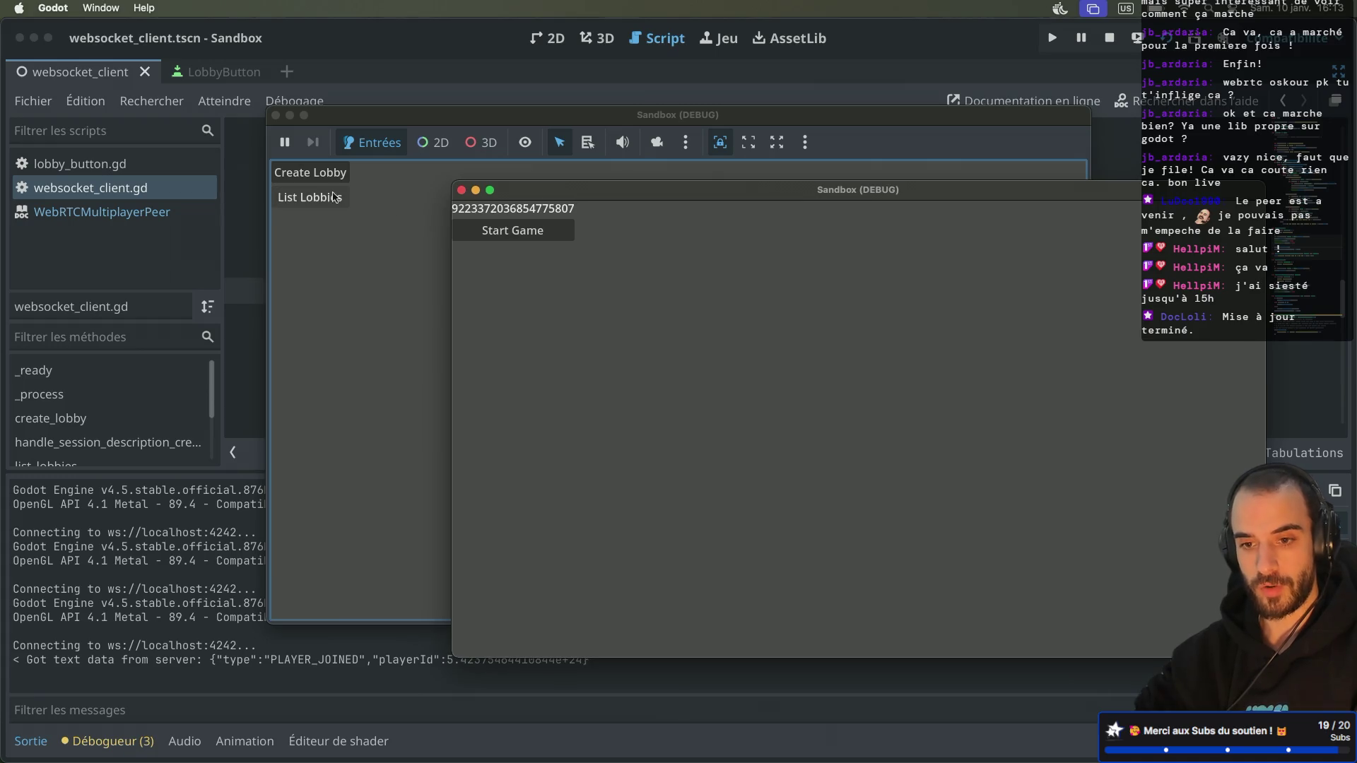
left_click(104, 250)
key("ctrl+super+d")
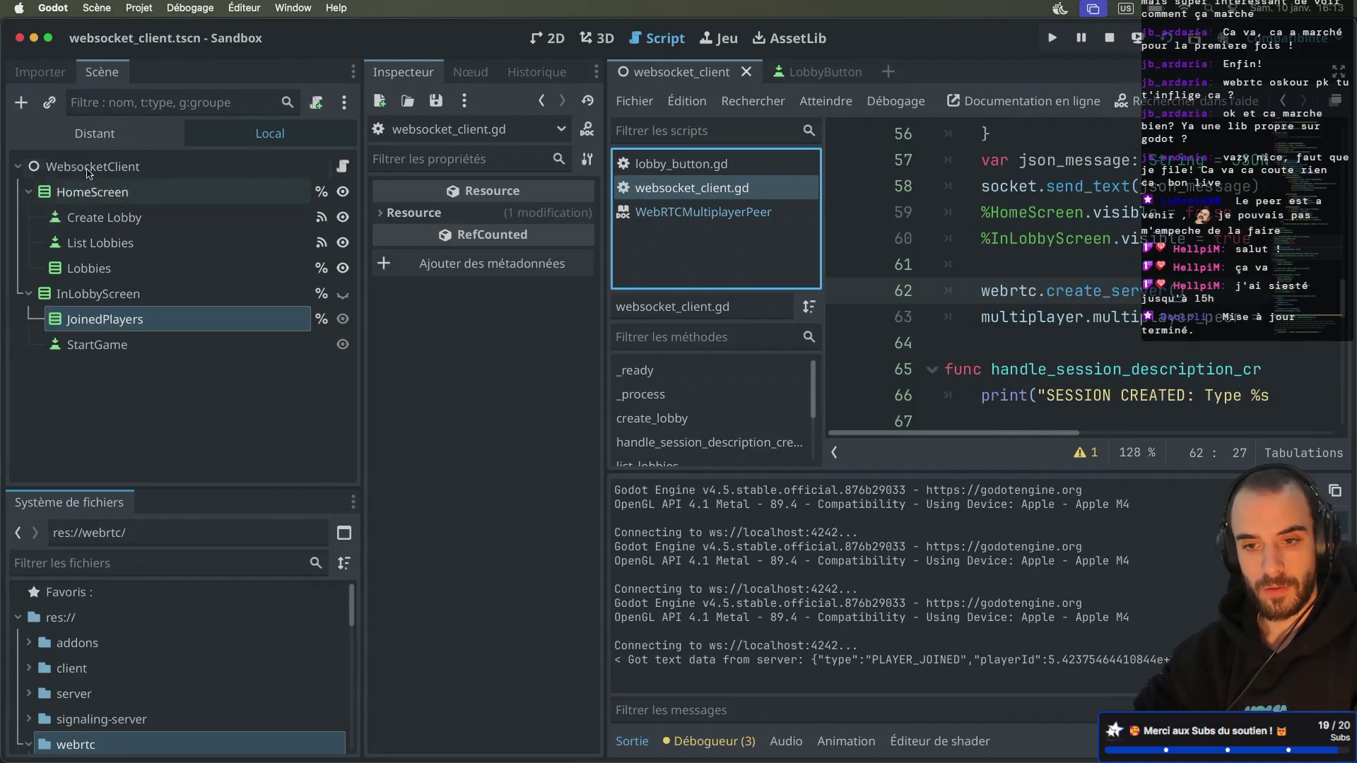
left_click(95, 133)
left_click(29, 192)
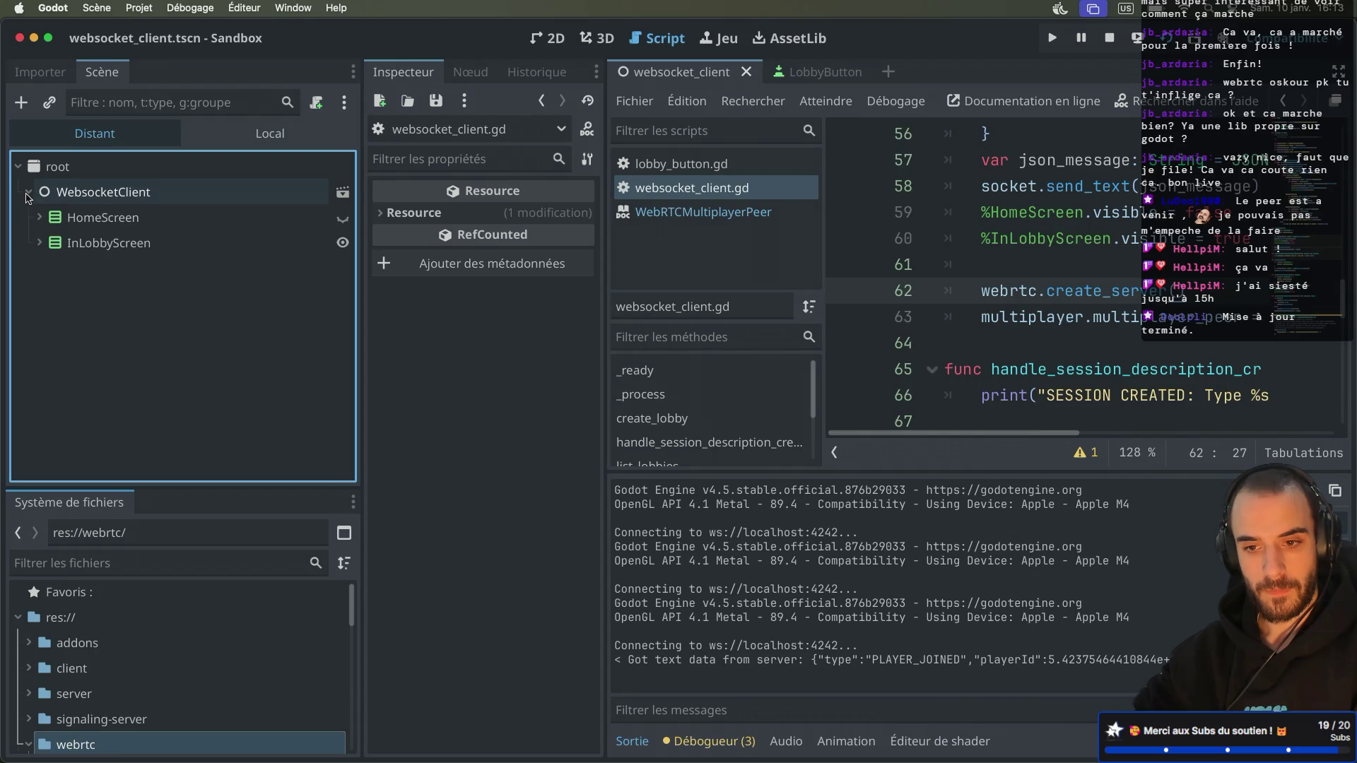
left_click(125, 198)
left_click(103, 218)
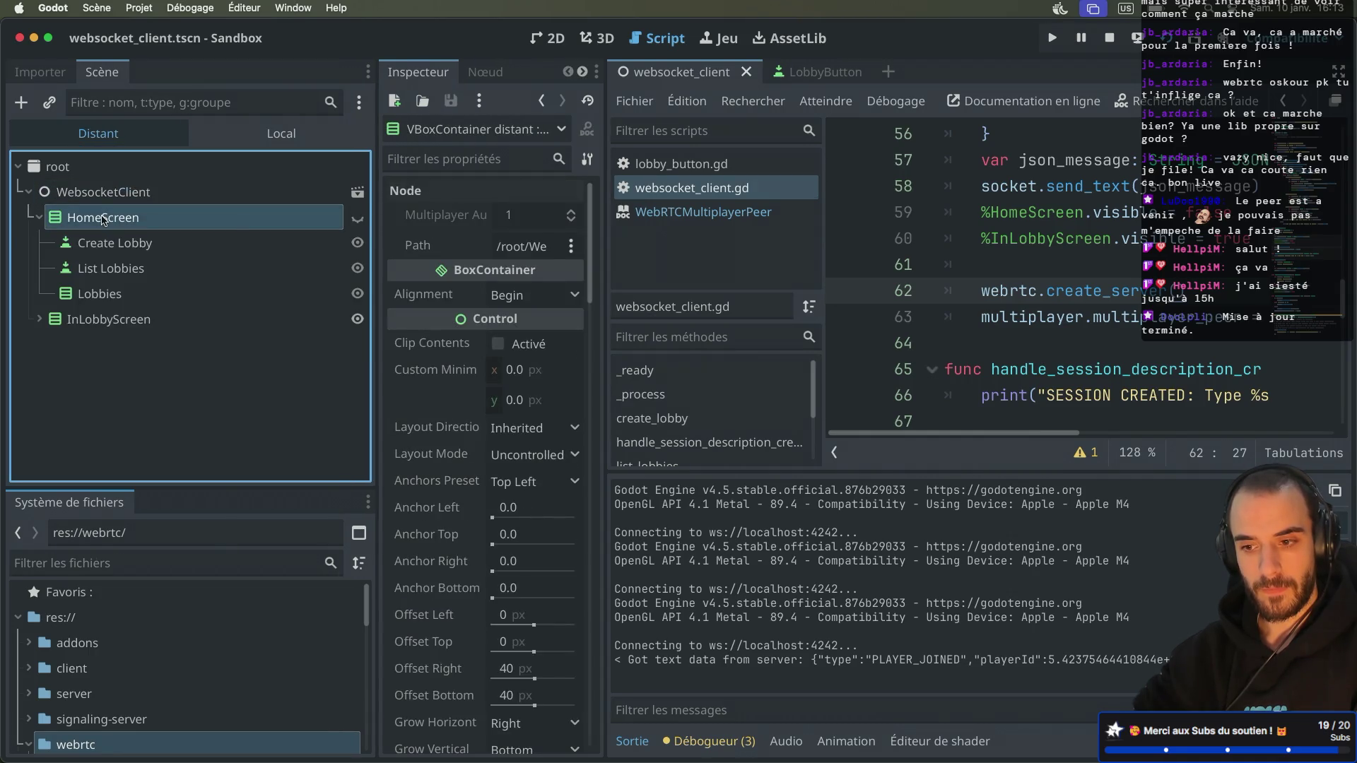
left_click(91, 320)
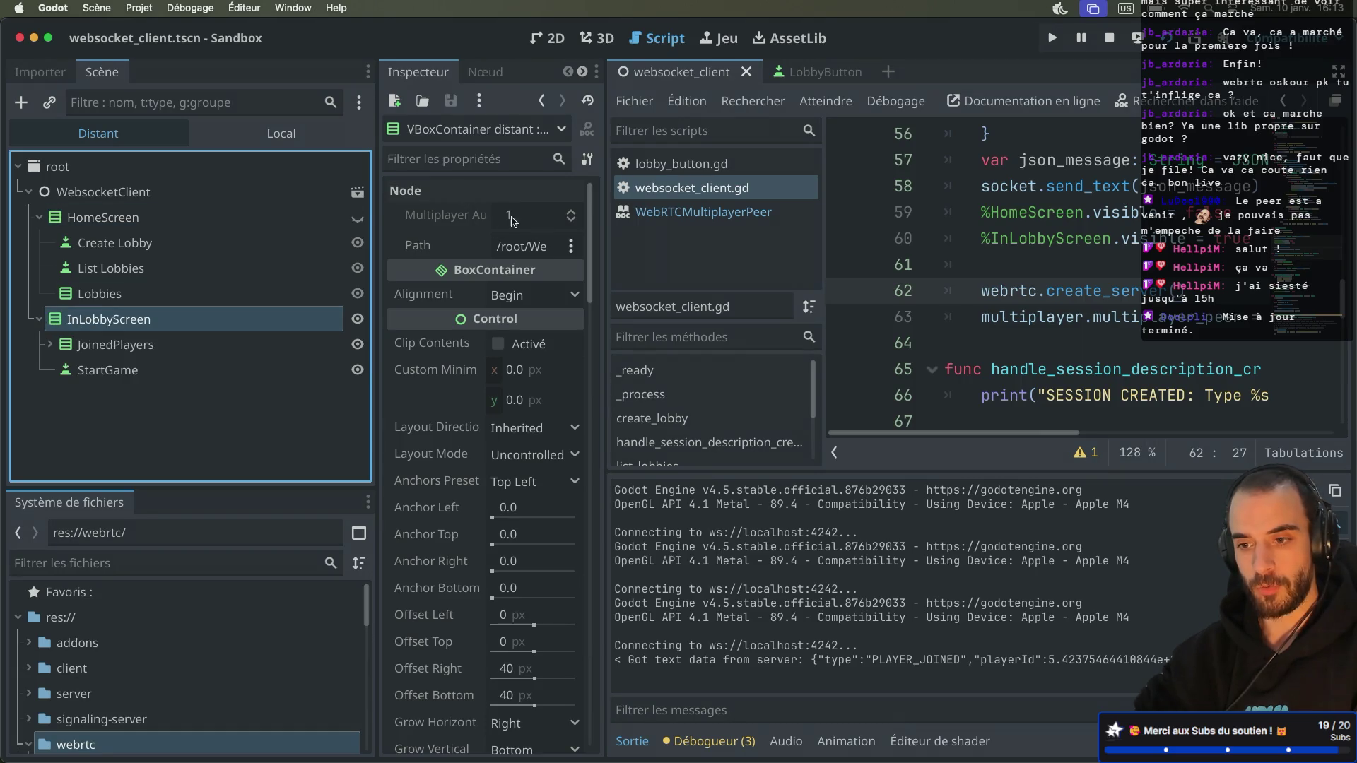
left_click(1049, 231)
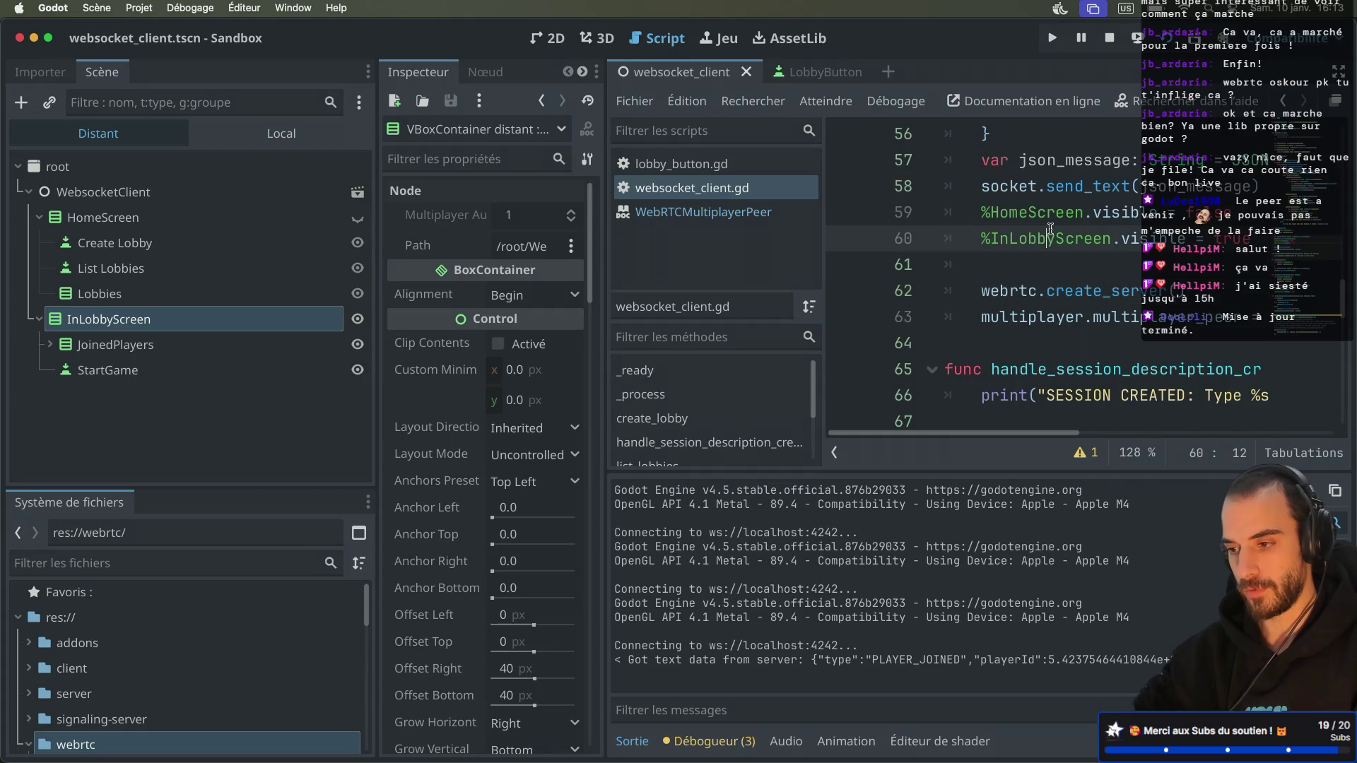
key("ctrl+super+d")
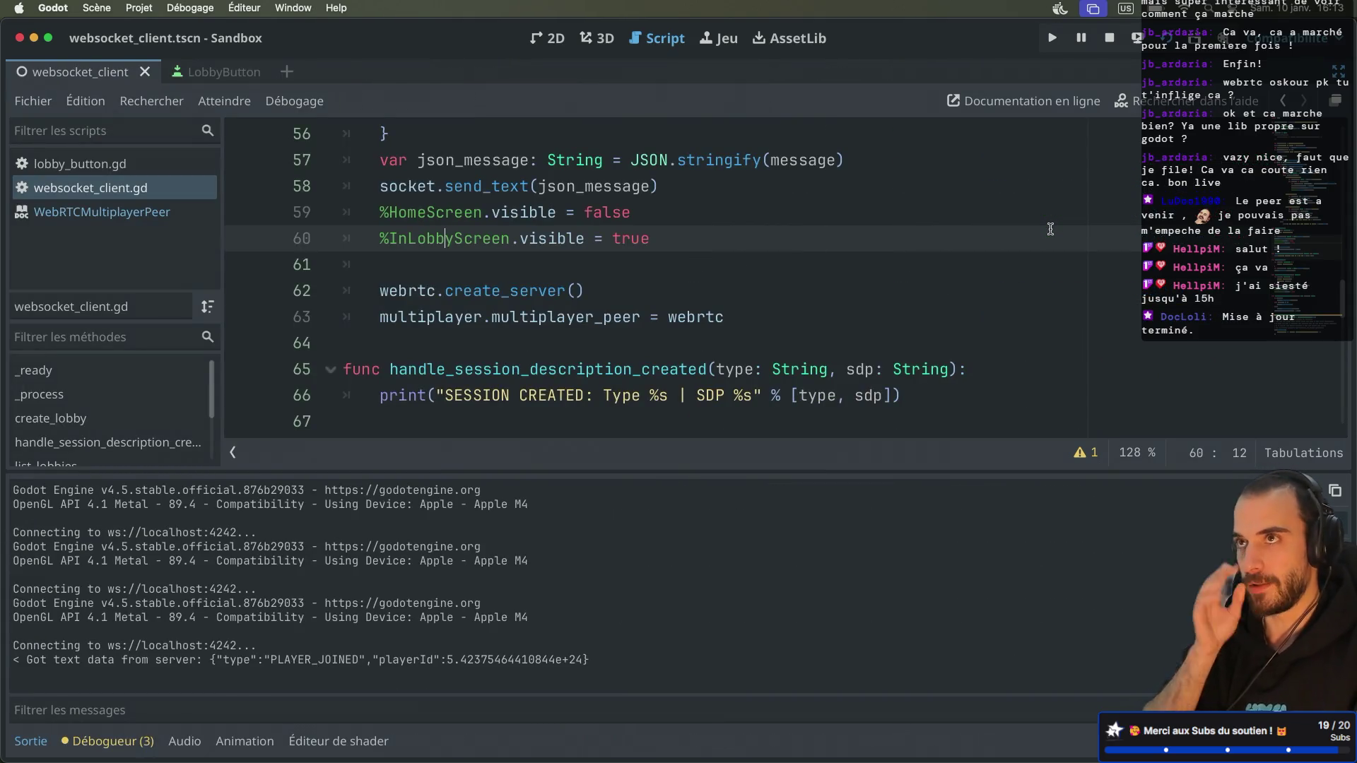
Step: Copy the create_server and multiplayer_peer lines into handle_join_lobby
left_click_drag(736, 315, 739, 272)
key("cmd+c")
scroll(739, 271, "up", 5)
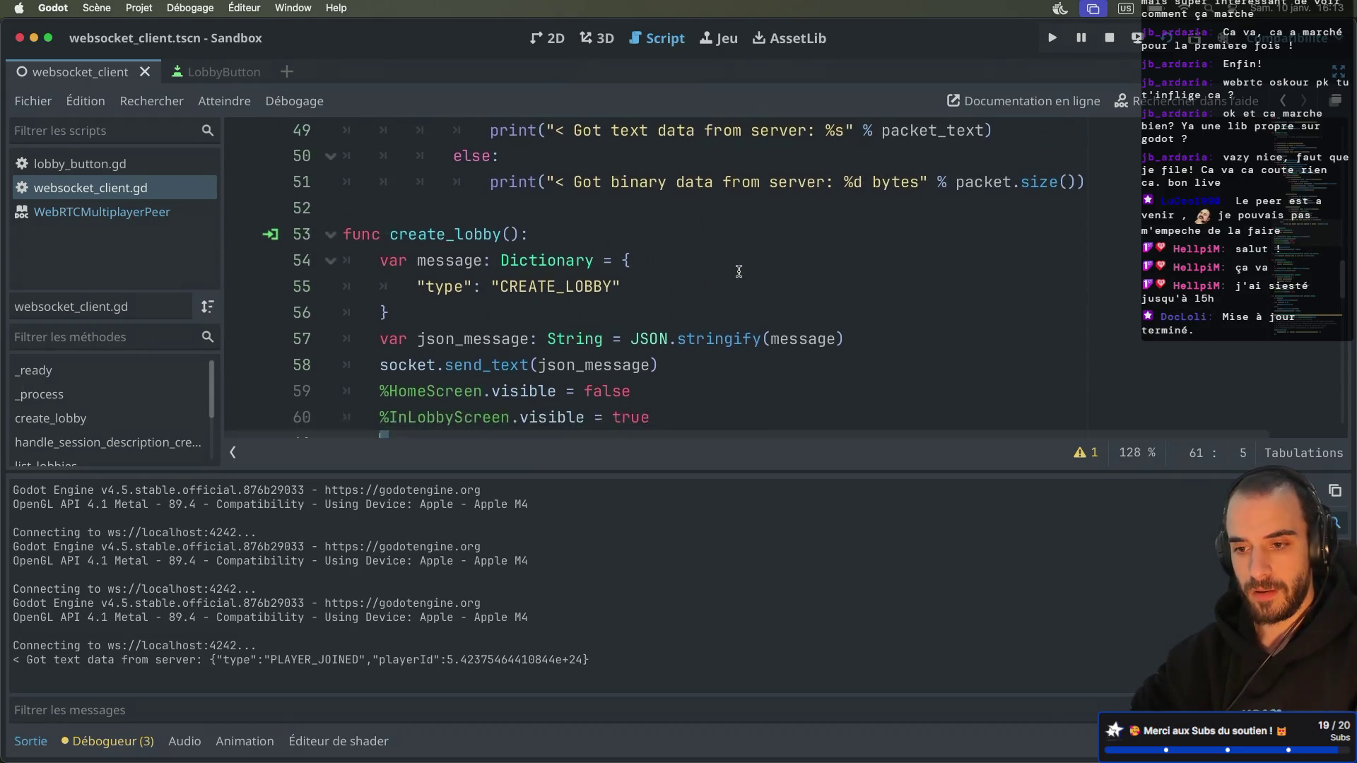
scroll(739, 272, "down", 12)
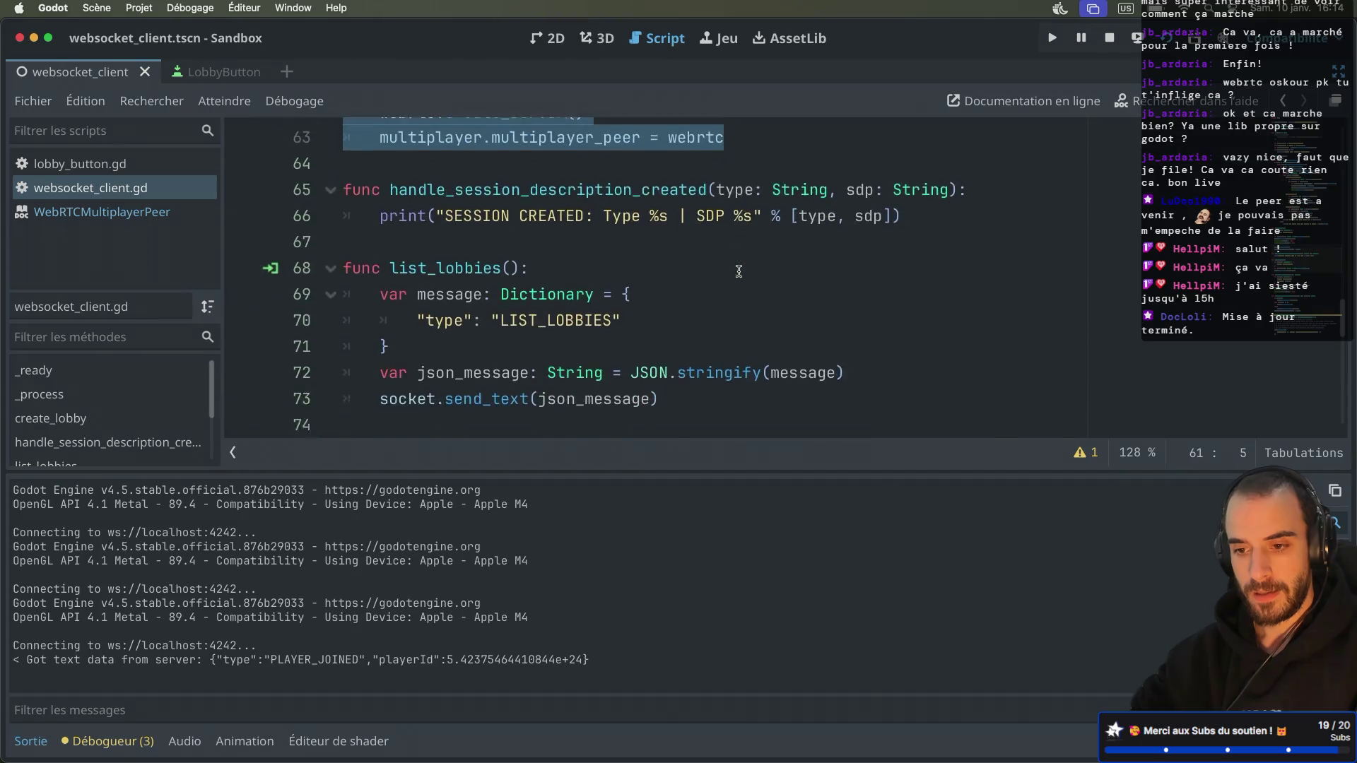
scroll(738, 272, "down", 3)
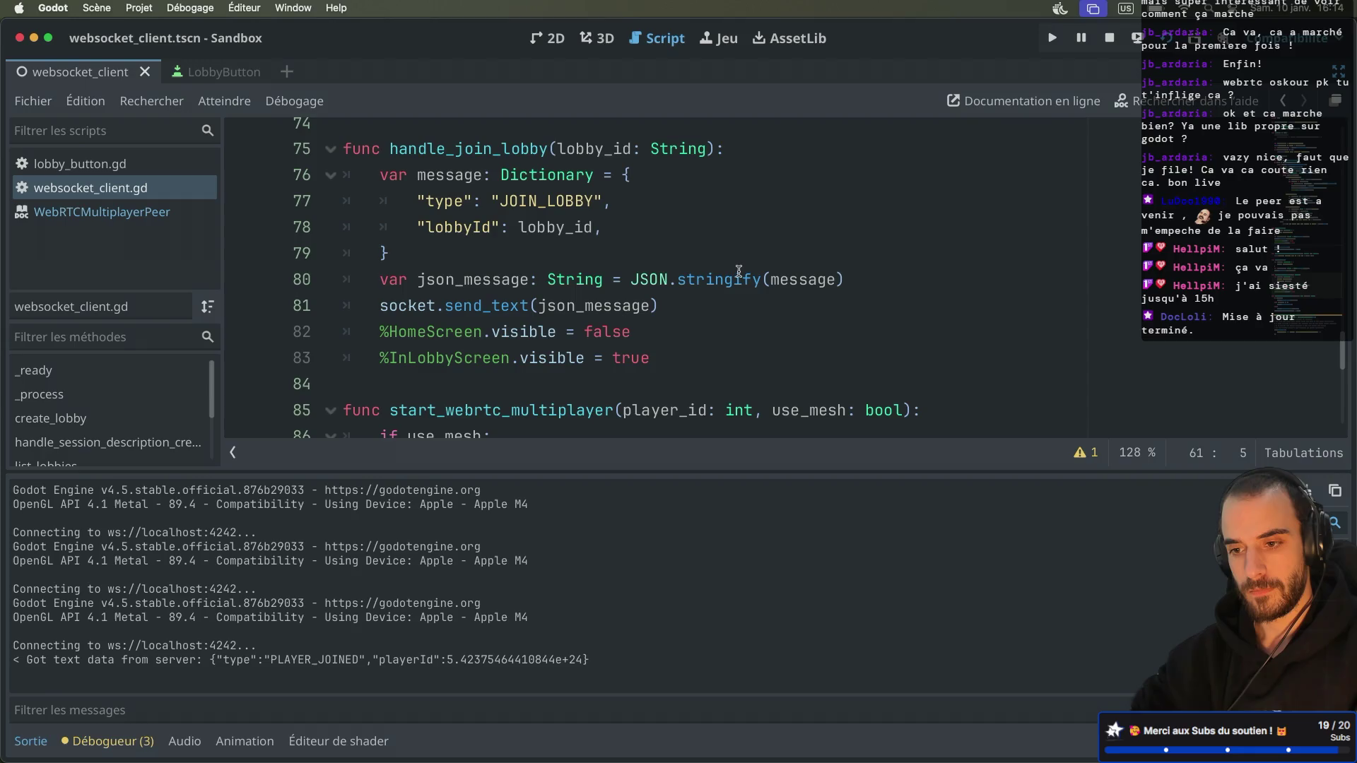
left_click(744, 153)
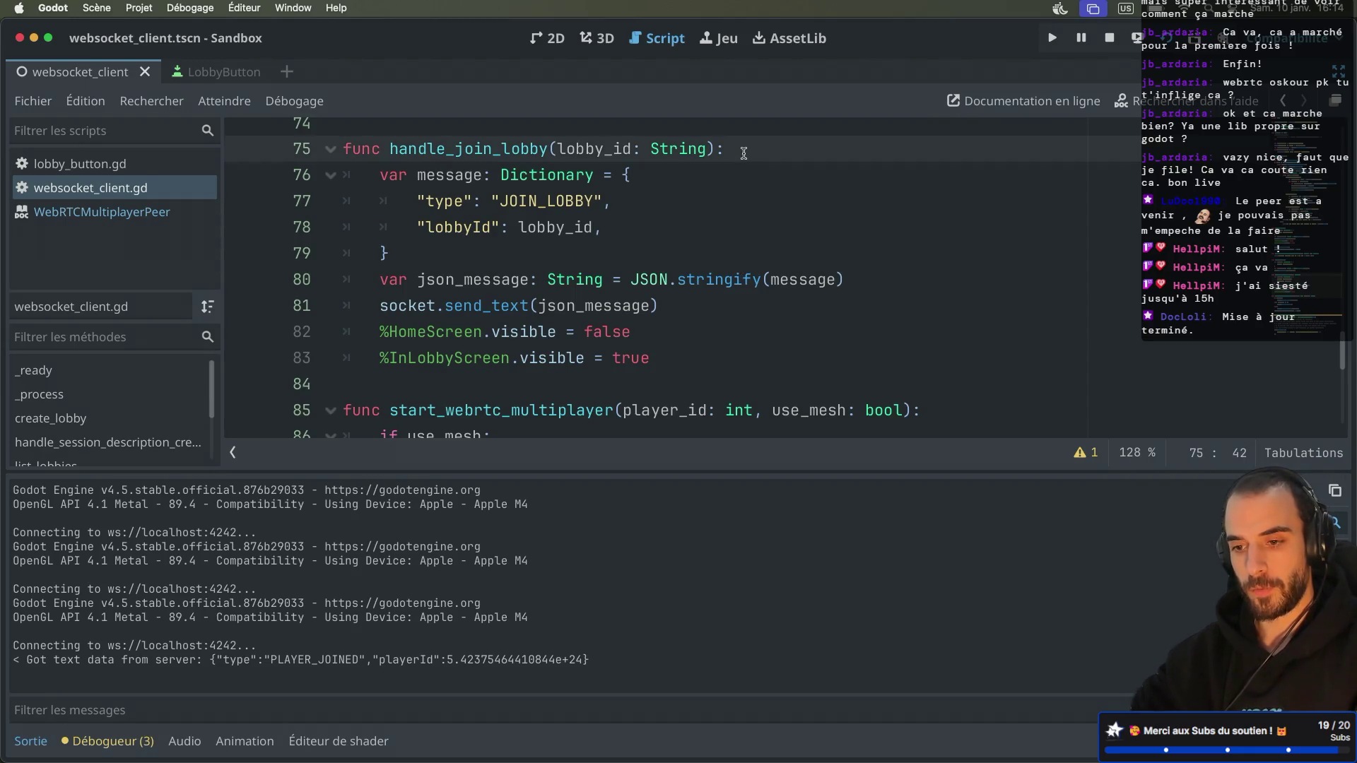
key("cmd+v")
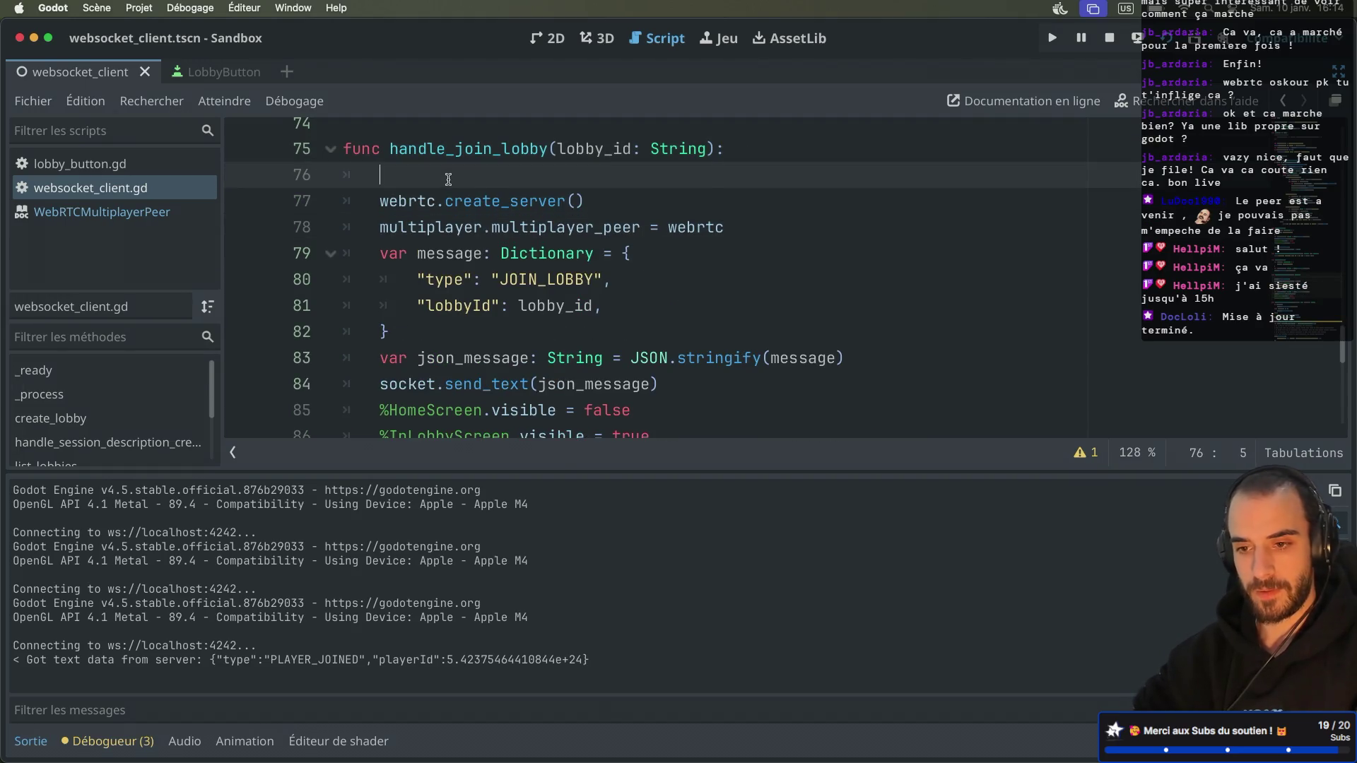
key("BackSpace")
Step: Change the pasted create_server() call to create_client(42) and save the script
double_click(472, 176)
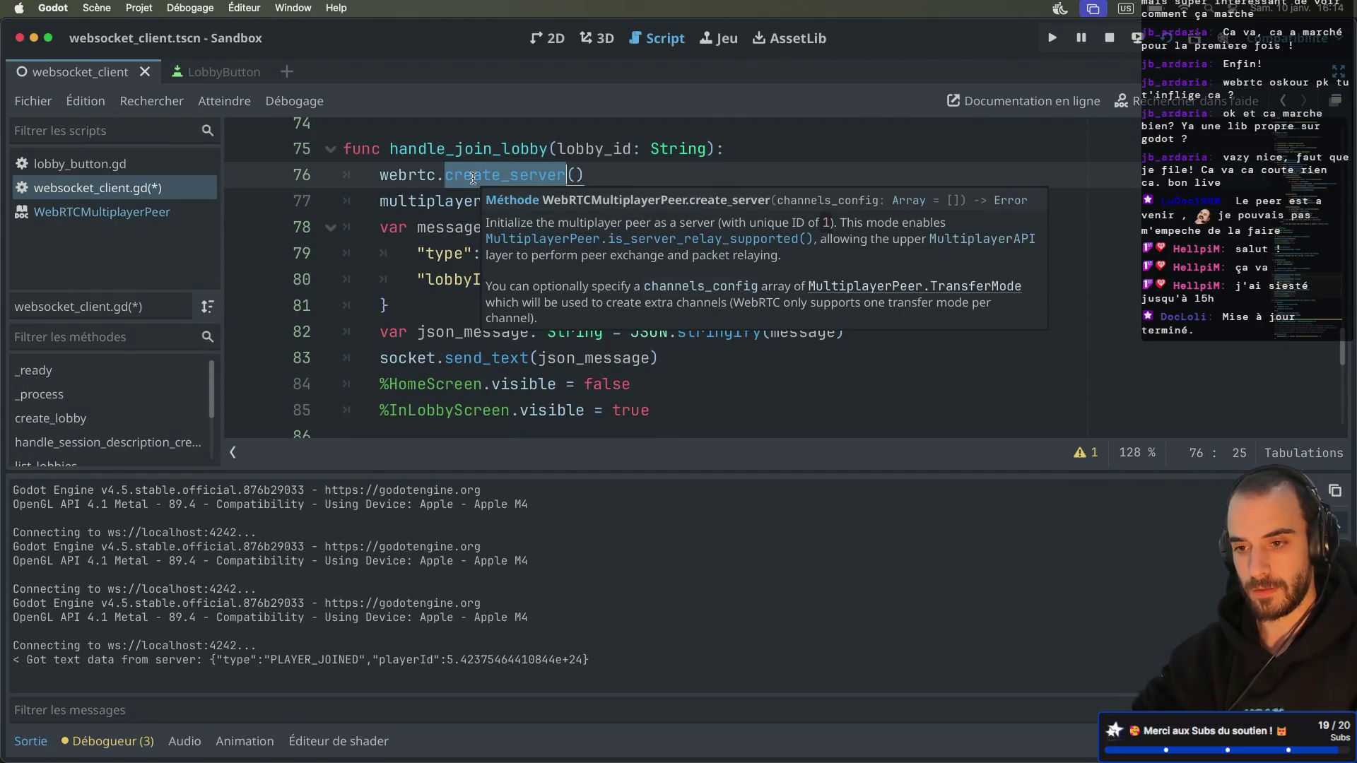
type("create")
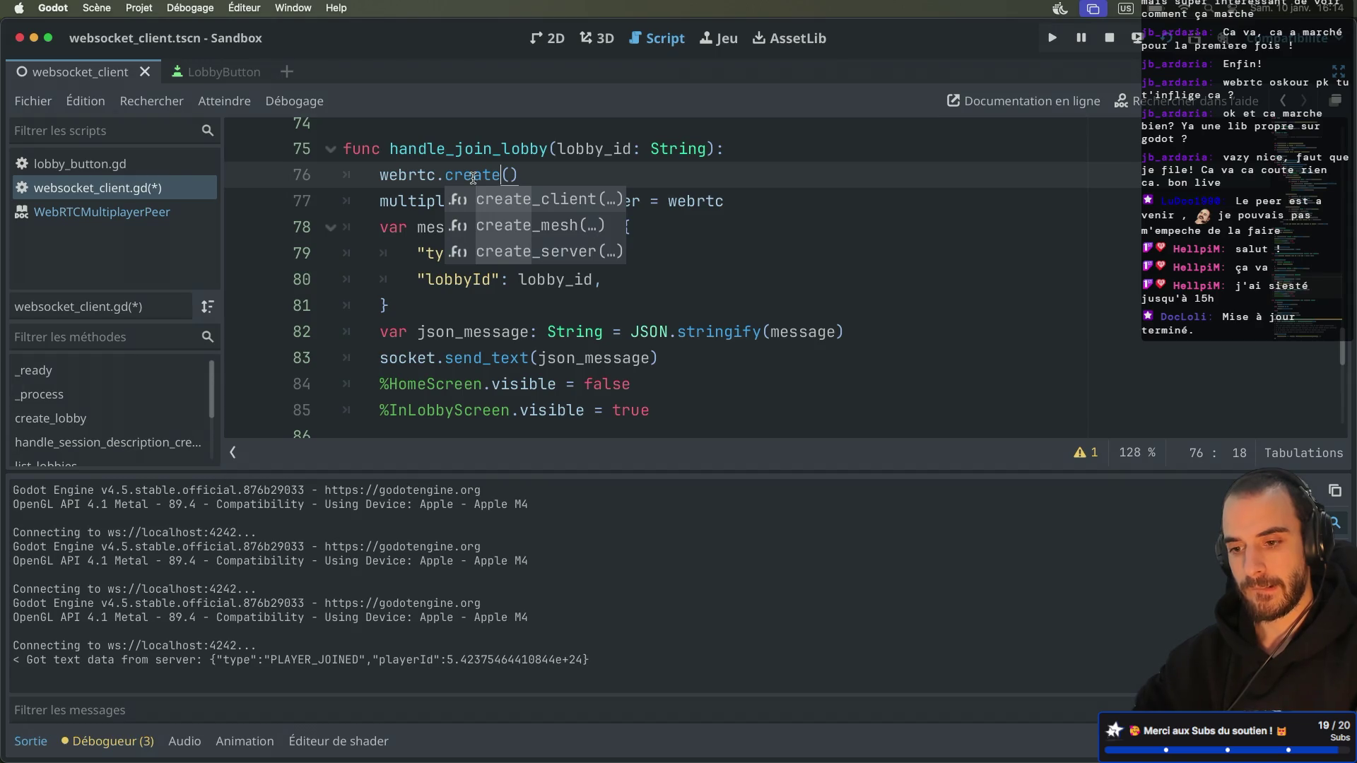
key("Return")
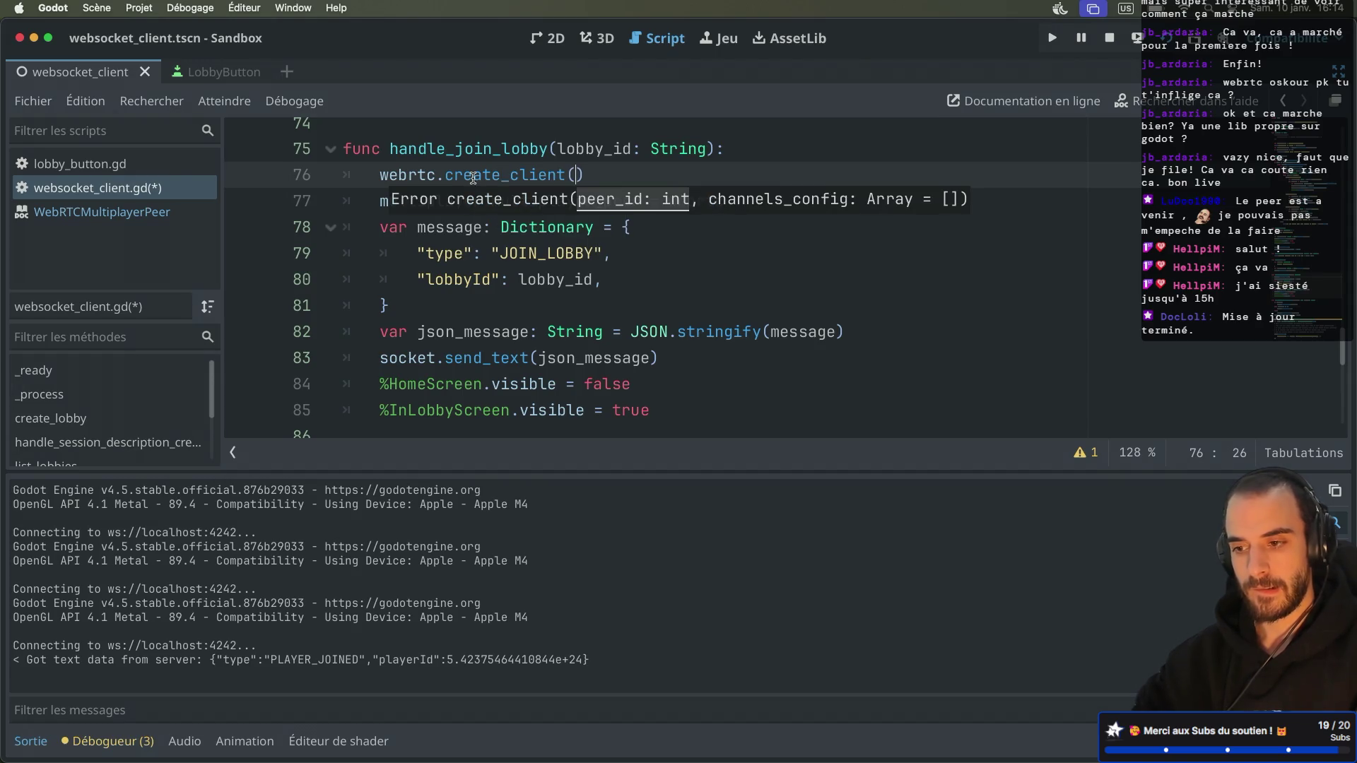
left_click(584, 149)
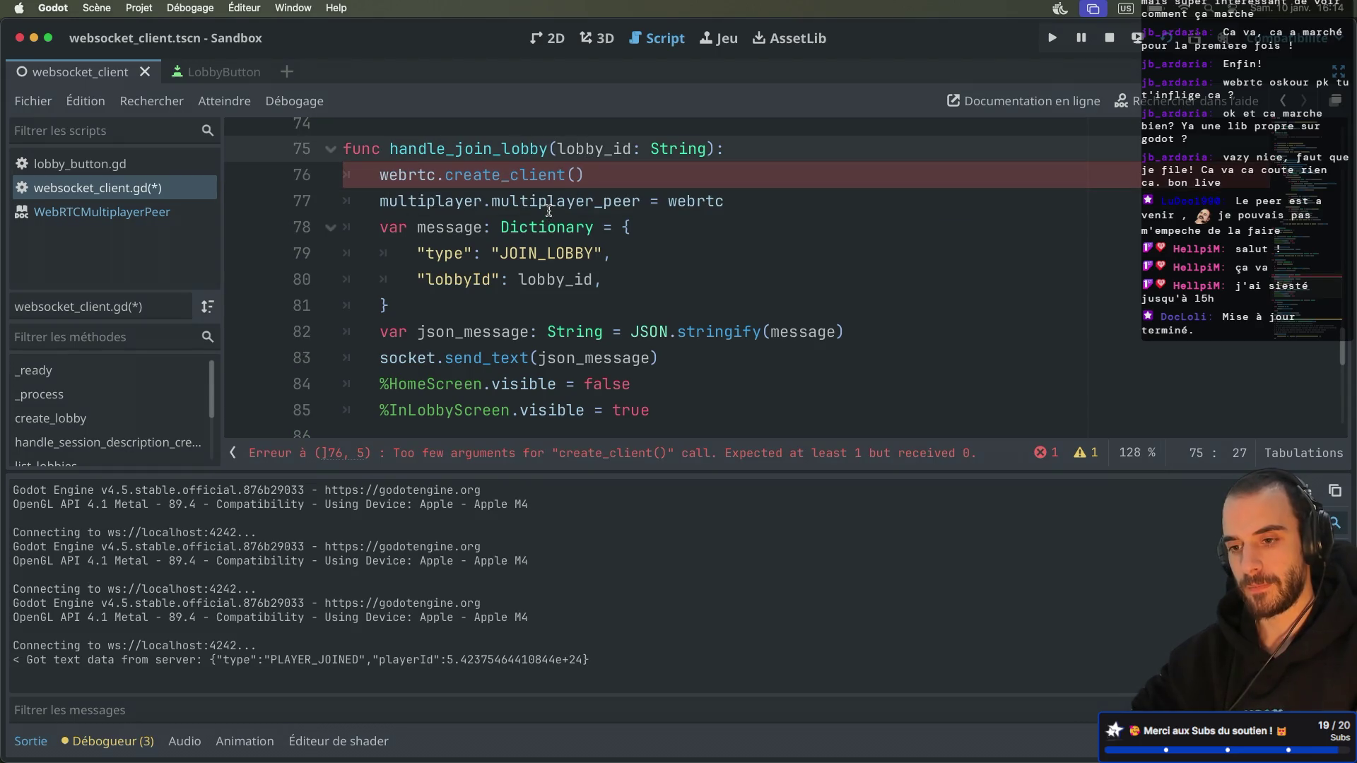
left_click(573, 175)
type("42")
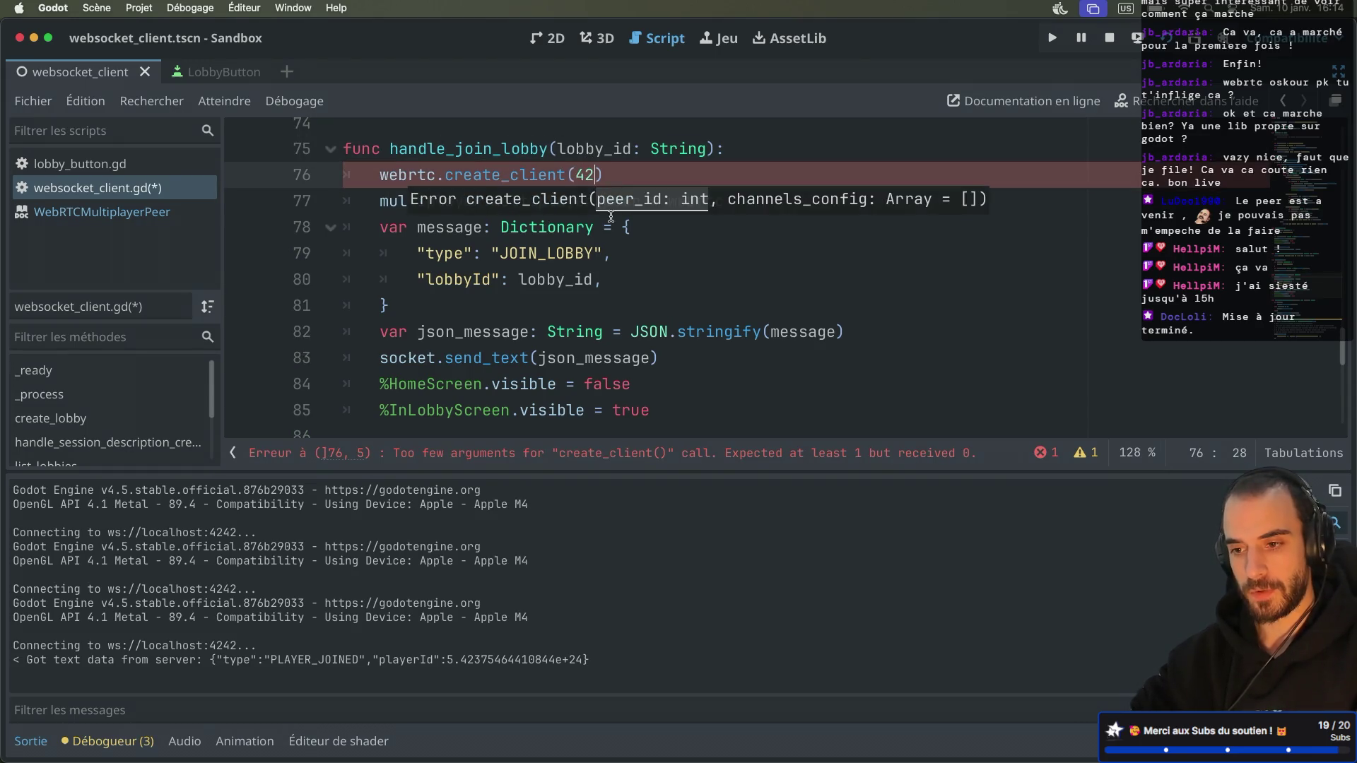
left_click(543, 253)
key("super+s")
Step: Add a blank line after the multiplayer_peer line and run the project with two instances
left_click(748, 201)
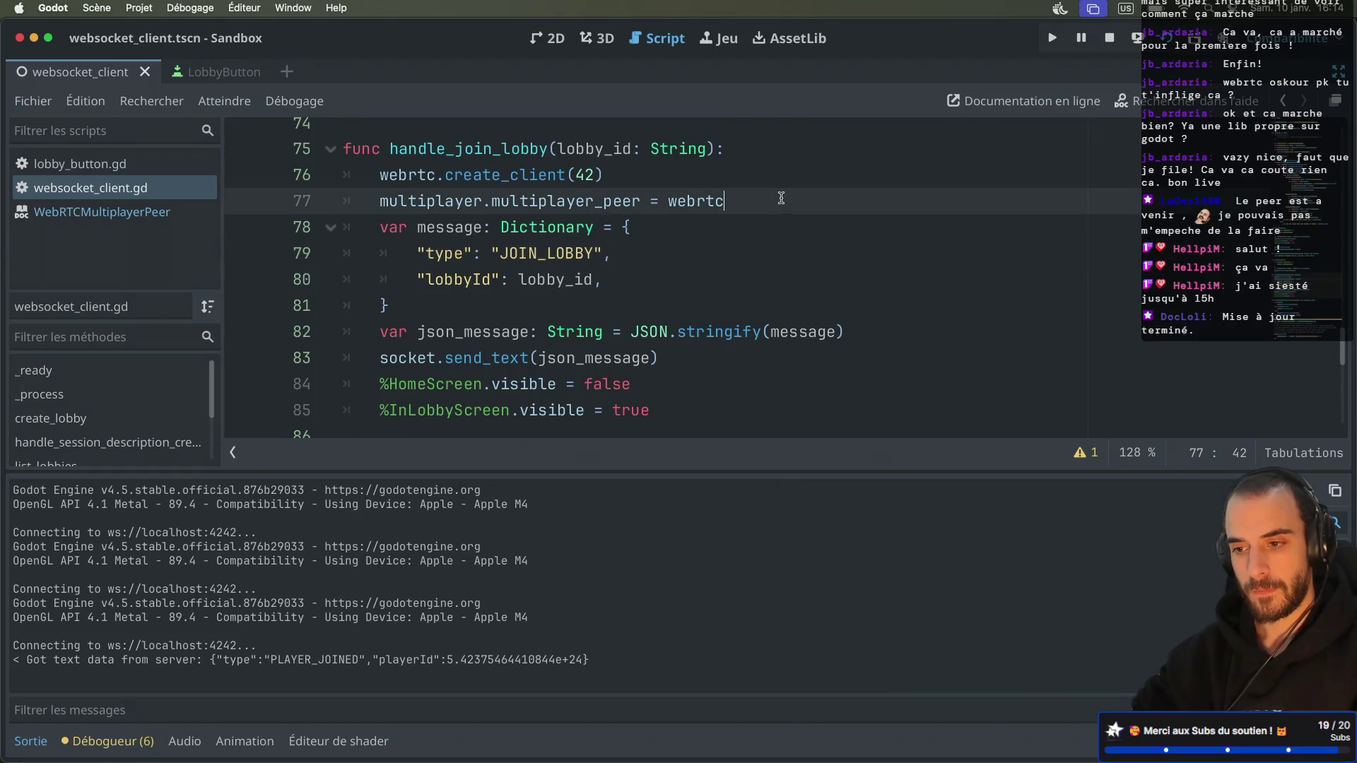
key("Return")
scroll(690, 193, "down", 1)
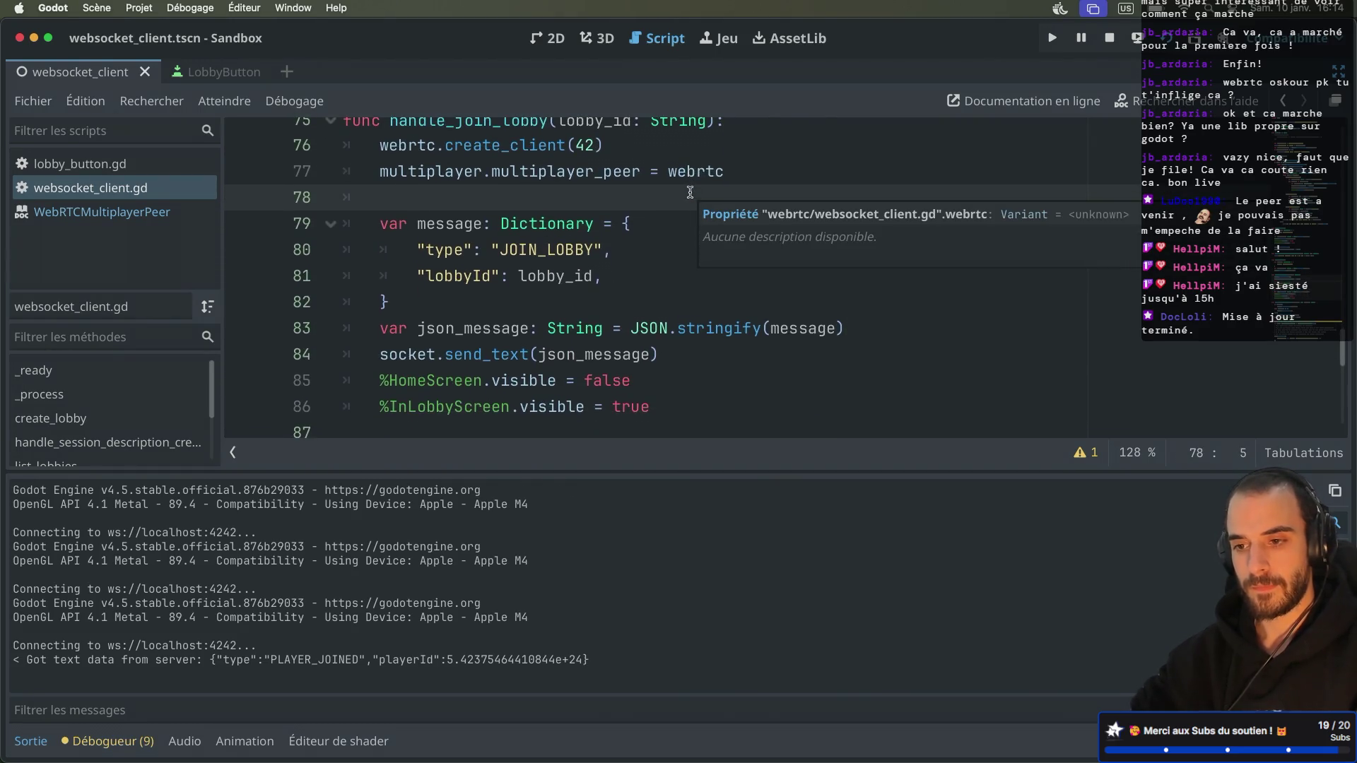
scroll(690, 192, "up", 2)
left_click_drag(613, 470, 613, 532)
scroll(614, 371, "down", 2)
scroll(614, 371, "up", 2)
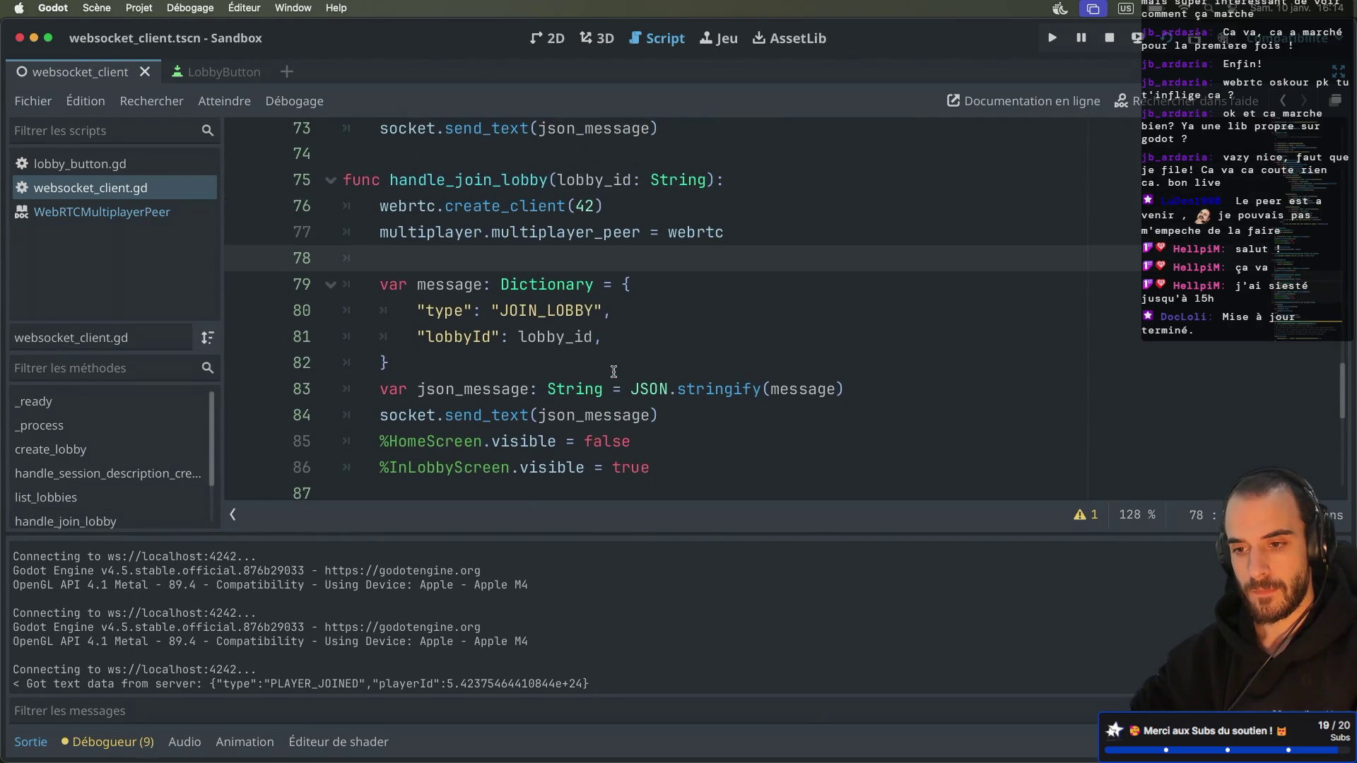
key("super+b")
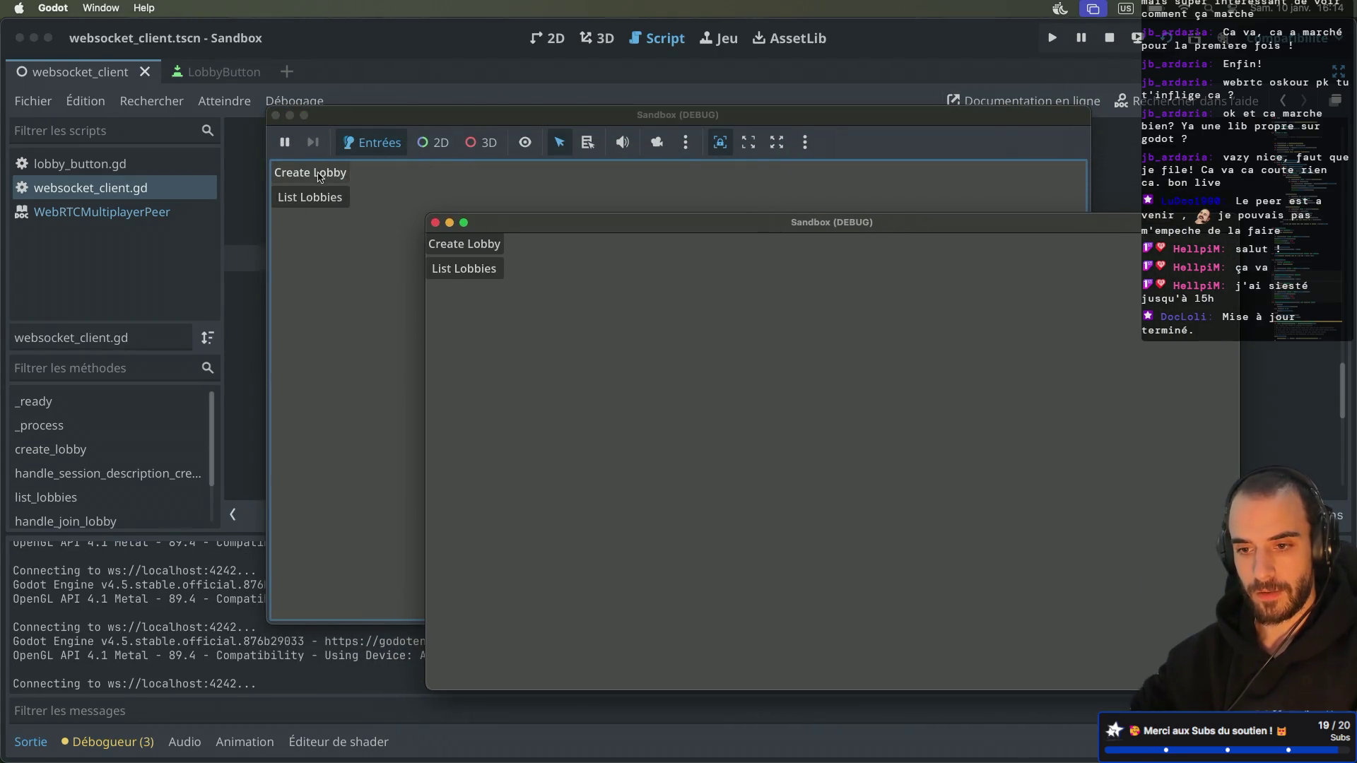
Step: Create a lobby in the first game window and list lobbies in the second
left_click(317, 174)
left_click(1120, 373)
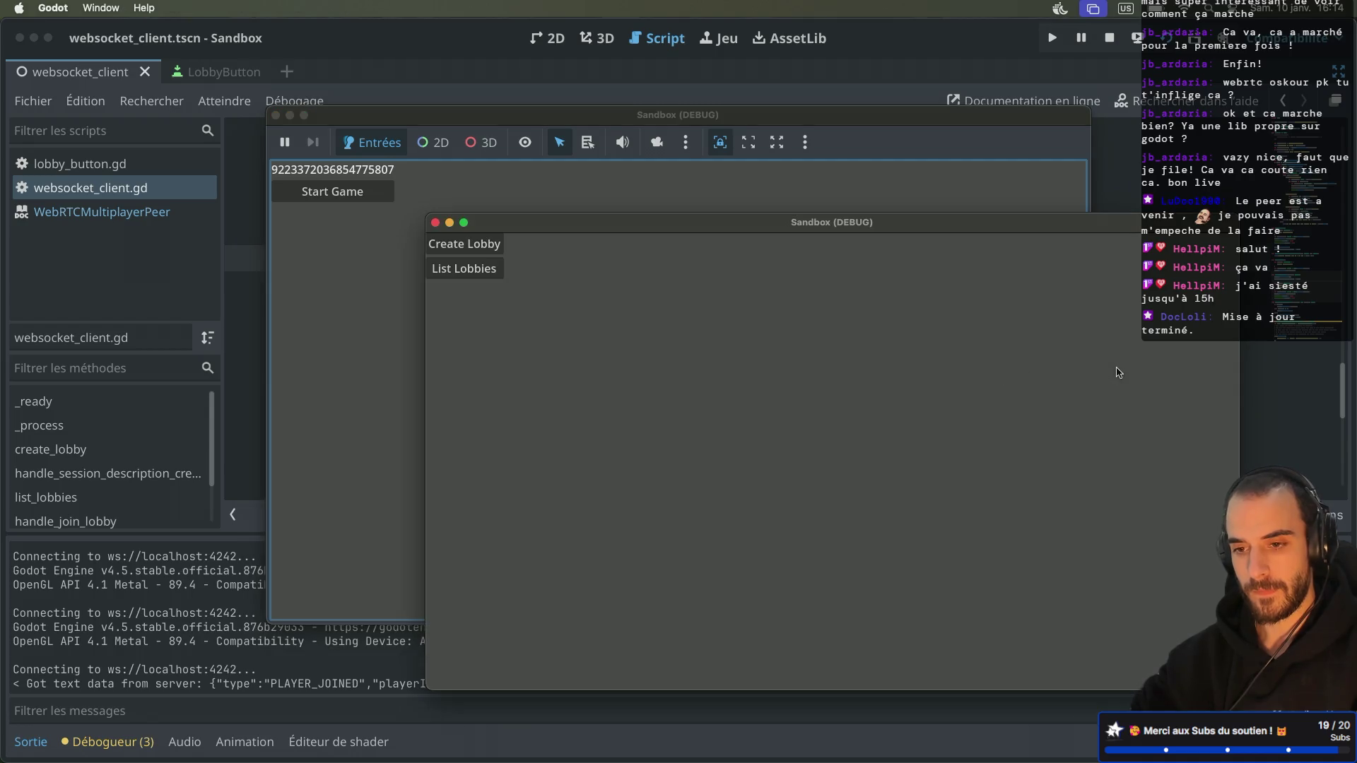
left_click_drag(651, 228, 680, 241)
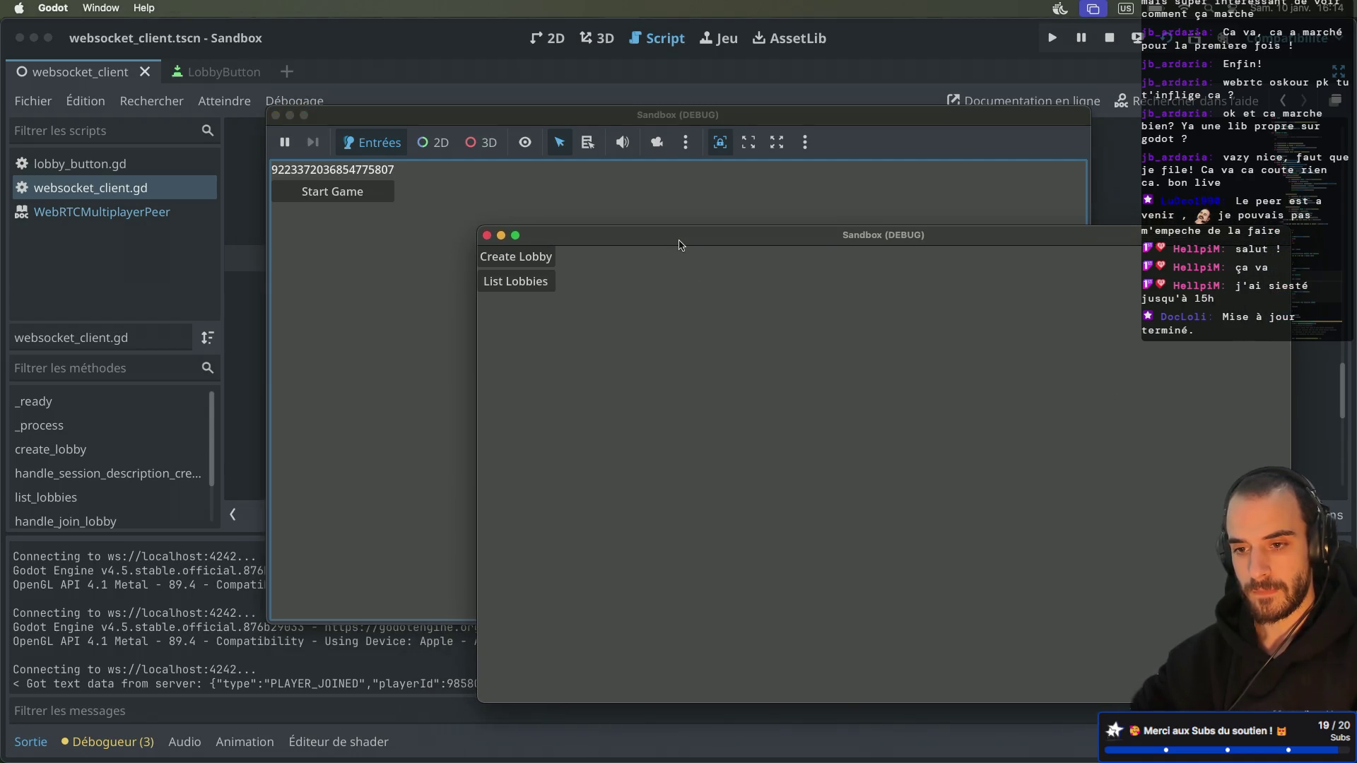
left_click(537, 282)
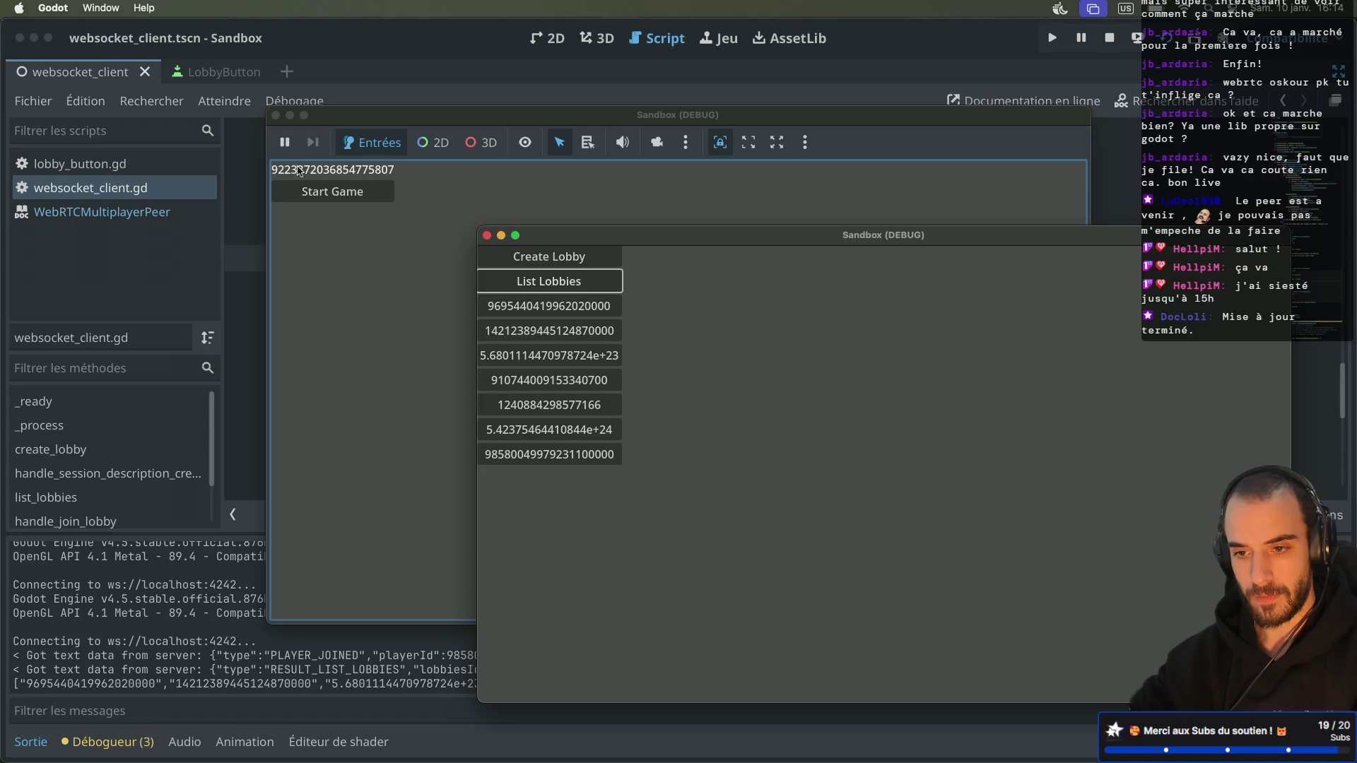
left_click(586, 283)
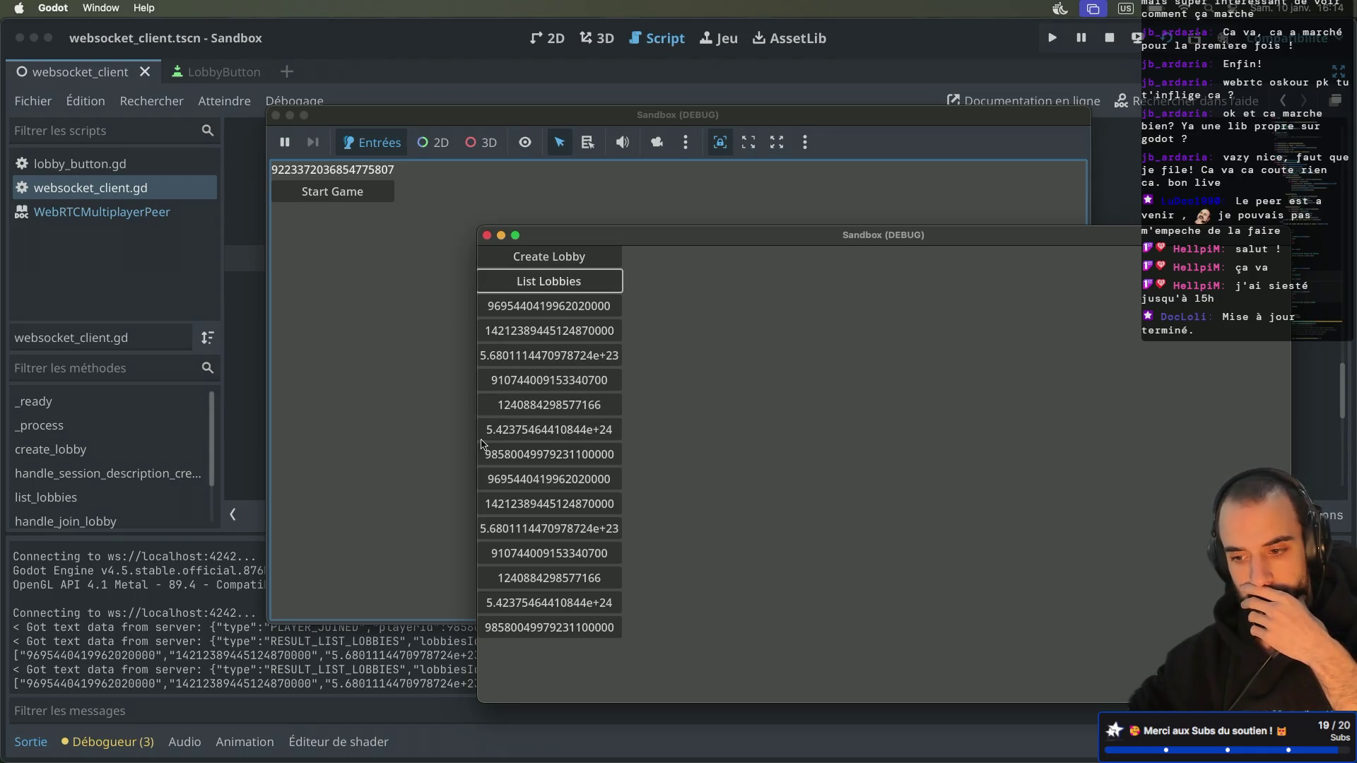
Step: Restart the signaling server in the terminal and relaunch both game instances
key("ctrl+Right")
key("ctrl+Right")
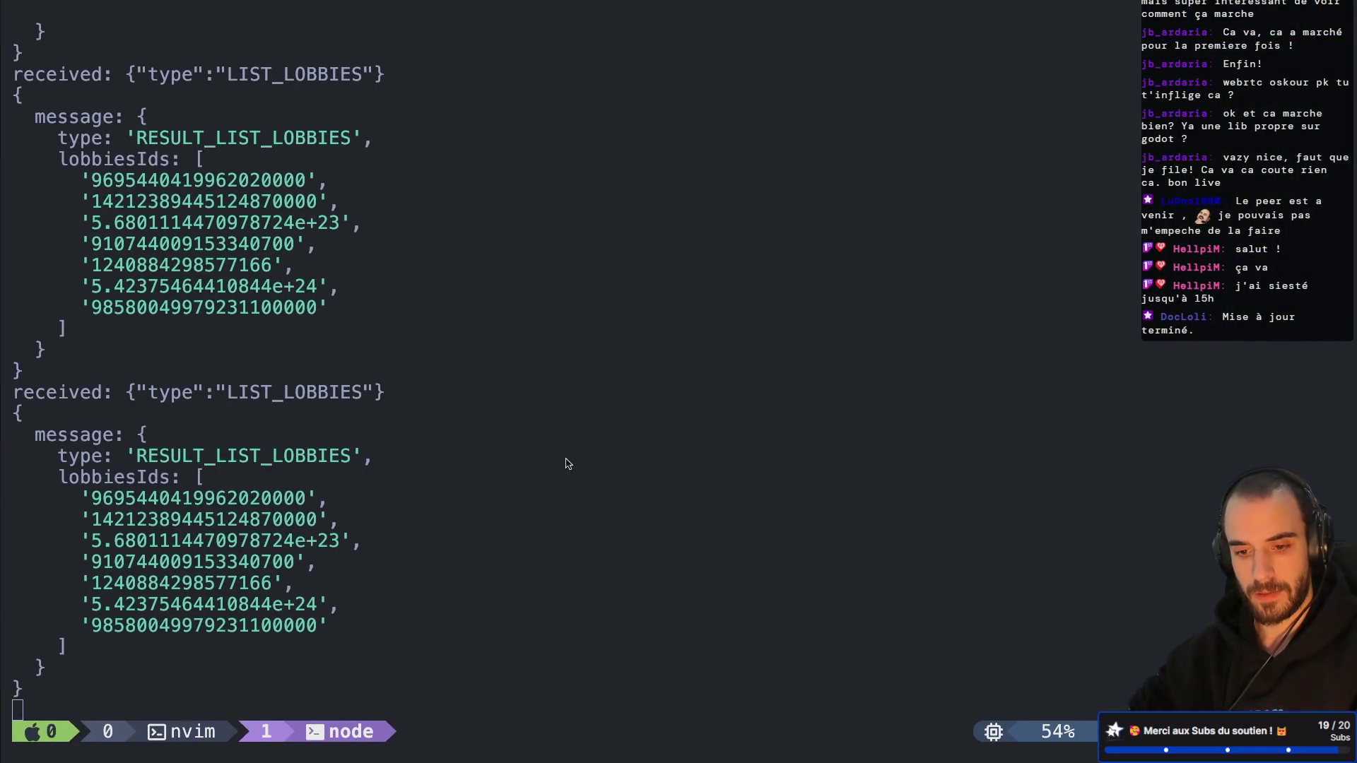
key("ctrl+c")
key("Up")
key("Return")
key("ctrl+Left")
key("ctrl+Left")
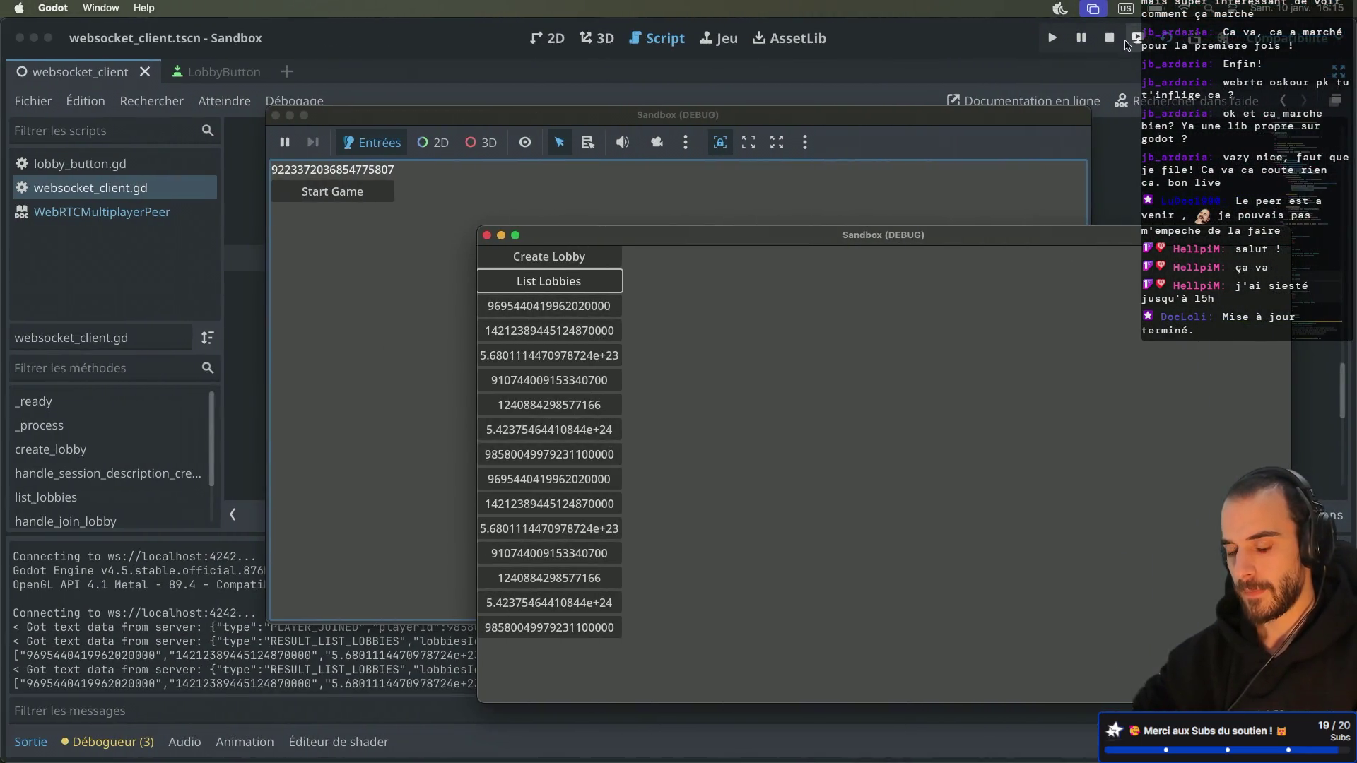
left_click(1129, 42)
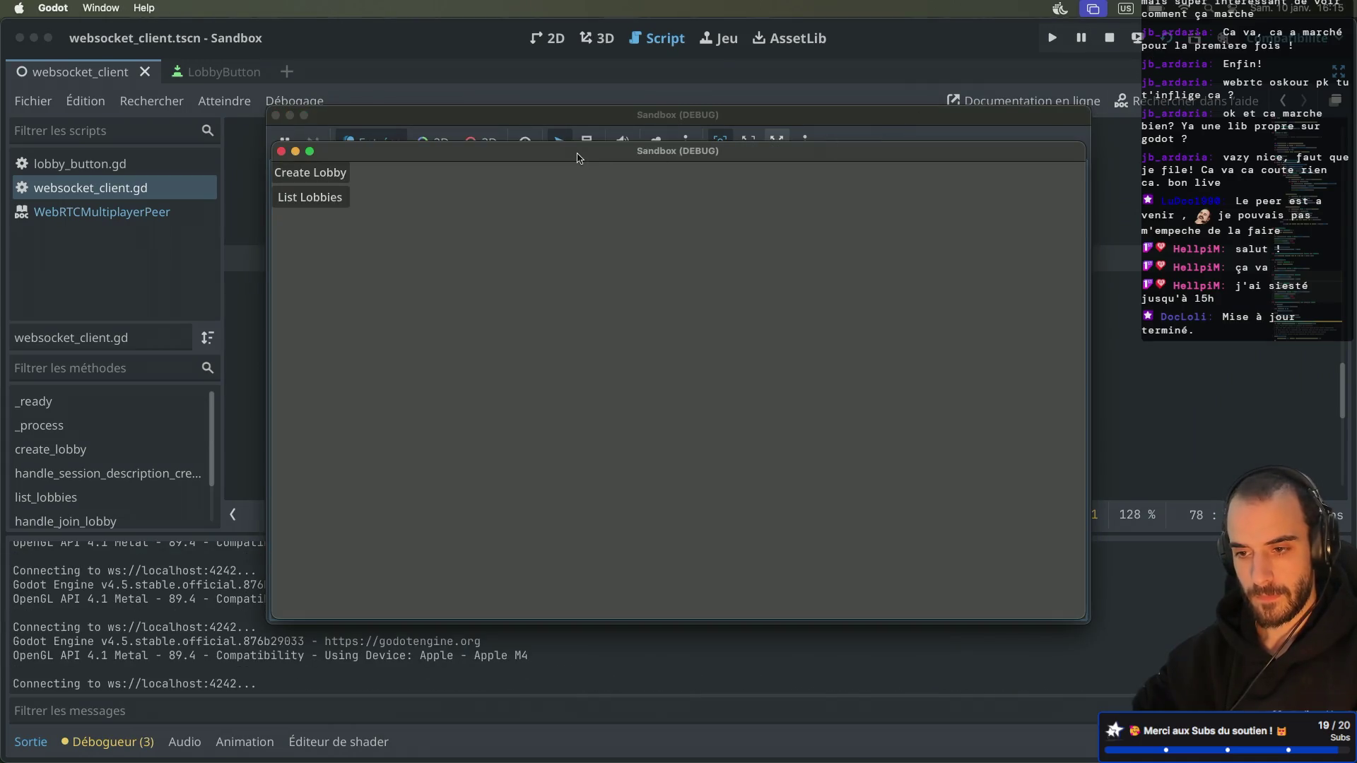
Step: Create a lobby in the first game, join it from the second, then stop both instances
left_click(321, 174)
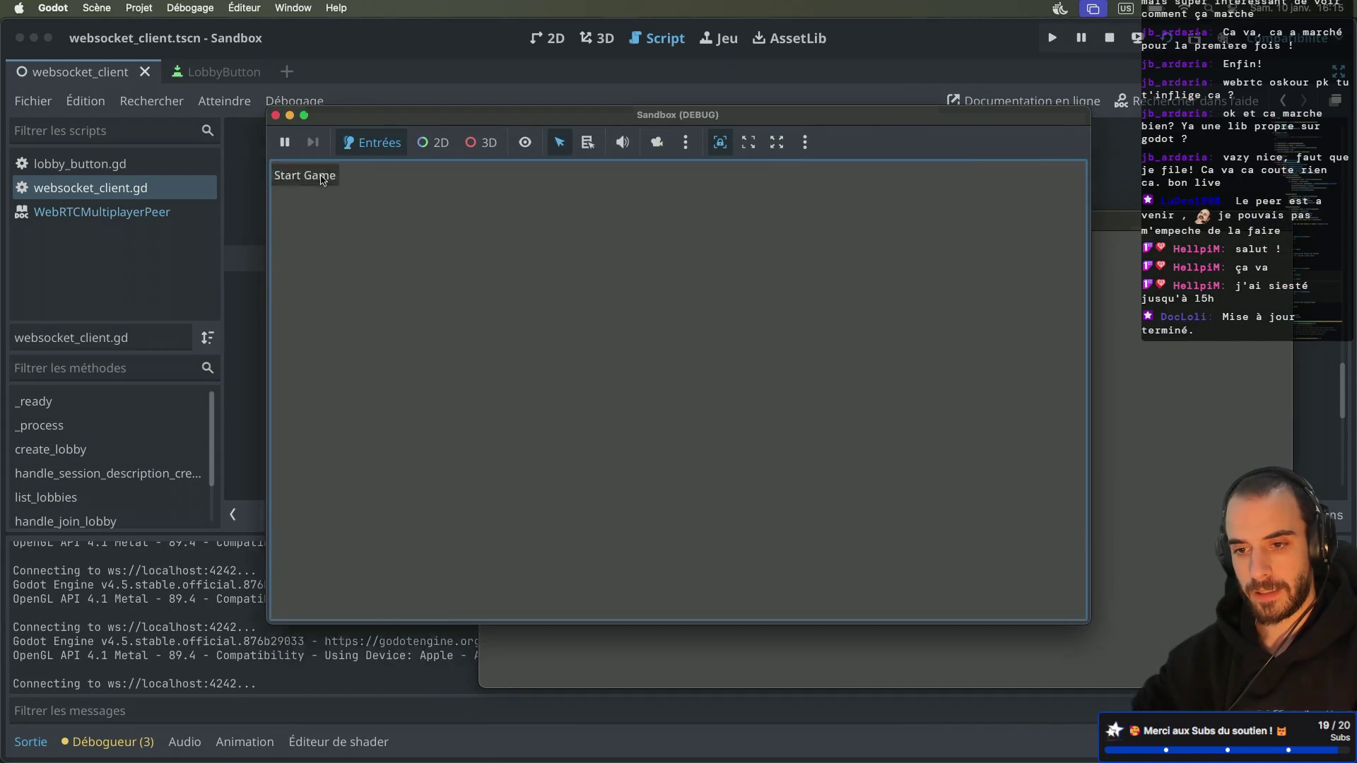
left_click(1109, 354)
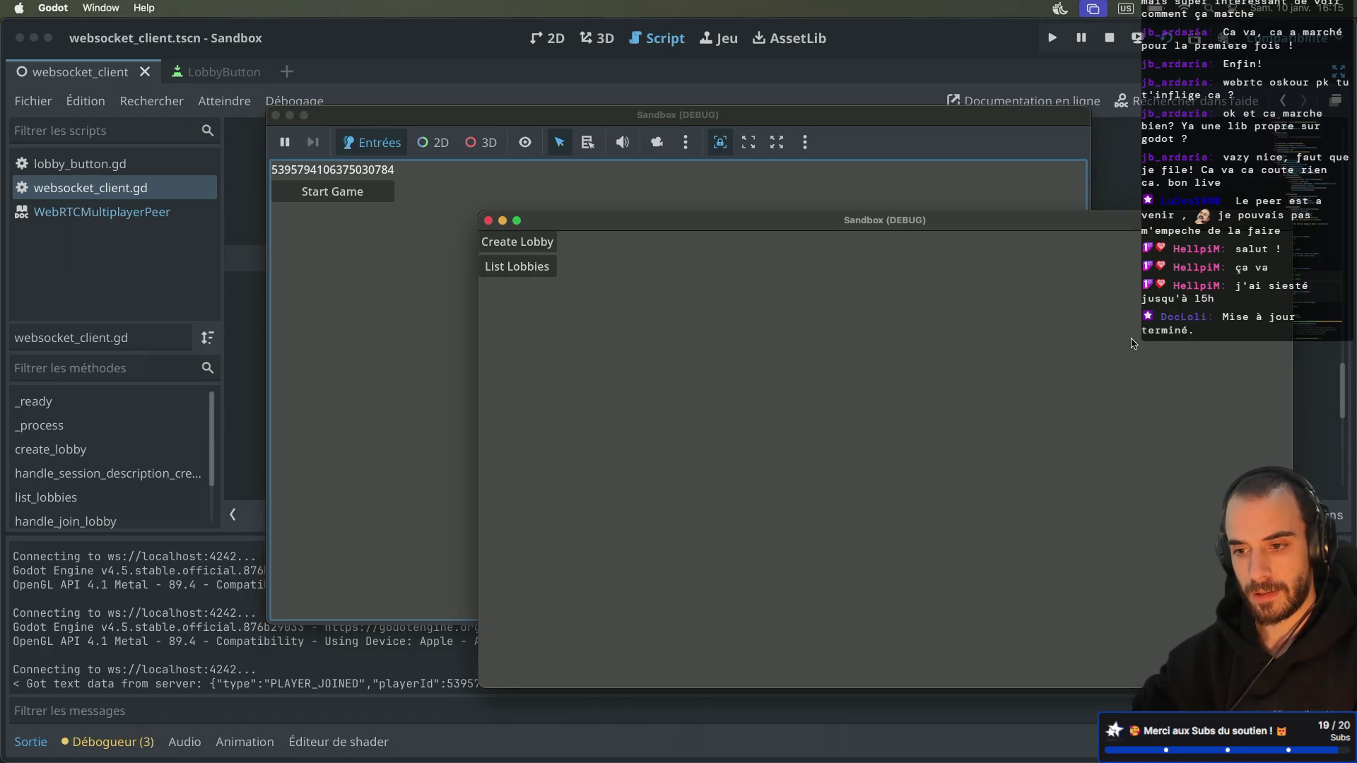
left_click(519, 268)
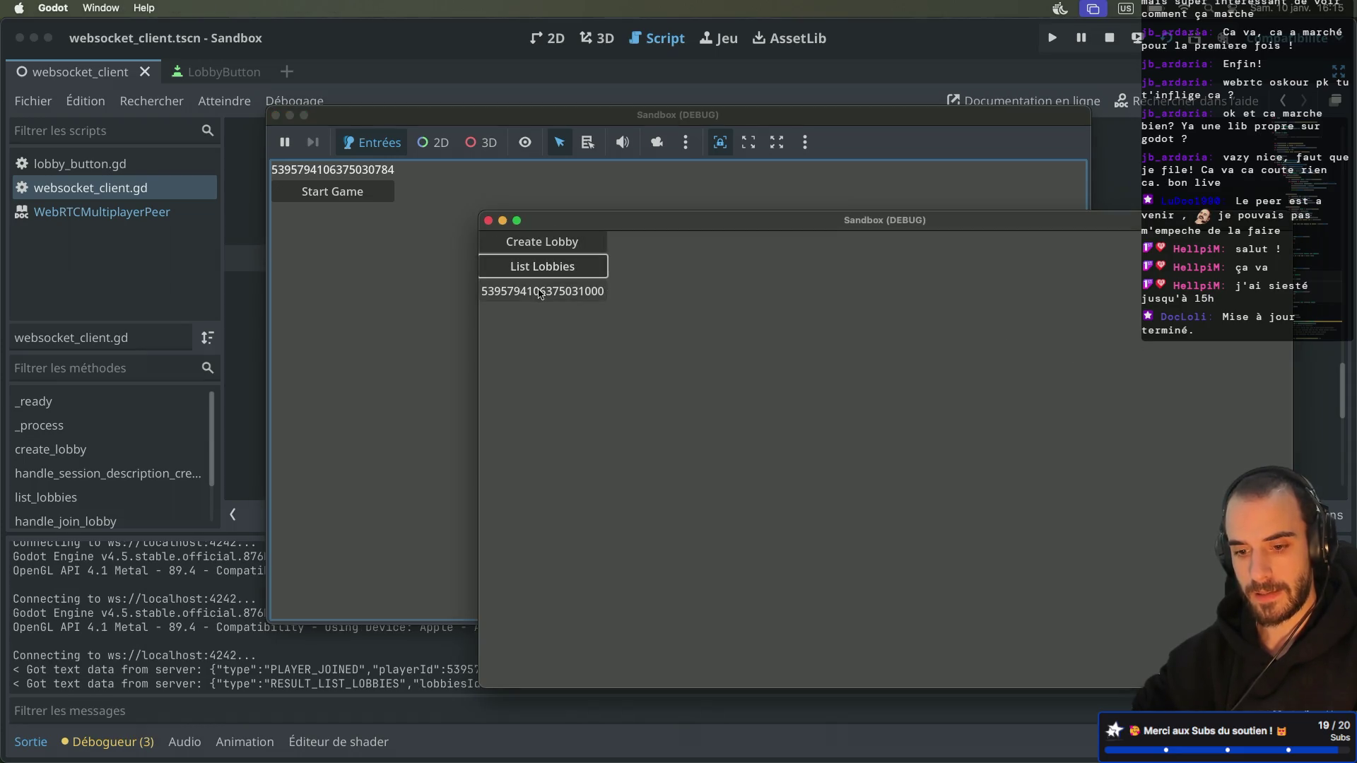
left_click(542, 294)
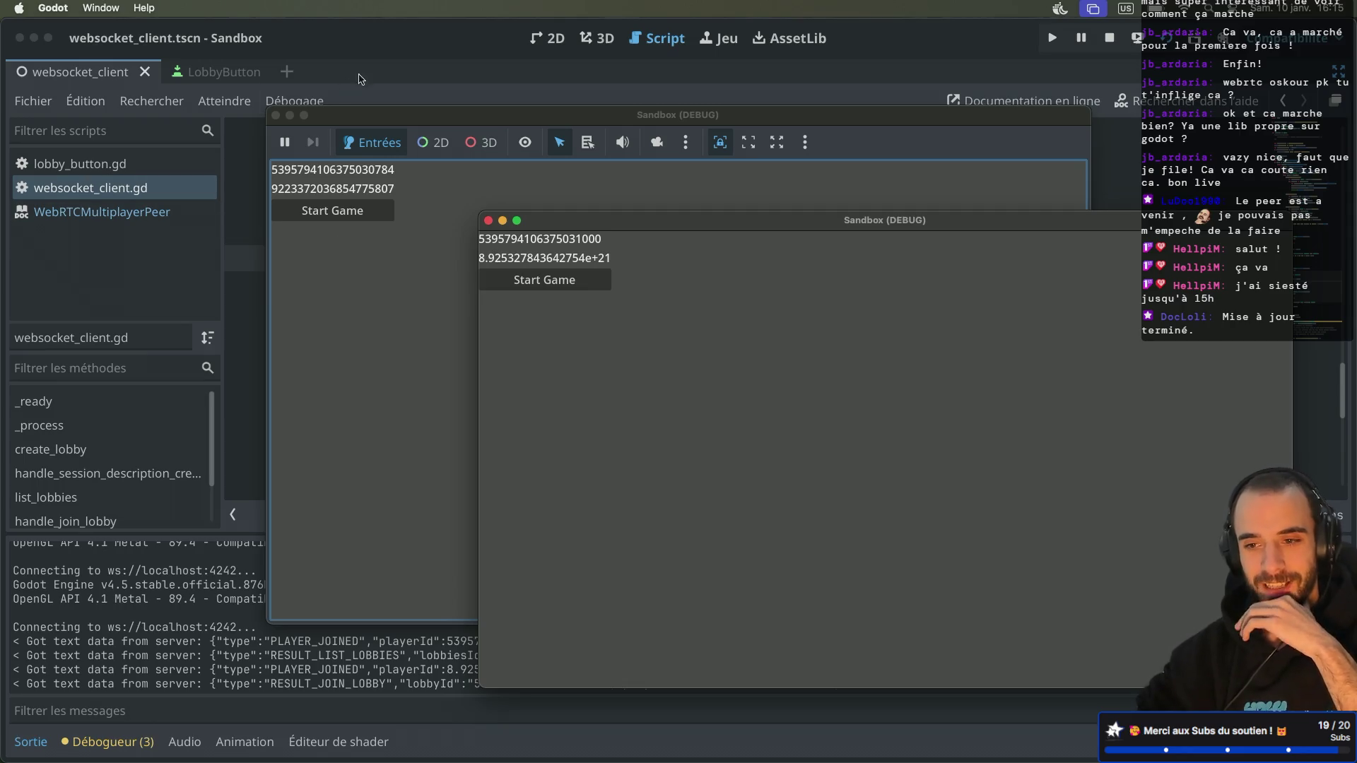
key("super+period")
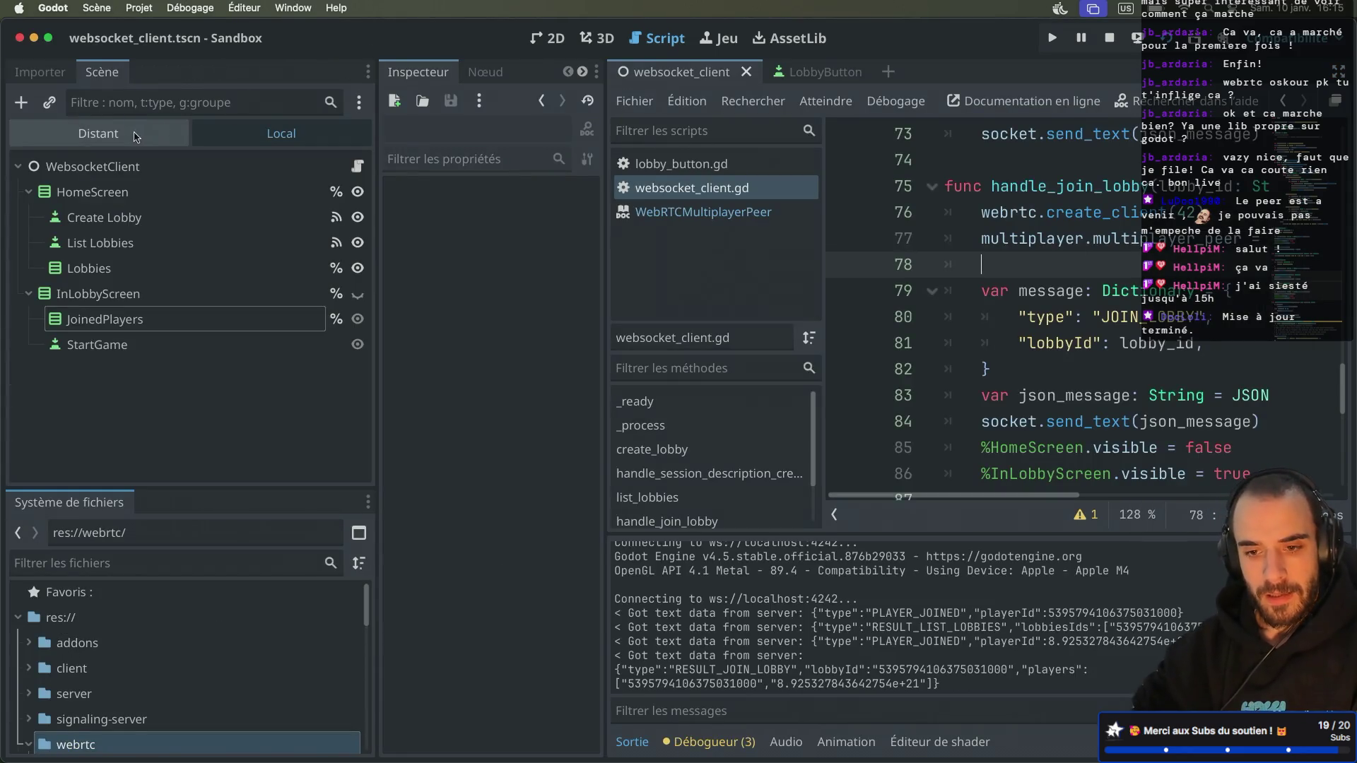
Step: In the remote scene tree, inspect HomeScreen, InLobbyScreen, JoinedPlayers and StartGame to confirm two player labels
left_click(95, 133)
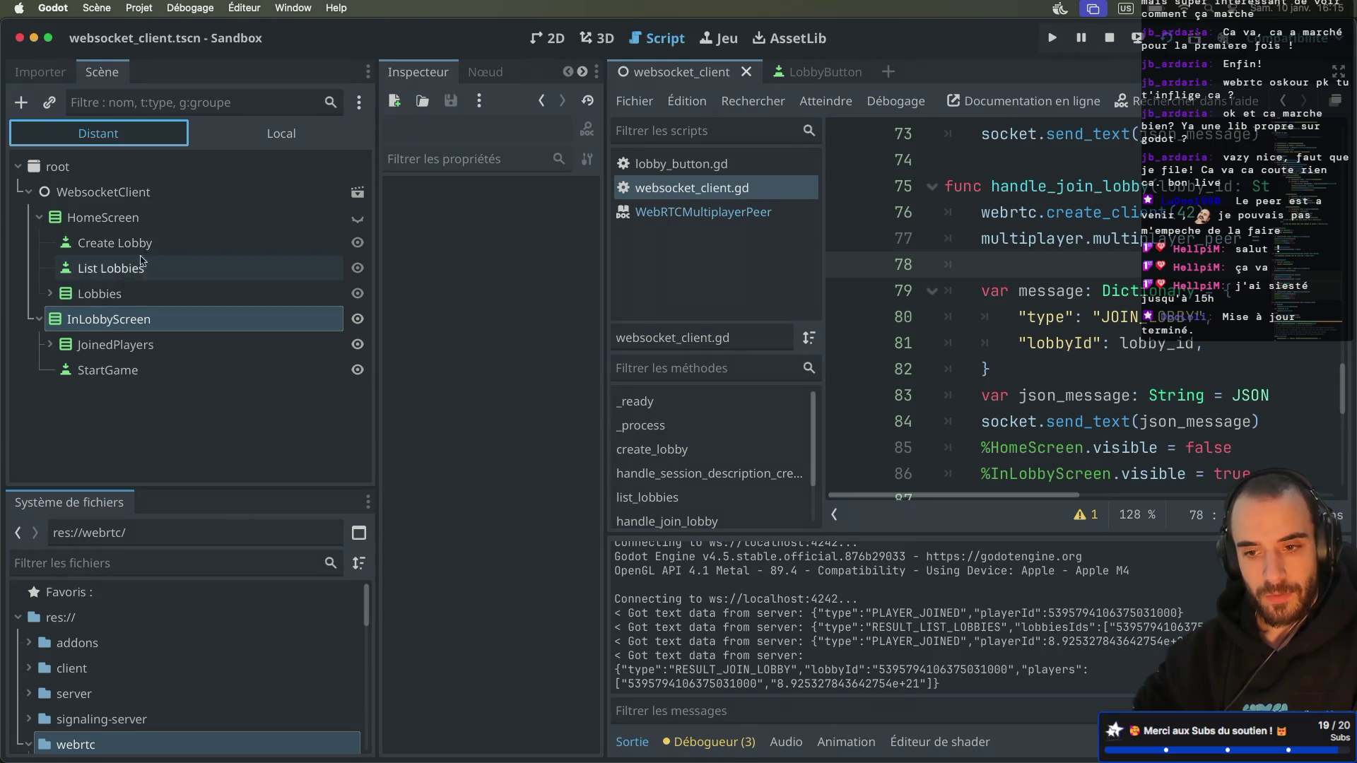
left_click(148, 226)
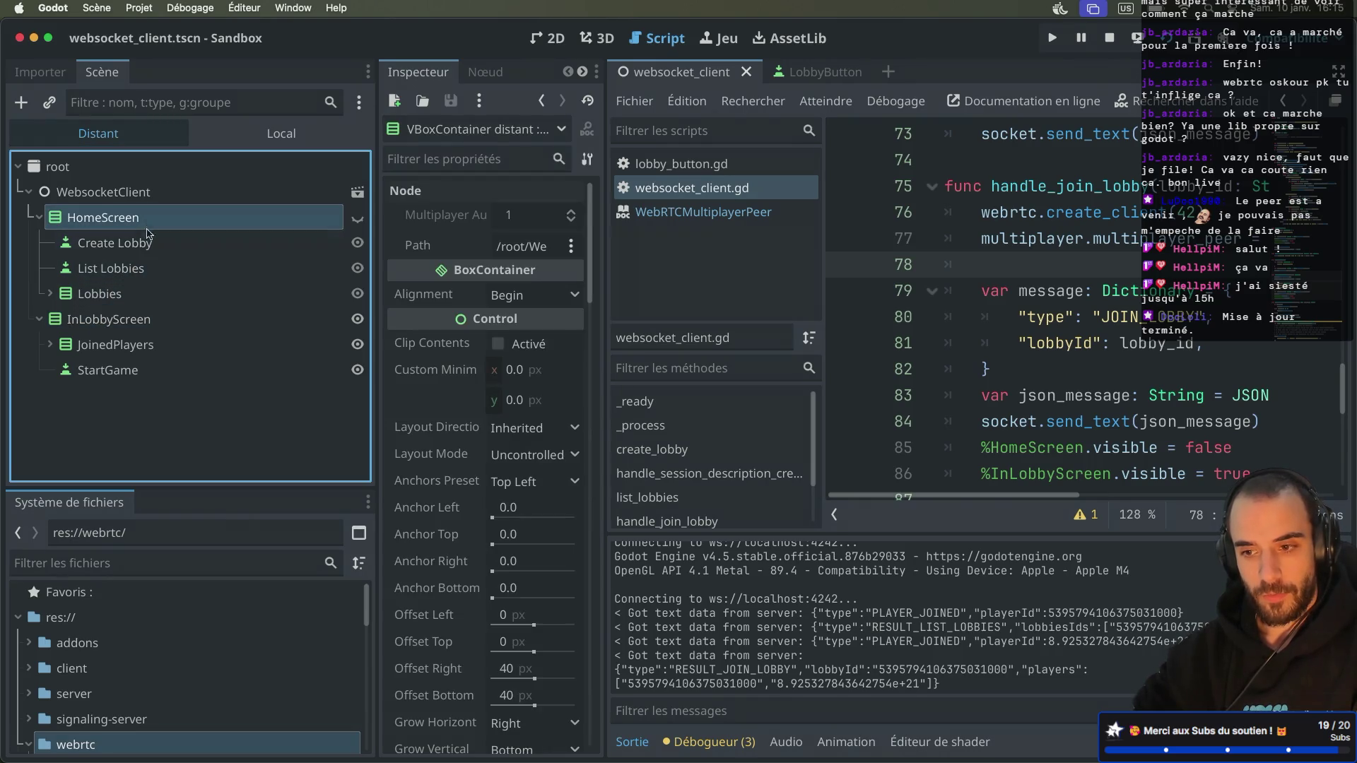
left_click(124, 319)
left_click(117, 347)
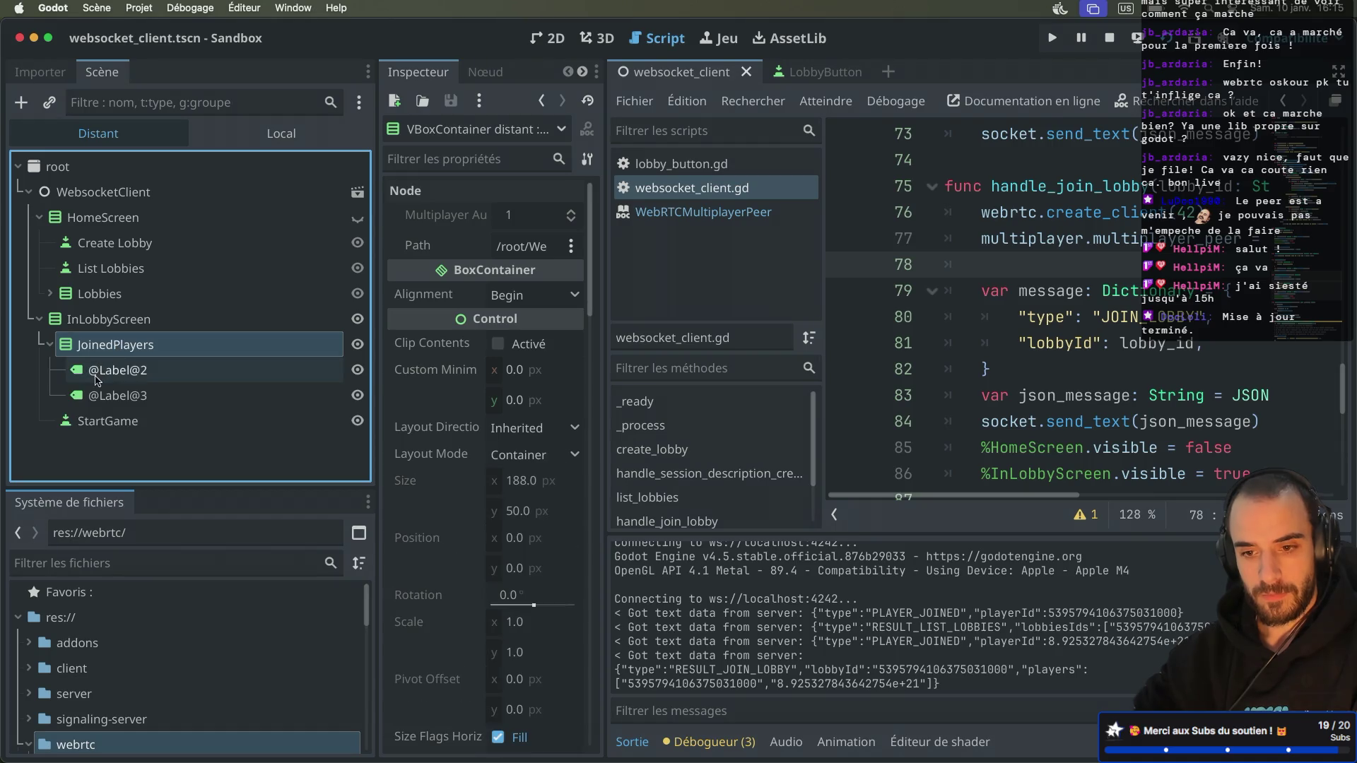
left_click(49, 348)
left_click(88, 369)
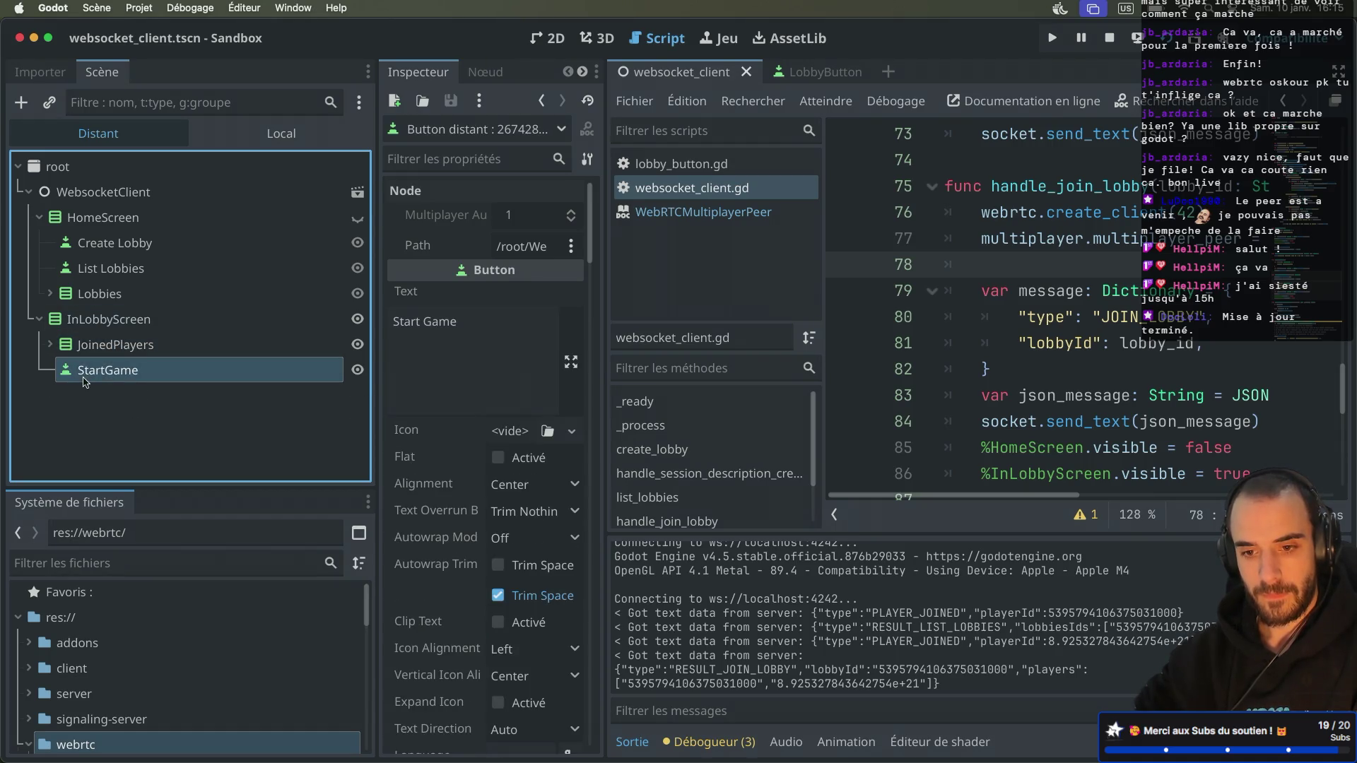
left_click(106, 322)
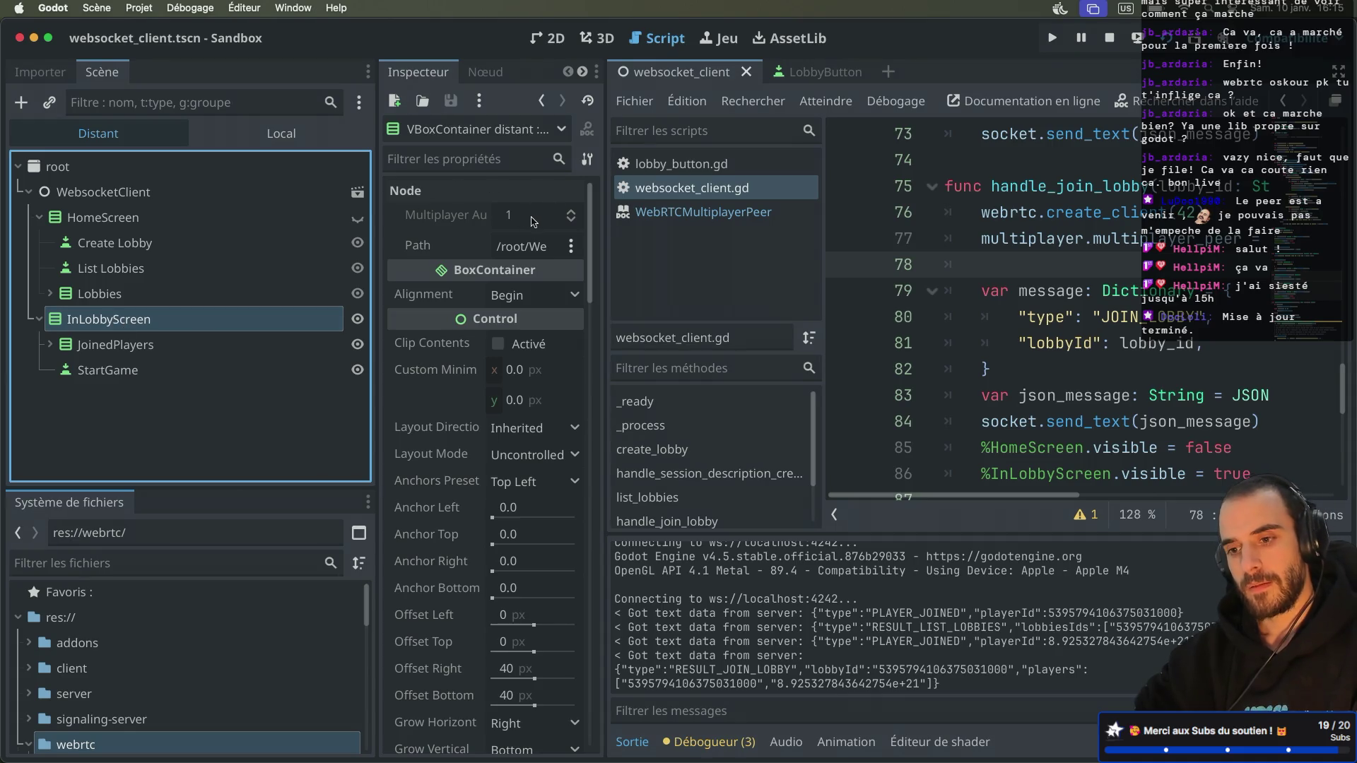
left_click(166, 346)
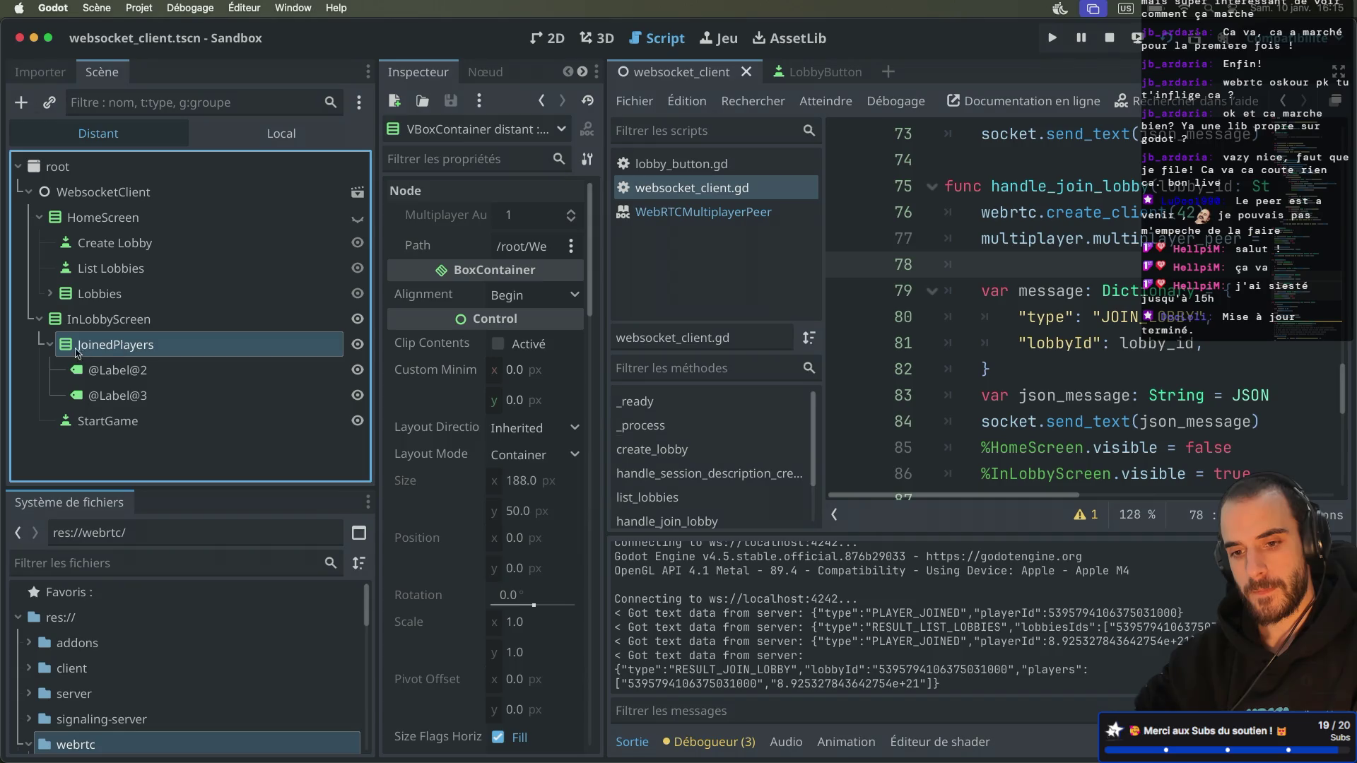
left_click(50, 345)
left_click(100, 373)
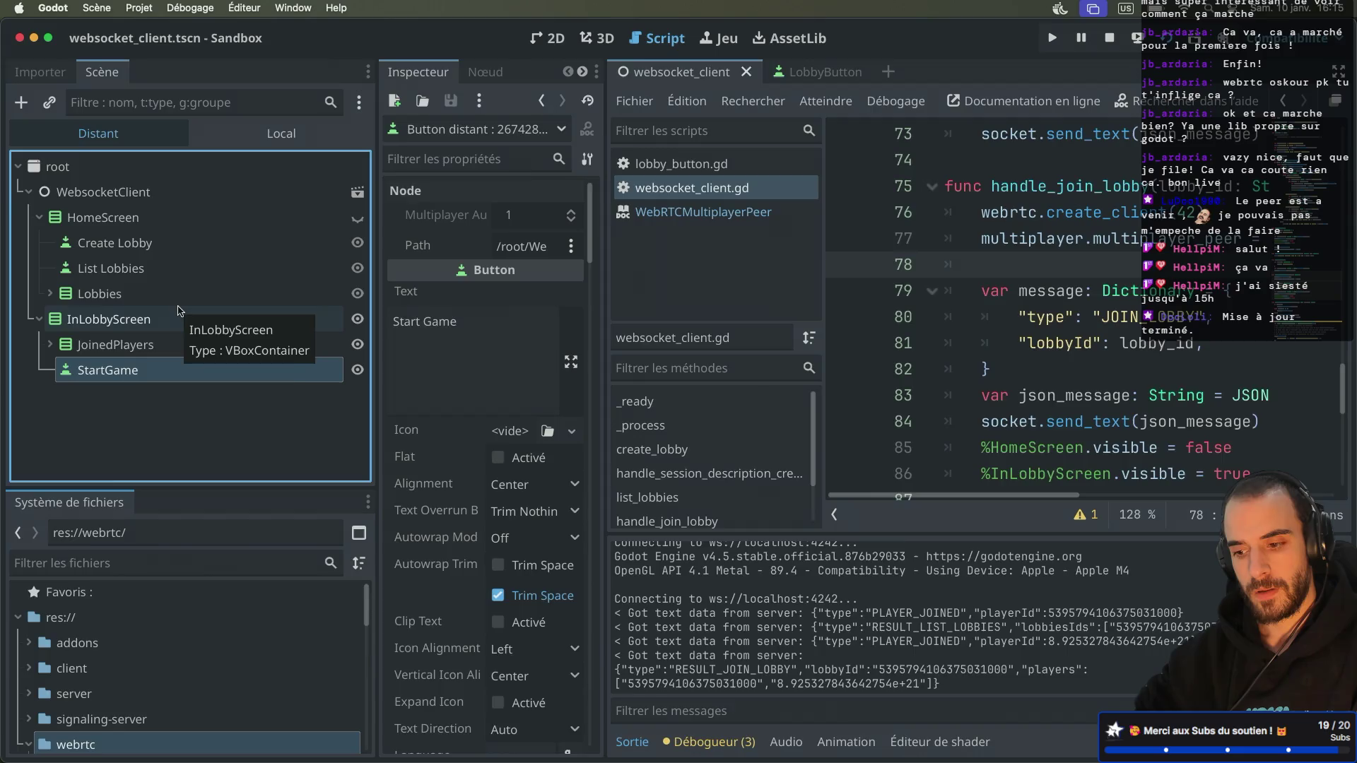
Step: Toggle distraction-free mode so the script editor fills the full width
key("ctrl+super+d")
scroll(605, 286, "down", 1)
scroll(605, 286, "up", 1)
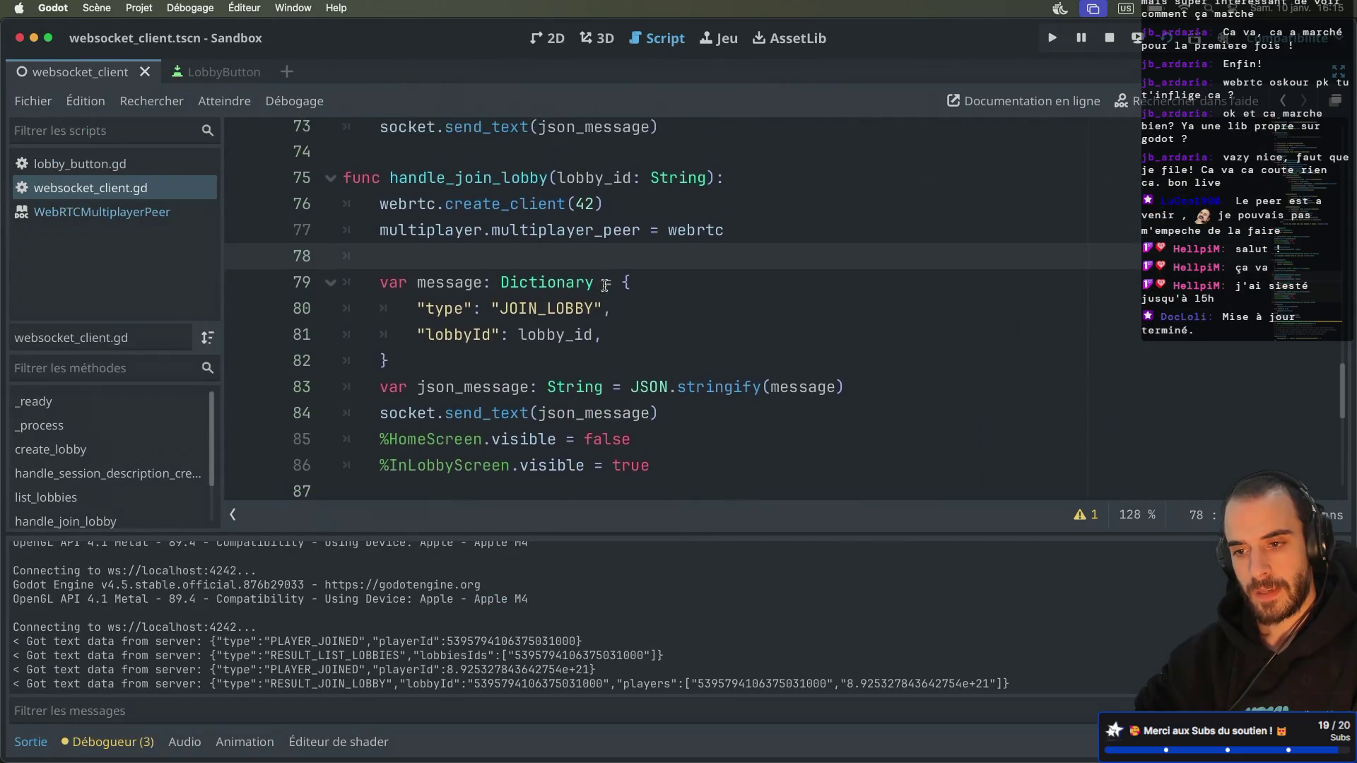
scroll(605, 286, "up", 1)
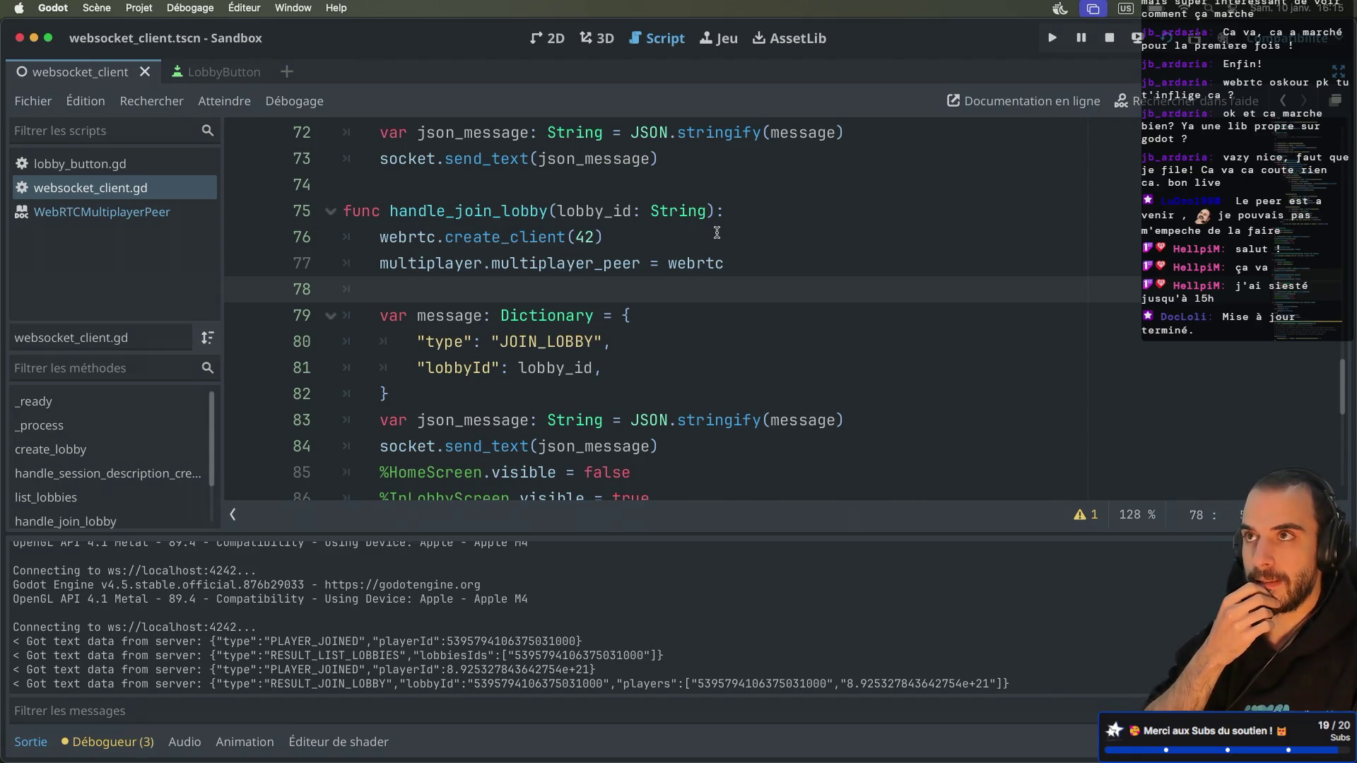
key("super+Tab")
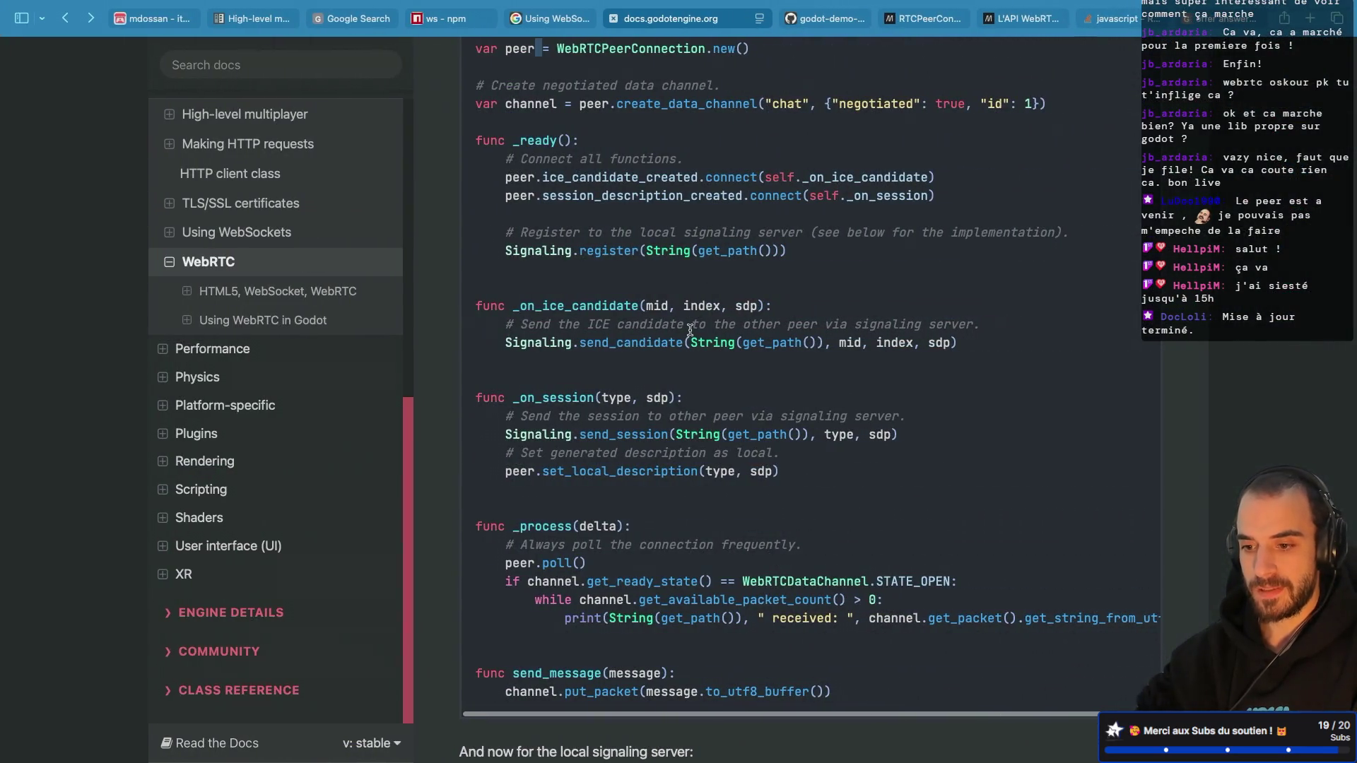
scroll(690, 330, "up", 4)
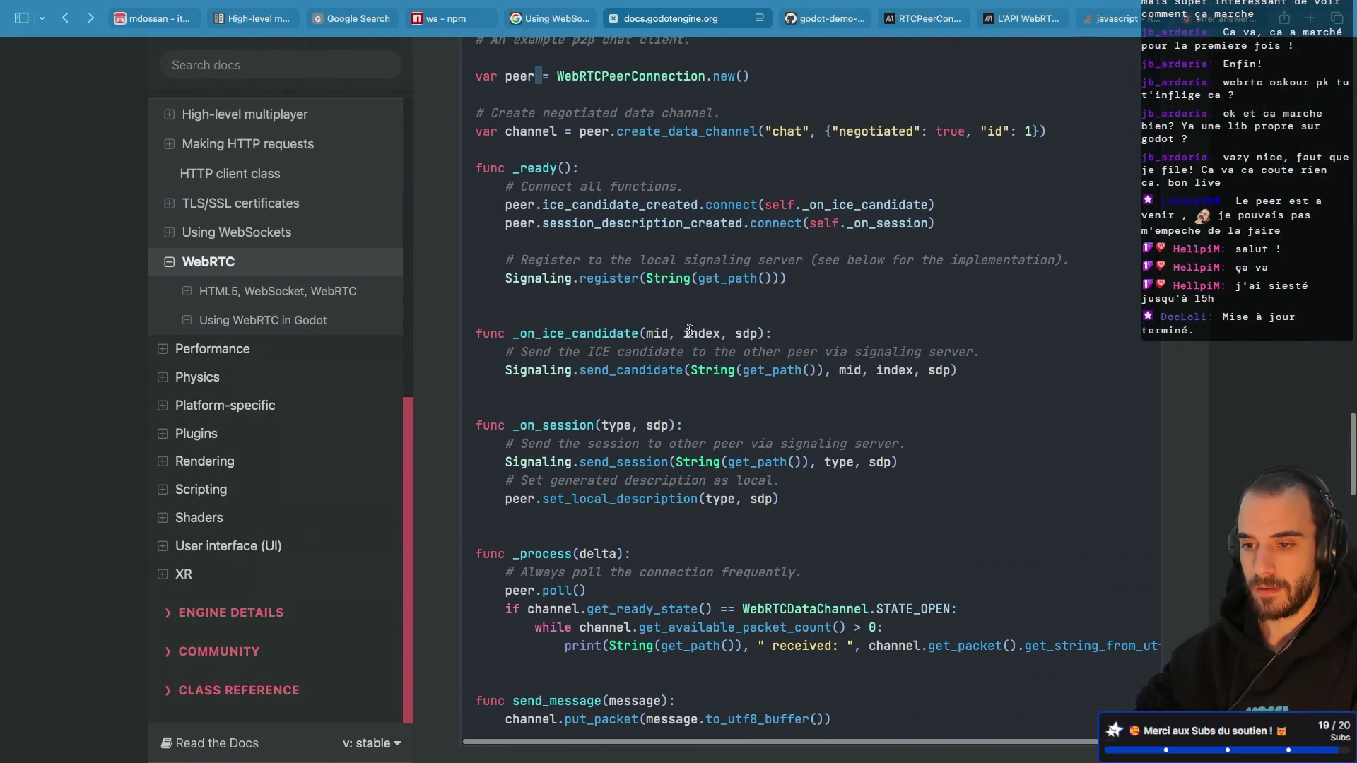
scroll(691, 332, "up", 3)
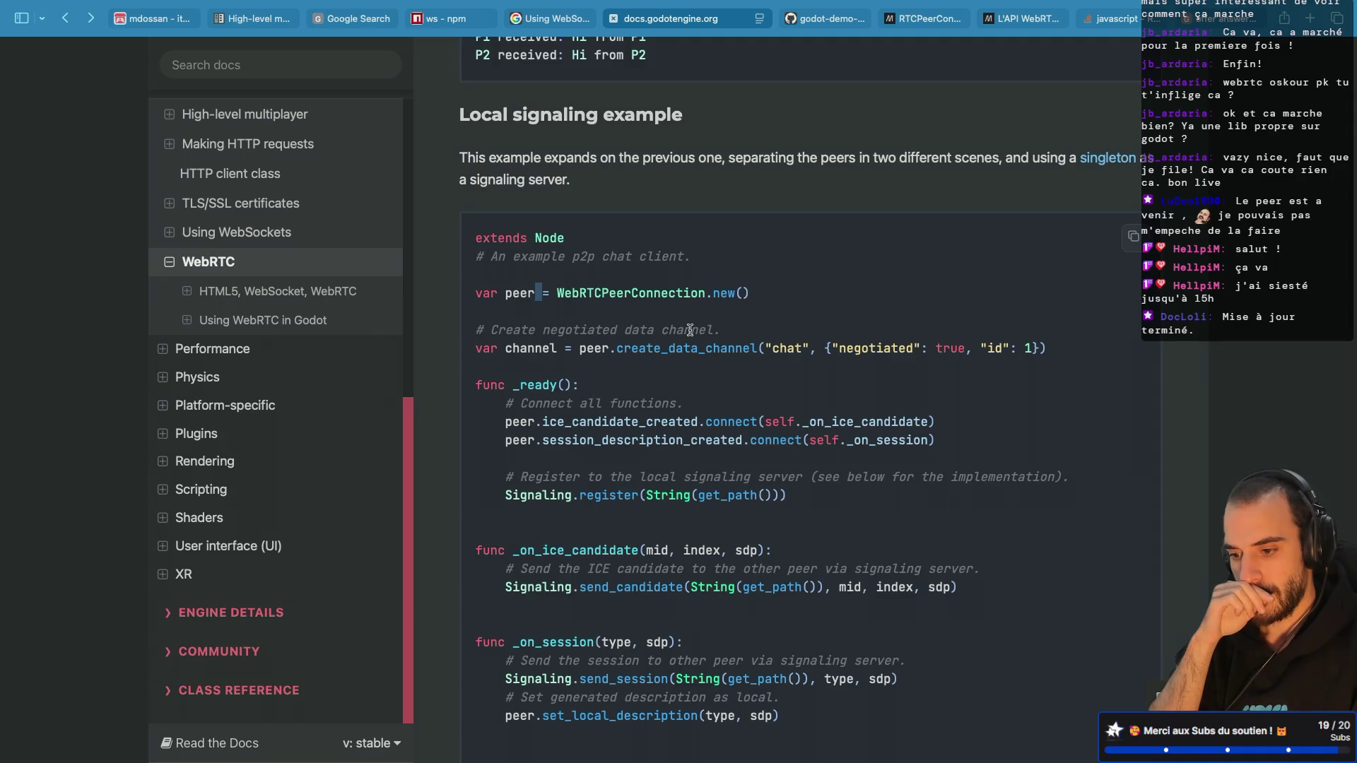
left_click_drag(766, 296, 463, 302)
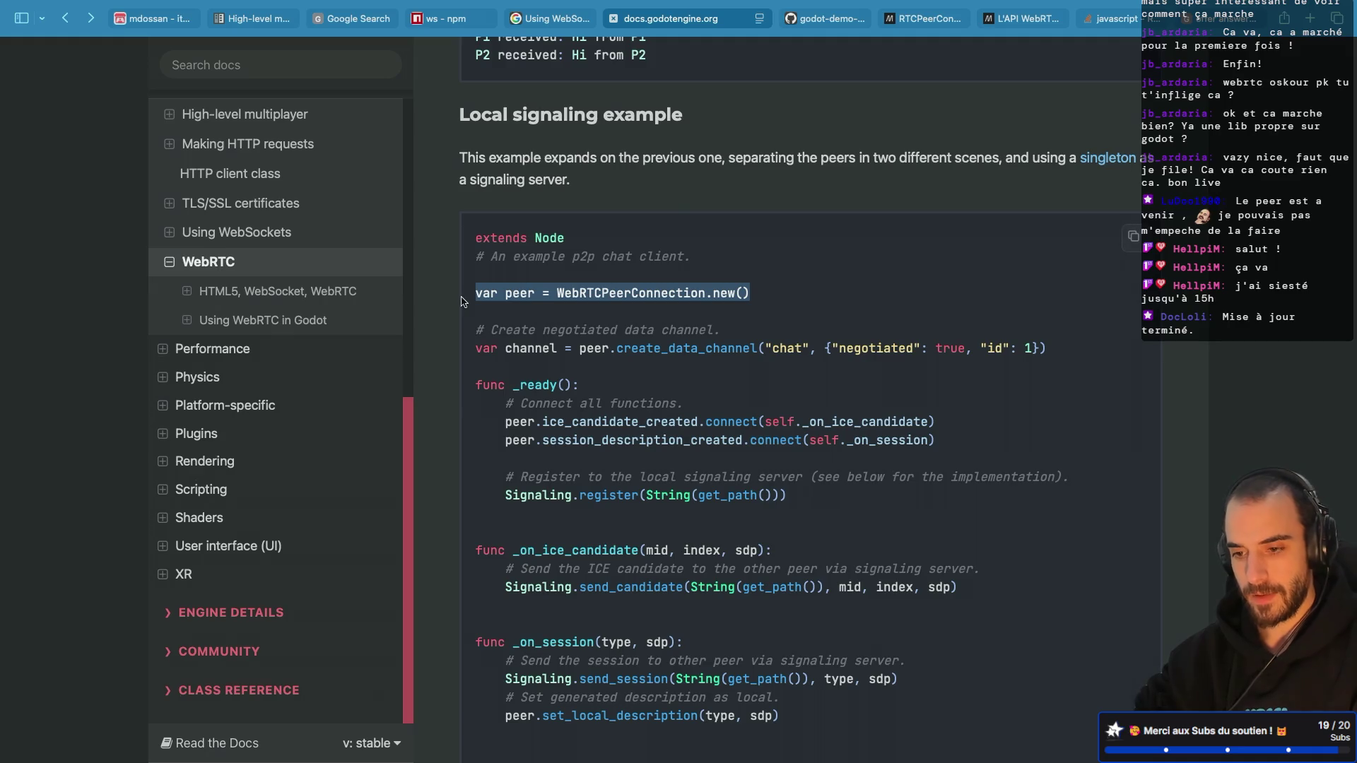
key("super+Tab")
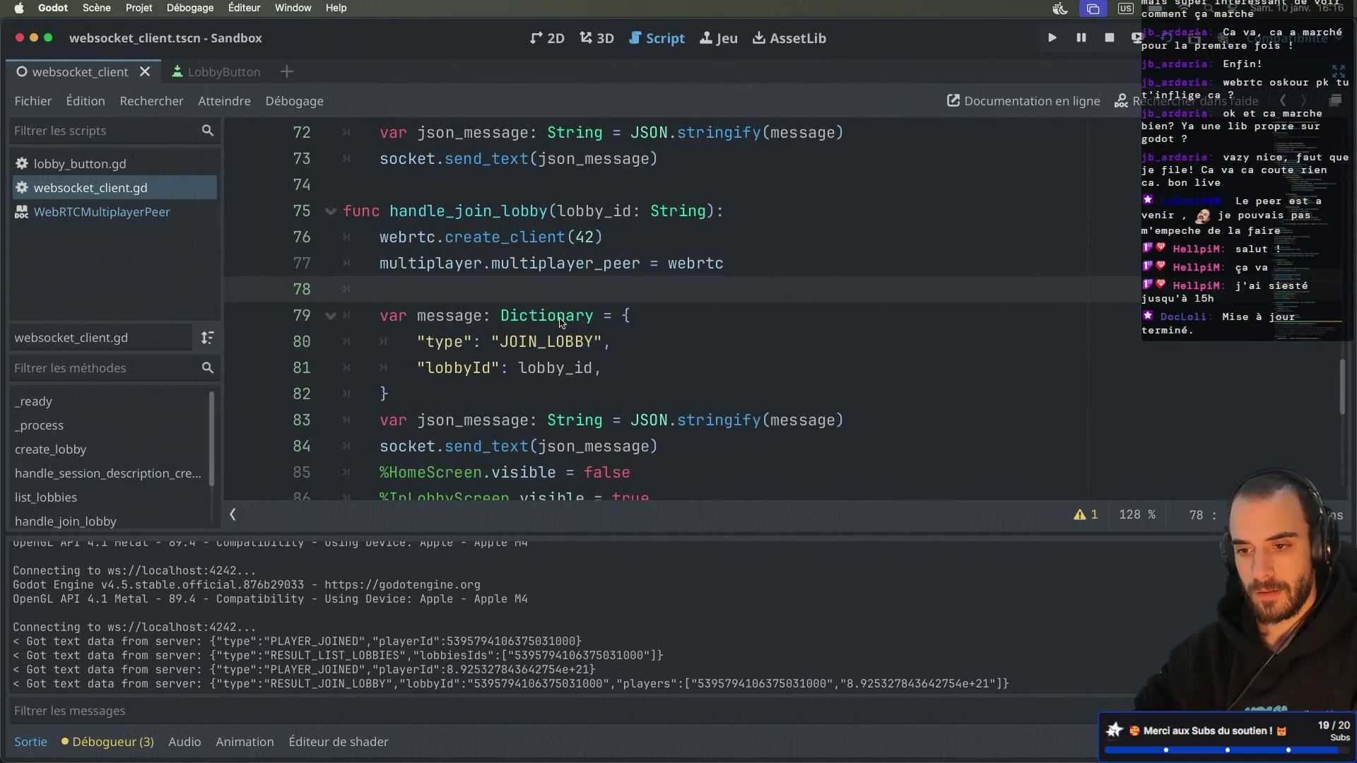
Step: In the PLAYER_JOINED branch, insert a create_webrtc_connection_between_player call via autocomplete
key("Down")
key("Down")
key("Down")
scroll(560, 323, "up", 1)
scroll(491, 337, "down", 7)
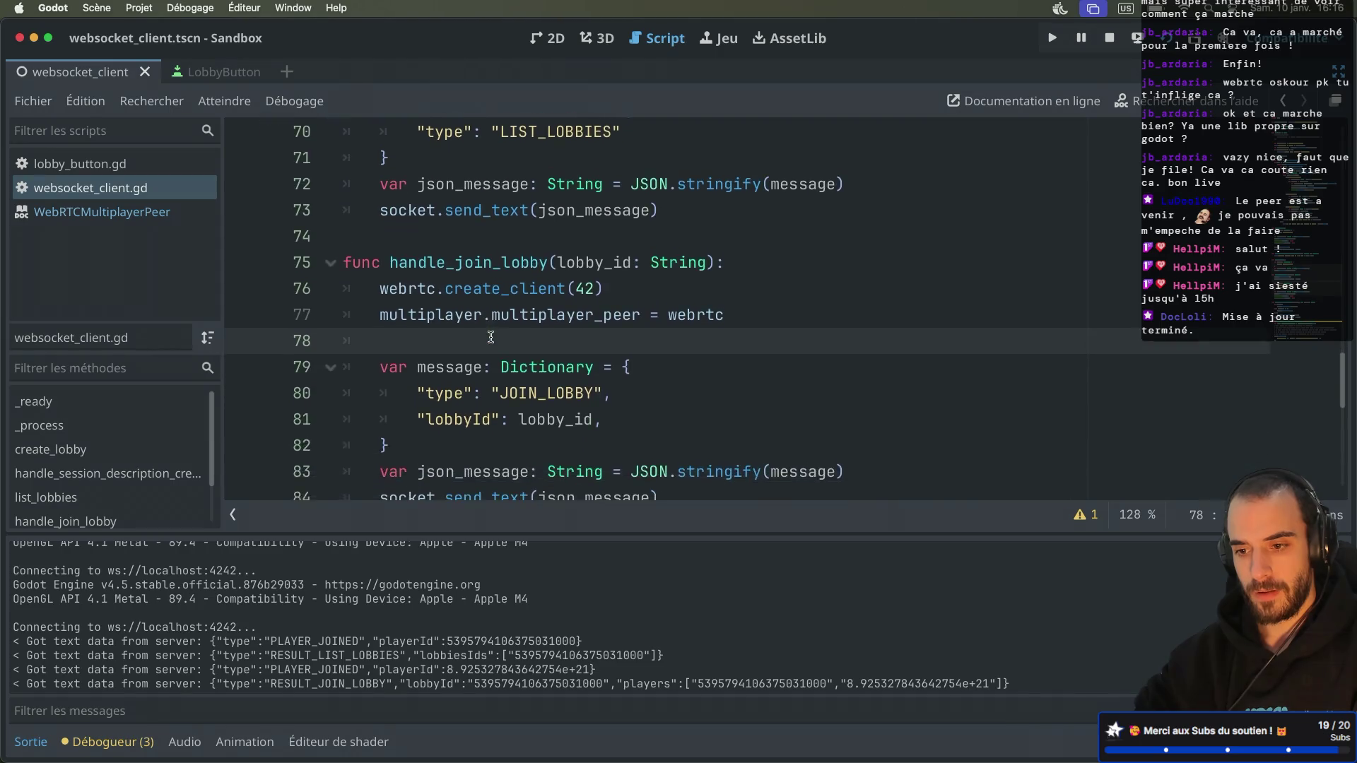
scroll(491, 337, "down", 2)
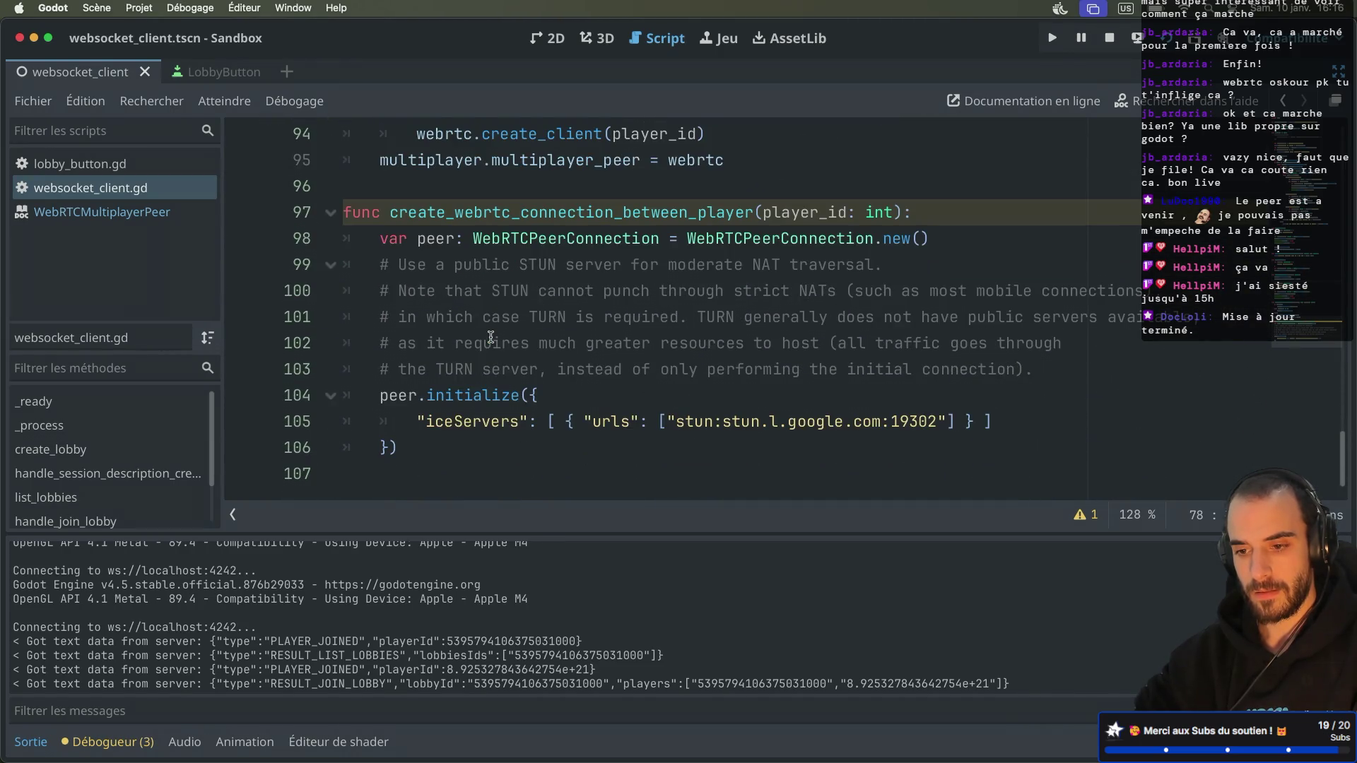
scroll(492, 337, "up", 15)
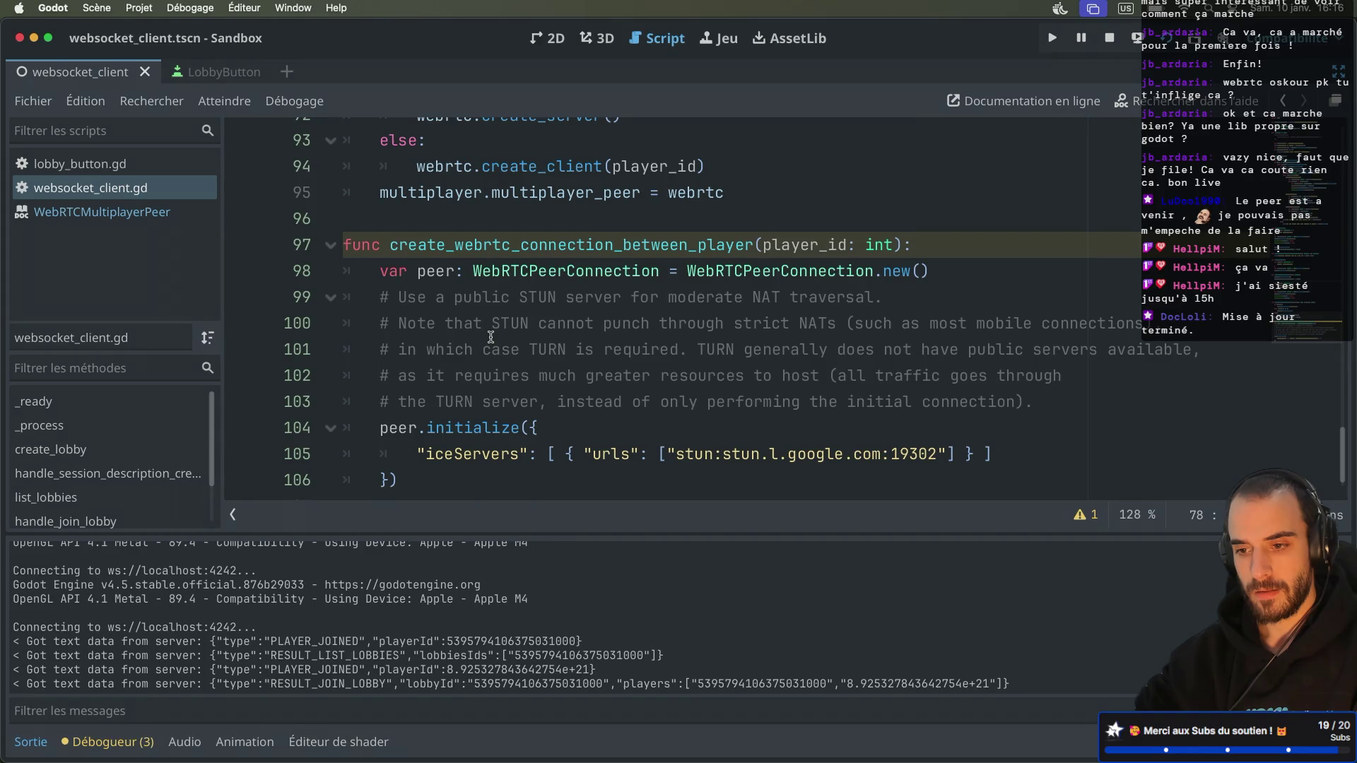
scroll(491, 337, "up", 3)
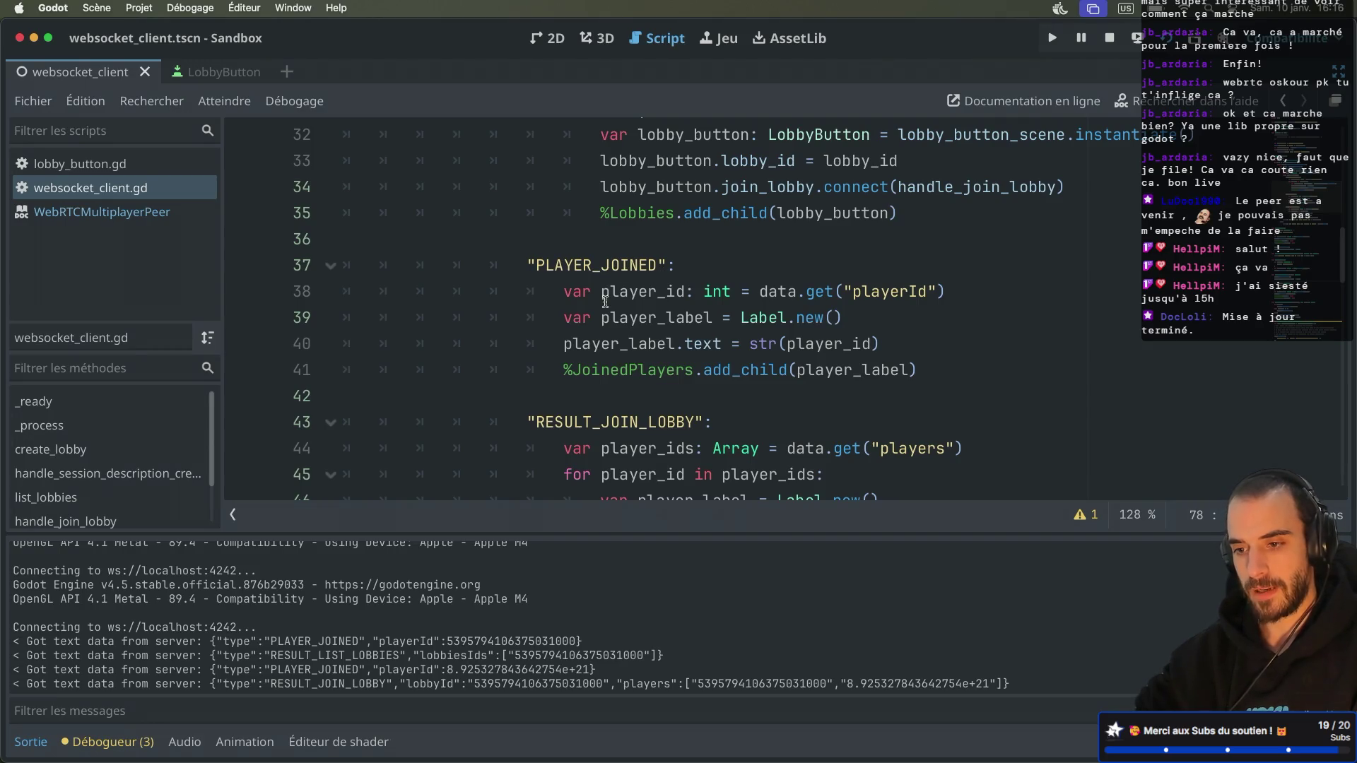
scroll(675, 344, "down", 3)
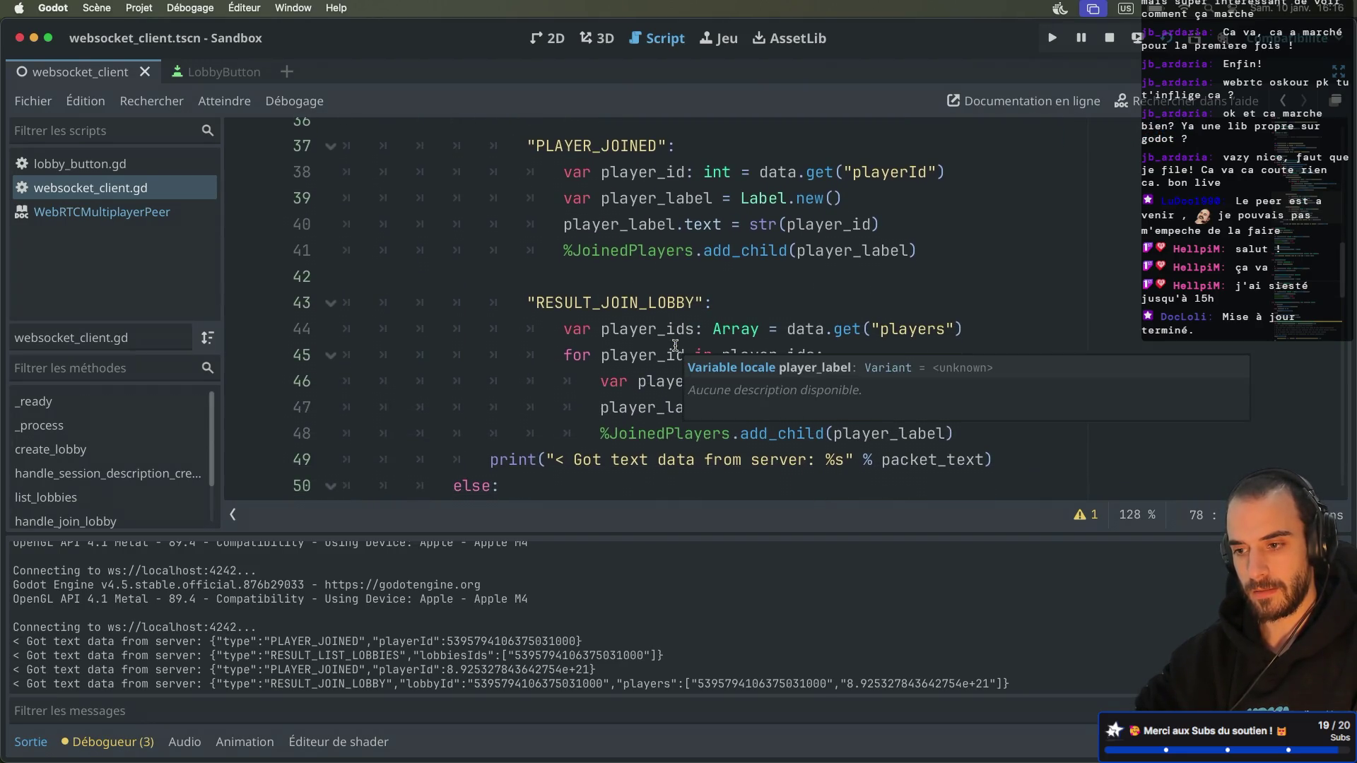
scroll(675, 345, "down", 1)
scroll(675, 345, "down", 15)
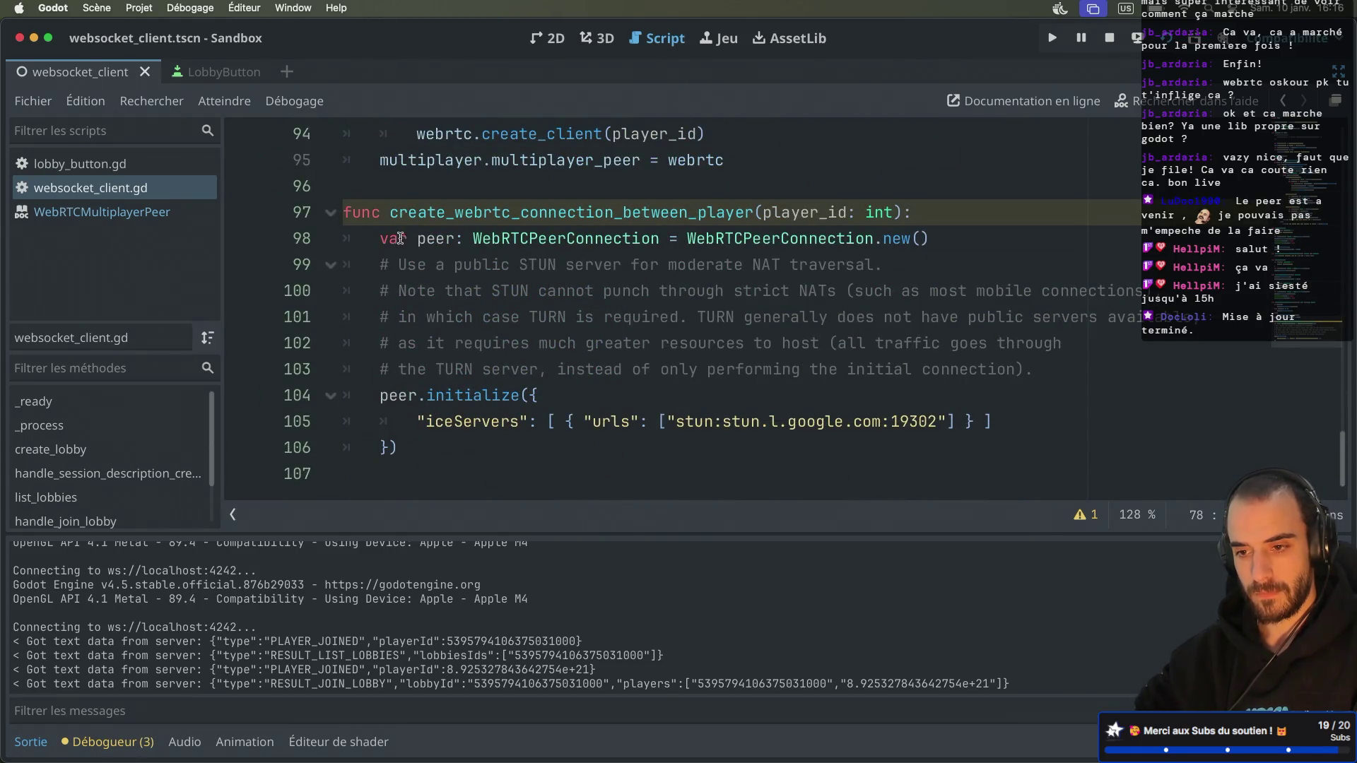
scroll(506, 227, "up", 2)
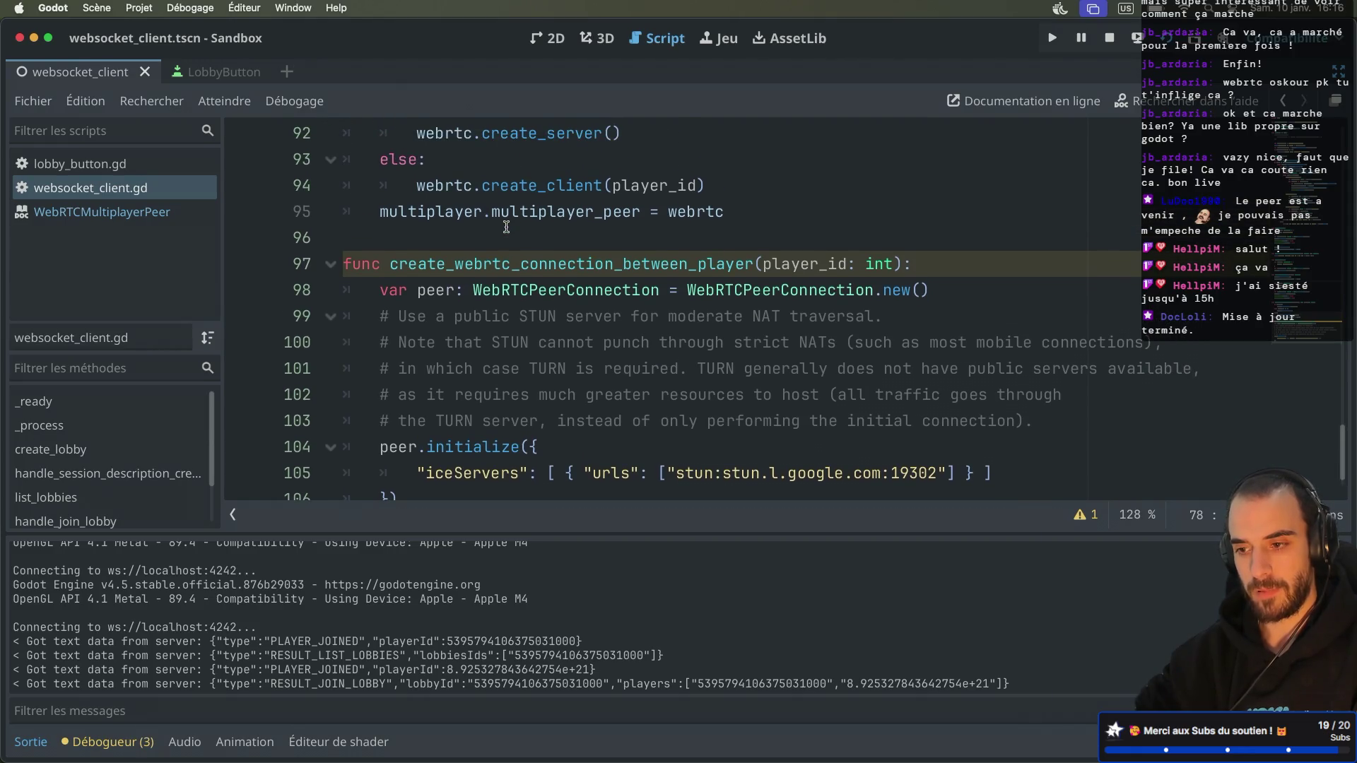
scroll(506, 227, "up", 15)
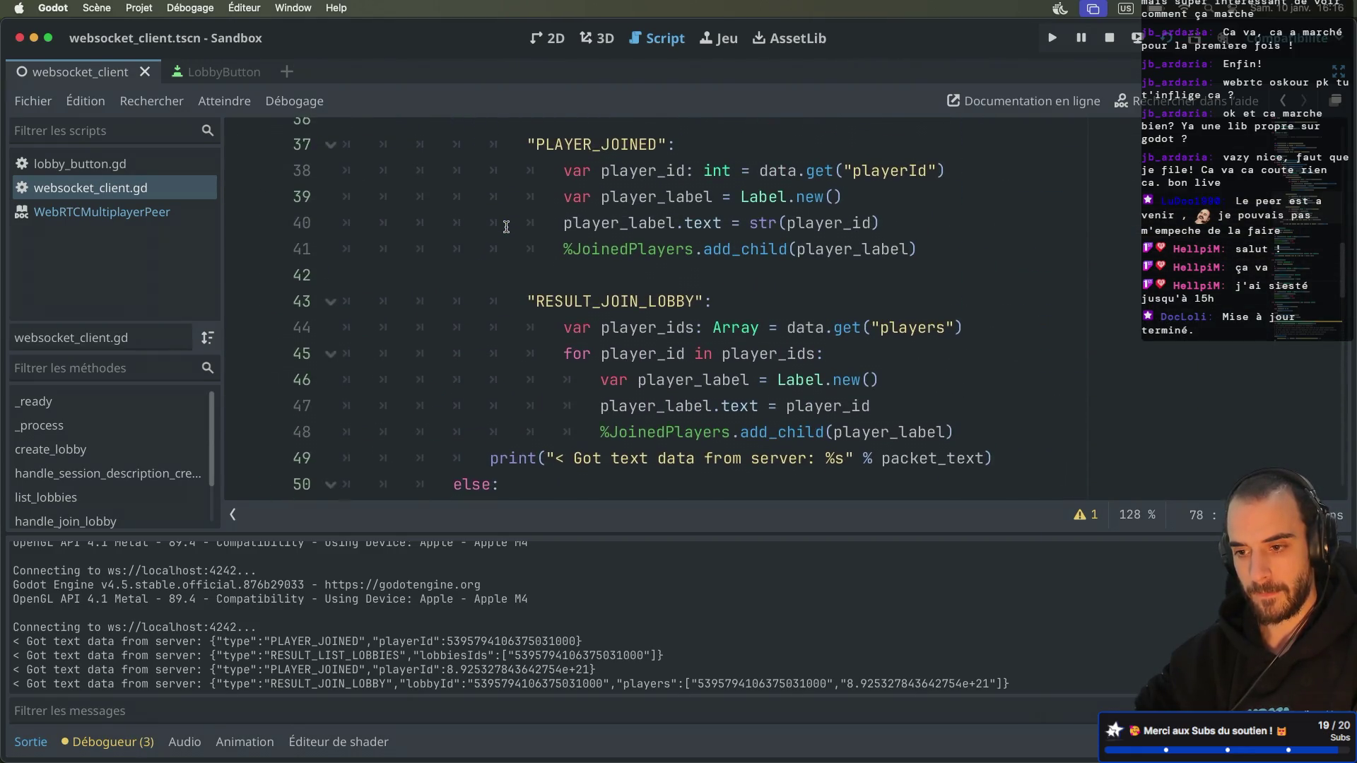
left_click(931, 251)
key("Return")
type("creatre")
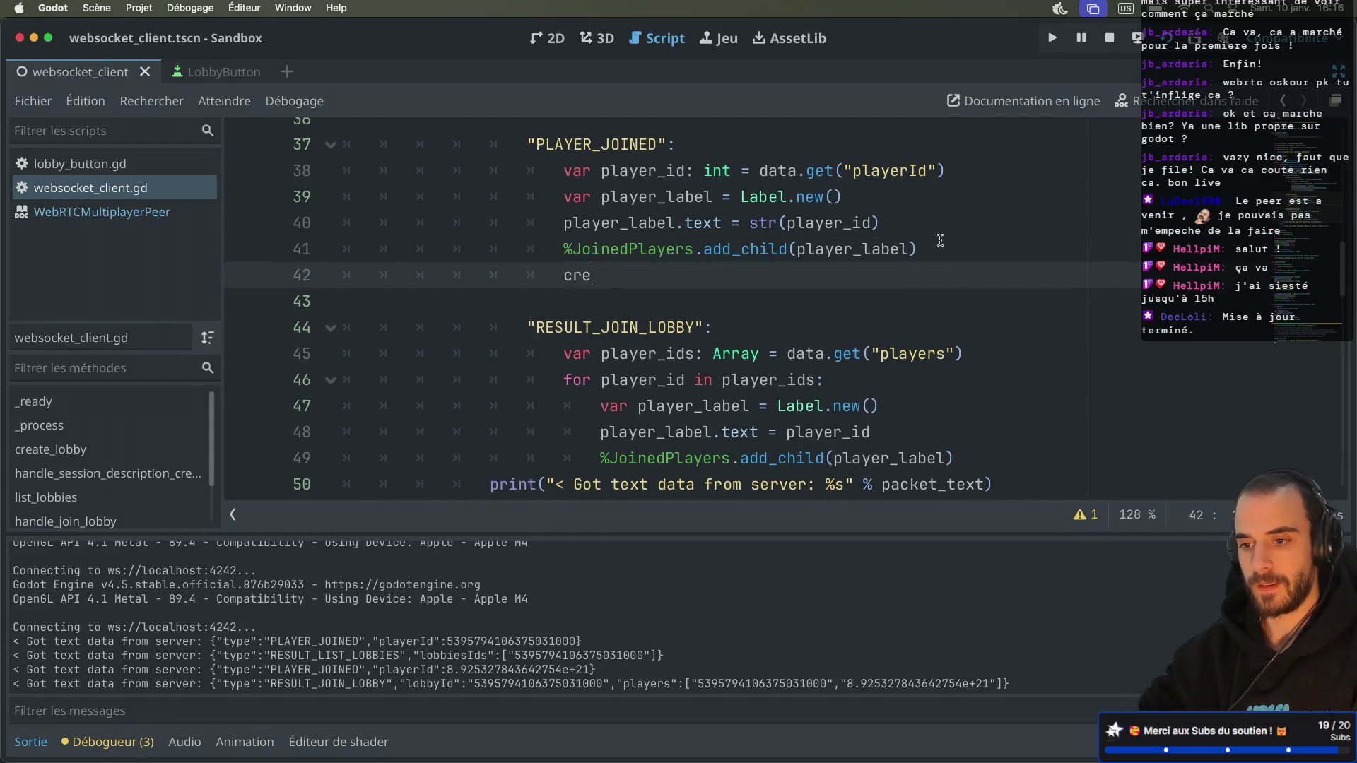
key("BackSpace")
key("BackSpace")
type("e")
key("Down")
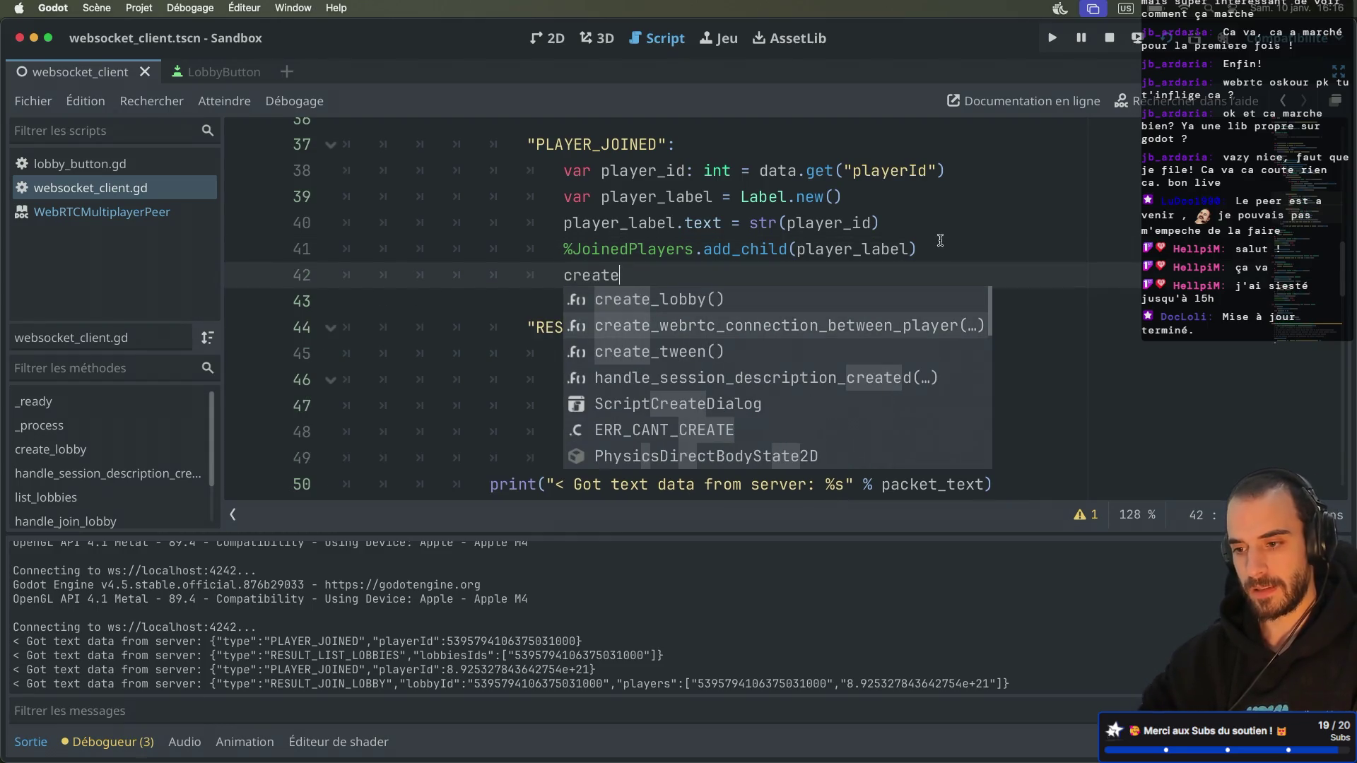
key("Return")
Step: Pass player_id as the call's argument and save the script
left_click(966, 281)
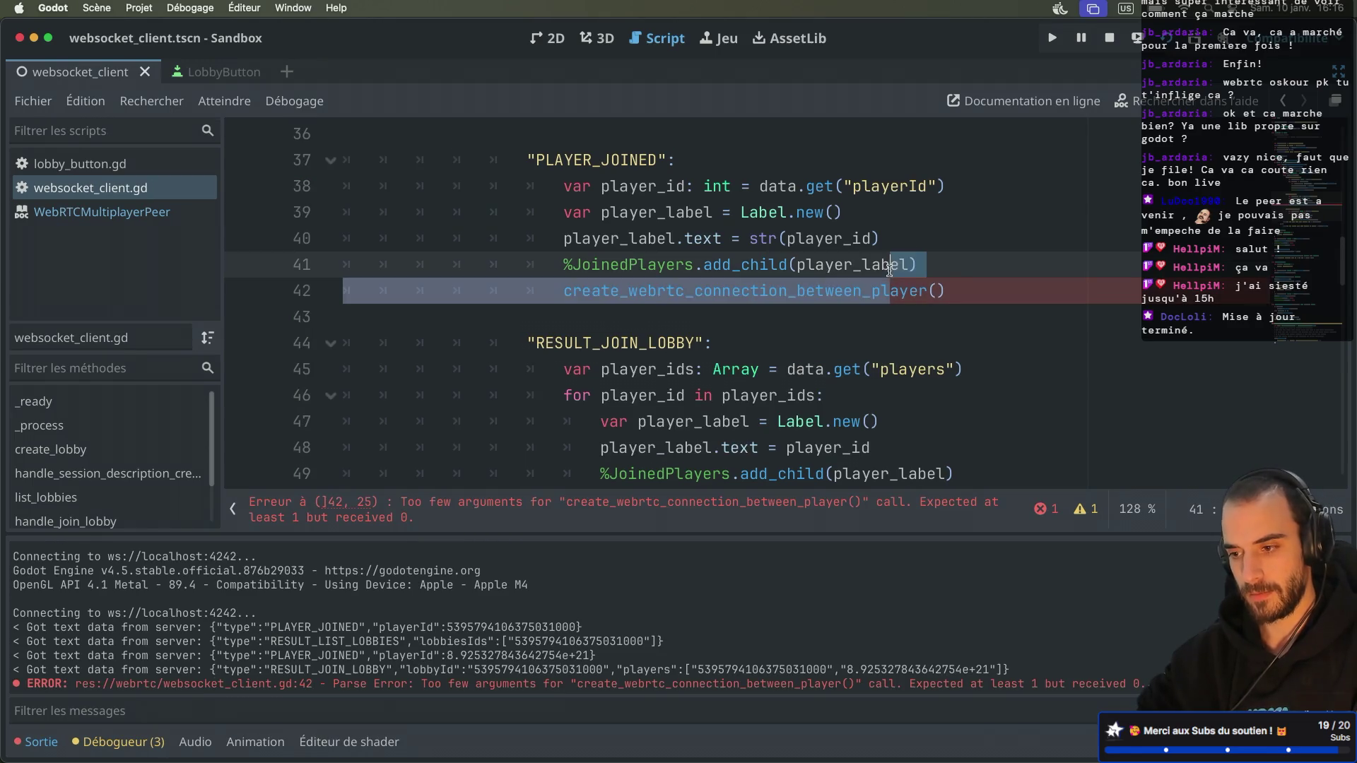
type("player_id")
key("Return")
key("super+s")
Step: Jump to the create_webrtc_connection_between_player definition and open a new line after peer.initialize
left_click(951, 268)
left_click(960, 288)
left_click(946, 275)
left_click(951, 287)
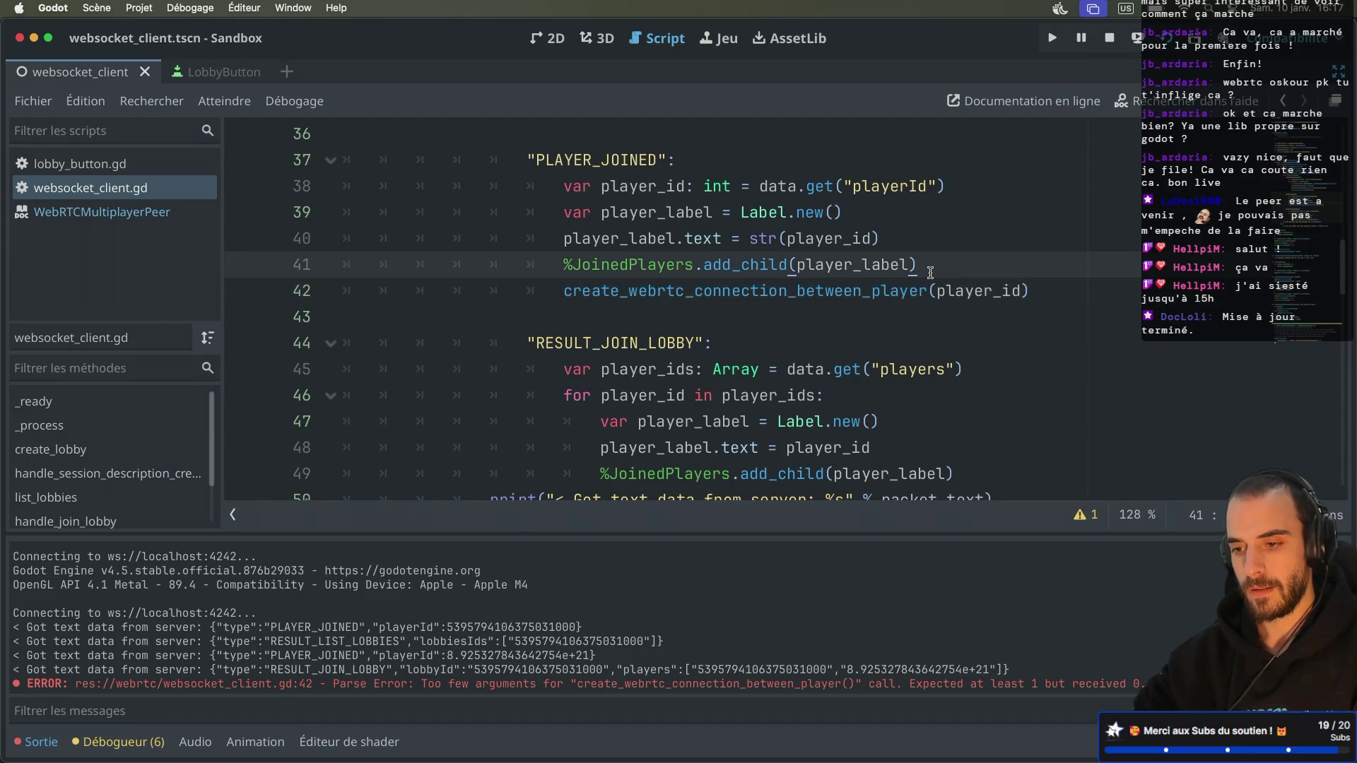
left_click(930, 273, "super")
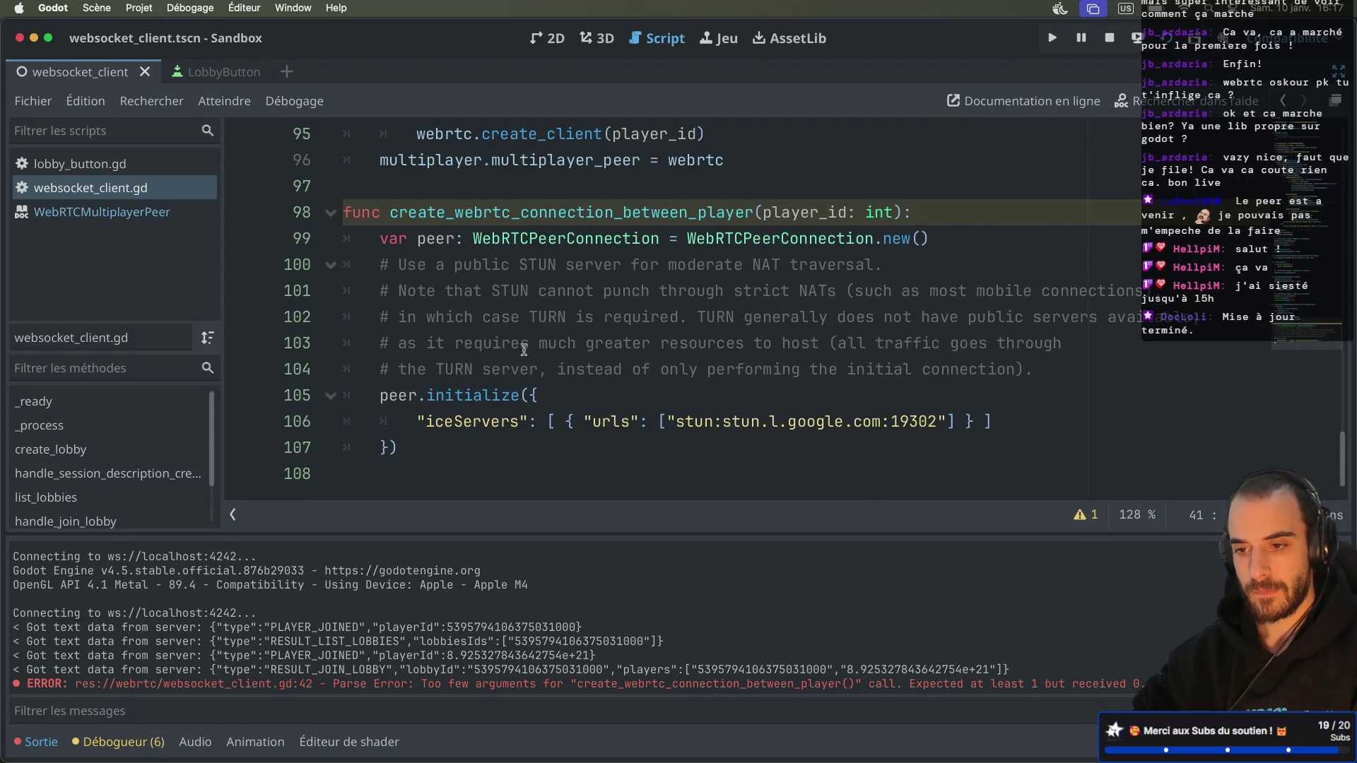
left_click(437, 444)
key("Return")
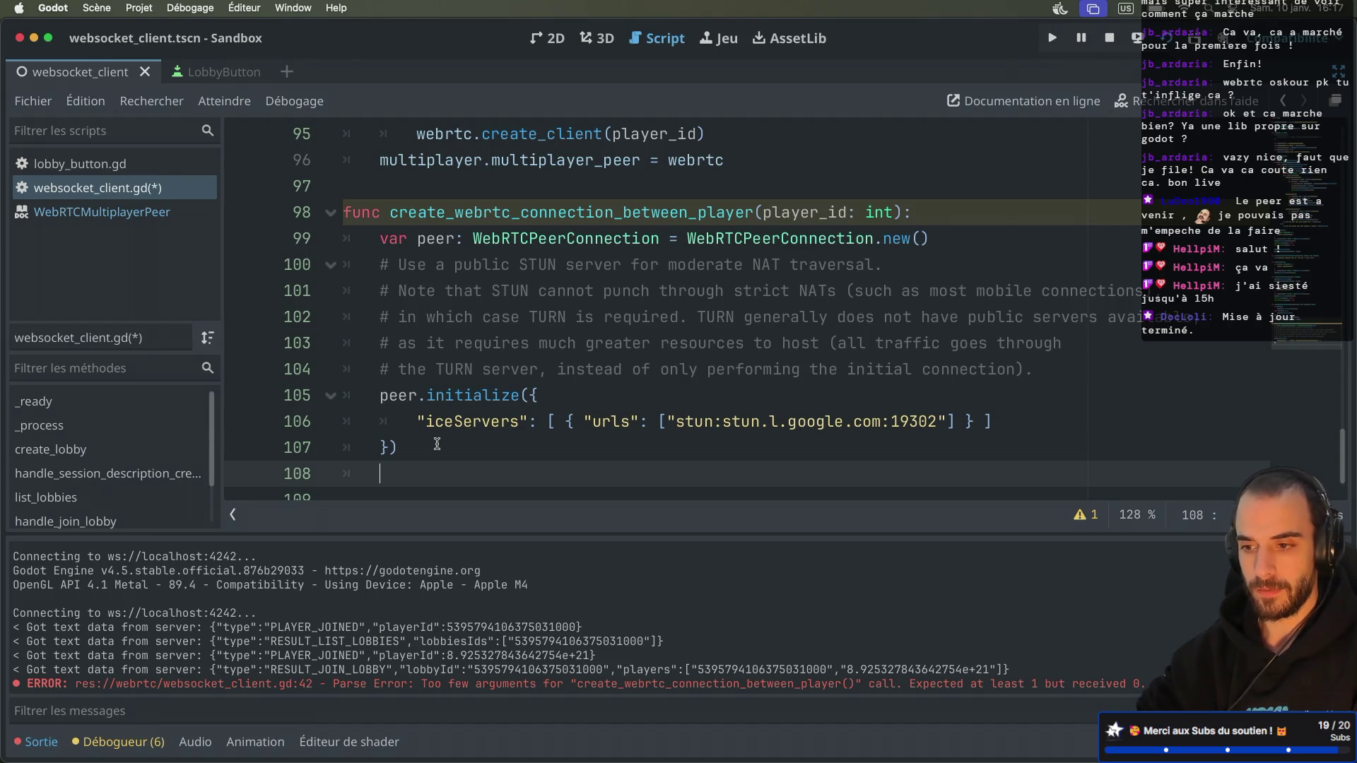
key("ctrl+Right")
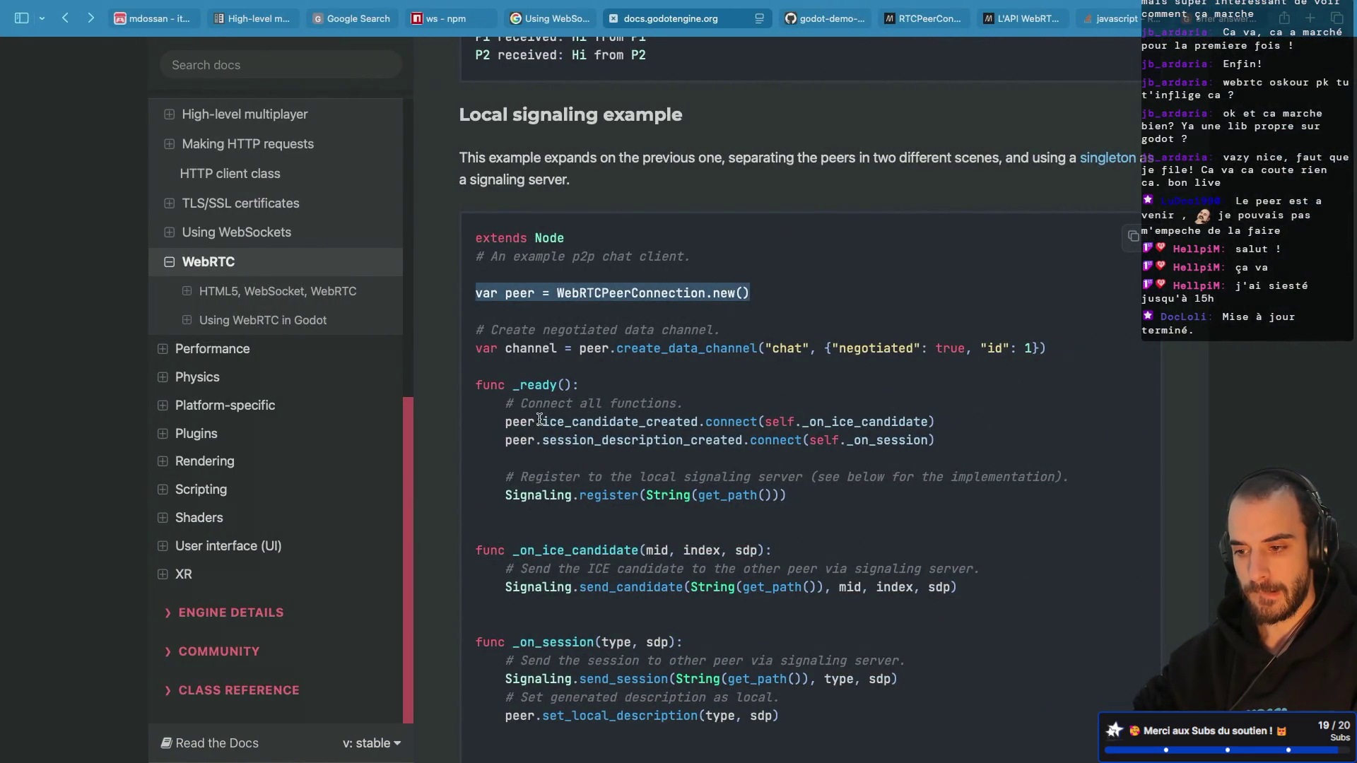
Step: Below peer.initialize, add a peer.ice_candidate_created.emit line using the signal name copied from the docs
scroll(510, 421, "down", 1)
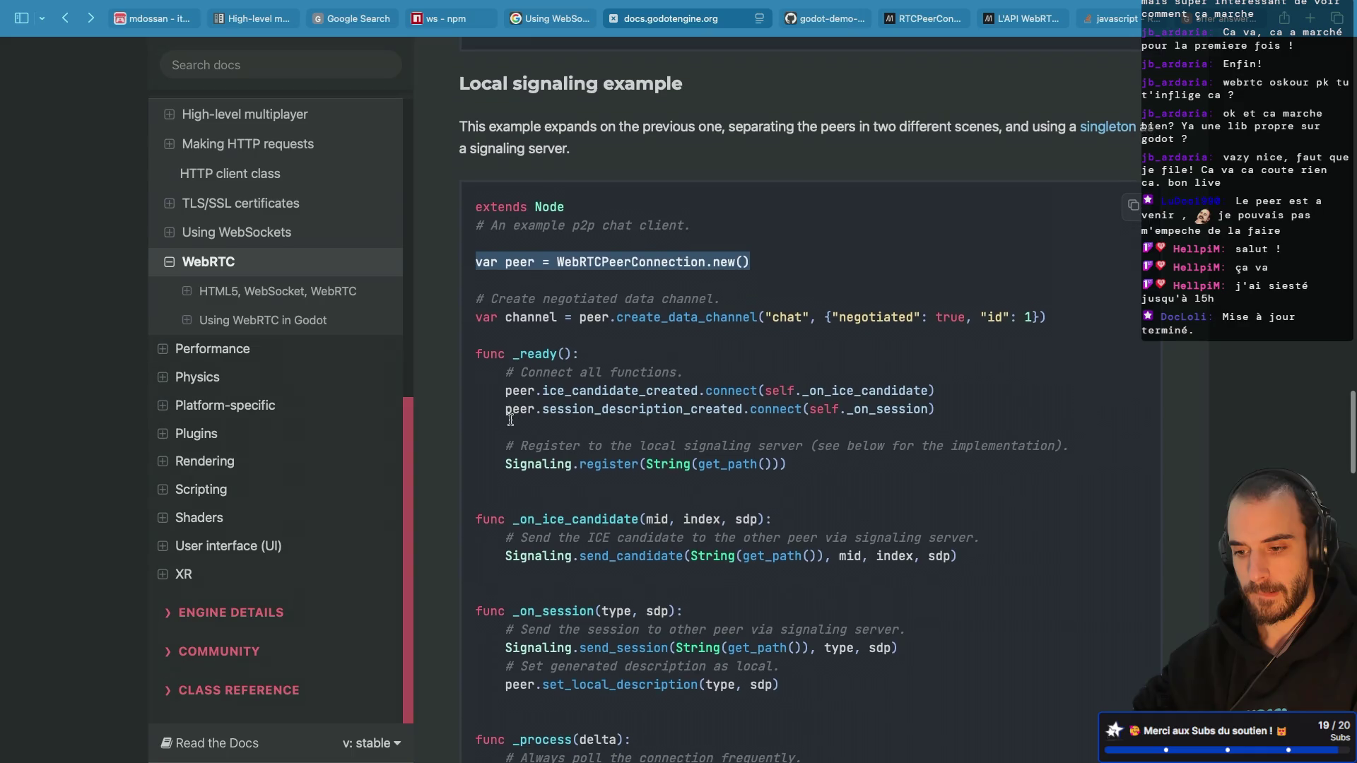
double_click(574, 387)
left_click(574, 387)
left_click_drag(543, 388, 695, 388)
key("super+c")
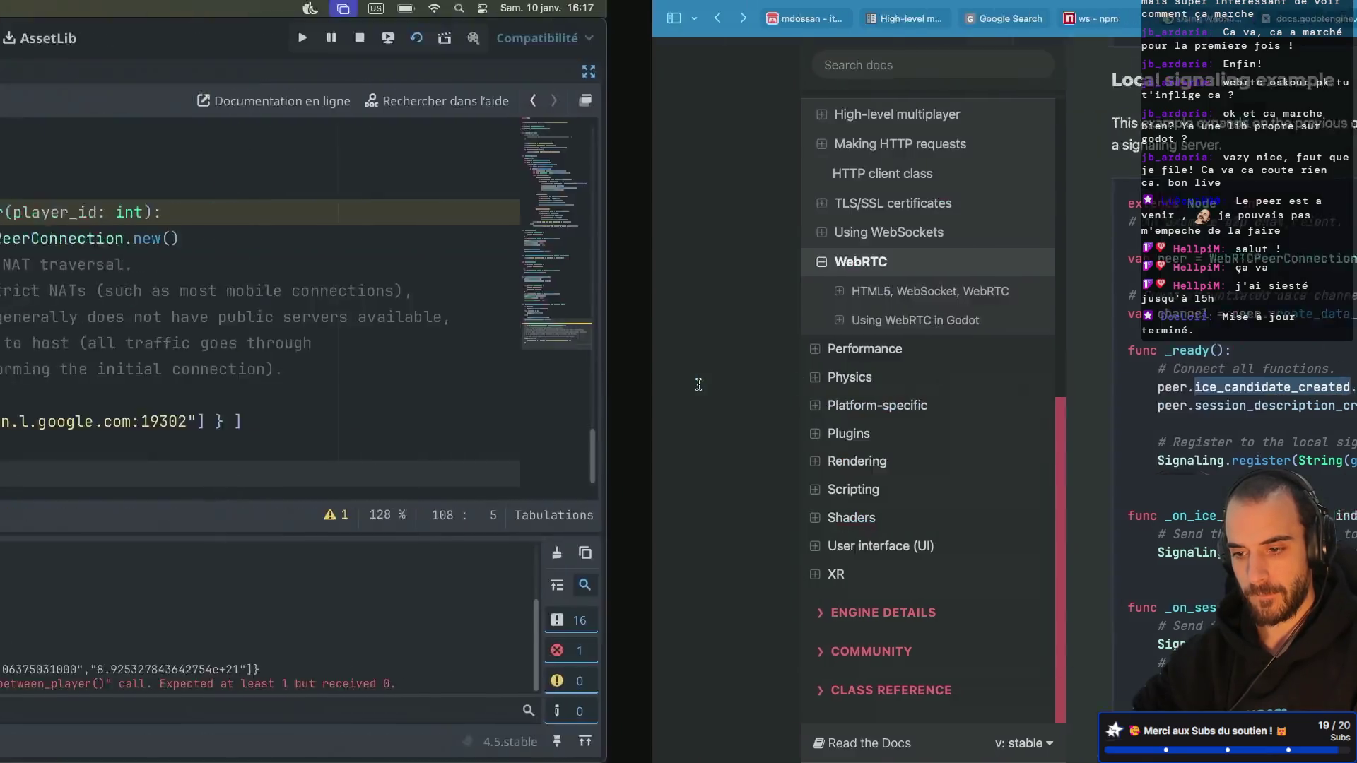
left_click(442, 440)
key("Down")
type("pee")
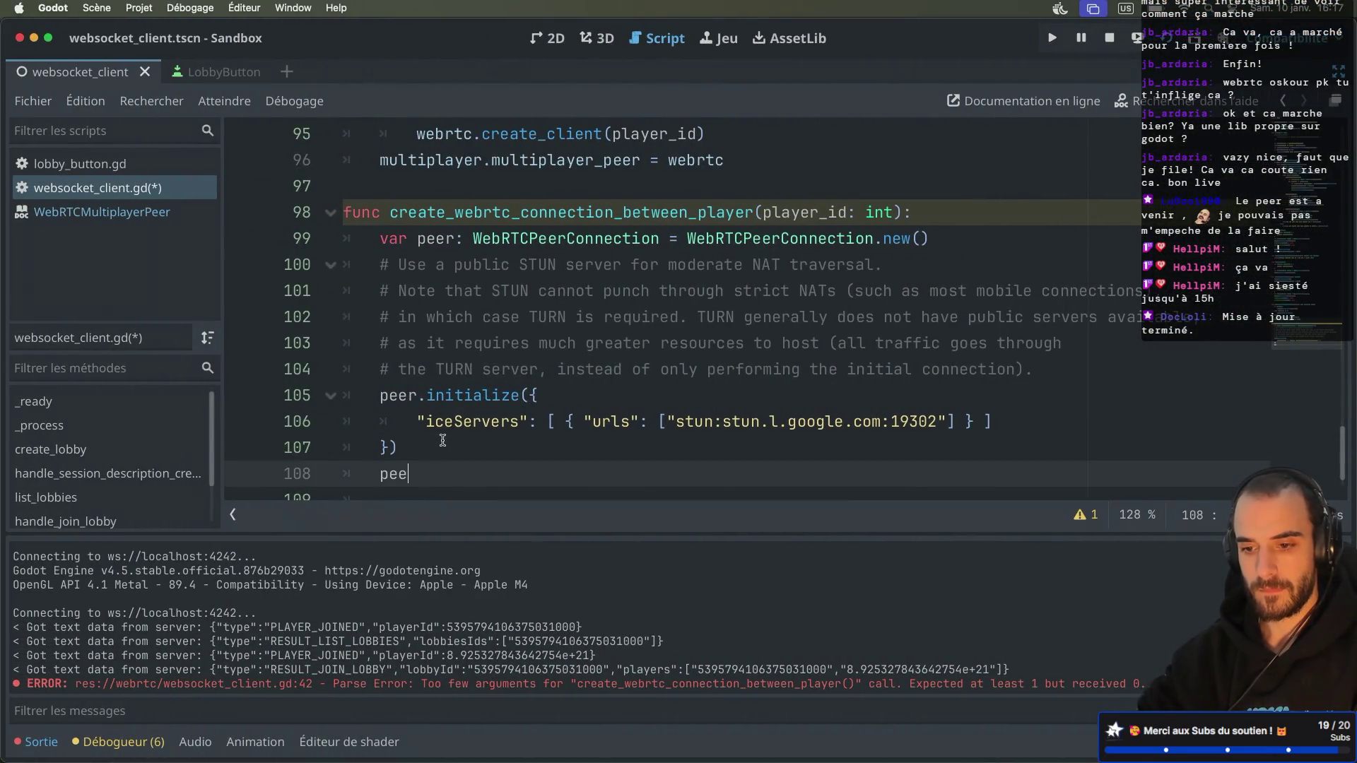
type("r.")
key("super+v")
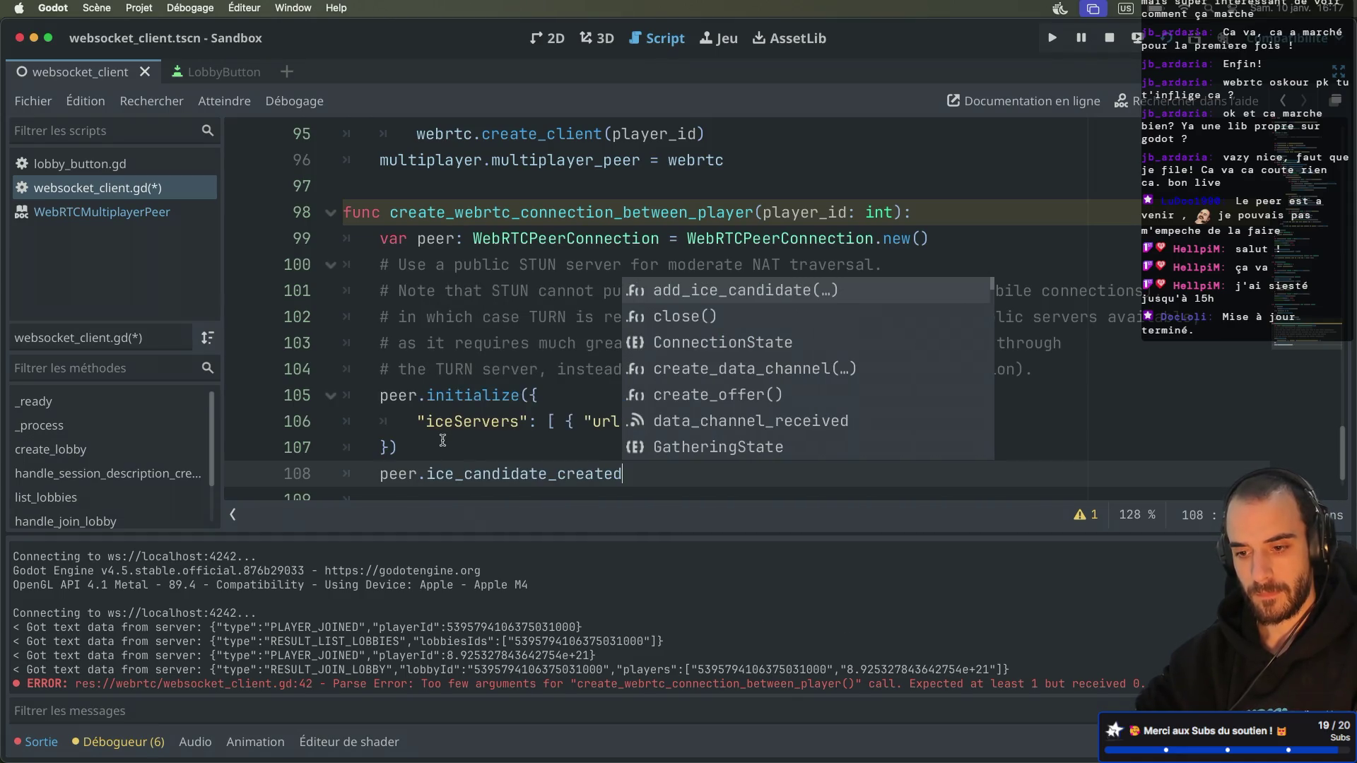
type(".emit")
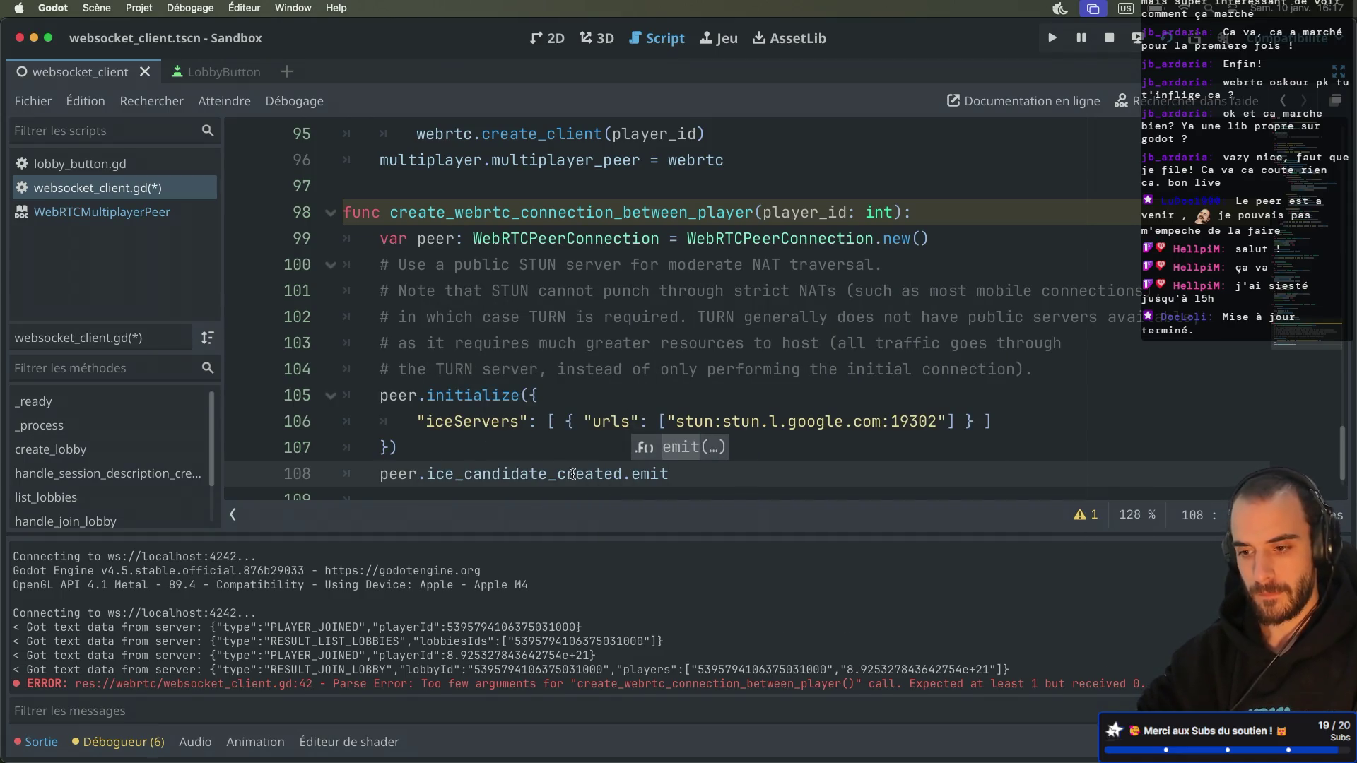
key("Return")
Step: Copy the docs' _on_ice_candidate function and paste it into the script
scroll(573, 474, "down", 2)
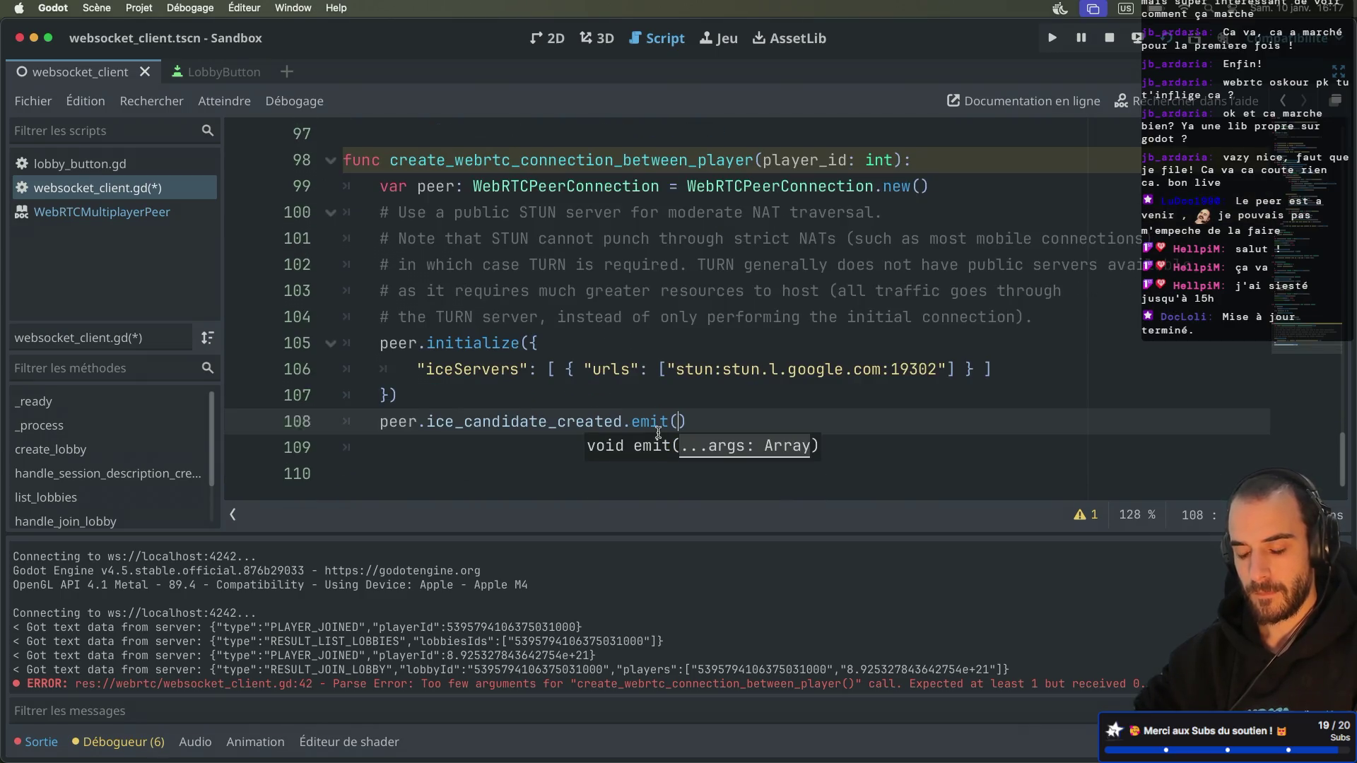
key("ctrl+Left")
left_click_drag(506, 577, 472, 516)
key("super+c")
key("ctrl+Left")
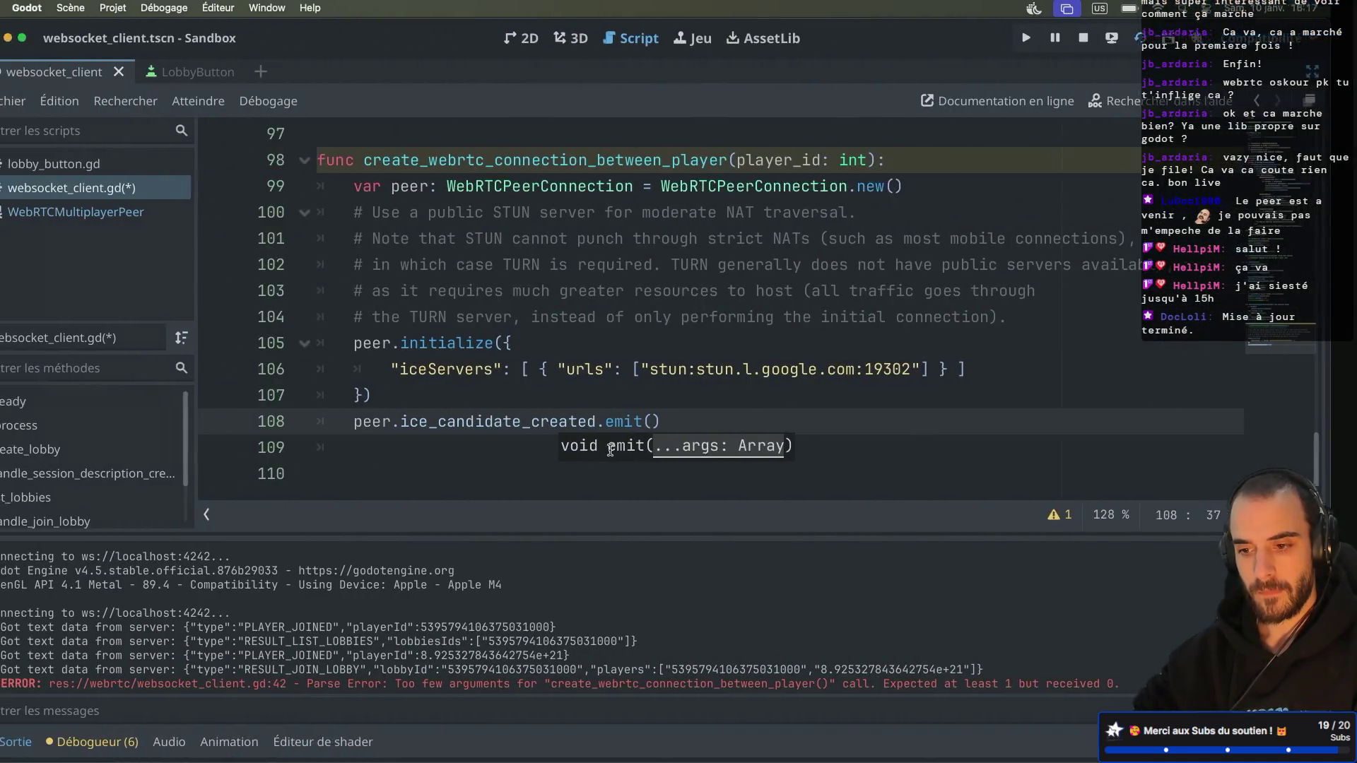
key("Return")
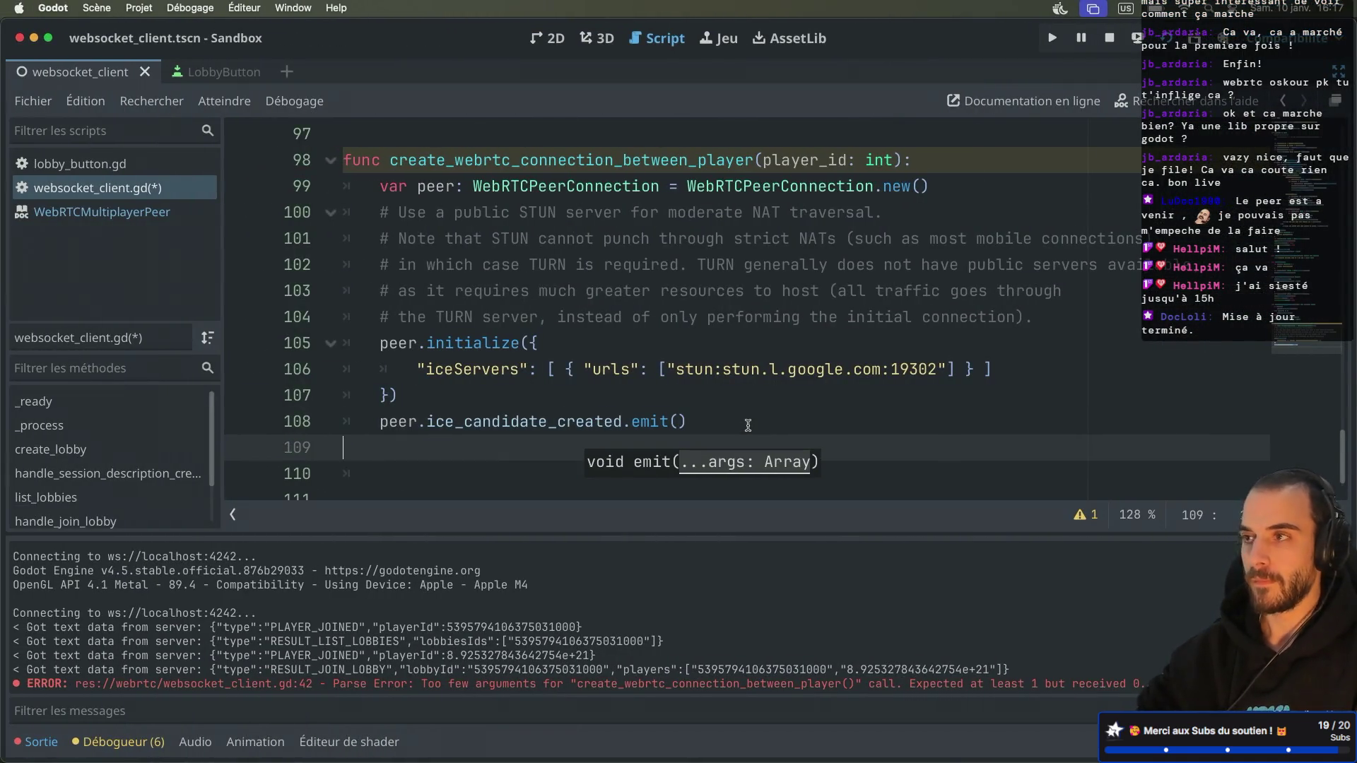
key("super+v")
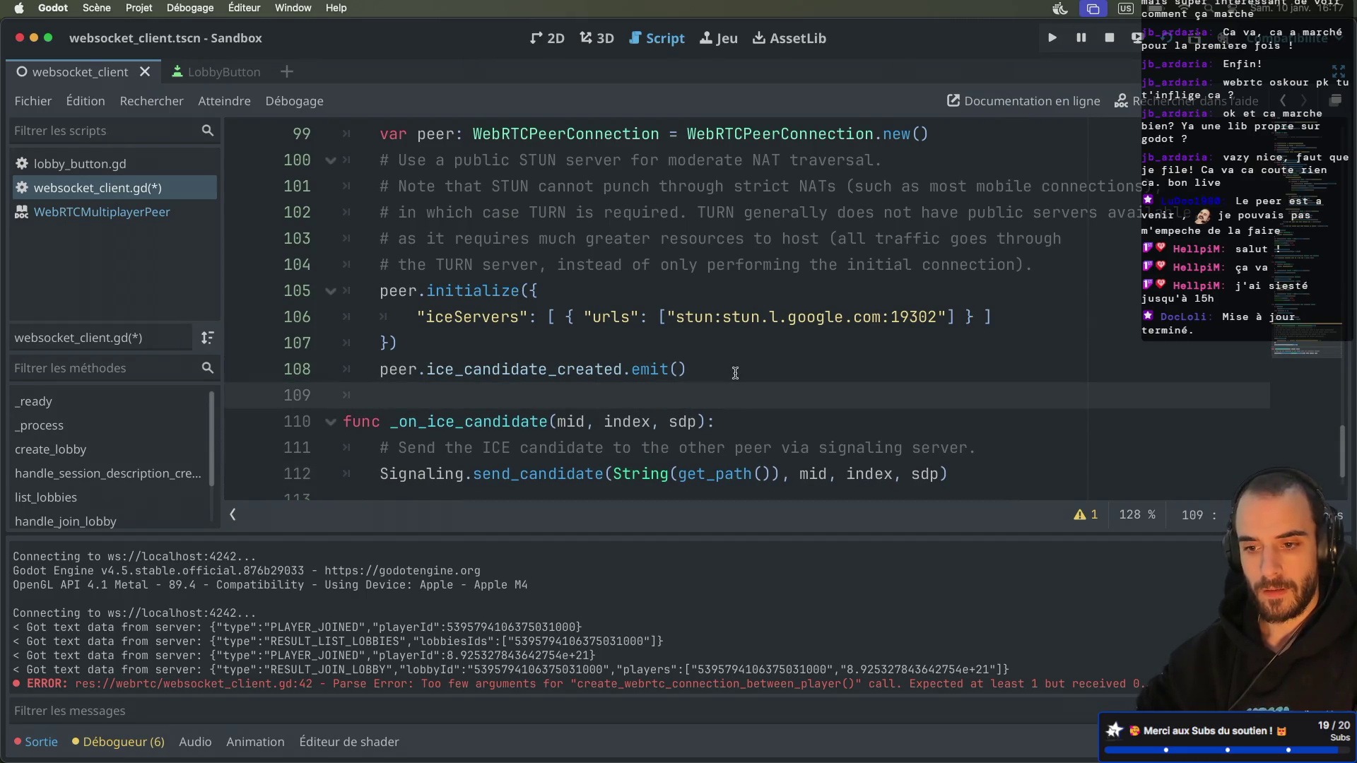
scroll(617, 371, "down", 2)
left_click(391, 461)
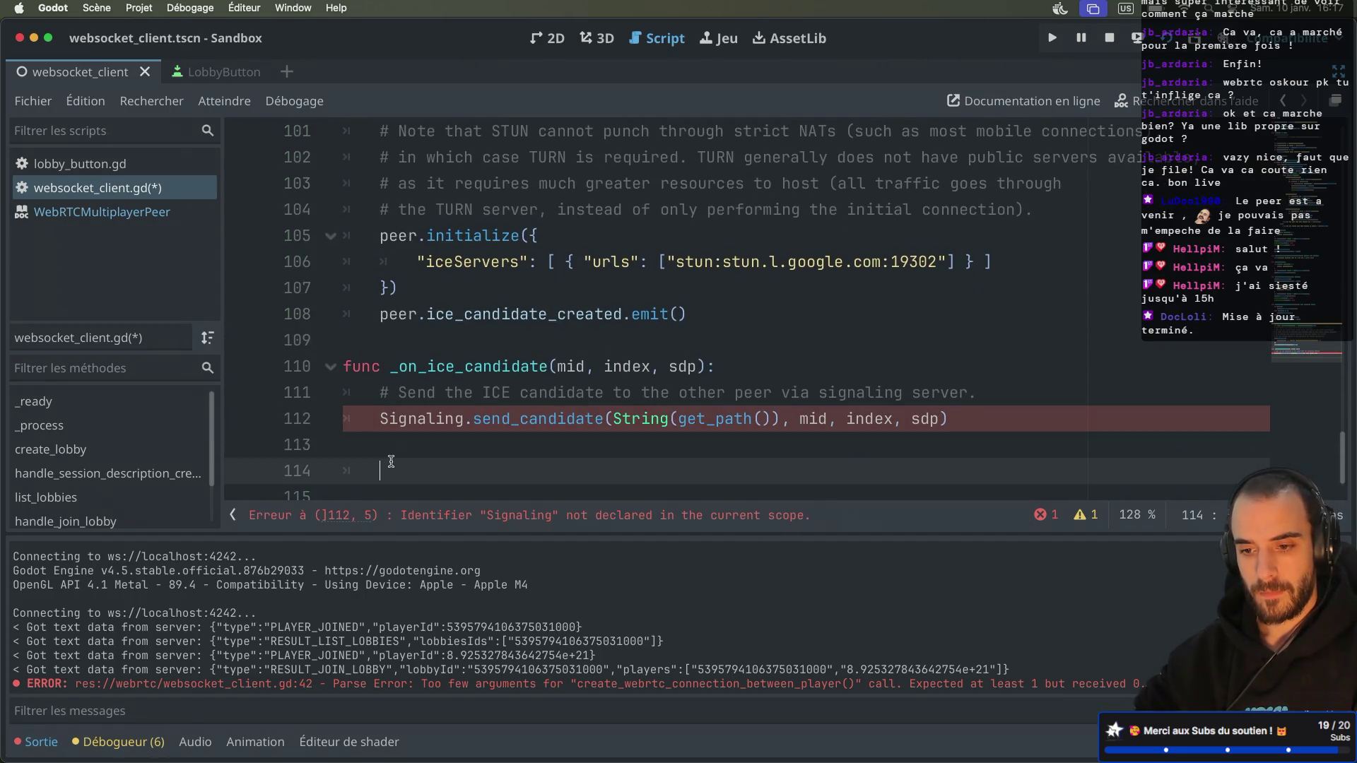
Step: Replace its Signaling.send_candidate call with print("ICE %s %s %s" % [mid, index, sdp])
left_click(380, 421)
left_click_drag(380, 421, 970, 417)
key("BackSpace")
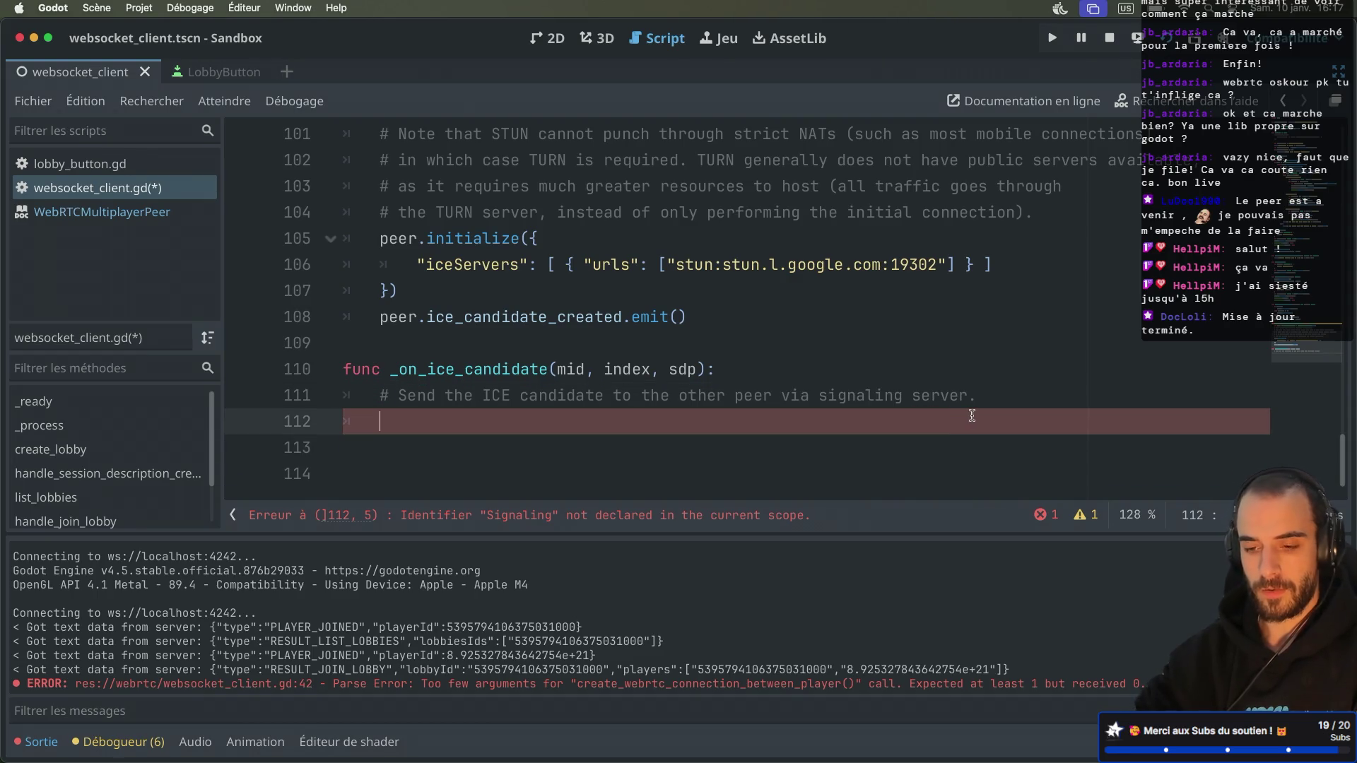
type("print(")
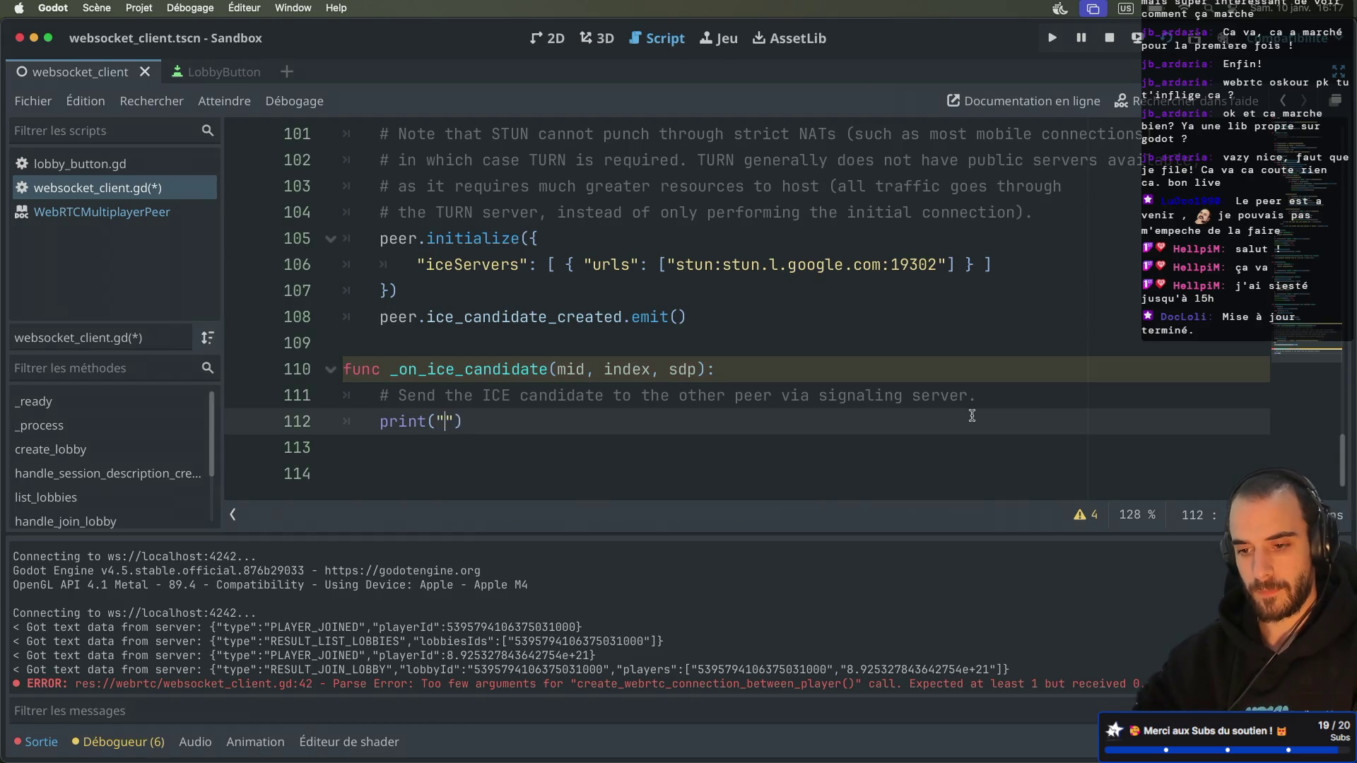
type("\"")
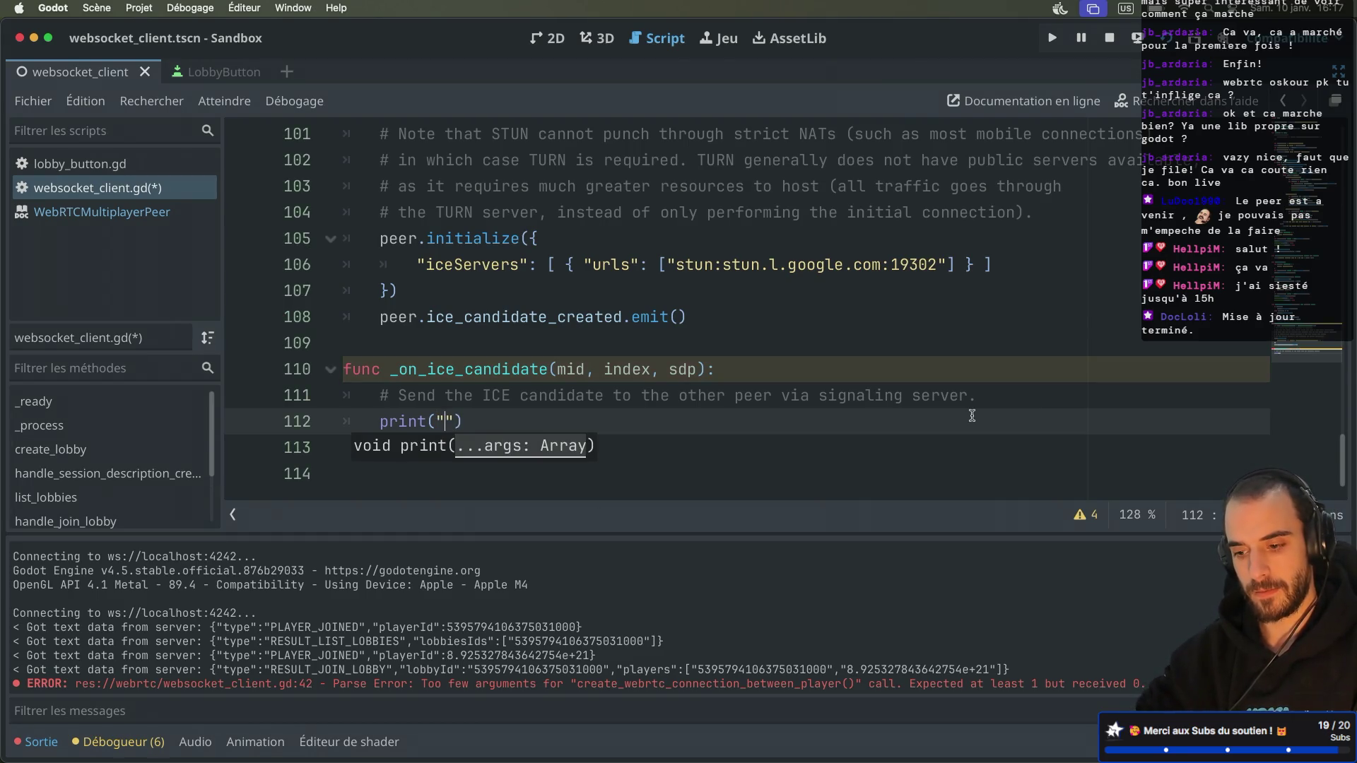
type("ICE")
key("BackSpace")
type("E  ")
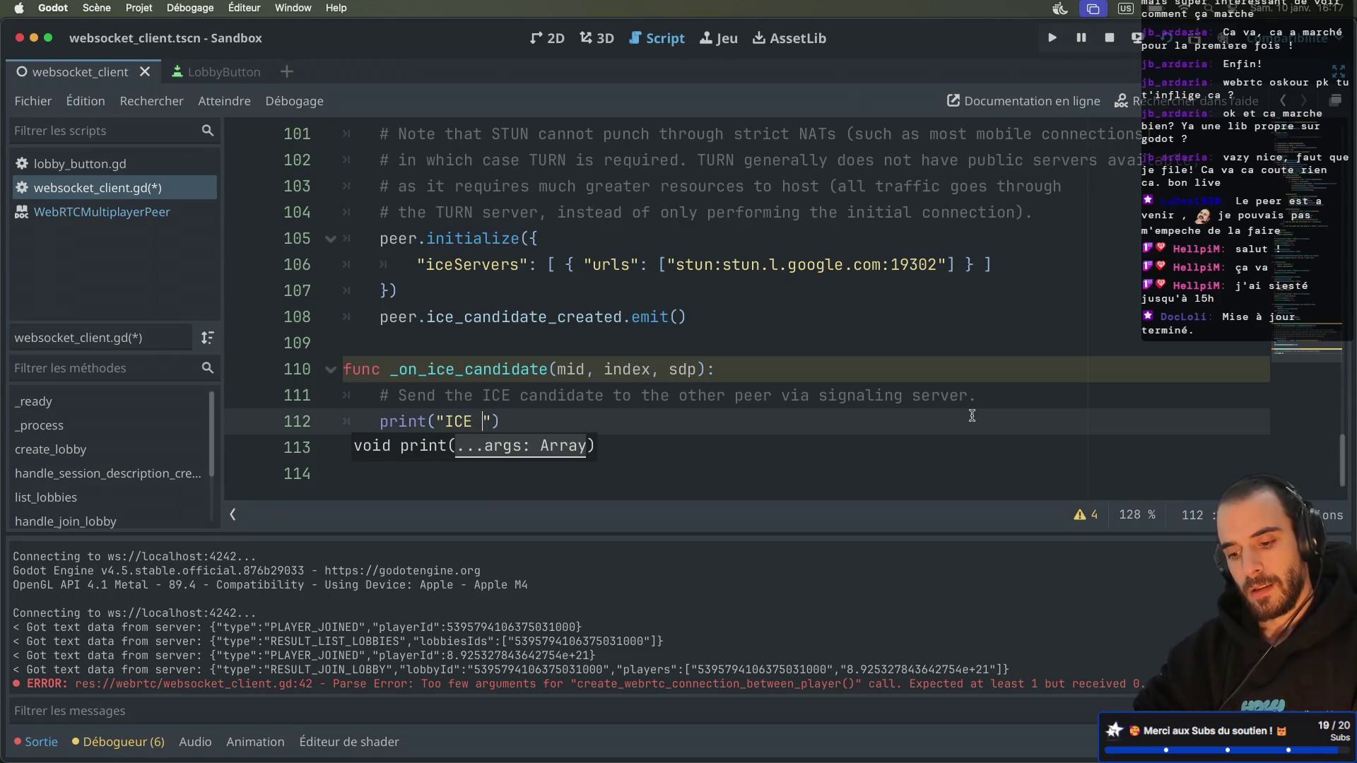
type("%s %s %")
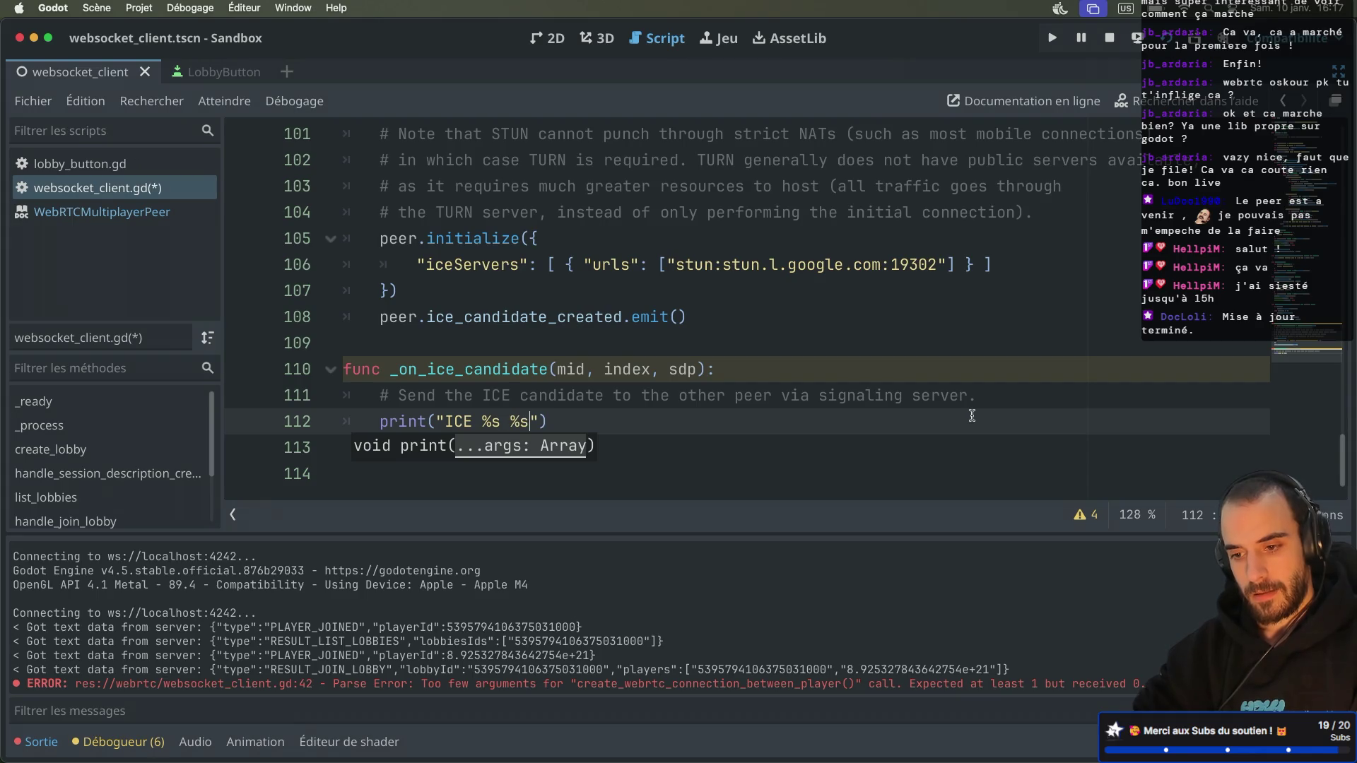
type("s\" % [")
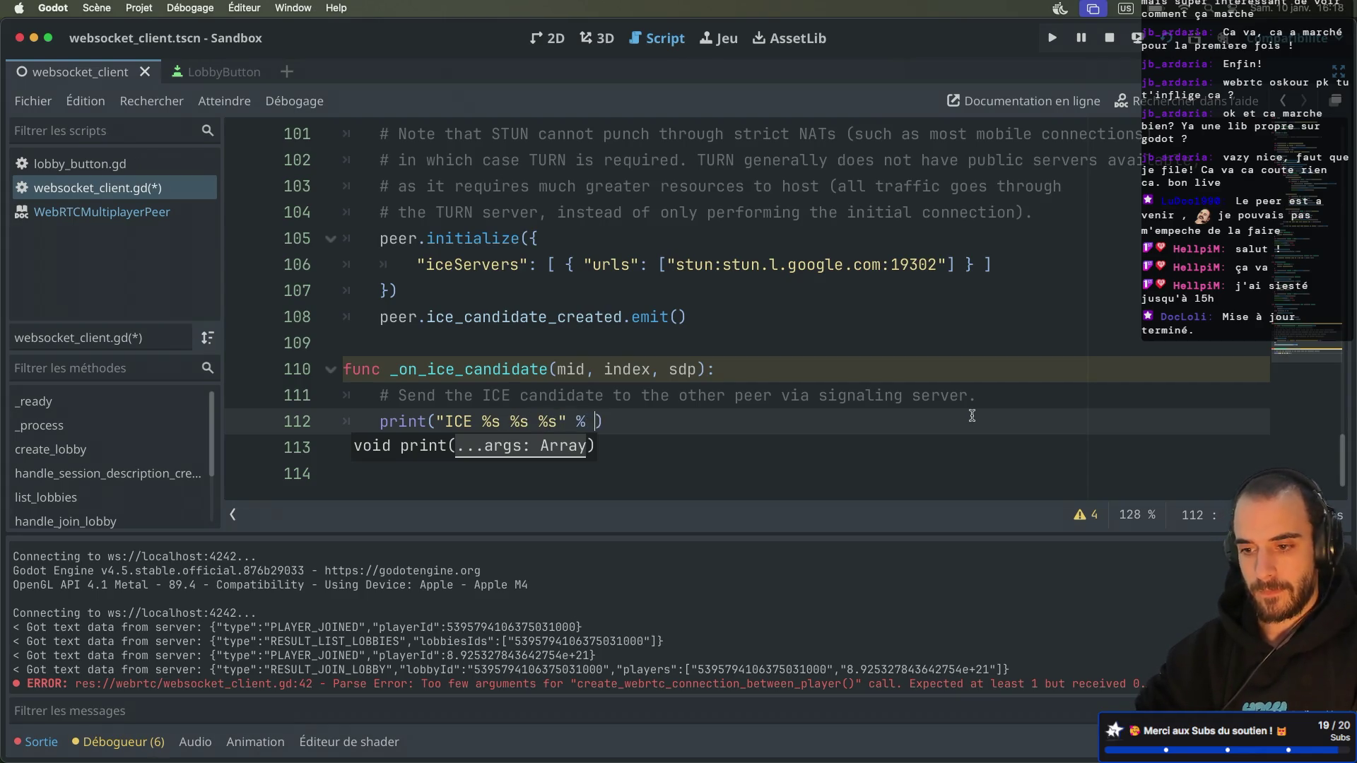
type("mid, ind")
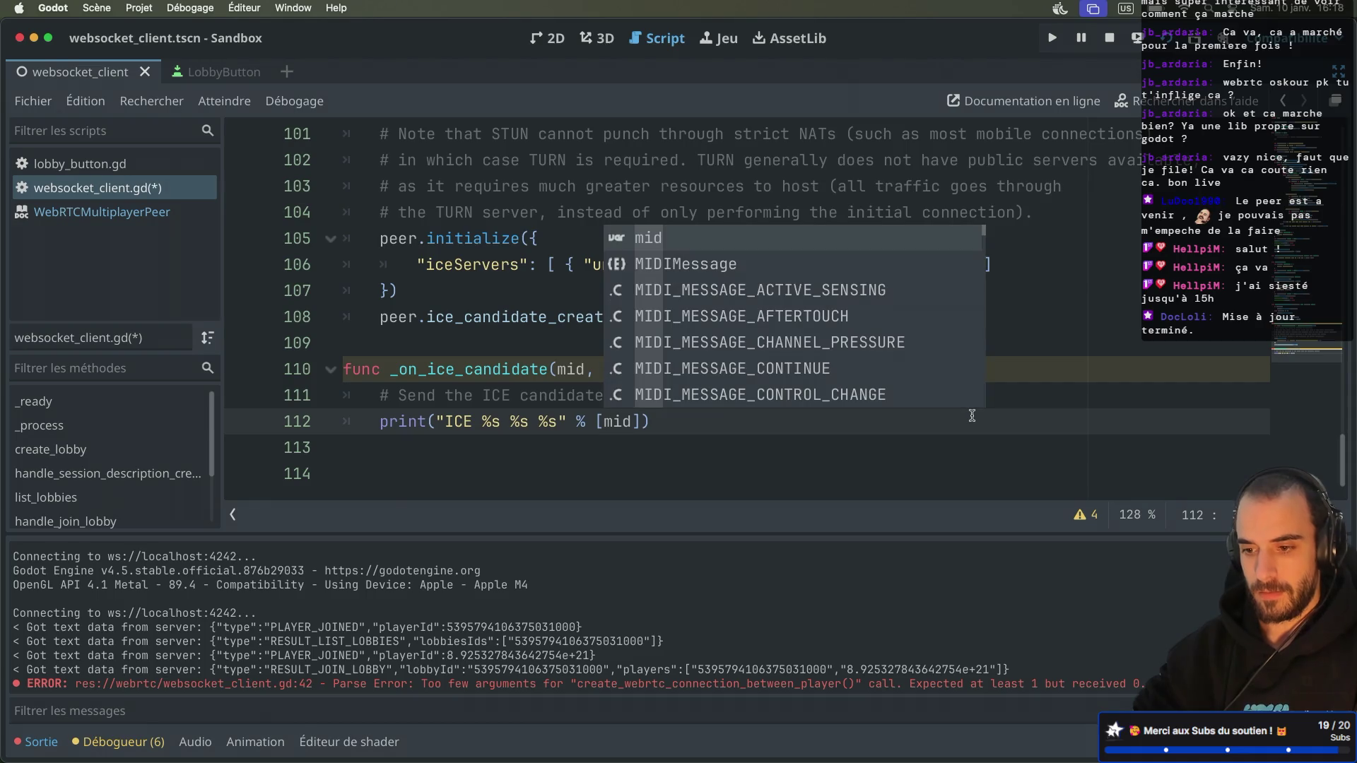
type("ex, sdp")
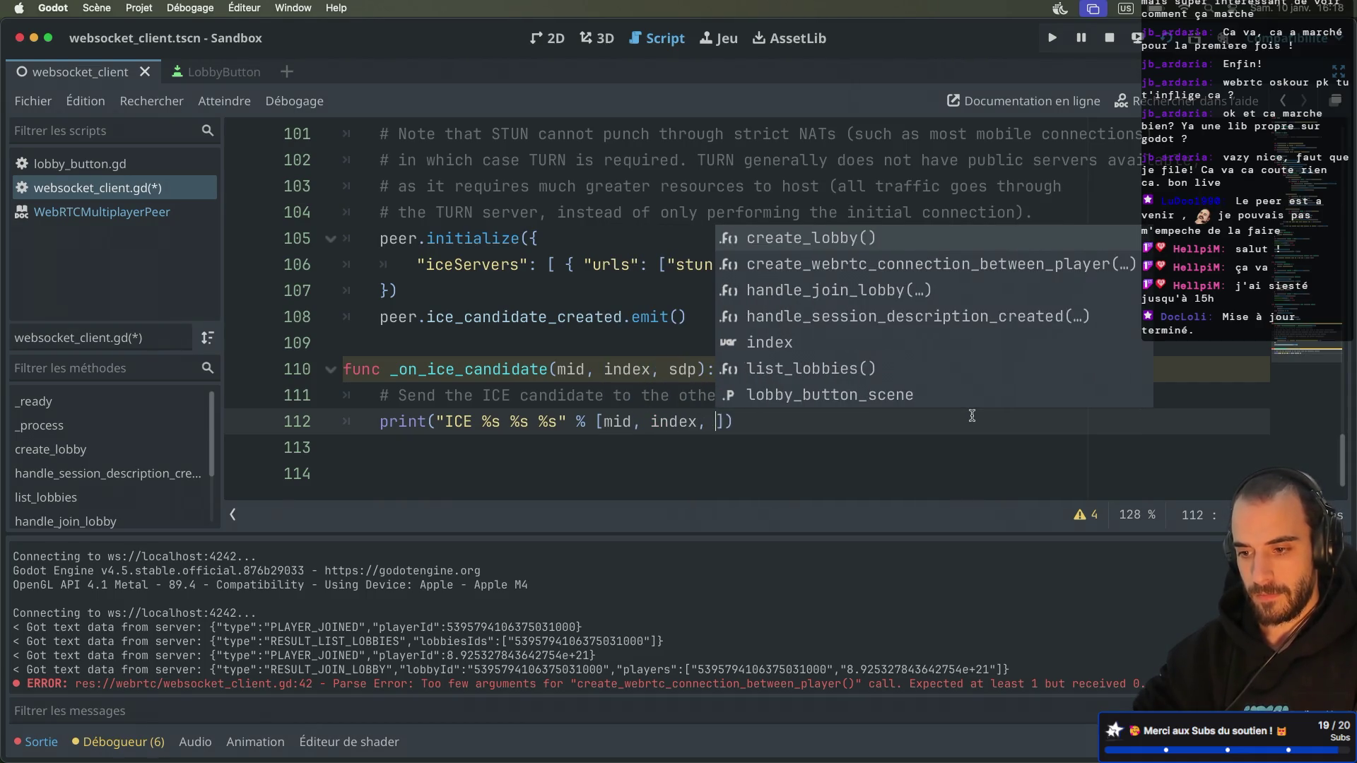
Step: Change the emit to peer.ice_candidate_created.connect(_on_ice_candidate) and save the script
left_click(671, 346)
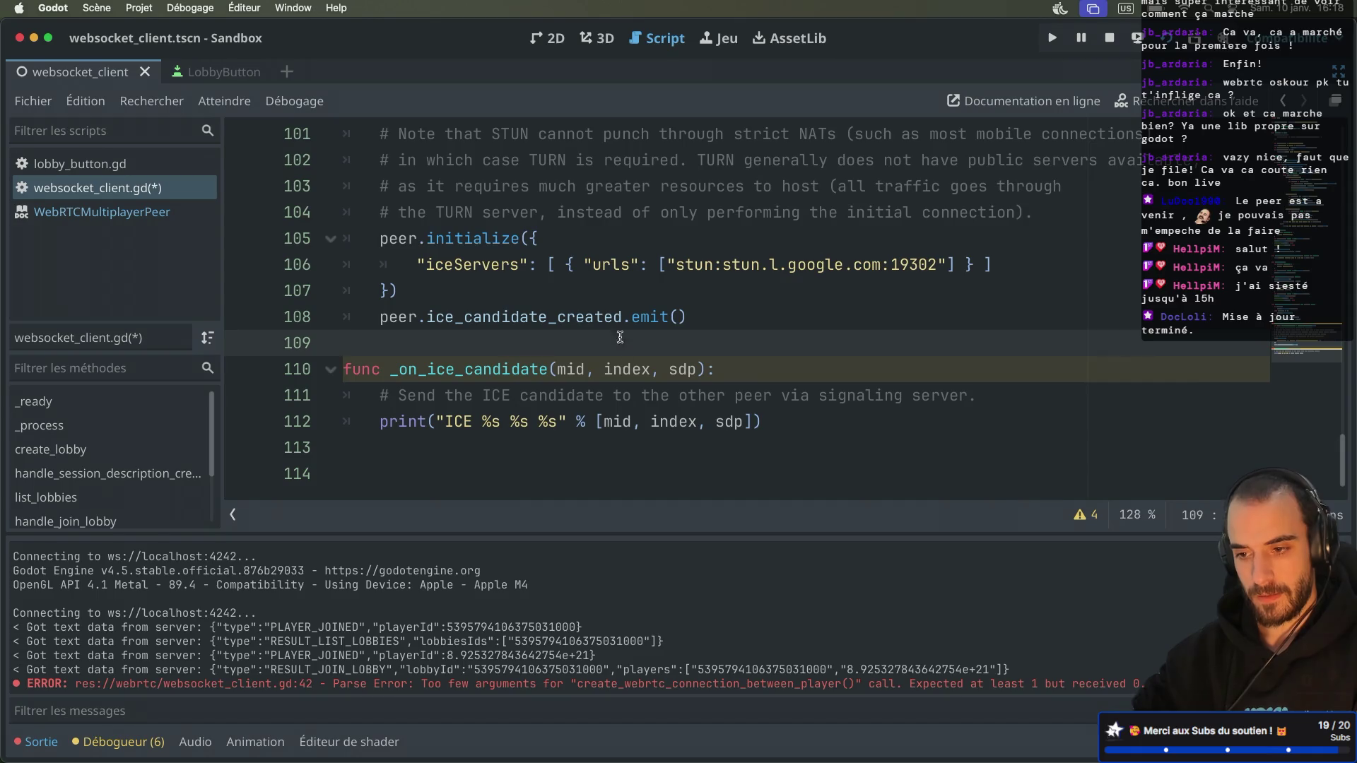
left_click(674, 316)
type("_")
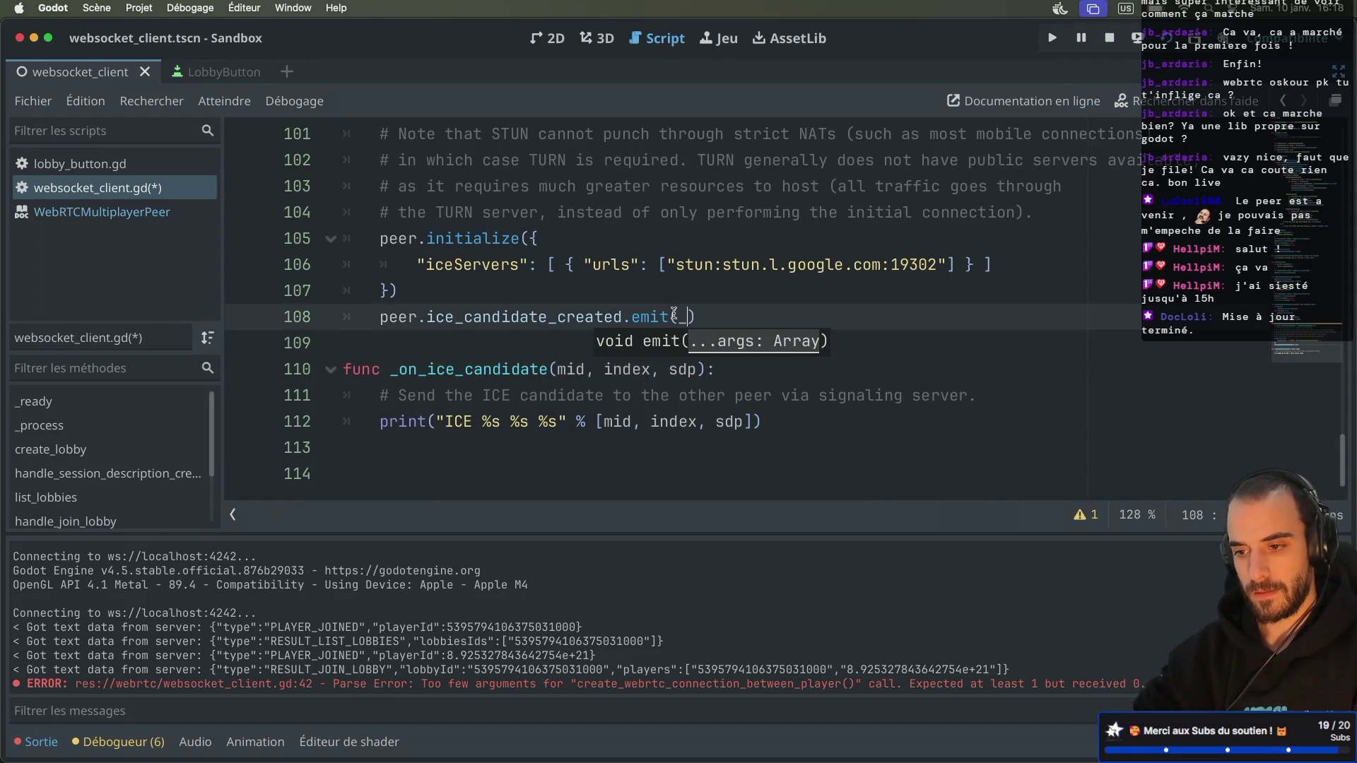
key("super+Tab")
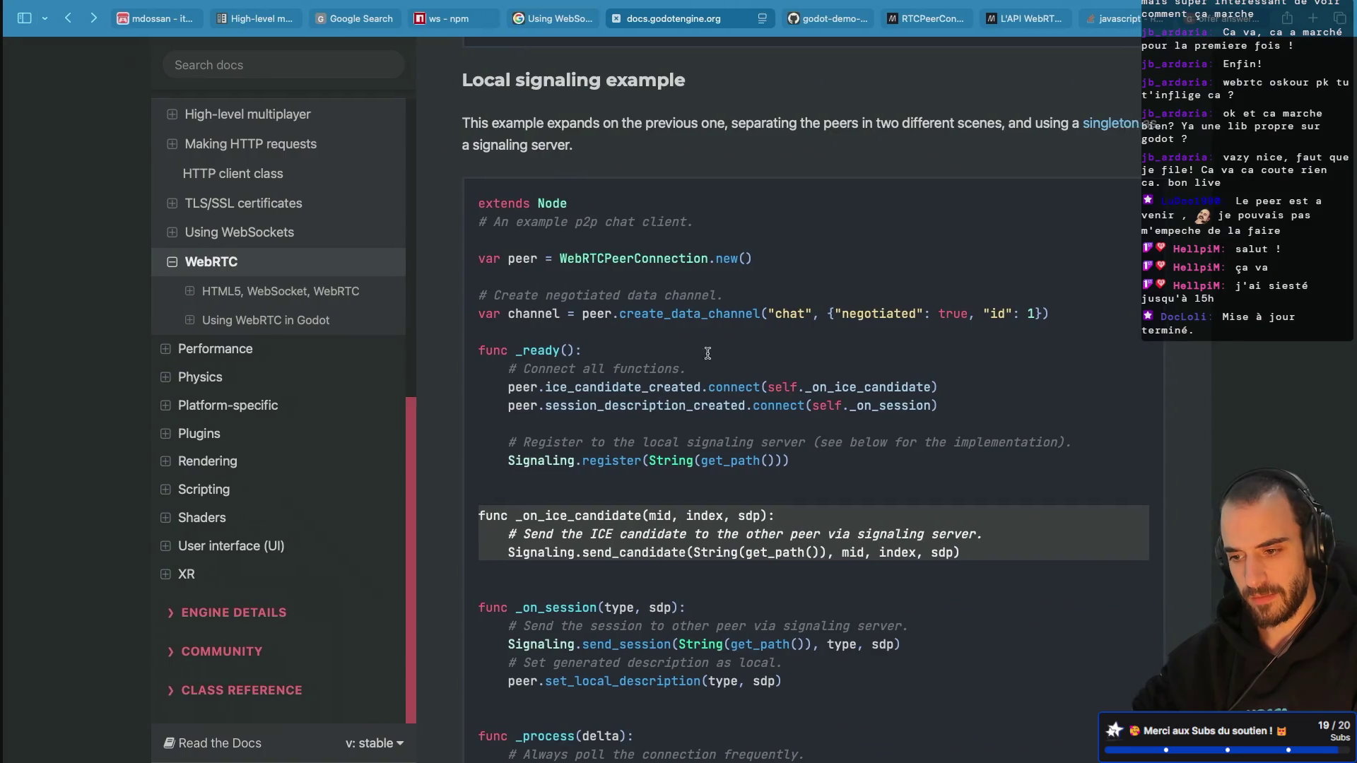
key("super+Tab")
key("BackSpace")
key("BackSpace")
key("BackSpace")
type("conn")
key("Return")
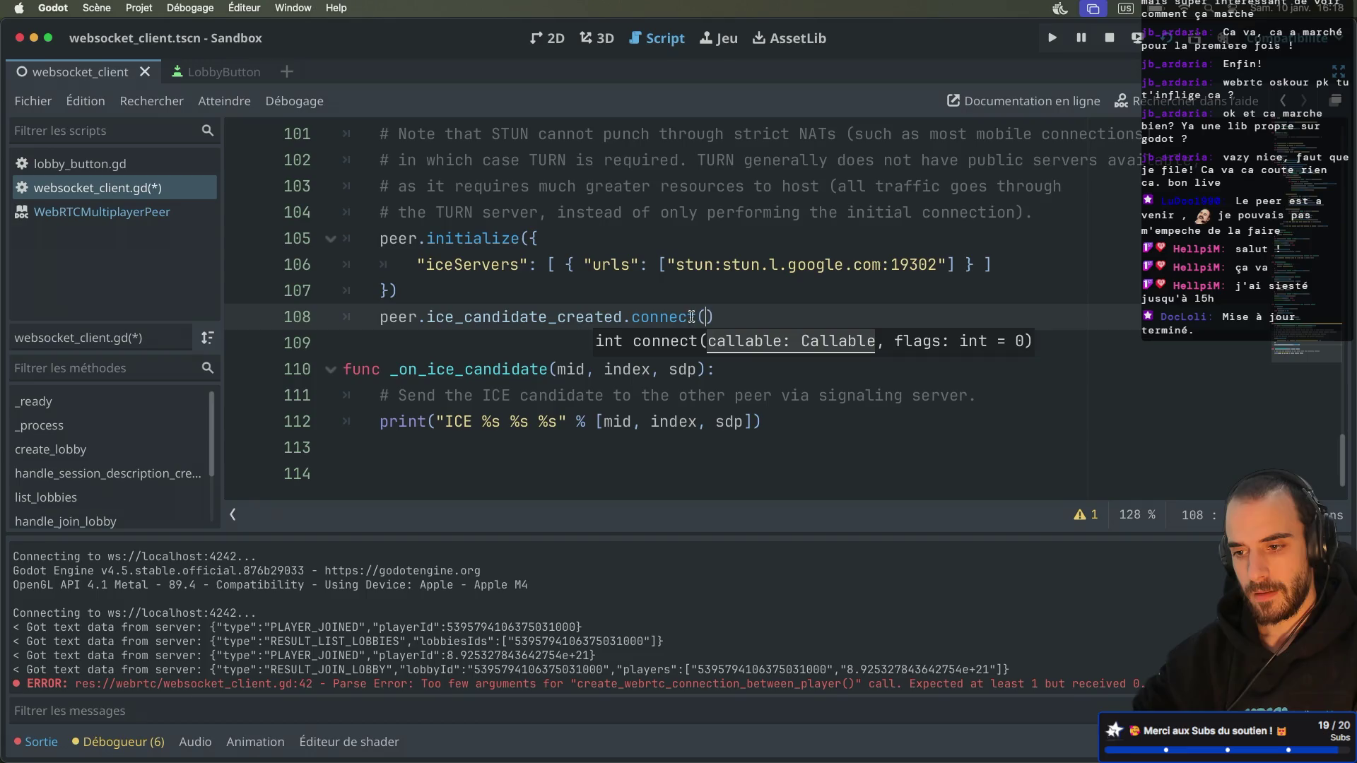
type("_on")
key("Return")
left_click(759, 293)
key("super+s")
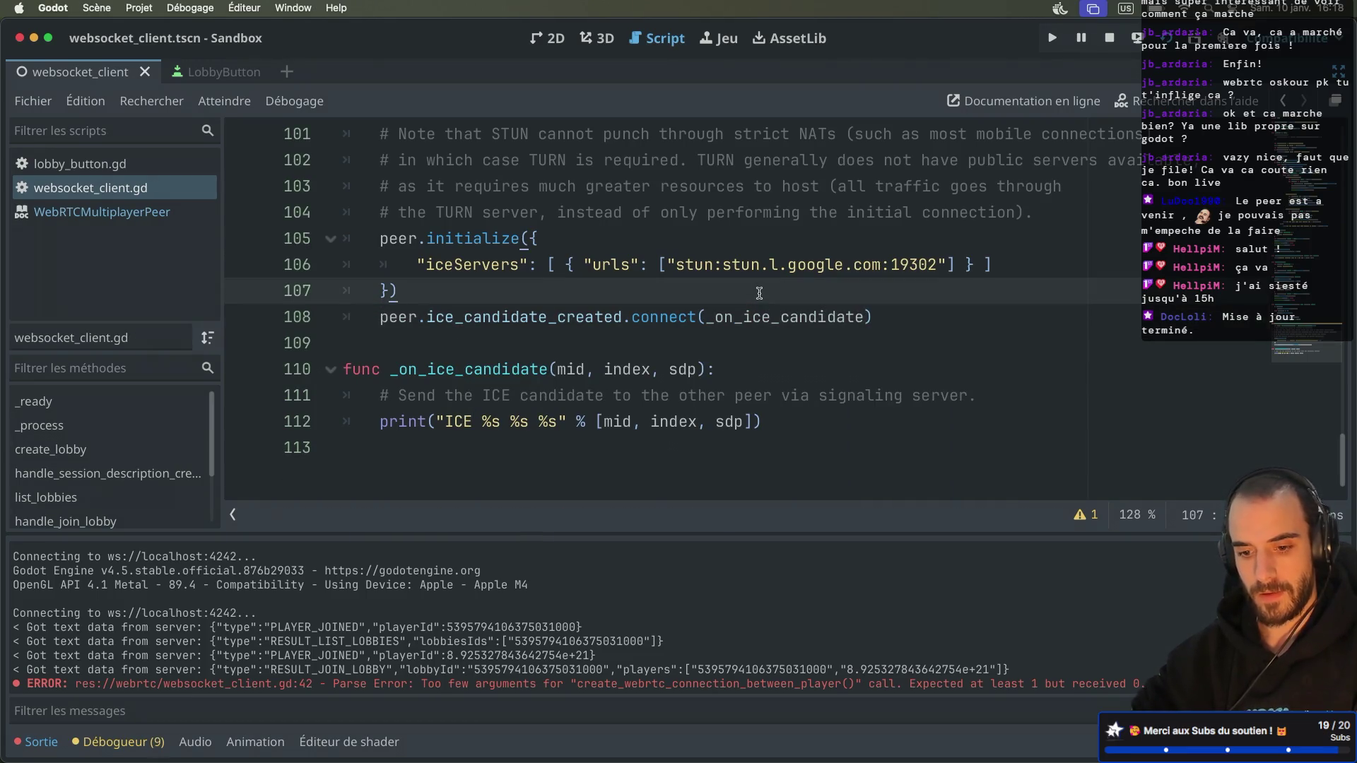
Step: Enlarge the output console and run the project
left_click_drag(508, 535, 508, 451)
mouse_move(824, 344)
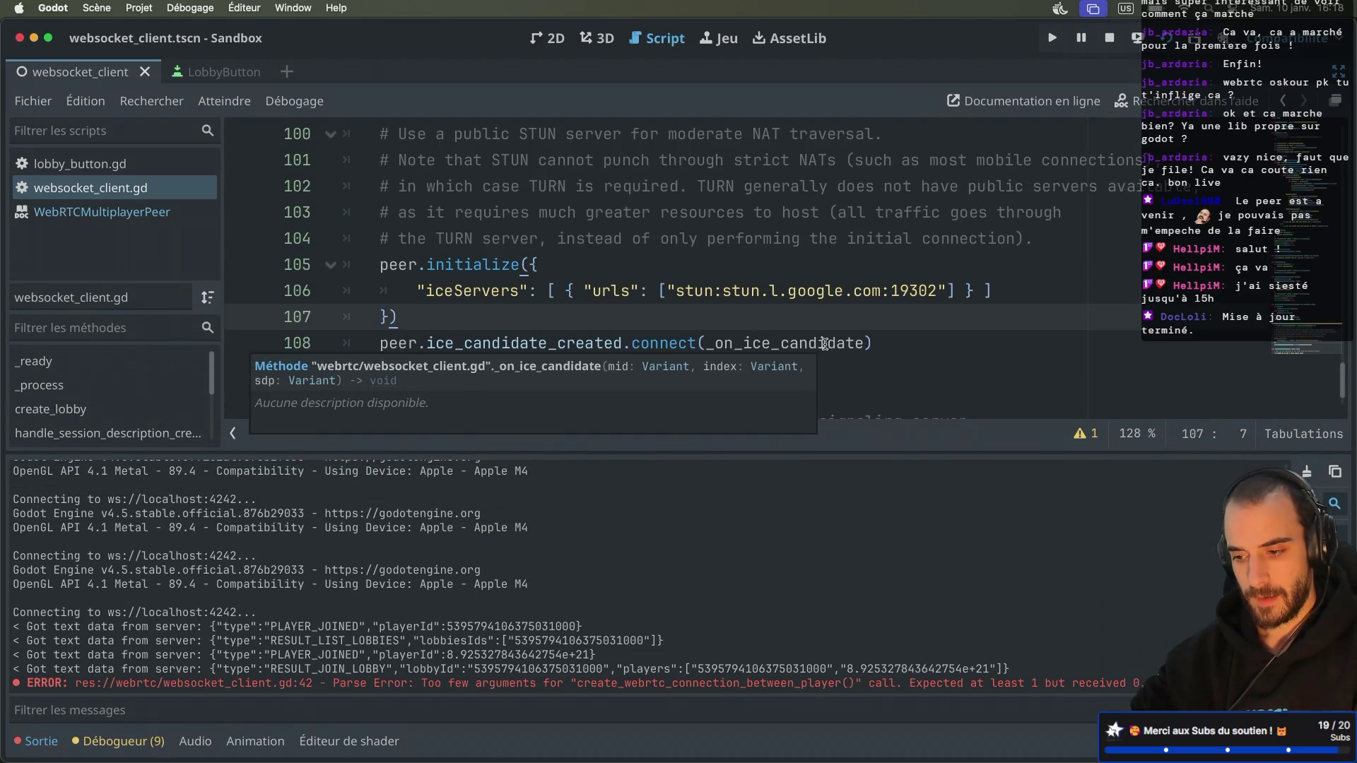
left_click(1166, 38)
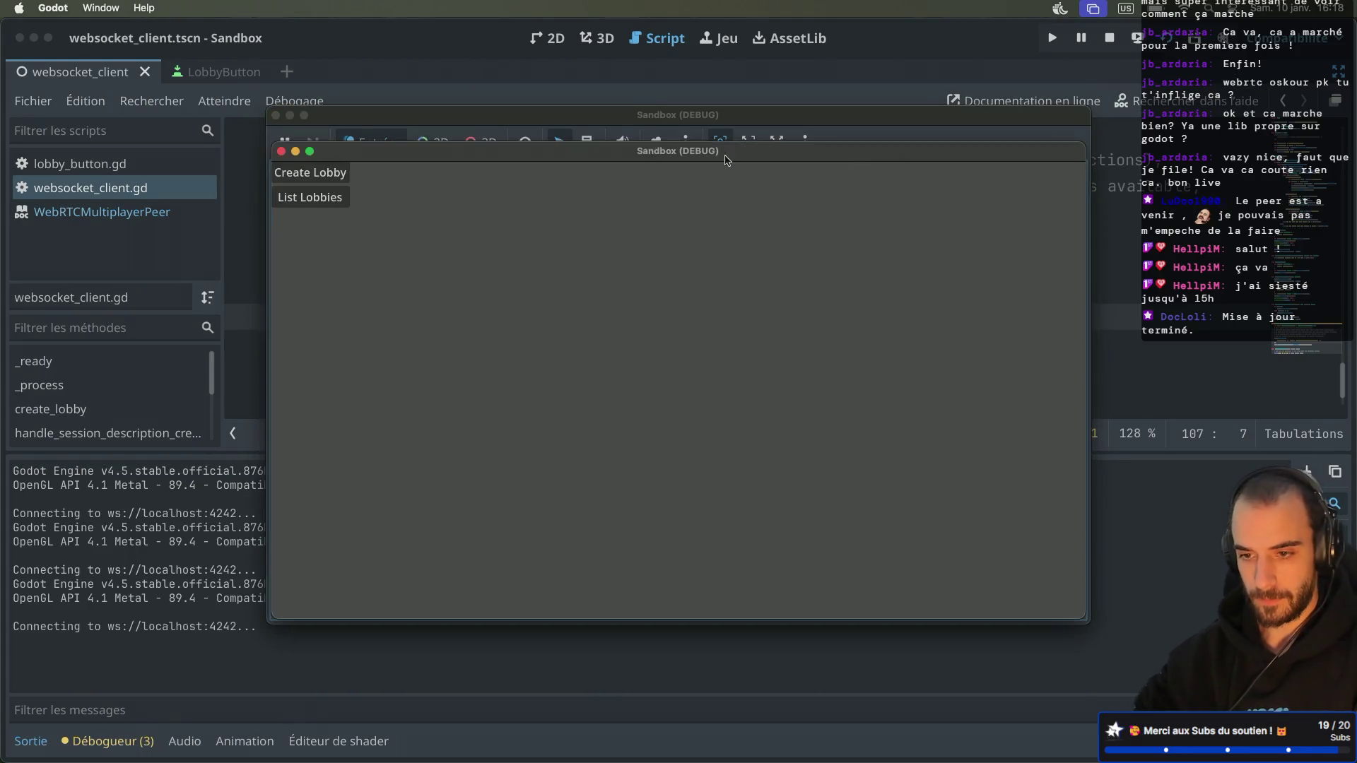
Step: Create a lobby in the second game window and open the debugger's error list
left_click(610, 297)
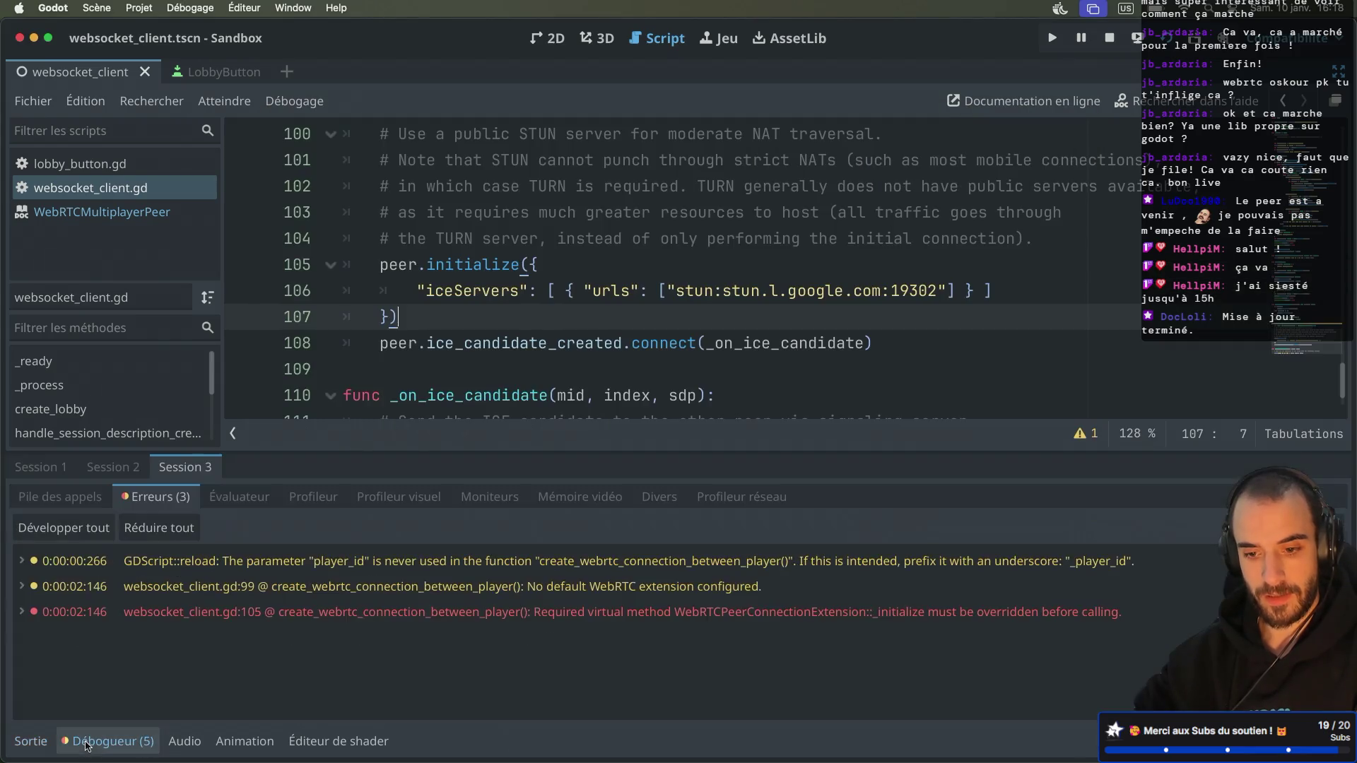
left_click(86, 742)
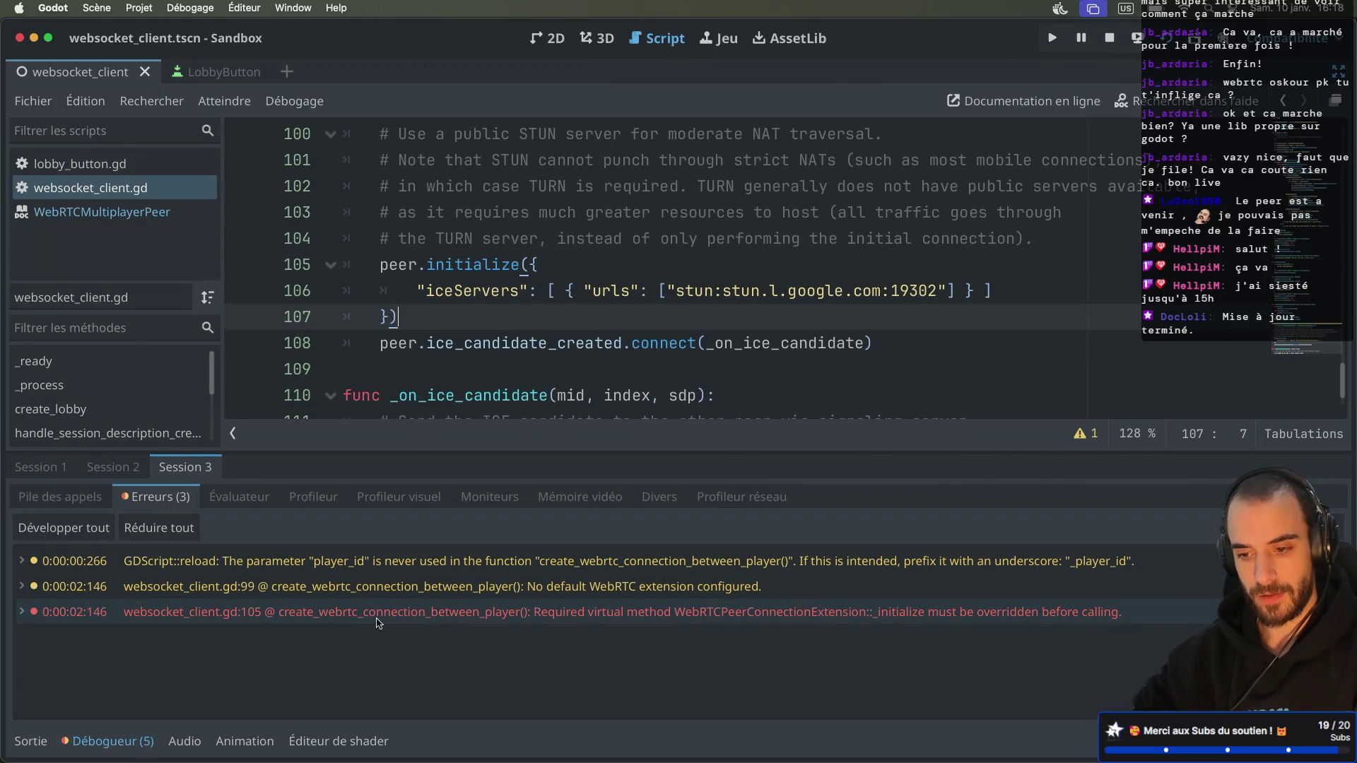
mouse_move(378, 623)
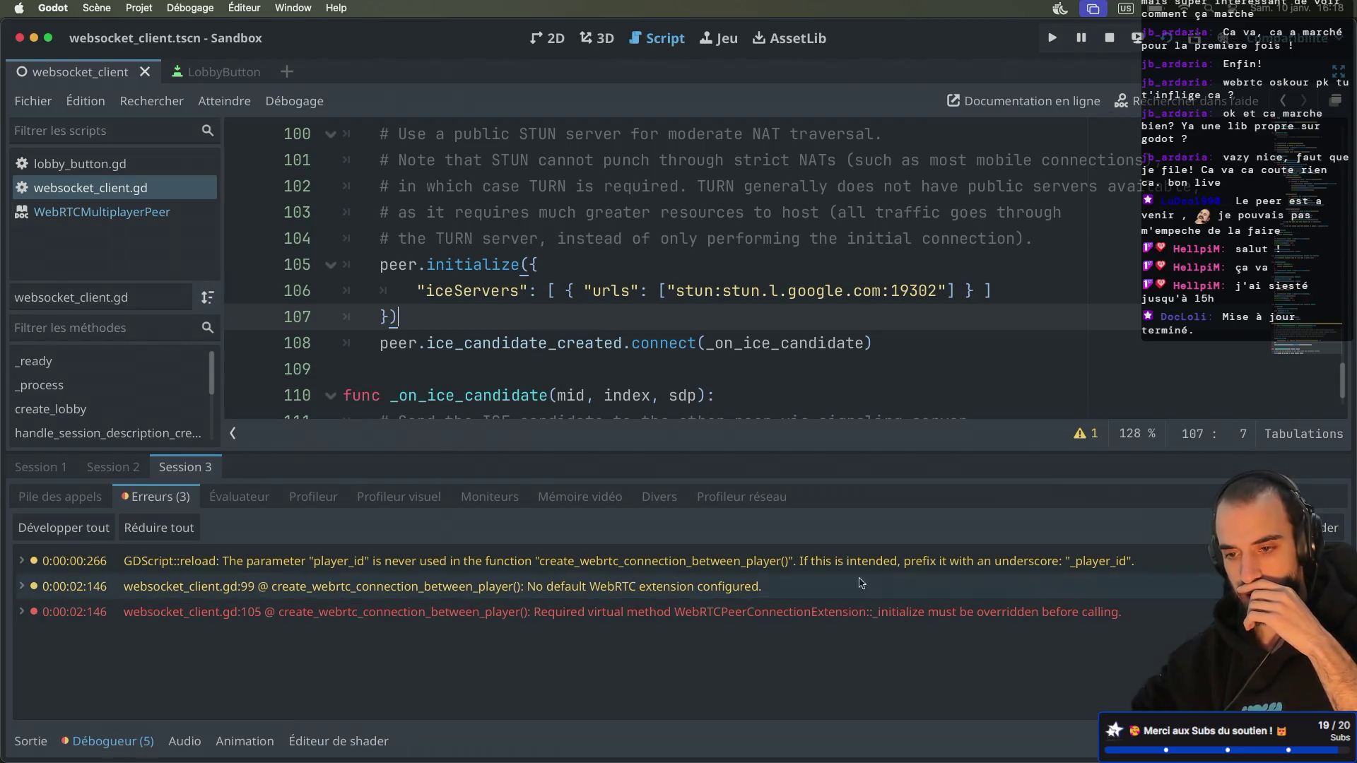
Step: Review the errors, then select WebRTCPeerConnection.new() in the docs' local signaling example
scroll(614, 315, "up", 3)
scroll(614, 315, "down", 1)
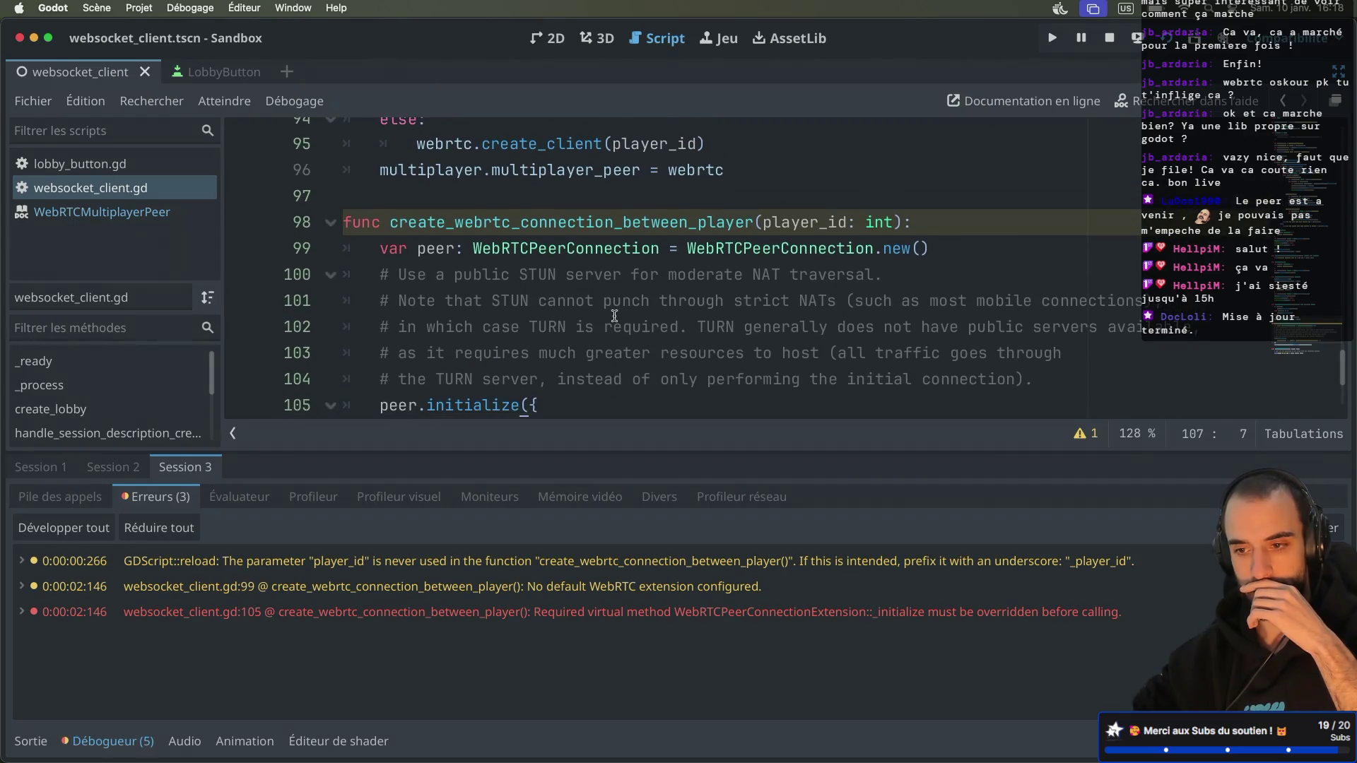
scroll(614, 316, "down", 3)
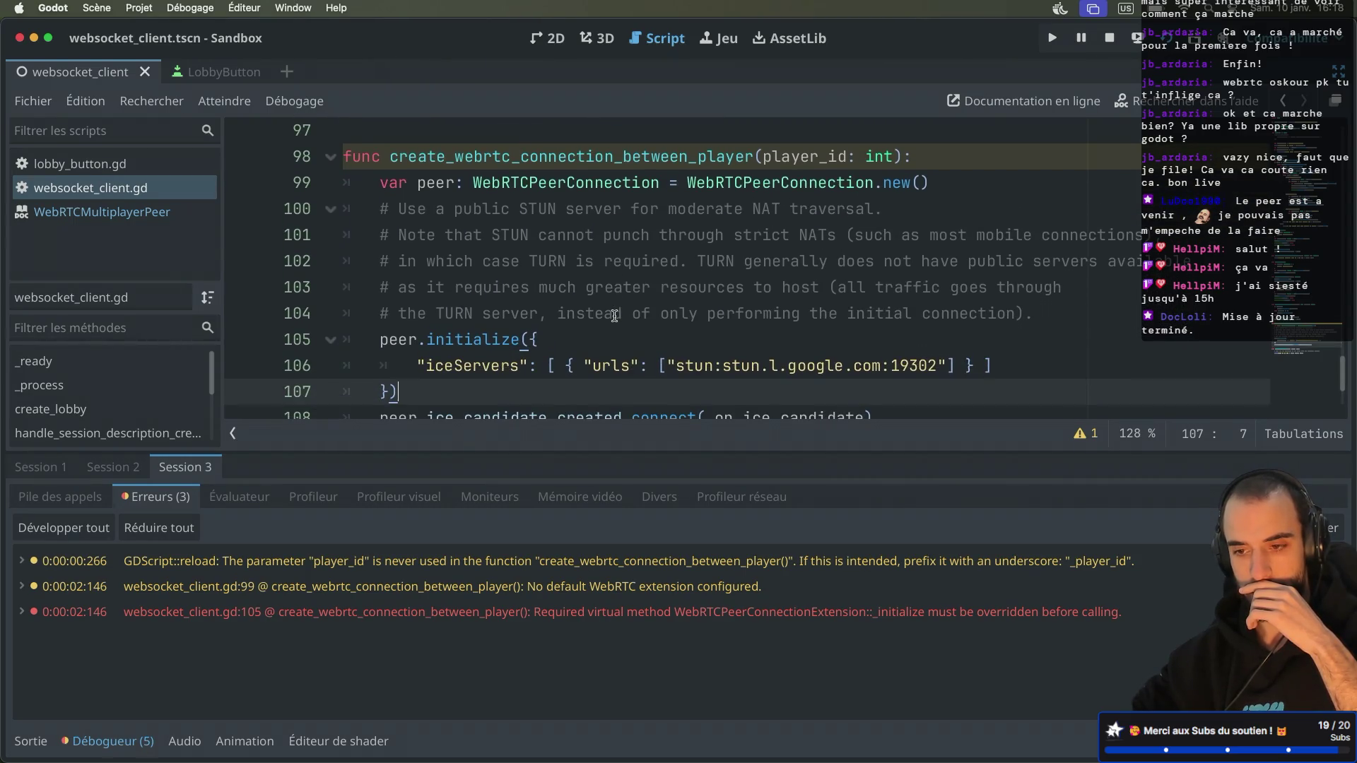
key("ctrl+Right")
left_click_drag(557, 258, 845, 251)
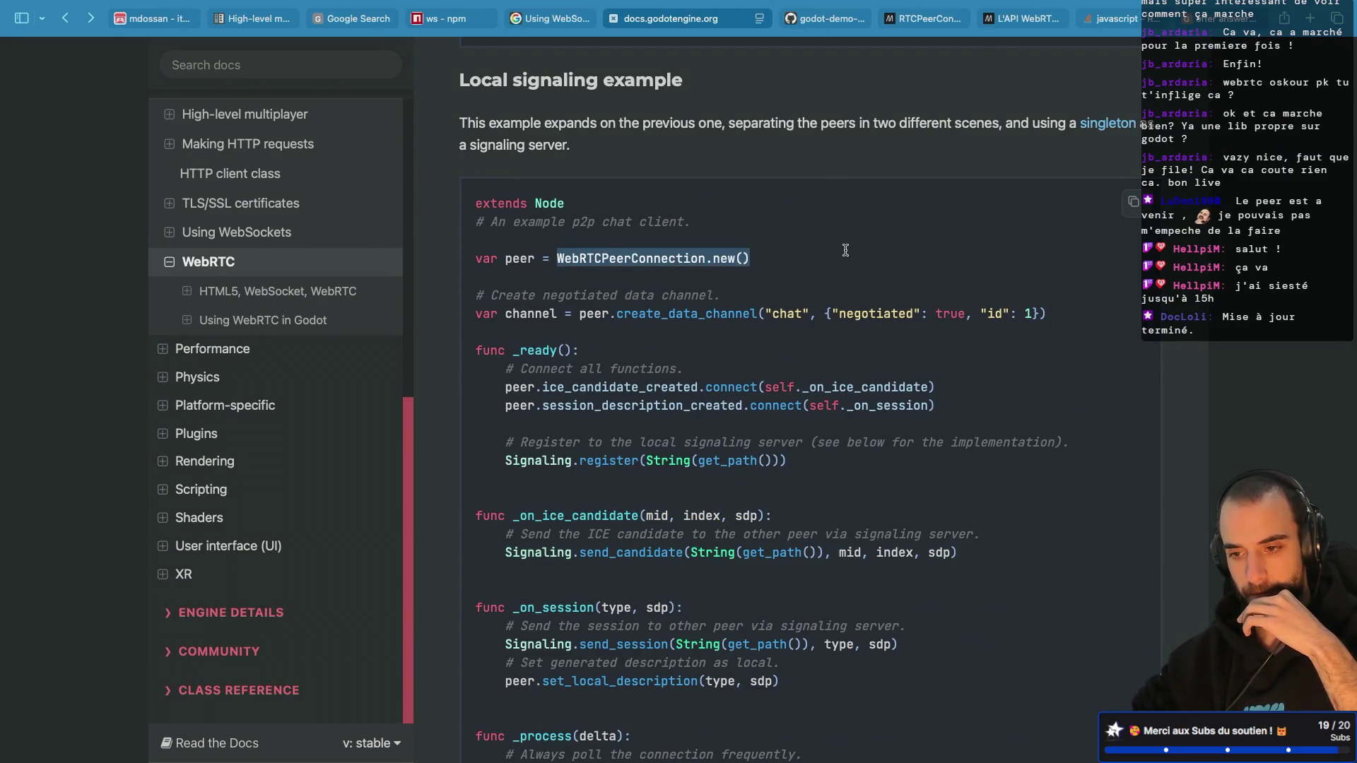
Step: Copy the negotiated "chat" create_data_channel line from the docs example
left_click(819, 313)
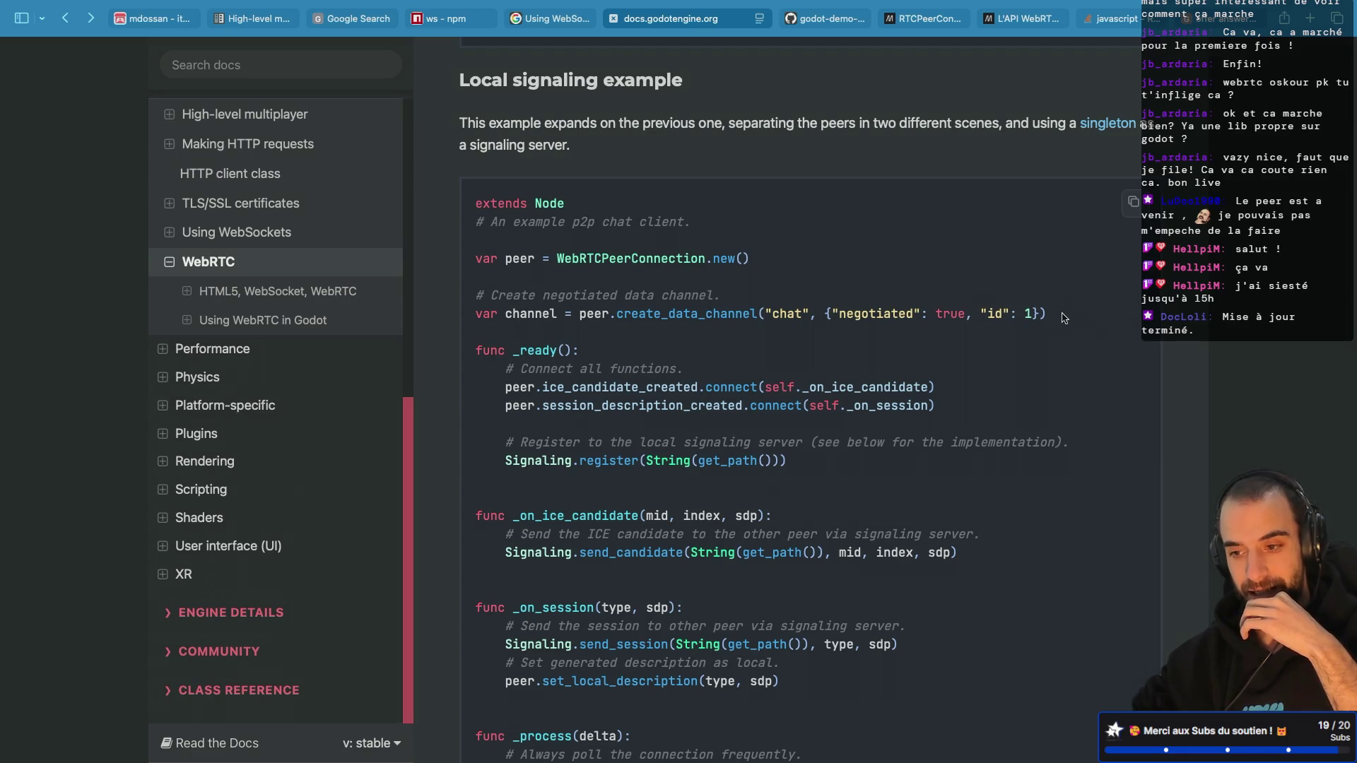
left_click_drag(1043, 291, 1048, 315)
key("ctrl+c")
key("ctrl+Left")
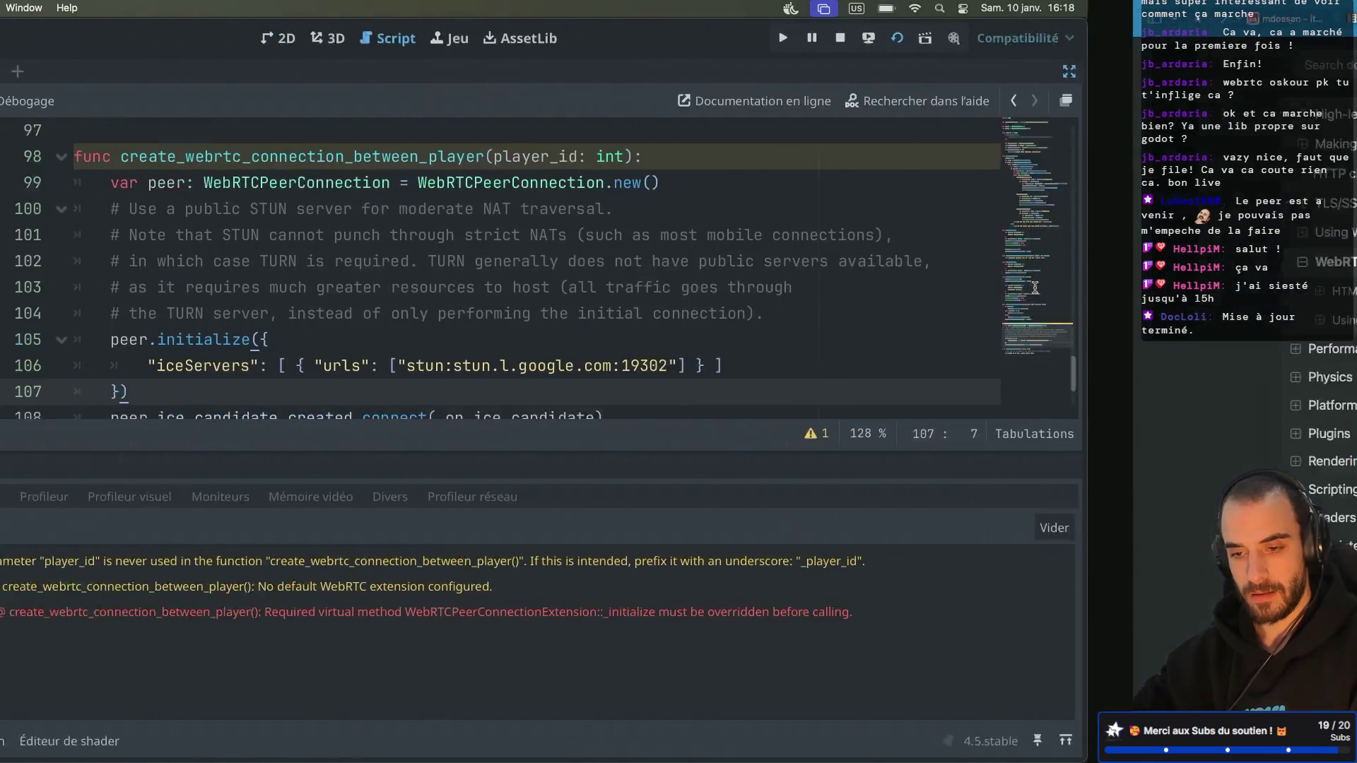
scroll(749, 265, "up", 20)
left_click(749, 266)
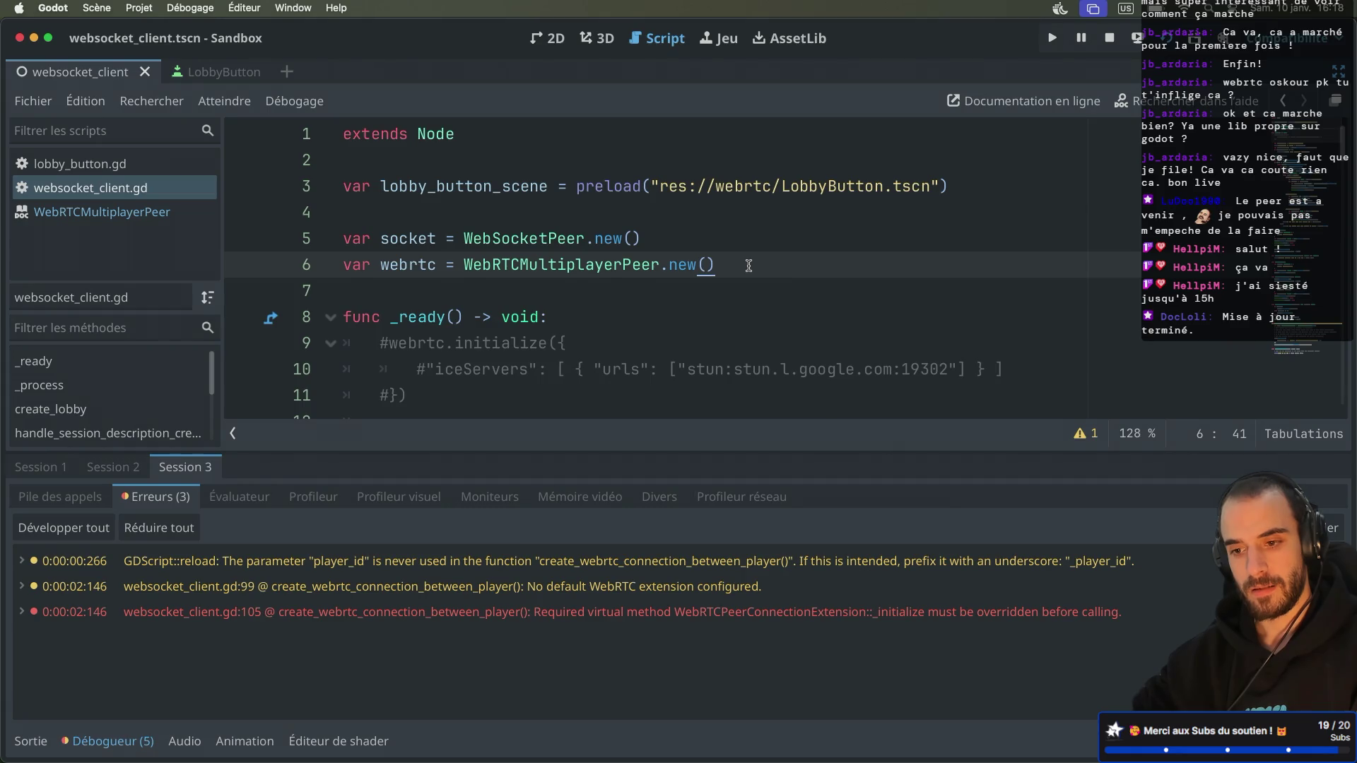
scroll(750, 266, "down", 20)
scroll(749, 266, "up", 4)
scroll(749, 266, "down", 9)
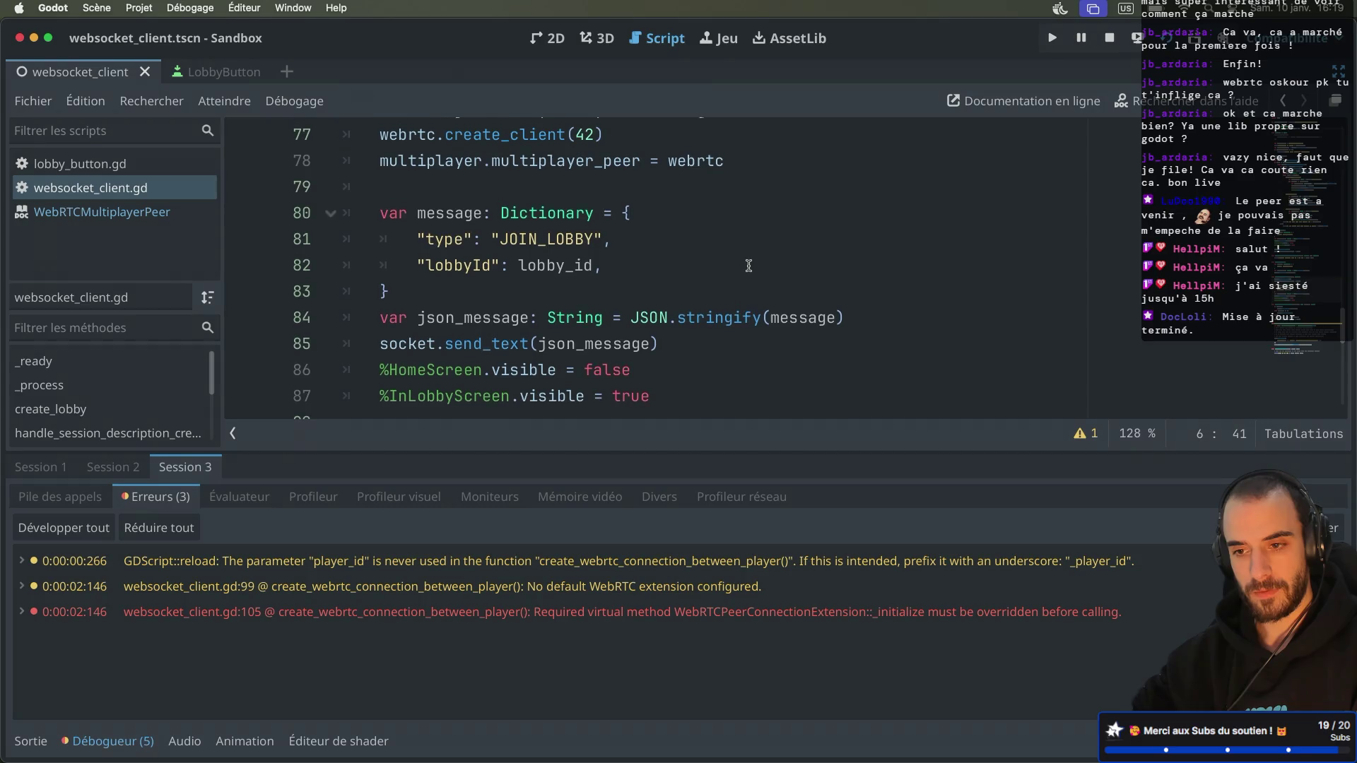
scroll(749, 265, "down", 9)
scroll(748, 266, "up", 2)
Step: Paste it after the peer creation line, indent it into the function, and save
left_click(937, 164)
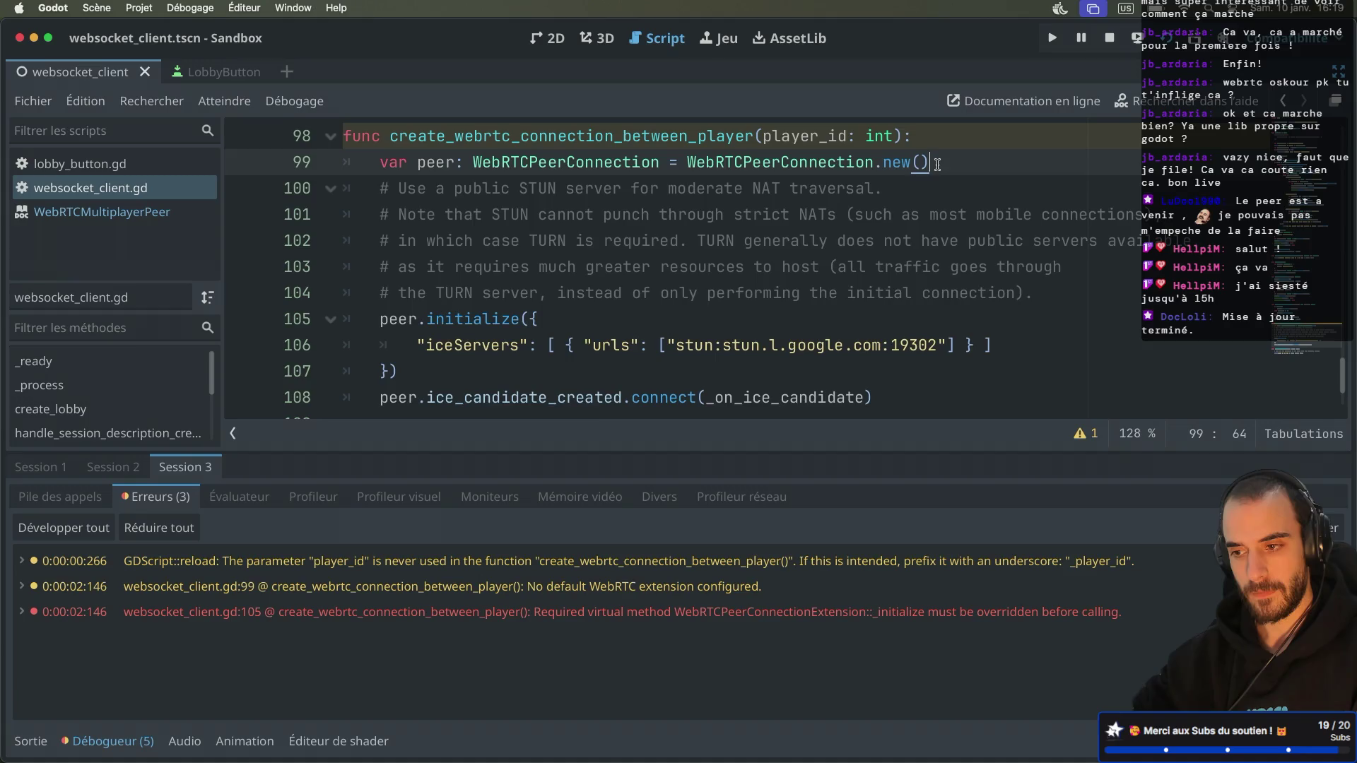
key("Return")
key("ctrl+v")
left_click(346, 214)
key("Tab")
key("super+s")
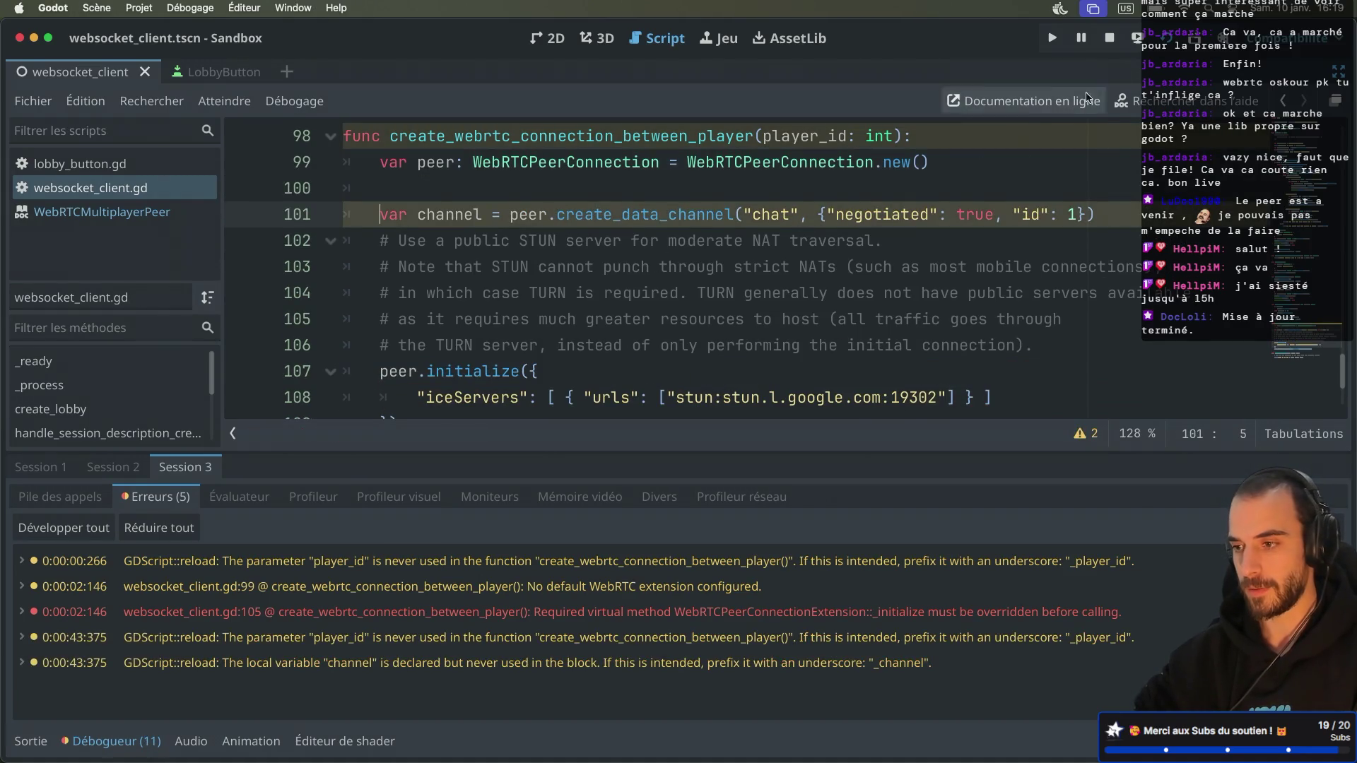
Step: Run the project and create a lobby in the second game instance
key("super+b")
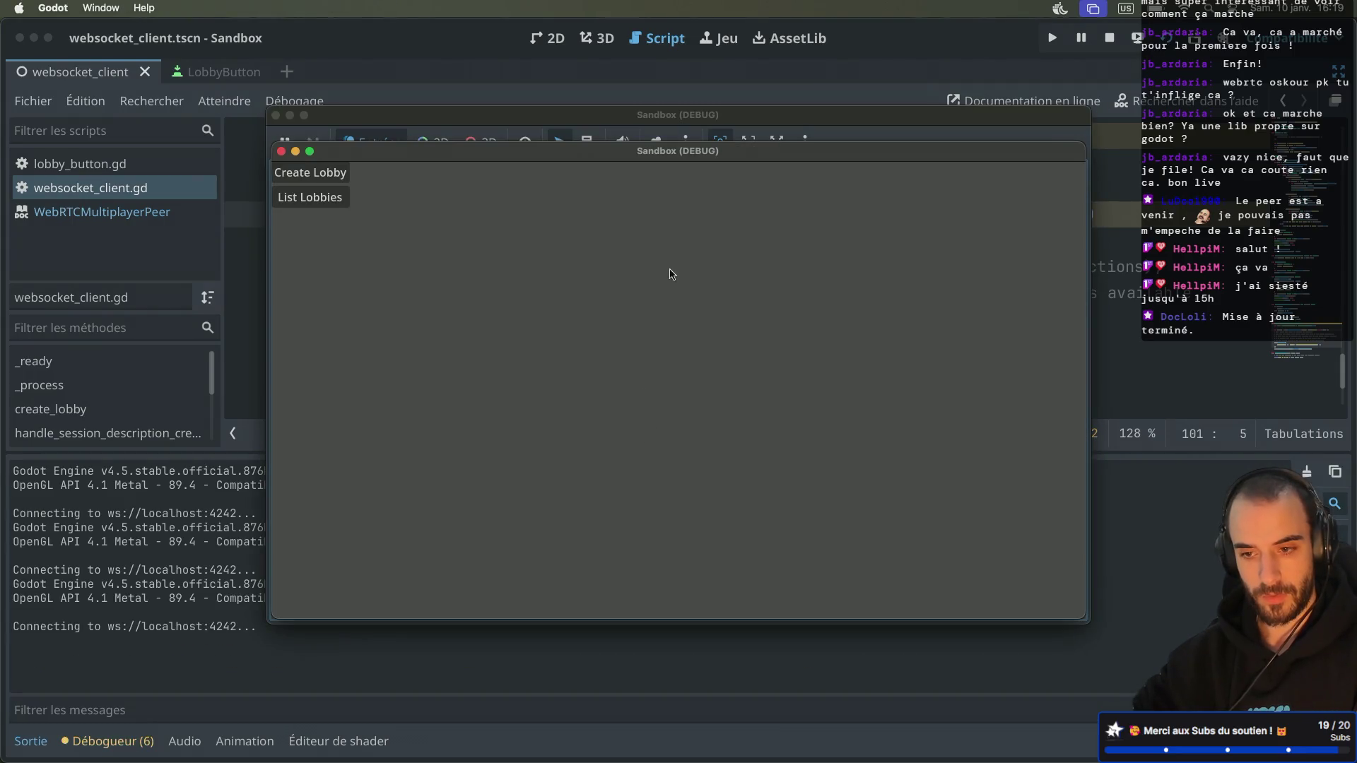
left_click_drag(520, 157, 944, 327)
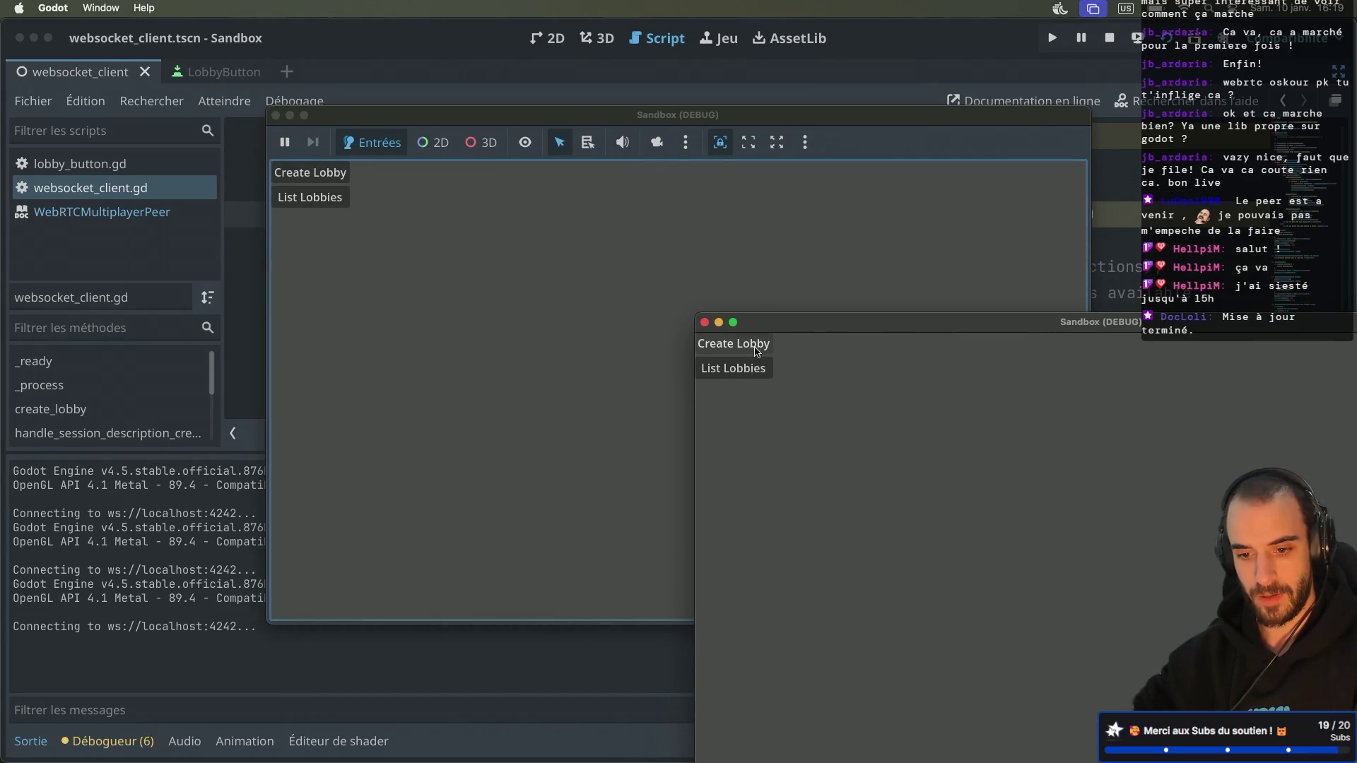
left_click(756, 349)
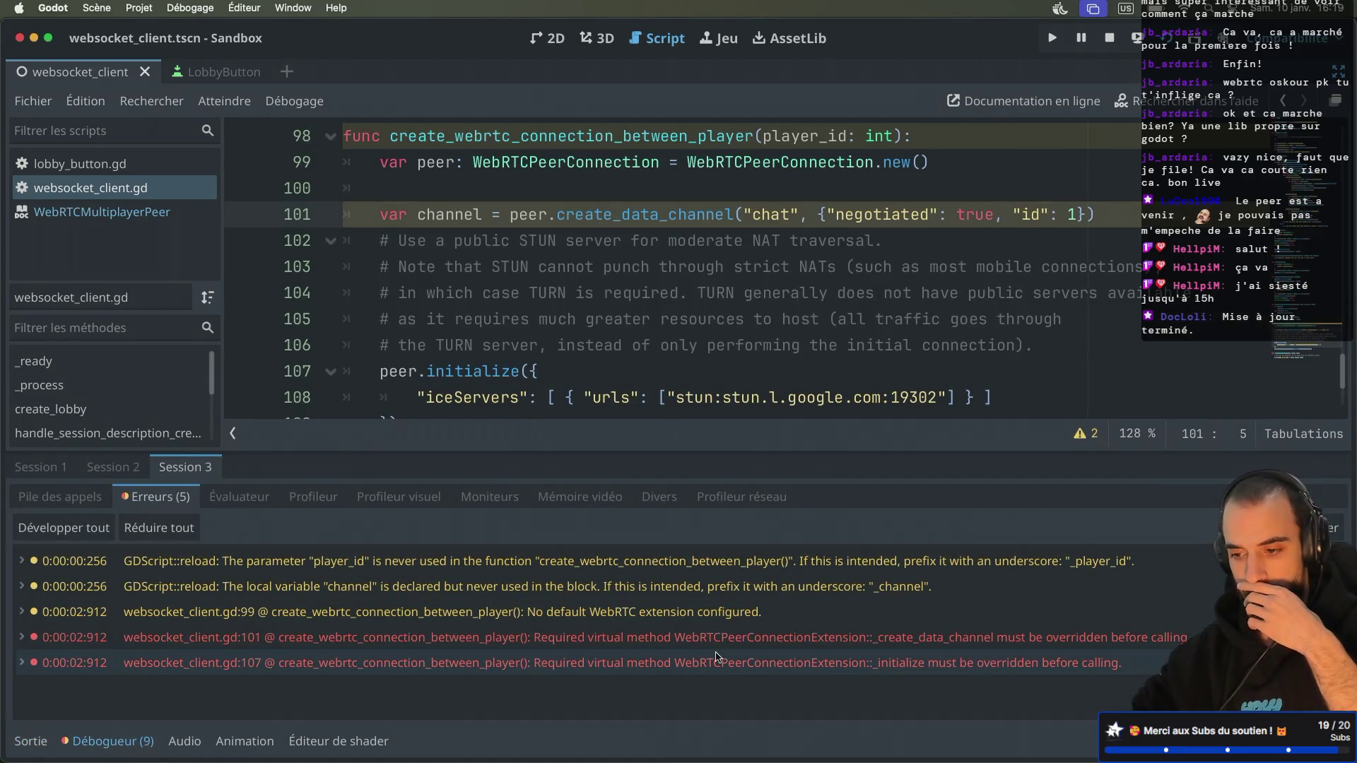
mouse_move(926, 649)
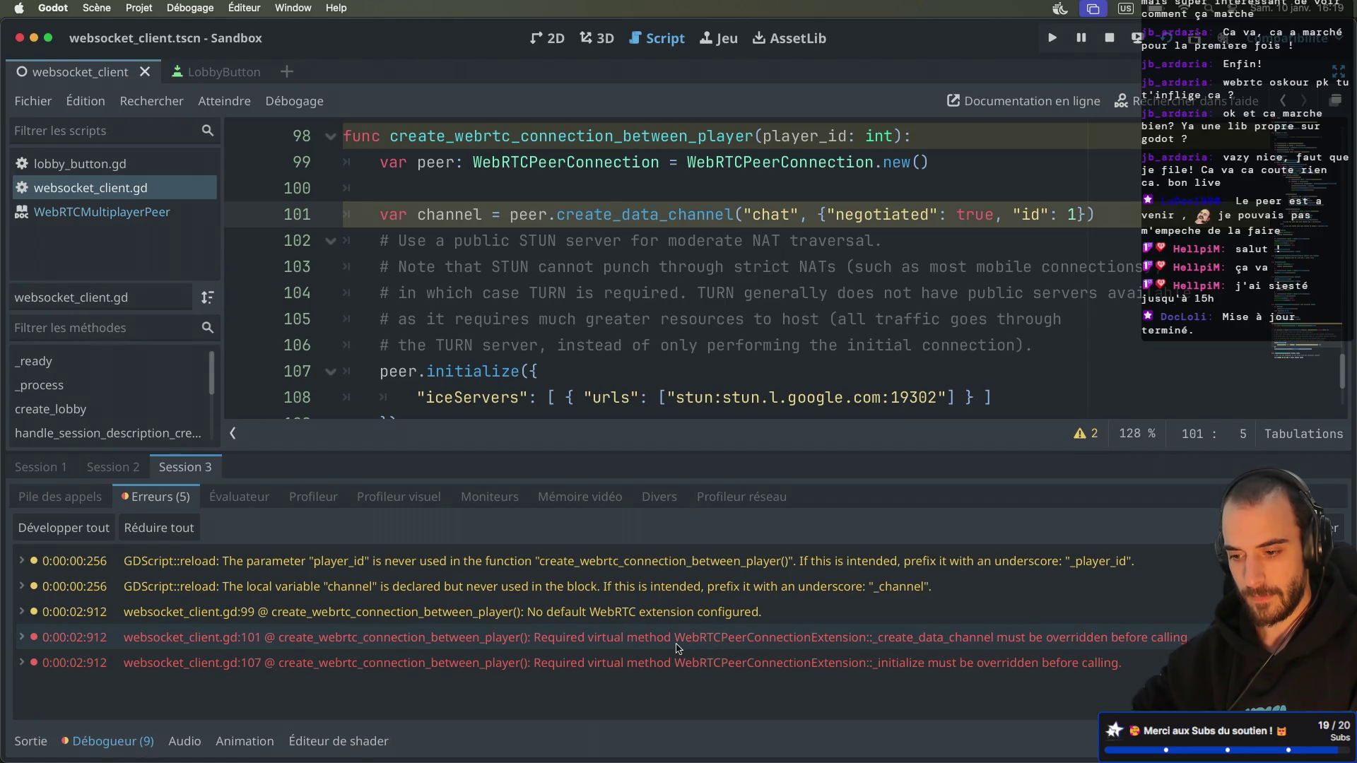
key("super+Tab")
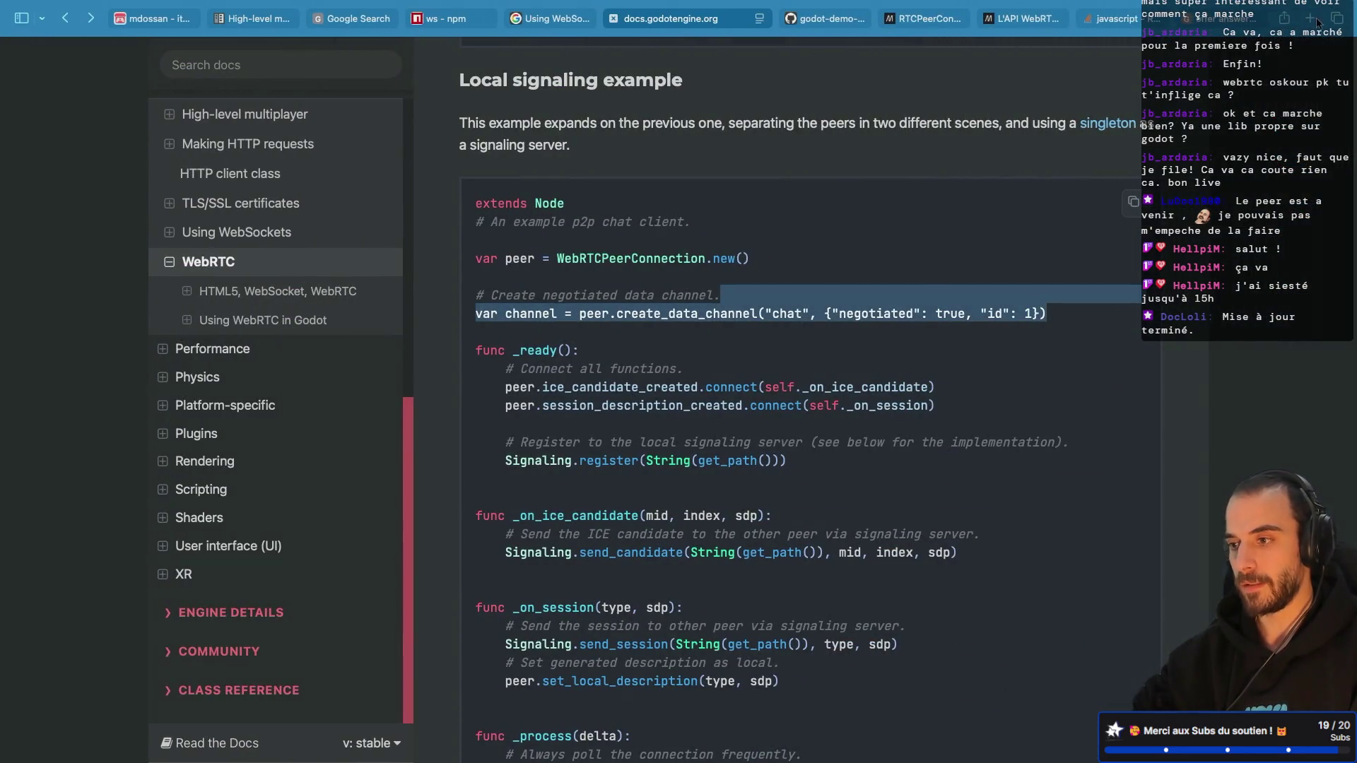
Step: Search Google for 'godot WebRTCPeerConnectionExtention virtual' in a new tab
left_click(1316, 21)
type("godot WebRTCPeerConnection virtual")
key("Return")
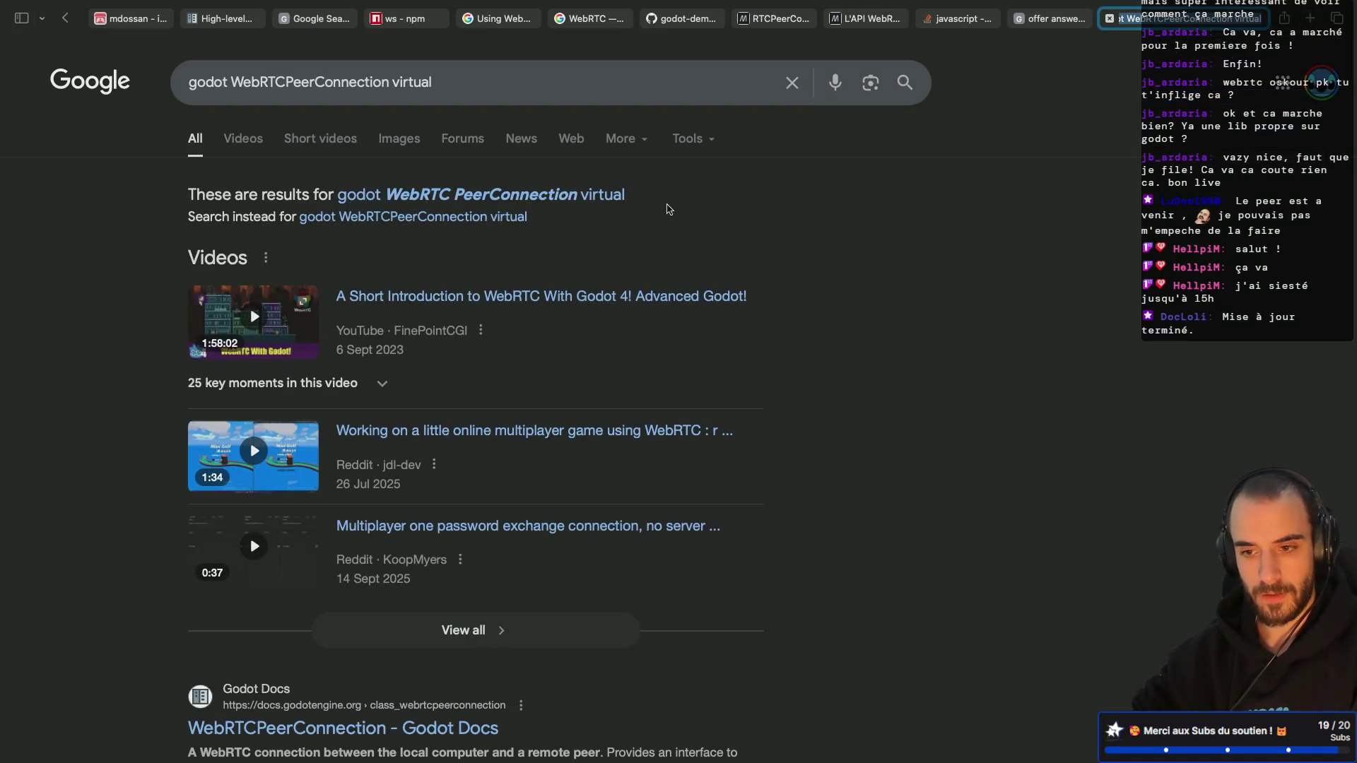
key("super+Tab")
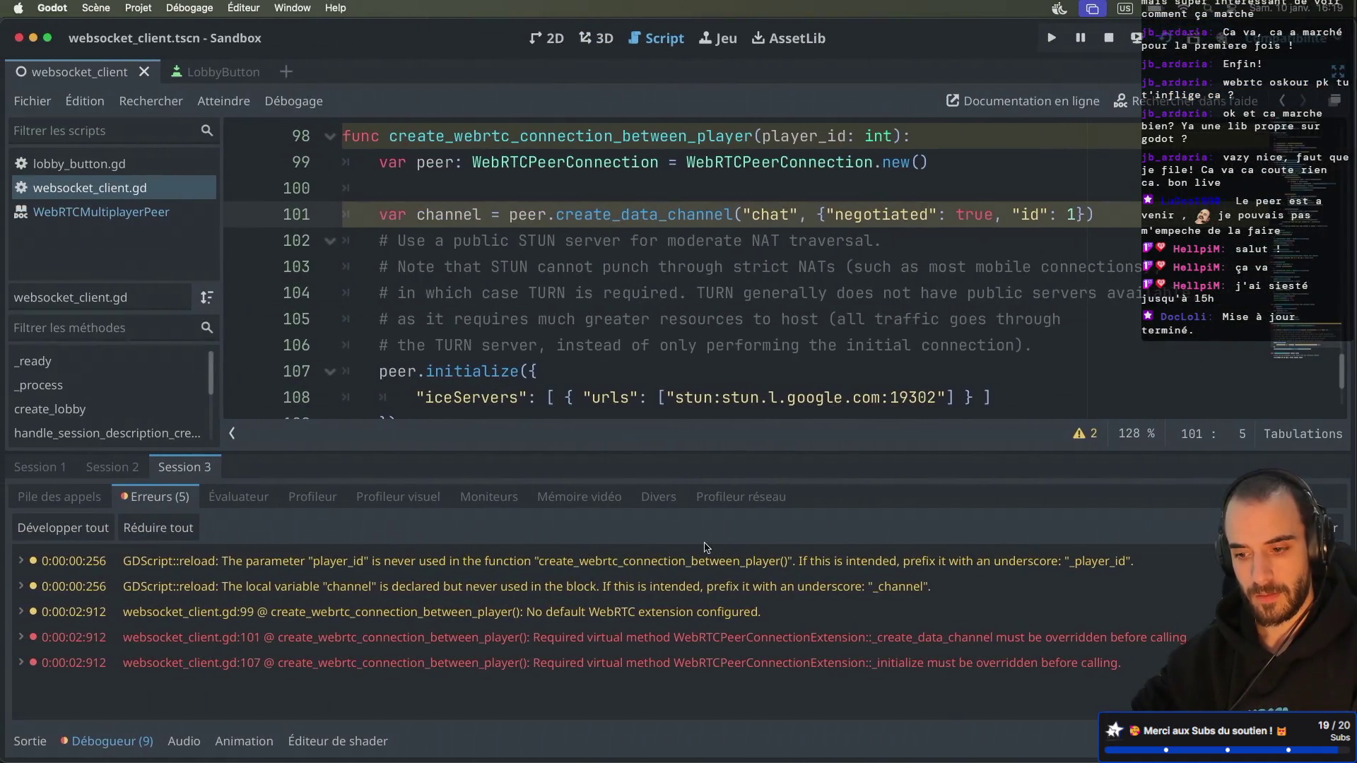
key("super+Tab")
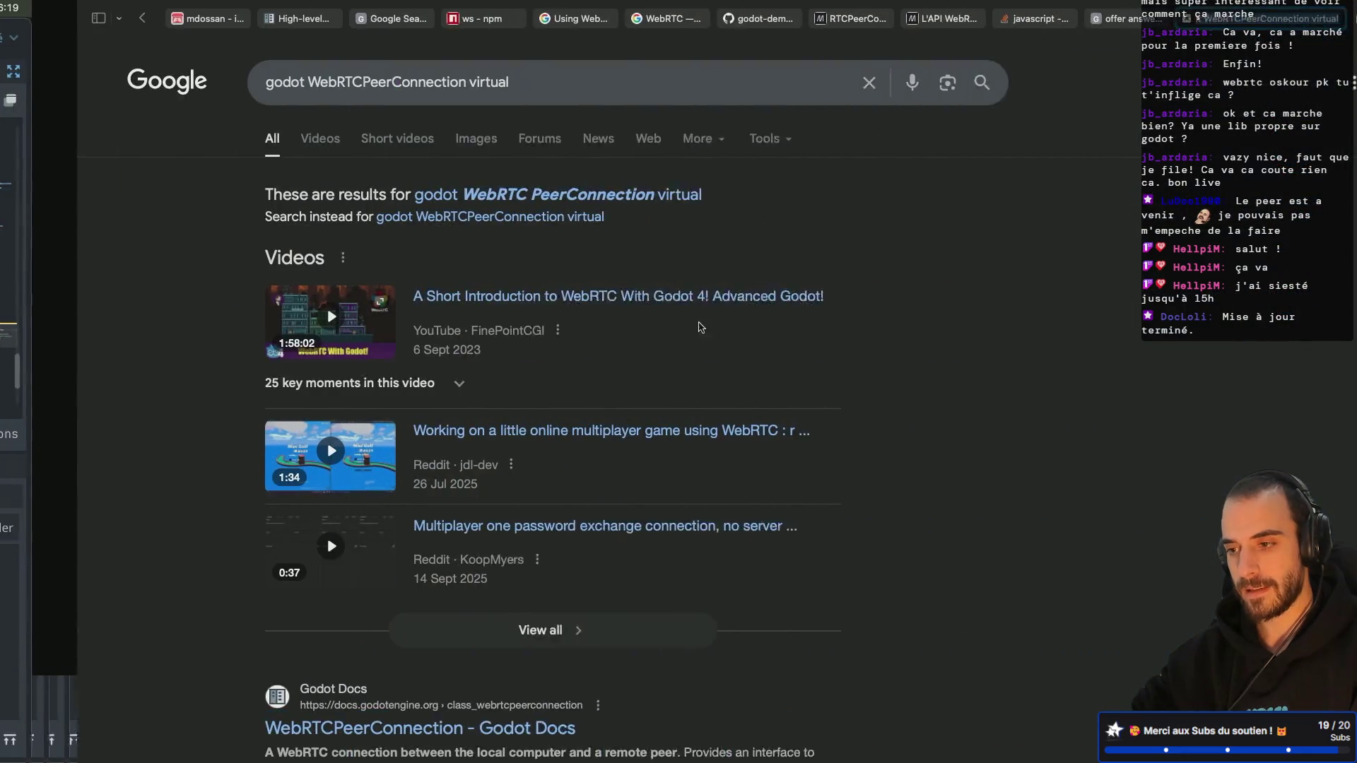
left_click(385, 82)
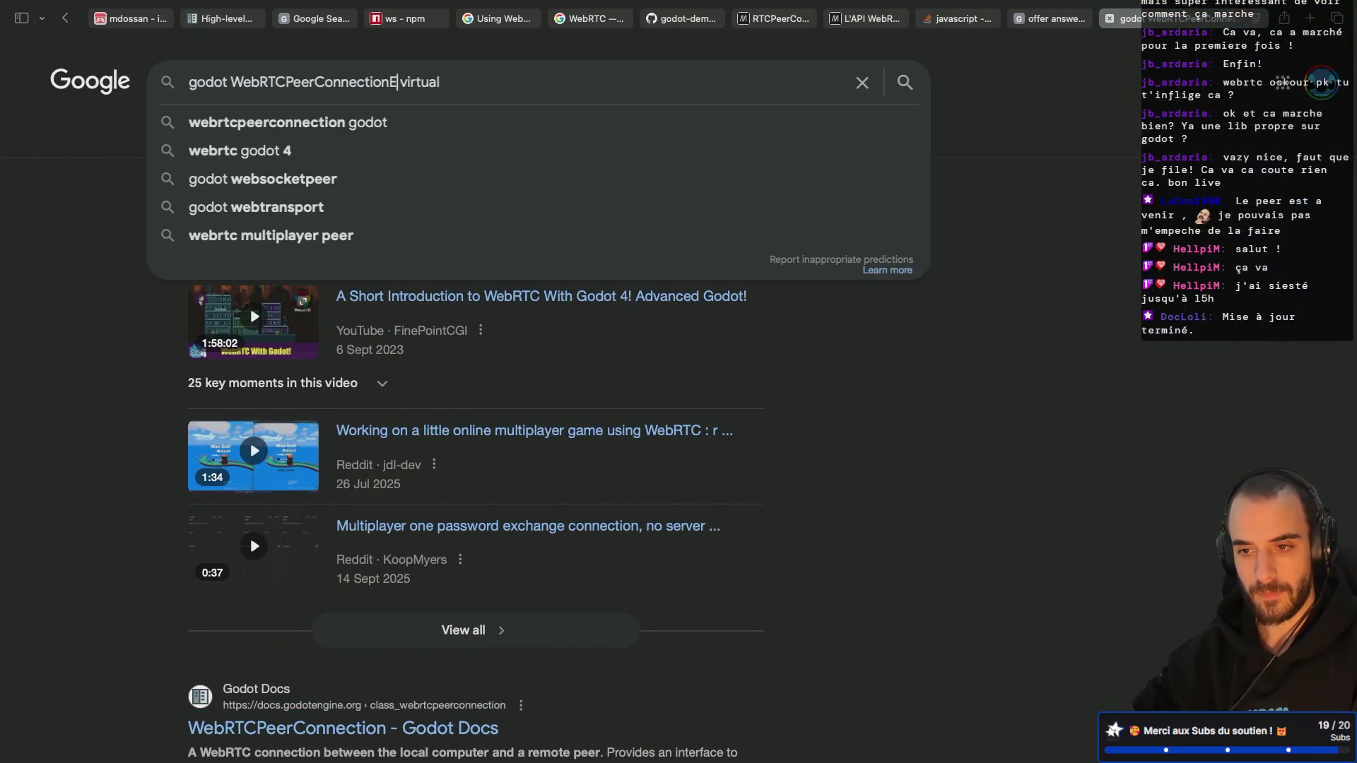
type("Extention")
key("Return")
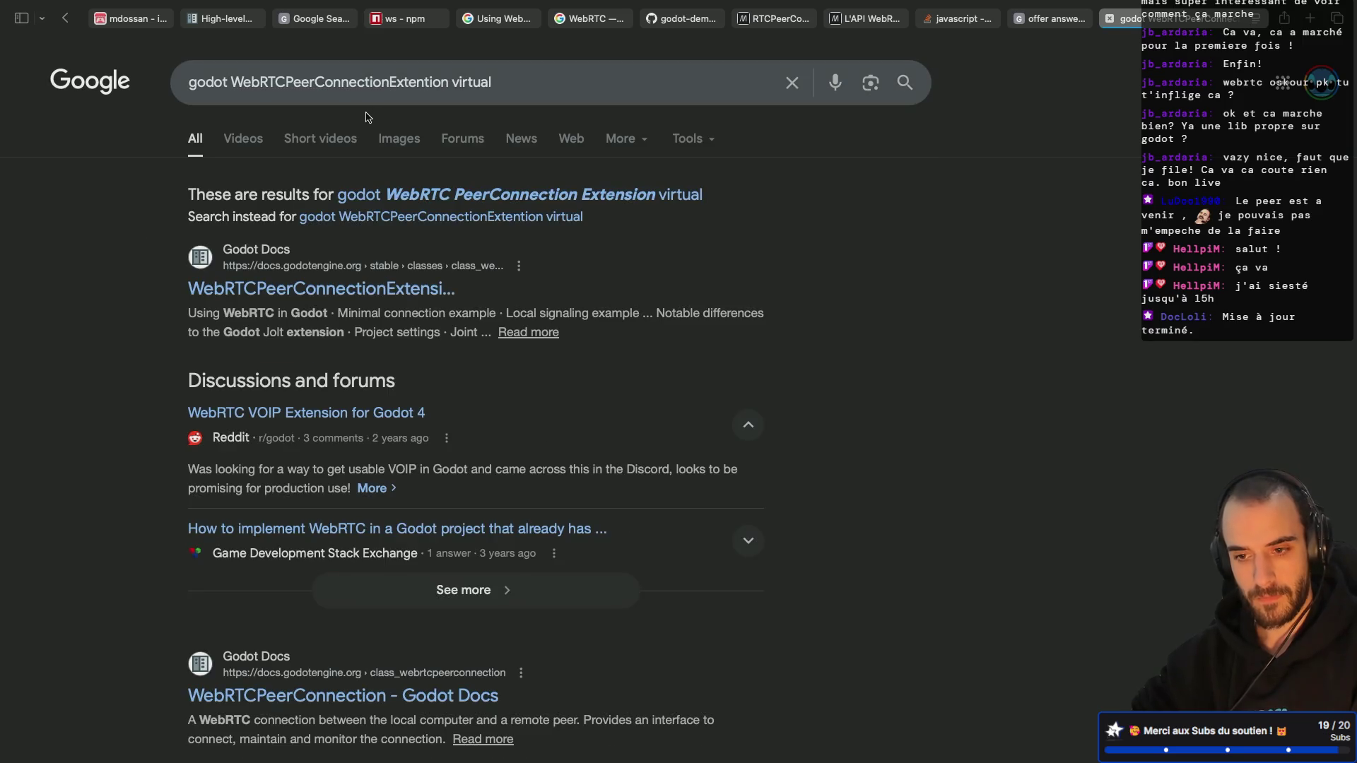
Step: Open the Reddit r/godot thread on the init error and scroll to its answer
scroll(168, 344, "down", 3)
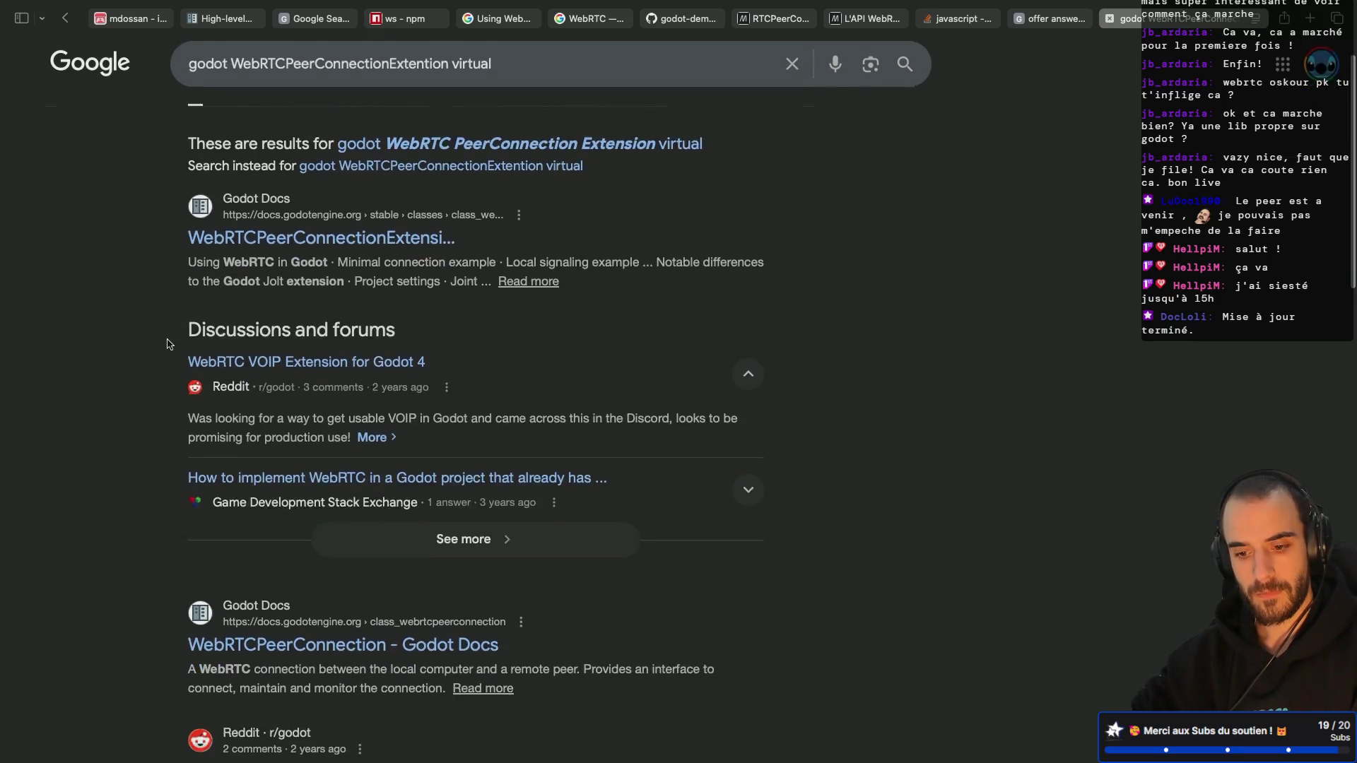
scroll(168, 344, "down", 3)
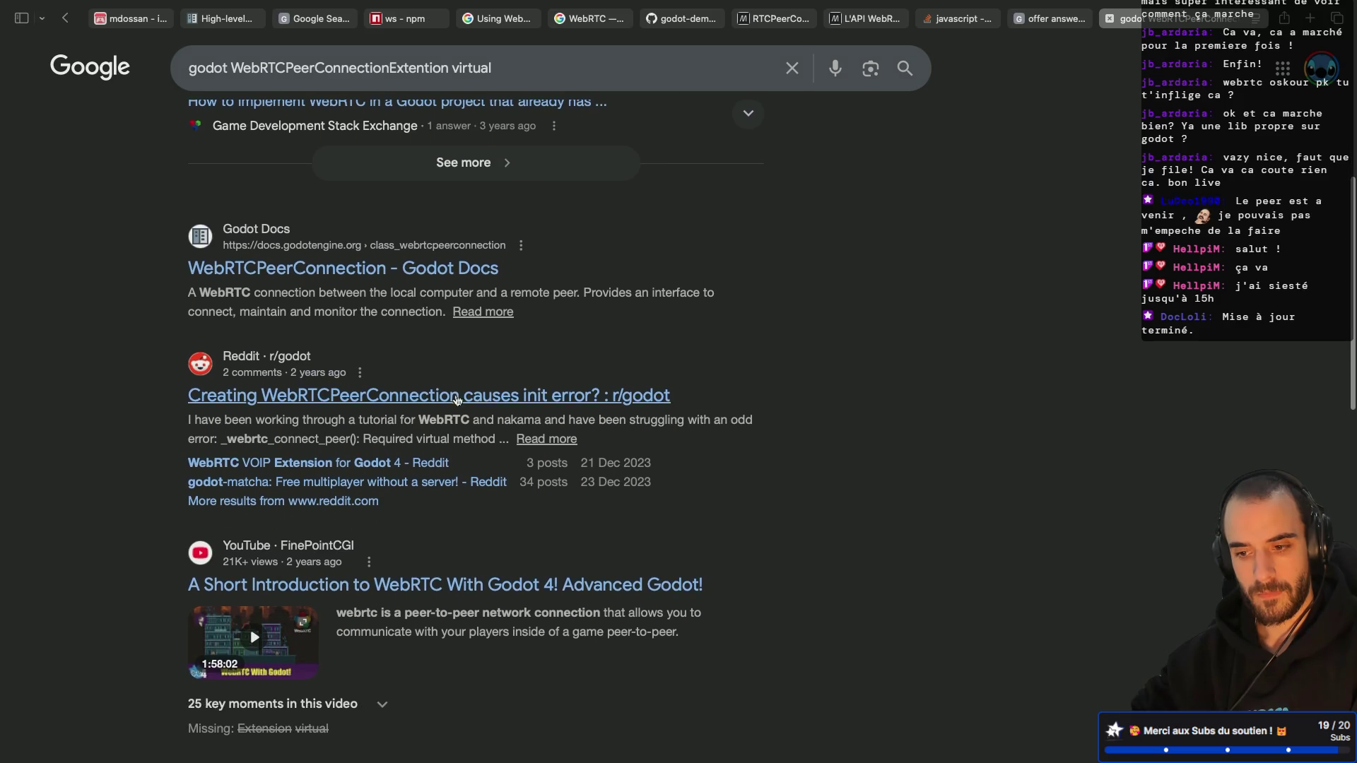
left_click(493, 396)
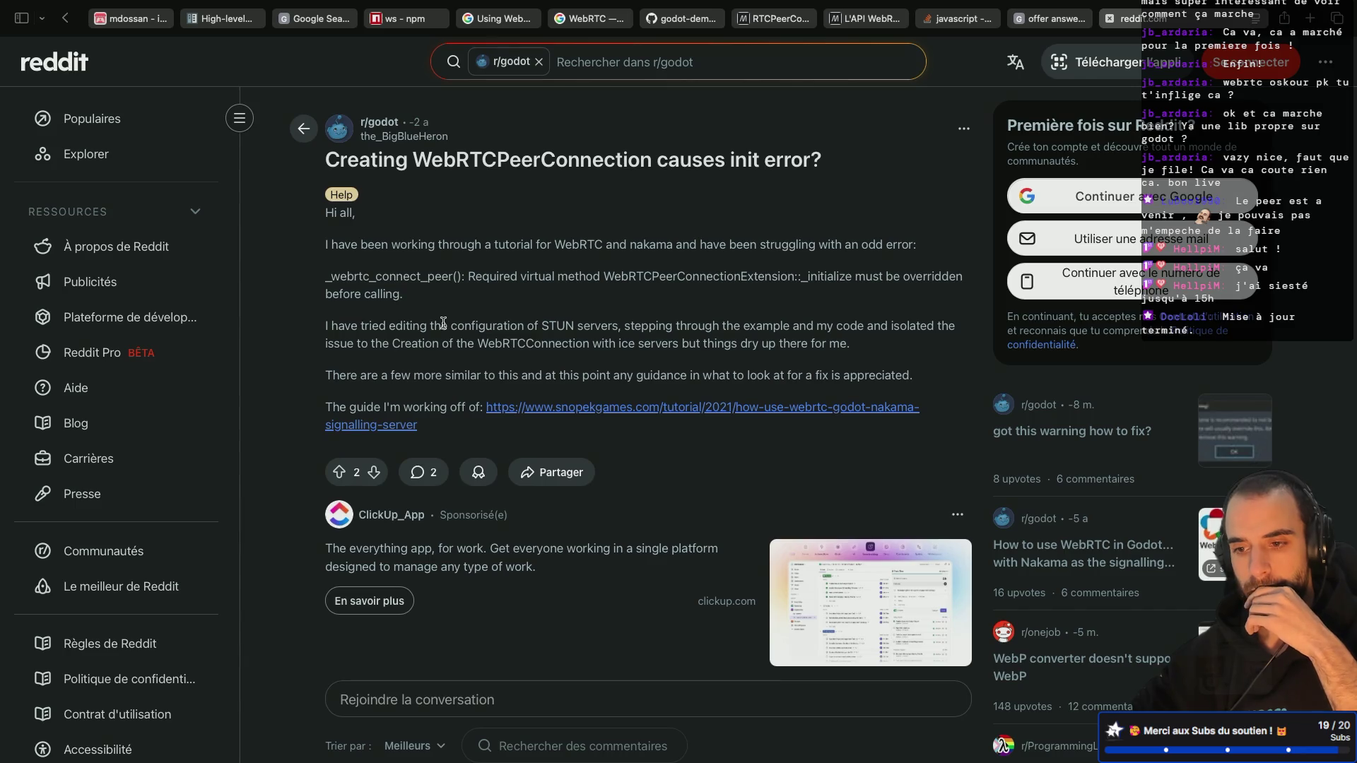
scroll(443, 323, "down", 7)
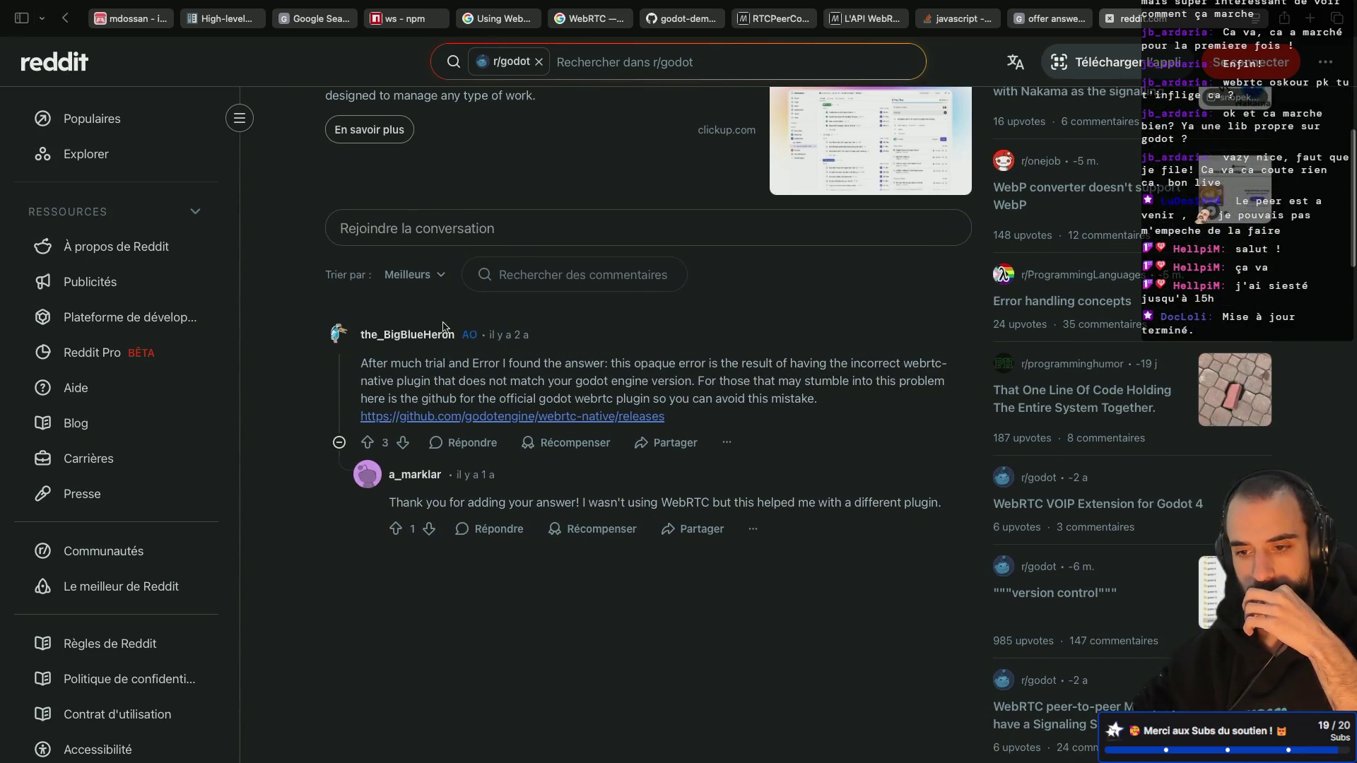
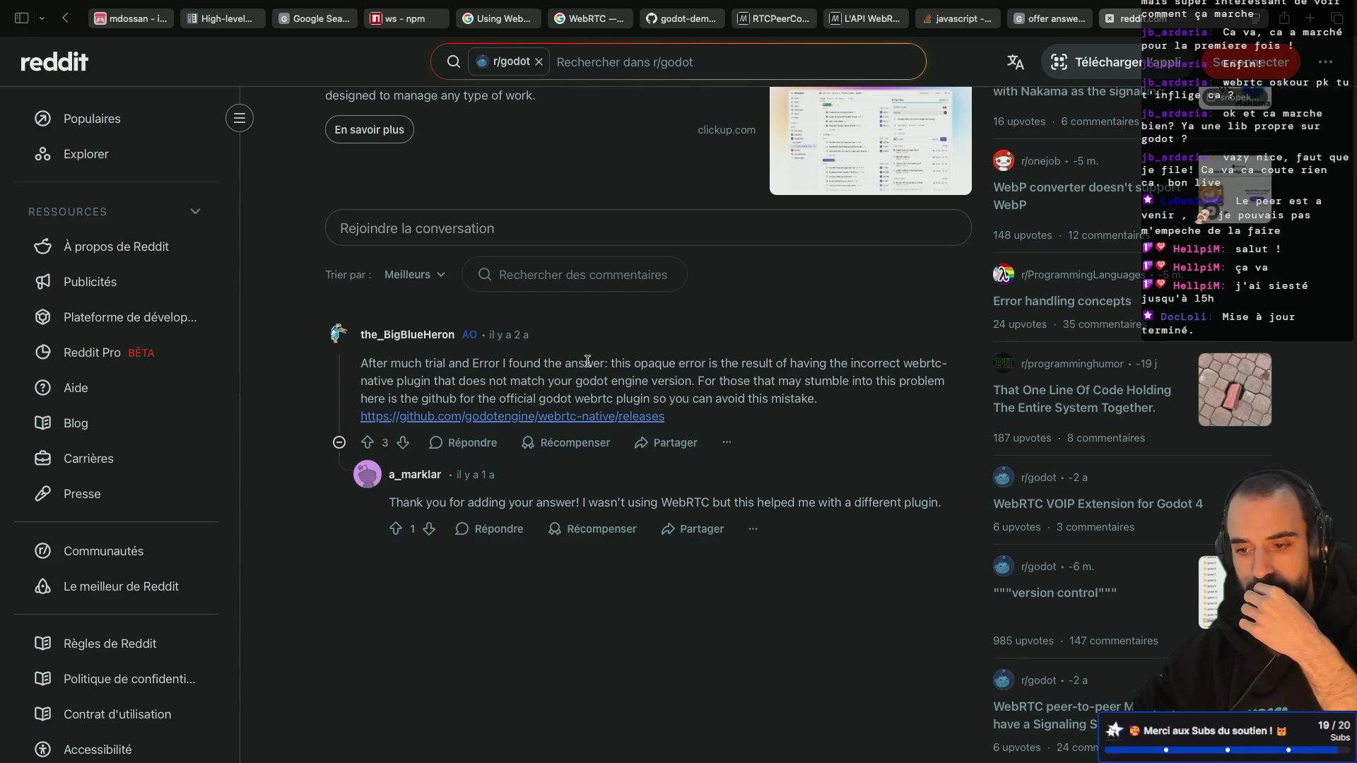
Step: Open the Reddit answer's webrtc-native releases link in a new tab, look it over, then return to the docs
right_click(550, 419)
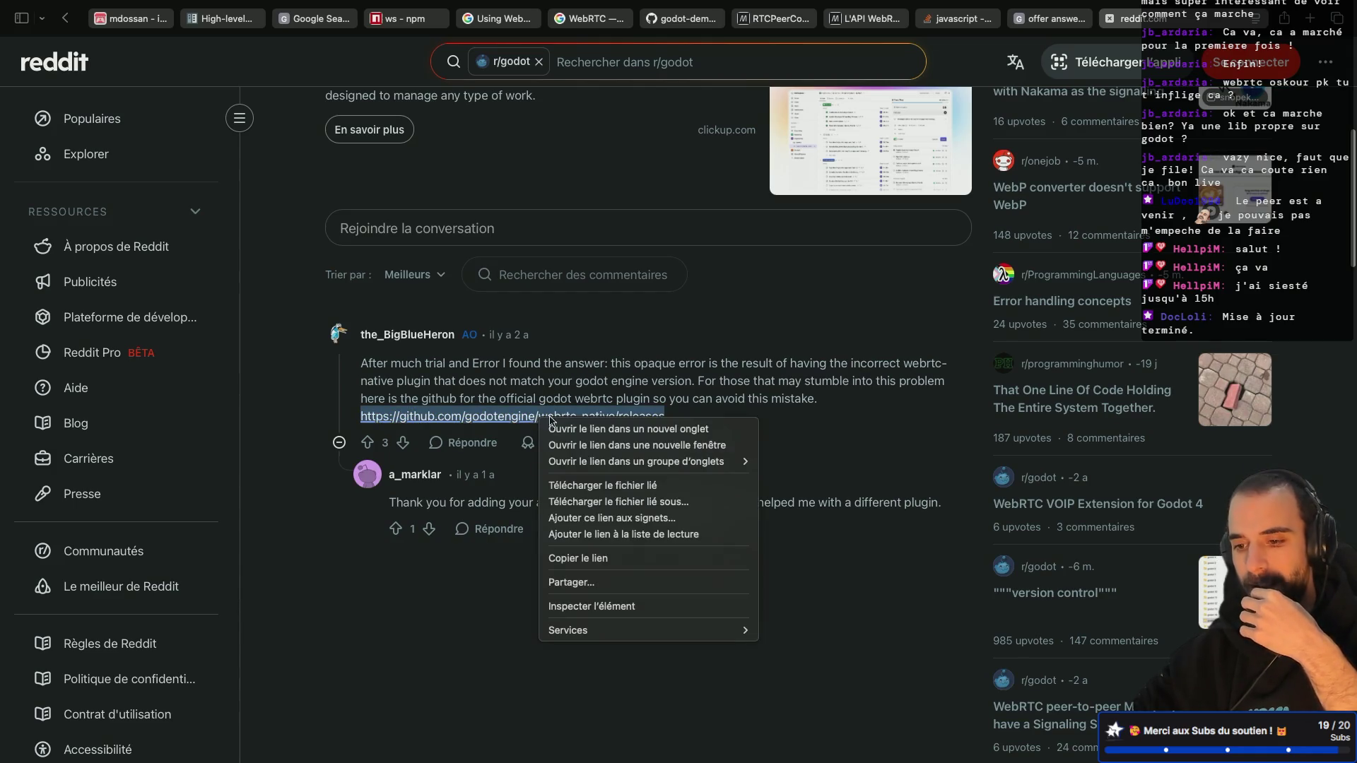
left_click(558, 429)
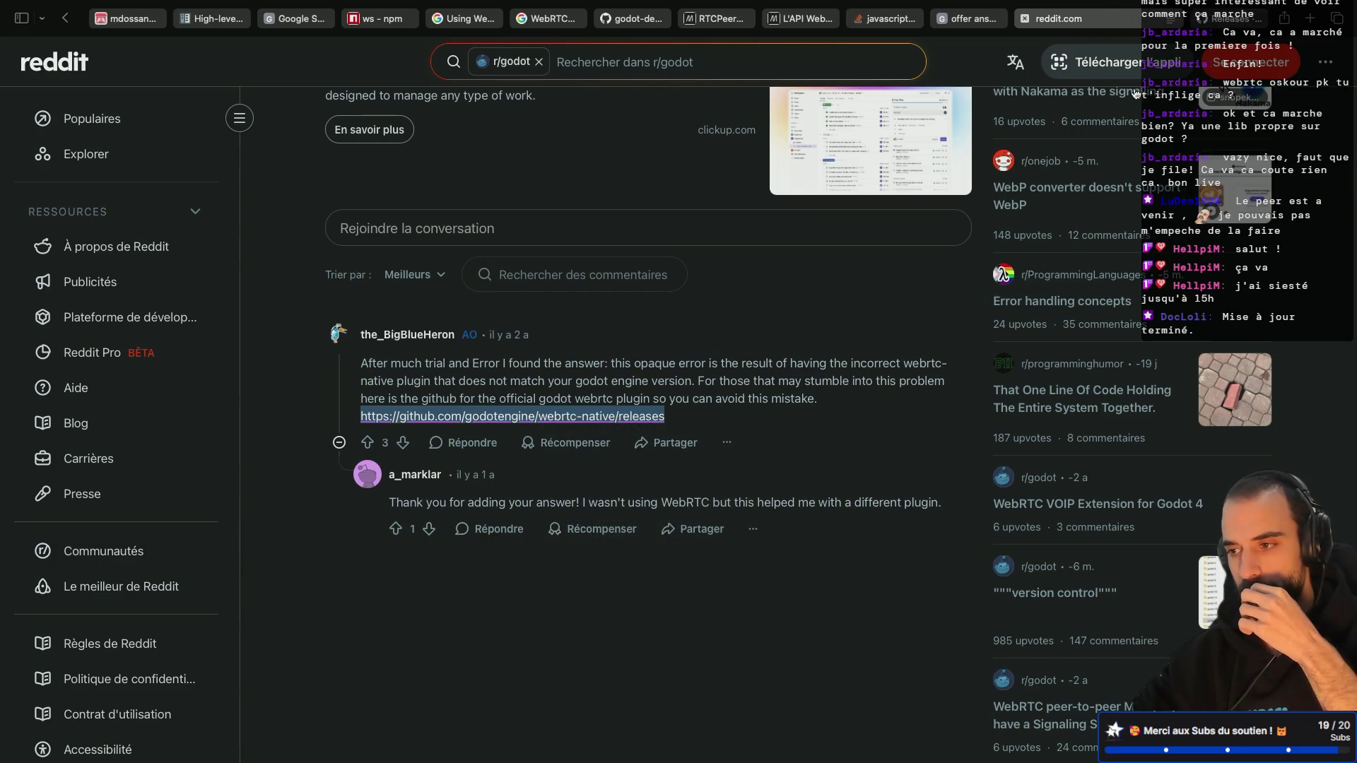
left_click(1228, 20)
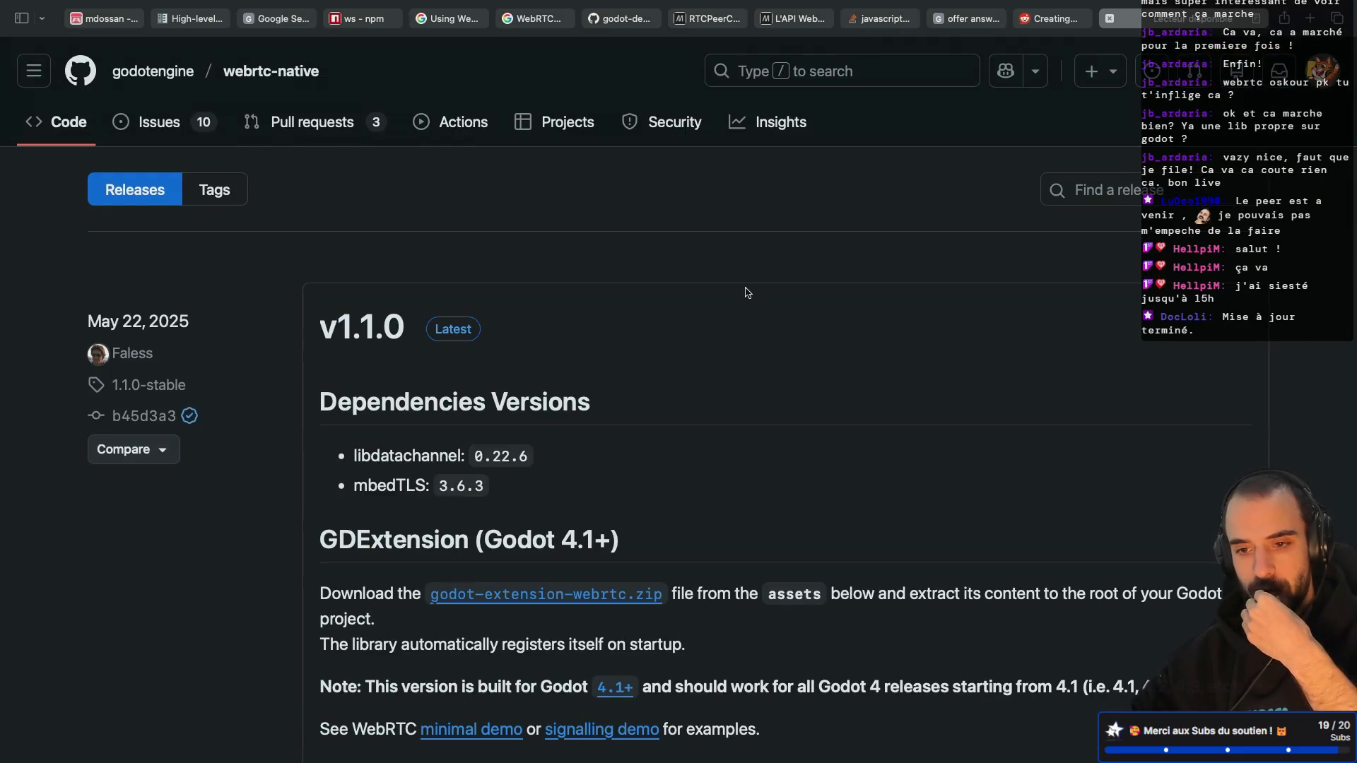
scroll(747, 292, "down", 2)
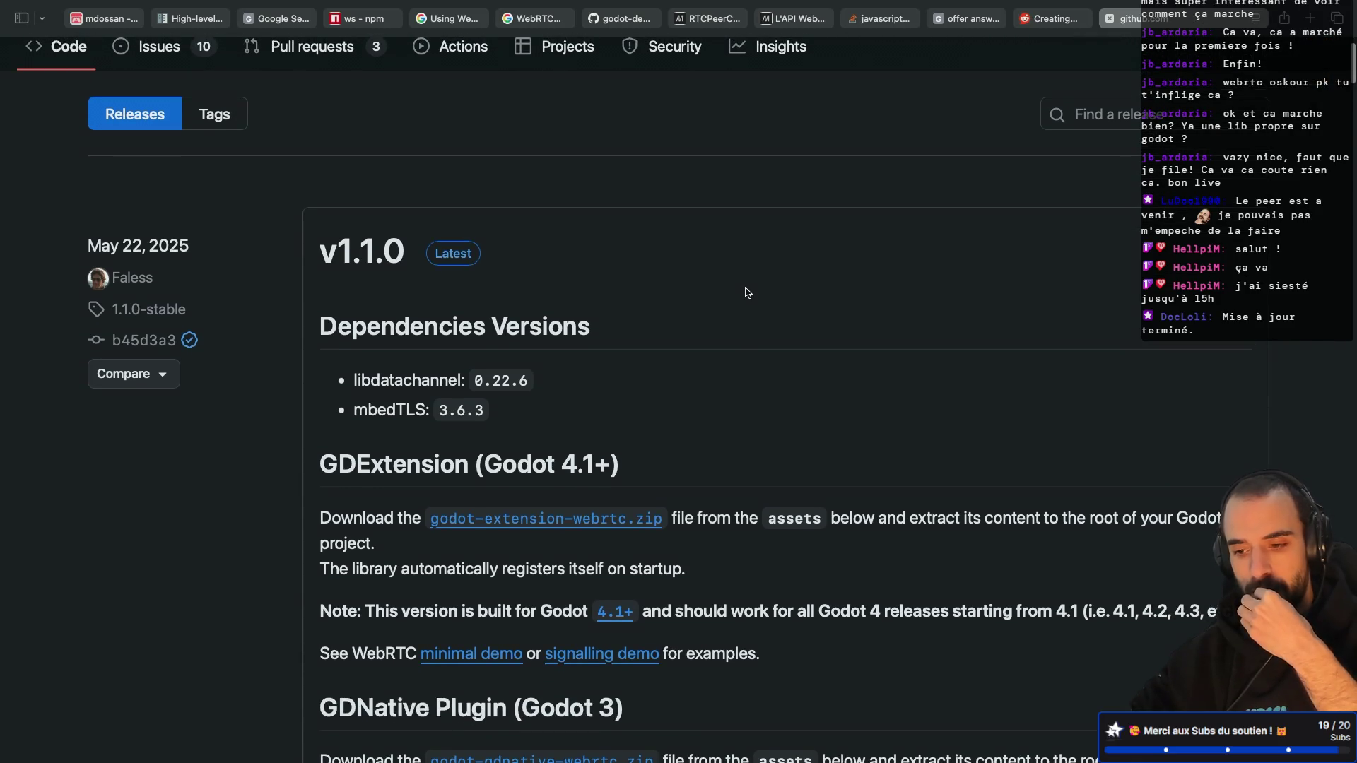
scroll(747, 291, "up", 2)
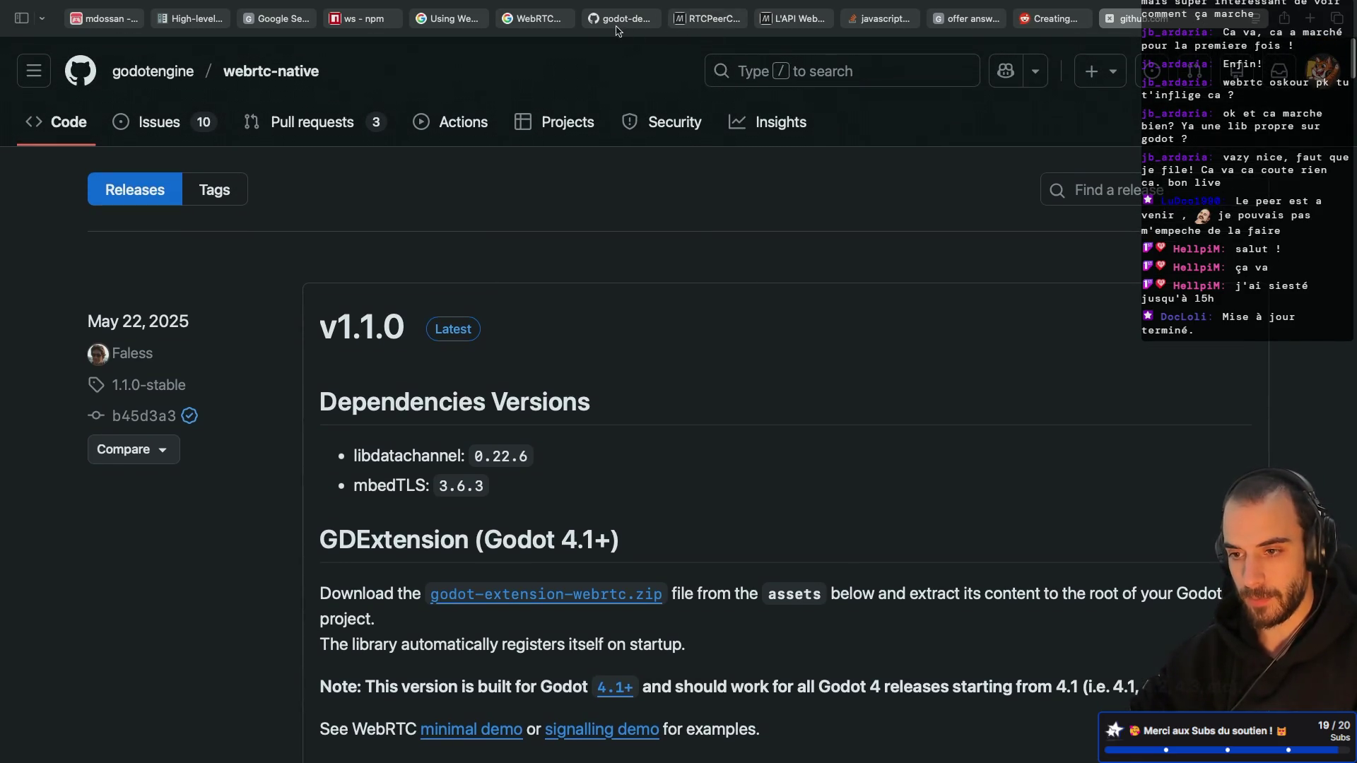
left_click(534, 19)
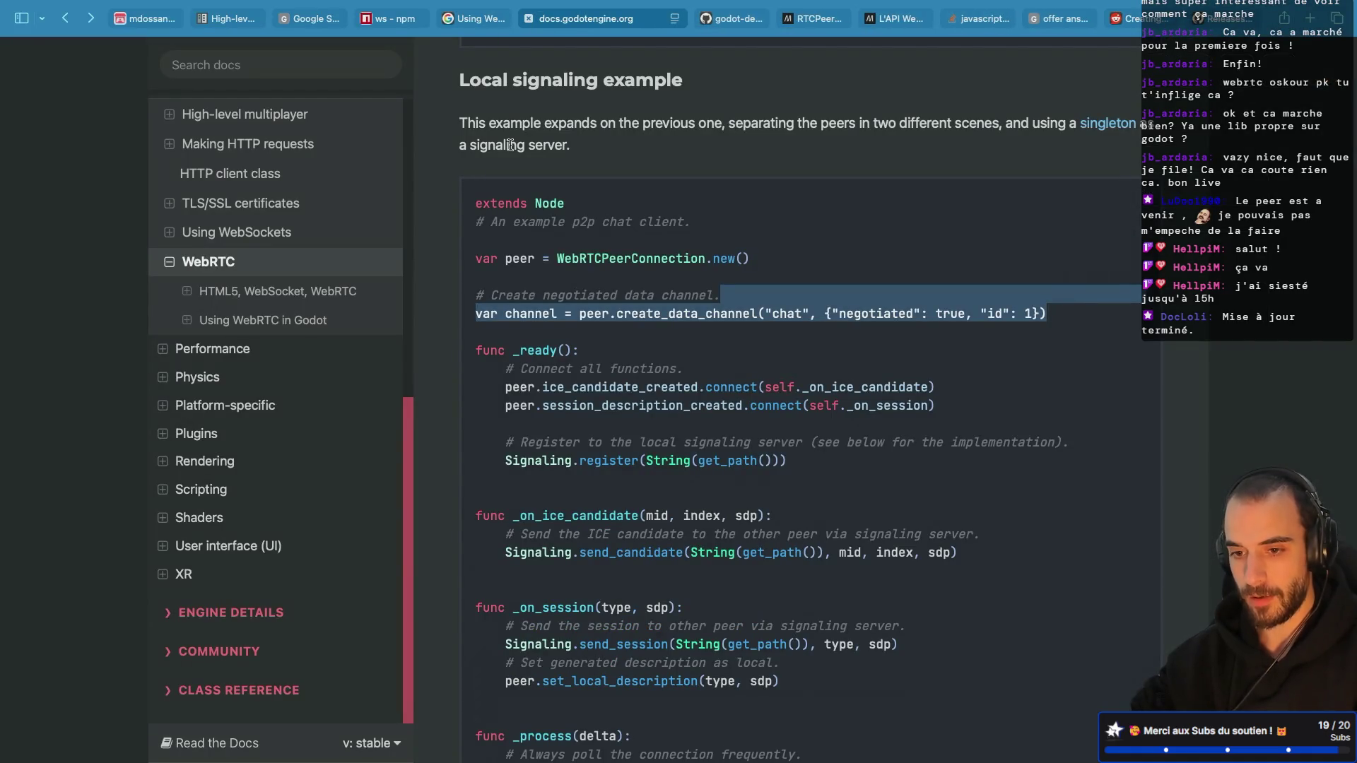
Step: Jump to the top of the WebRTC docs page and scroll down through it
left_click(249, 274)
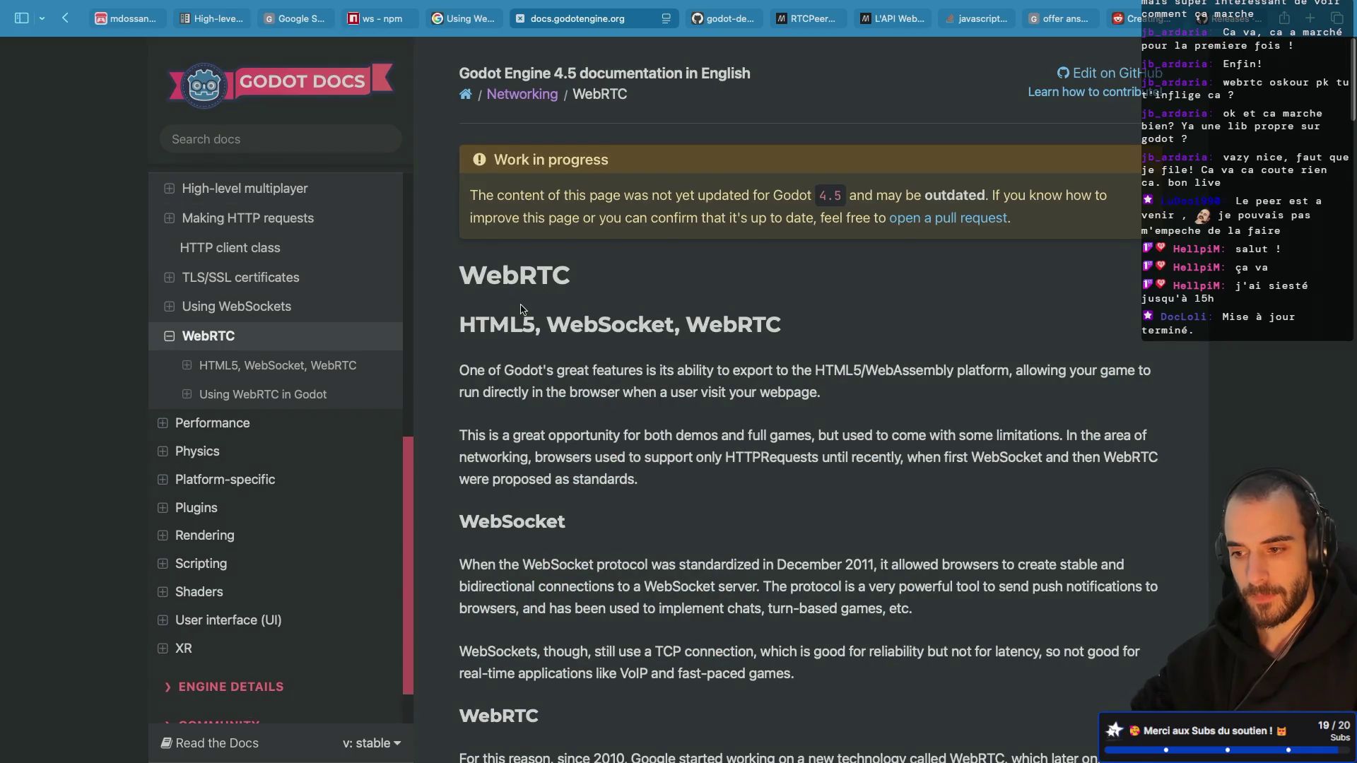
scroll(523, 309, "down", 1)
scroll(523, 309, "up", 1)
scroll(558, 226, "down", 1)
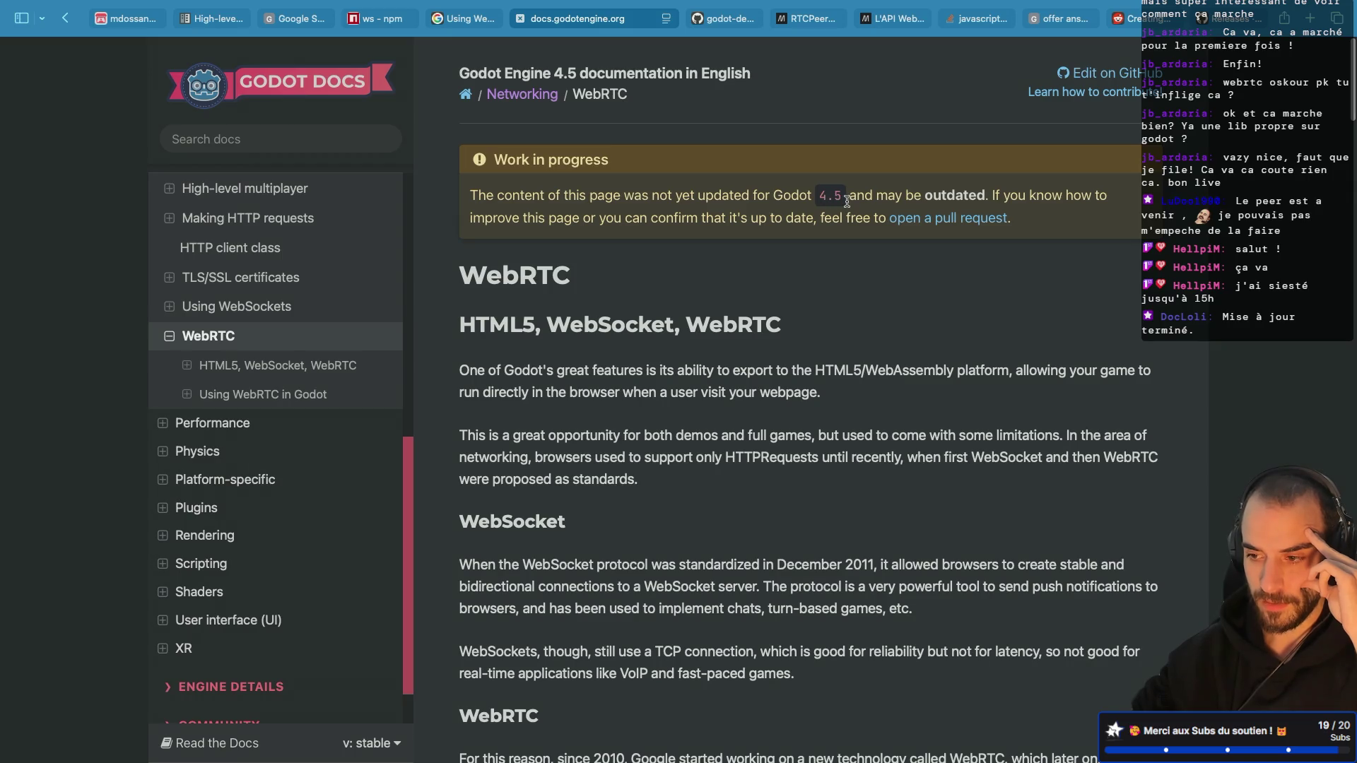
scroll(588, 237, "down", 2)
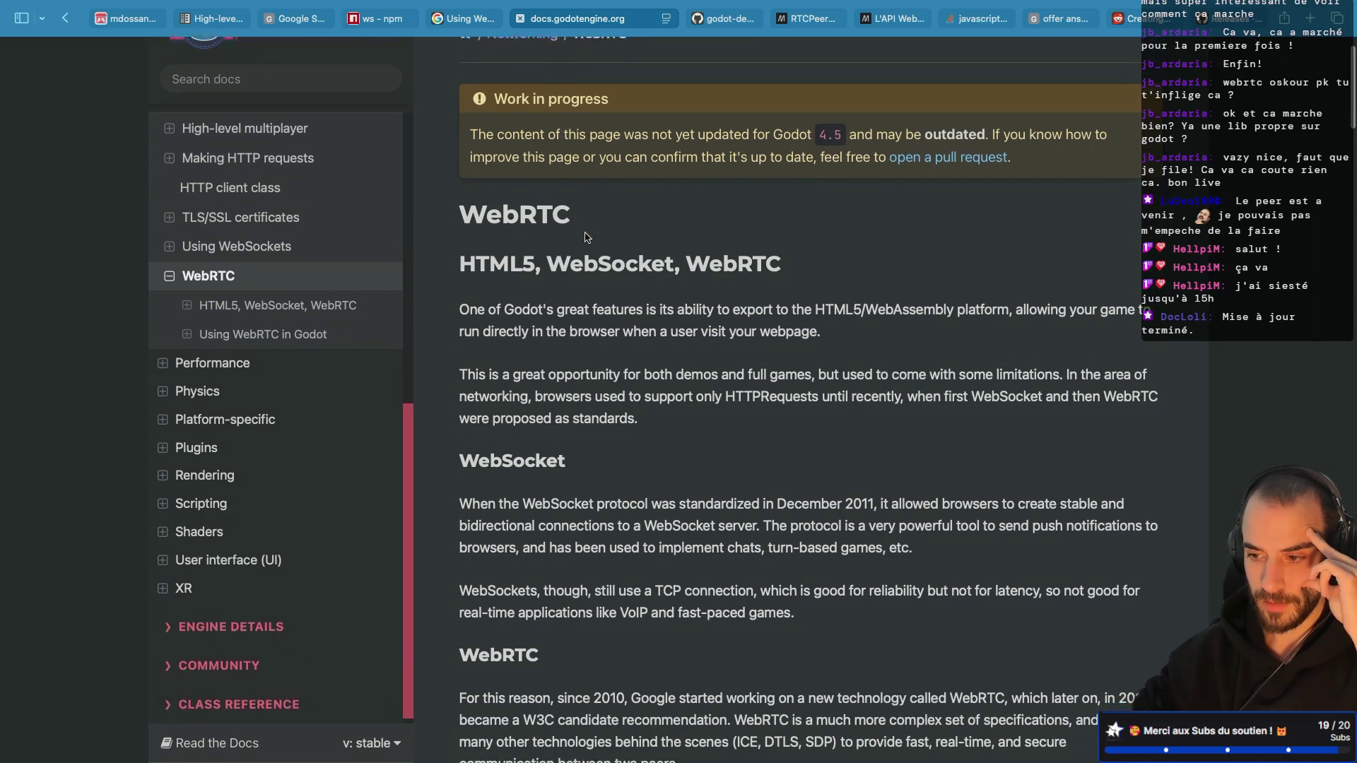
scroll(585, 233, "down", 5)
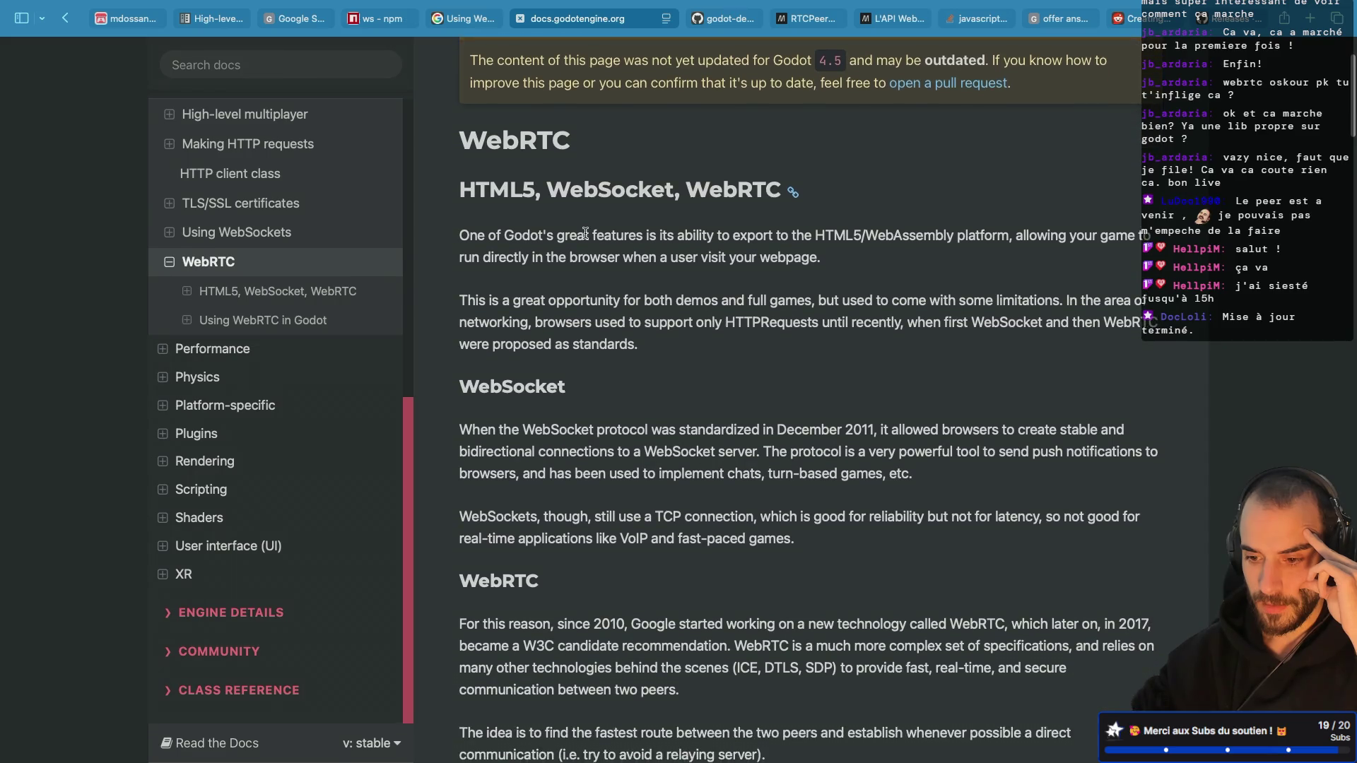
scroll(585, 237, "down", 1)
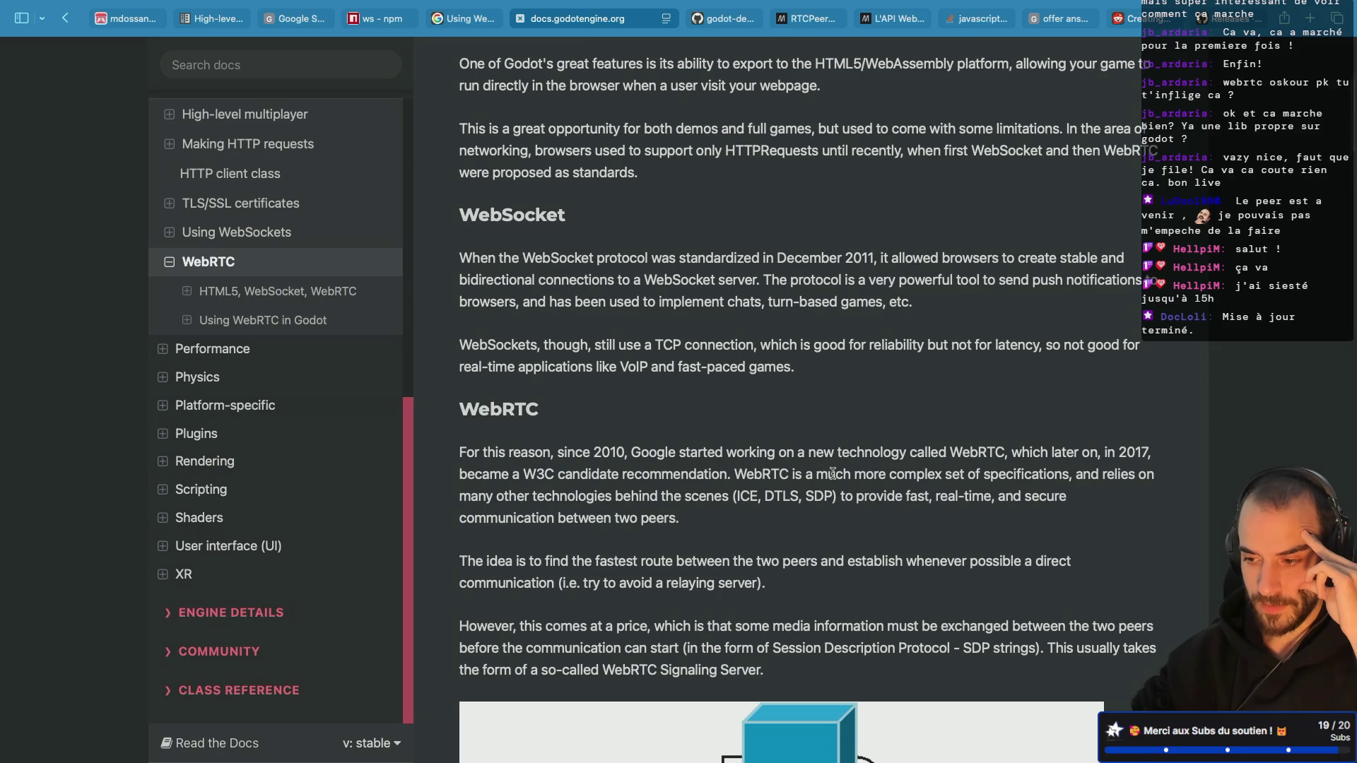
scroll(712, 460, "down", 3)
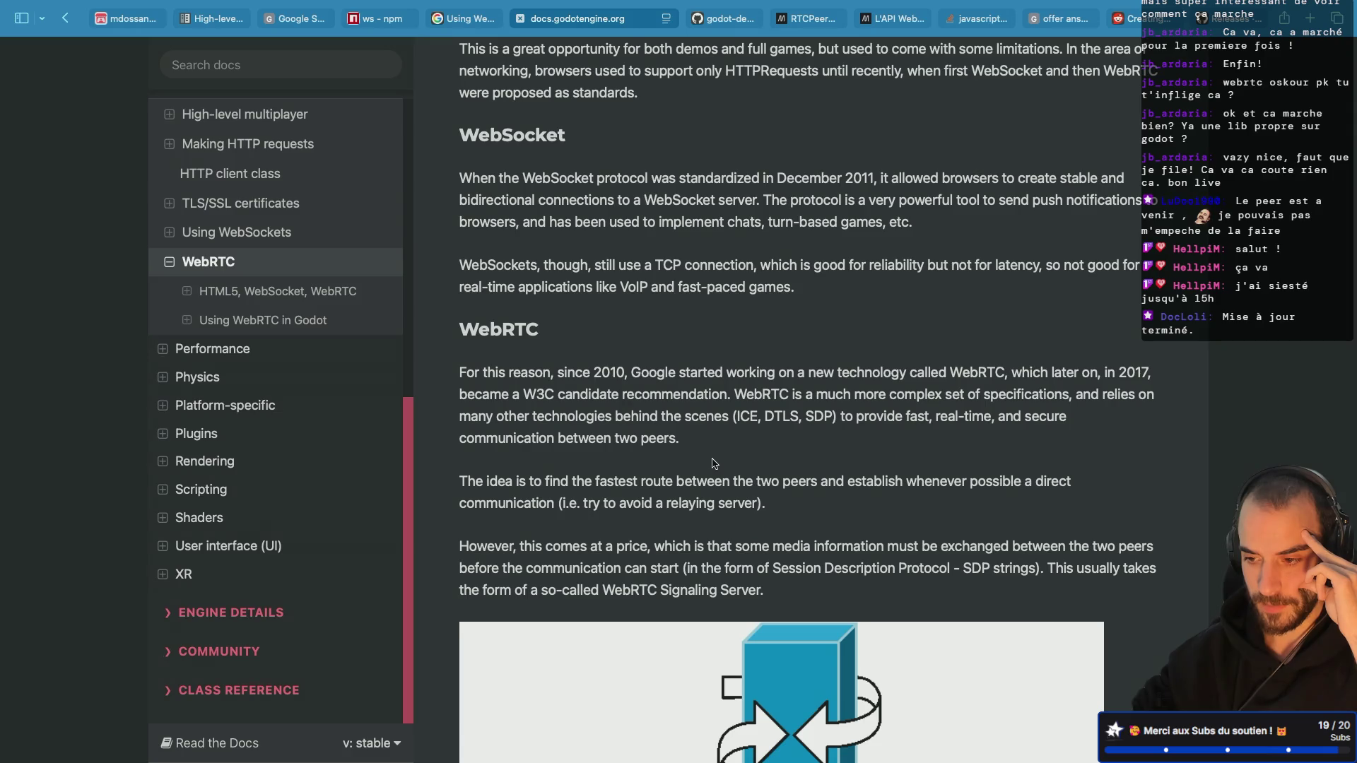
scroll(713, 463, "down", 4)
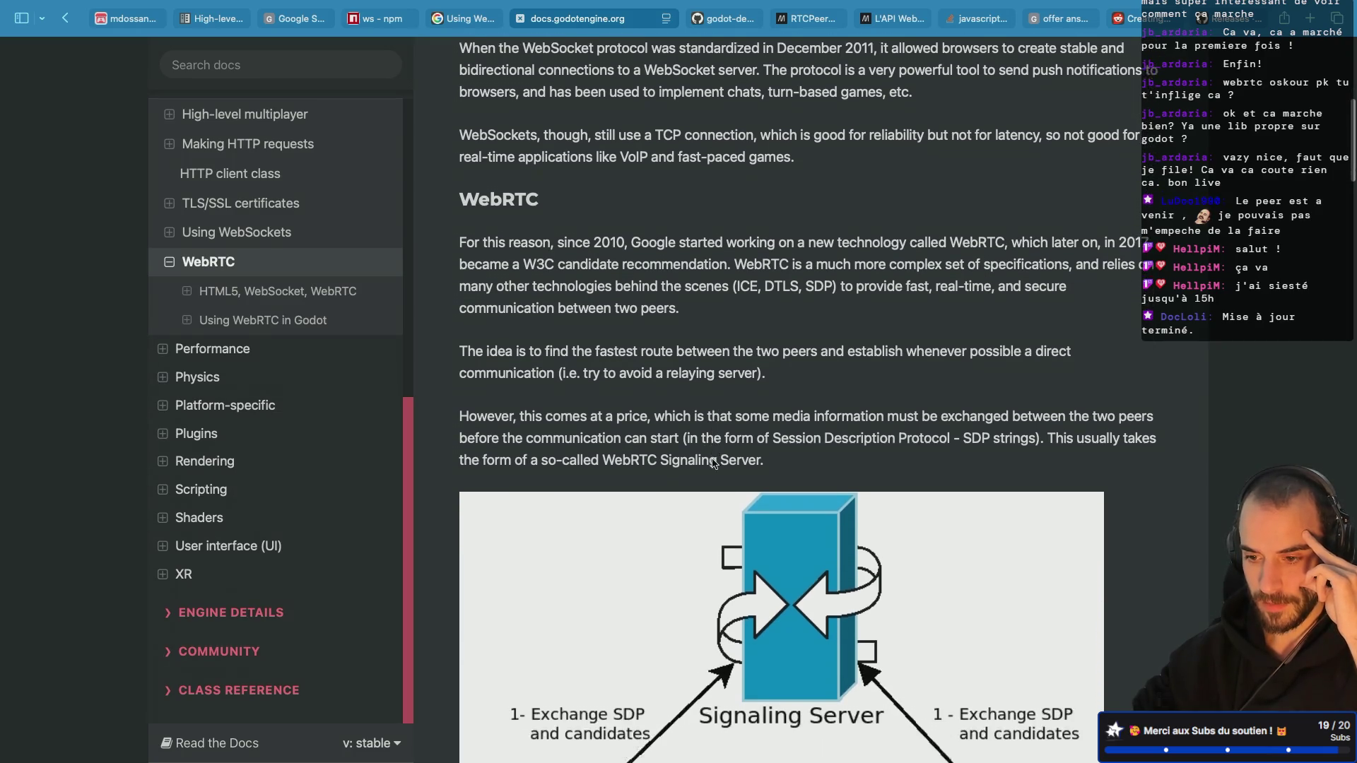
Step: Highlight the note saying native platforms require the external webrtc-native GDExtension plugin
scroll(712, 461, "down", 10)
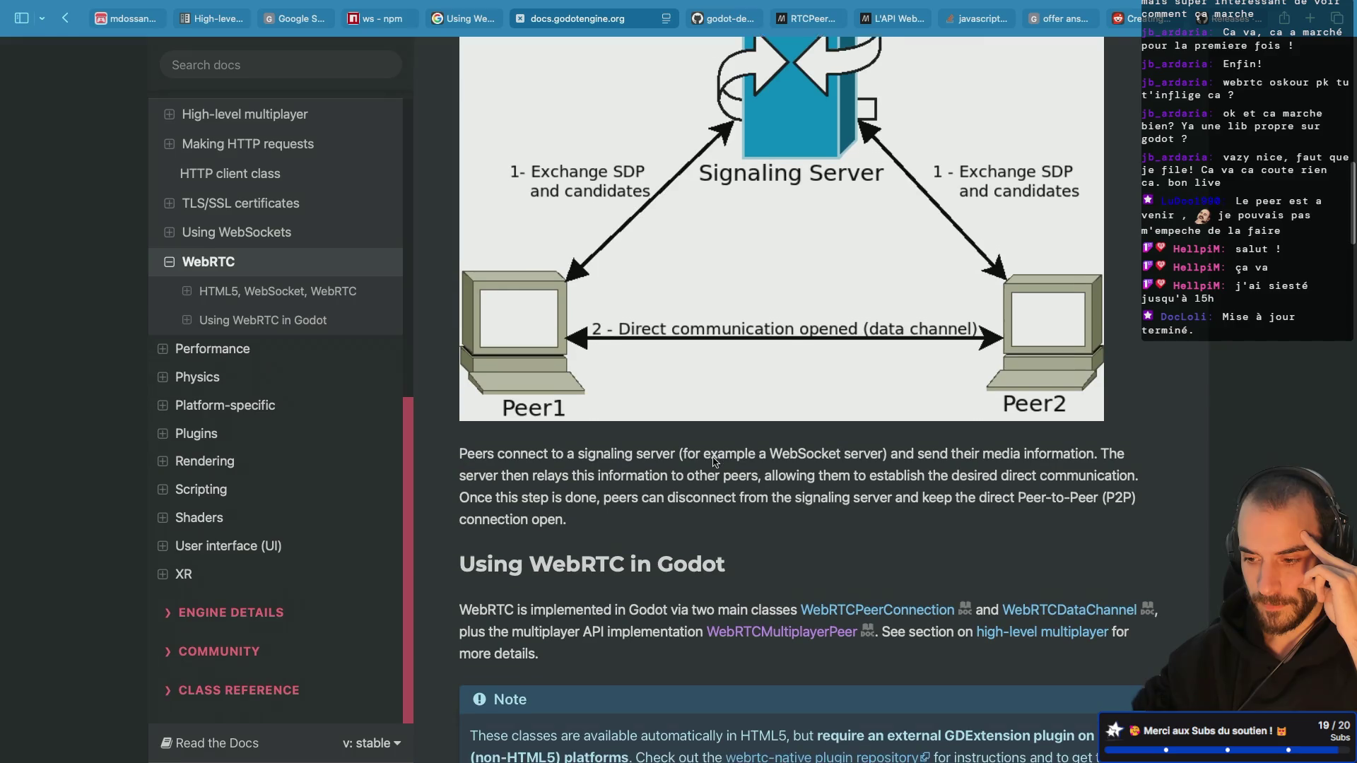
scroll(714, 461, "down", 2)
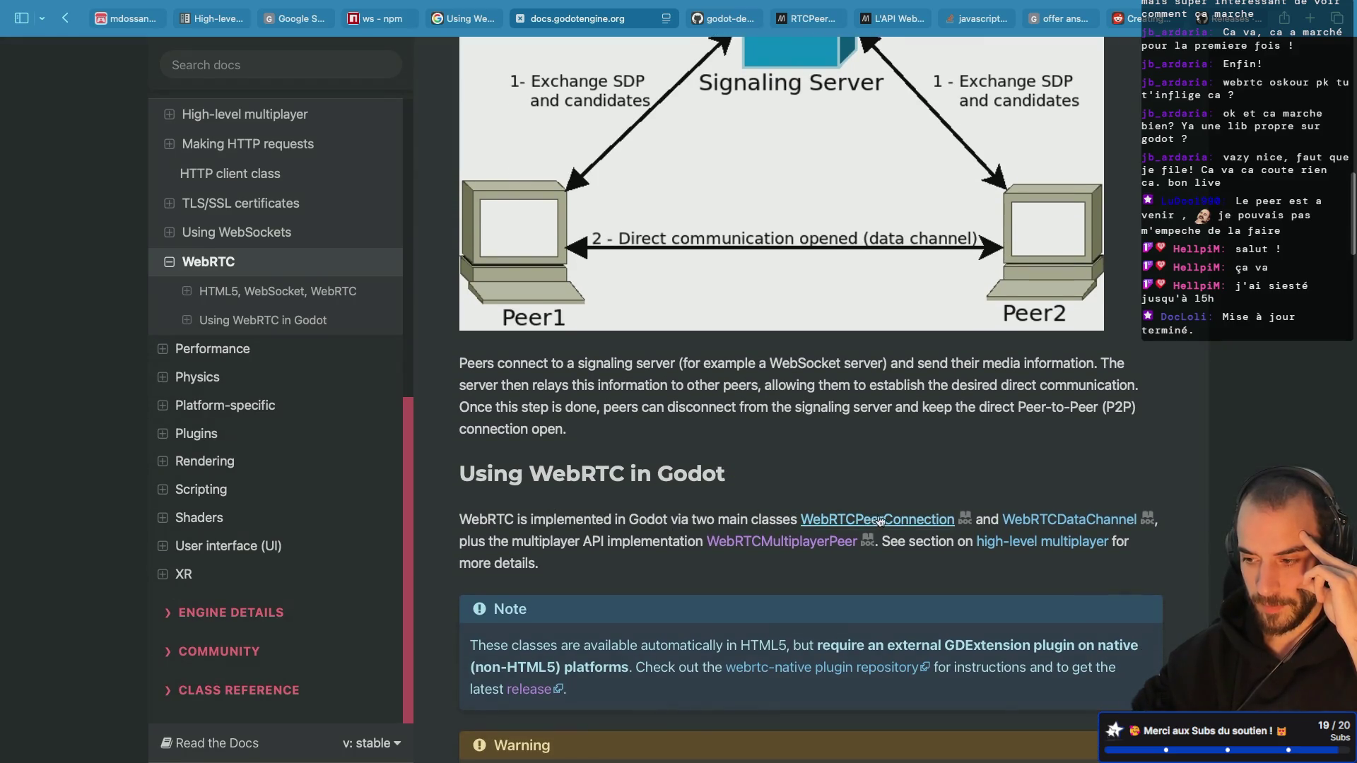
scroll(846, 443, "down", 3)
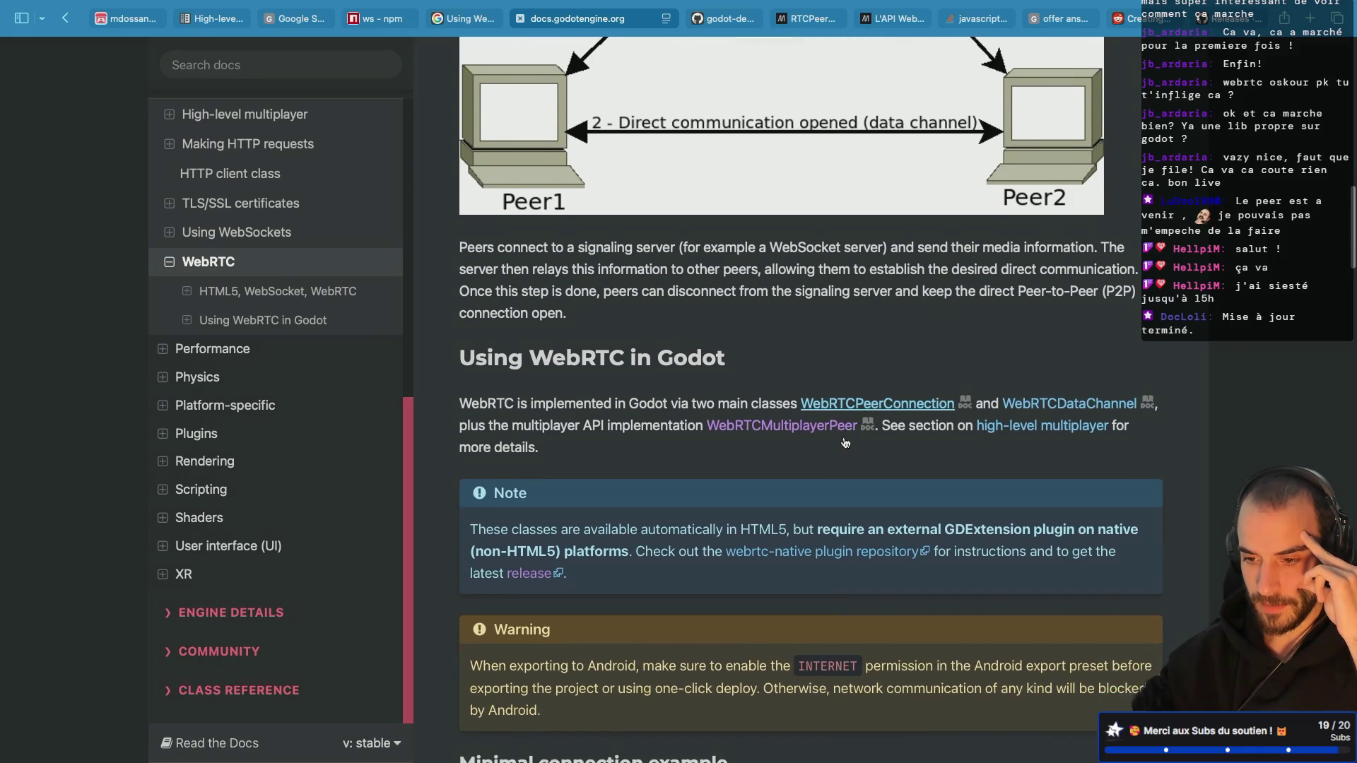
scroll(846, 444, "down", 5)
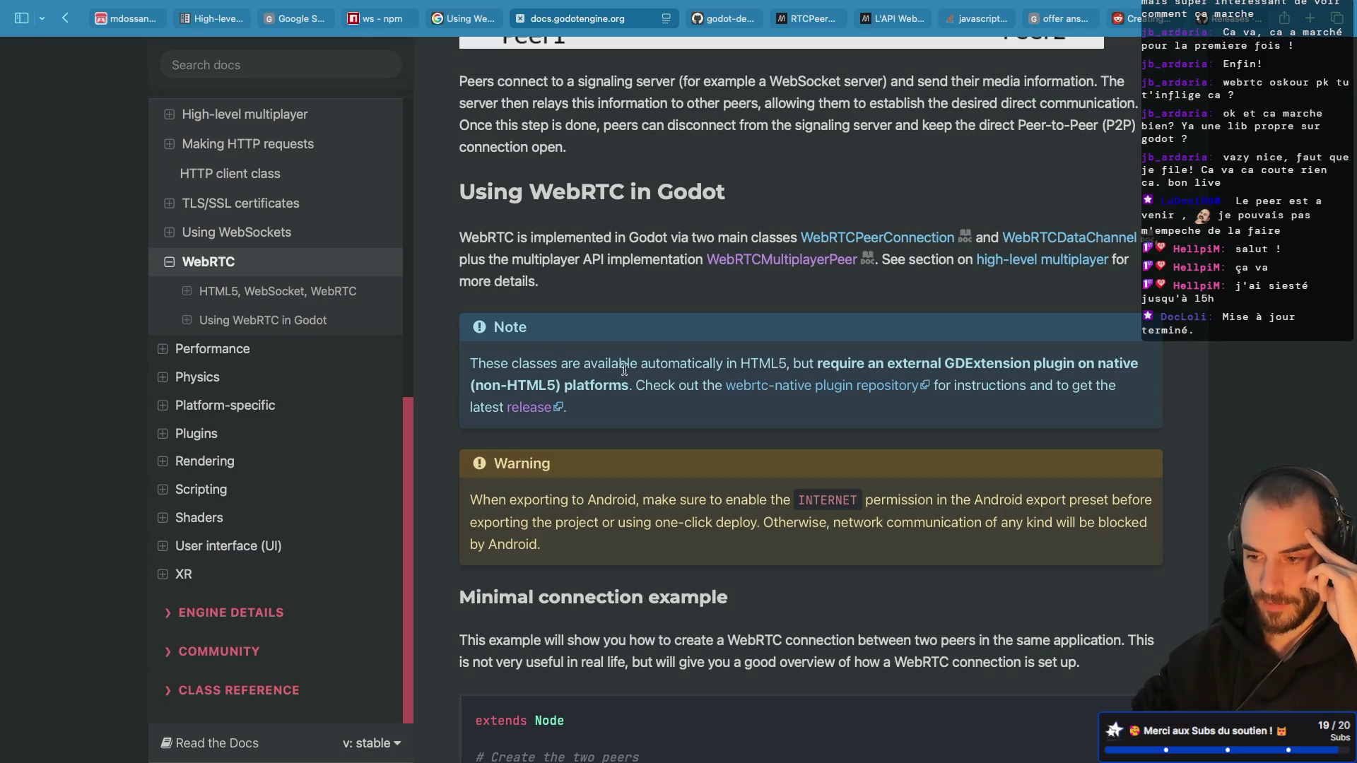
double_click(757, 365)
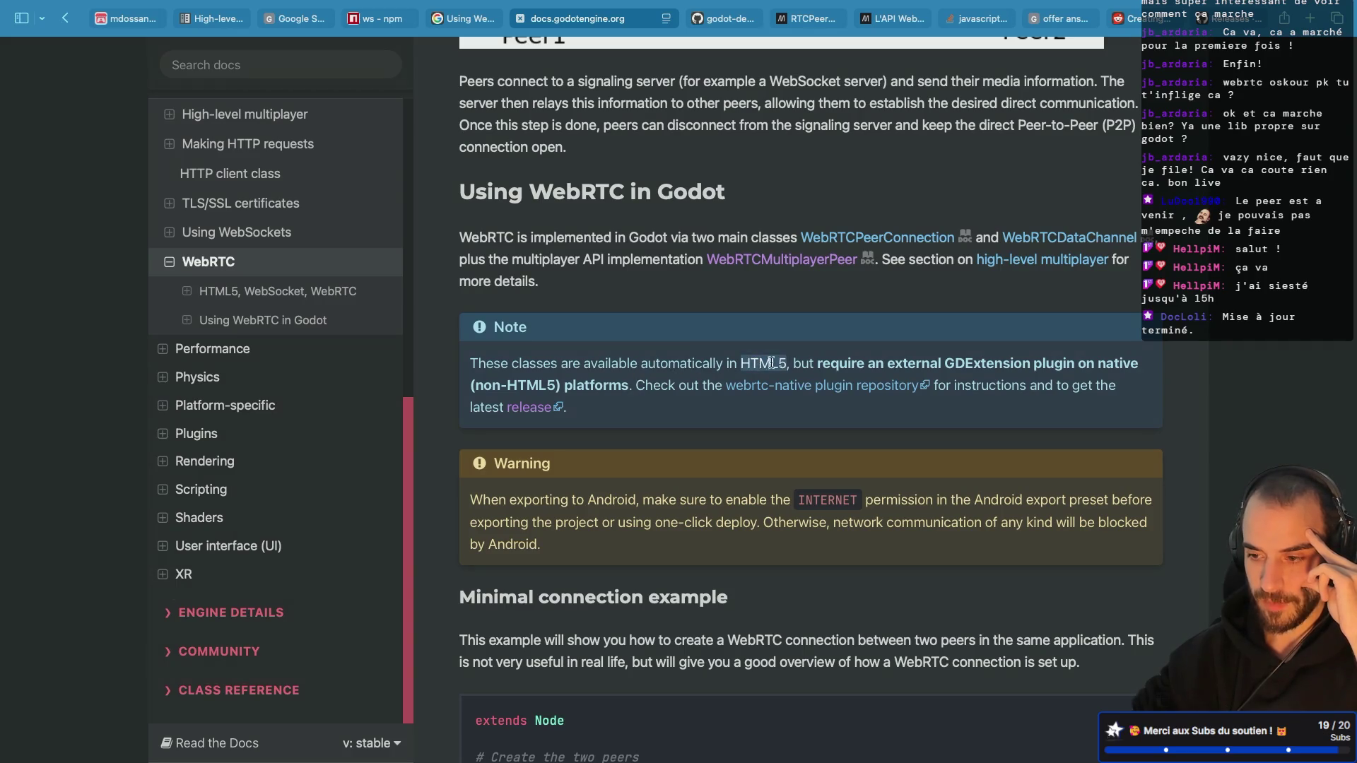
mouse_move(817, 362)
left_mouse_down()
mouse_move(1082, 359)
mouse_move(628, 384)
left_mouse_up()
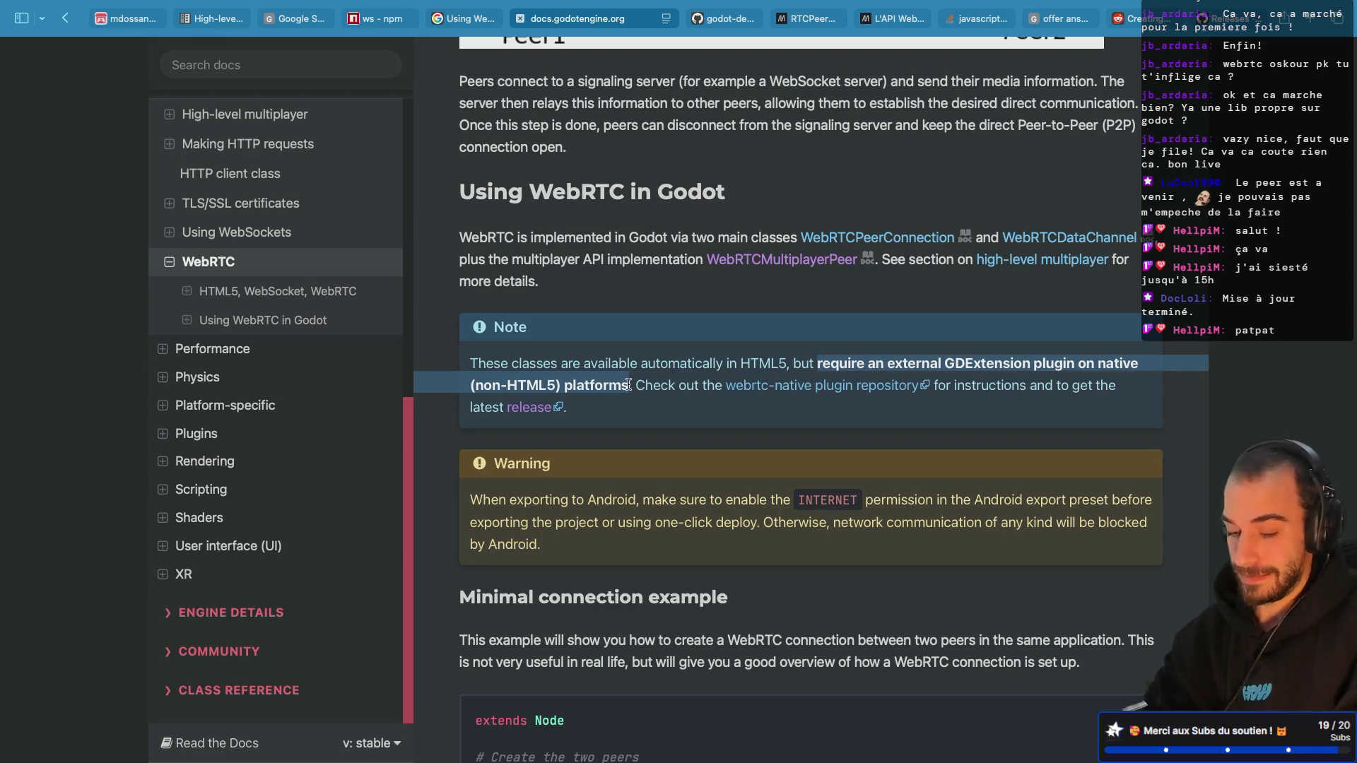
Step: Open the webrtc-native plugin repository link in a new tab, then view the multiplayer_client.gd code
right_click(791, 388)
left_click(831, 391)
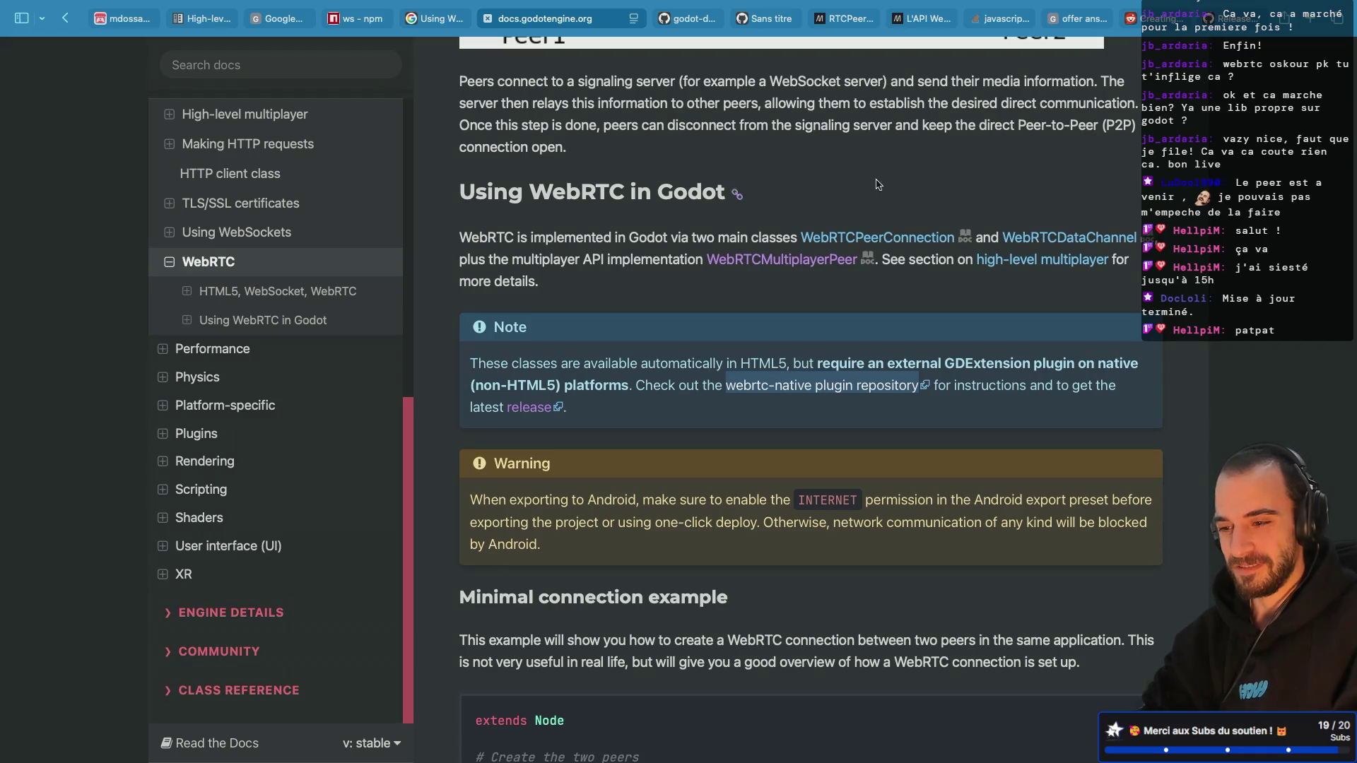
left_click(636, 18)
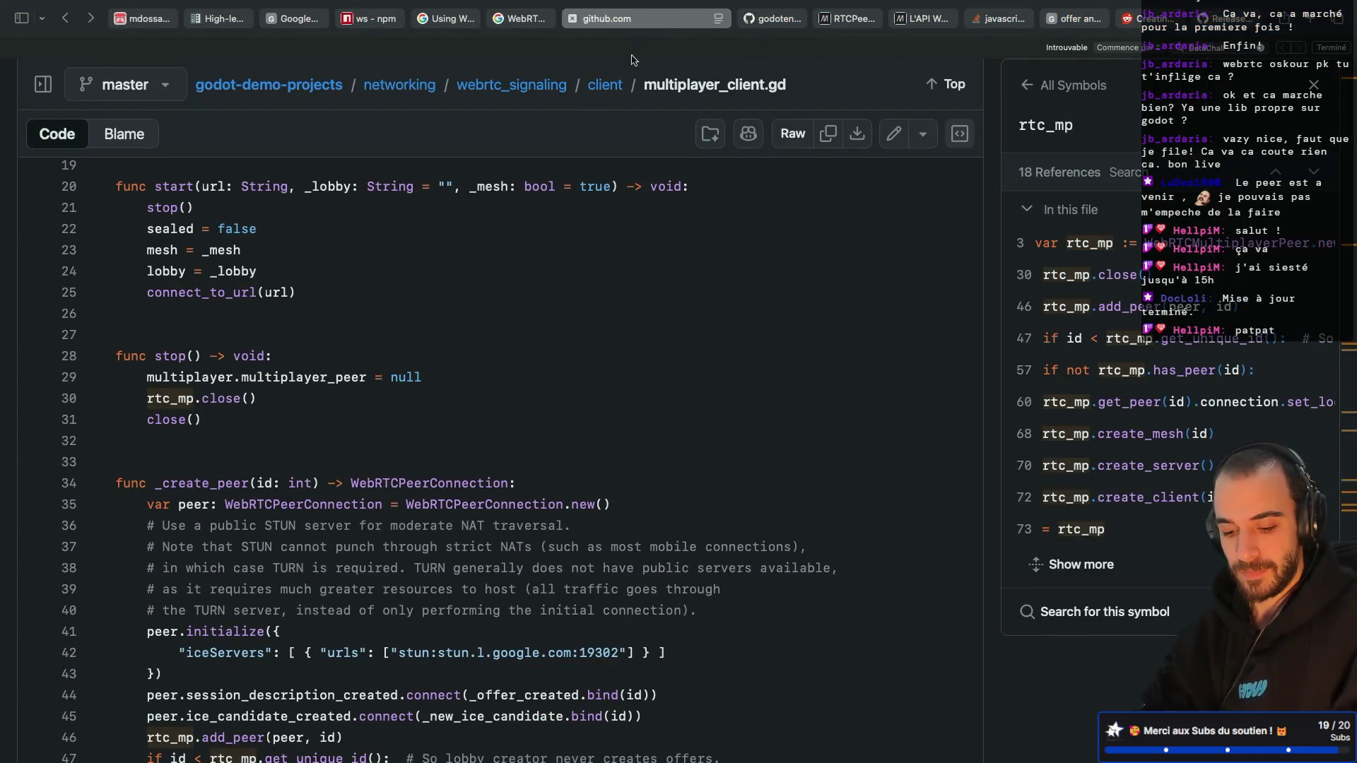
Step: Go through the JSON and WebSockets docs back to the WebRTC page, then bring Godot forward
key("ctrl+shift+Tab")
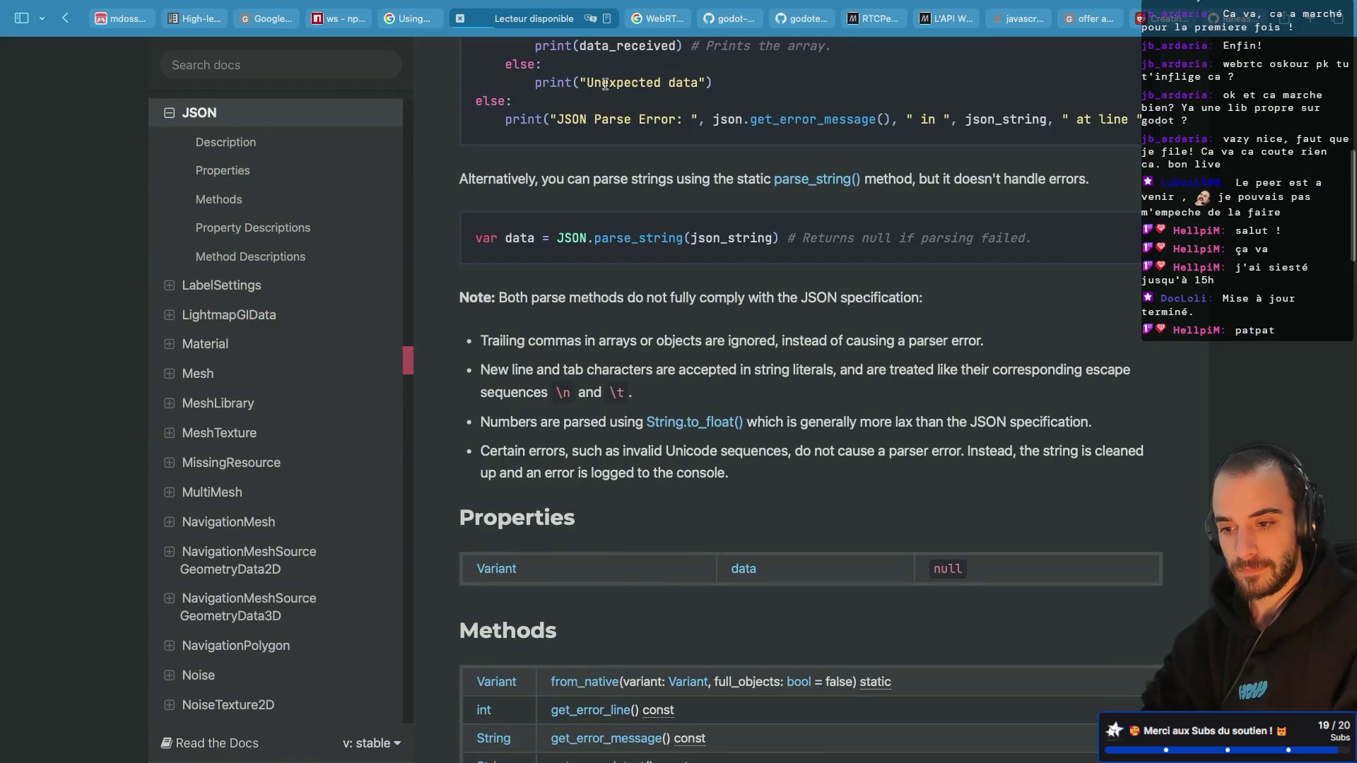
left_click(417, 19)
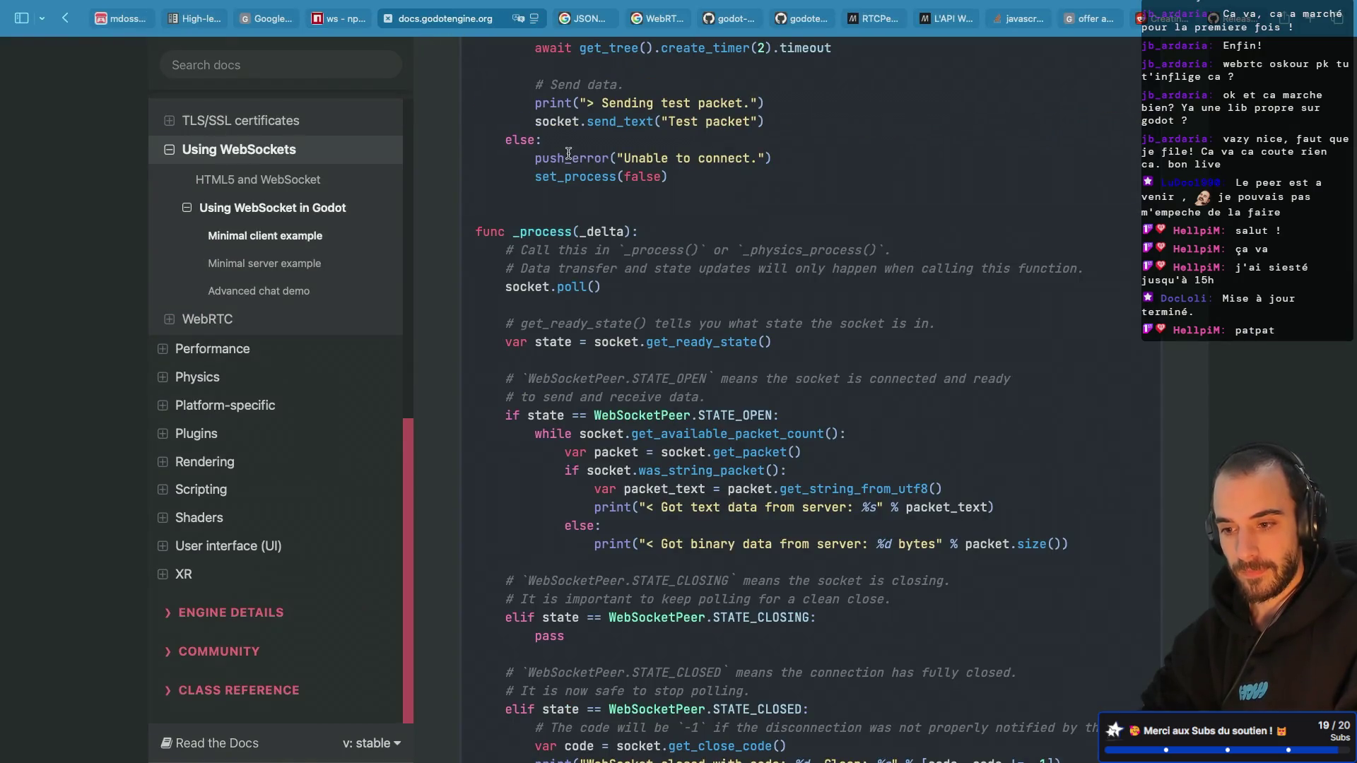
left_click(656, 19)
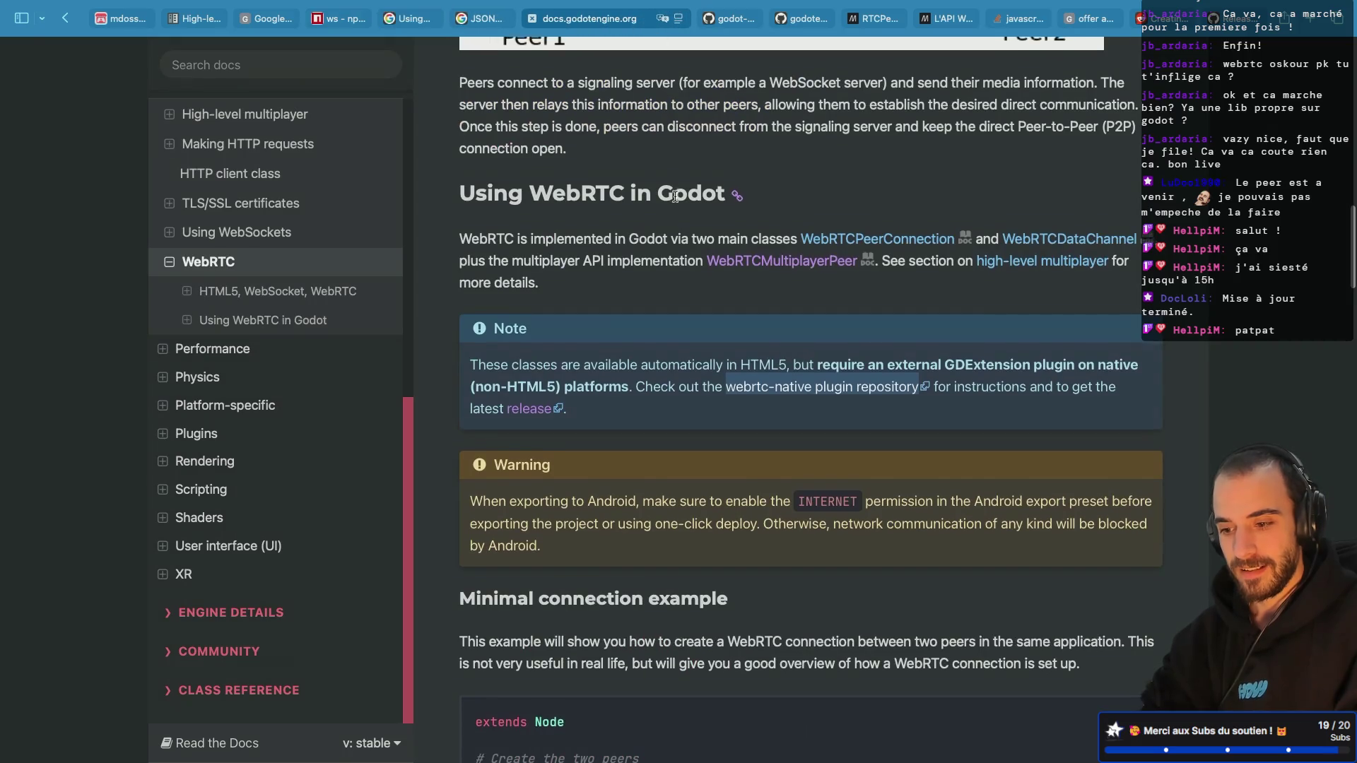
key("super+Tab")
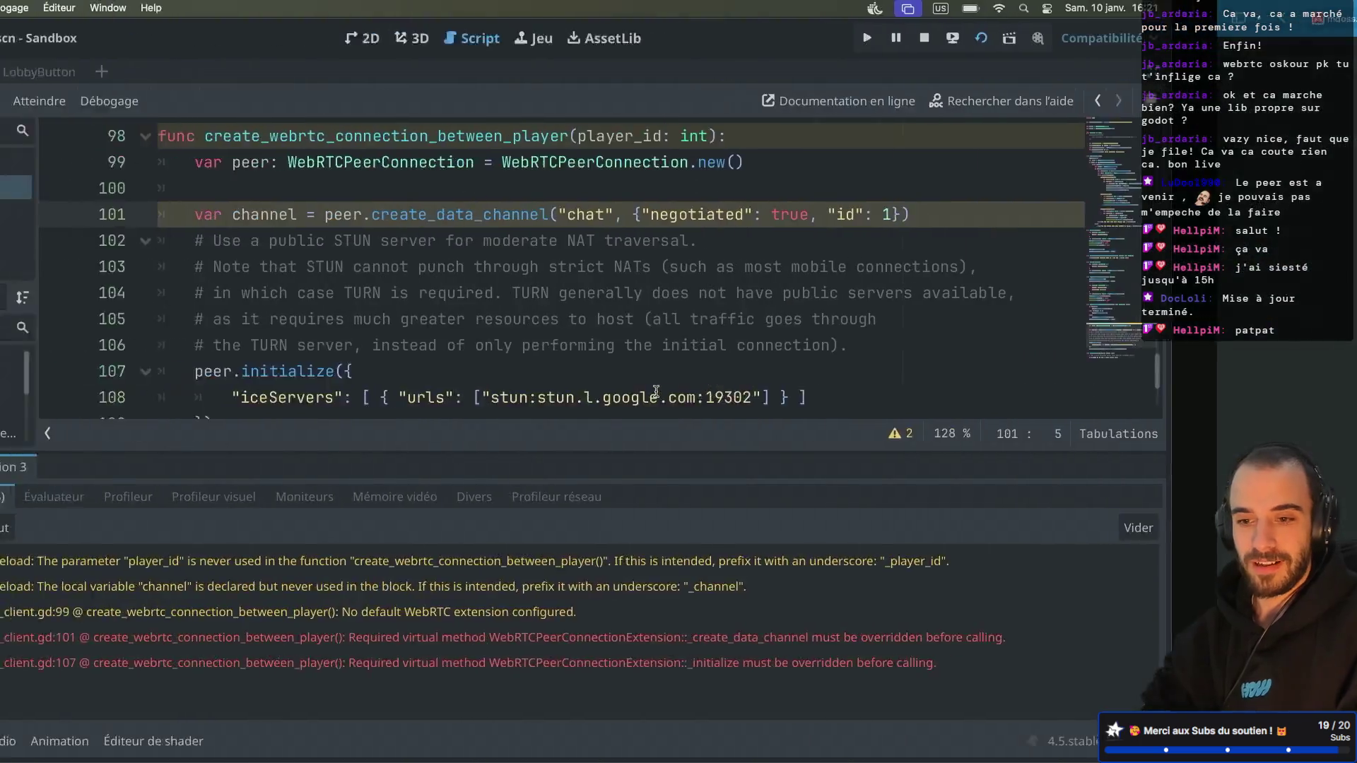
Step: Search Godot's AssetLib for 'webrtc', then go back to the browser's WebRTC docs
left_click(789, 38)
double_click(162, 106)
type("webrtc")
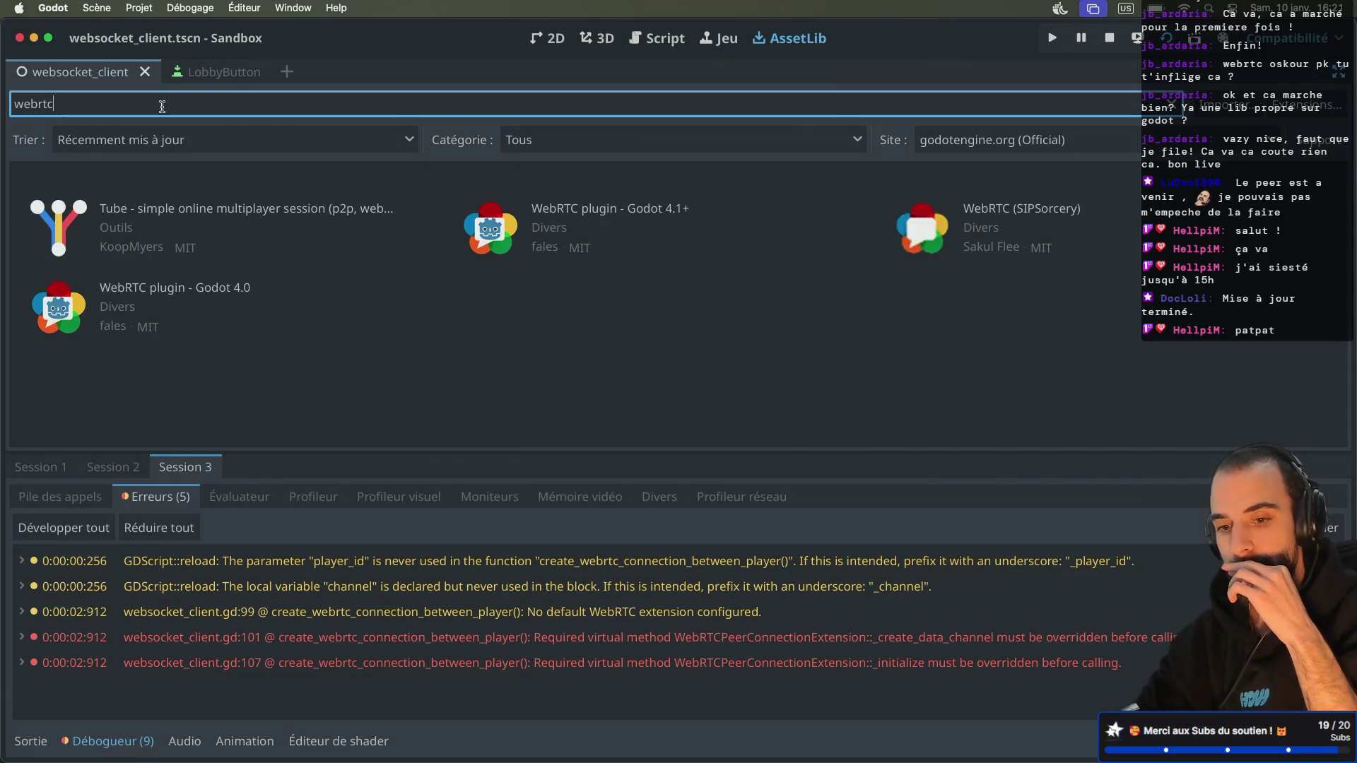
key("ctrl+Right")
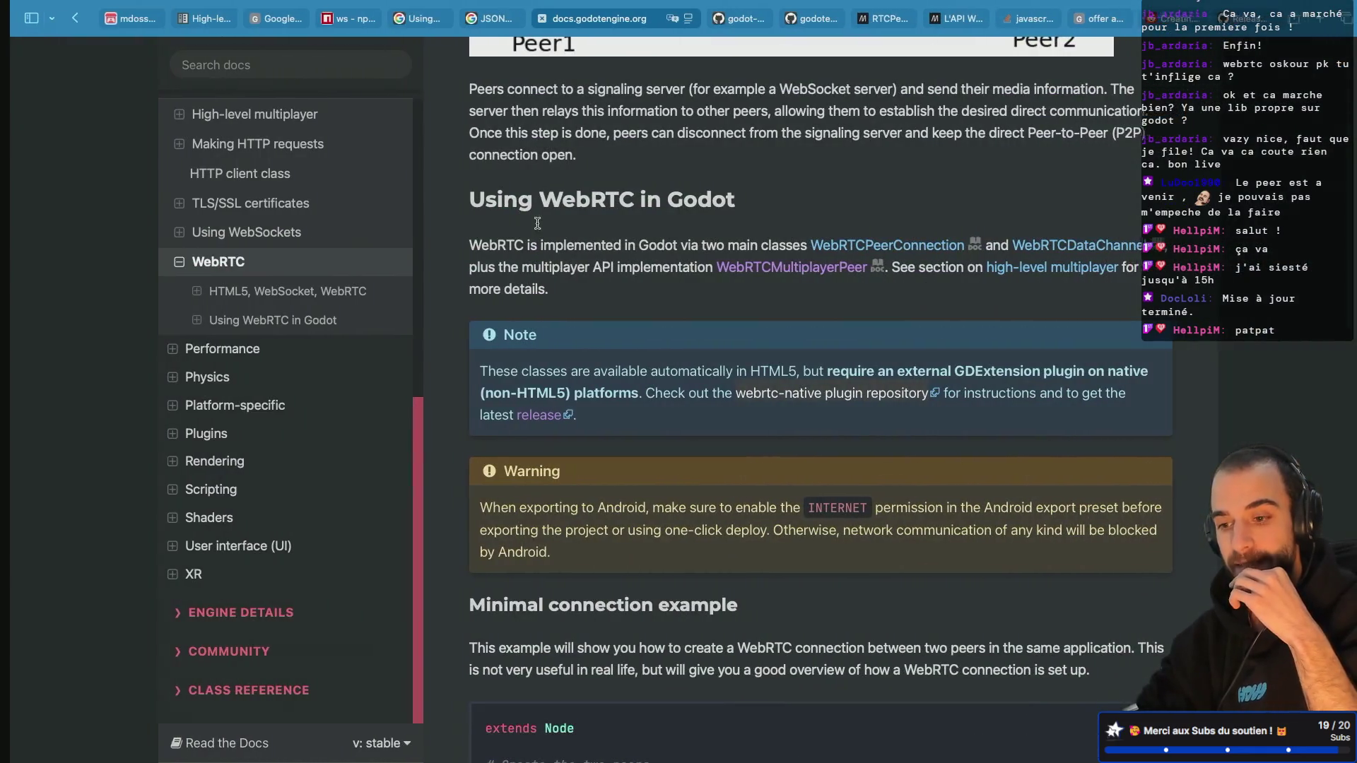
Step: Open the webrtc-native repository in a new tab and read through its README
right_click(821, 394)
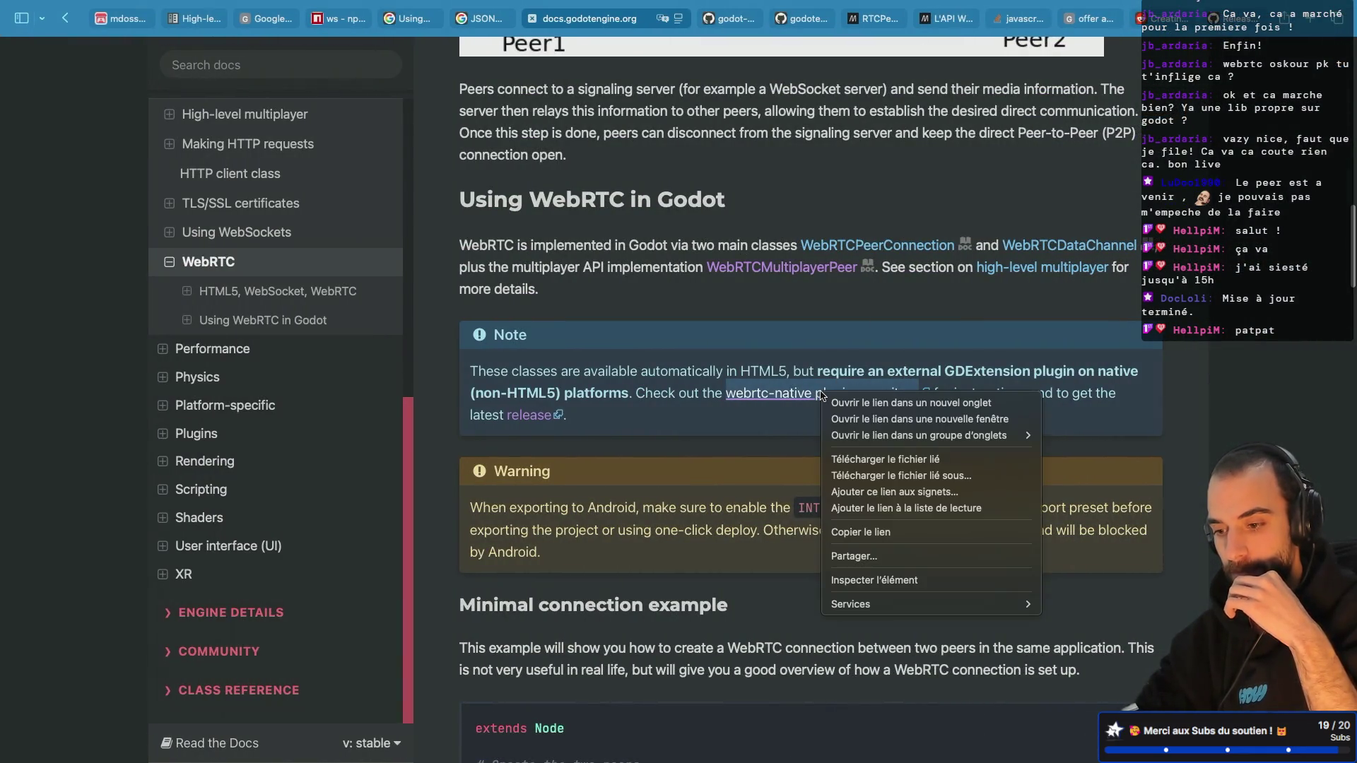
left_click(841, 403)
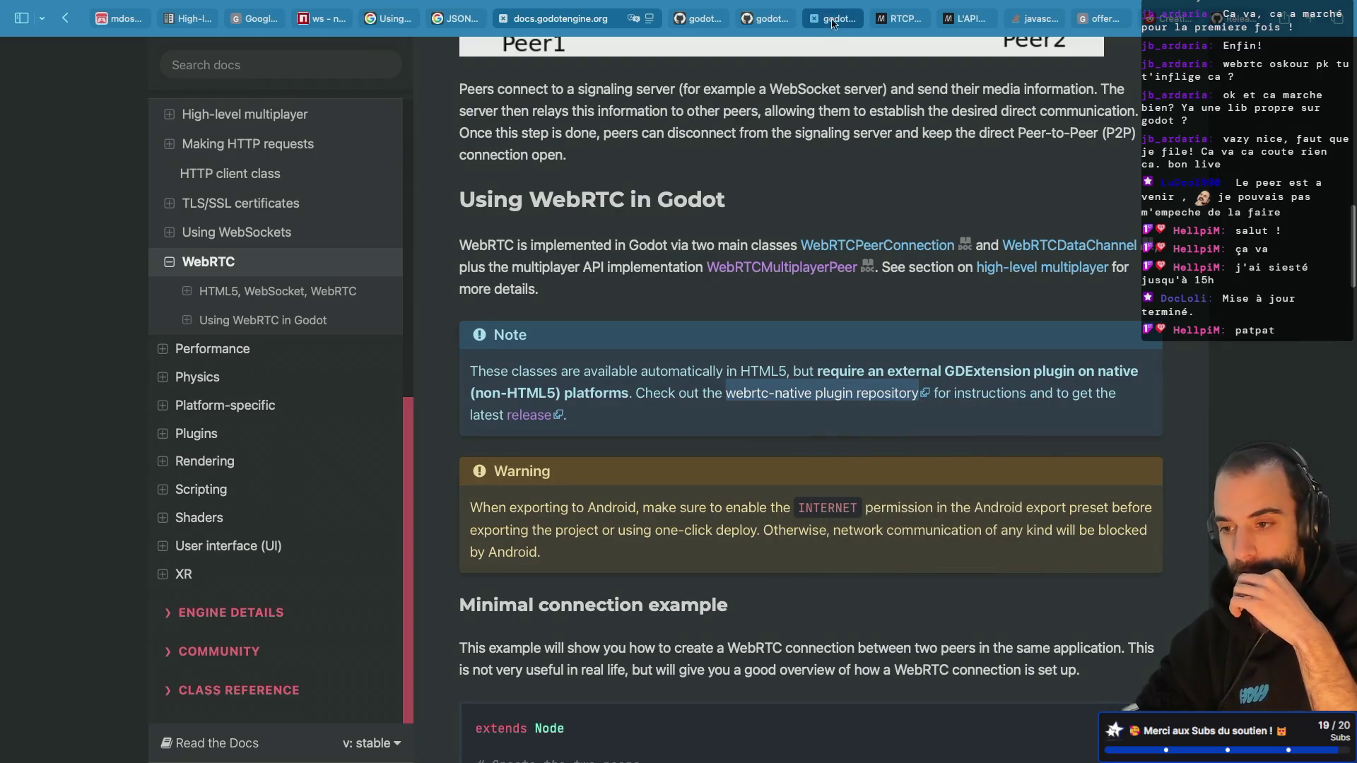
left_click(832, 22)
scroll(429, 330, "down", 5)
scroll(429, 330, "down", 9)
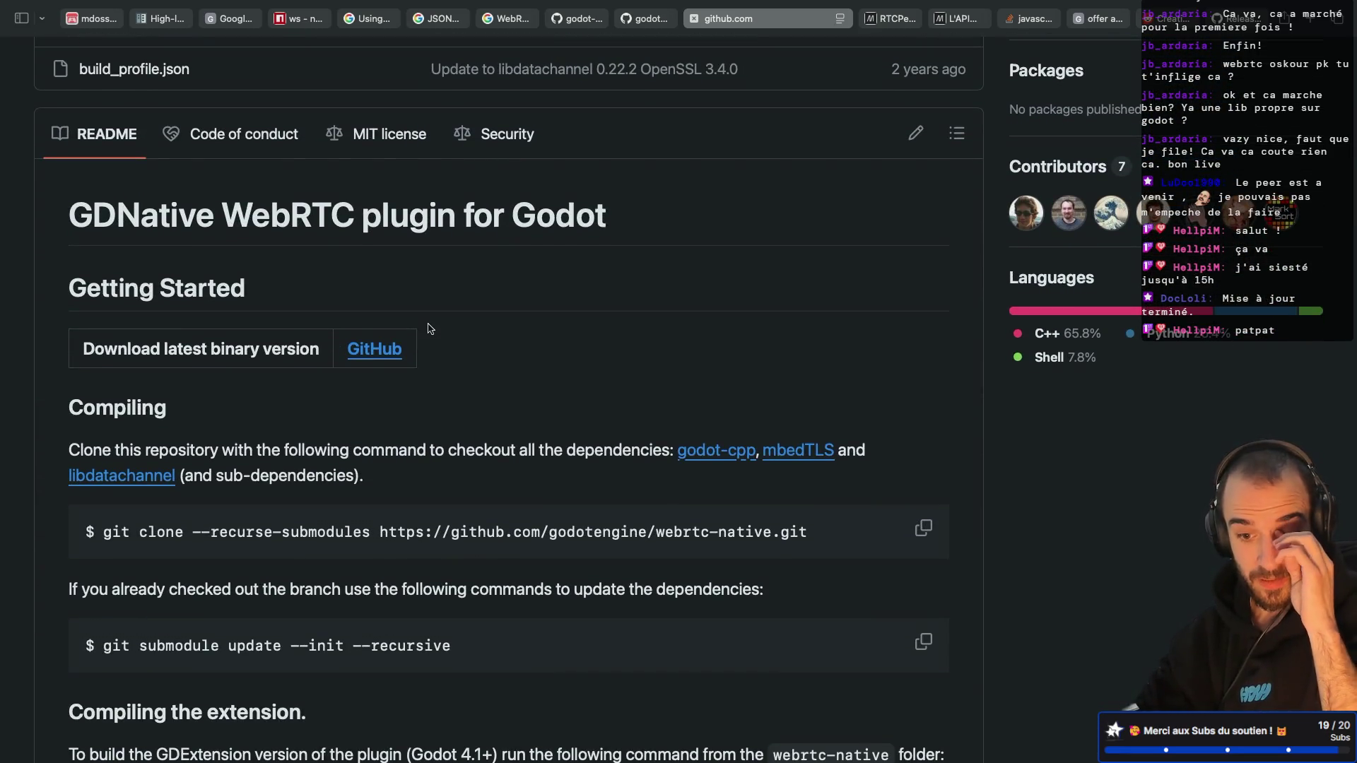
scroll(429, 330, "down", 2)
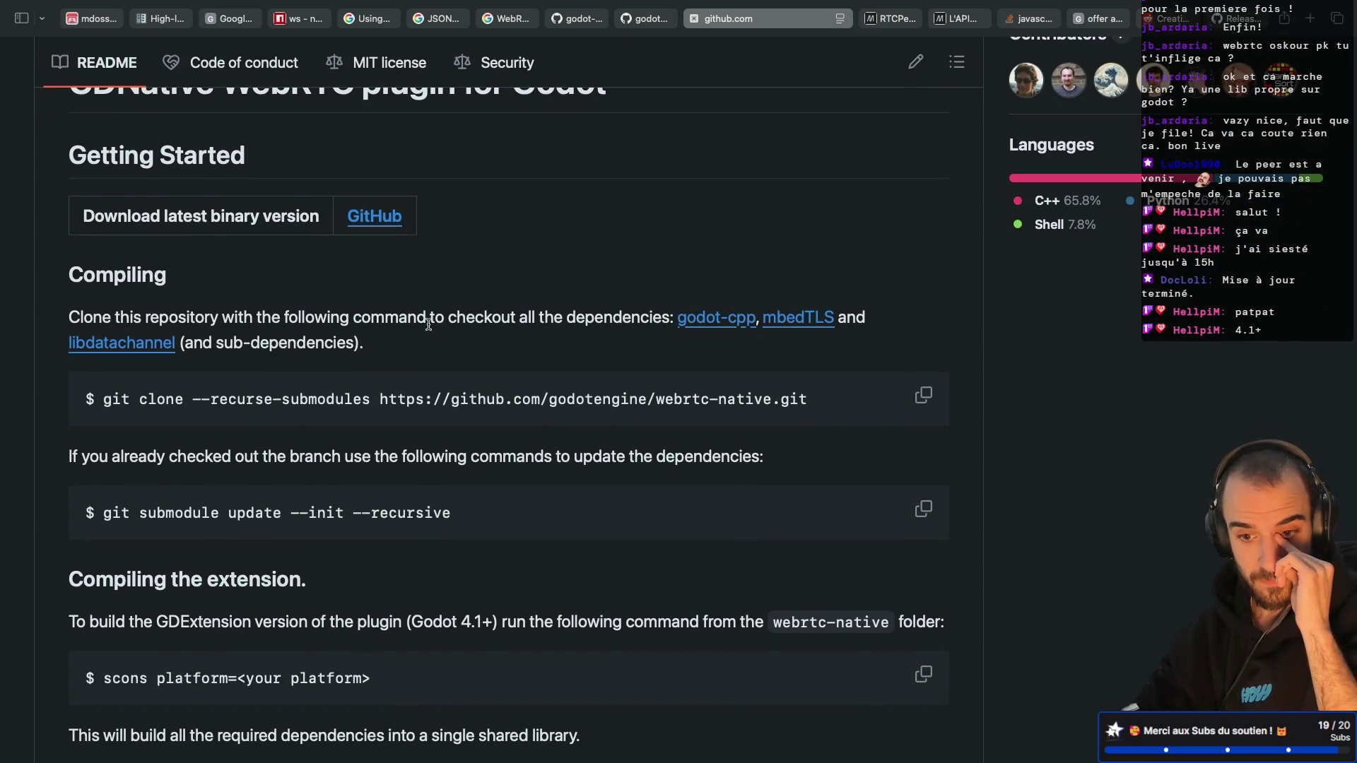
scroll(429, 324, "down", 4)
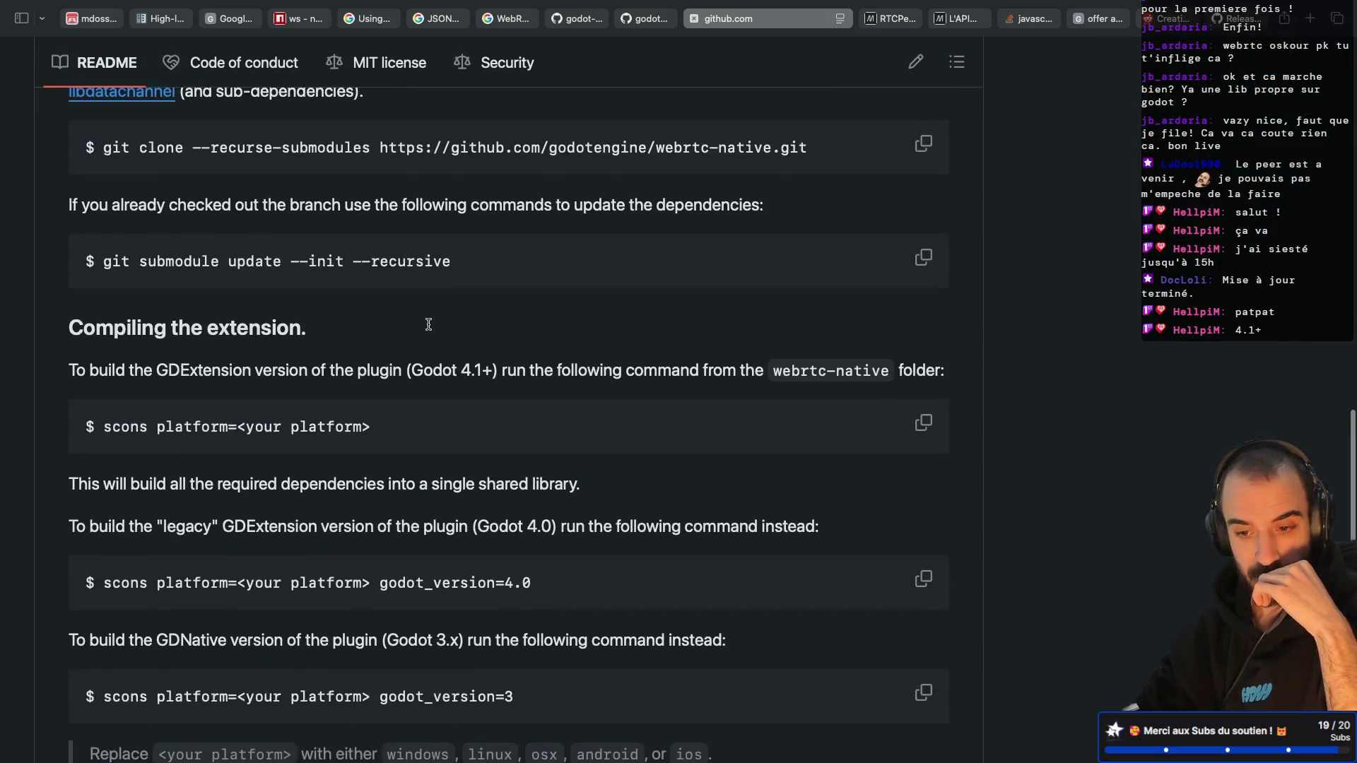
scroll(428, 324, "down", 6)
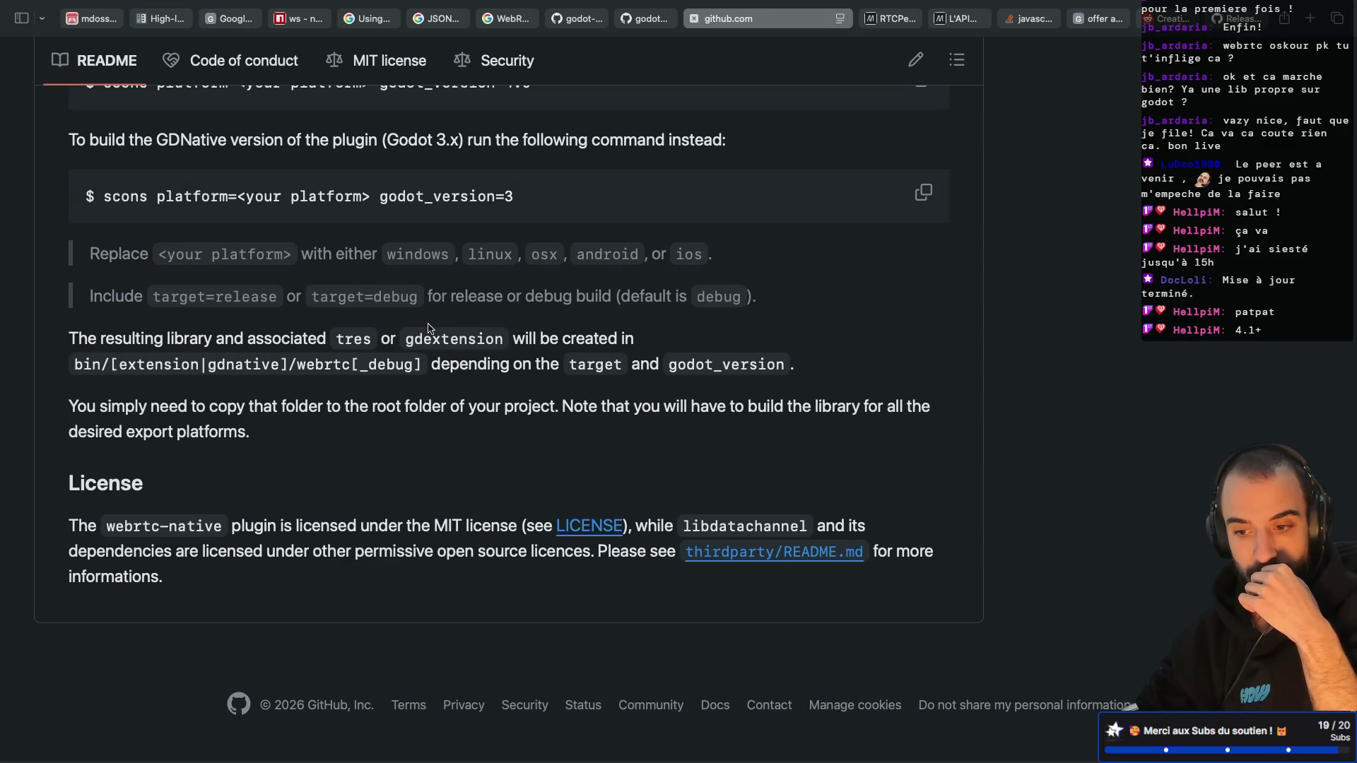
scroll(428, 326, "up", 2)
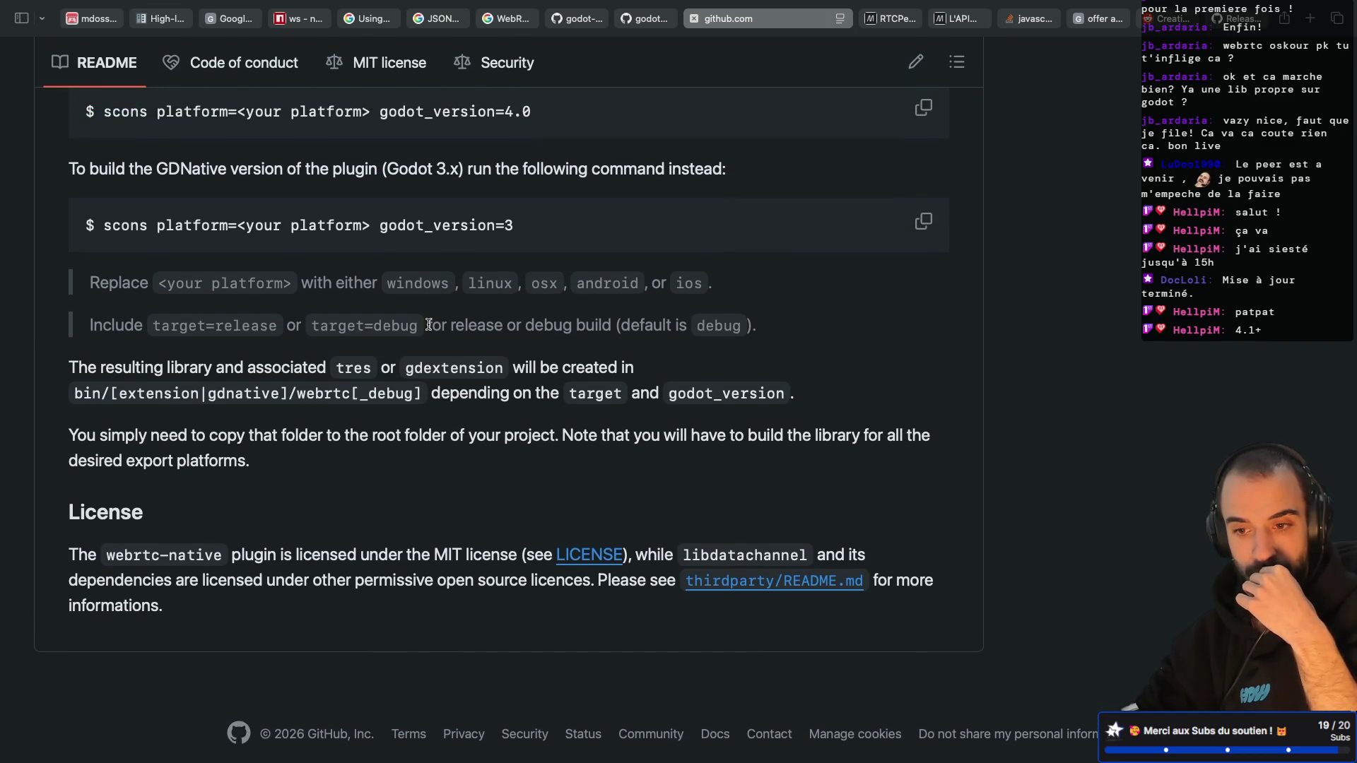
scroll(428, 325, "up", 1)
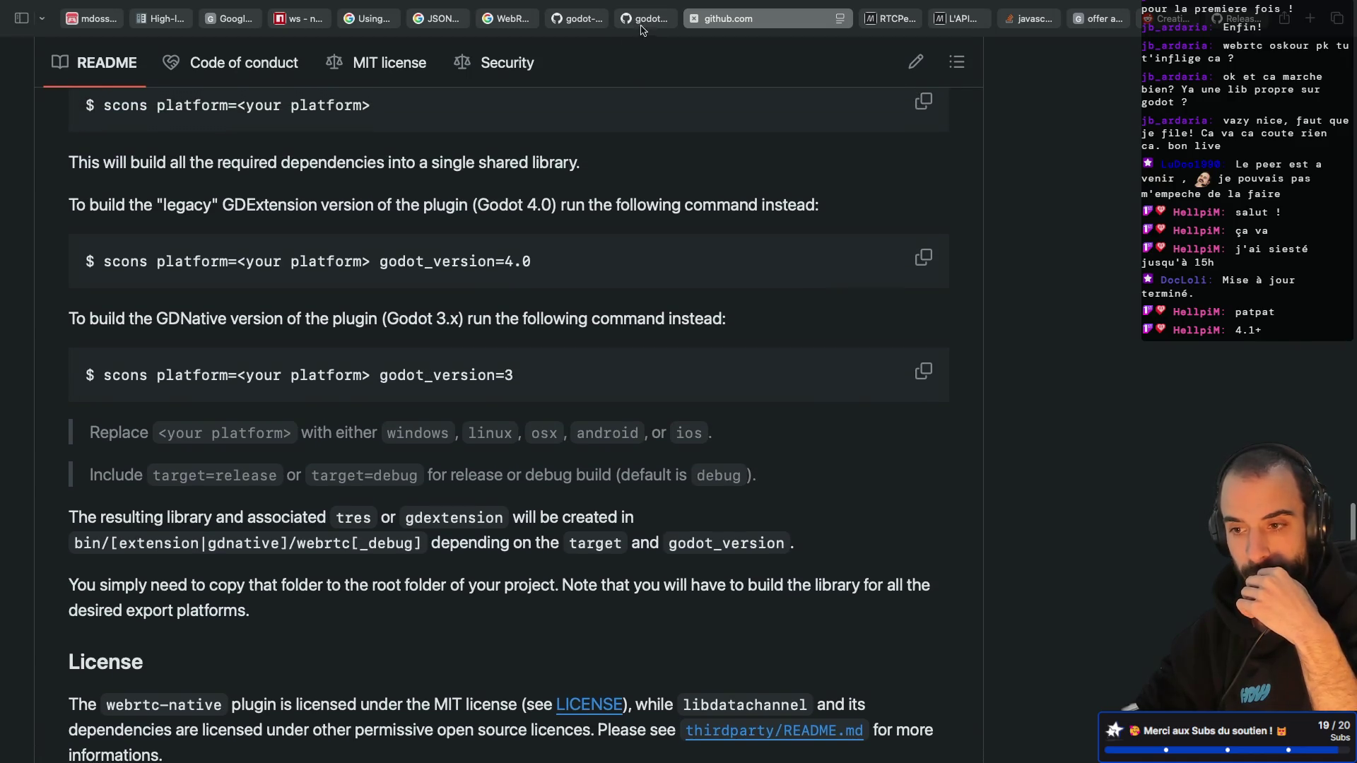
Step: Close the duplicate repository tab, return to the README, and open the latest v1.1.0 release
left_click(642, 28)
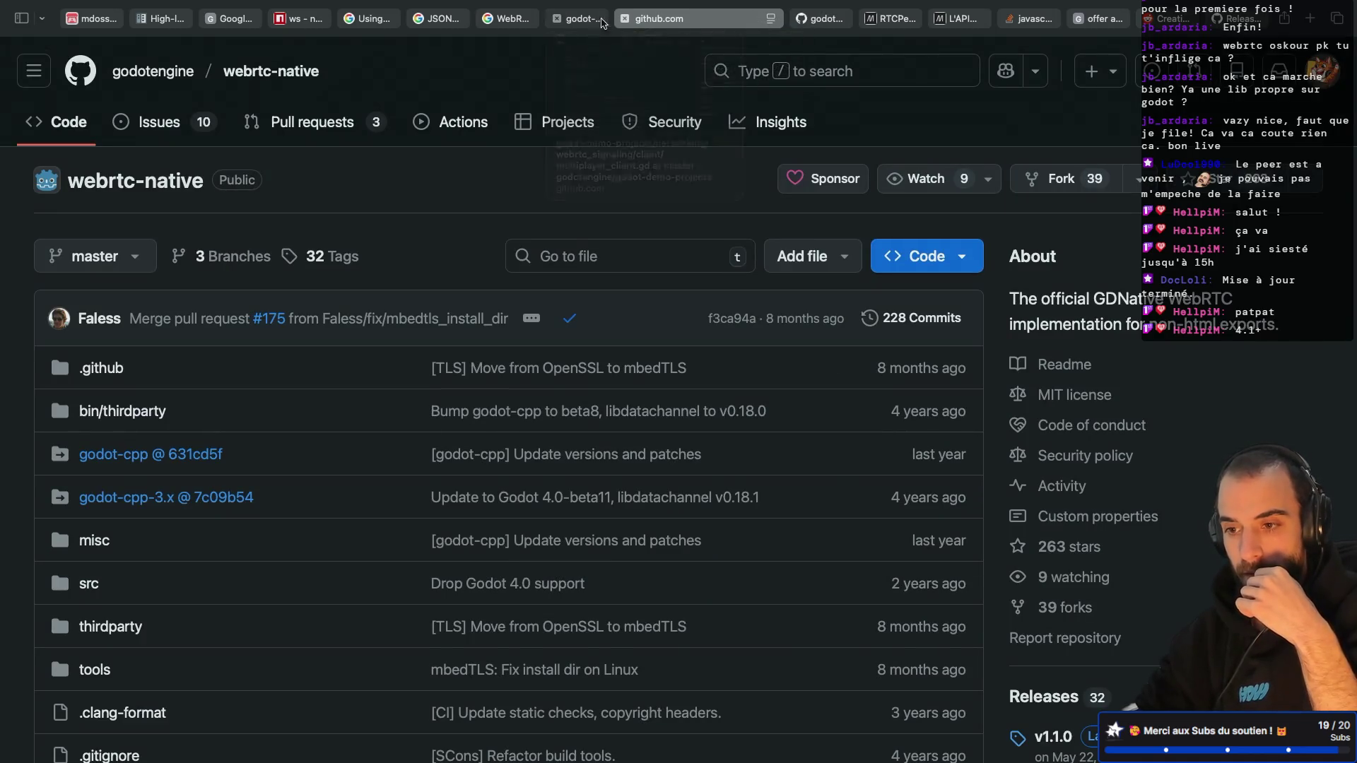
left_click(625, 20)
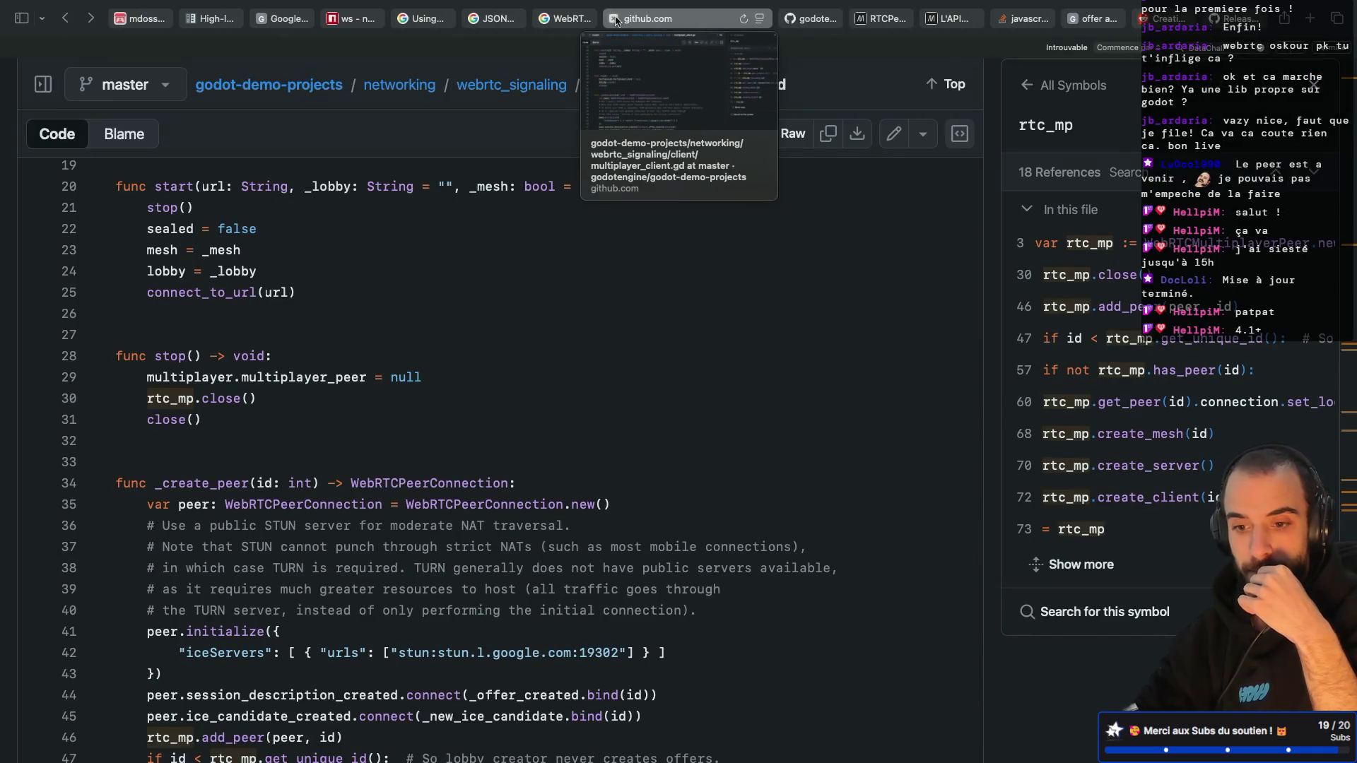
left_click(573, 20)
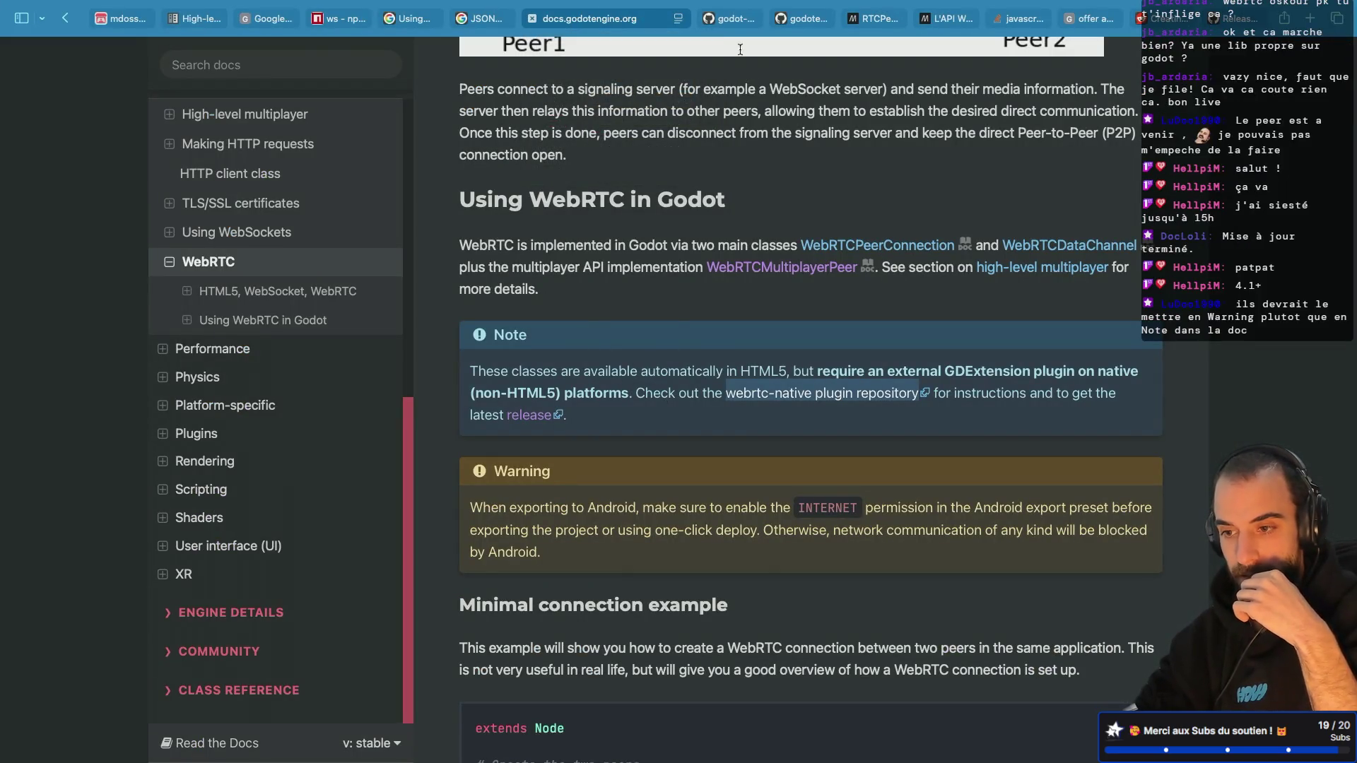
left_click(739, 19)
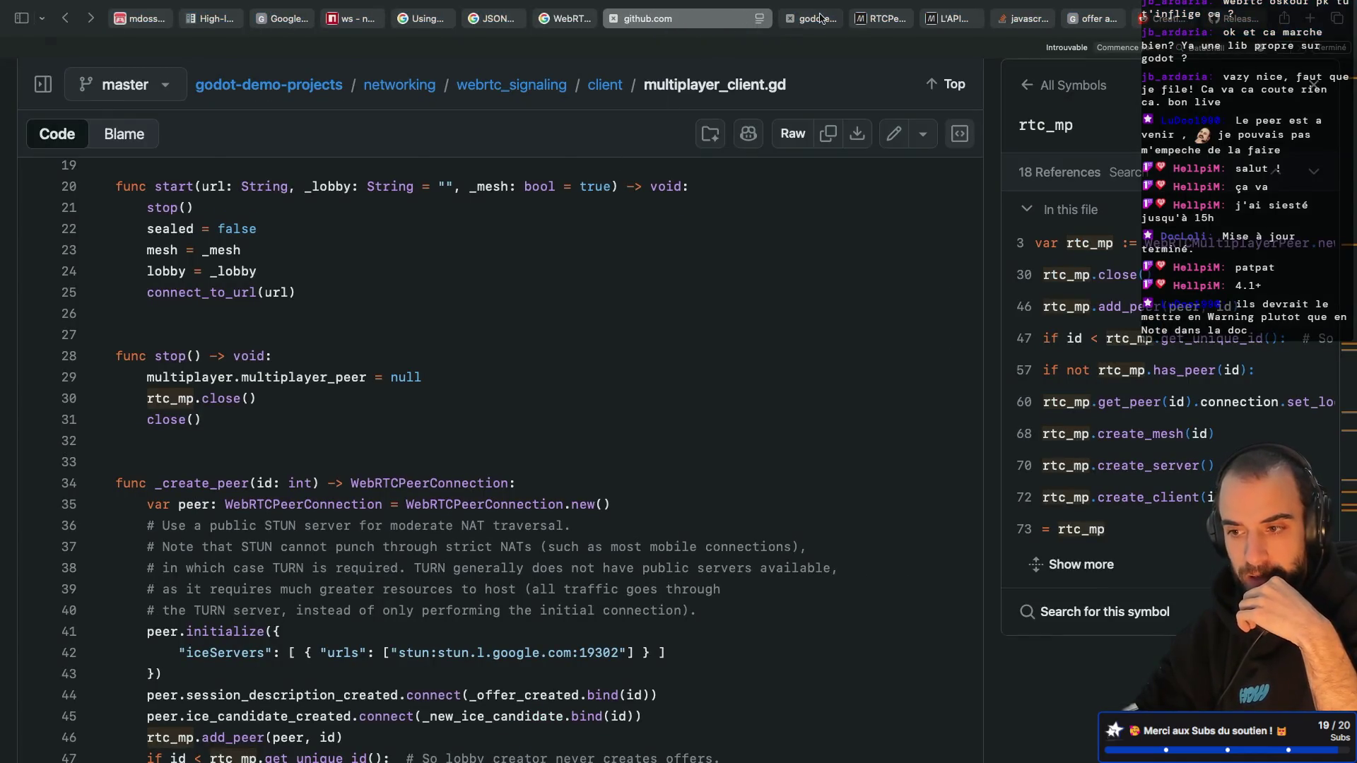
left_click(806, 19)
scroll(347, 360, "up", 5)
scroll(347, 360, "up", 4)
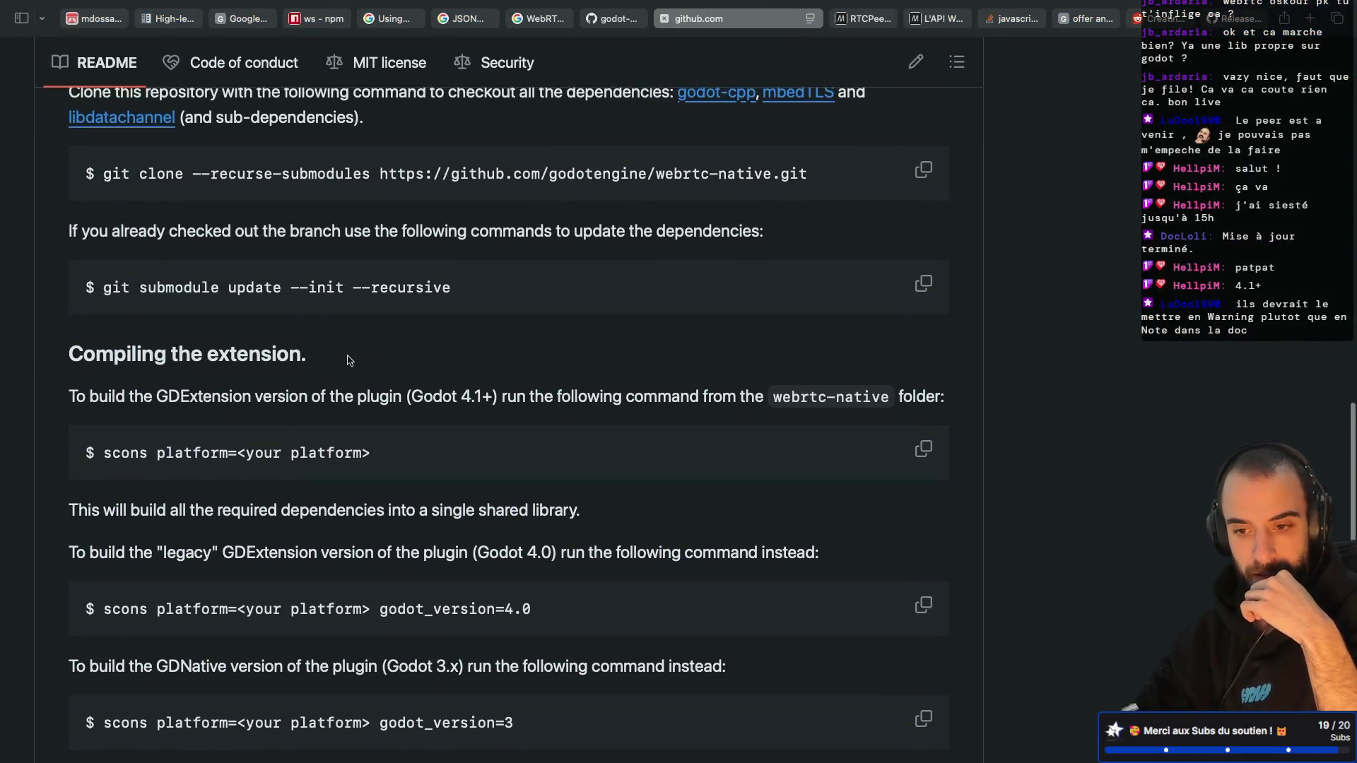
scroll(347, 360, "up", 12)
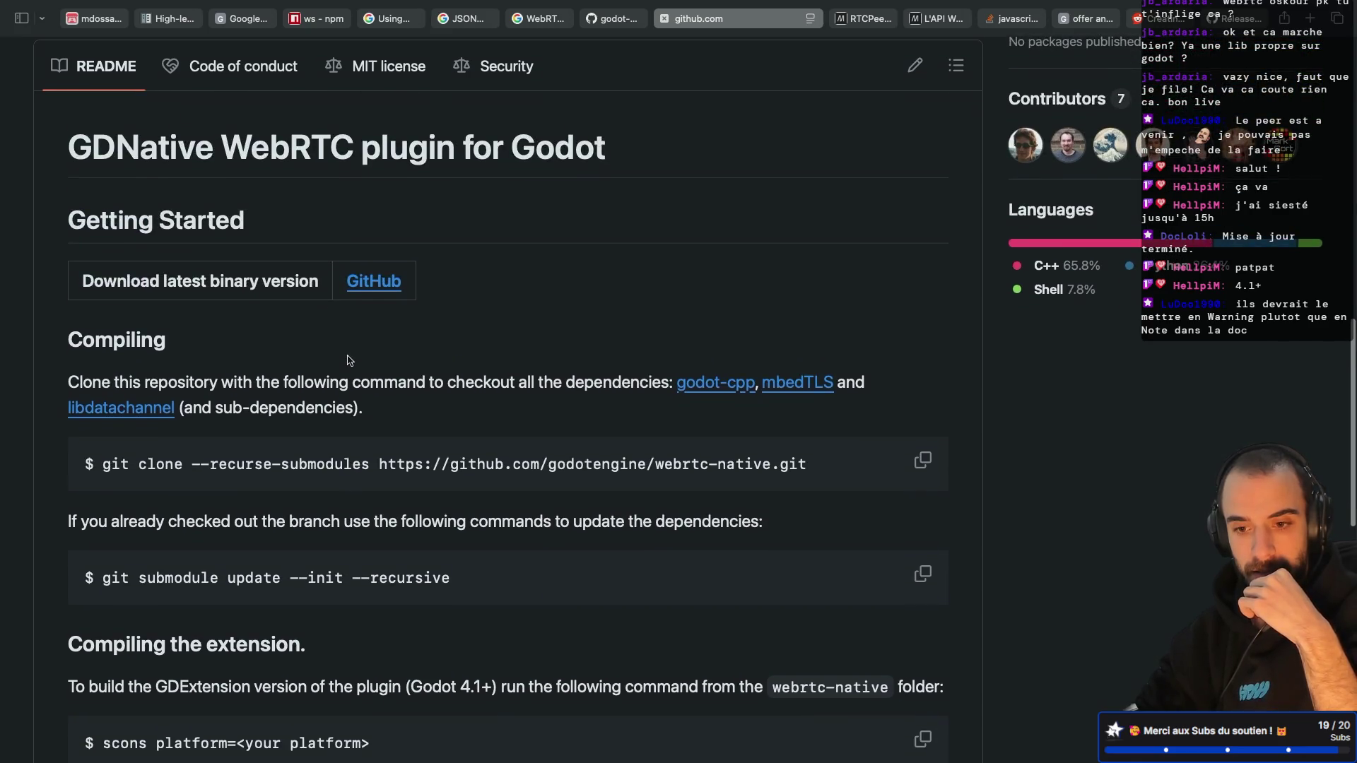
scroll(347, 361, "down", 4)
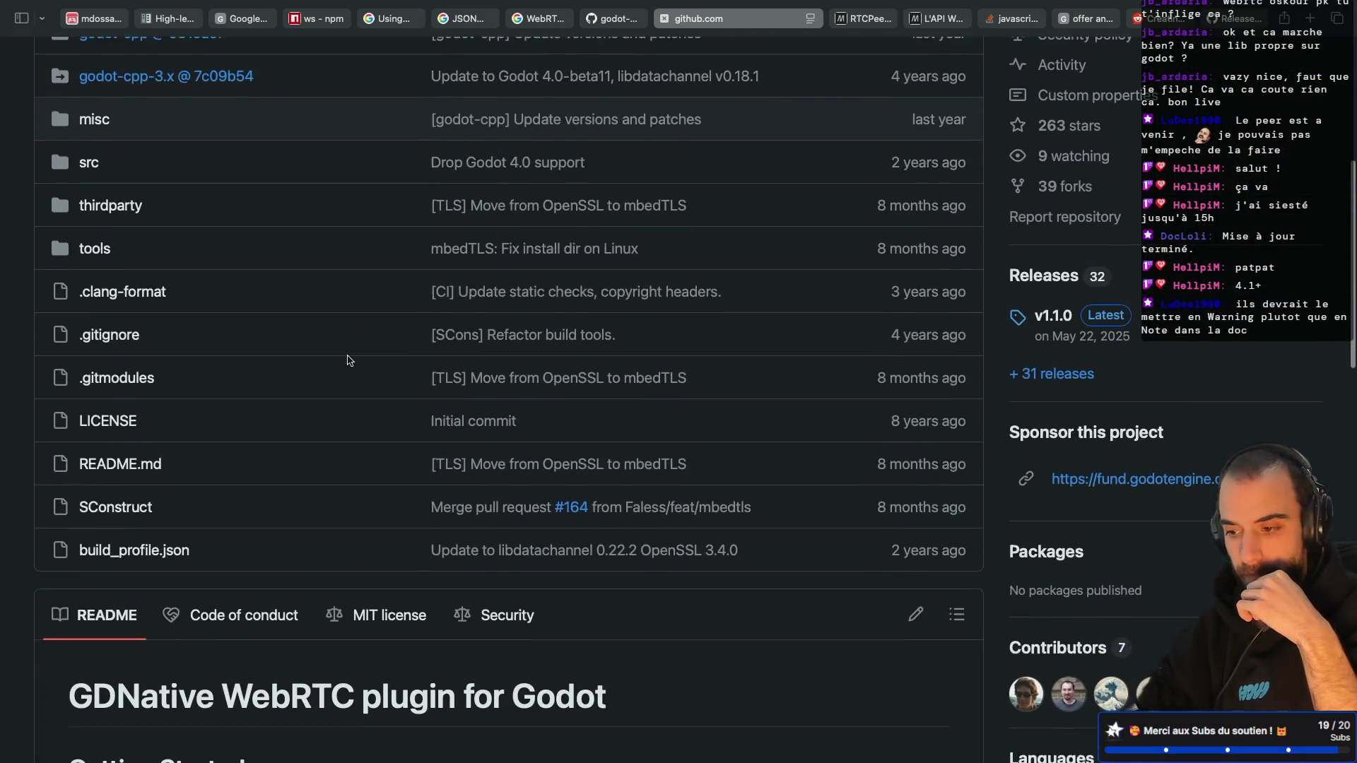
left_click(1058, 277)
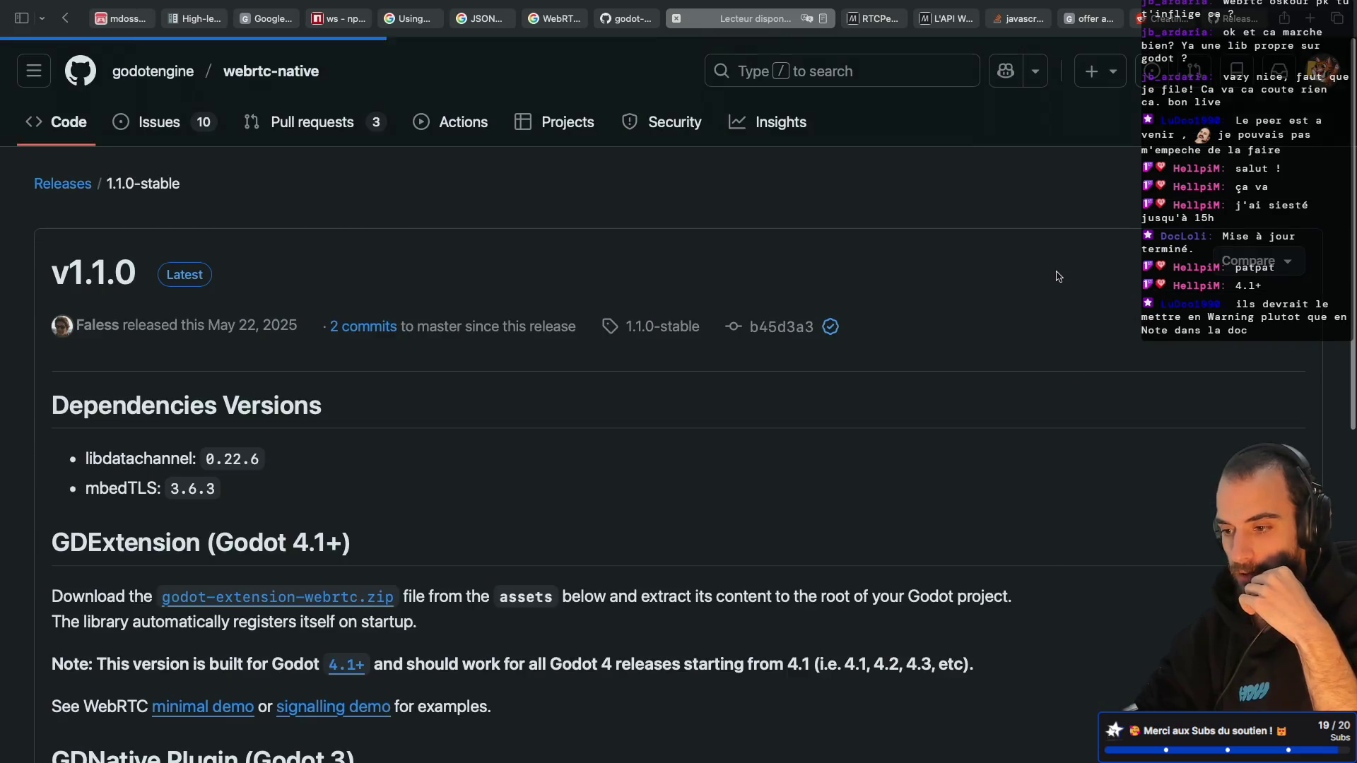
Step: Download godot-extension-webrtc.zip from the v1.1.0 release and pick it in the downloads list
scroll(646, 336, "down", 2)
scroll(646, 336, "down", 3)
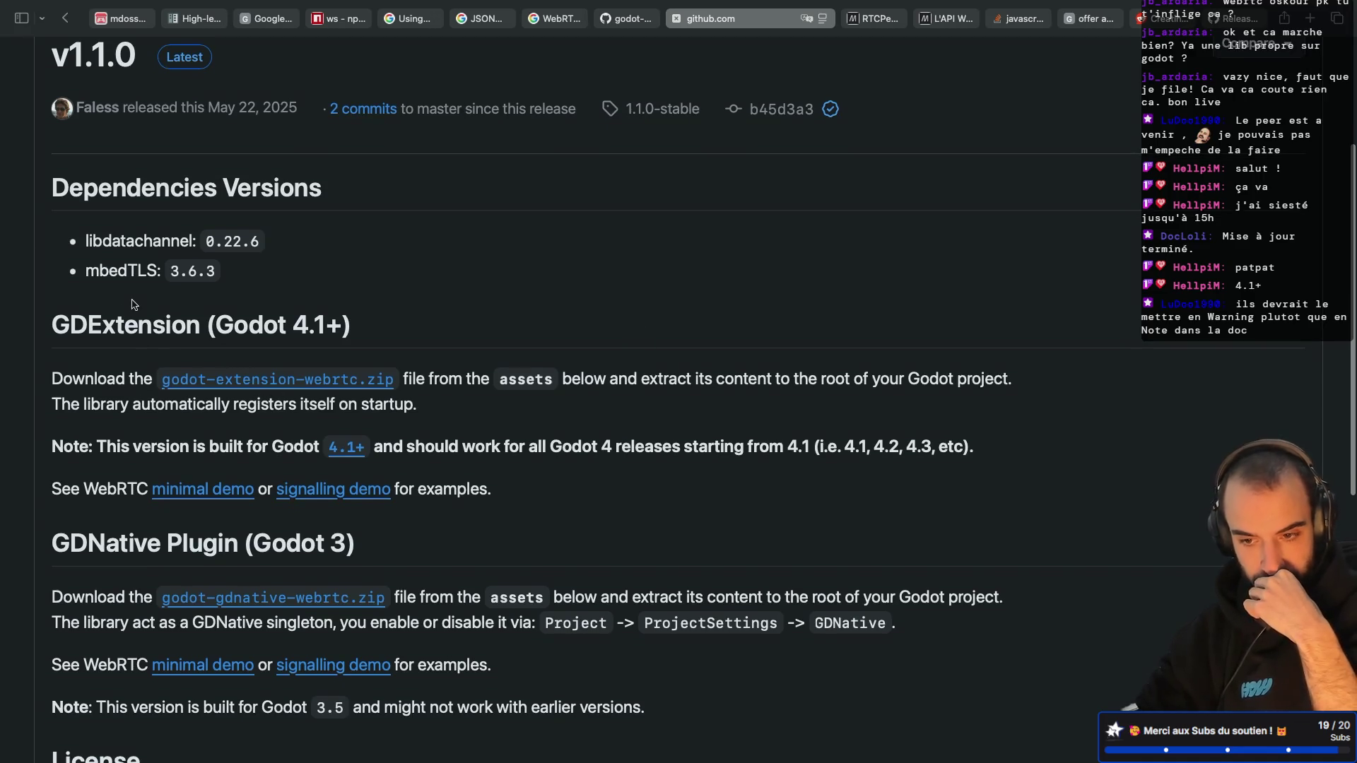
scroll(150, 229, "up", 3)
scroll(212, 318, "down", 3)
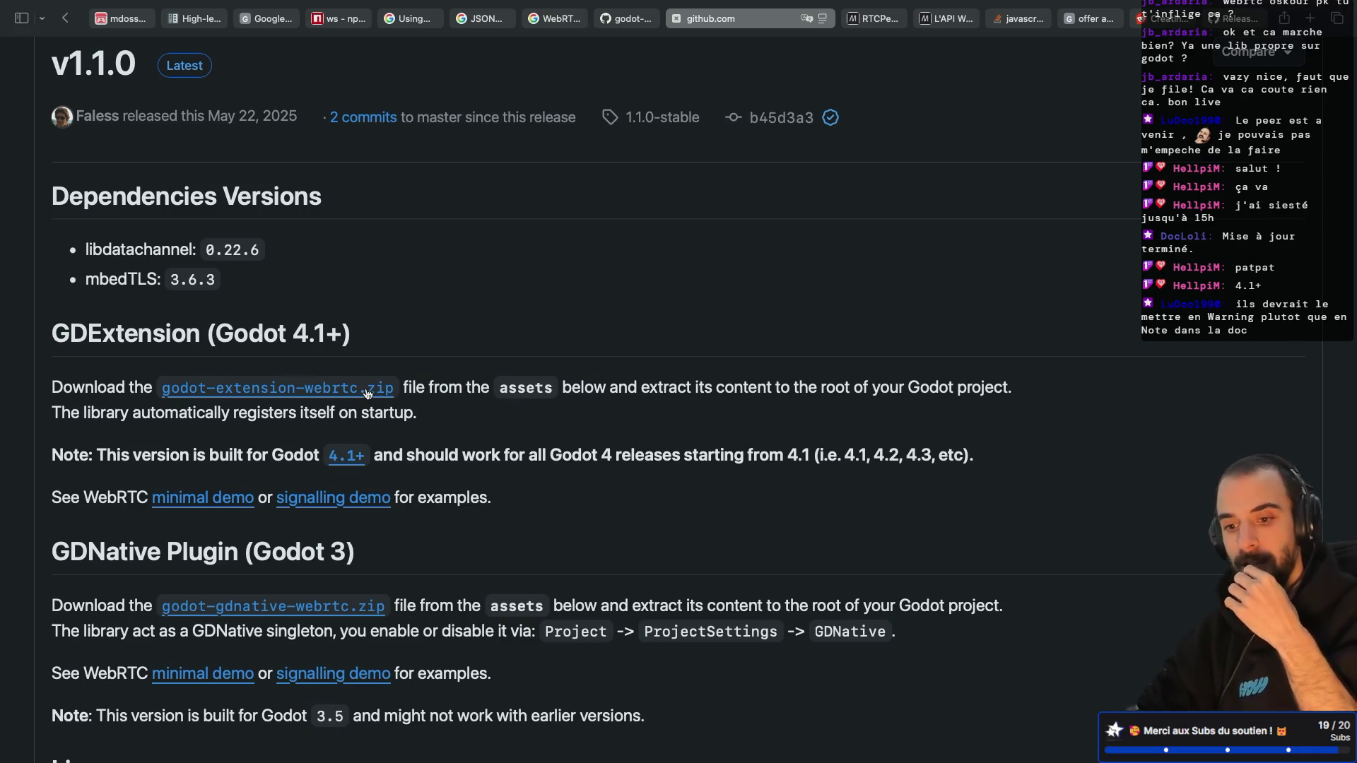
scroll(366, 394, "down", 5)
scroll(368, 393, "up", 1)
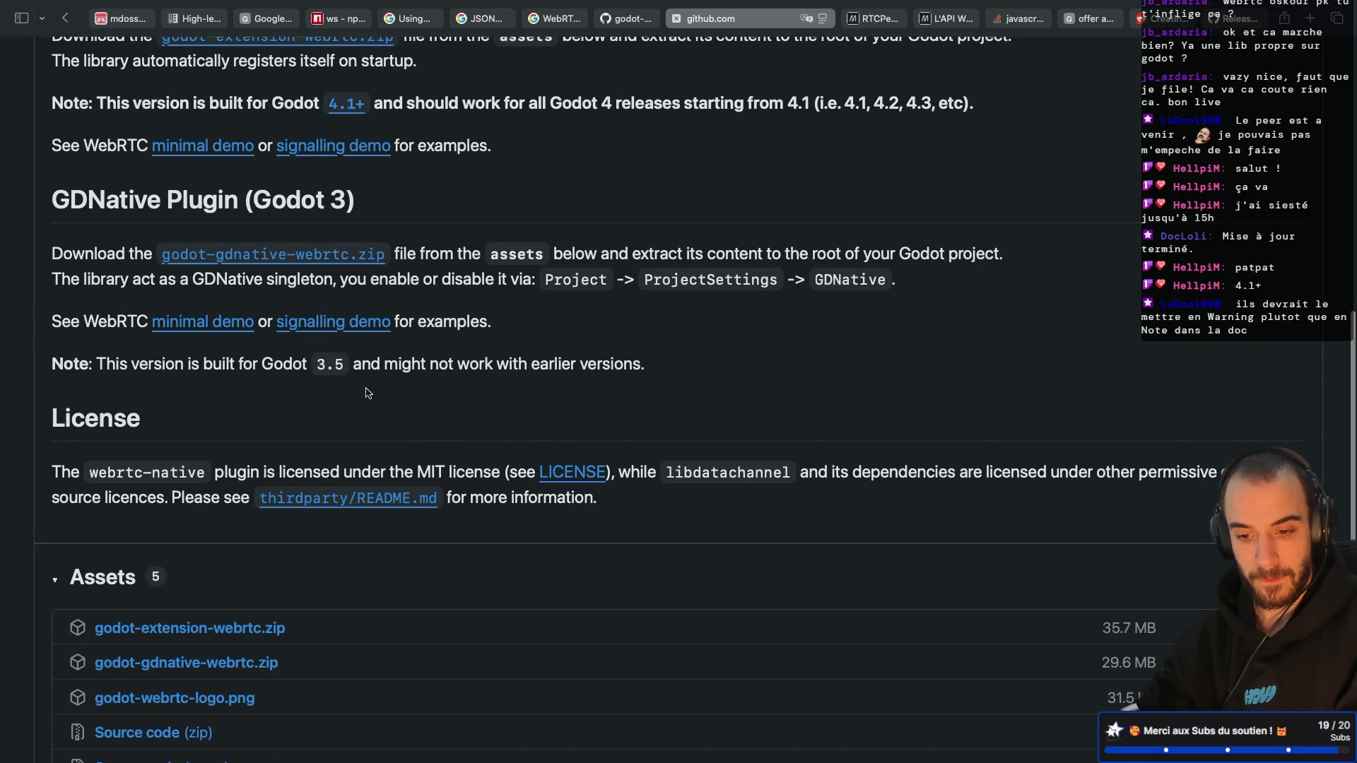
scroll(368, 394, "up", 3)
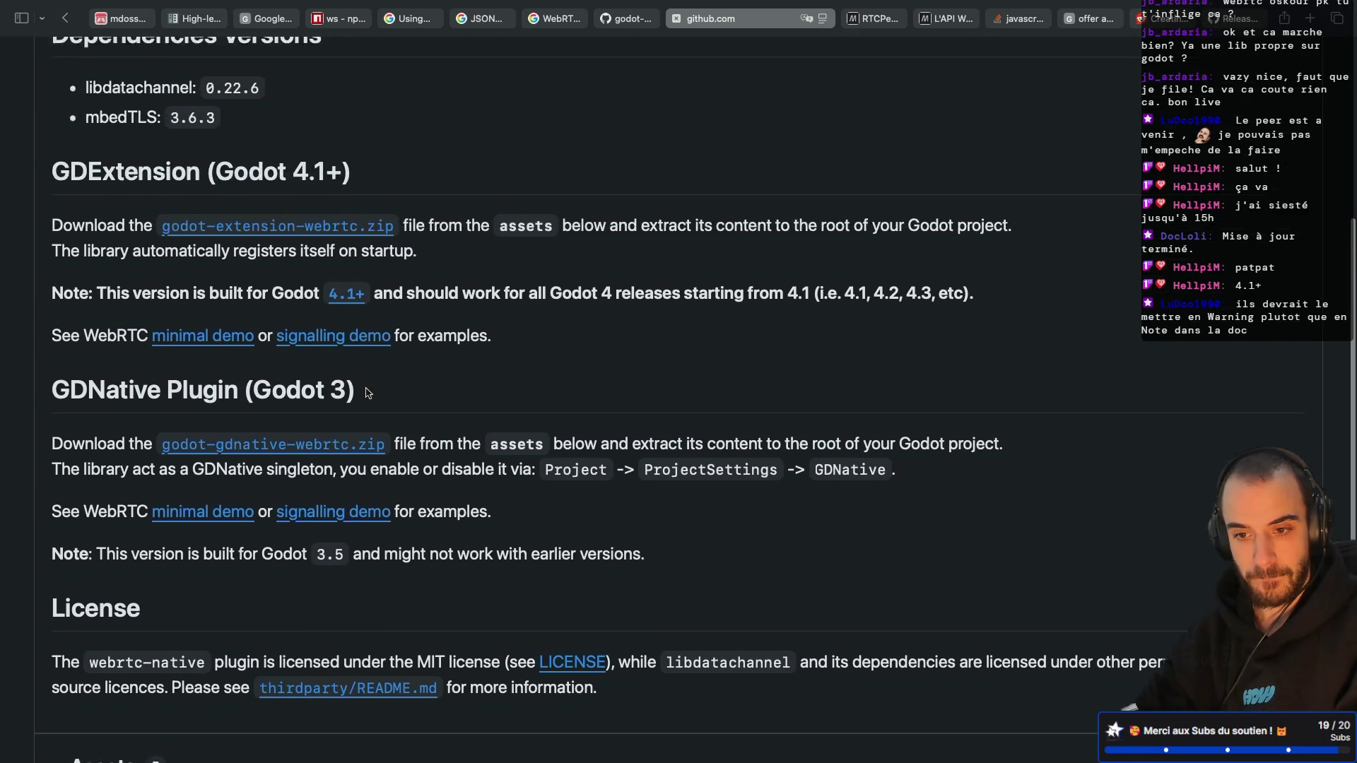
left_click(347, 265)
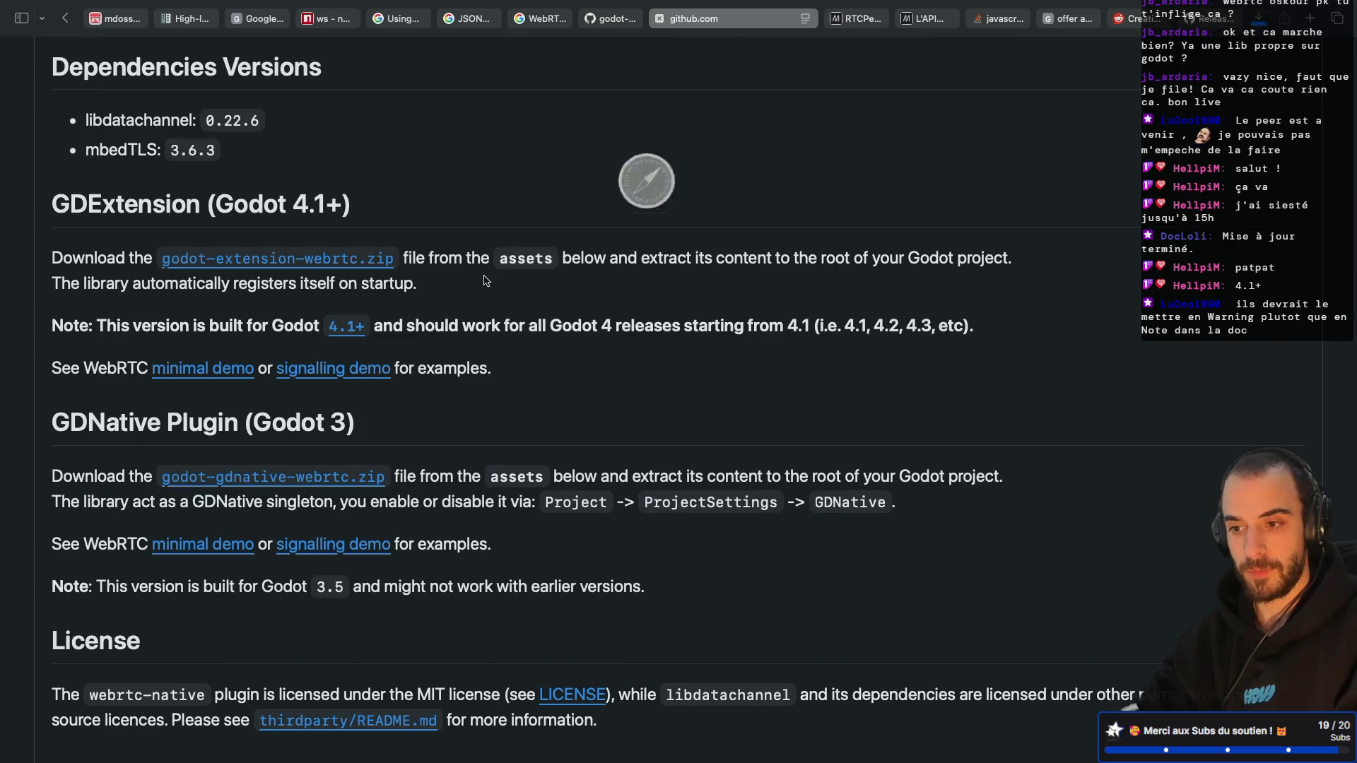
left_click(1259, 20)
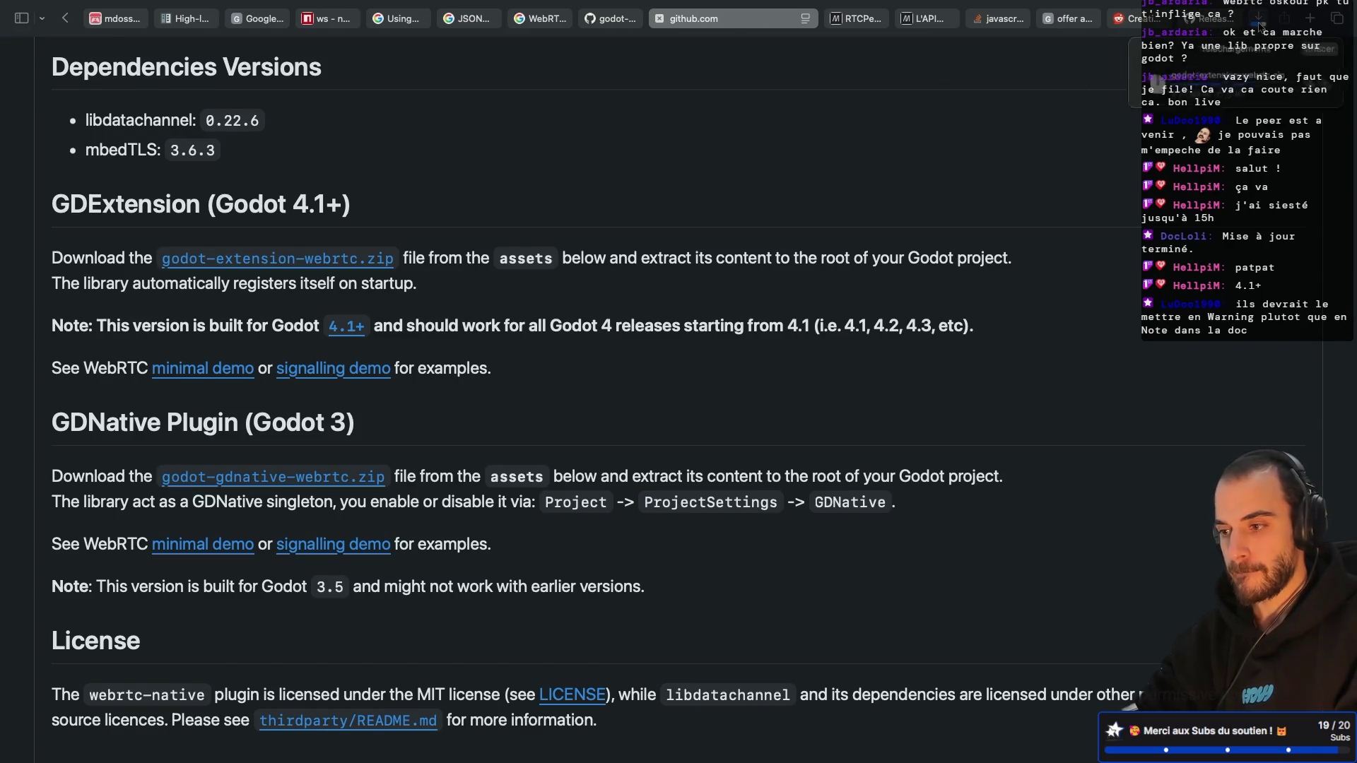
left_click(1210, 93)
Step: Copy all extracted webrtc plugin files into the sandbox project folder, then check the supported Godot 4 versions on GitHub
double_click(1208, 93)
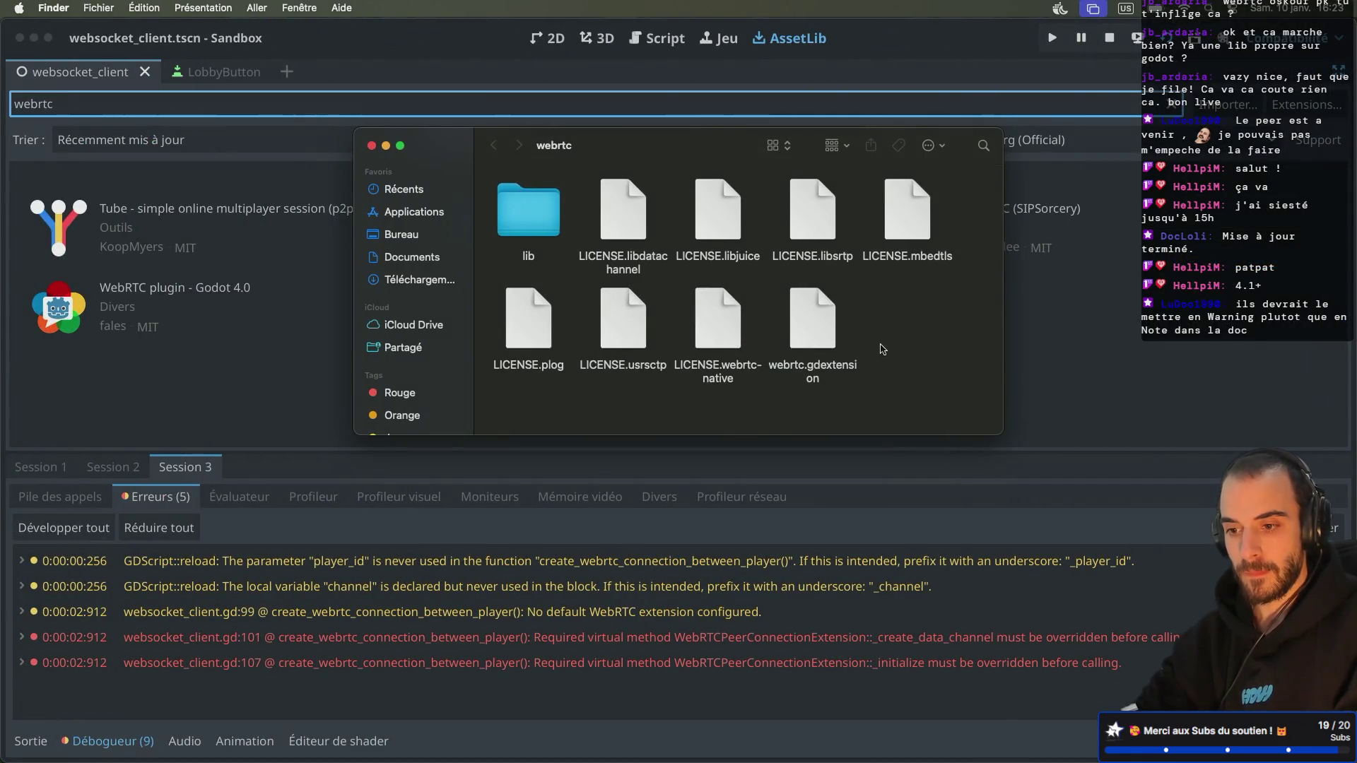
key("super+a")
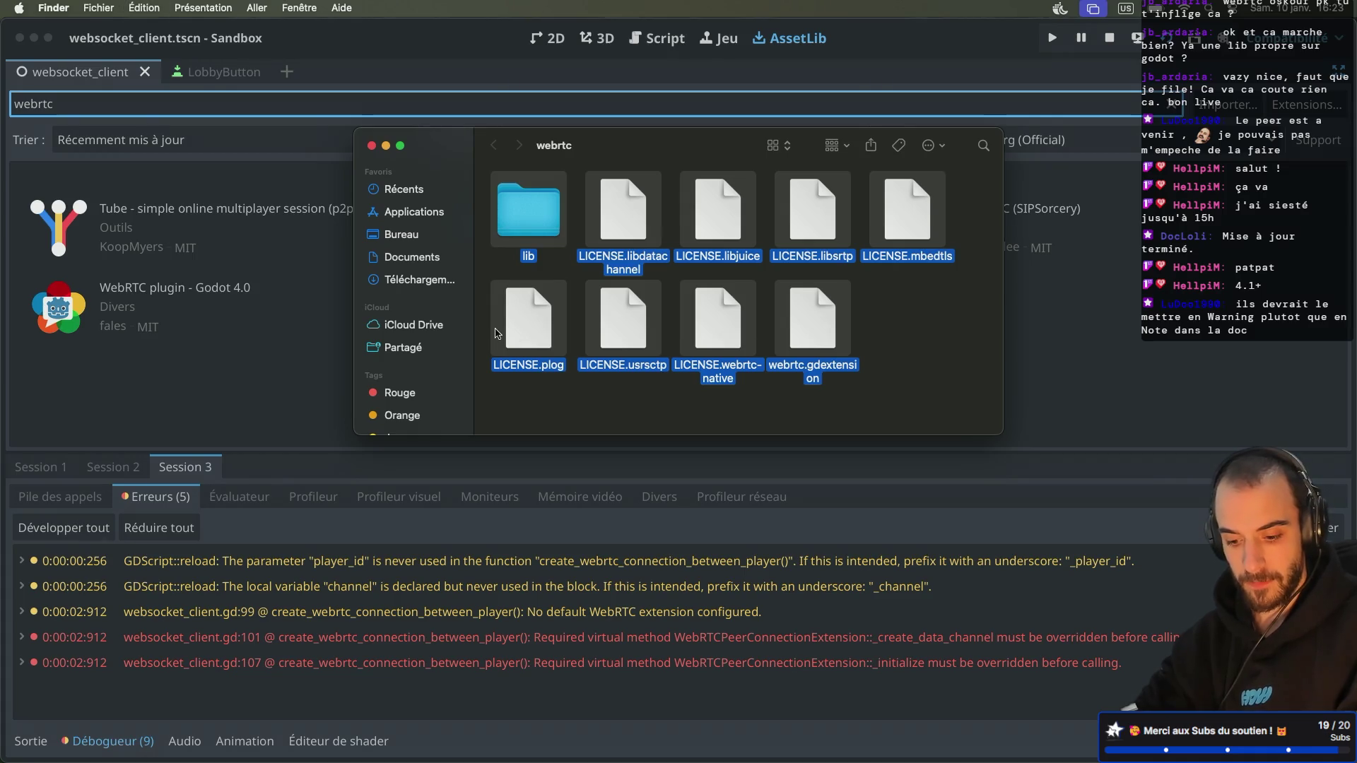
key("shift+super+h")
left_click(897, 353)
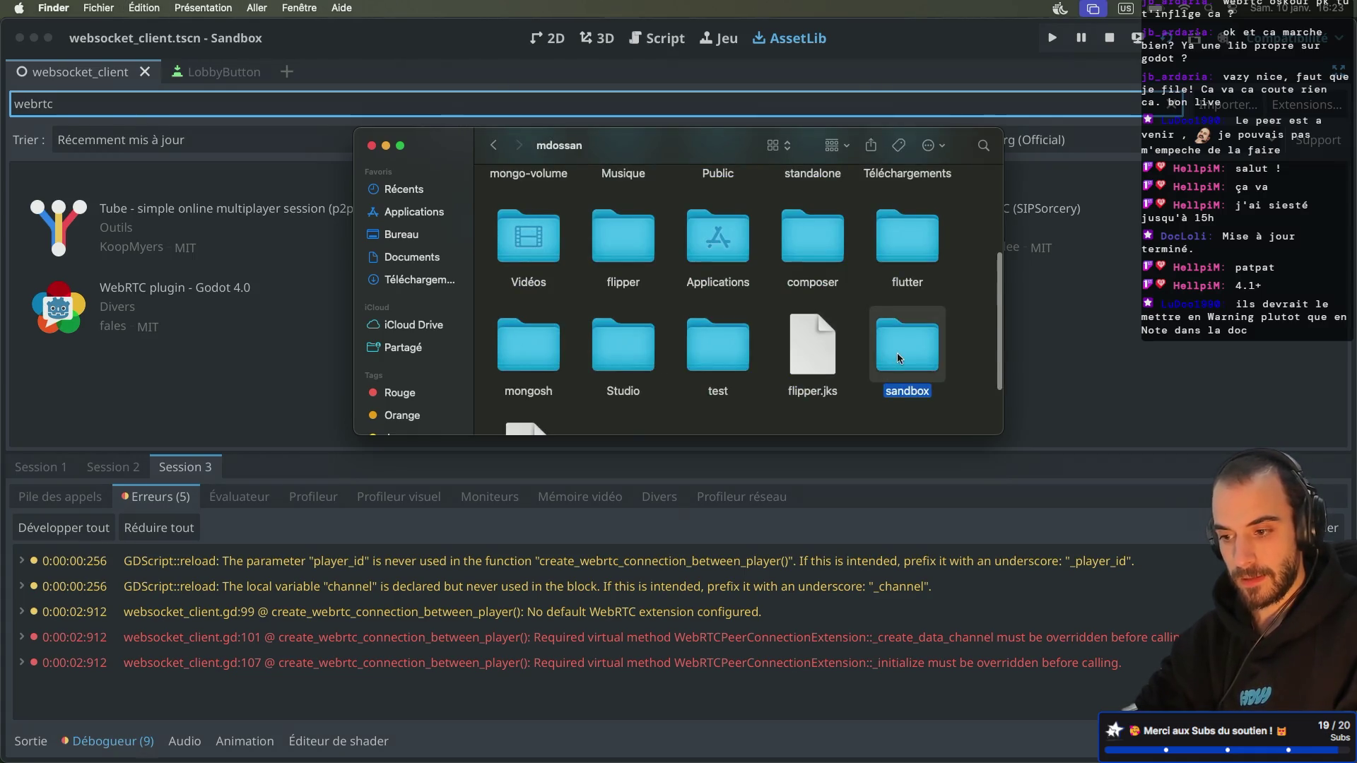
double_click(897, 353)
scroll(912, 367, "down", 5)
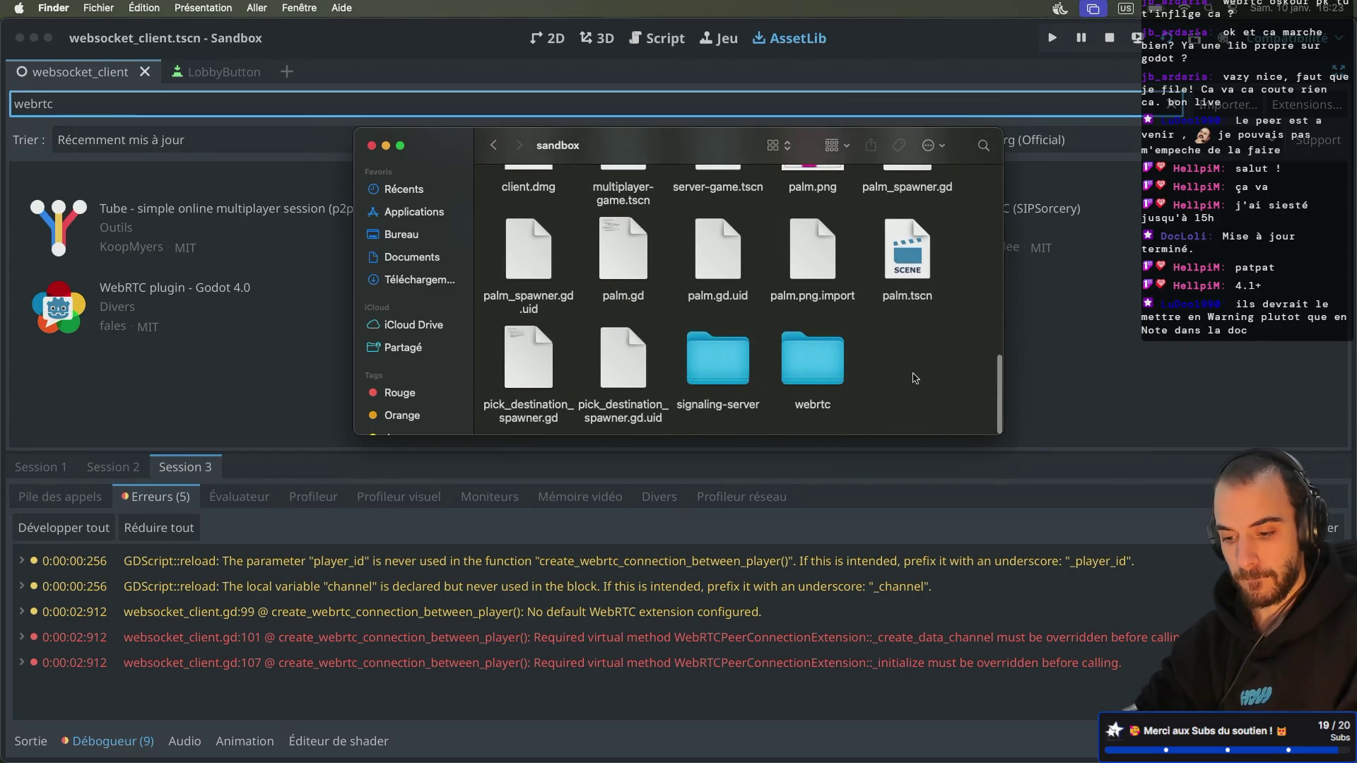
key("super+v")
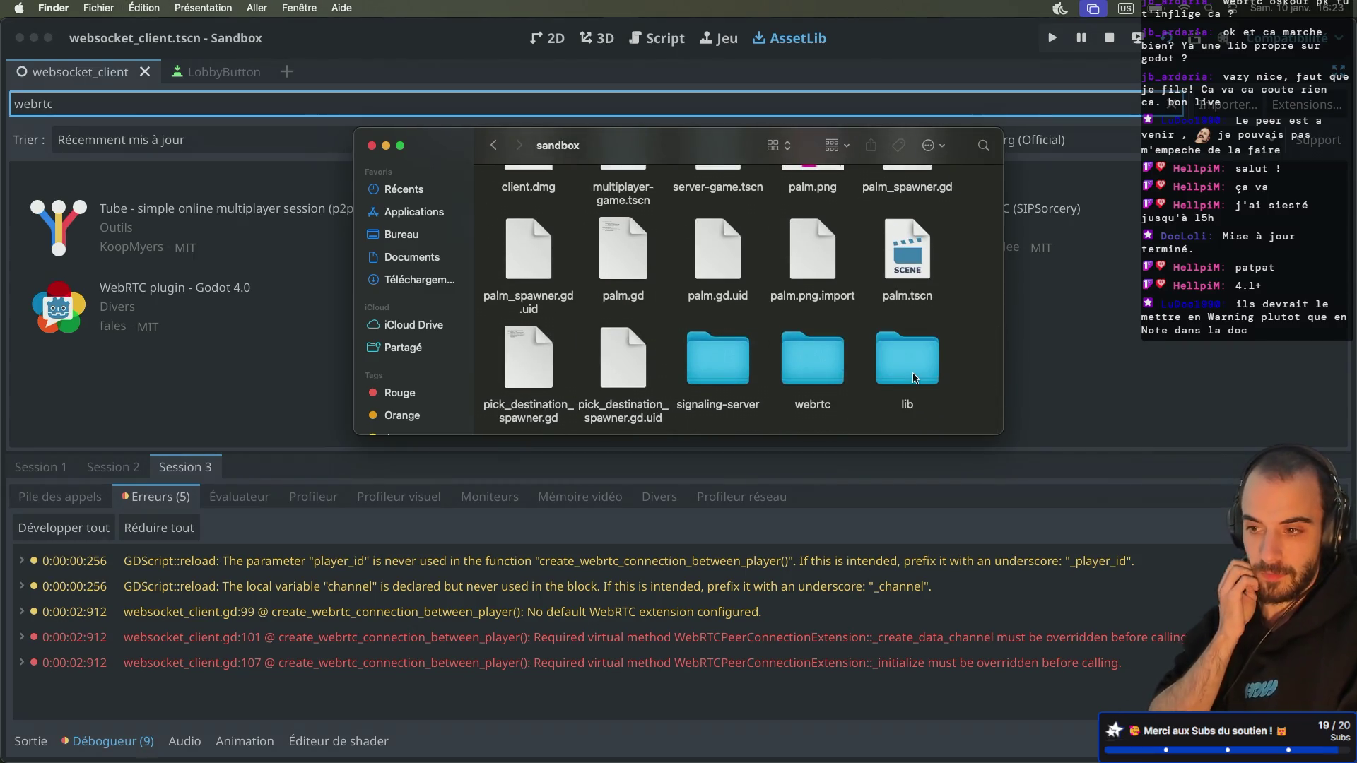
key("super+Tab")
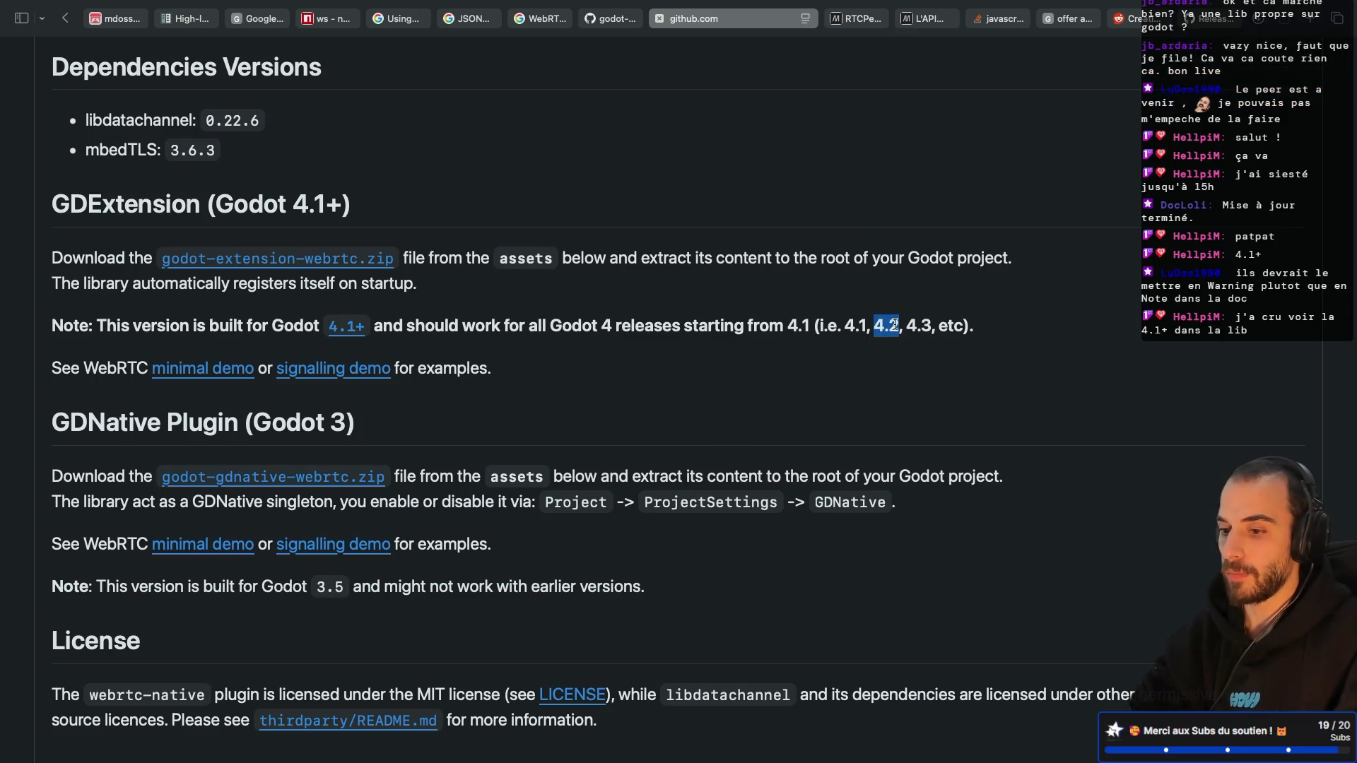
left_click_drag(965, 324, 984, 327)
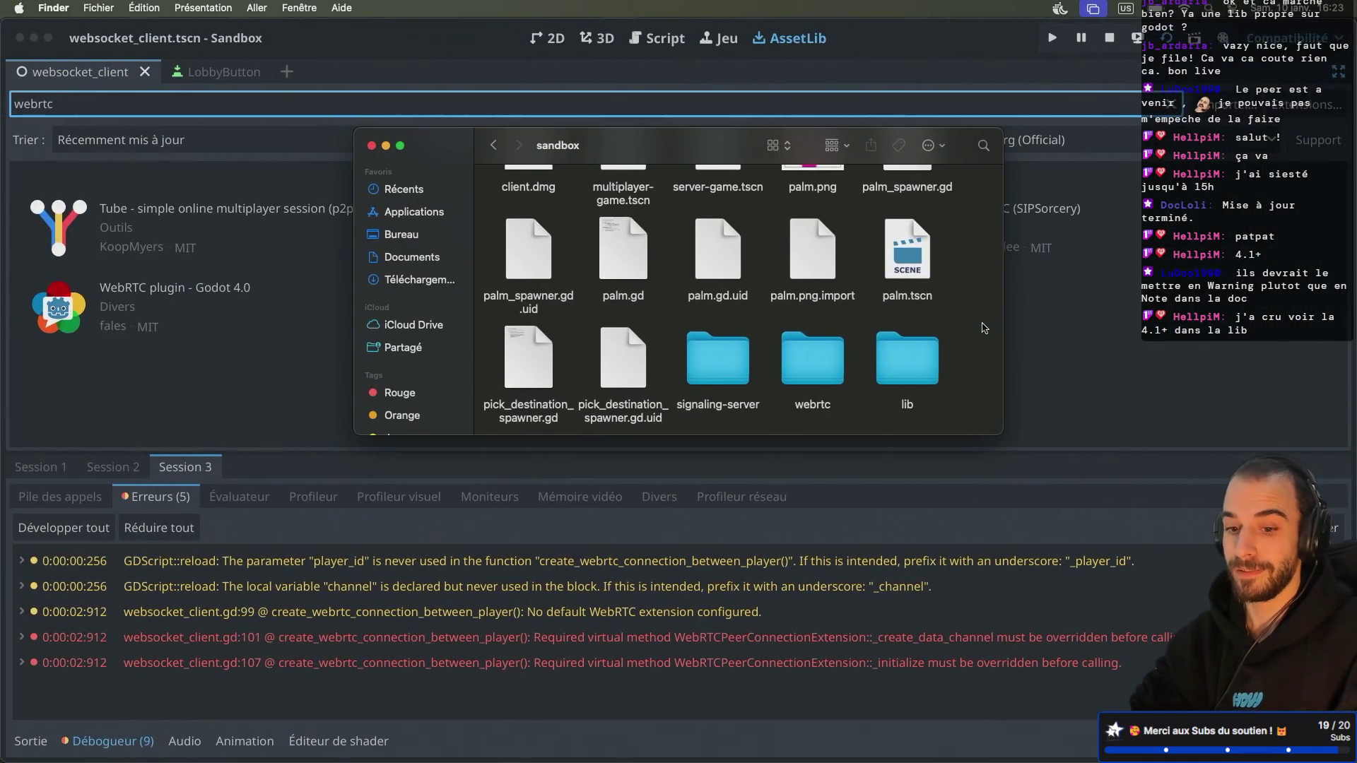
Step: Close the sandbox Finder window and refocus Godot so it imports webrtc.gdextension
left_click(369, 146)
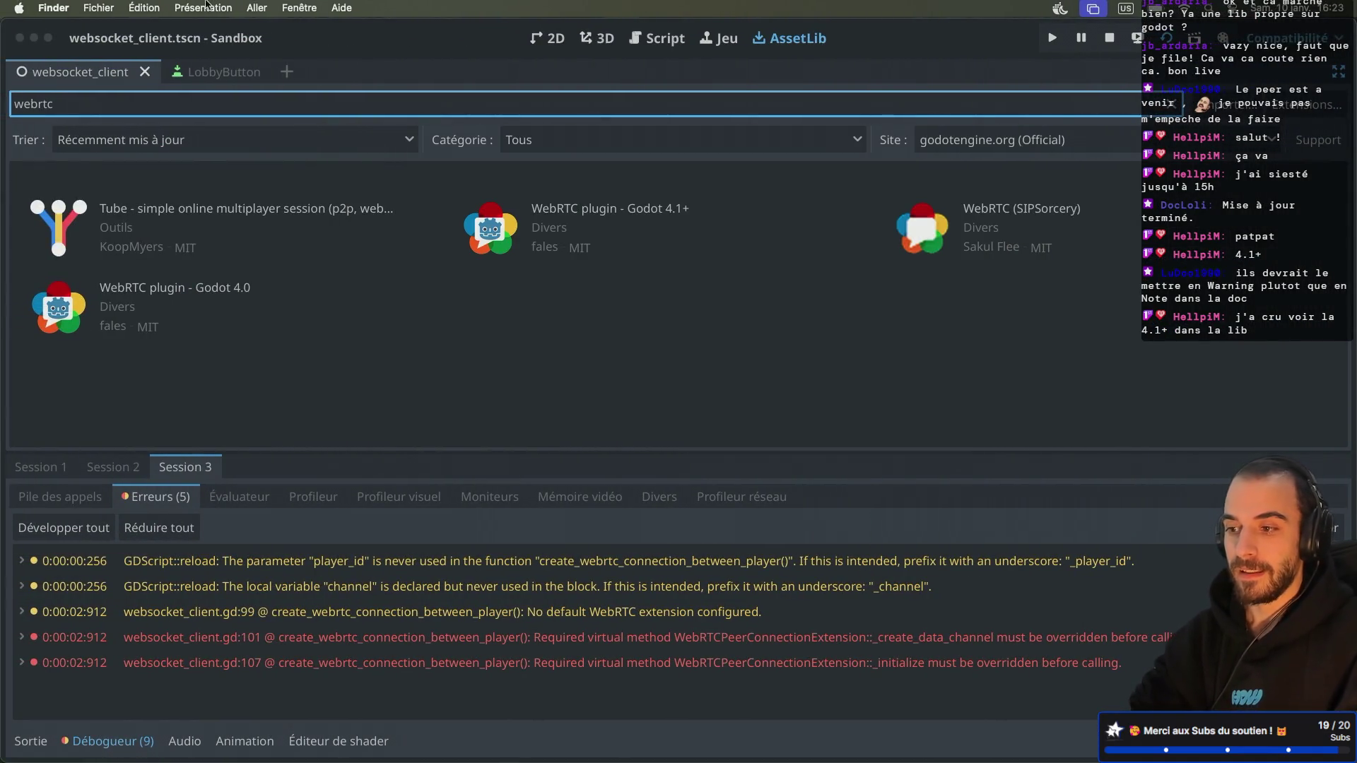
left_click(145, 10)
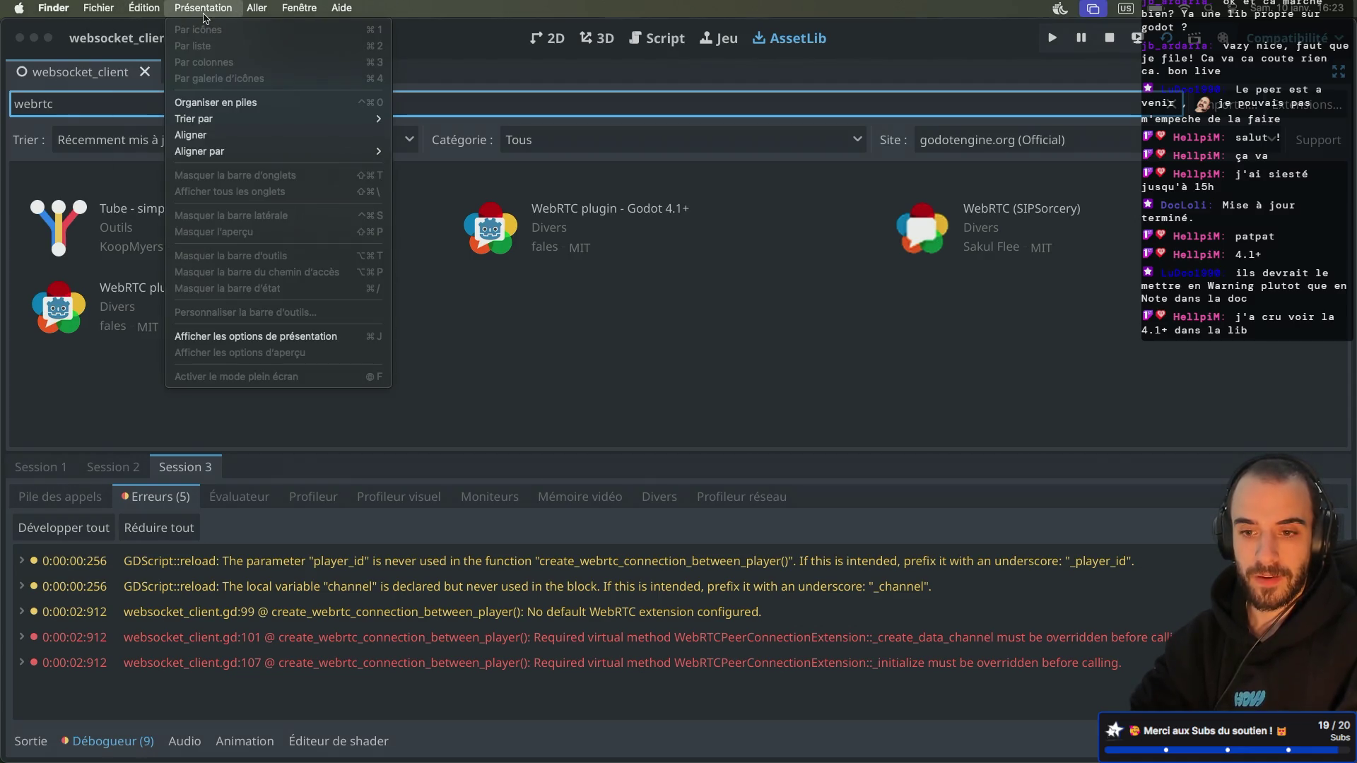
left_click(448, 51)
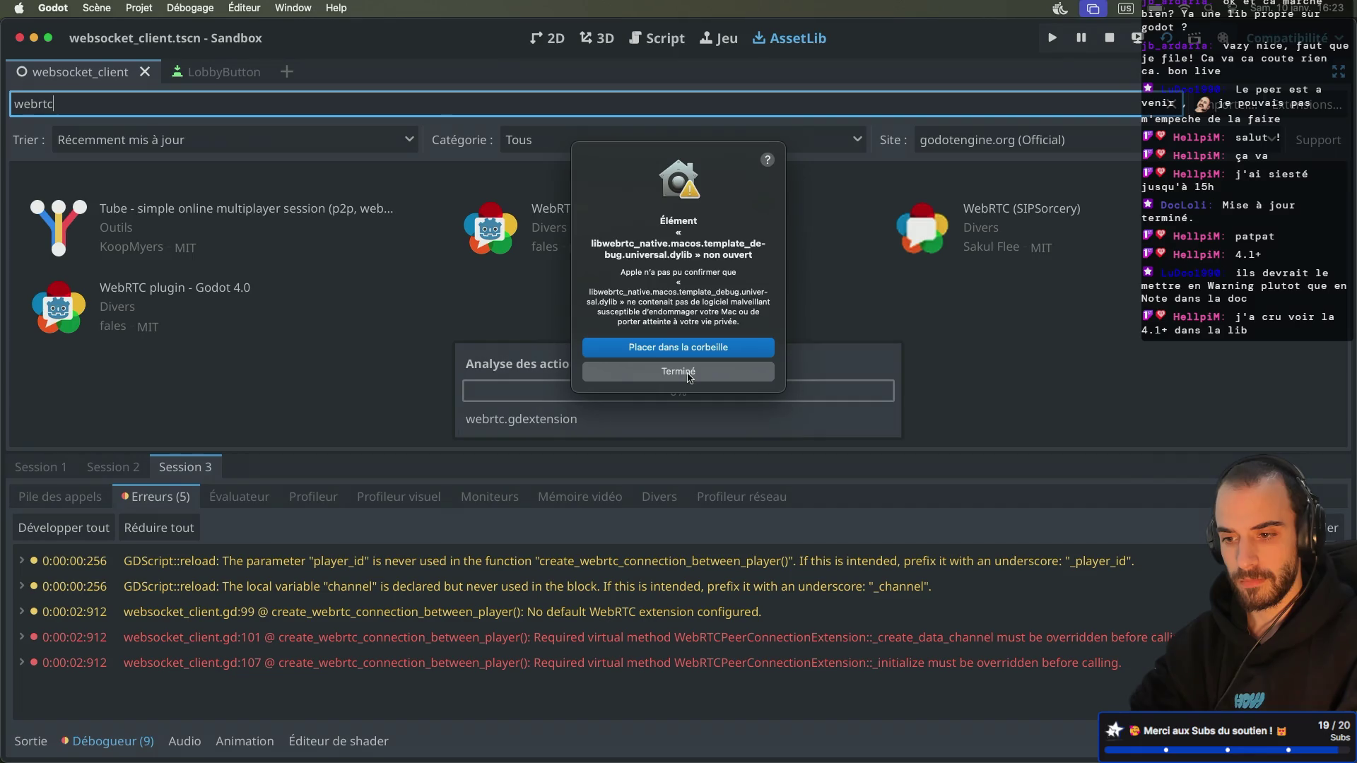
Step: Dismiss both macOS 'non ouvert' alerts about the libwebrtc_native debug dylib
left_click(689, 375)
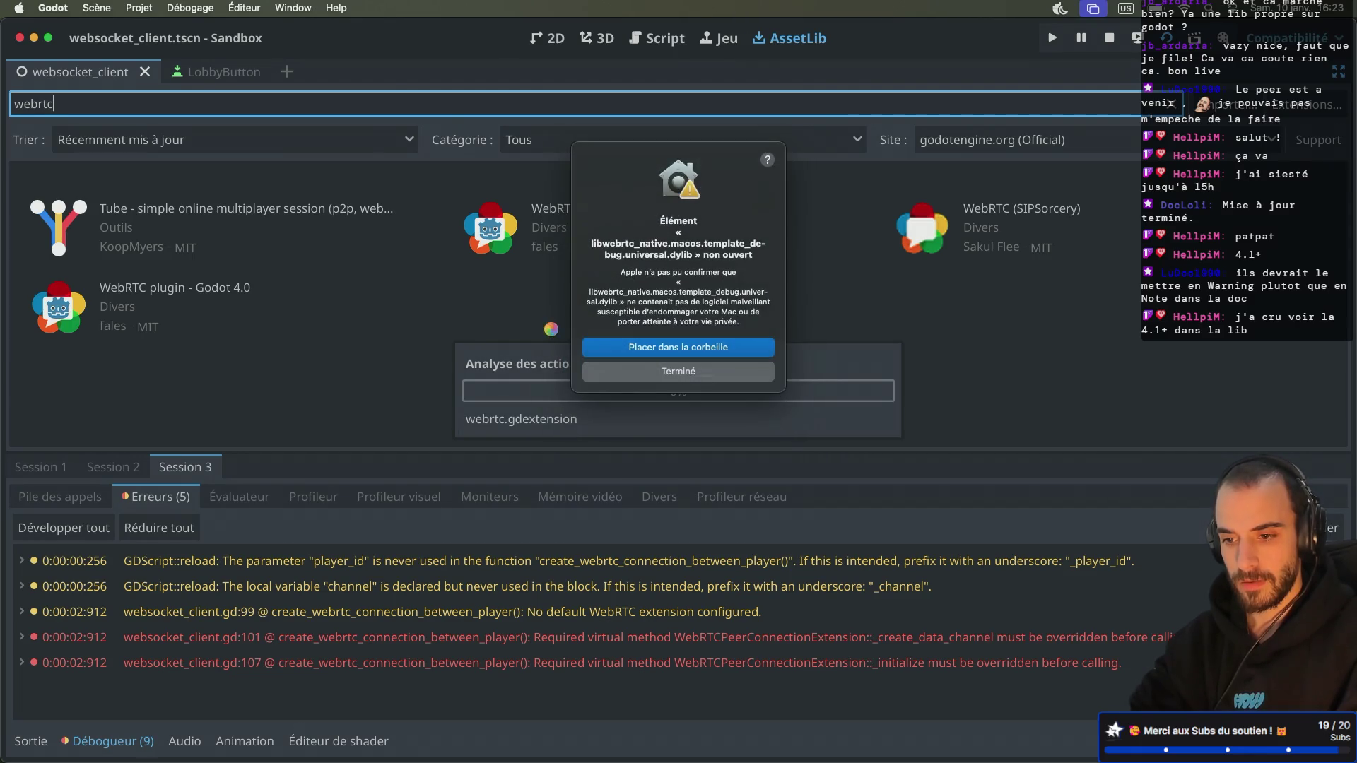
left_click(625, 370)
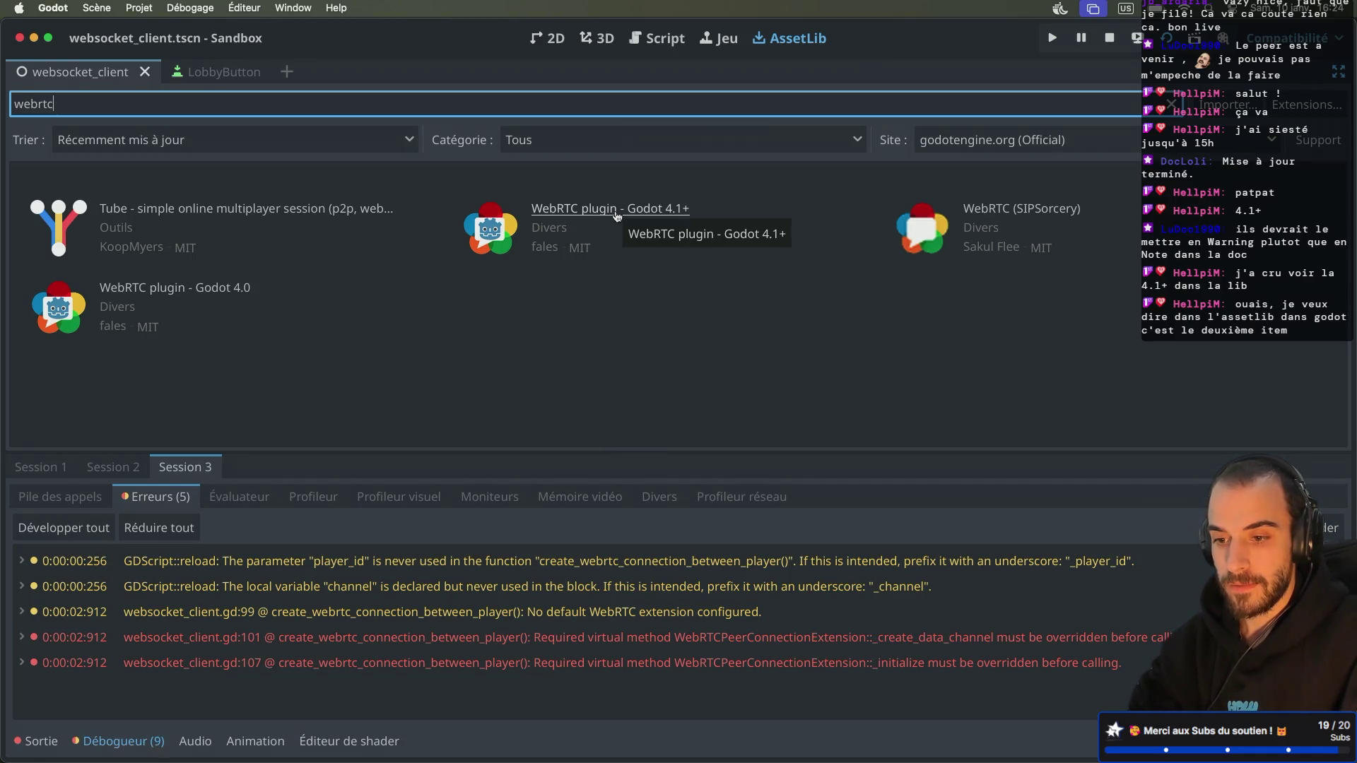
Step: Open WebRTC plugin - Godot 4.1+ 1.1.0 in AssetLib, compare with GitHub, dismiss the dylib alert
left_click(505, 226)
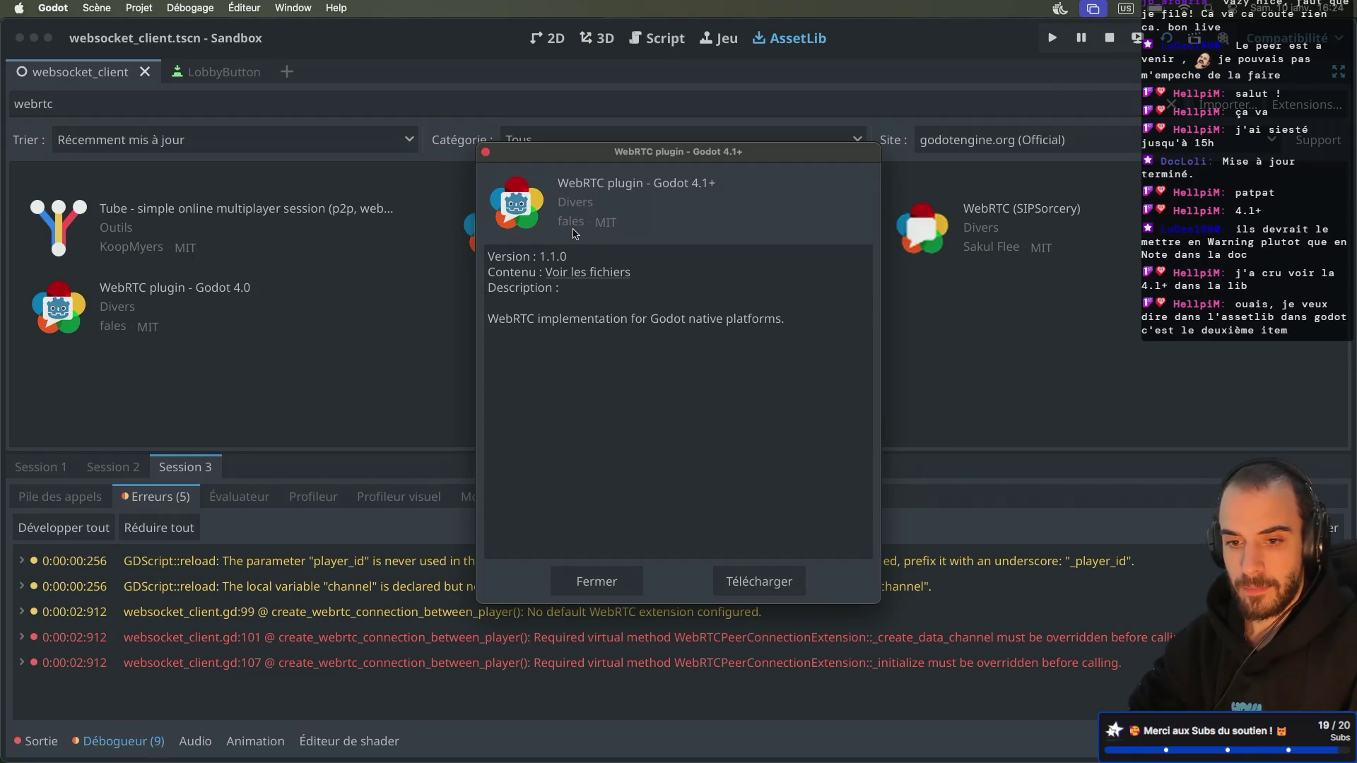
key("super+Tab")
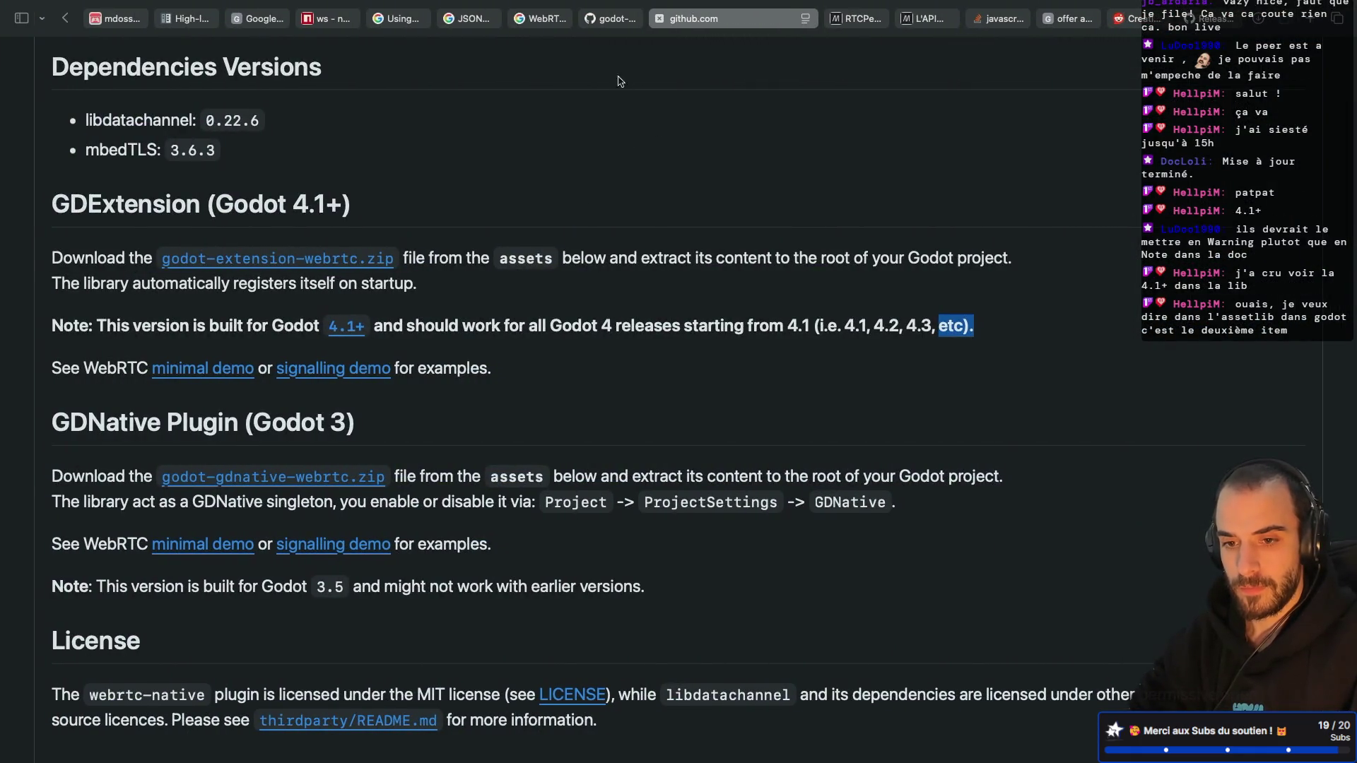
scroll(619, 81, "up", 5)
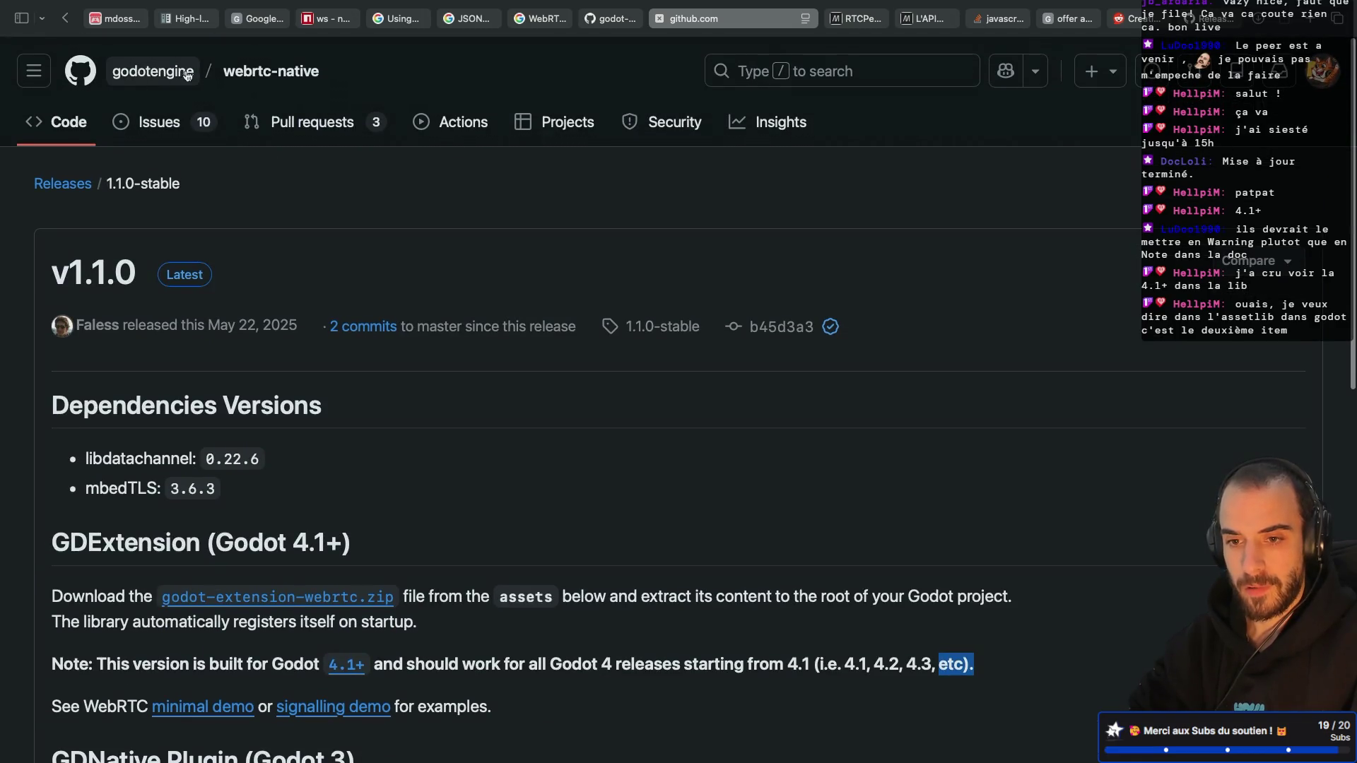
scroll(216, 312, "down", 1)
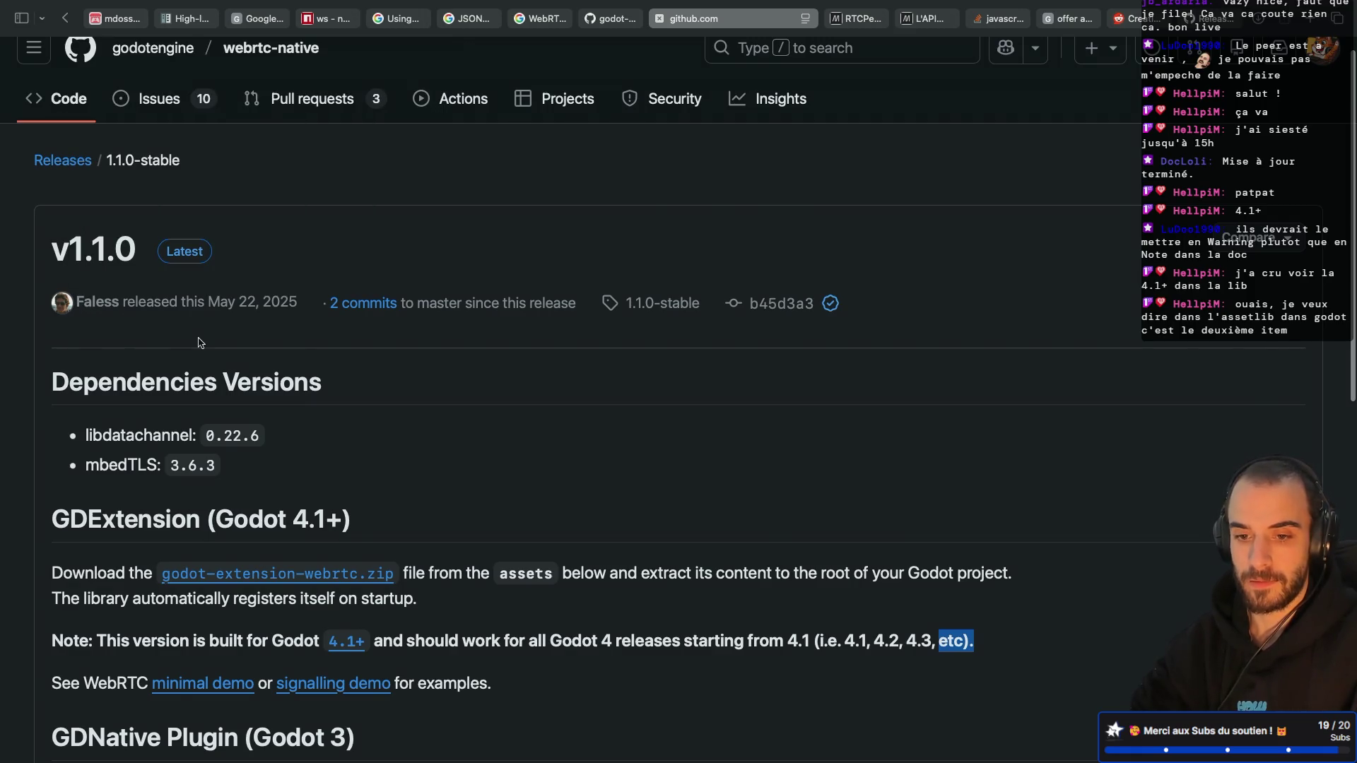
key("super+Tab")
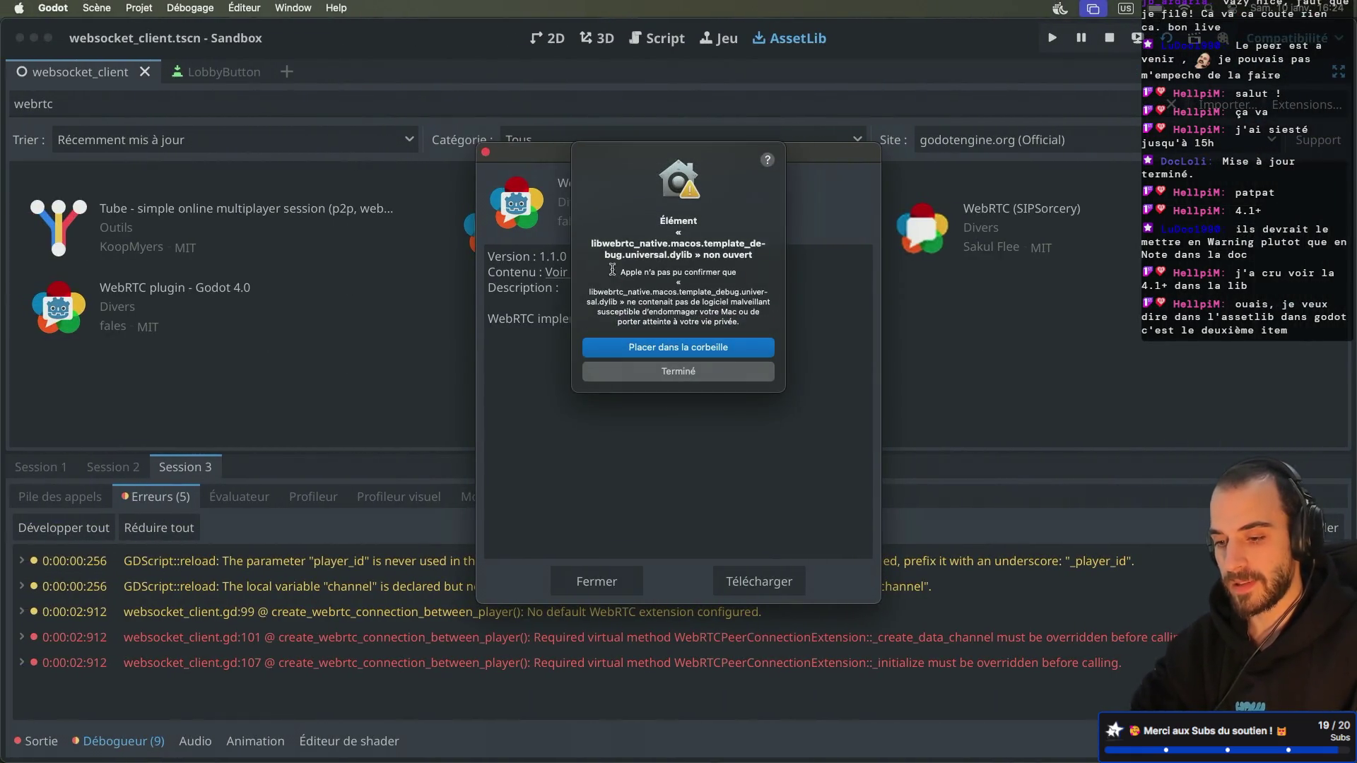
left_click(665, 373)
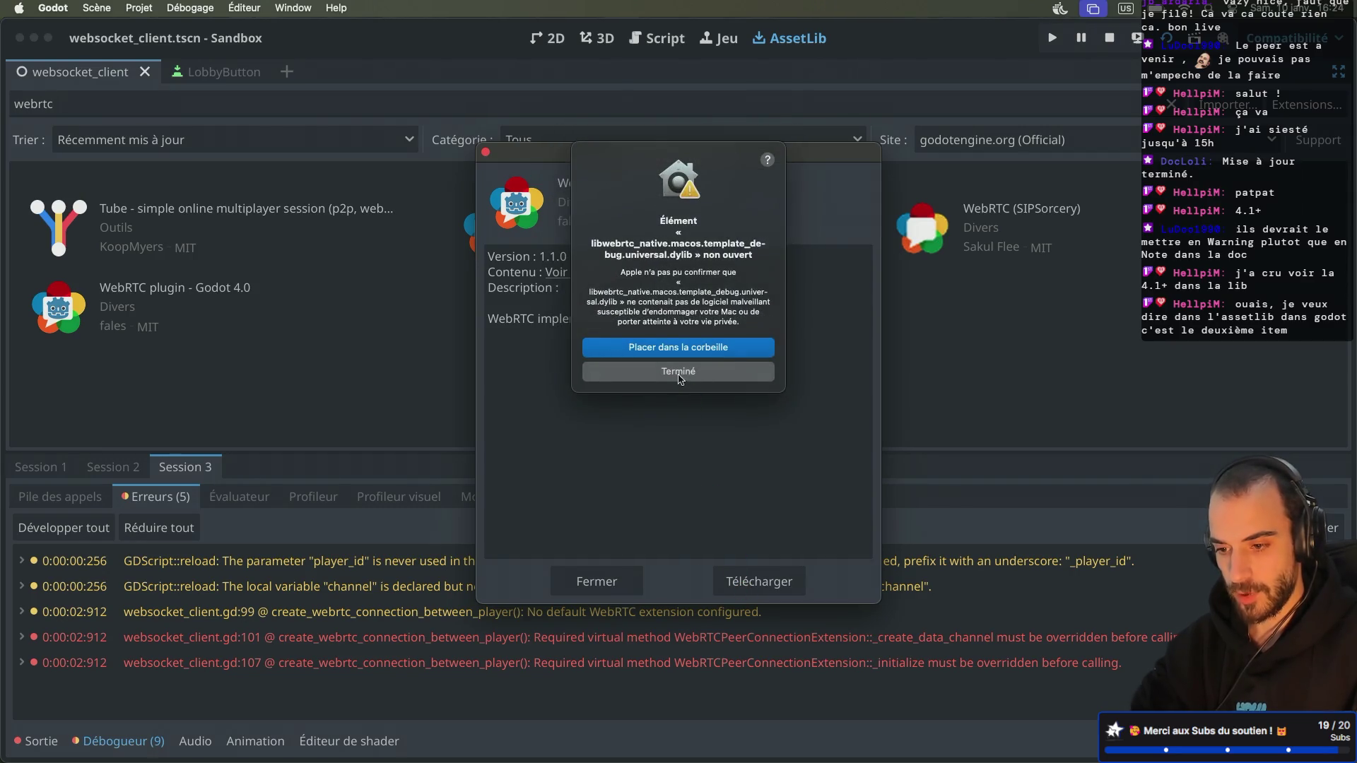